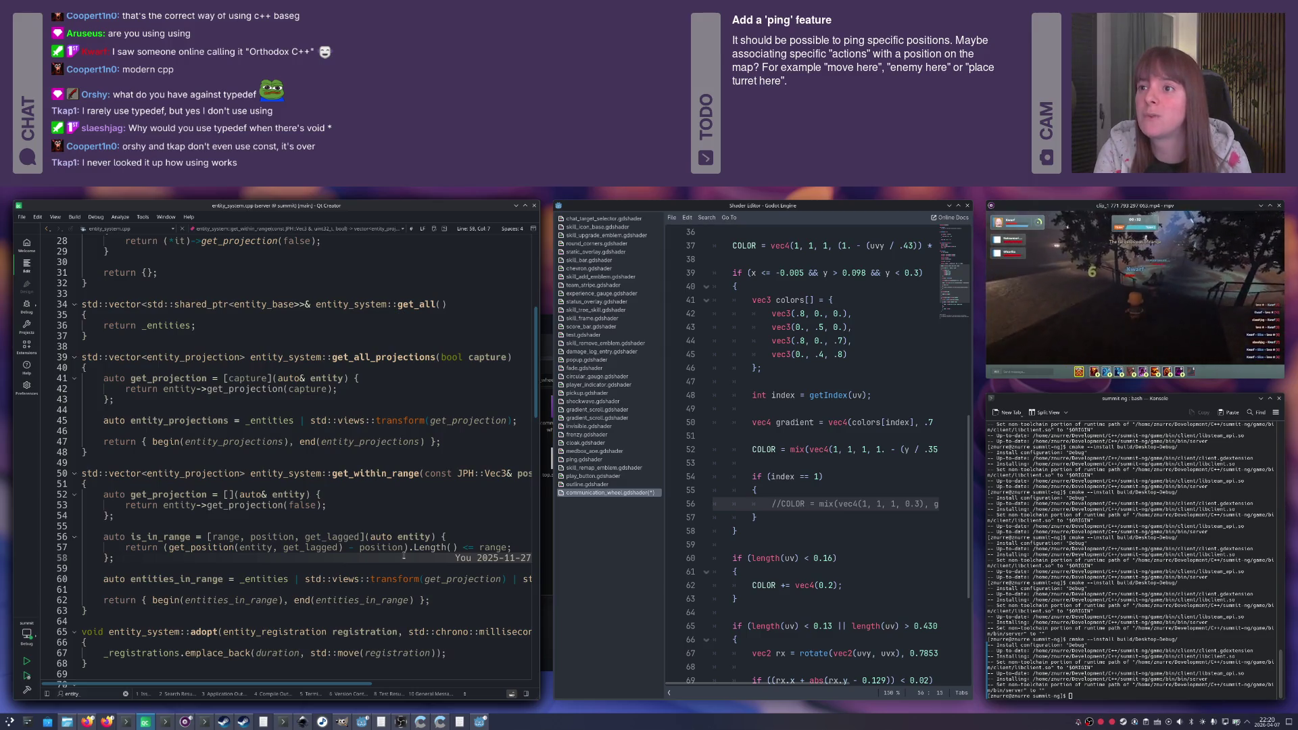
Add a test alias 'using foo = int;' below the get_all function in Qt Creator.
left_click(105, 334)
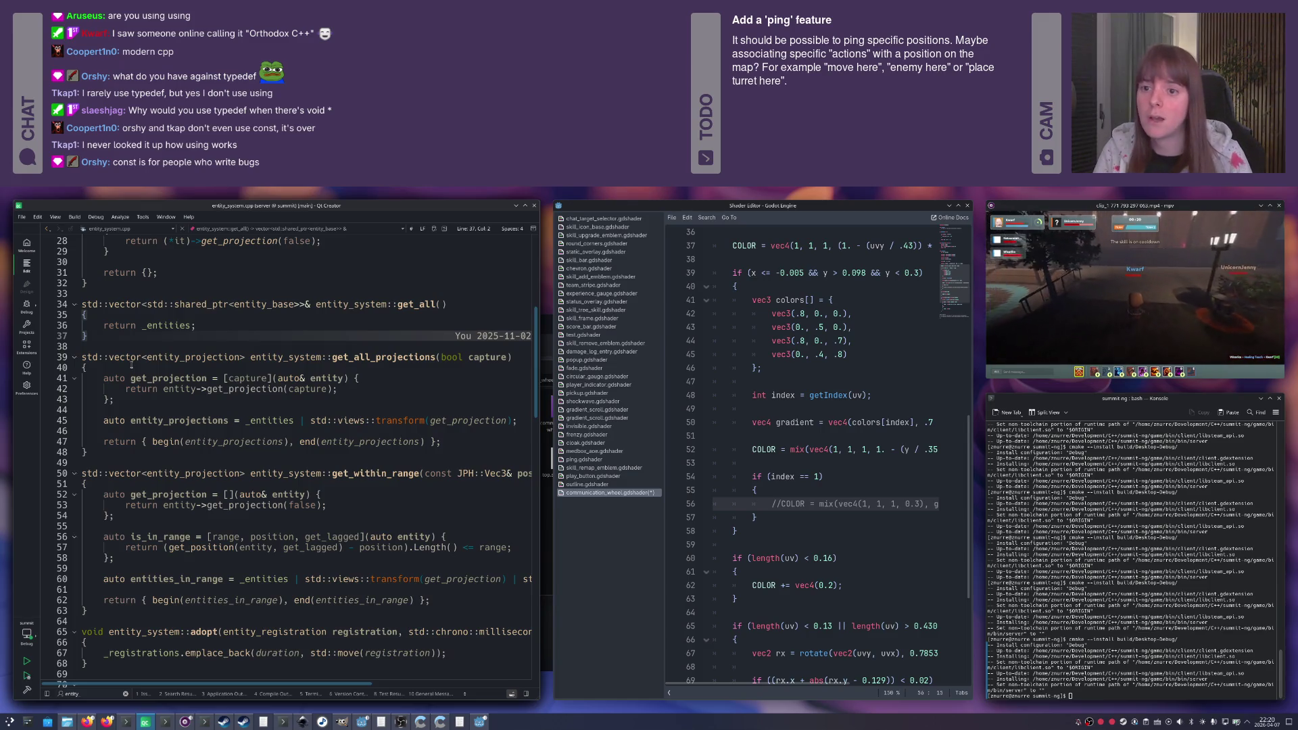
key("Return")
key("Return")
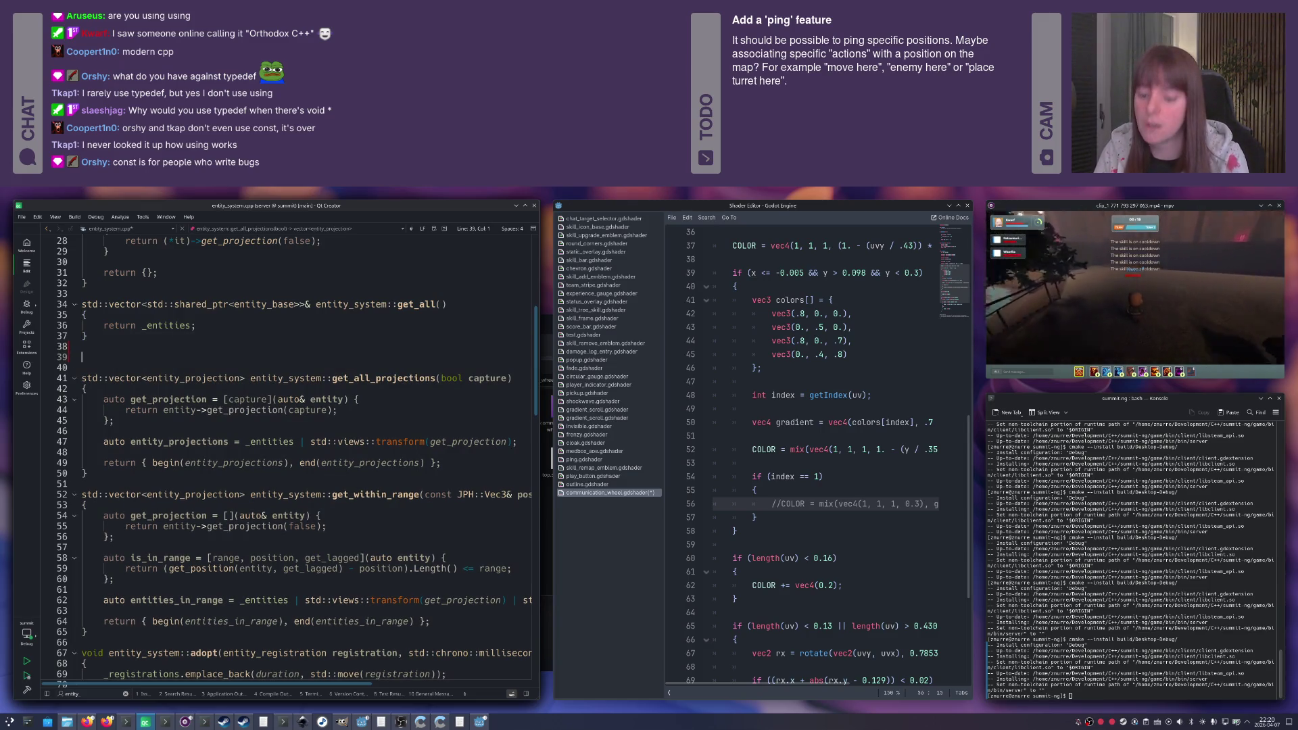
type("using foo = int")
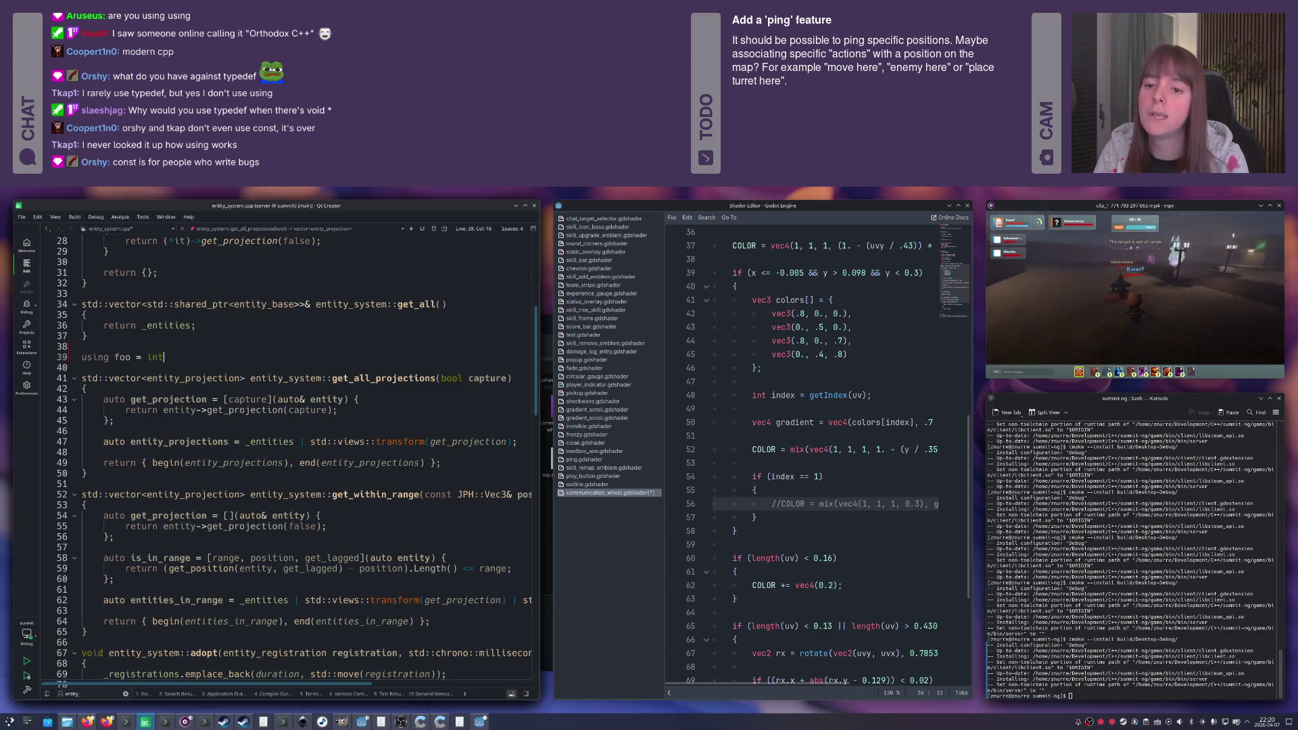
type(";")
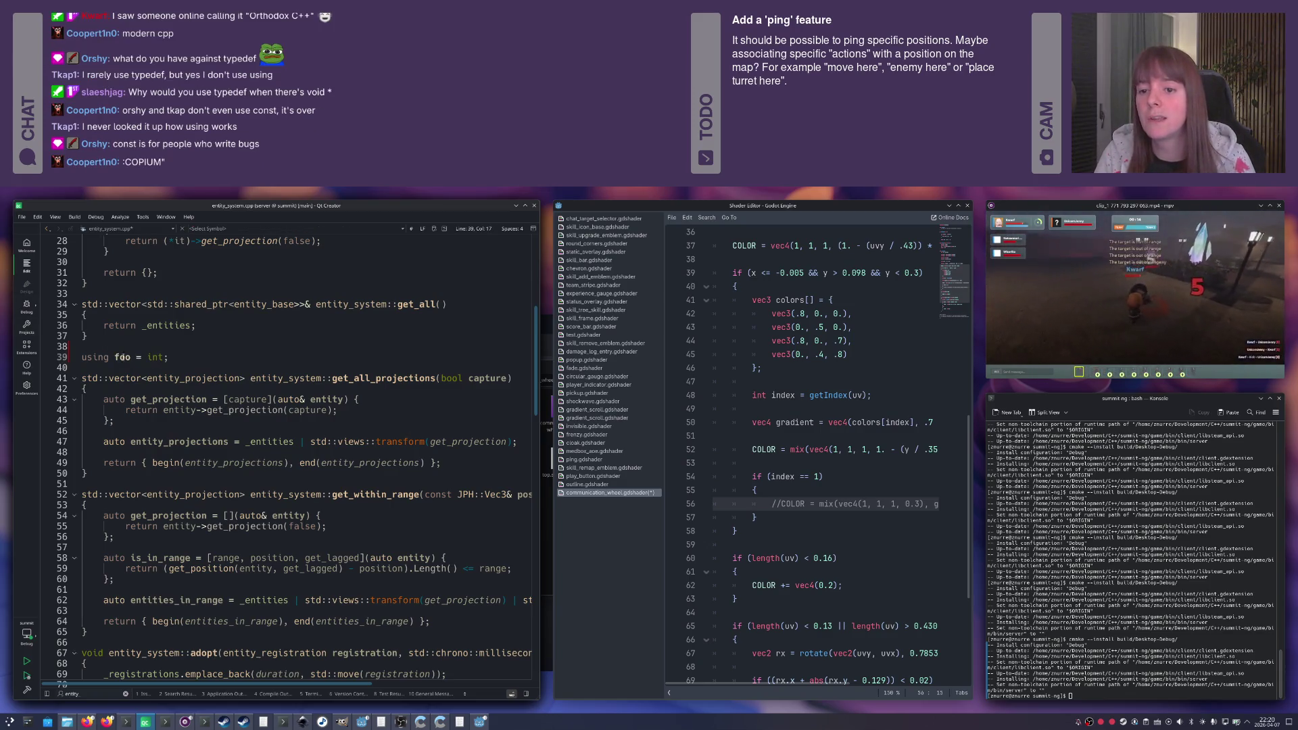
double_click(126, 357)
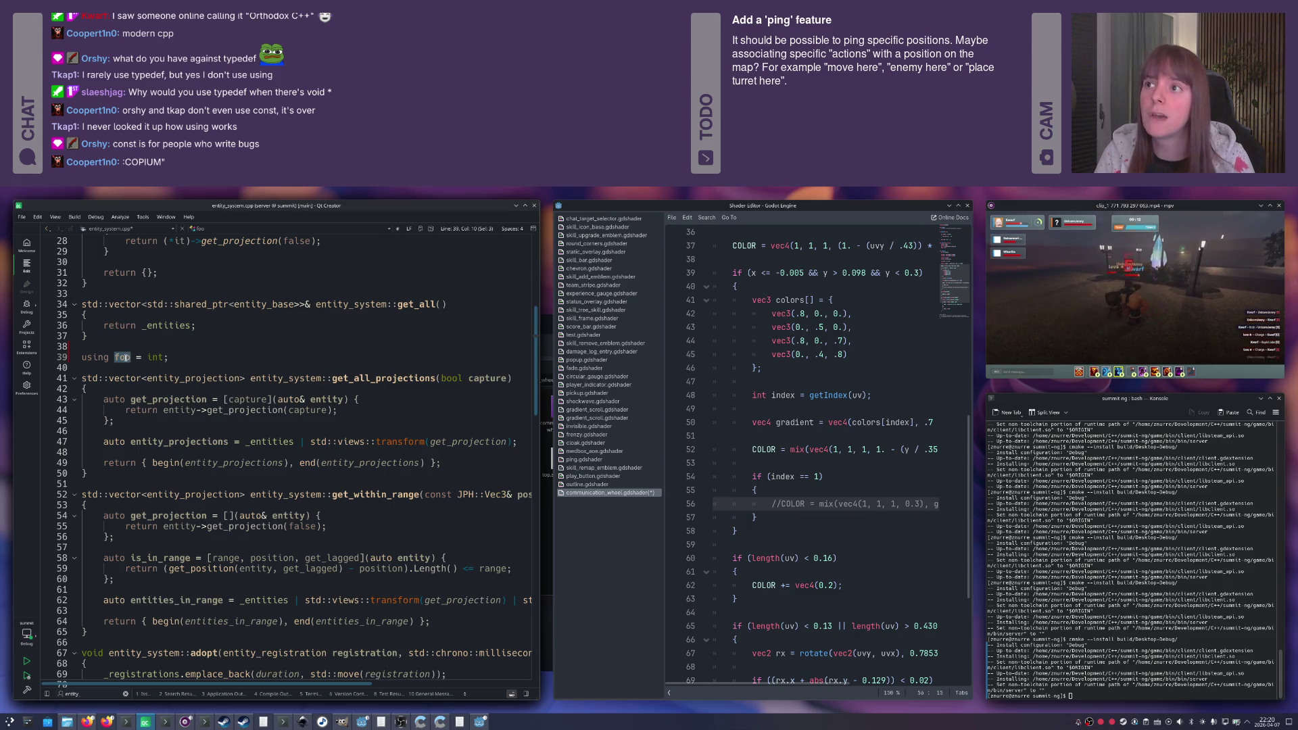
left_click(189, 357)
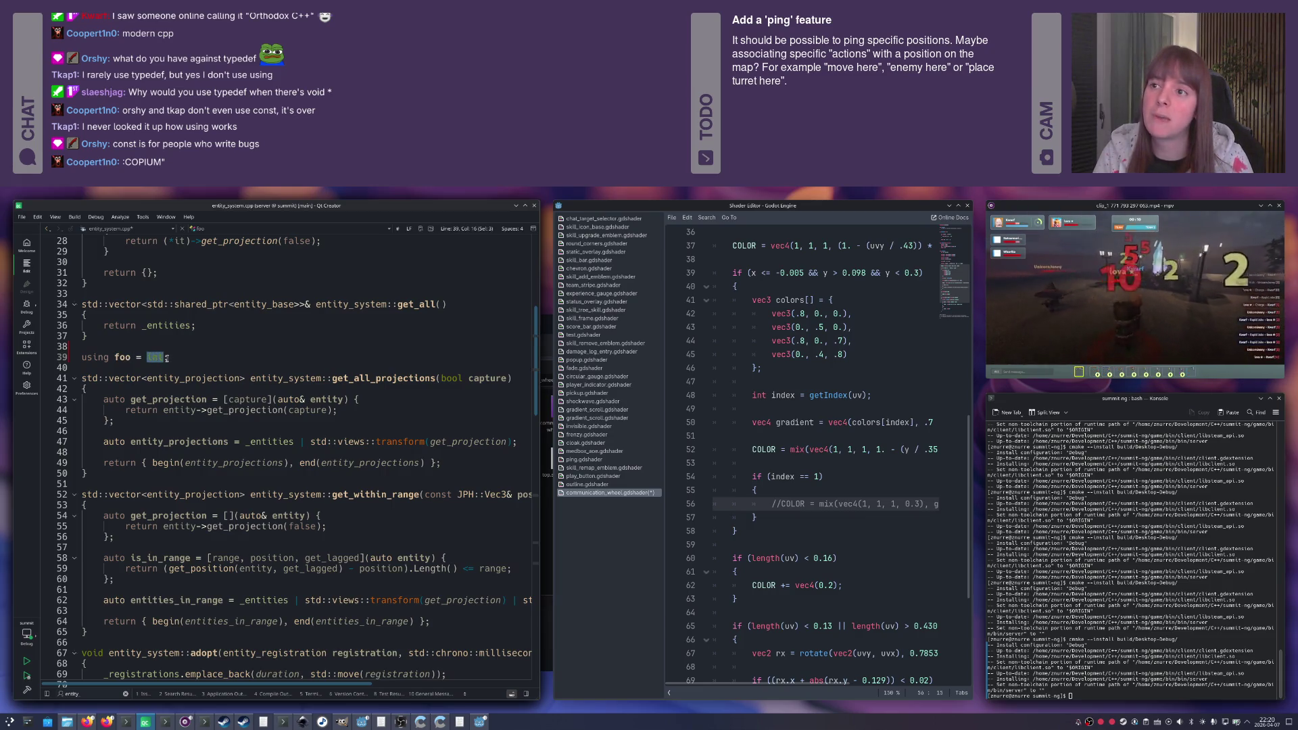
Add a 'using funcp = void (*)(int);' alias, then delete both test alias lines.
key("Return")
type("using ")
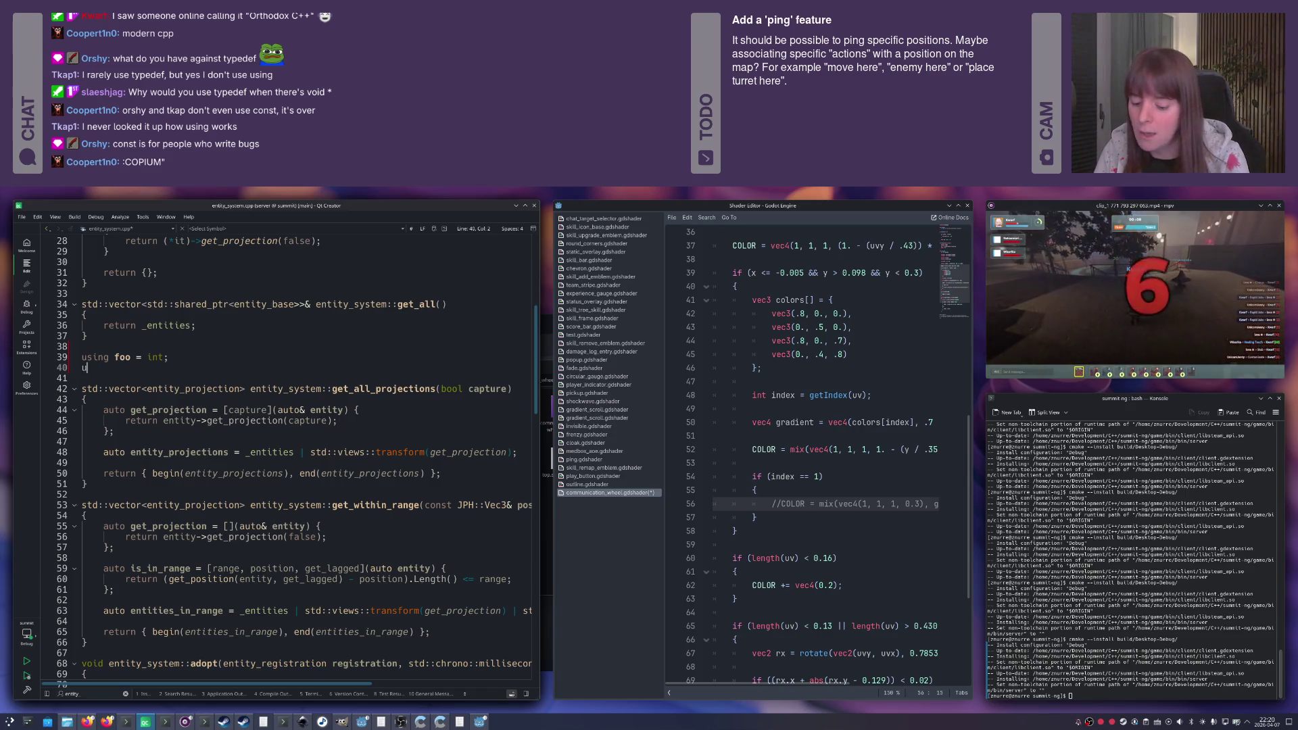
type("funct")
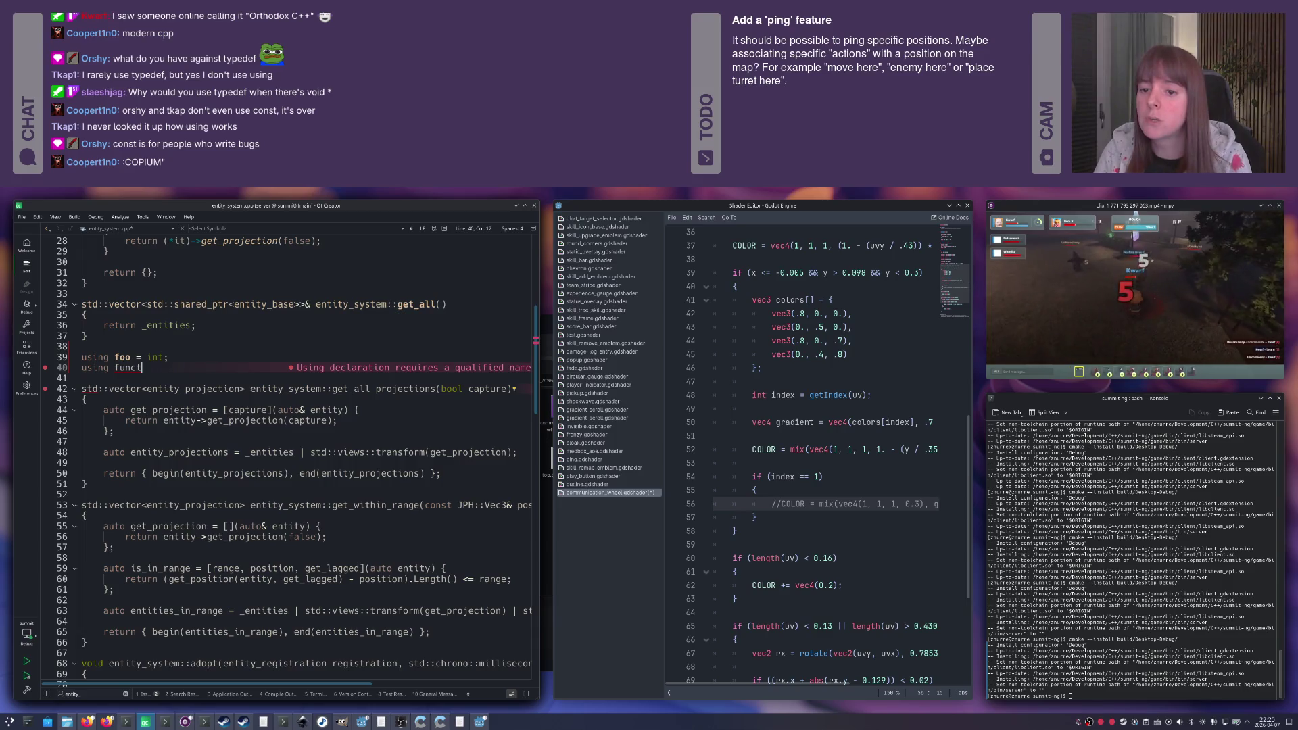
key("BackSpace")
type("p = ")
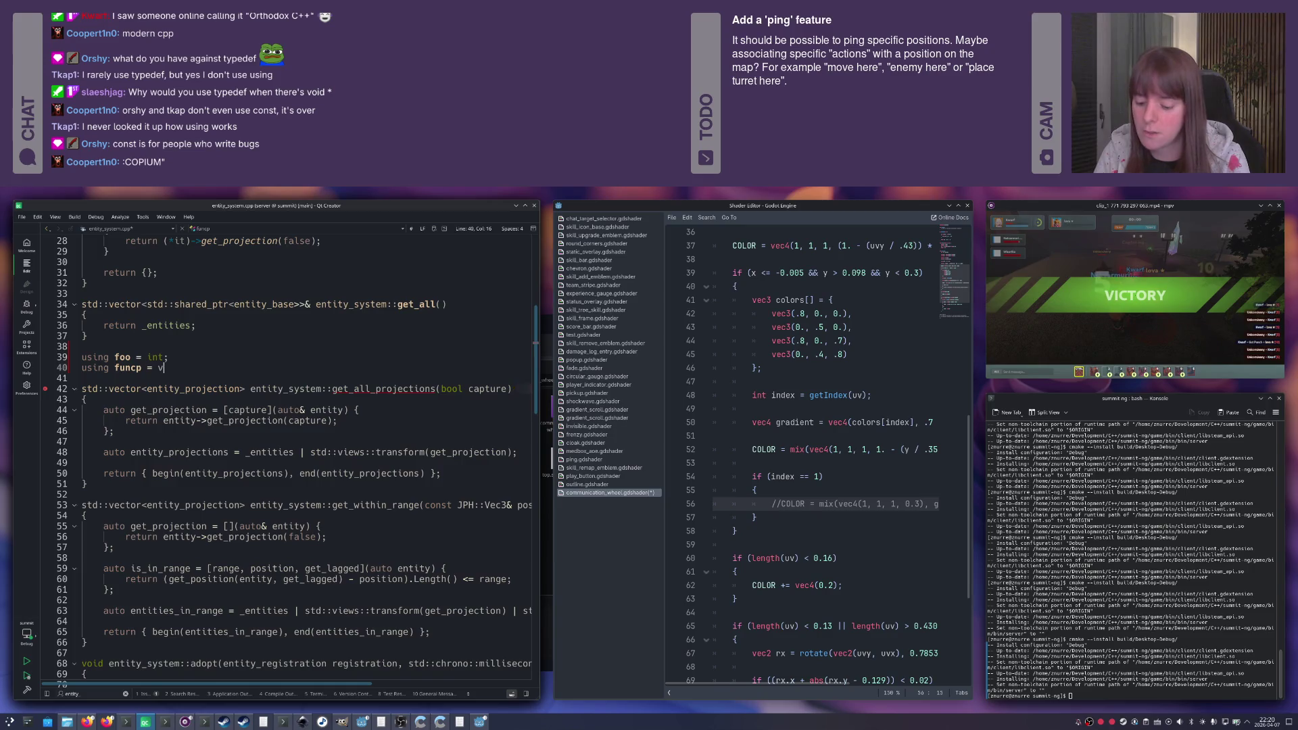
type("void (*)(i")
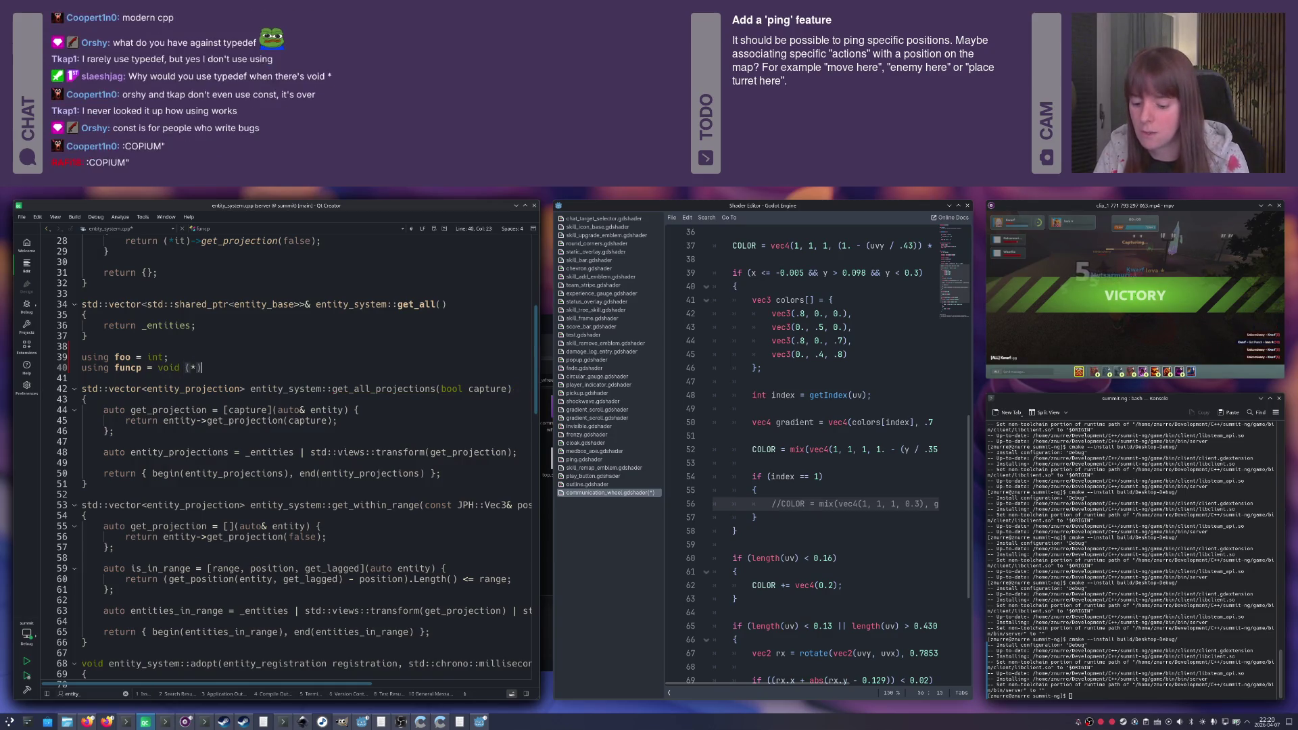
type("nt);")
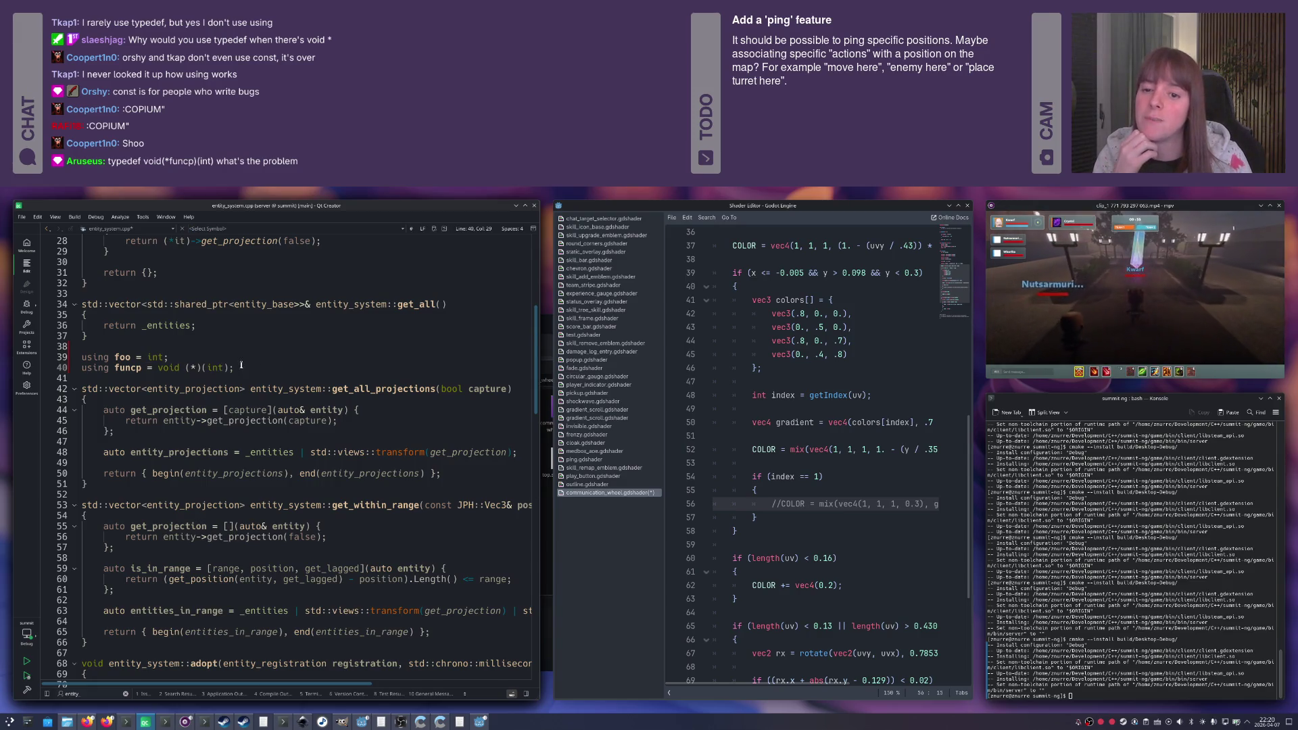
double_click(215, 368)
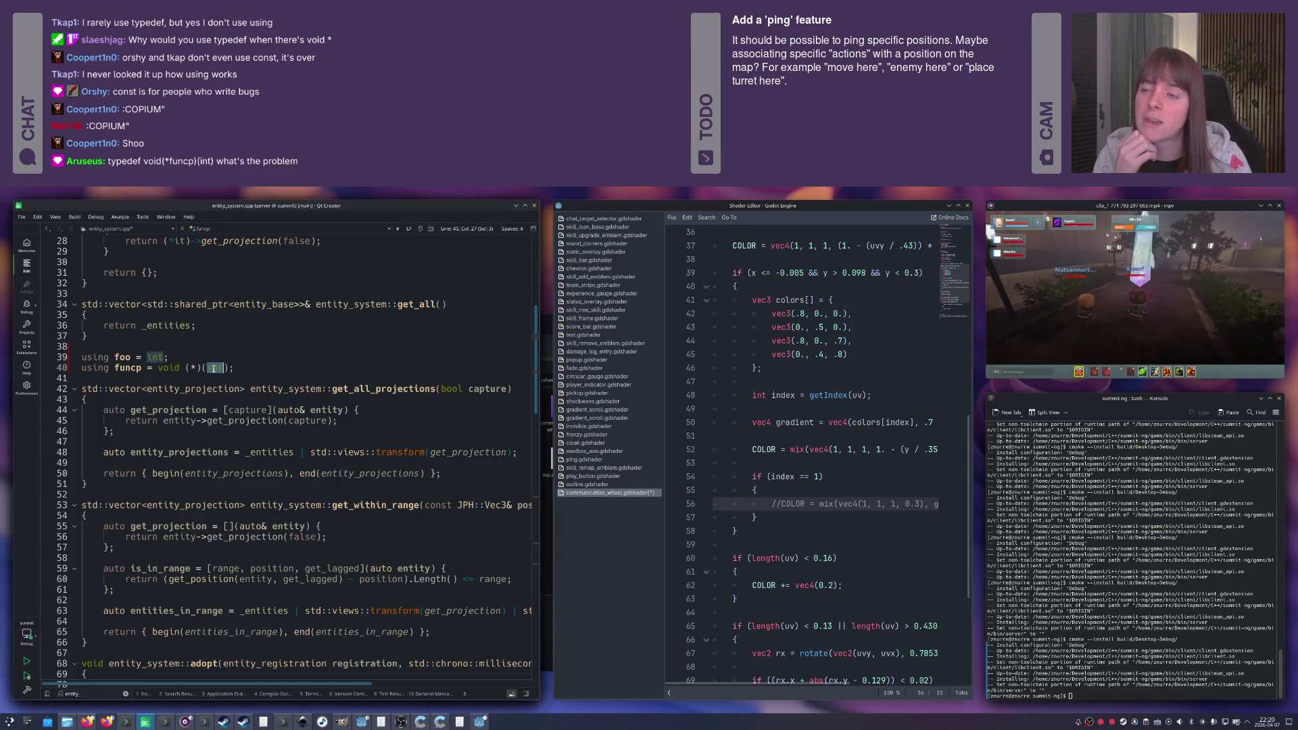
left_click(262, 369)
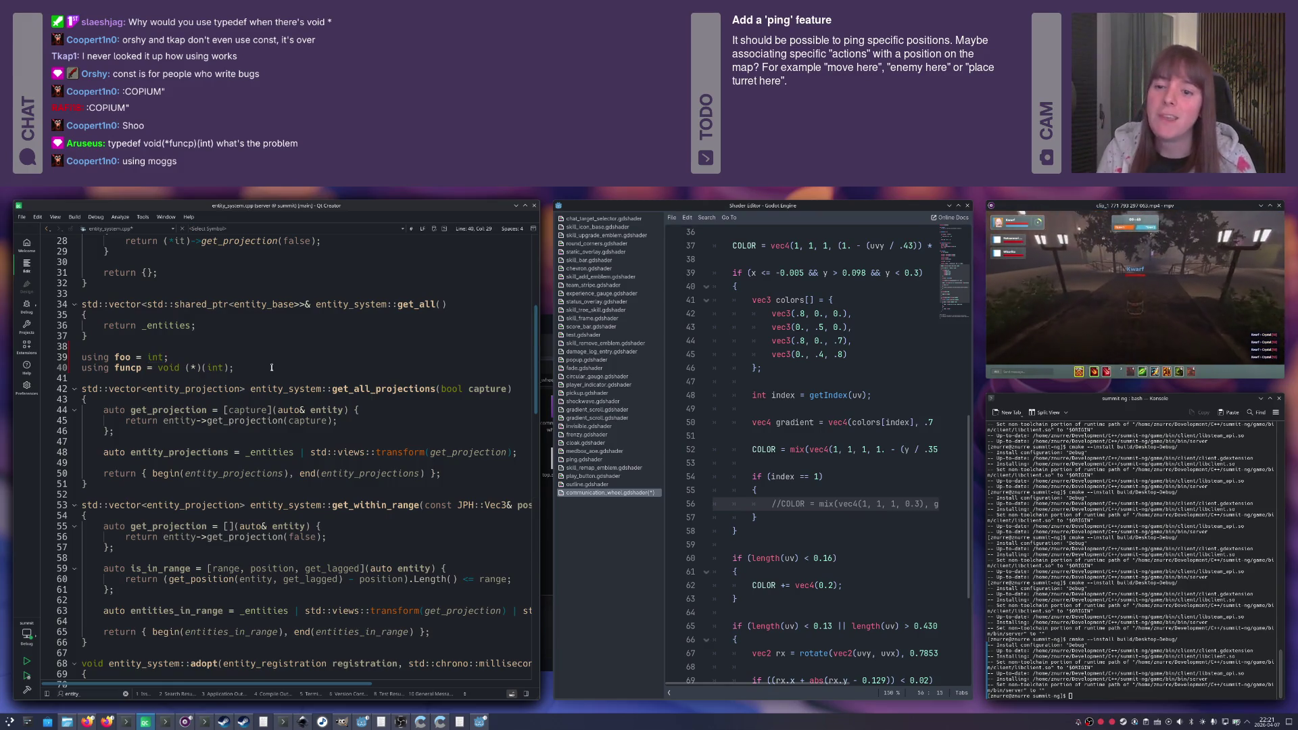
key("shift+Up")
key("shift+Up")
key("shift+Up")
key("BackSpace")
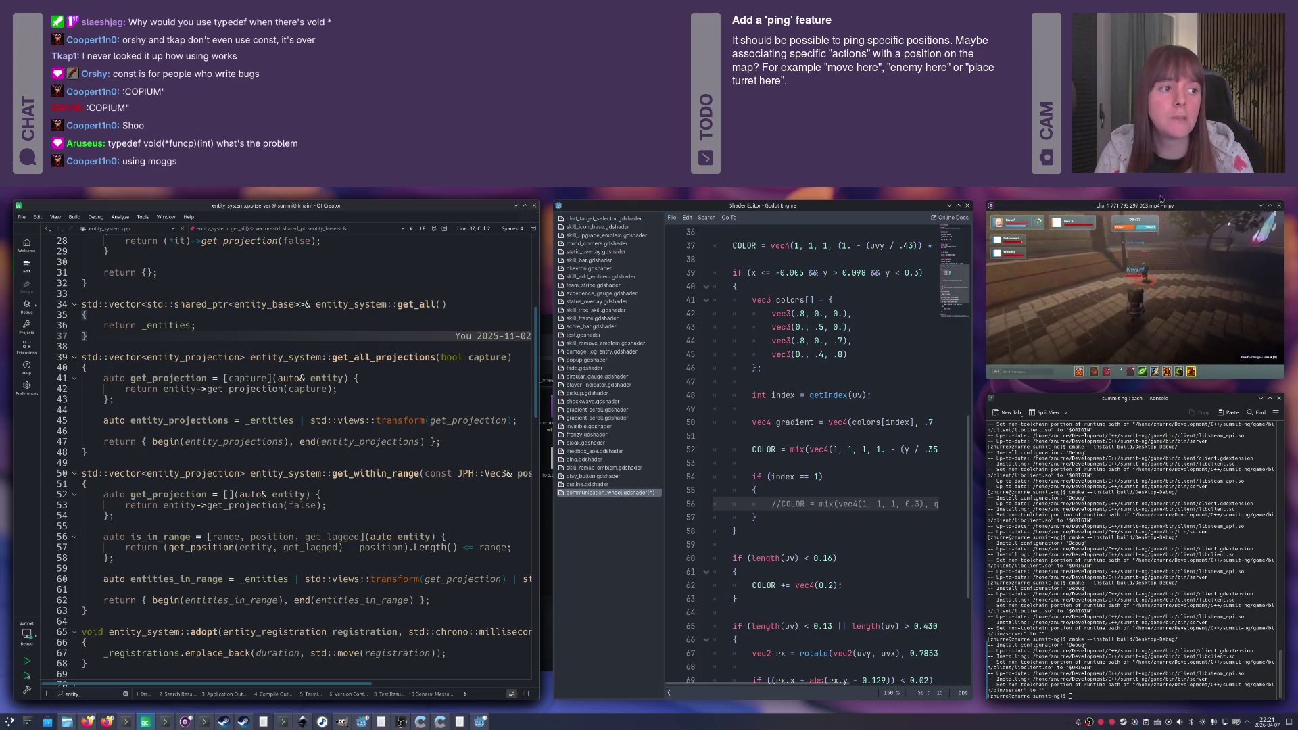
Enlarge the mpv game clip to watch it, then shrink it aside and bring Godot forward.
mouse_move(1161, 198)
left_mouse_down()
mouse_move(521, 187)
mouse_move(505, 252)
left_mouse_up()
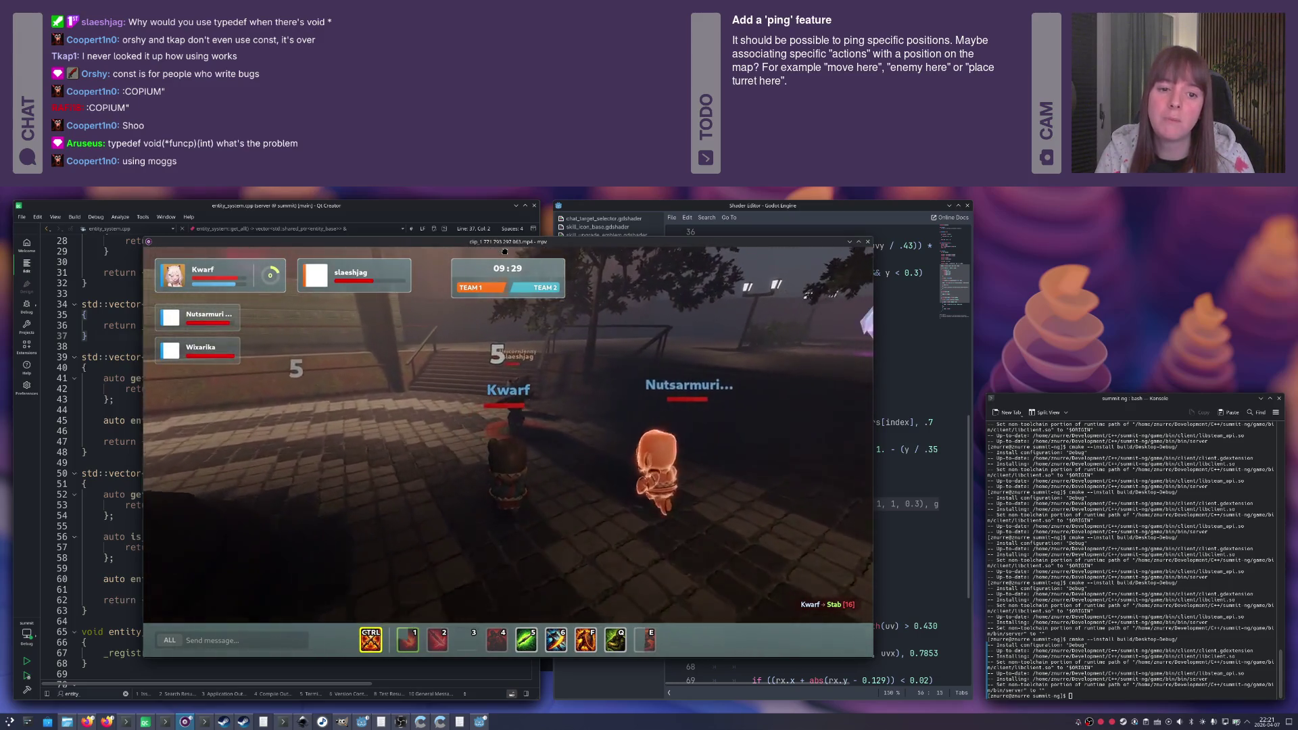
mouse_move(504, 252)
left_mouse_down()
mouse_move(752, 269)
mouse_move(1109, 257)
left_mouse_up()
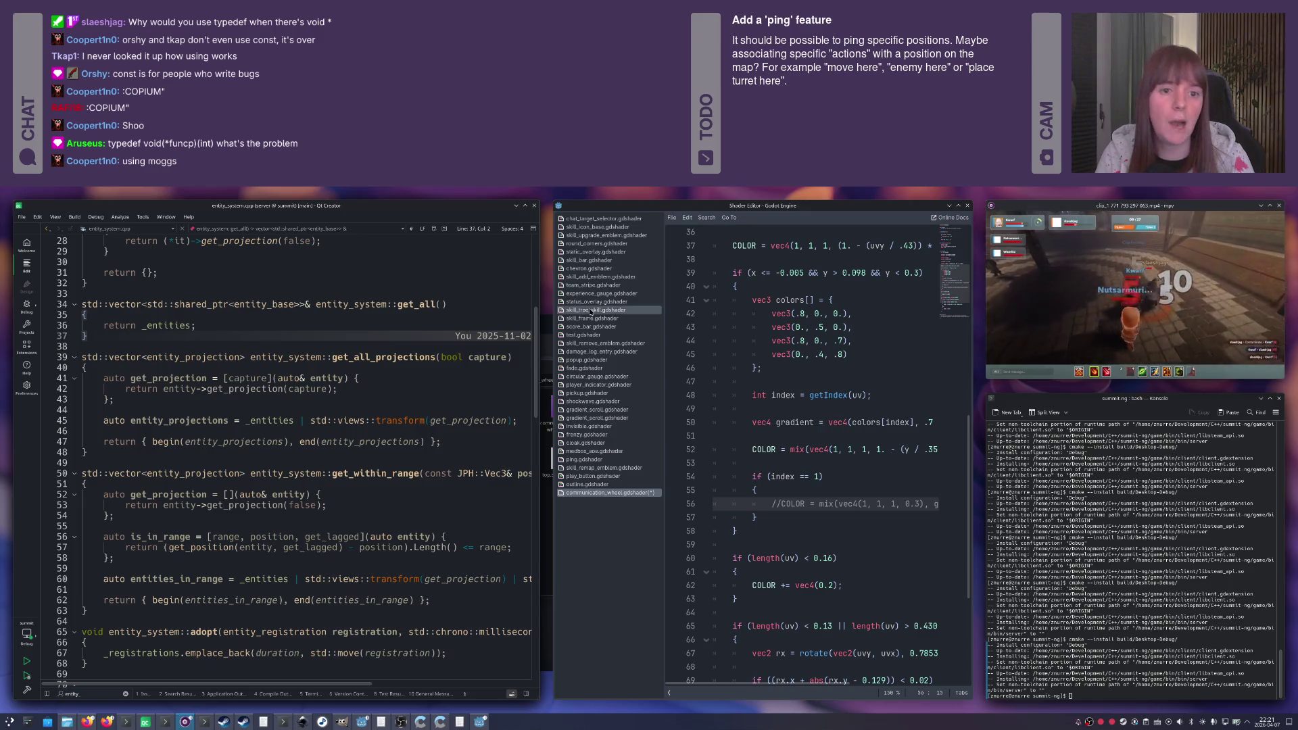
left_click(516, 206)
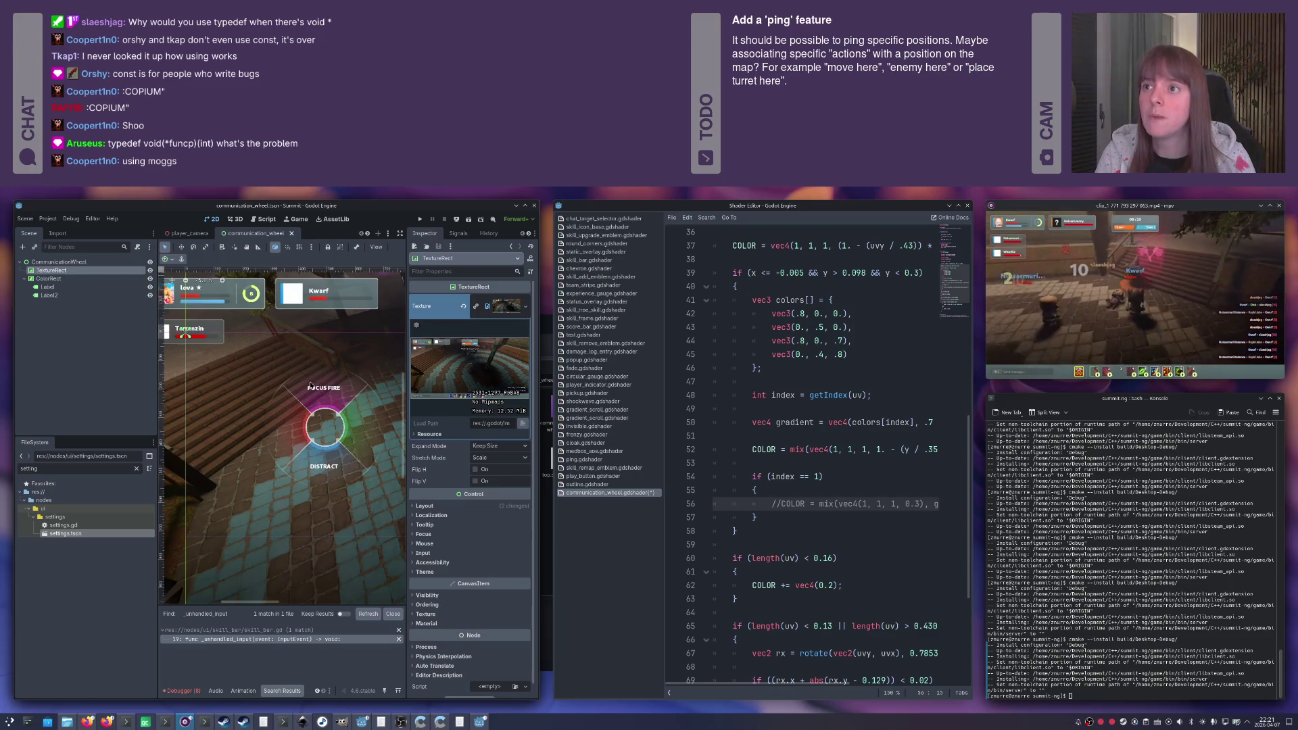
scroll(315, 379, "down", 2)
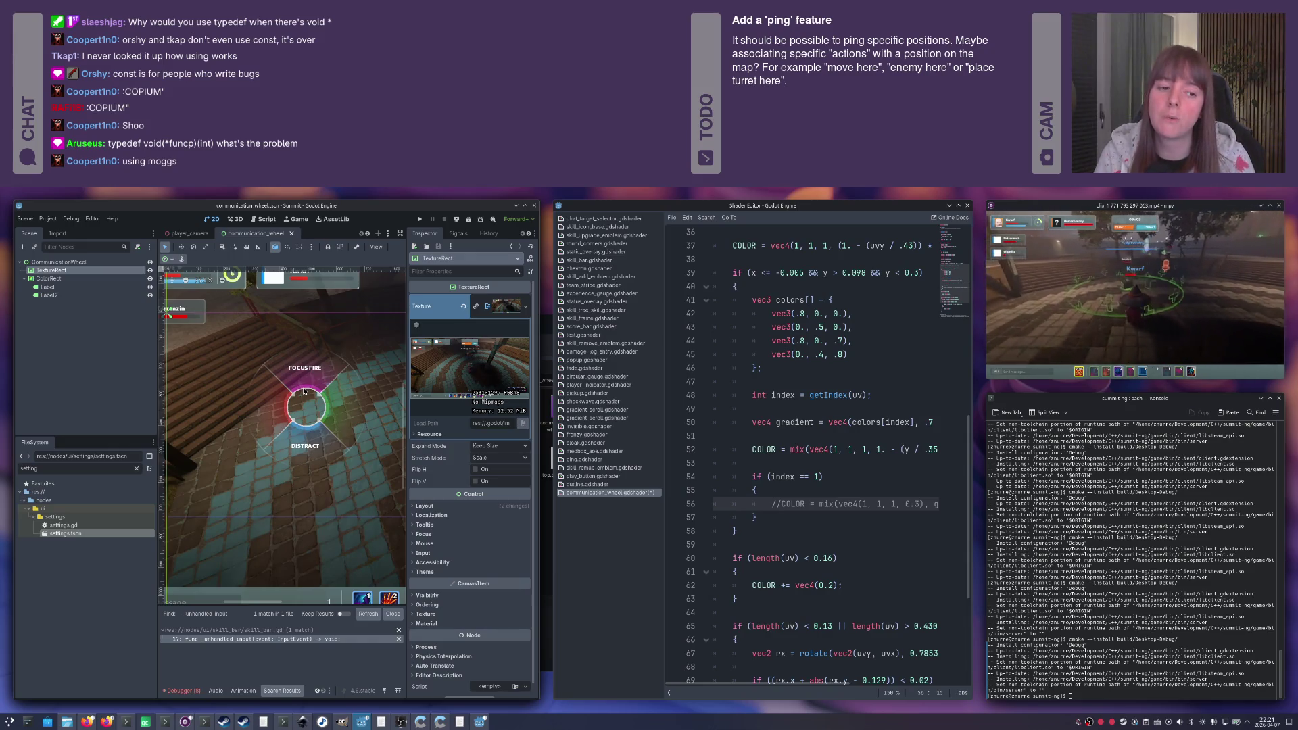
scroll(303, 391, "up", 10)
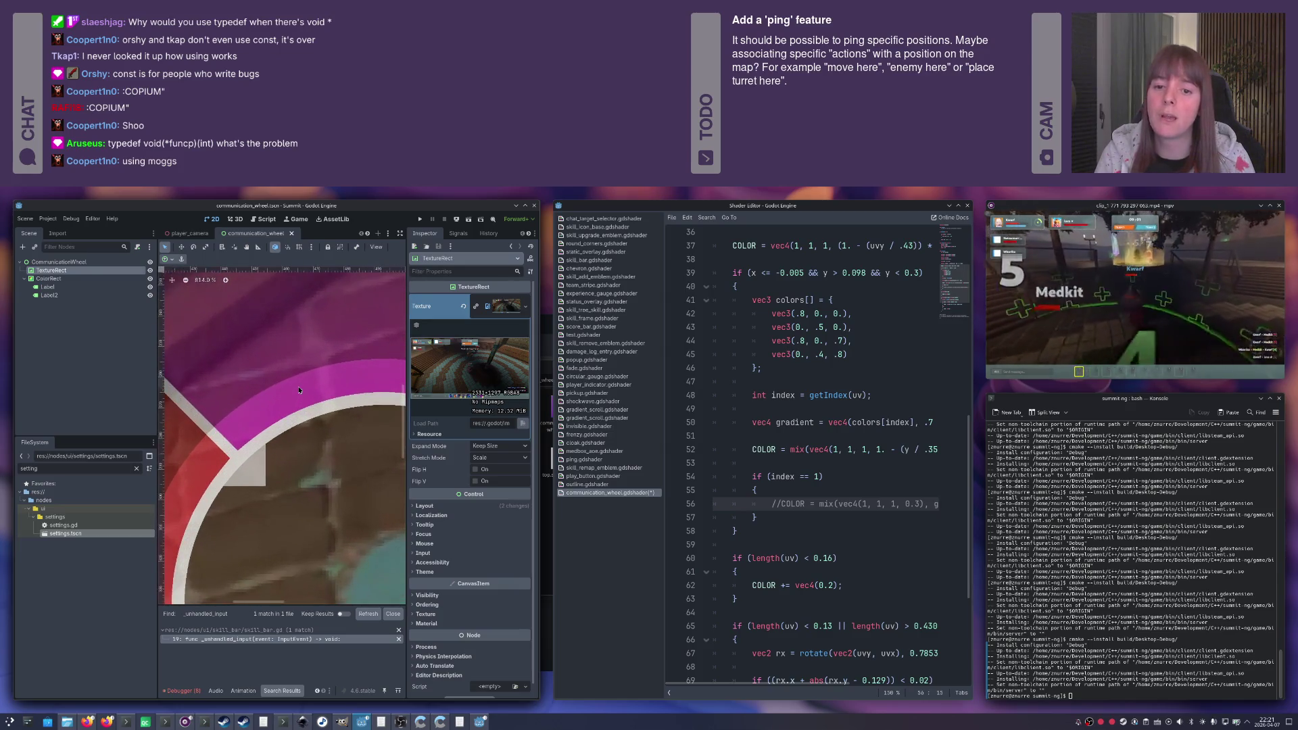
left_click_drag(277, 393, 359, 368)
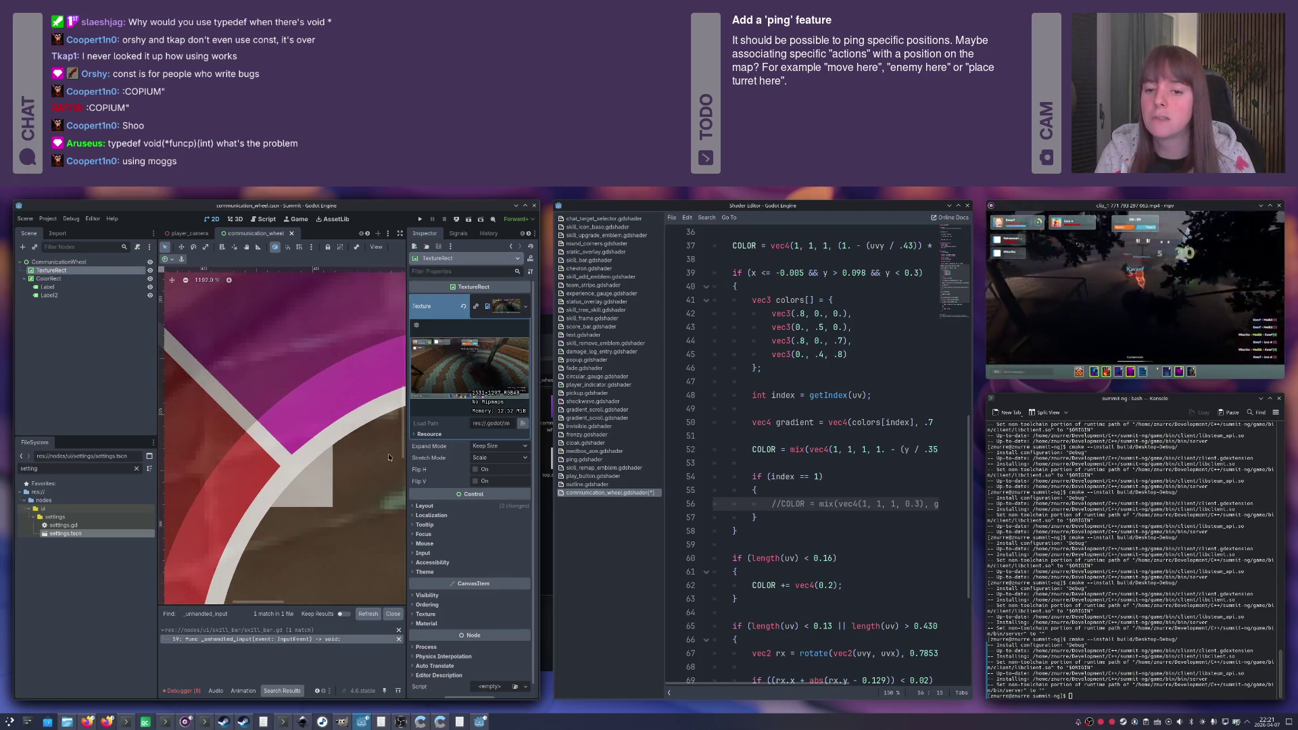
scroll(299, 421, "down", 10)
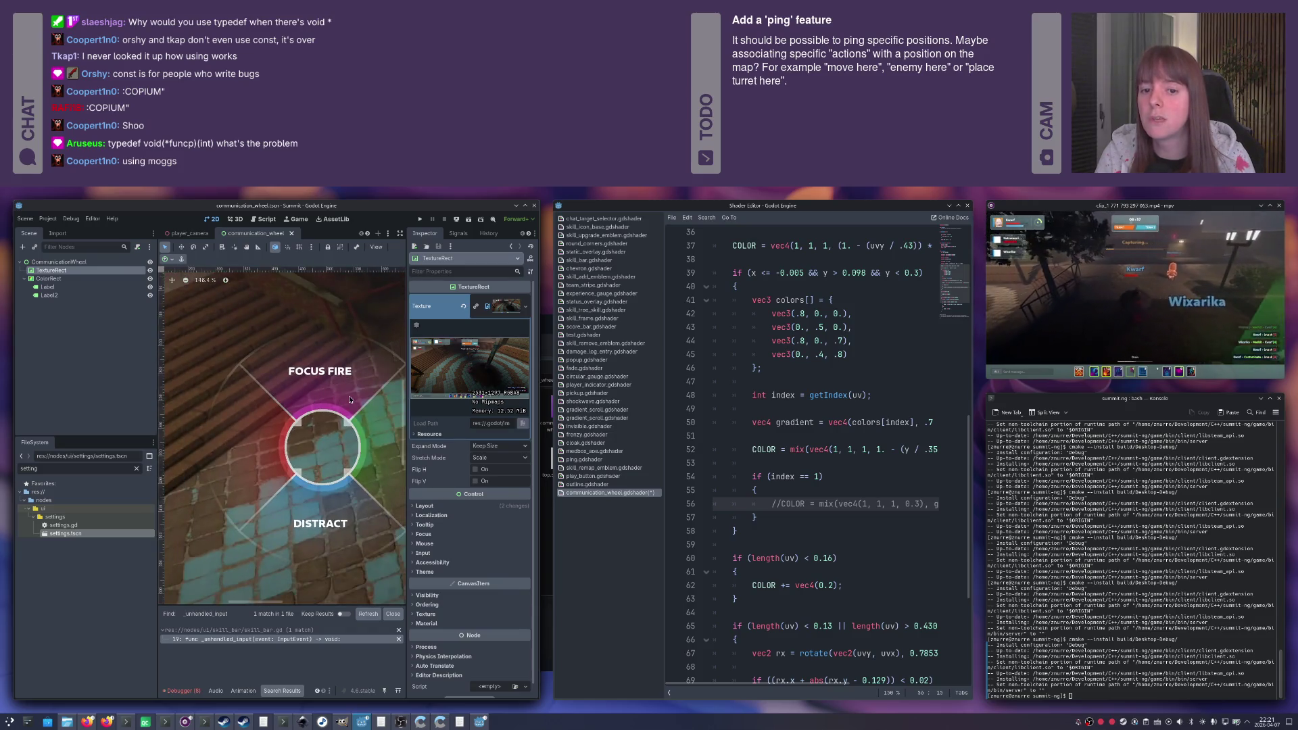
scroll(352, 400, "down", 2)
scroll(786, 385, "up", 4)
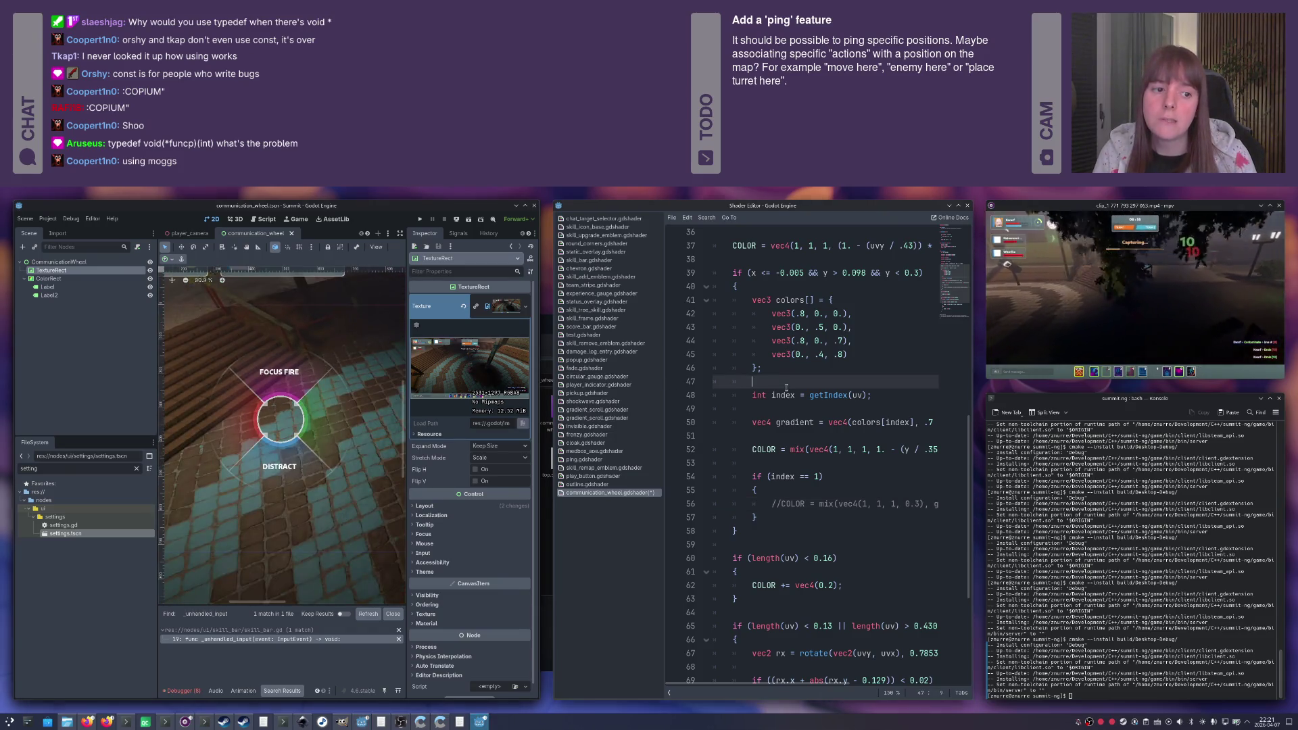
scroll(786, 385, "up", 4)
scroll(785, 384, "down", 4)
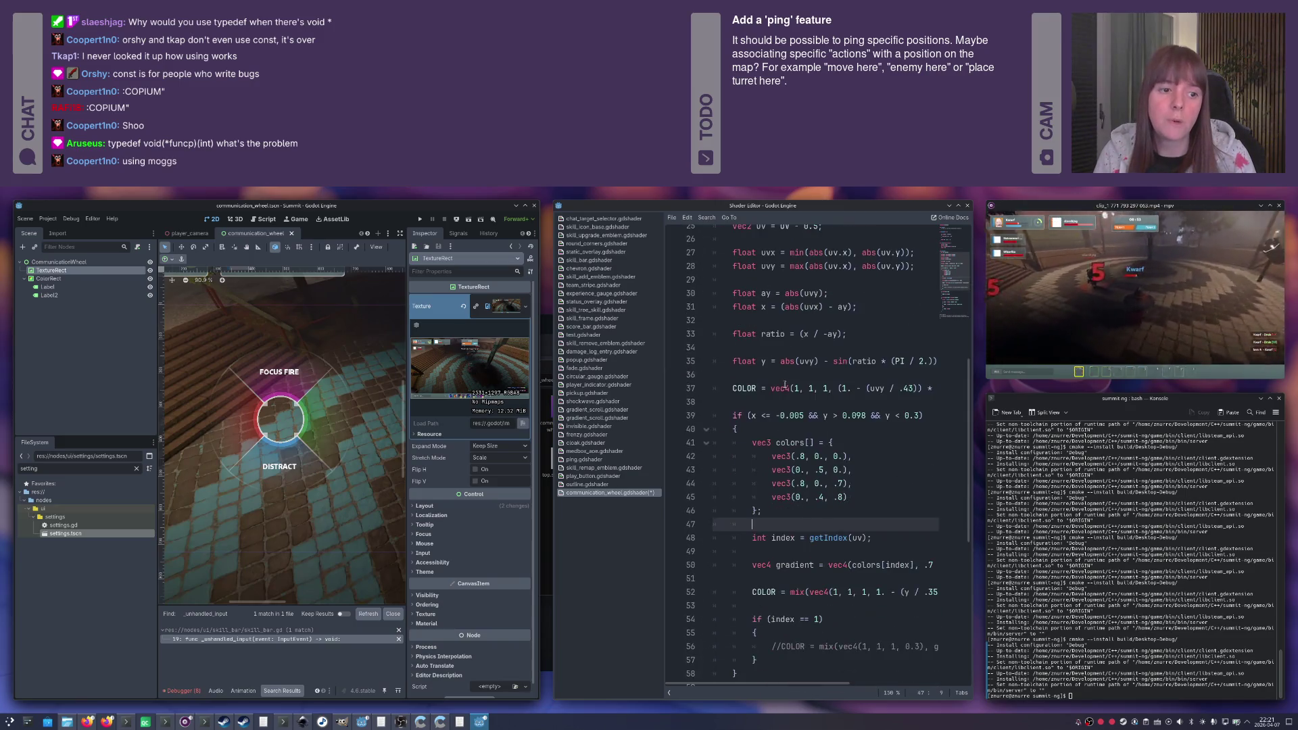
scroll(784, 383, "up", 1)
scroll(785, 384, "down", 3)
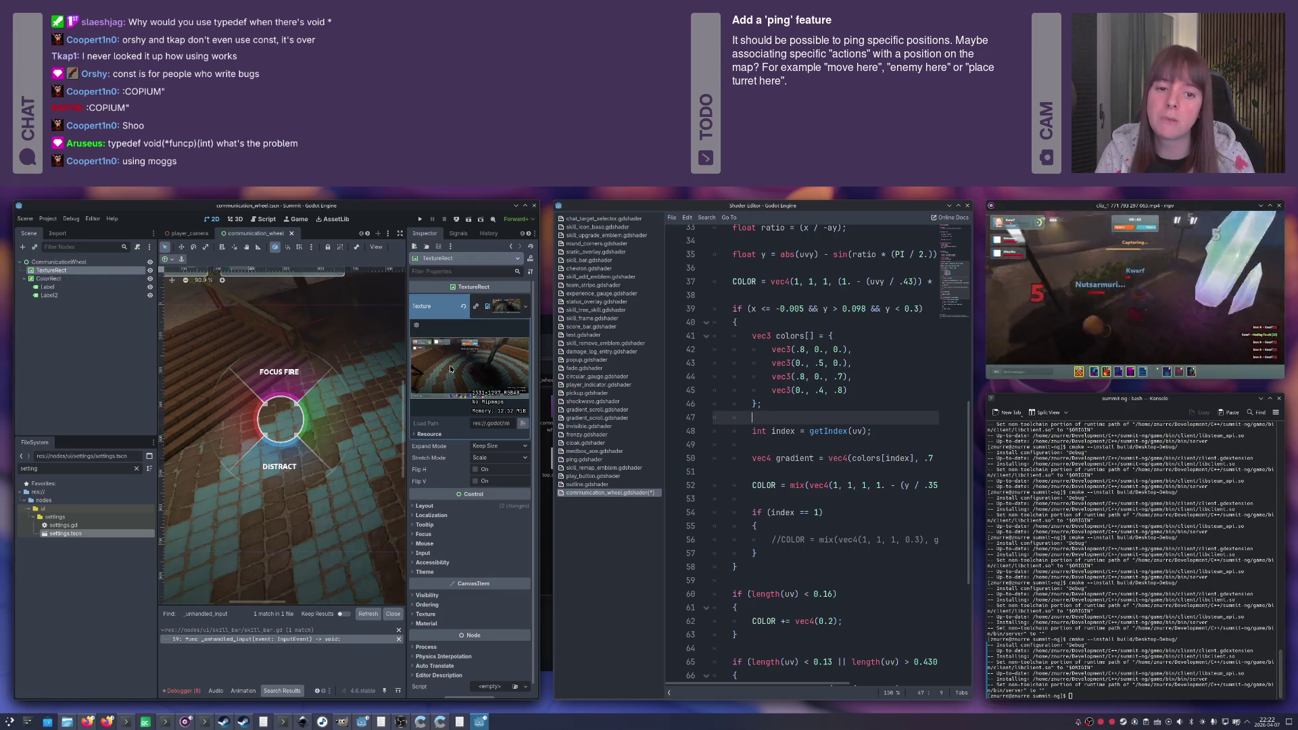
scroll(365, 362, "down", 10)
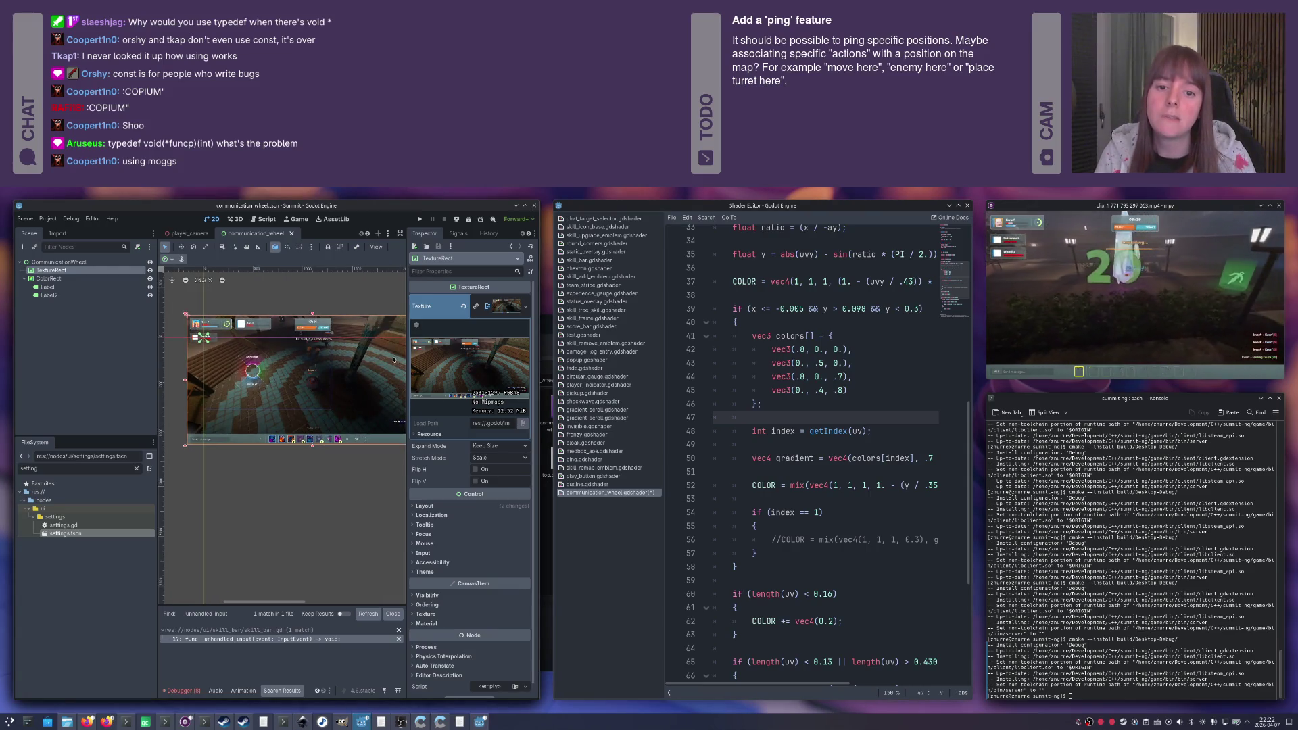
scroll(393, 359, "up", 1)
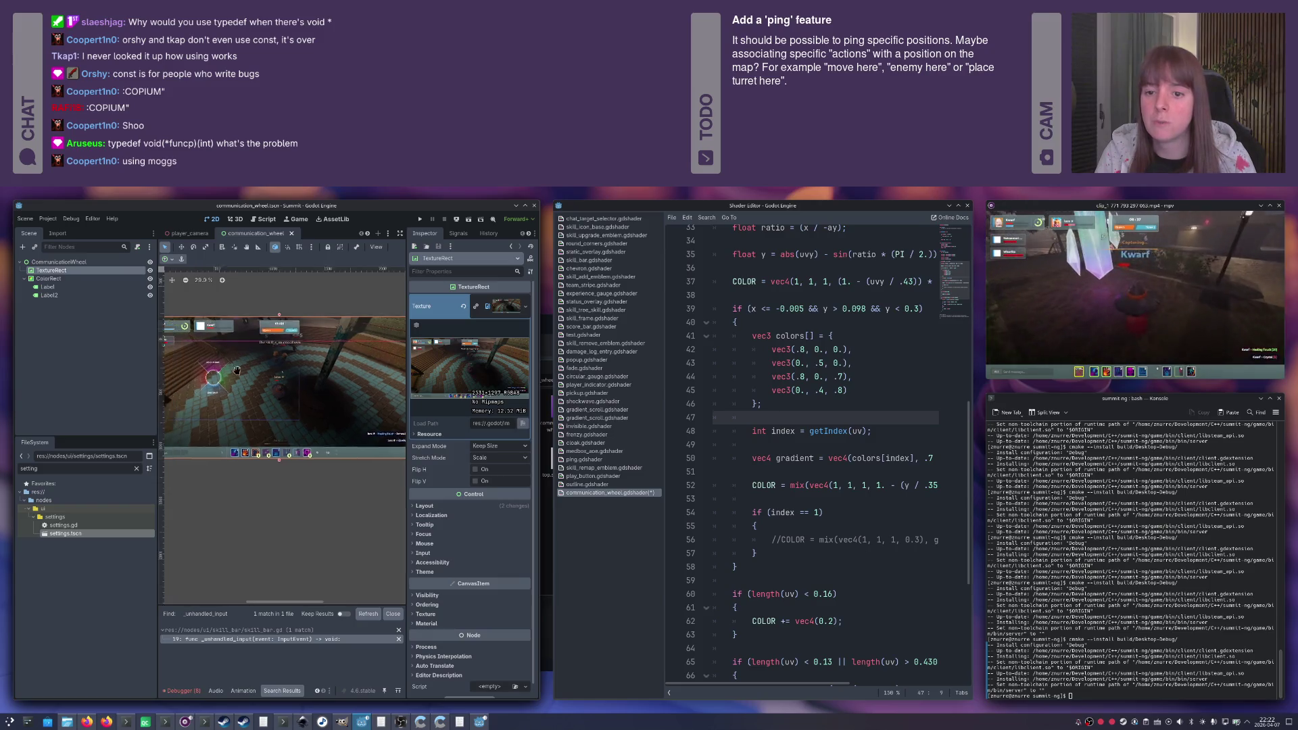
left_click_drag(237, 370, 318, 372)
scroll(352, 374, "up", 8)
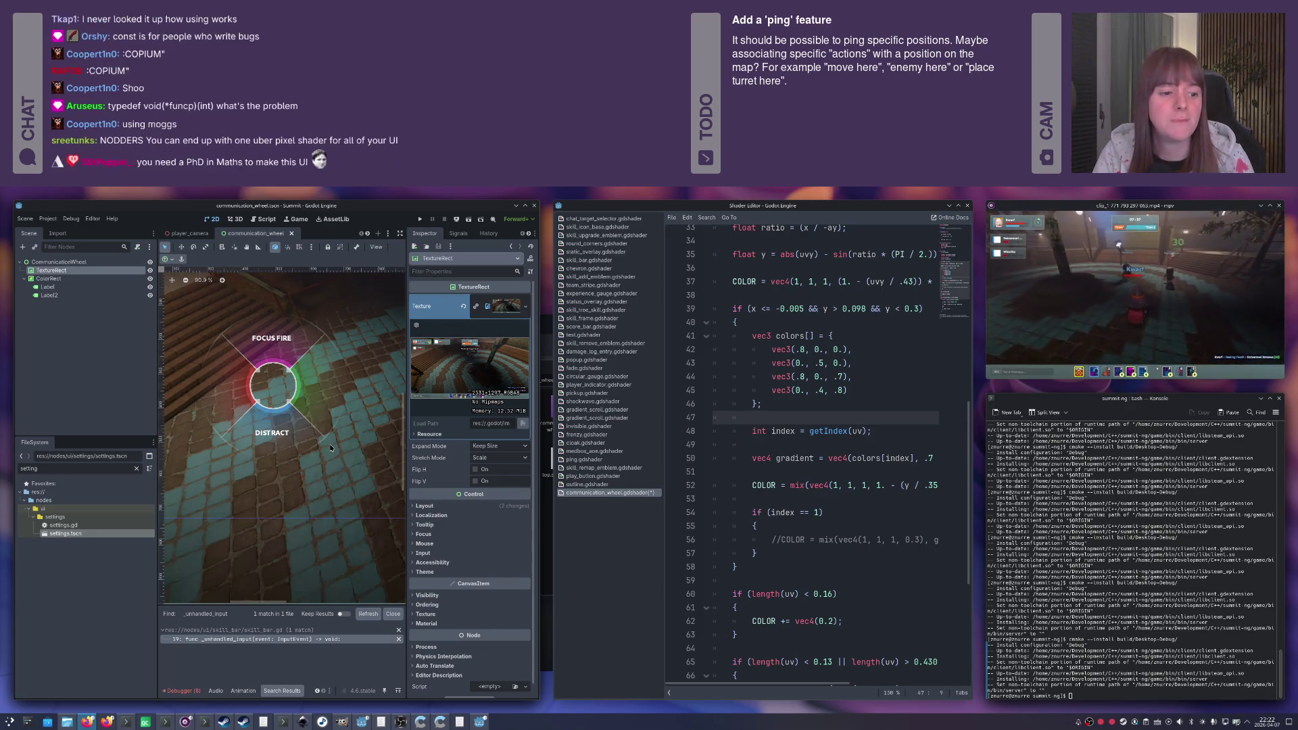
Uncomment the COLOR mix line and change line 54's highlight check from index == 1 to index == 0.
left_click(779, 541)
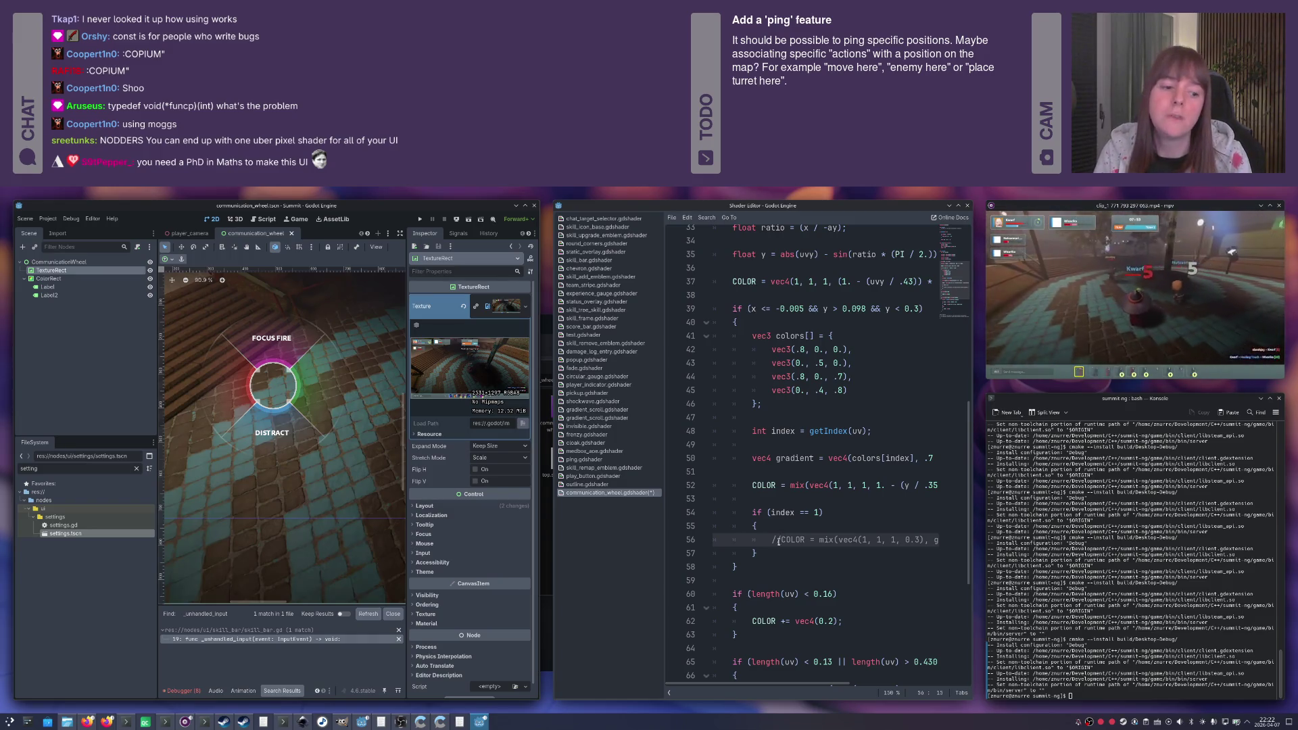
key("BackSpace")
key("BackSpace")
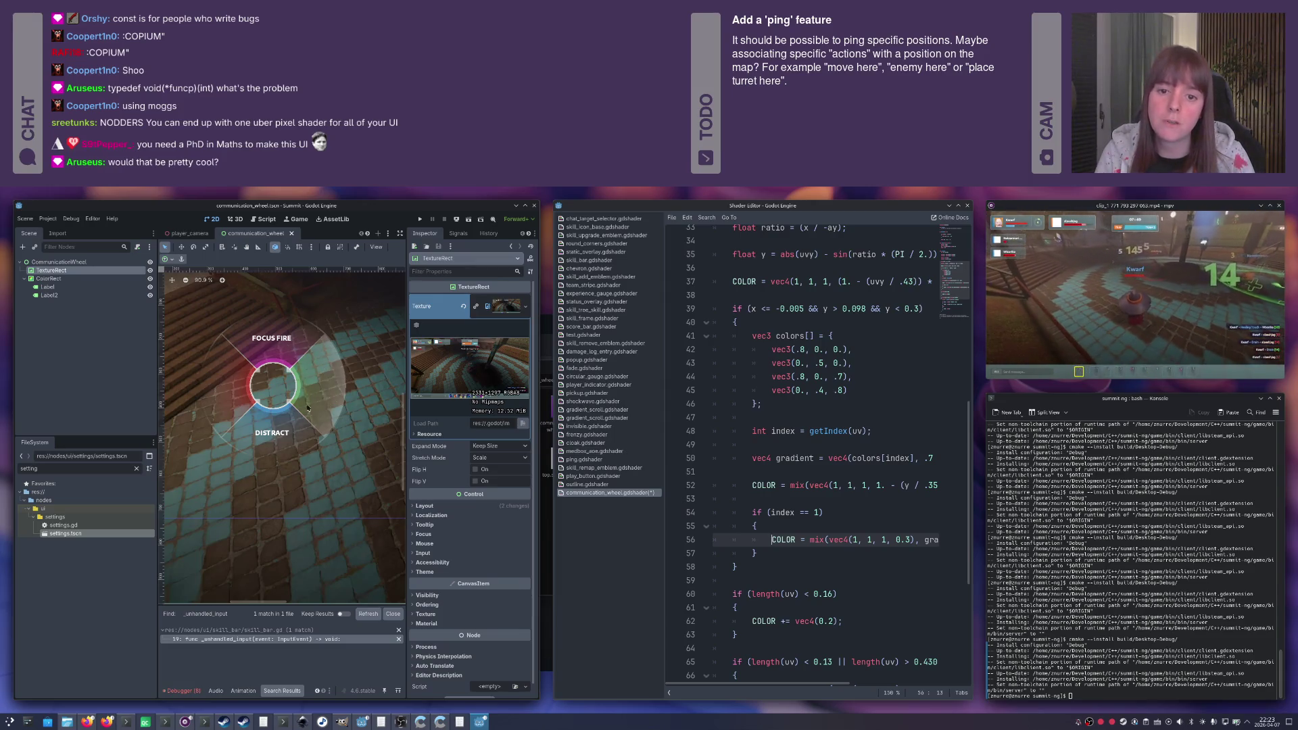
left_click(809, 514)
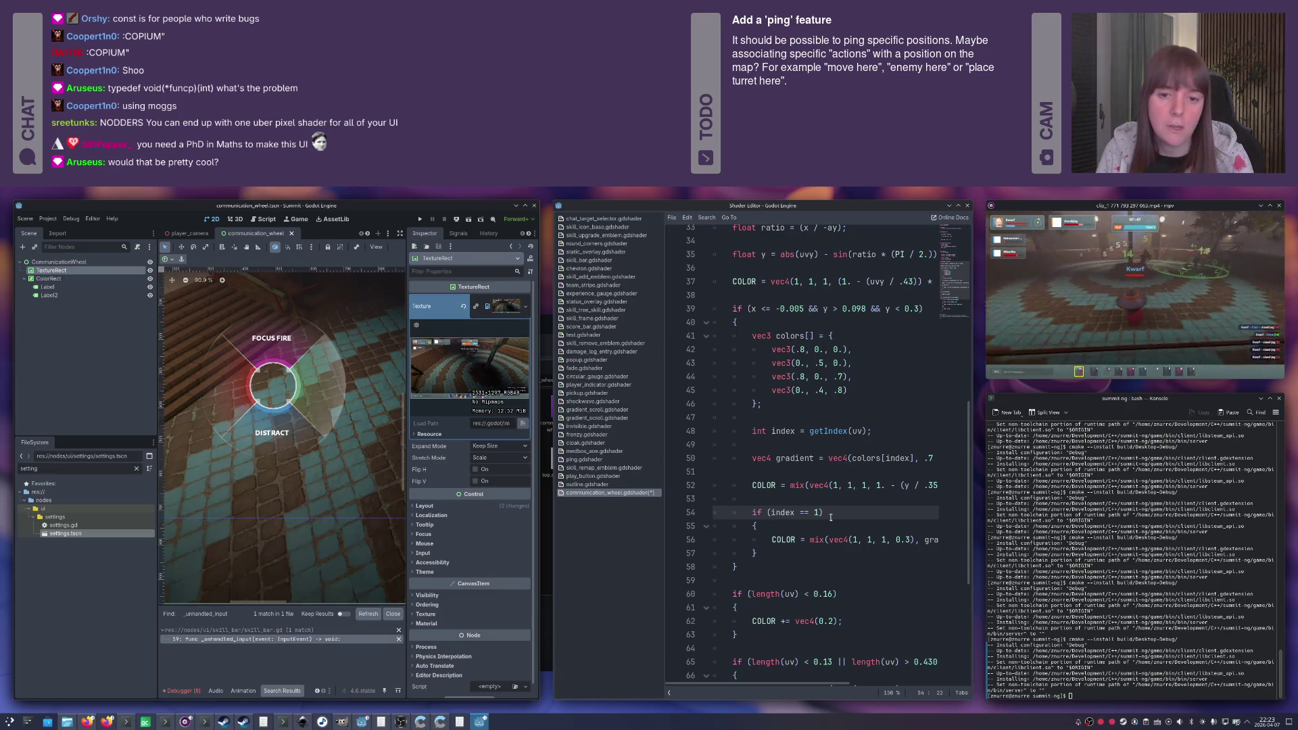
key("Delete")
type("0")
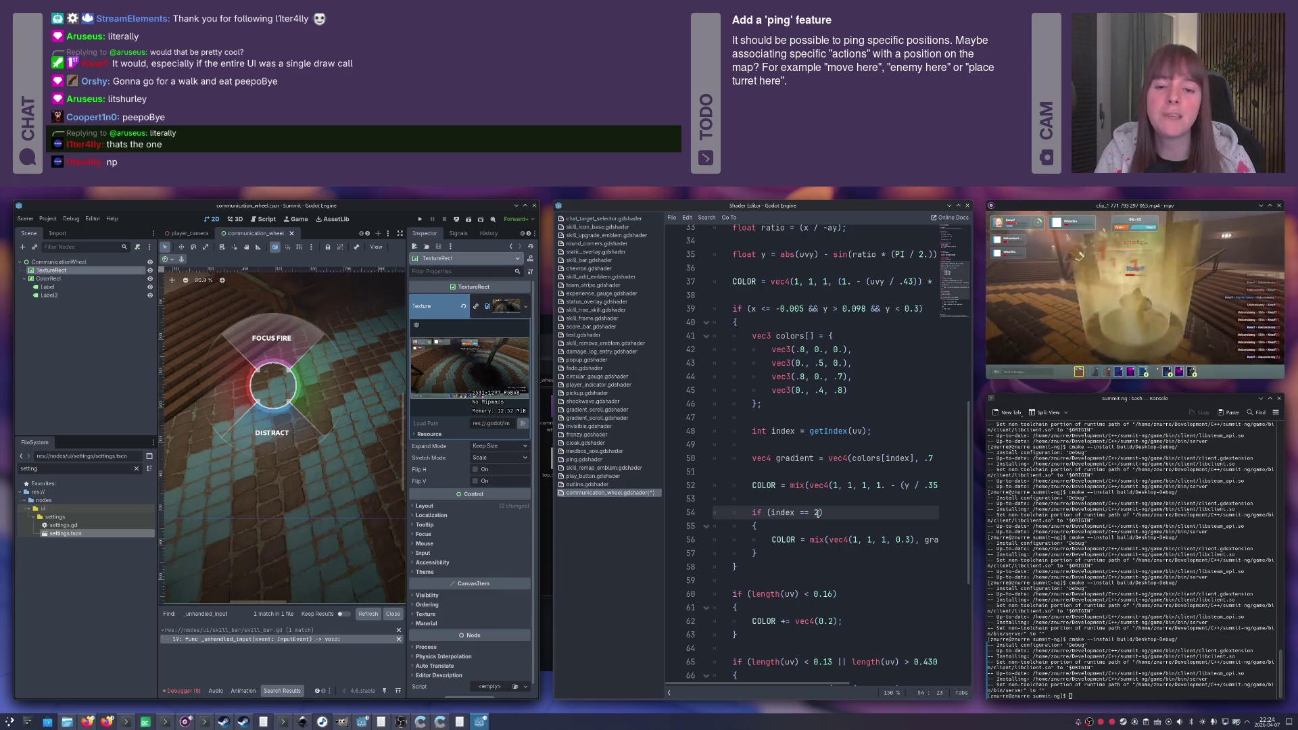
Change line 54's highlight check from index == 2 to index == 3, lighting DISTRACT.
scroll(327, 387, "up", 1)
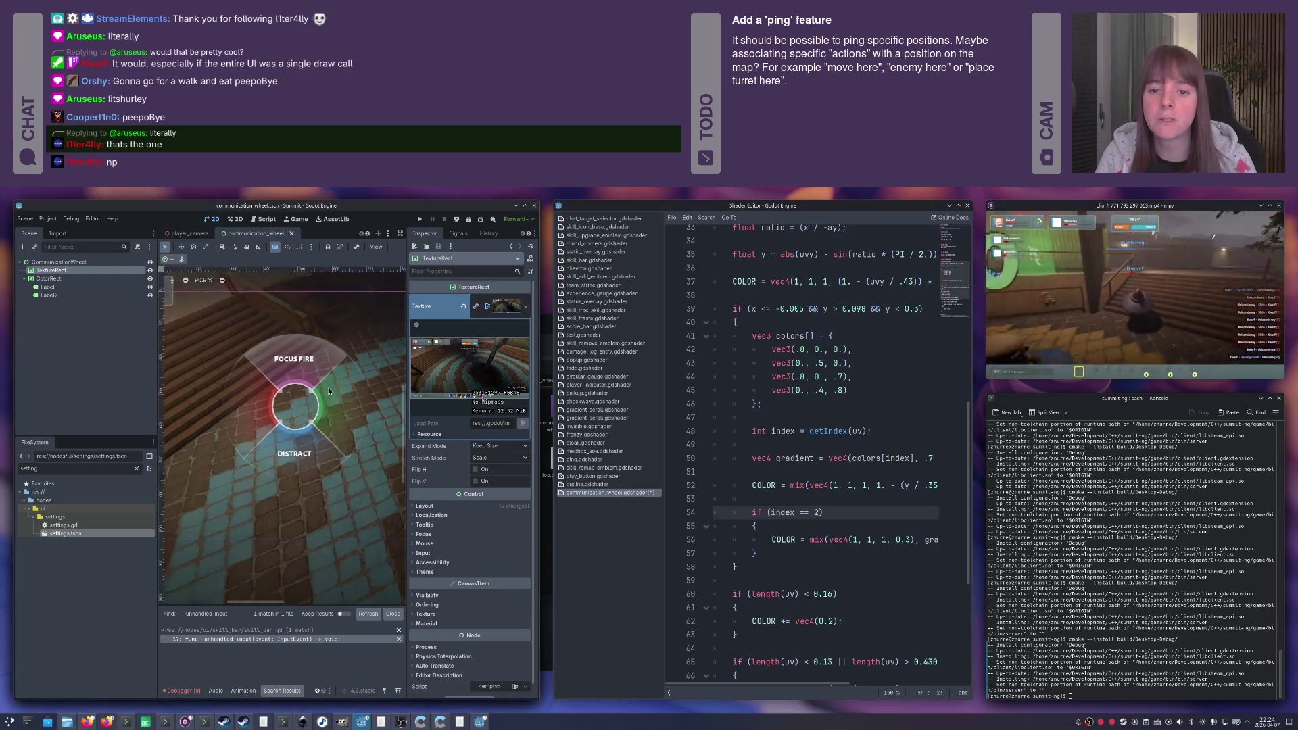
scroll(327, 387, "down", 1)
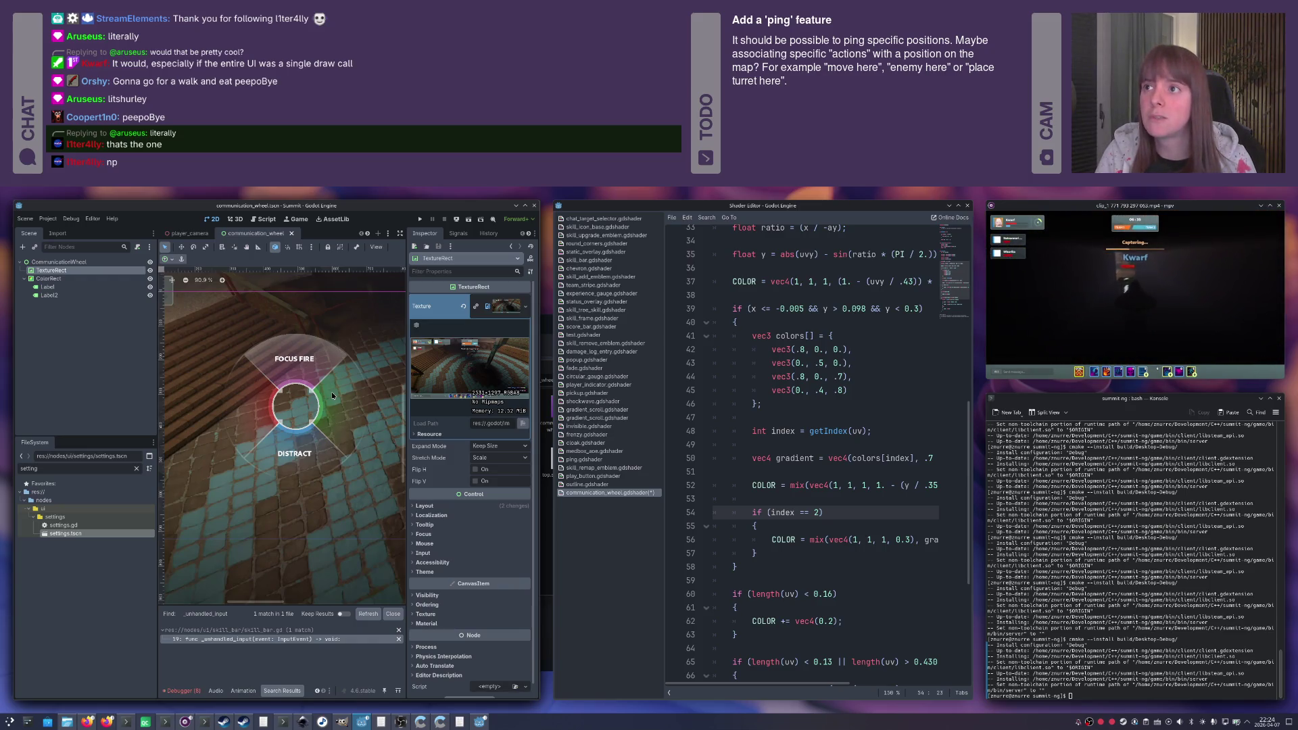
left_click(836, 504)
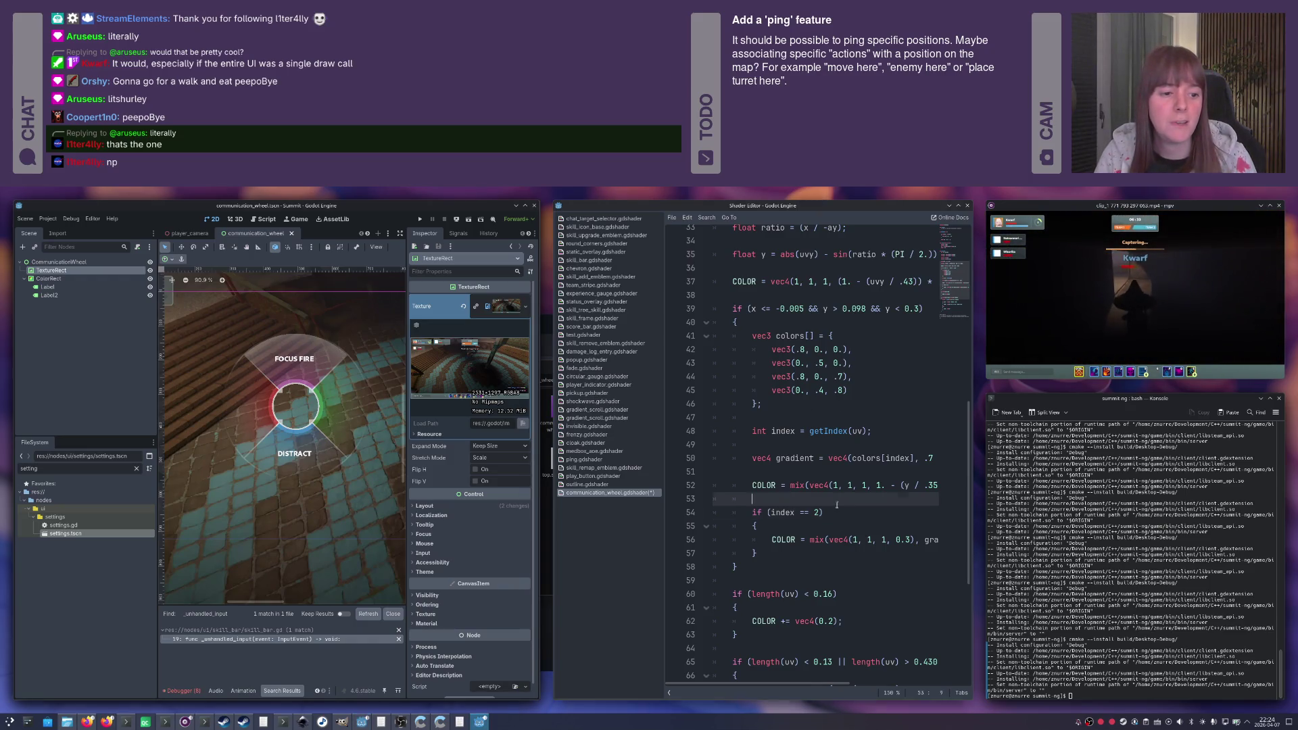
left_click(836, 513)
key("Left")
key("BackSpace")
type("3")
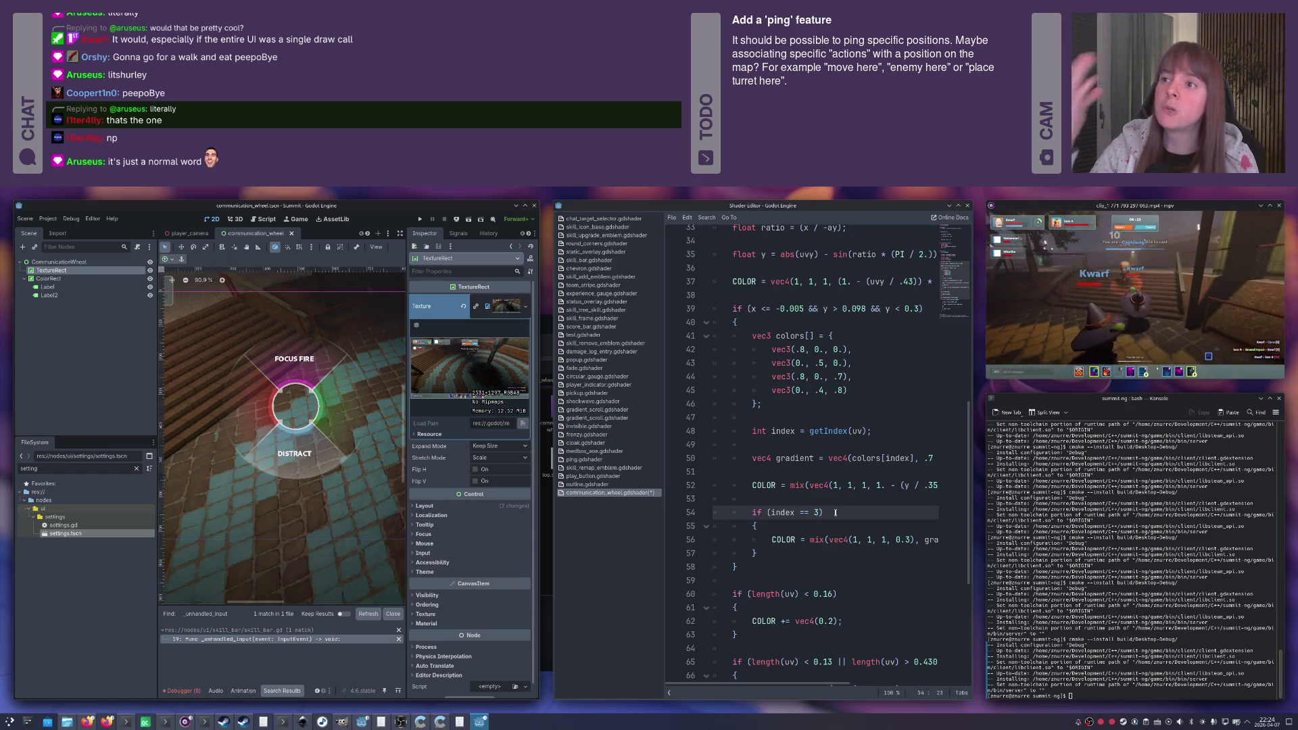
left_click(62, 724)
left_click(346, 462)
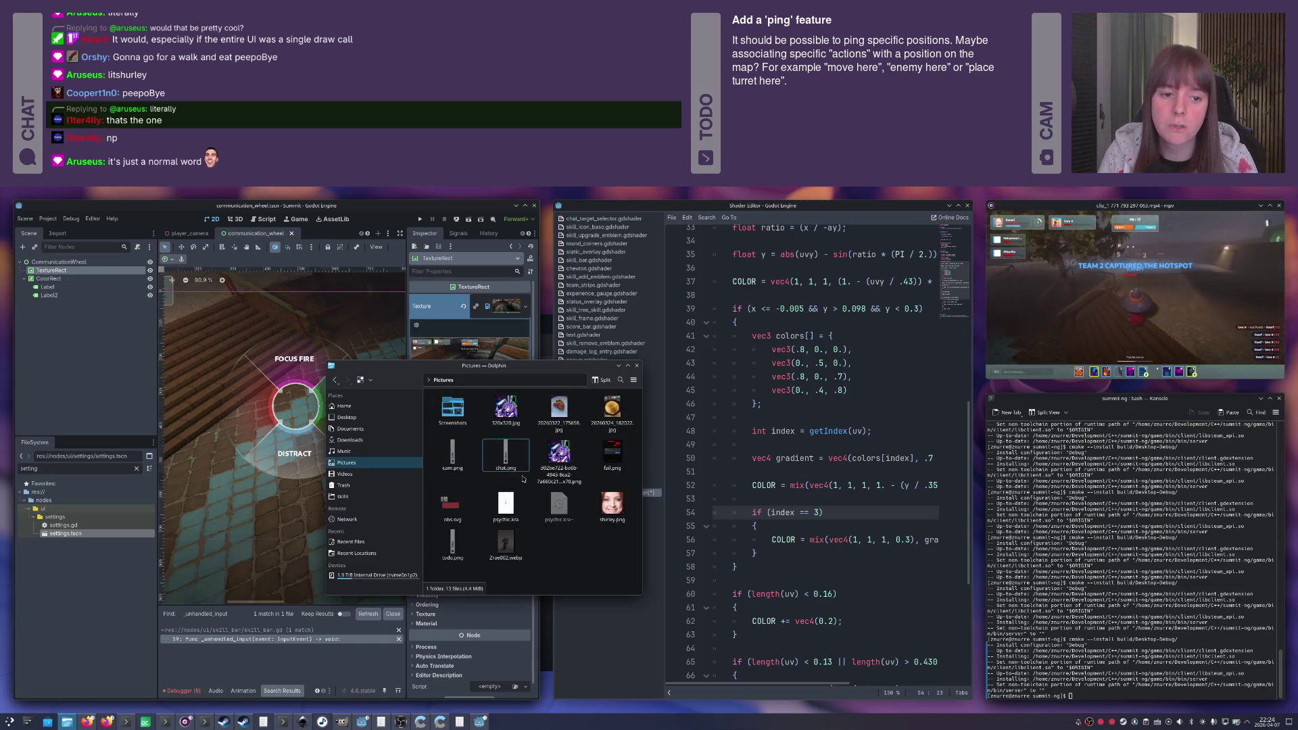
left_click(350, 440)
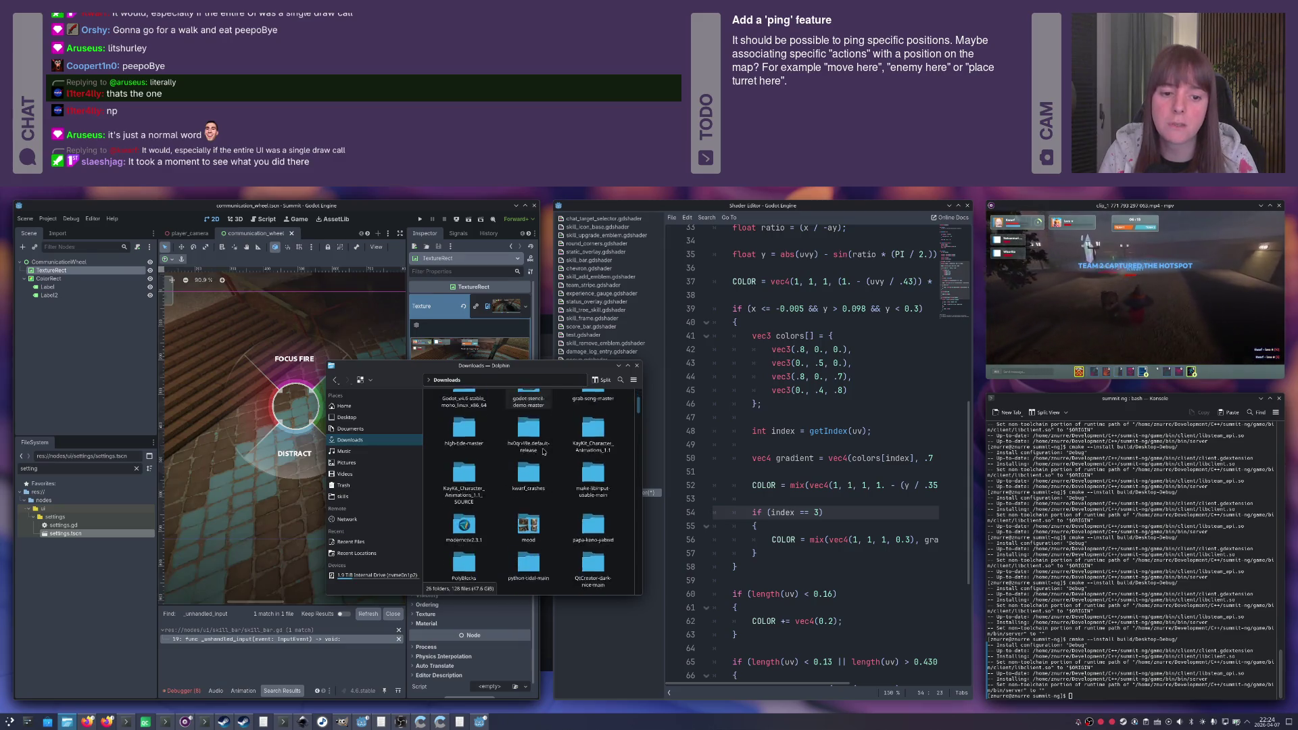
scroll(543, 452, "down", 15)
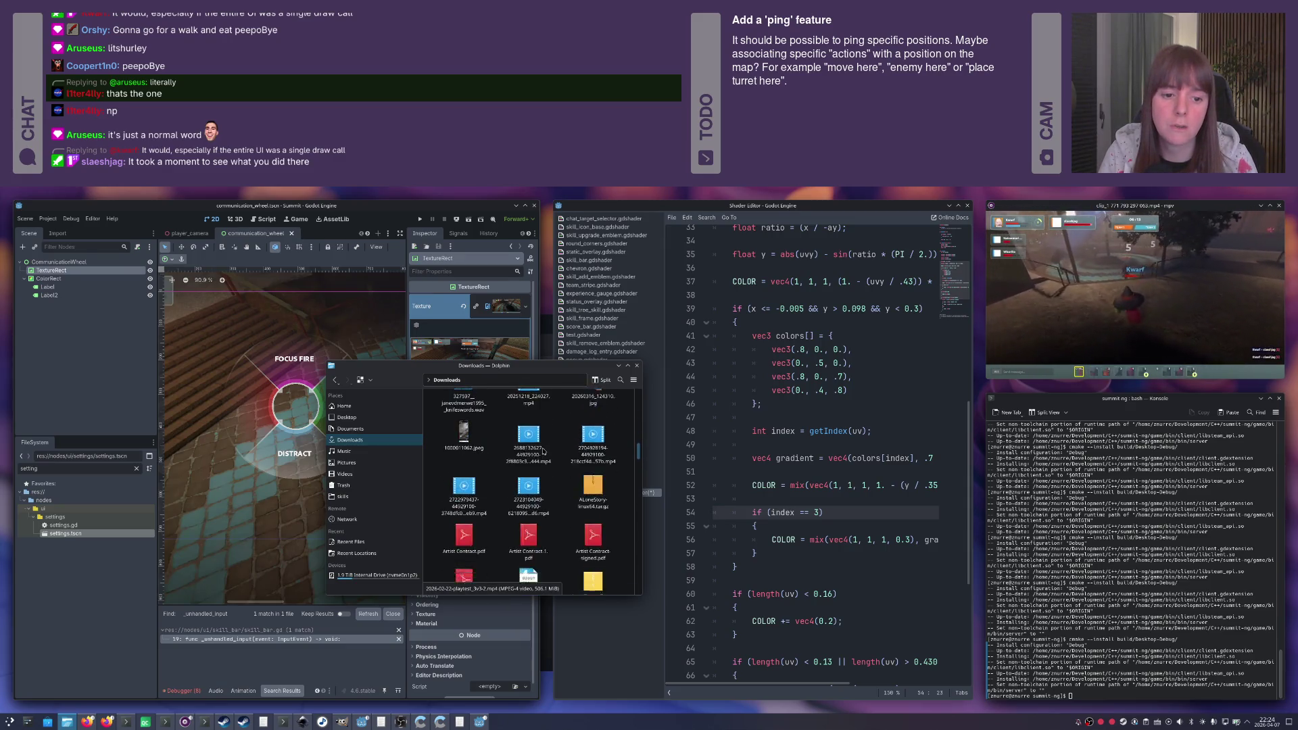
scroll(543, 451, "down", 10)
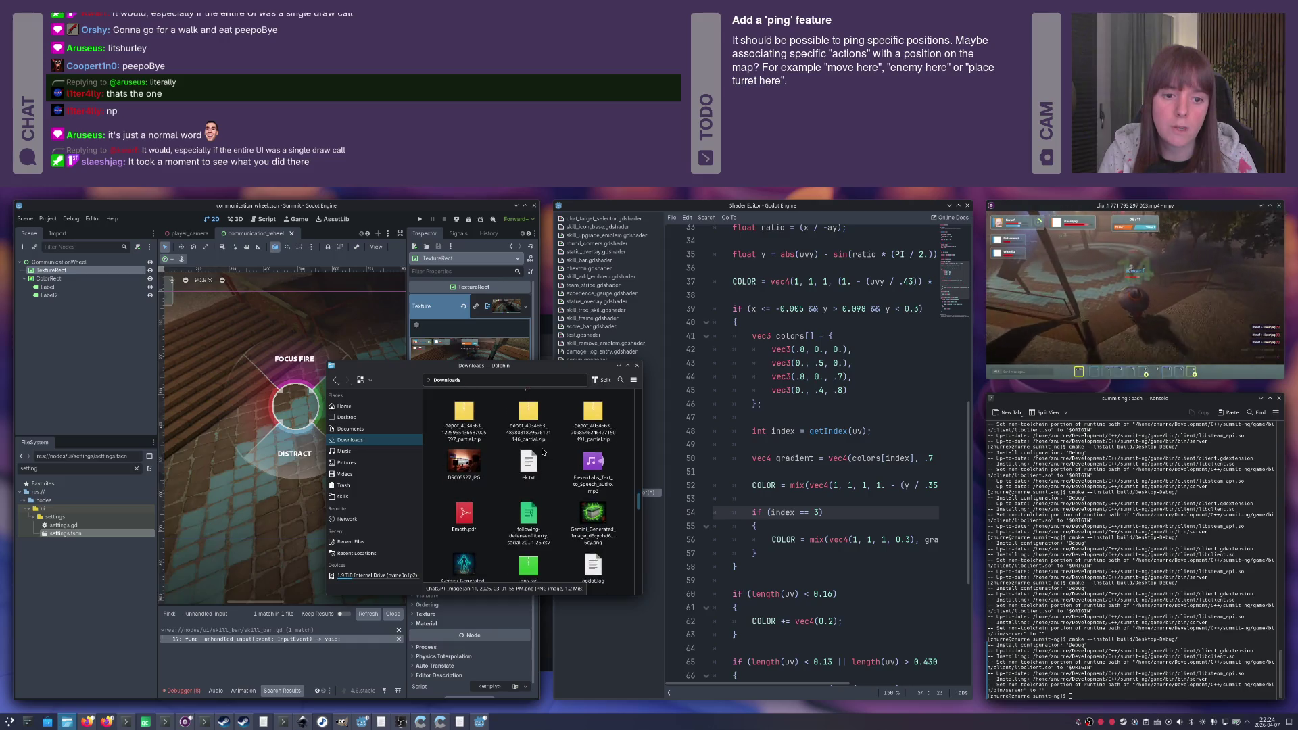
double_click(467, 450)
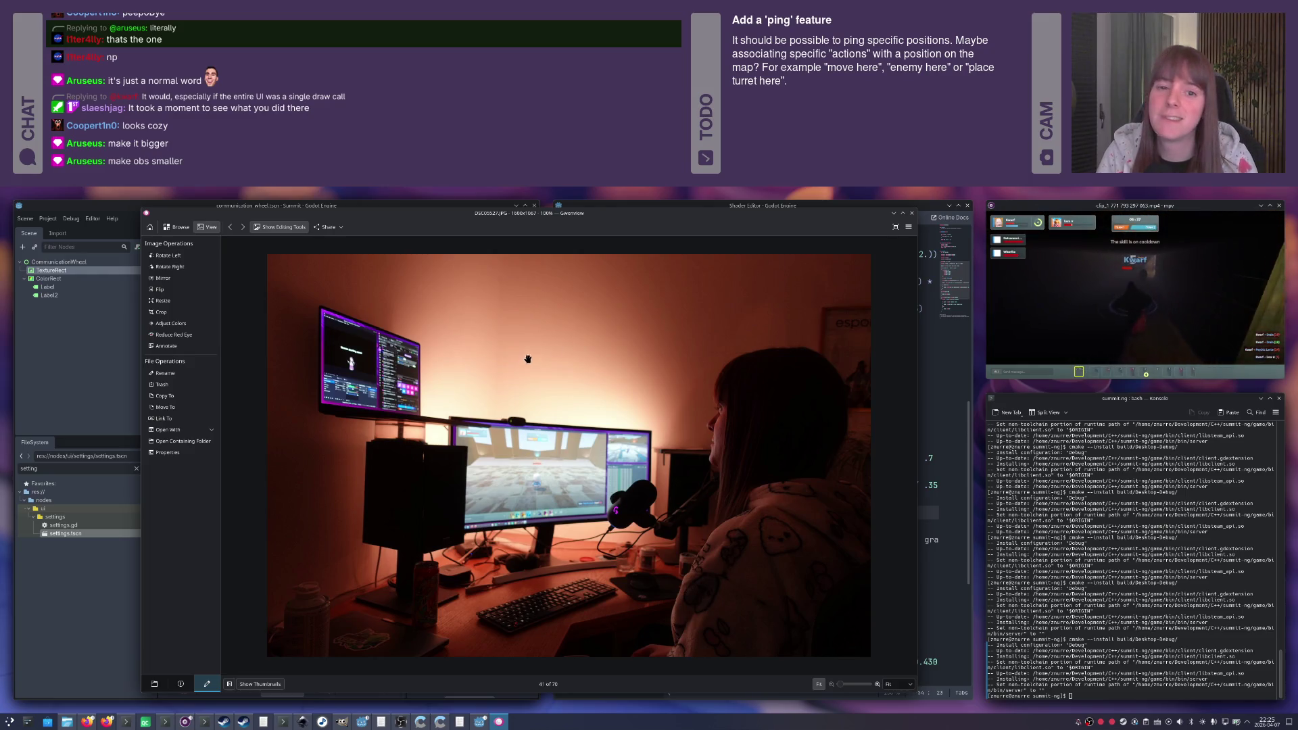
left_click(912, 213)
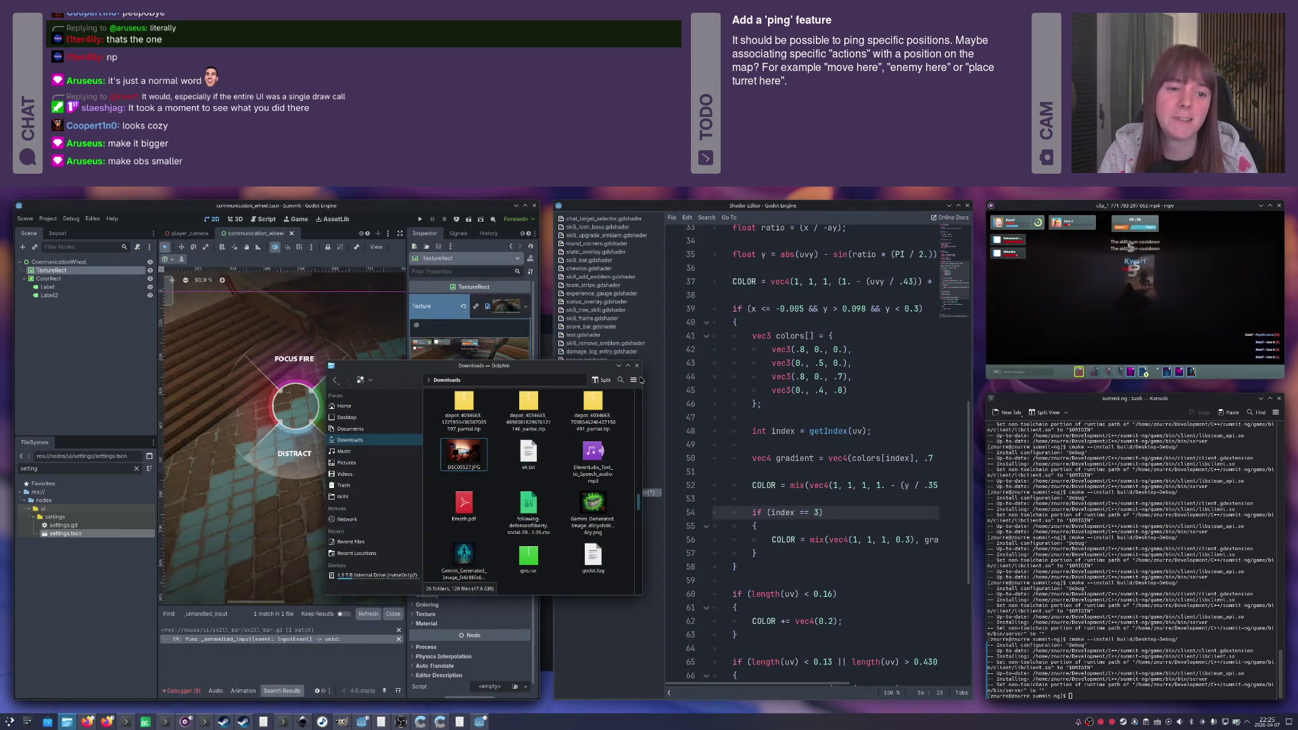
left_click(797, 390)
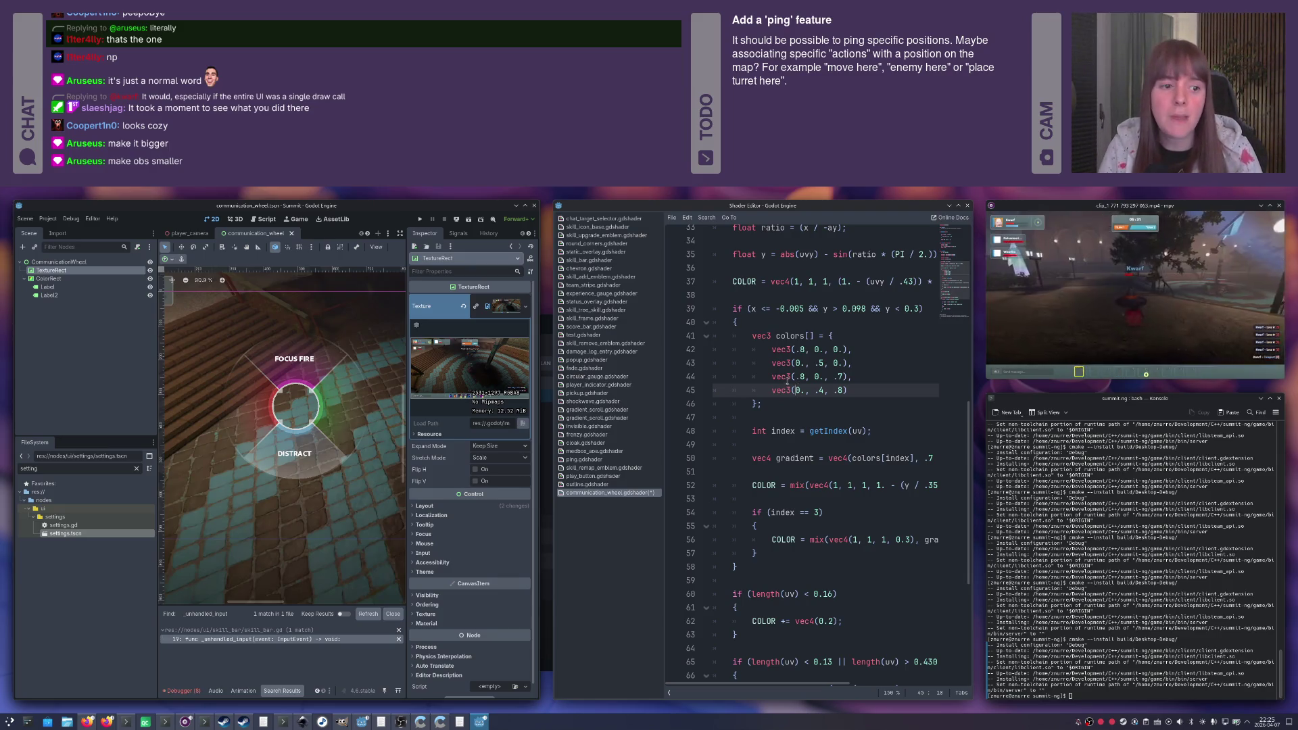
Insert two blank lines below the shader_type canvas_item declaration at the top of the shader.
scroll(797, 390, "up", 9)
scroll(778, 390, "up", 2)
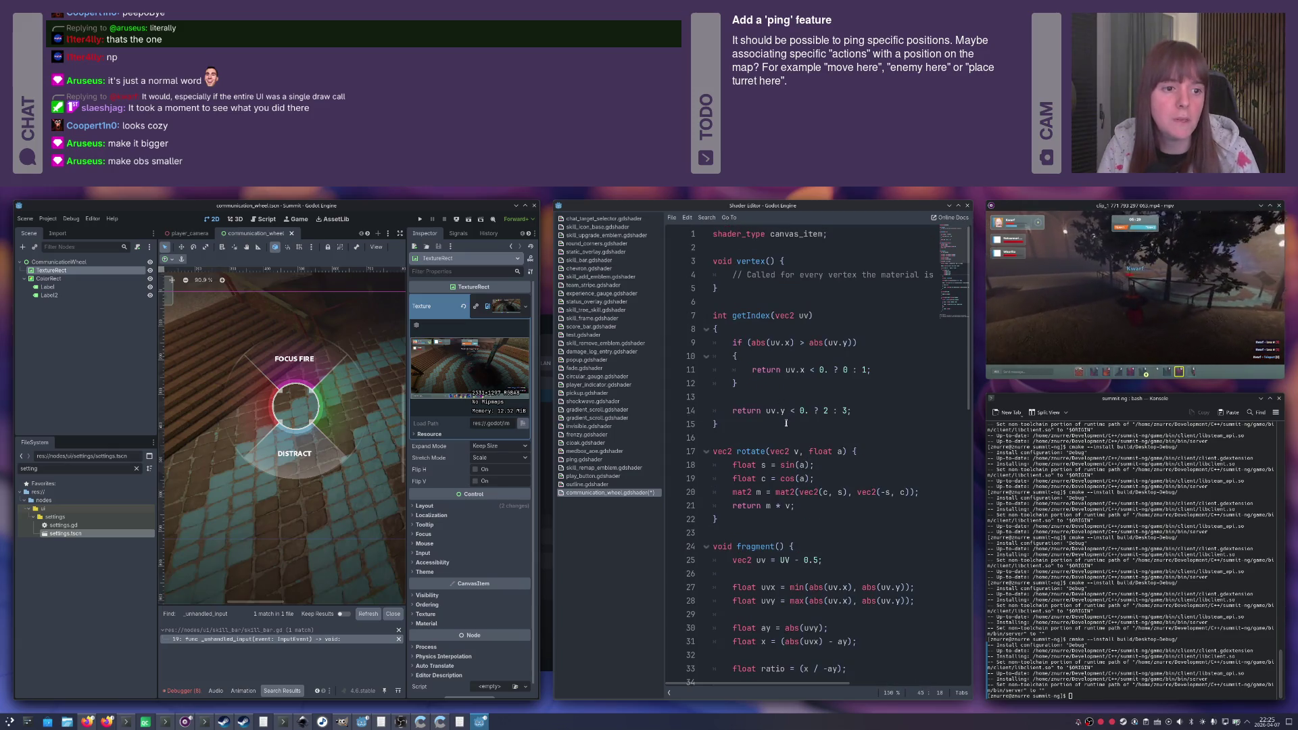
left_click(748, 245)
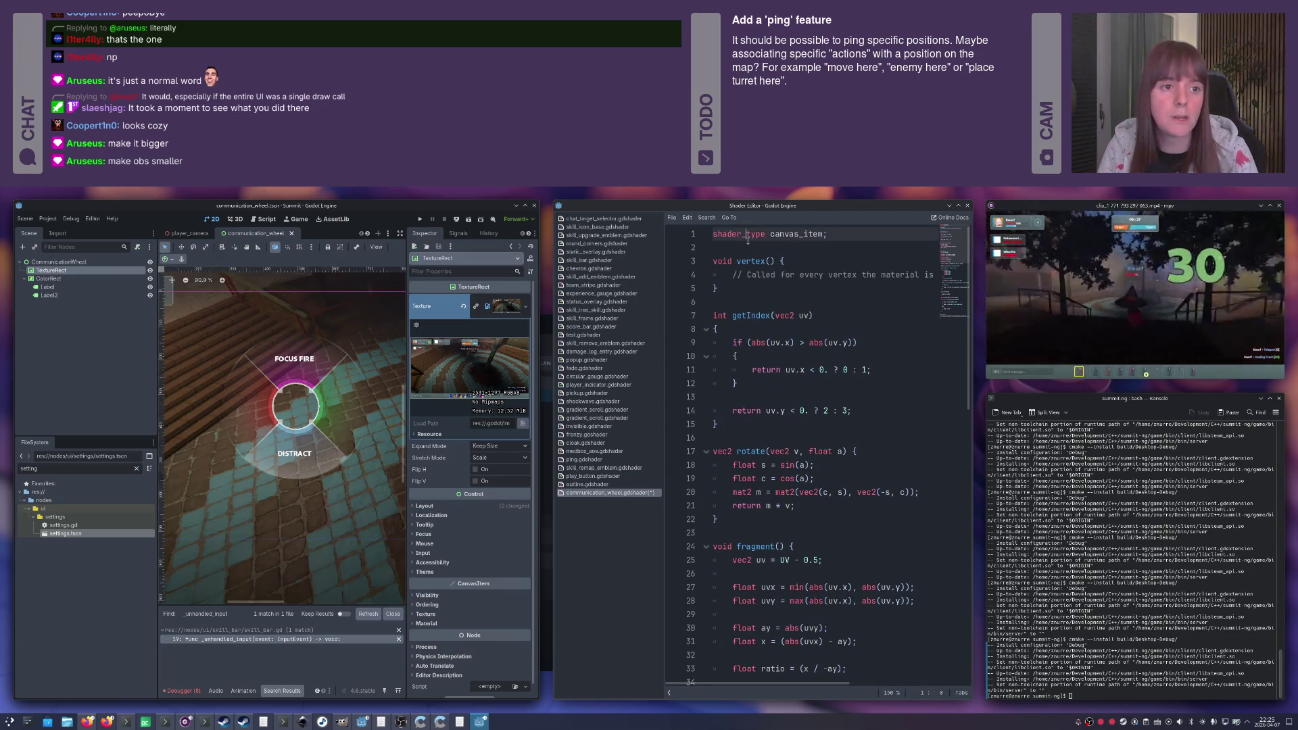
key("Return")
key("Return")
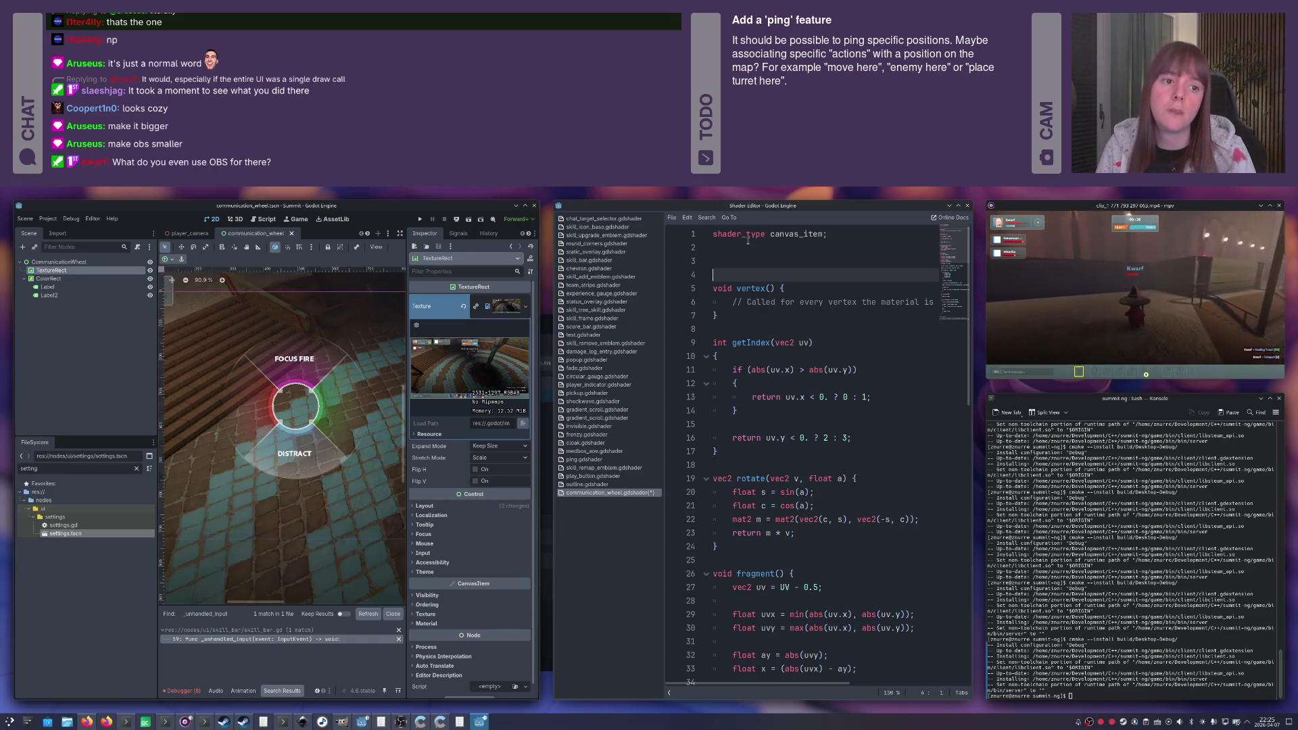
key("Up")
type("un")
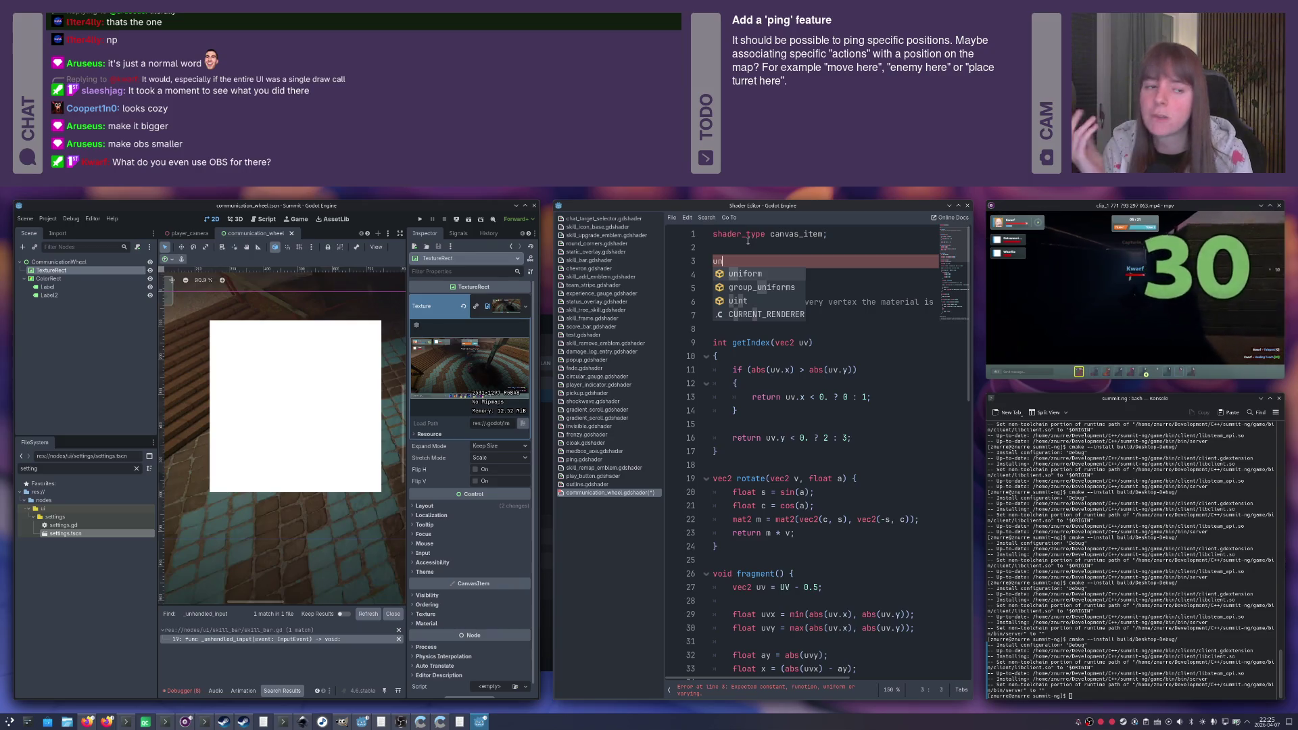
key("BackSpace")
key("BackSpace")
key("BackSpace")
key("Delete")
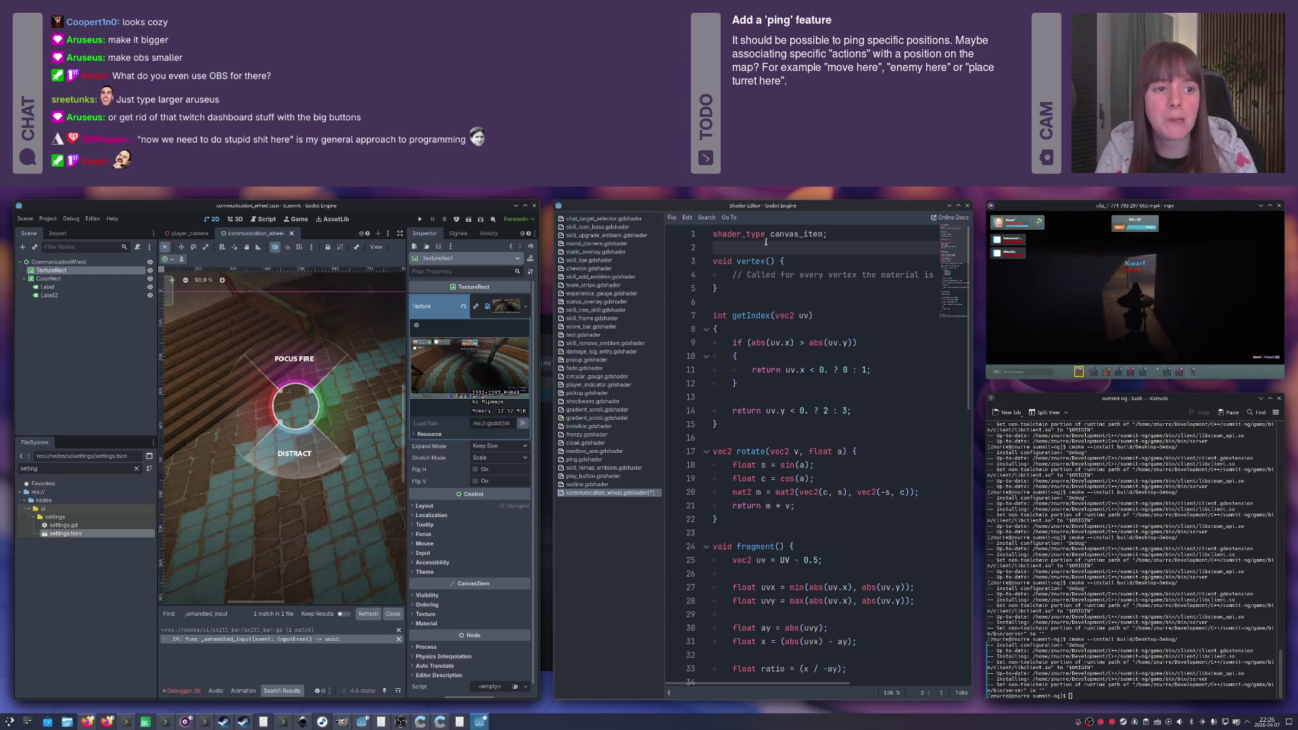
key("Return")
key("Return")
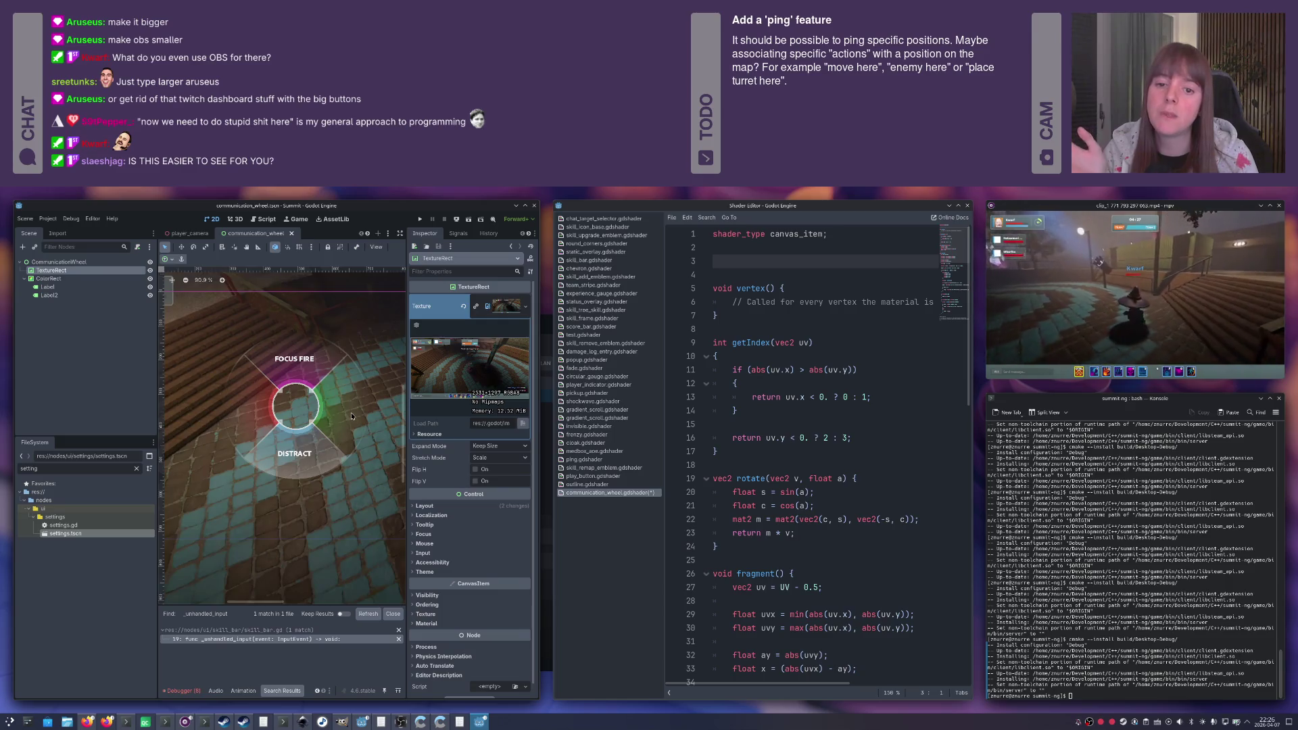
scroll(351, 416, "up", 5)
left_click_drag(327, 409, 365, 420)
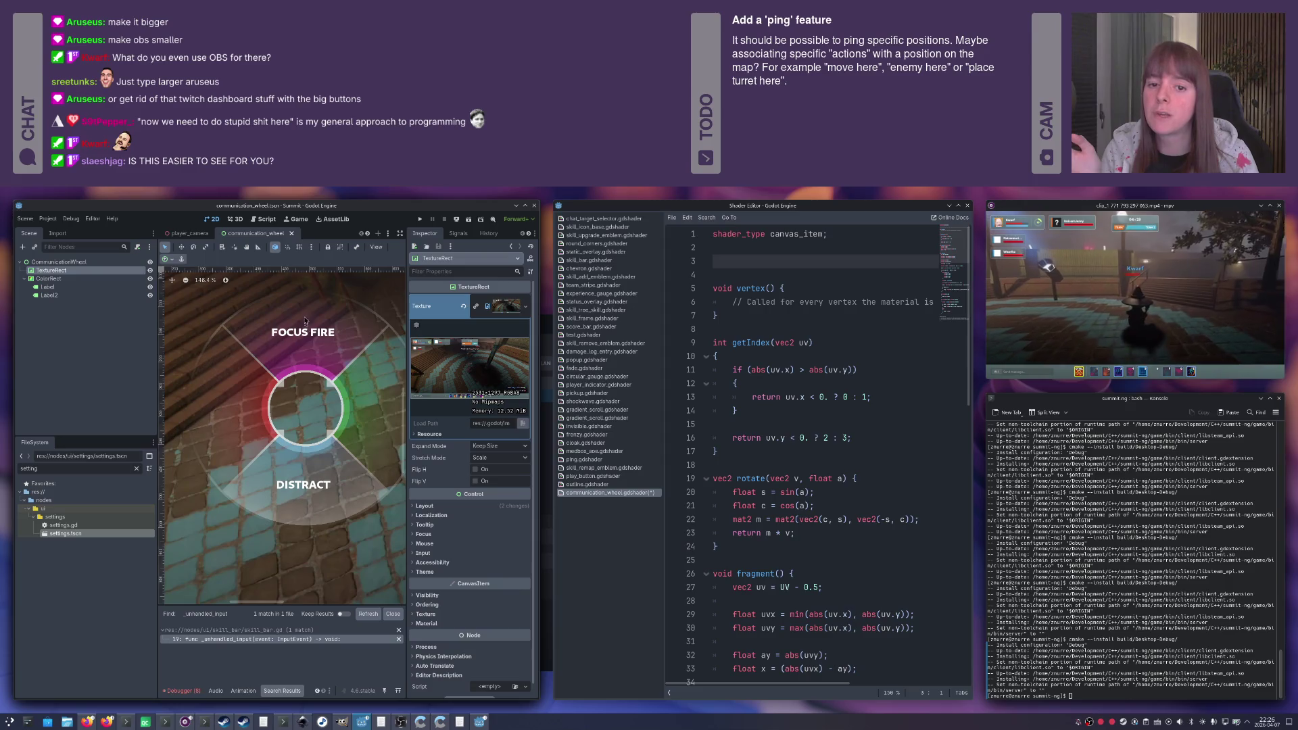
left_click_drag(363, 406, 328, 400)
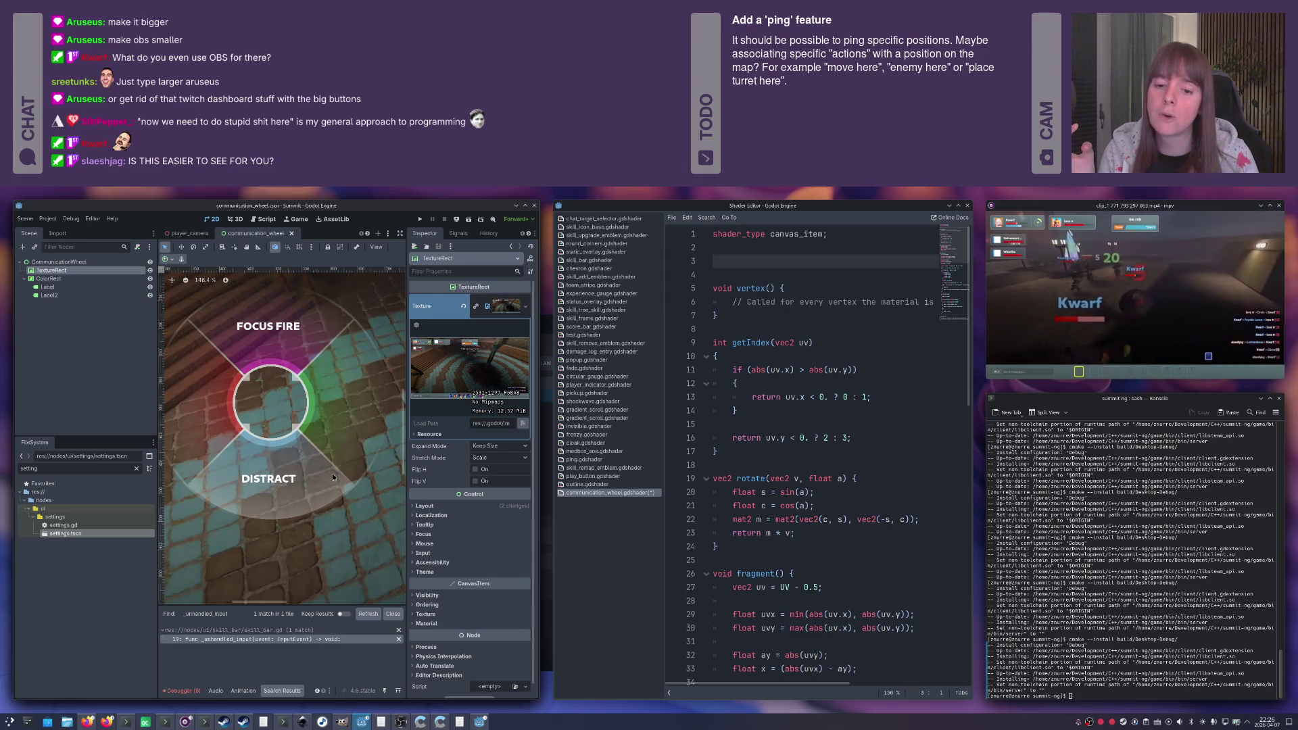
scroll(311, 473, "down", 5)
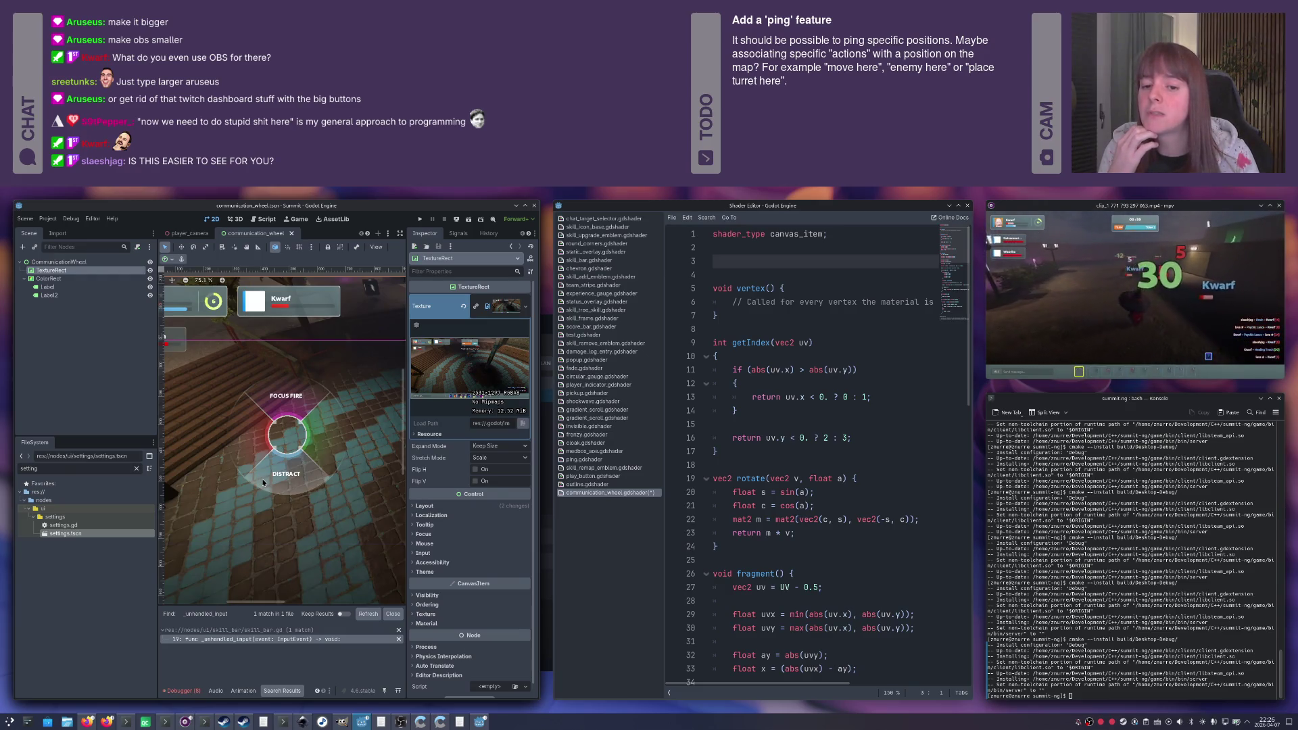
scroll(266, 482, "up", 5)
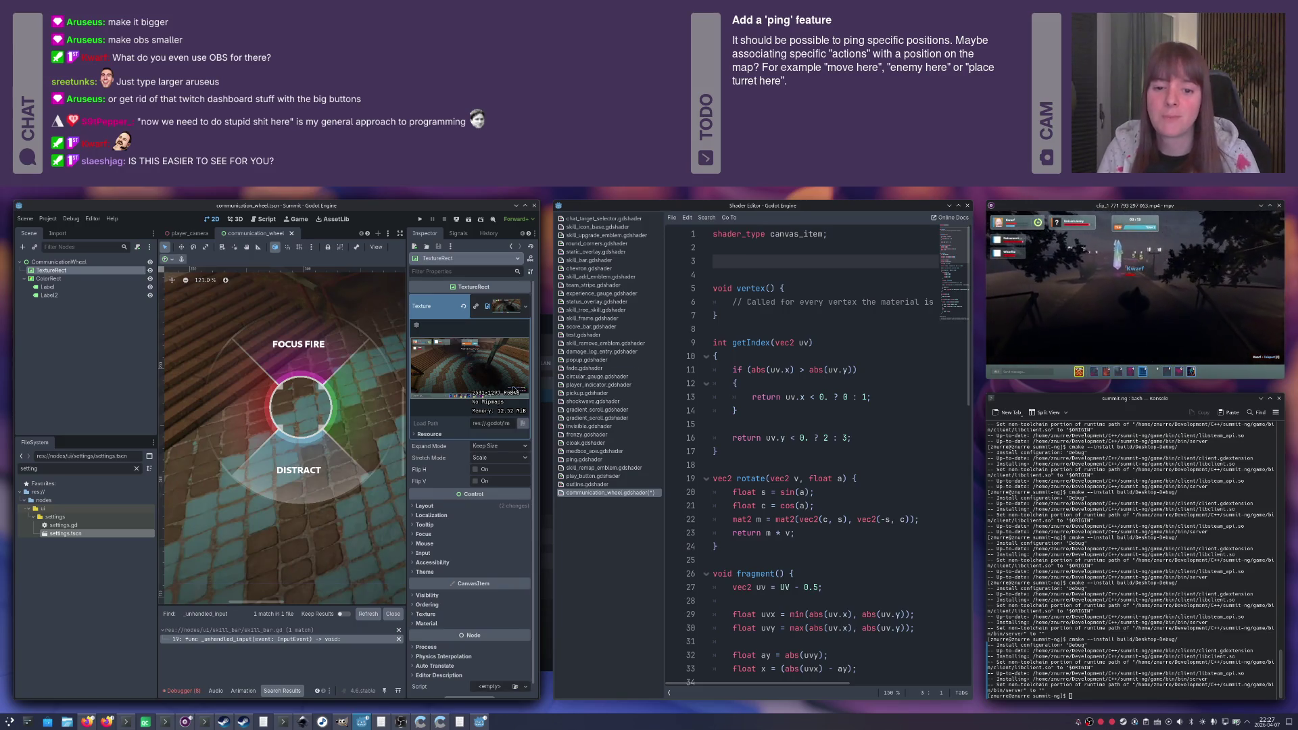
Declare 'uniform int hoveredIndex = -1;' in the shader and save it.
type("uniform in")
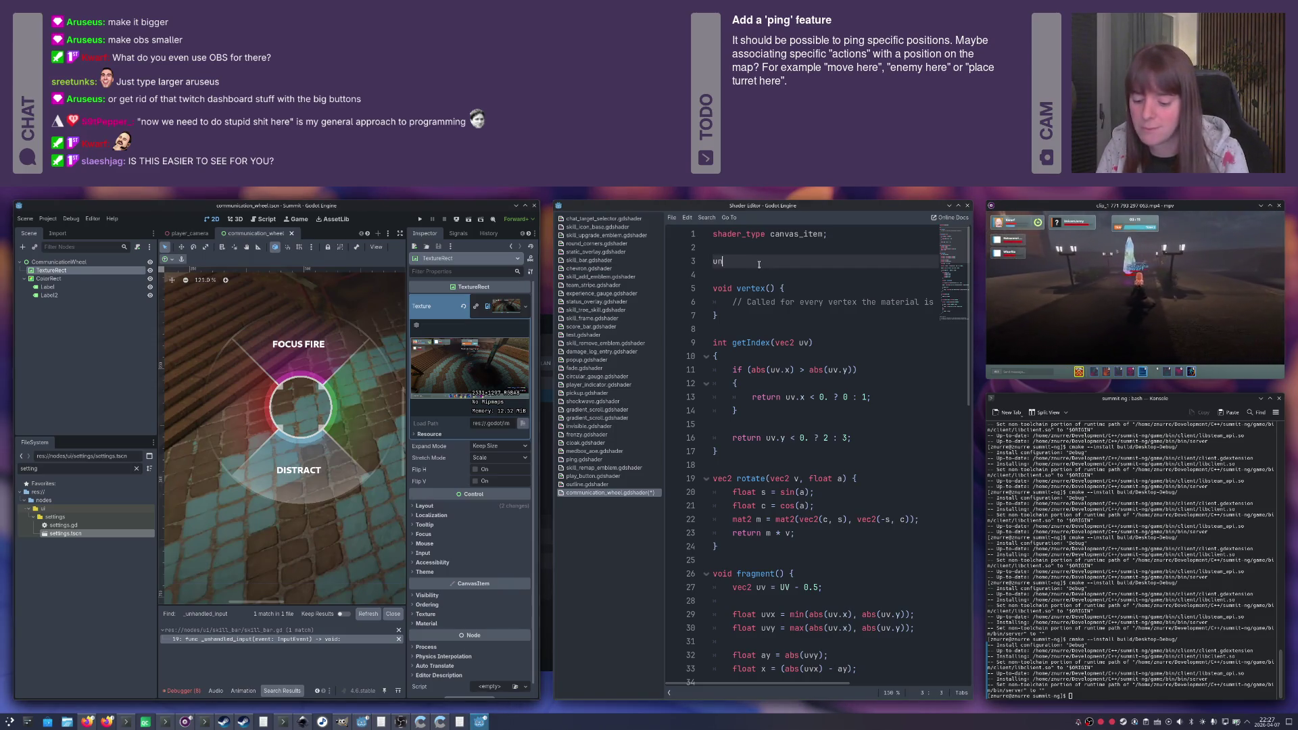
type("t ")
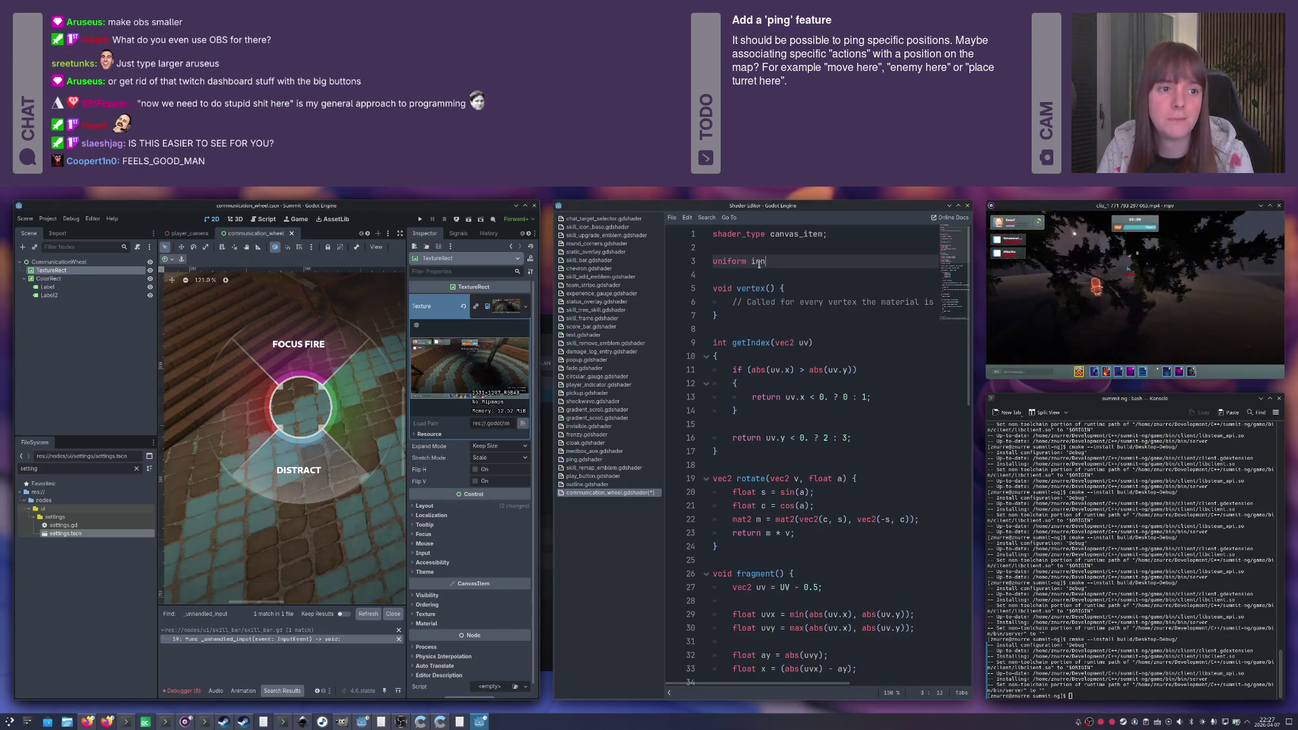
type("hoveredIndex ")
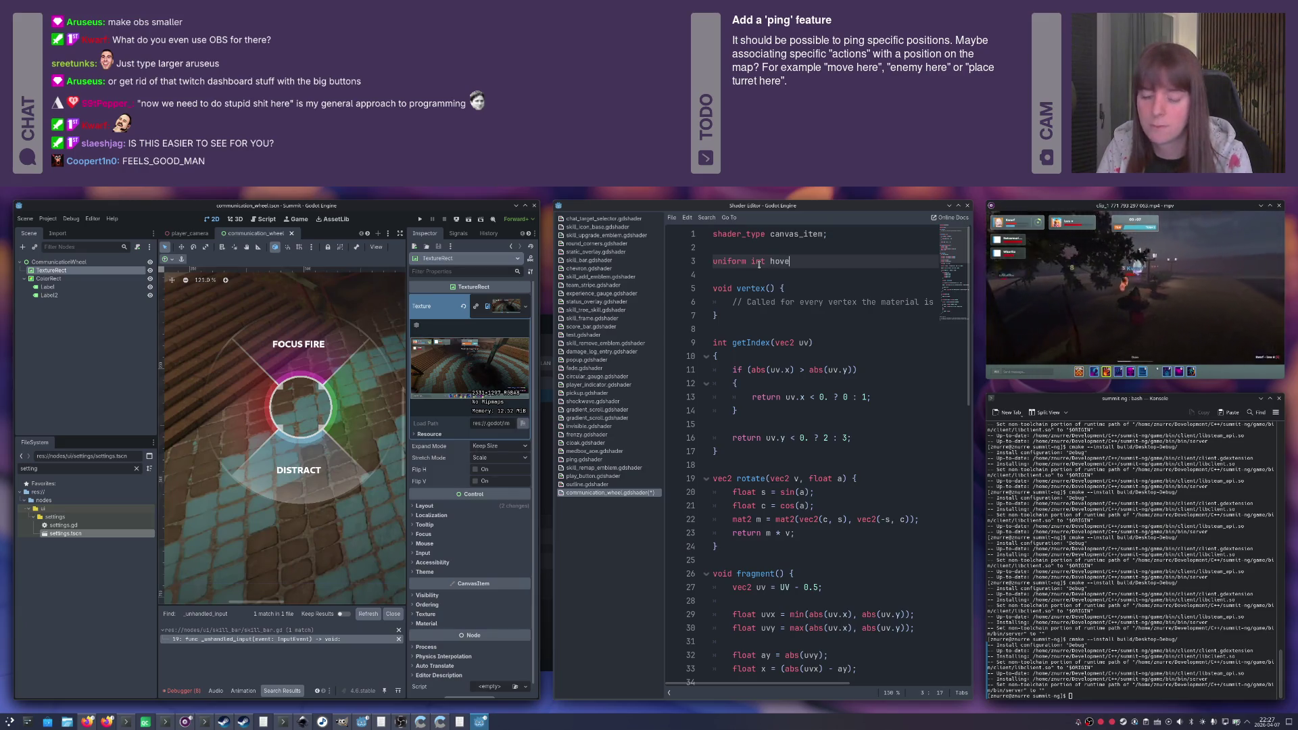
type("=")
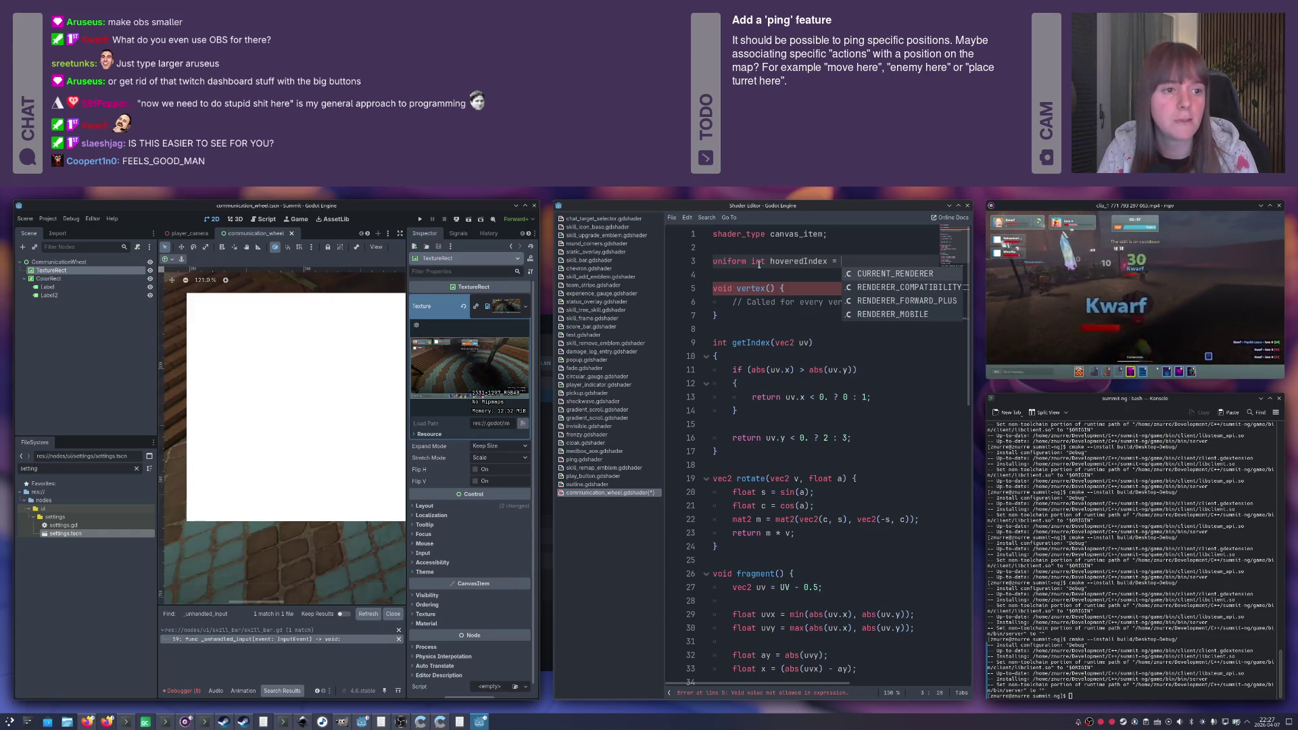
type("0;")
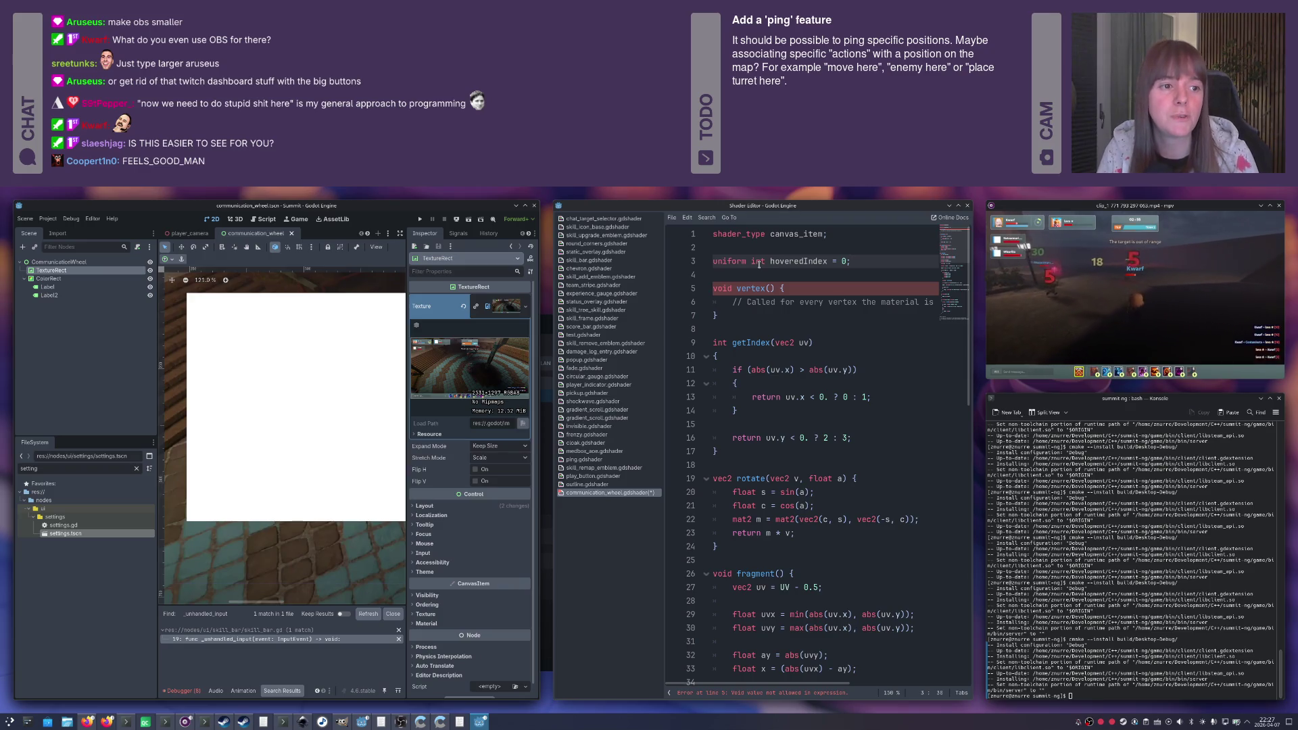
key("BackSpace")
key("BackSpace")
type("-1;")
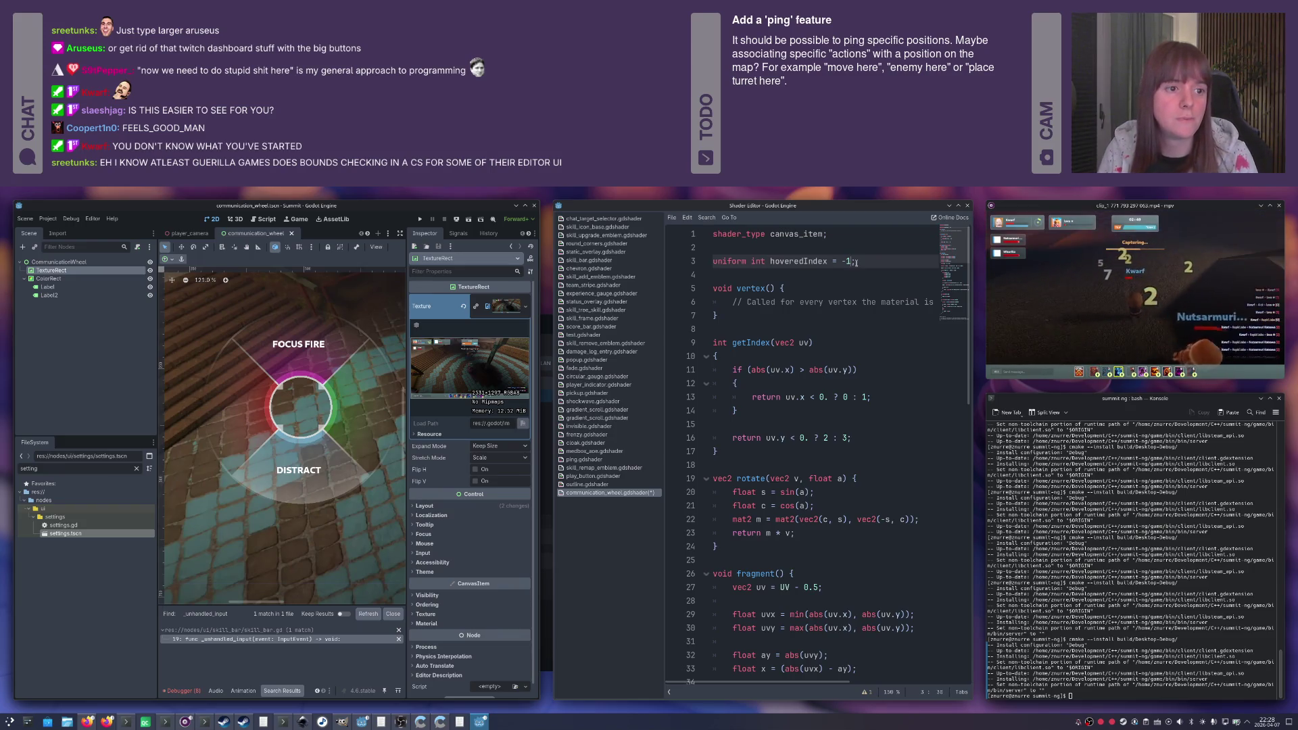
key("ctrl+s")
Replace the hardcoded 3 in the highlight check with hoveredIndex.
scroll(800, 327, "down", 12)
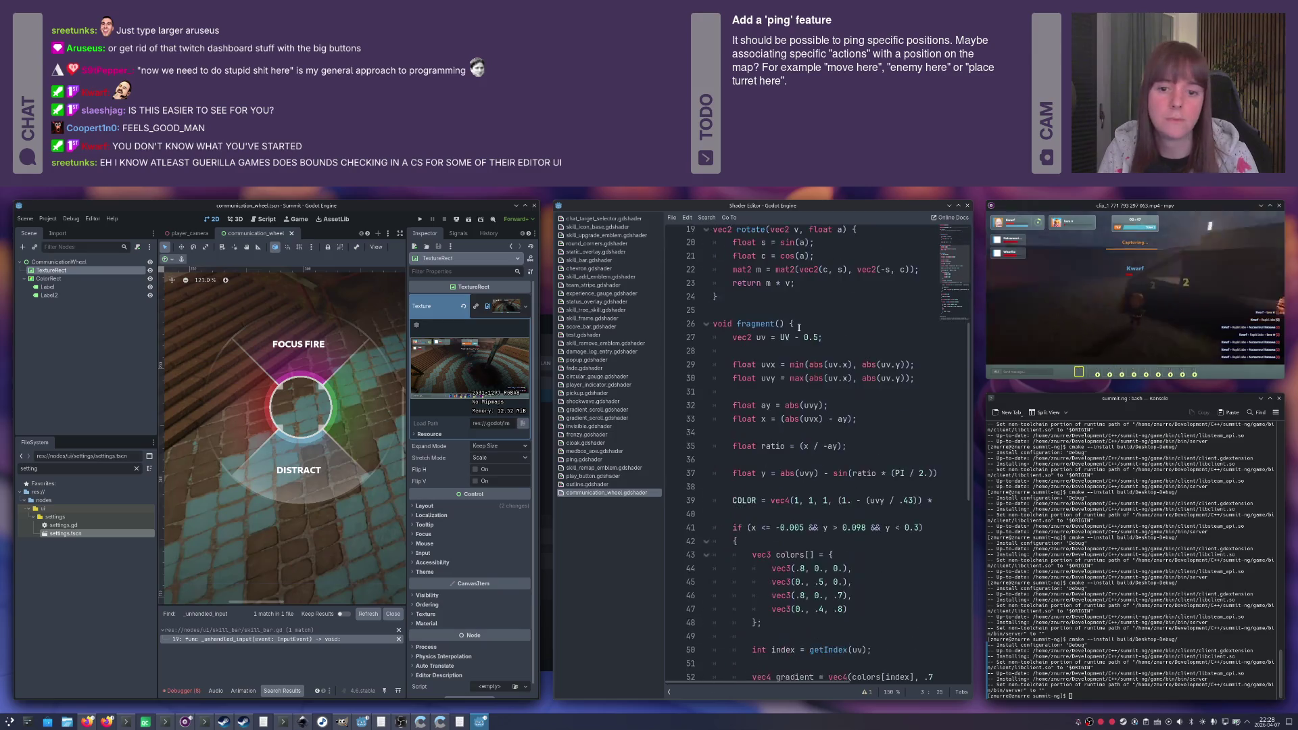
scroll(800, 327, "down", 5)
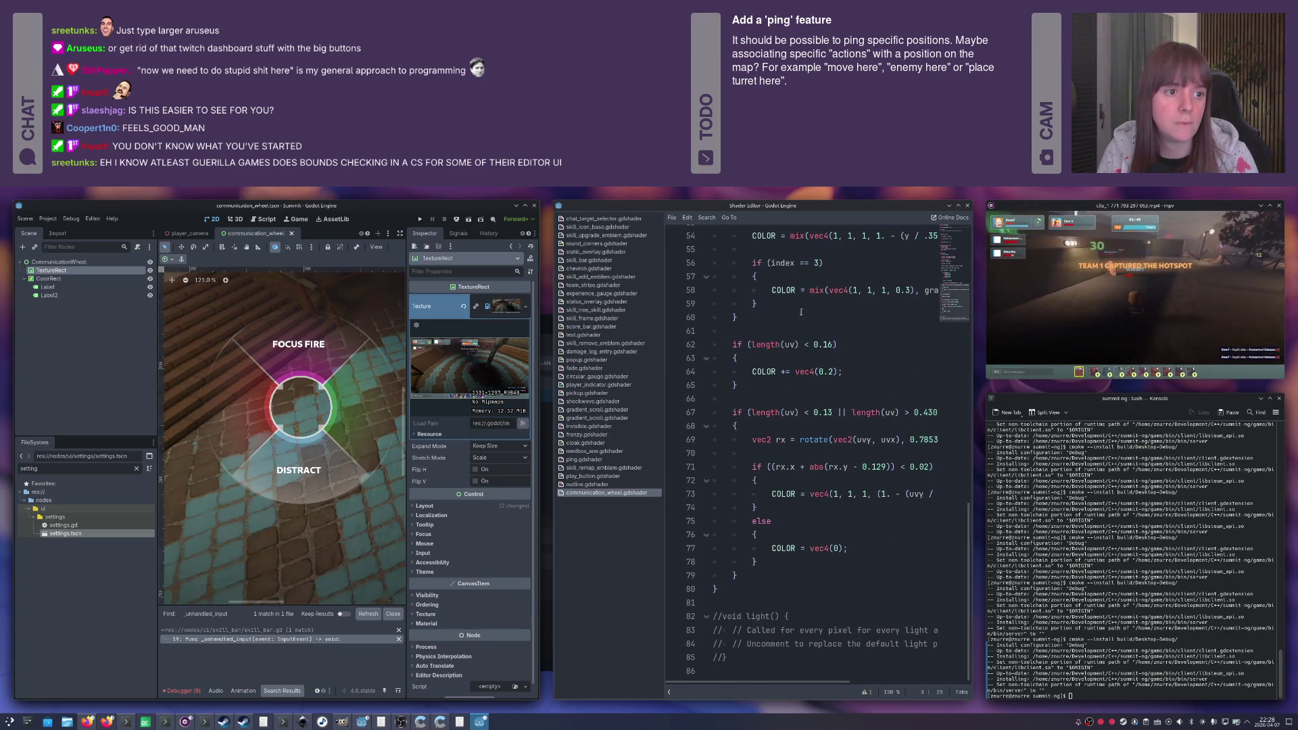
double_click(818, 262)
scroll(834, 289, "up", 2)
type("hoveredIndex")
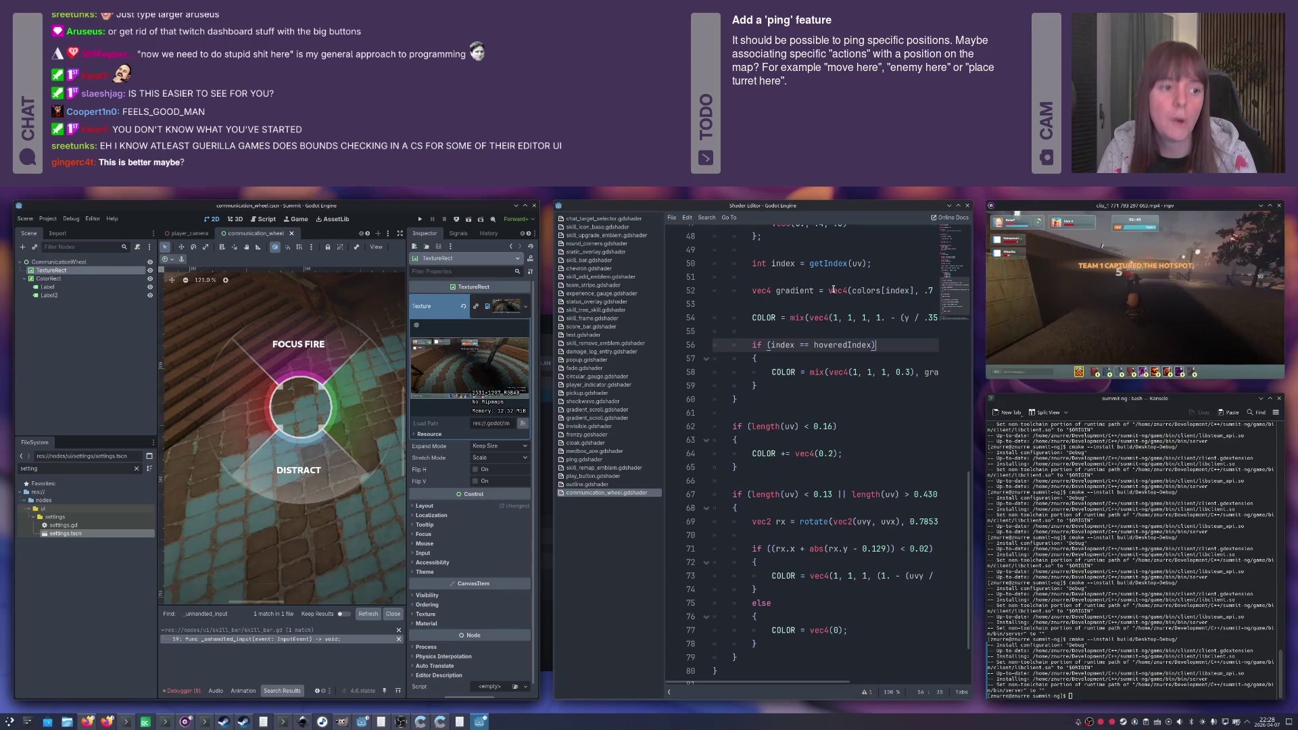
scroll(834, 289, "up", 1)
left_click(351, 367)
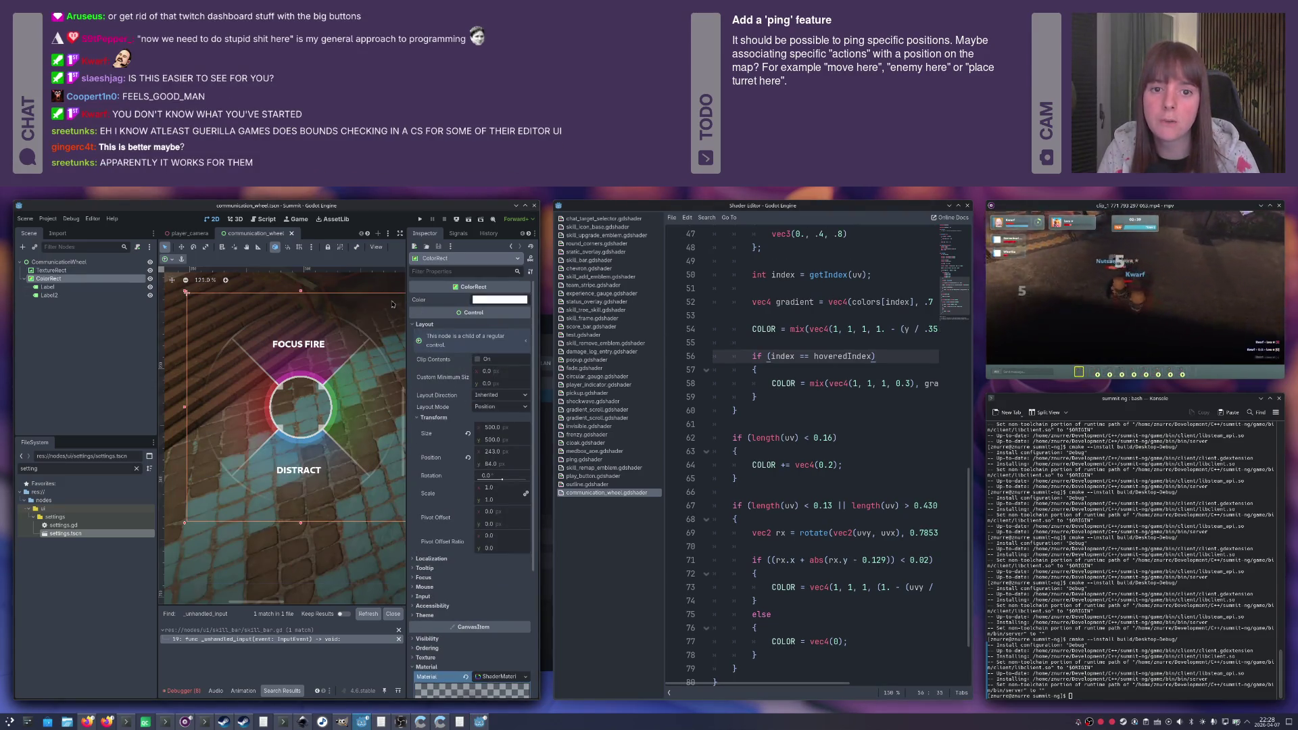
Widen the wheel preview, expose Shader Parameters, and step Hovered Index from -1 up to 3 and back to -1.
left_click_drag(159, 339, 100, 338)
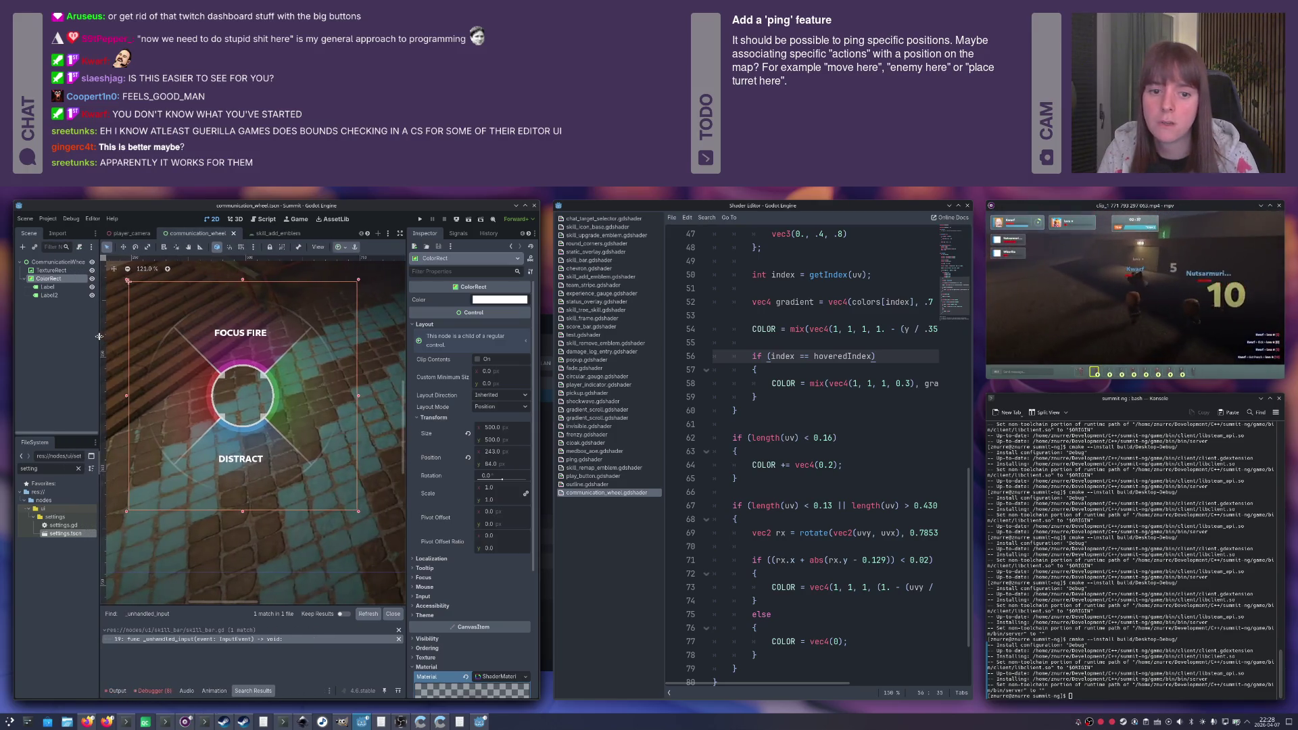
scroll(506, 593, "down", 5)
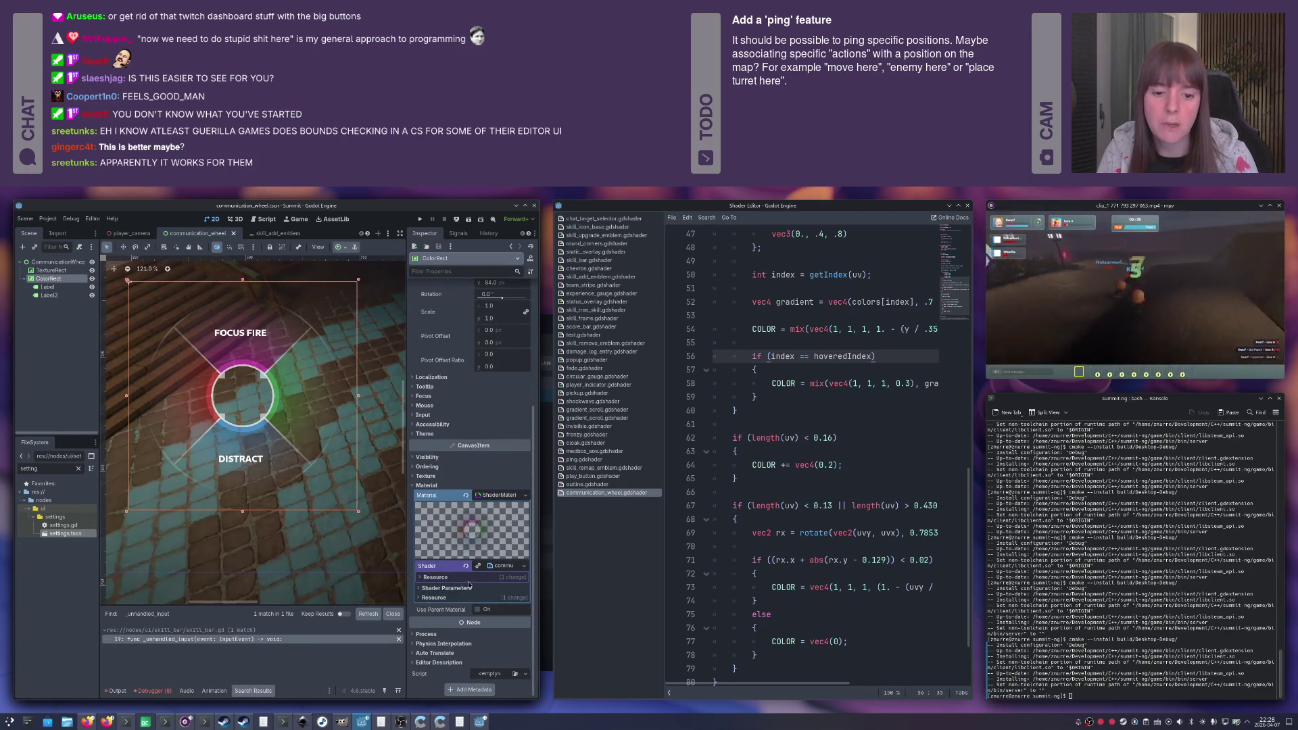
left_click(463, 588)
left_click(524, 597)
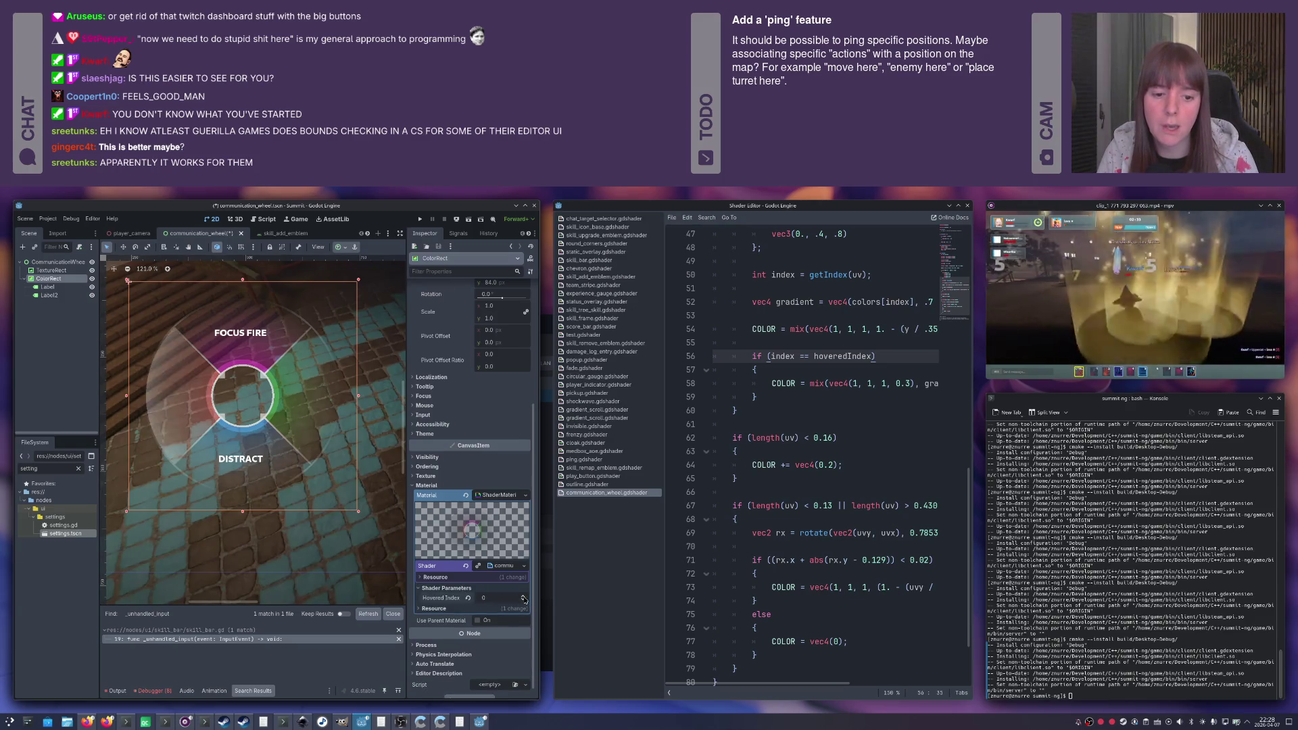
left_click(524, 596)
left_click(524, 597)
left_click(524, 596)
left_click(523, 597)
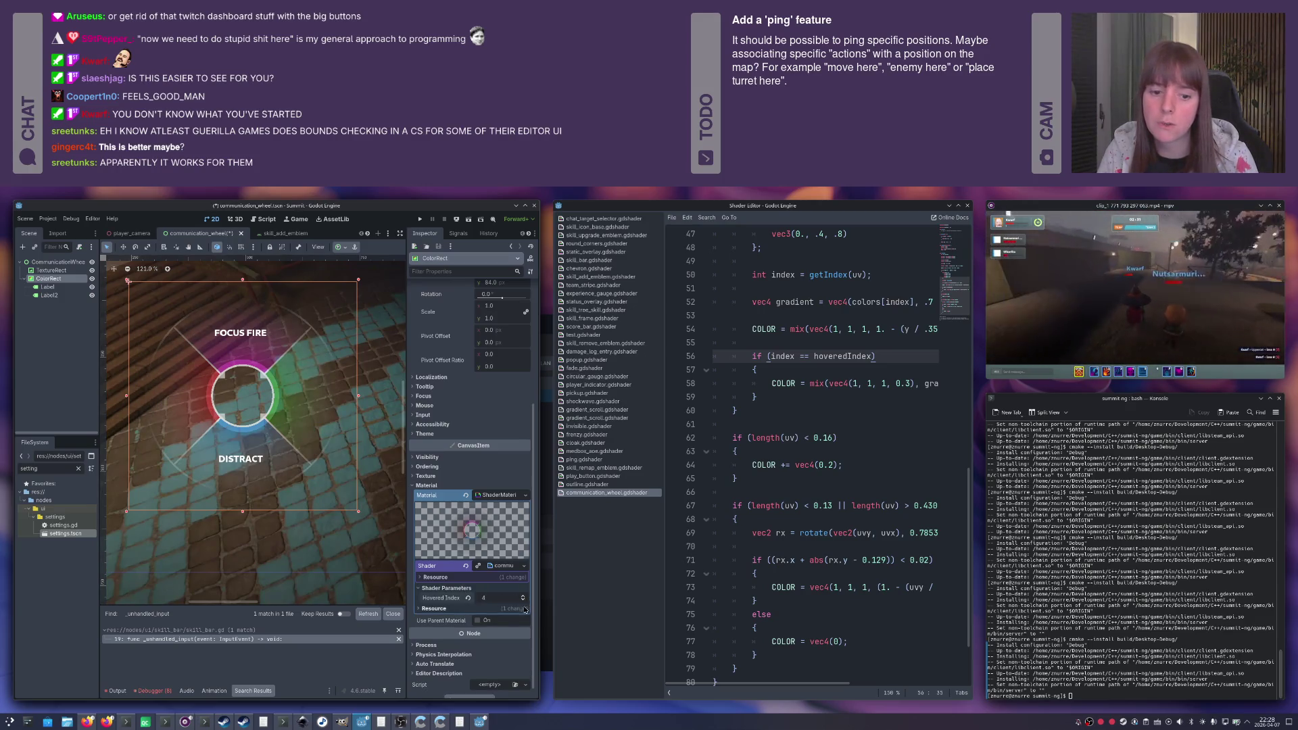
left_click(523, 601)
left_click(524, 601)
left_click(523, 601)
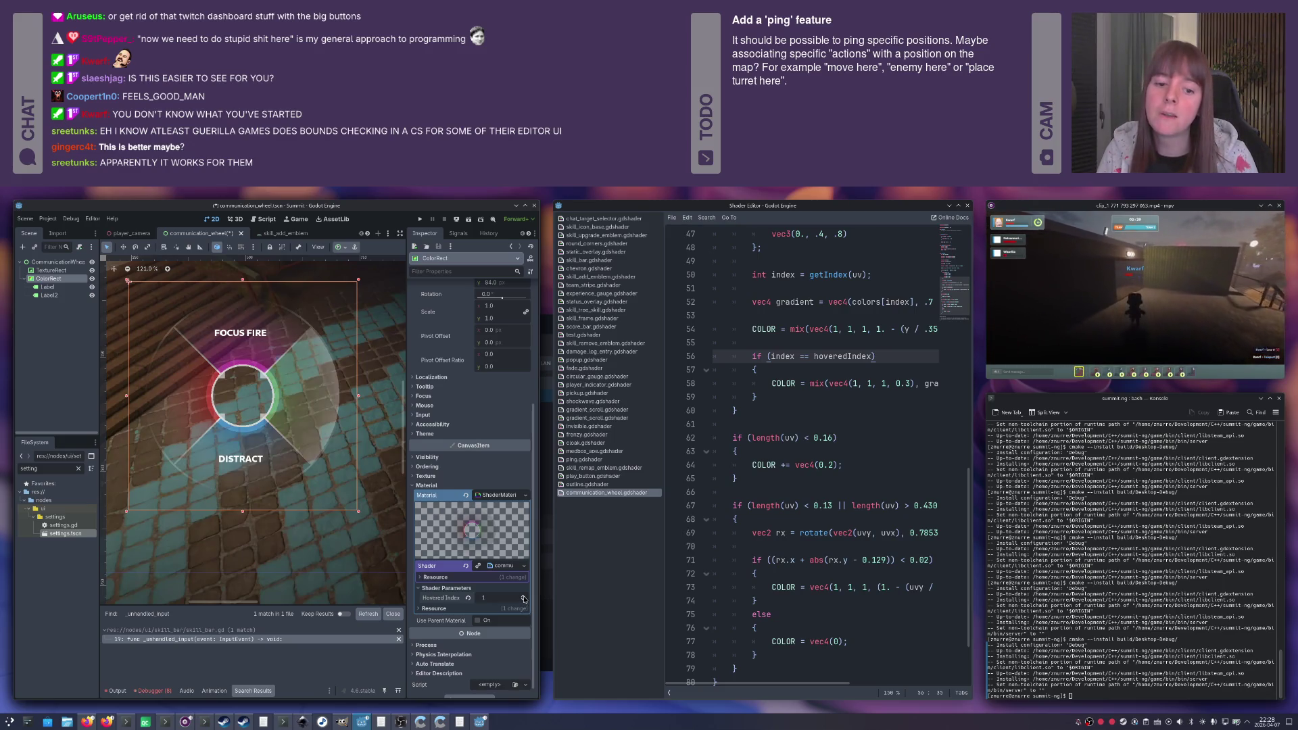
left_click(523, 596)
left_click(523, 601)
left_click(523, 601)
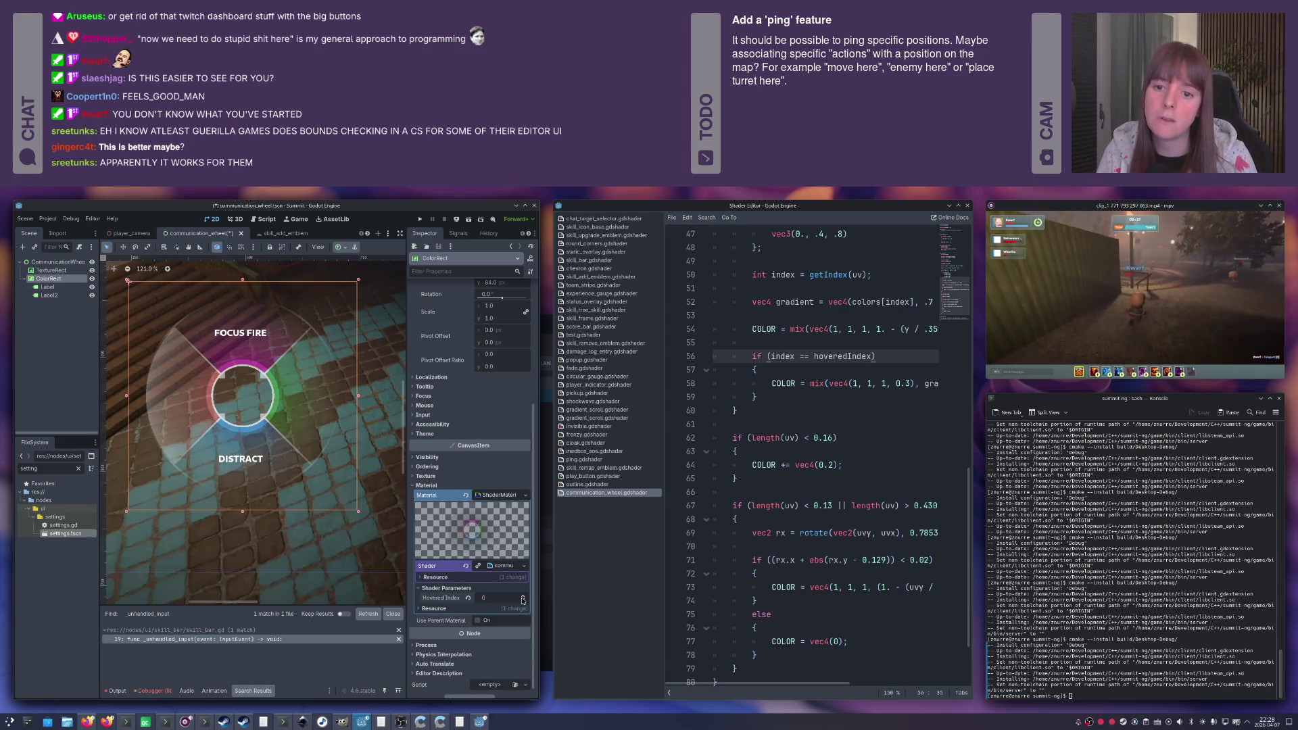
left_click(524, 601)
Cycle Hovered Index again through 2, 3 and 1, then reset it to -1.
left_click(524, 597)
left_click(524, 596)
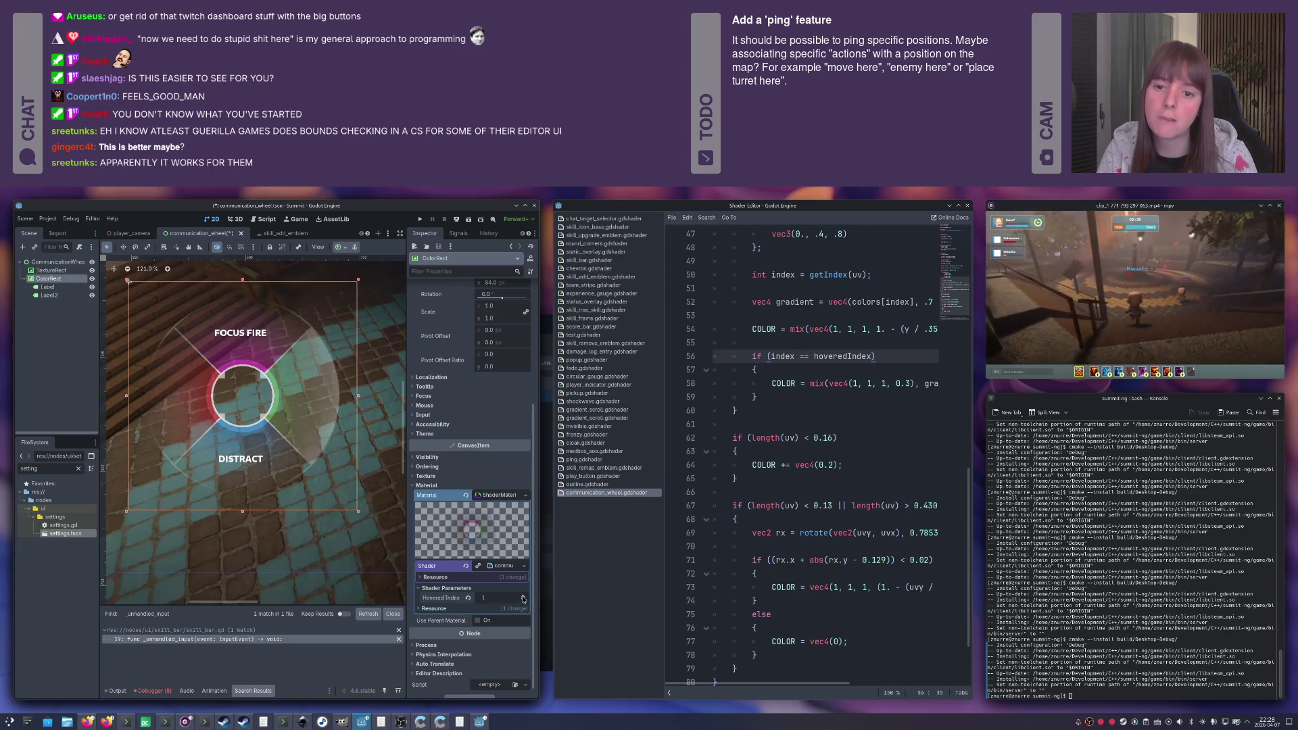
left_click(524, 597)
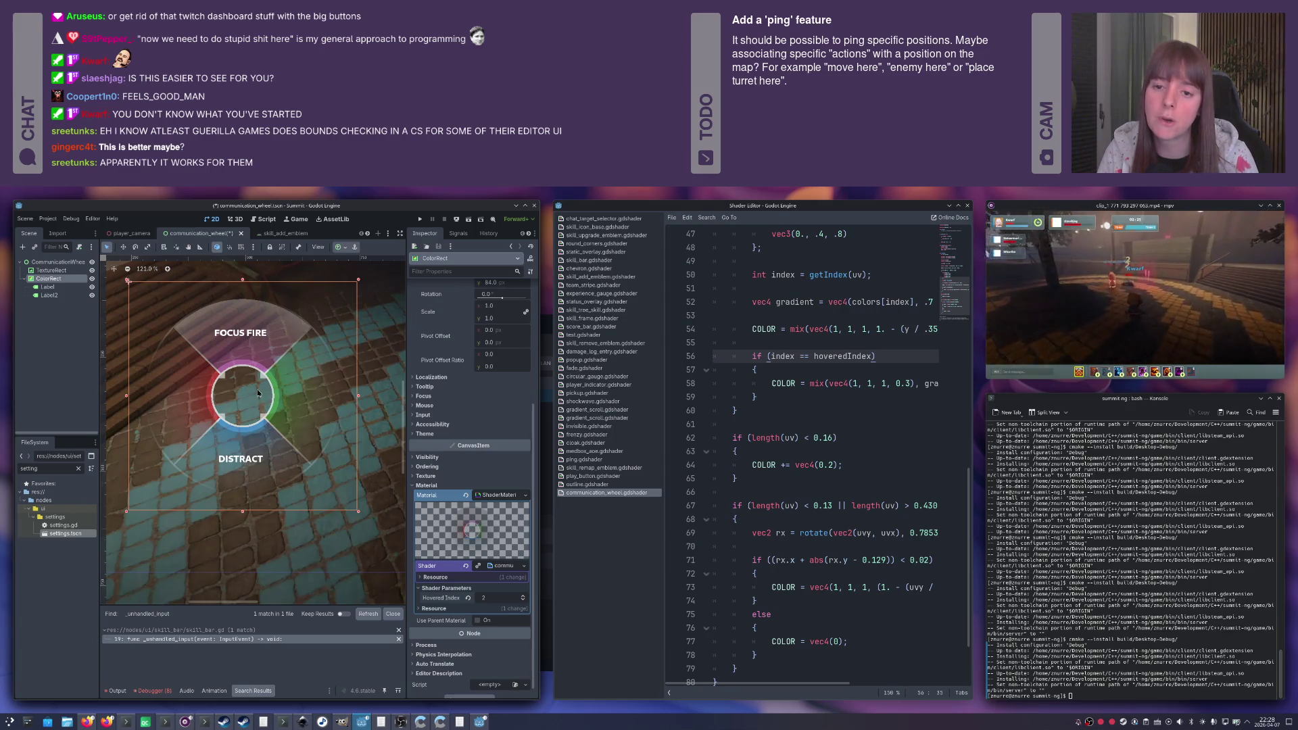
left_click(524, 597)
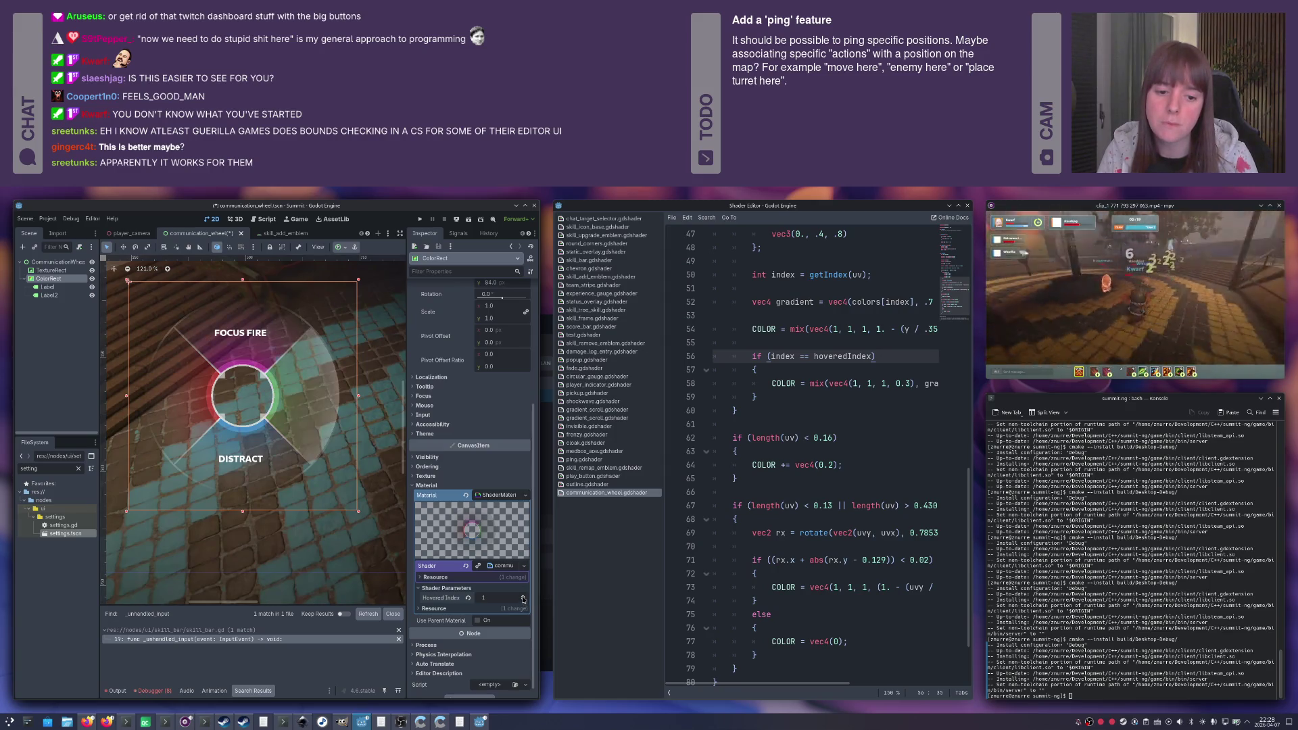
left_click(524, 597)
left_click(523, 598)
left_click(523, 600)
left_click(524, 600)
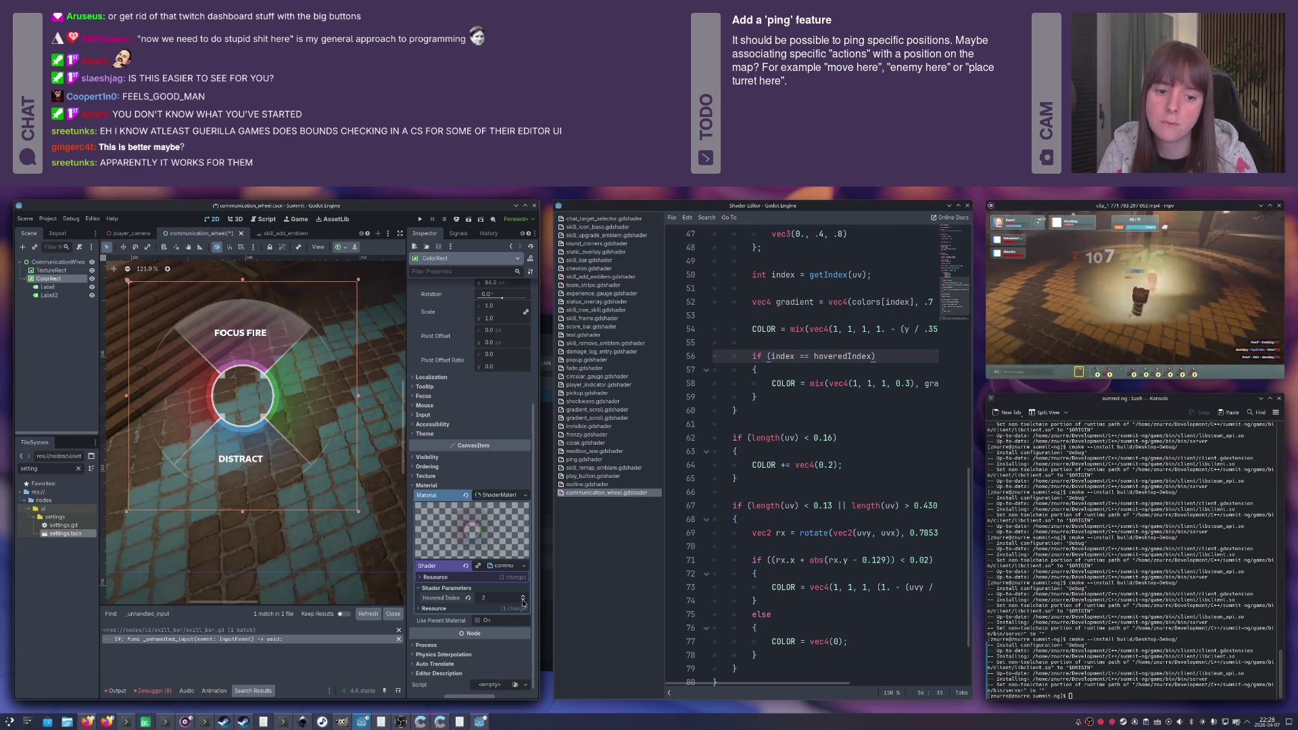
left_click(523, 601)
left_click(523, 601)
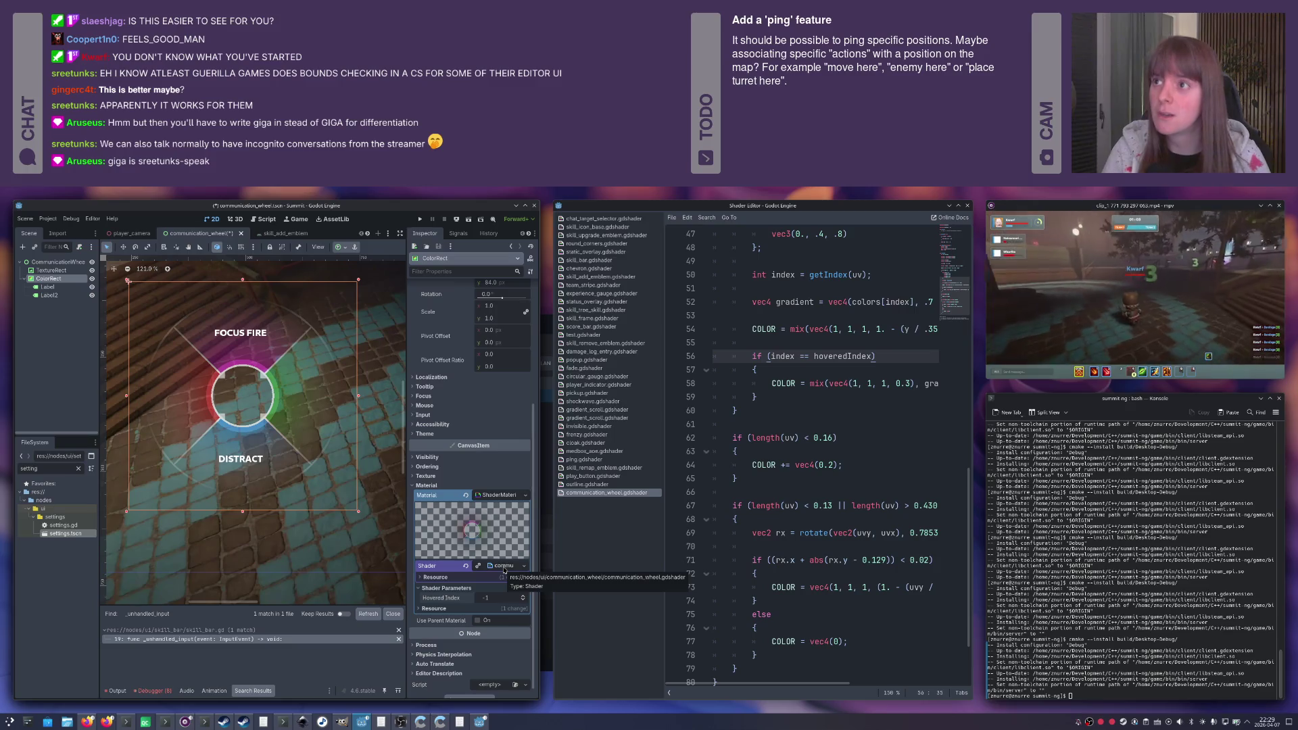
Return focus to the shader code and save the communication wheel scene with Ctrl+S.
left_click(744, 371)
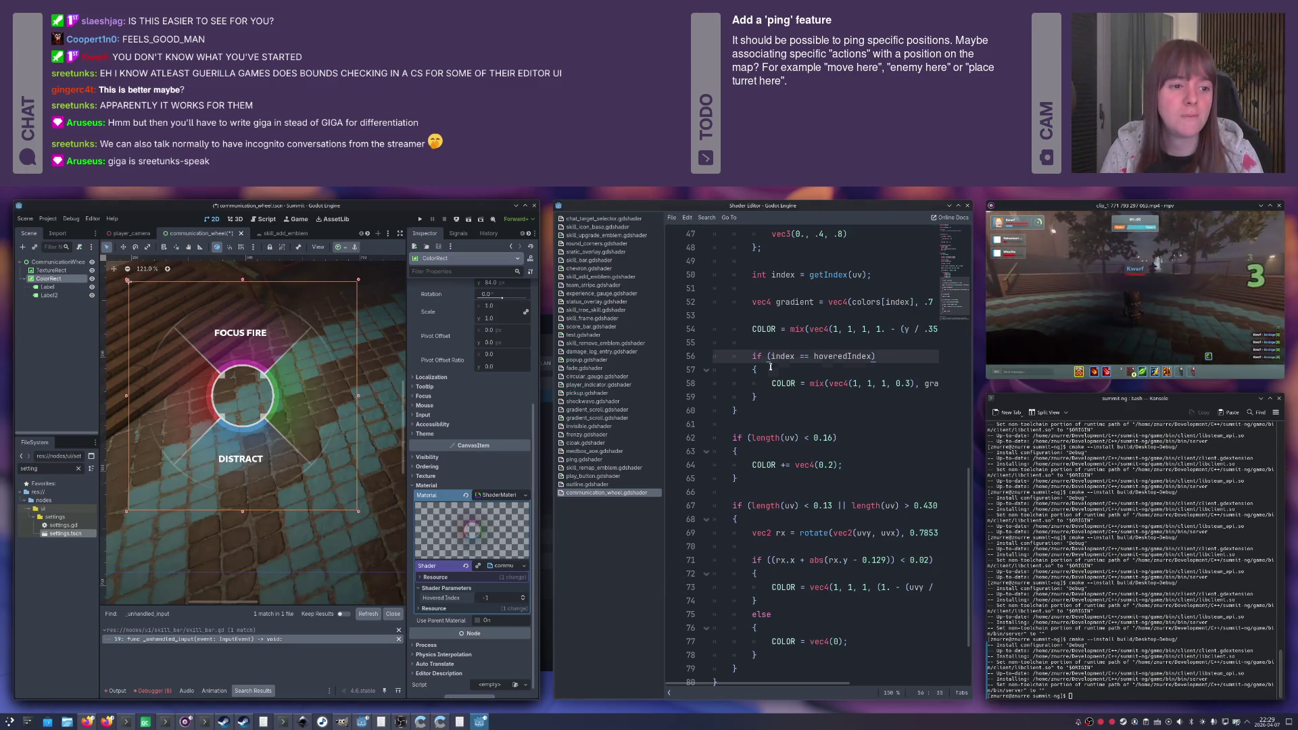
key("ctrl+s")
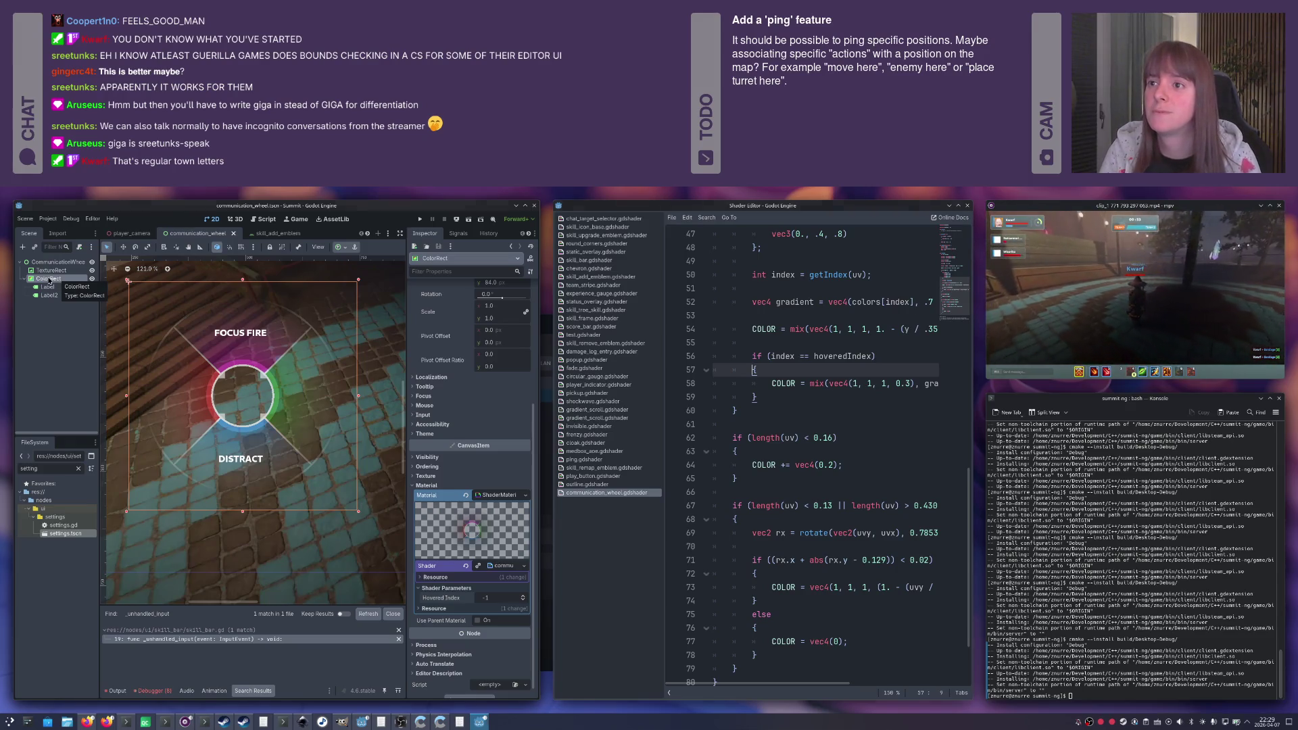
Create a new communication_wheel.gd script on the CommunicationWheel root instead of the ColorRect.
right_click(43, 280)
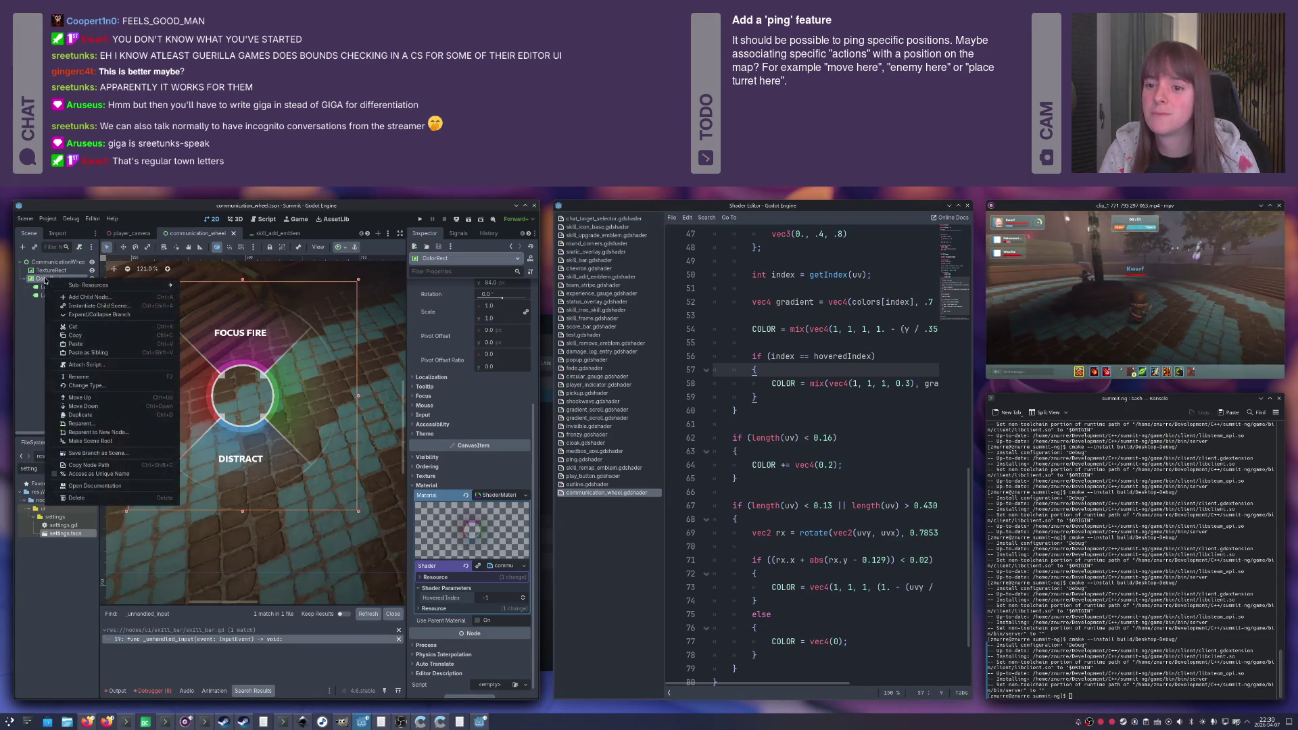
left_click(112, 366)
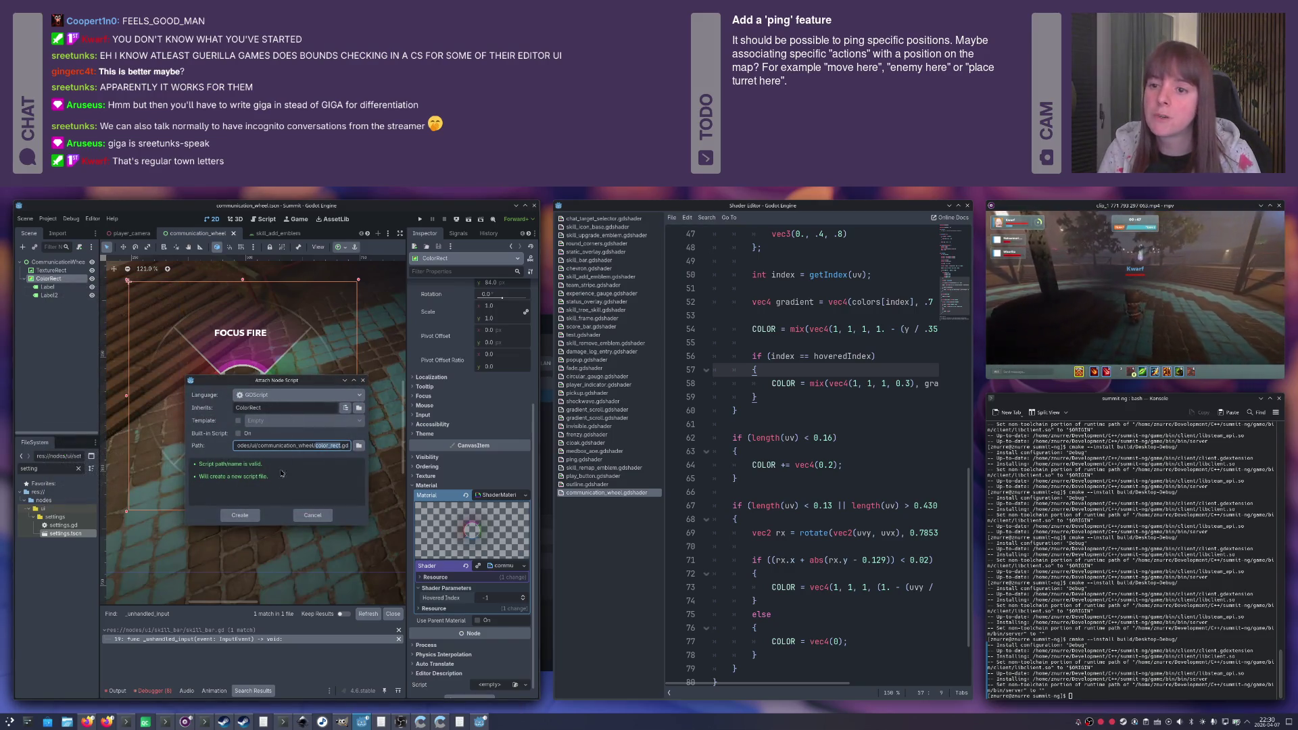
left_click(309, 516)
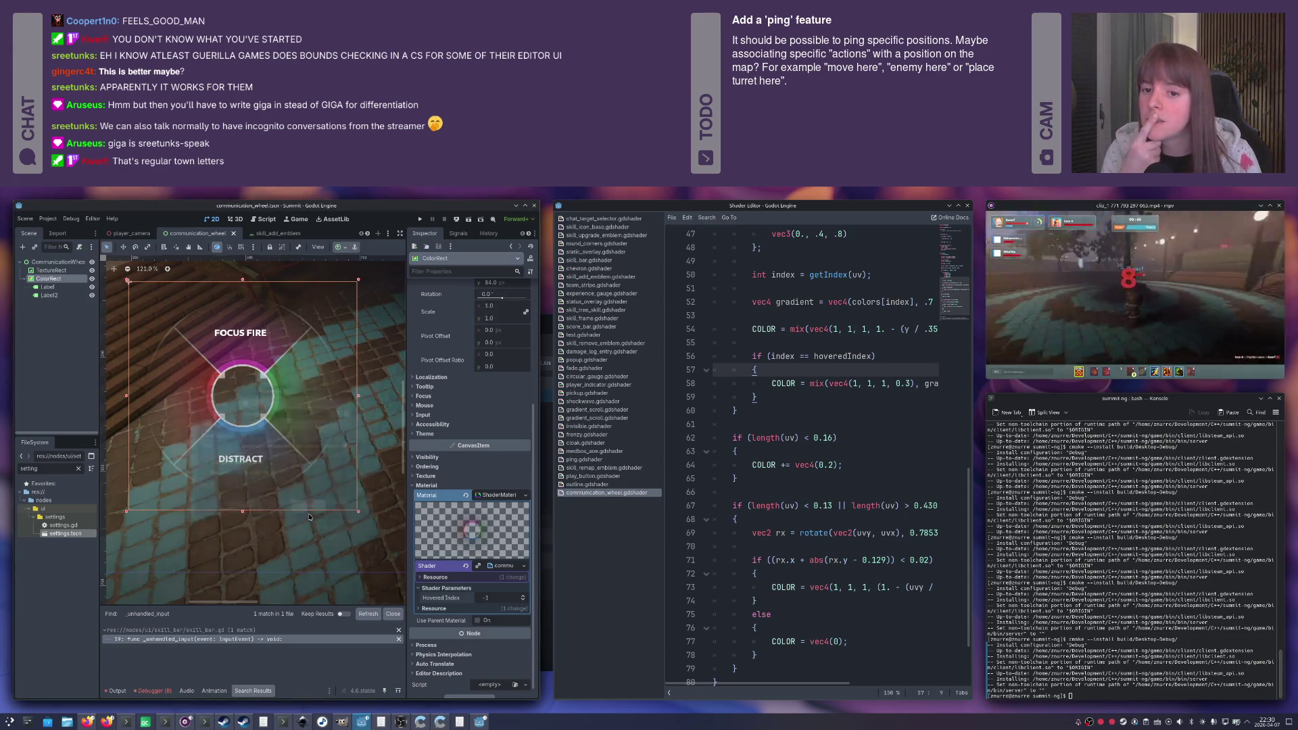
right_click(61, 264)
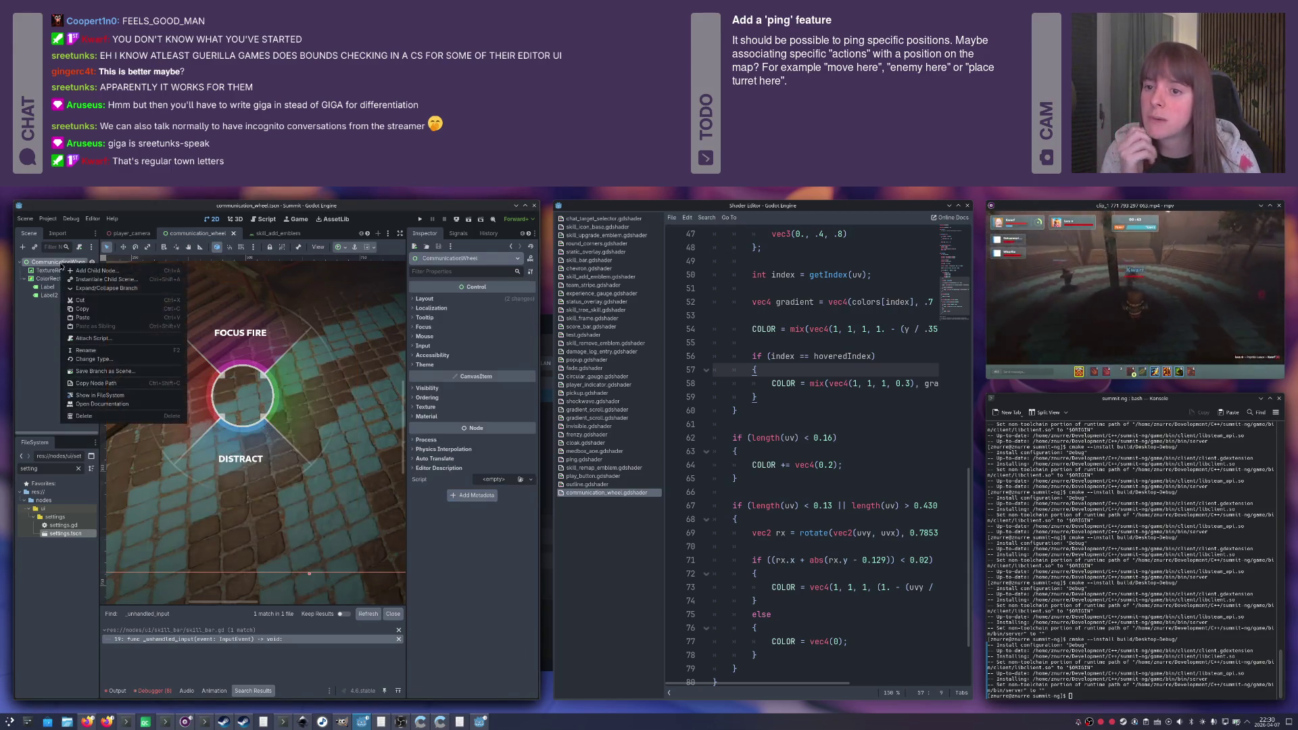
left_click(117, 339)
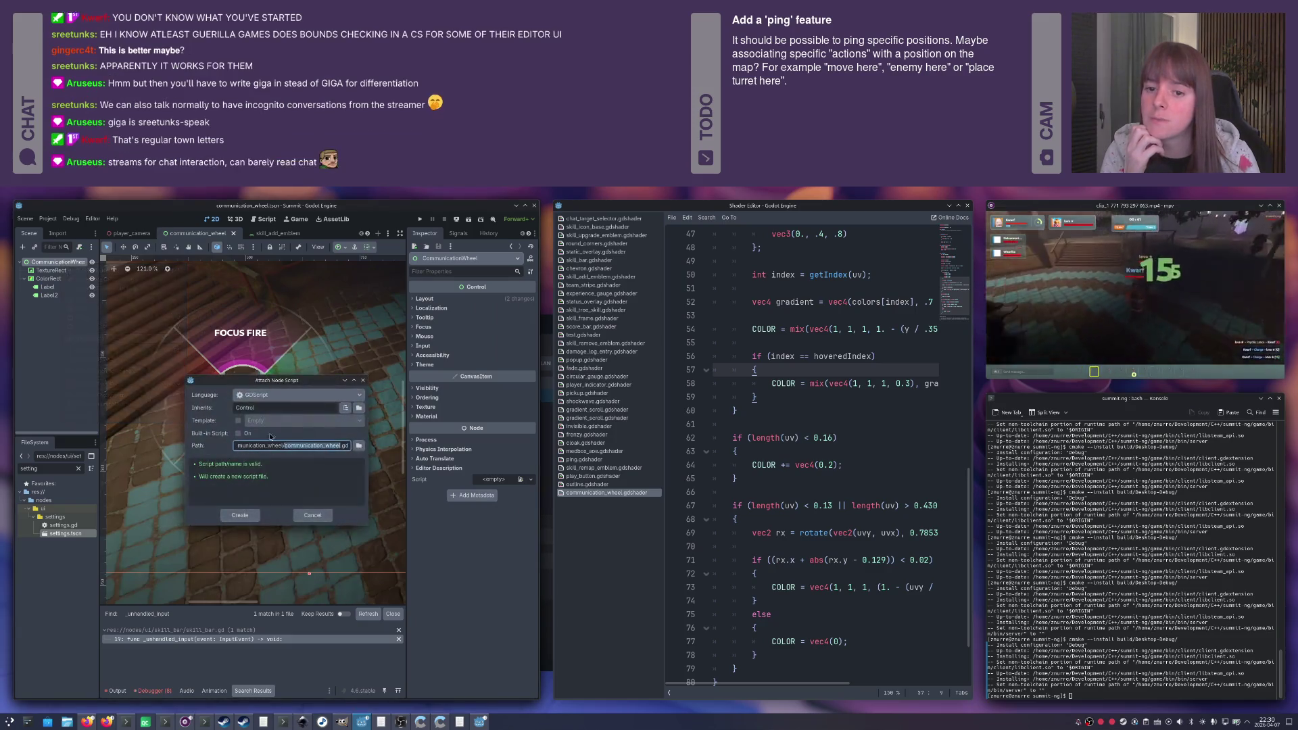
left_click(243, 514)
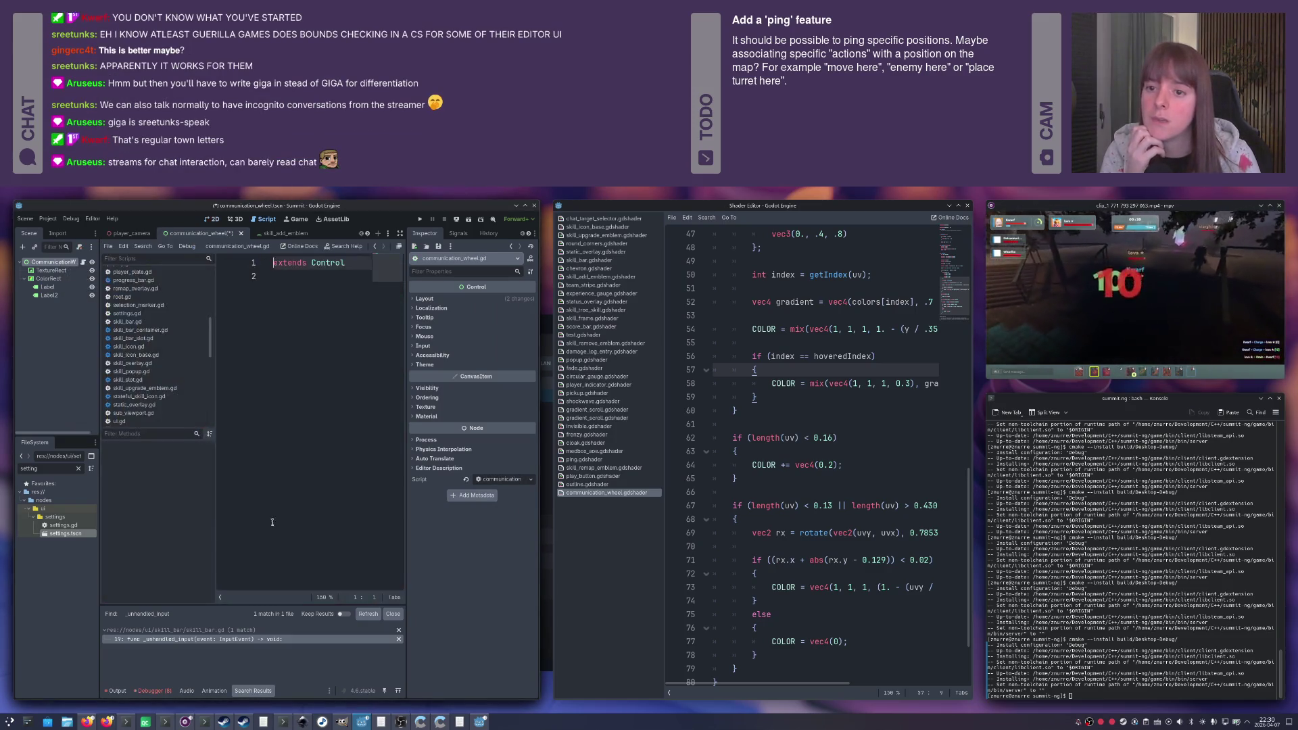
Start a 'func _' line in the new script and dock the floating Shader Editor.
left_click(284, 383)
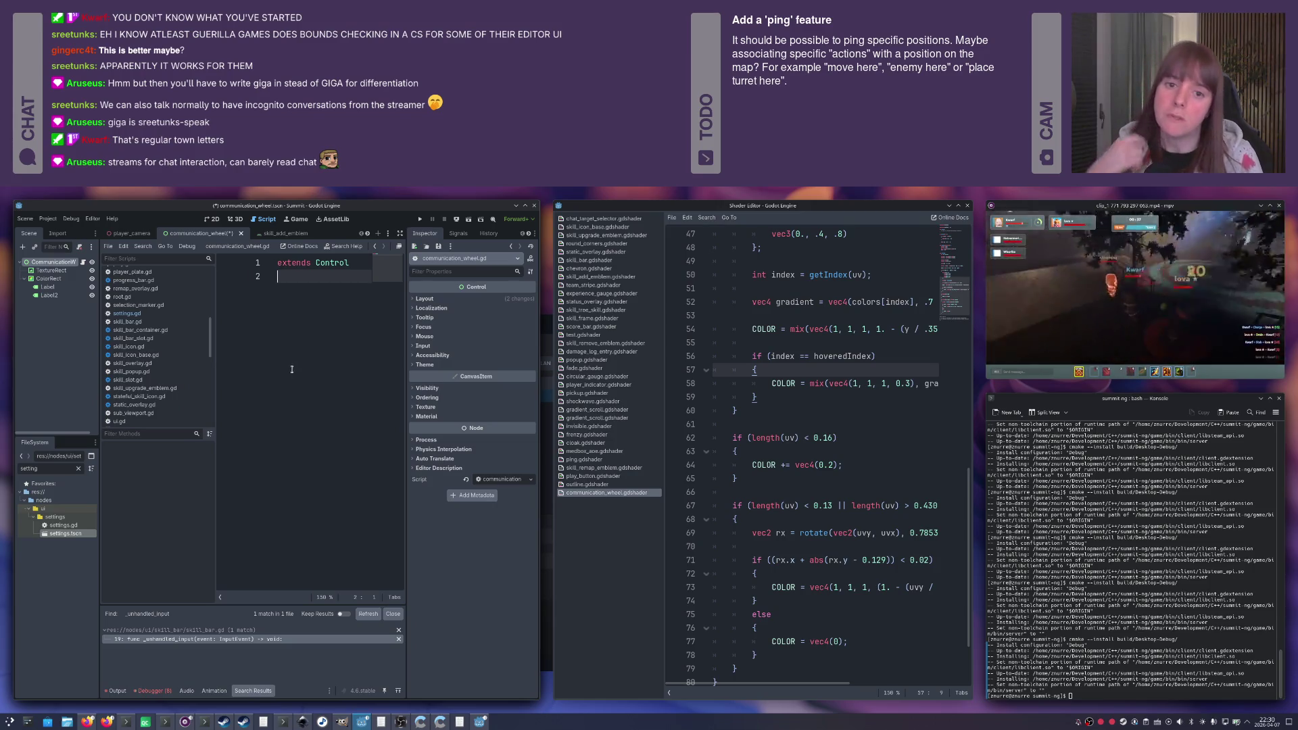
key("Return")
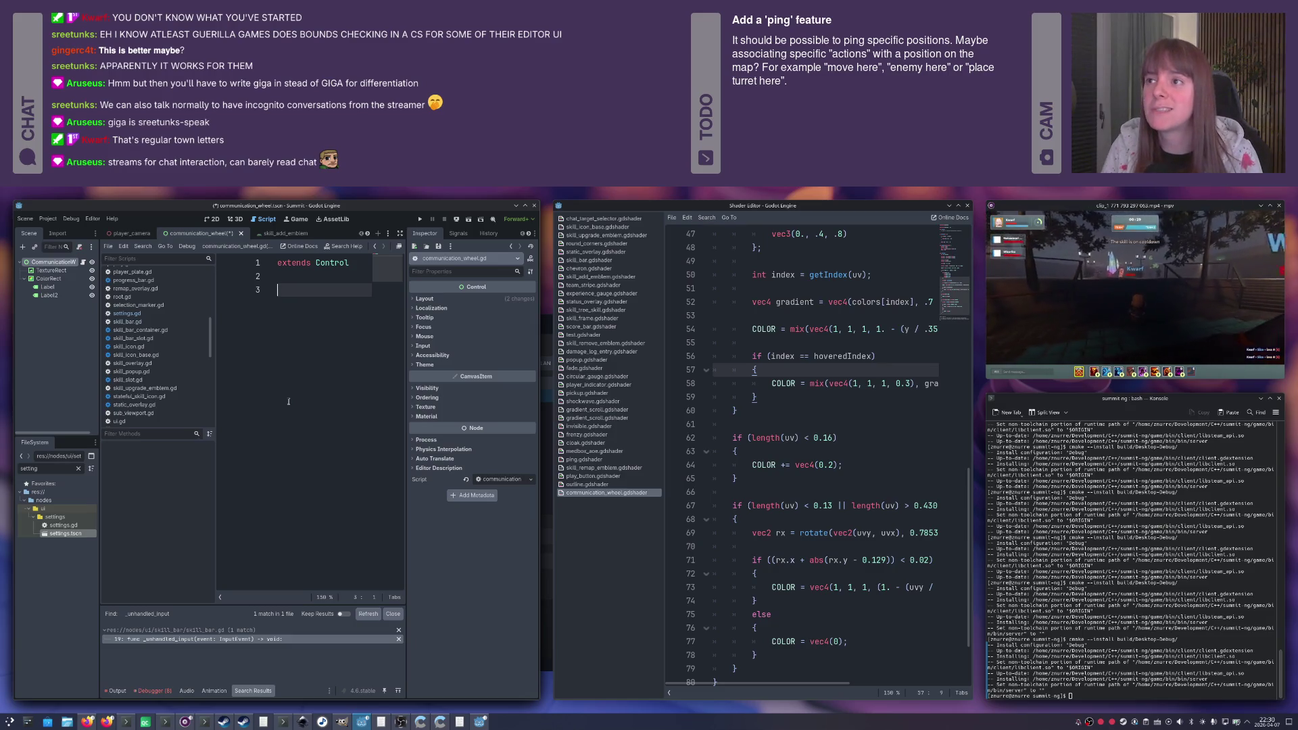
type("func _")
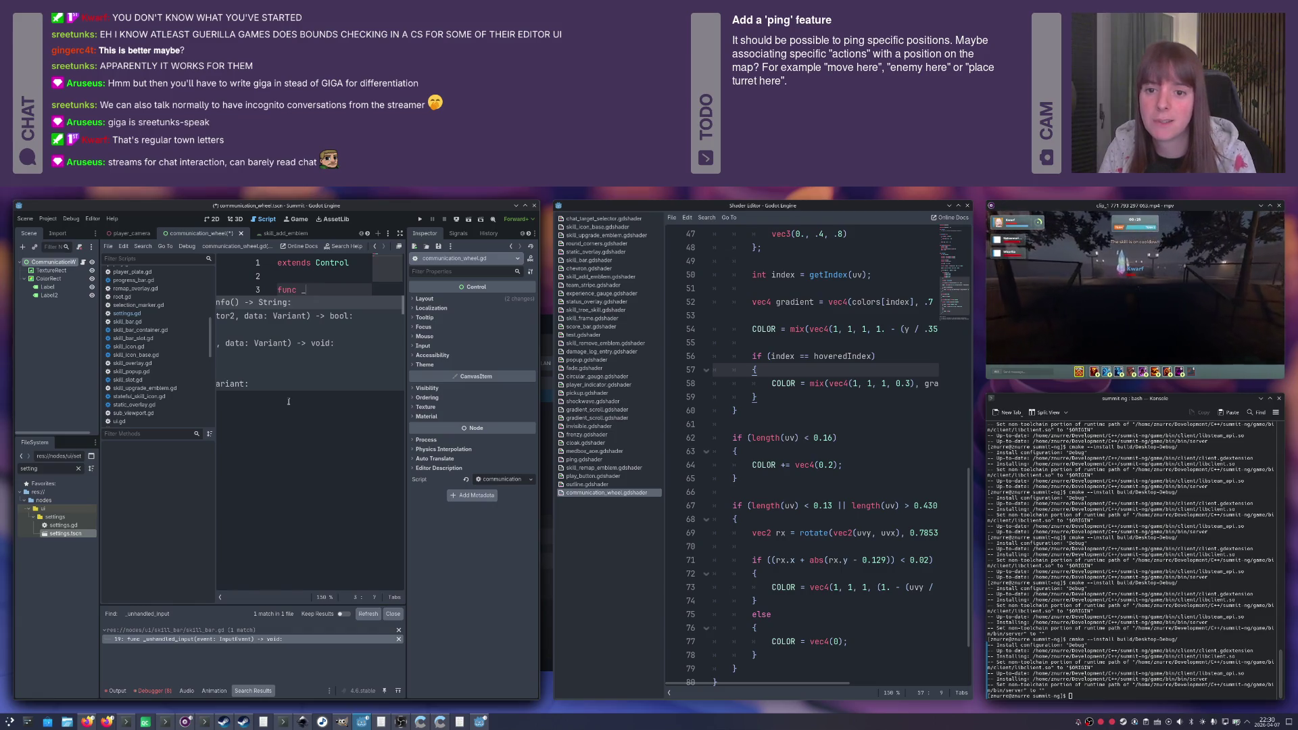
key("Escape")
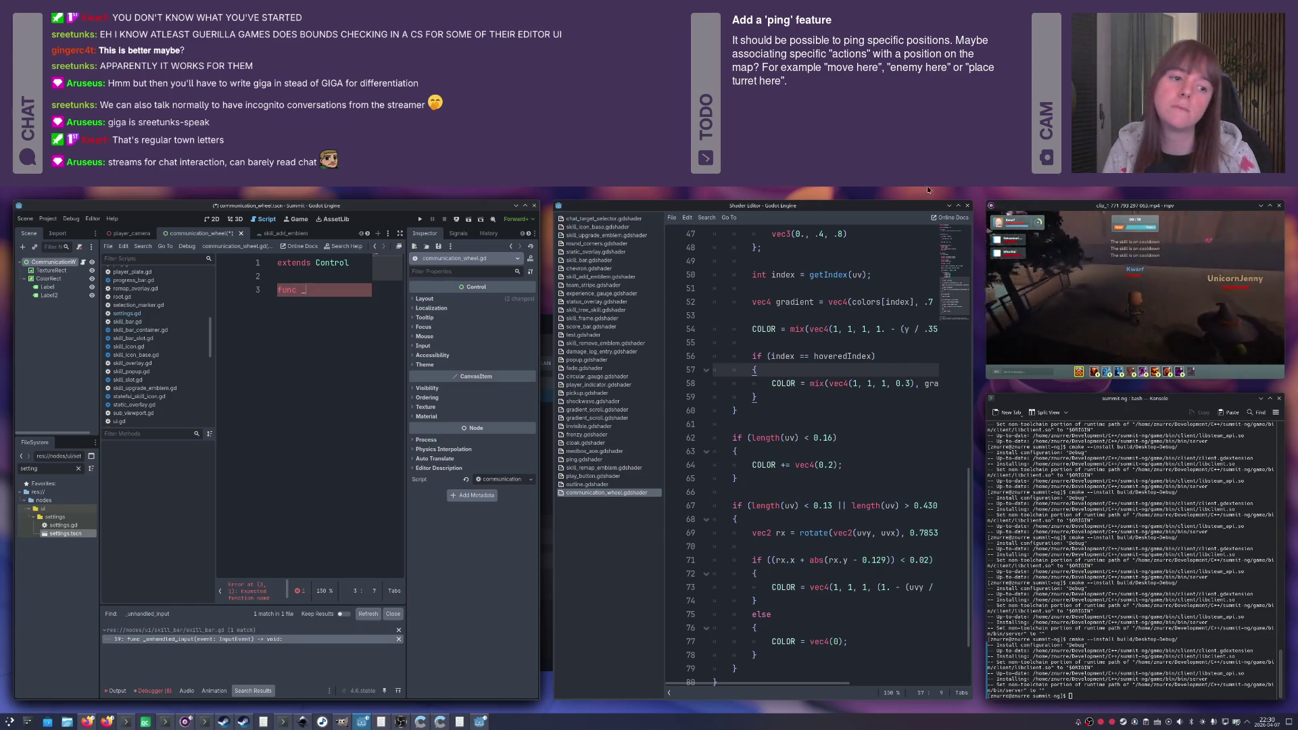
left_click(968, 206)
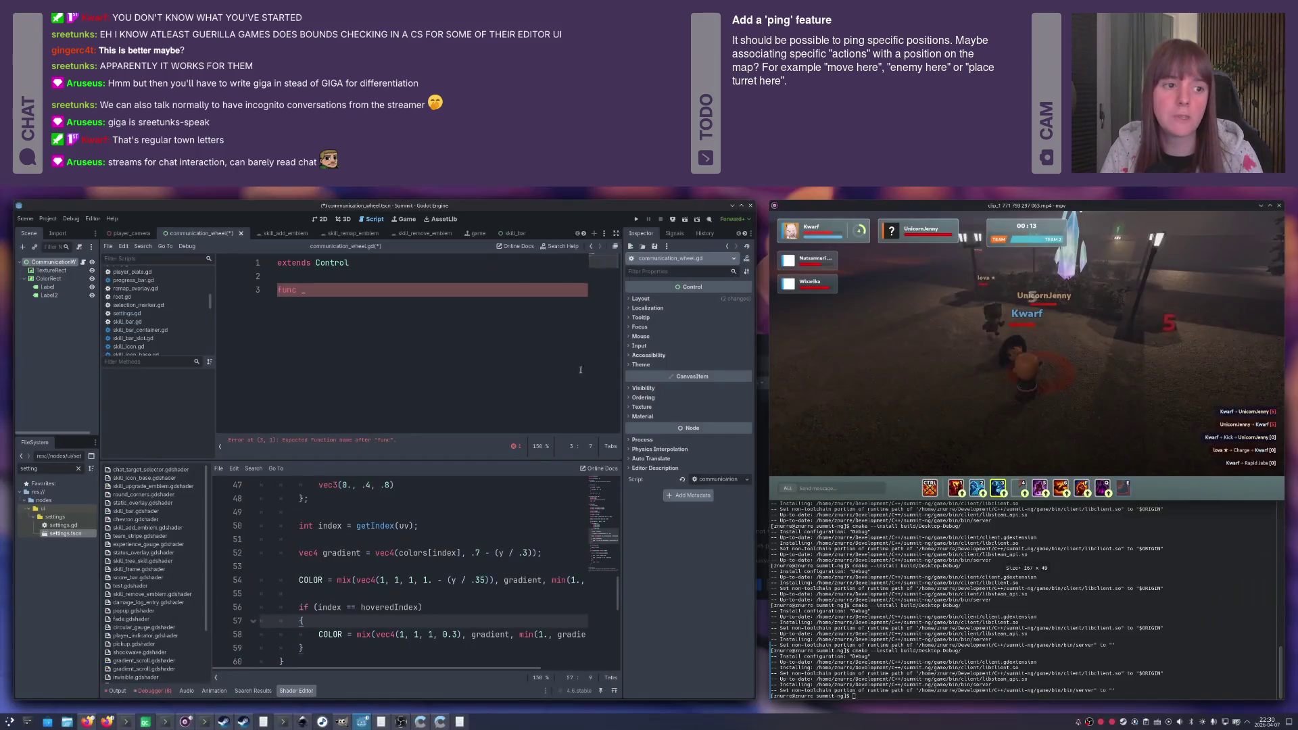
Widen Godot's tile using the KDE tiling layout editor.
key("super+t")
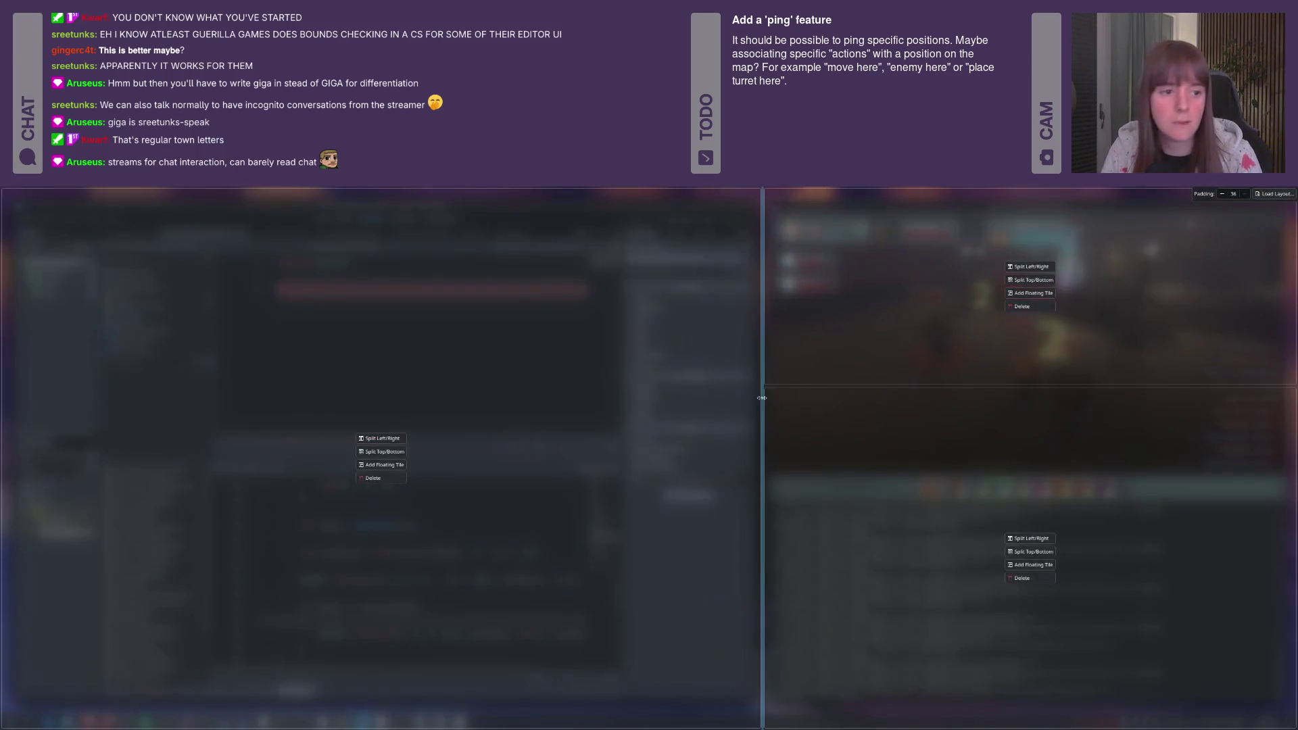
left_click_drag(762, 398, 933, 391)
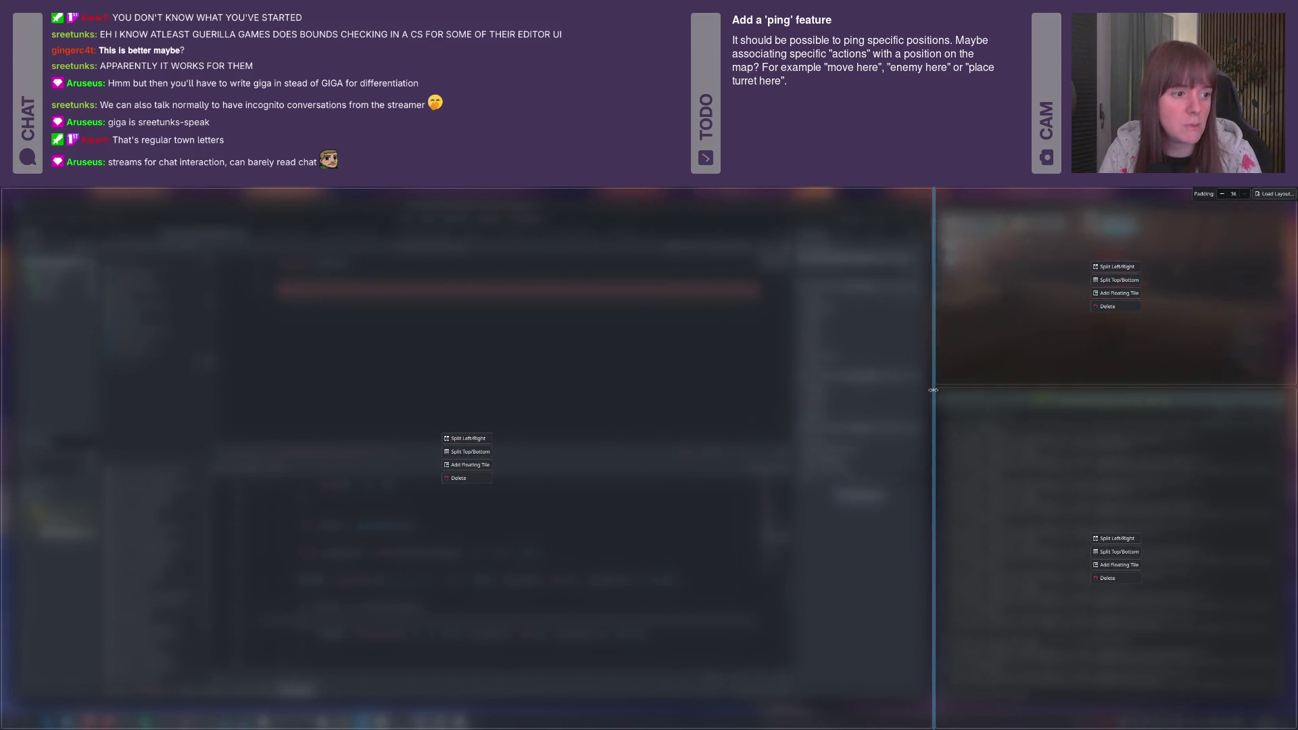
key("super+t")
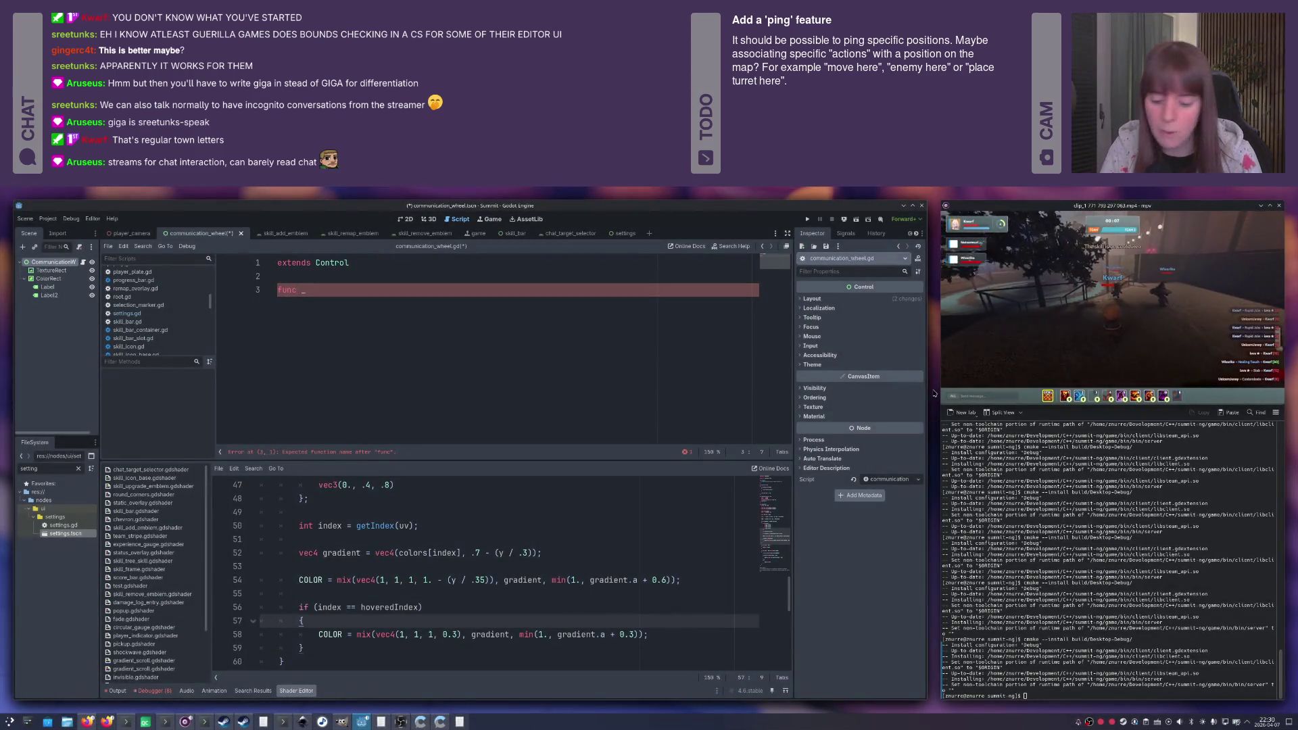
key("super+t")
left_click_drag(936, 393, 963, 392)
key("super+t")
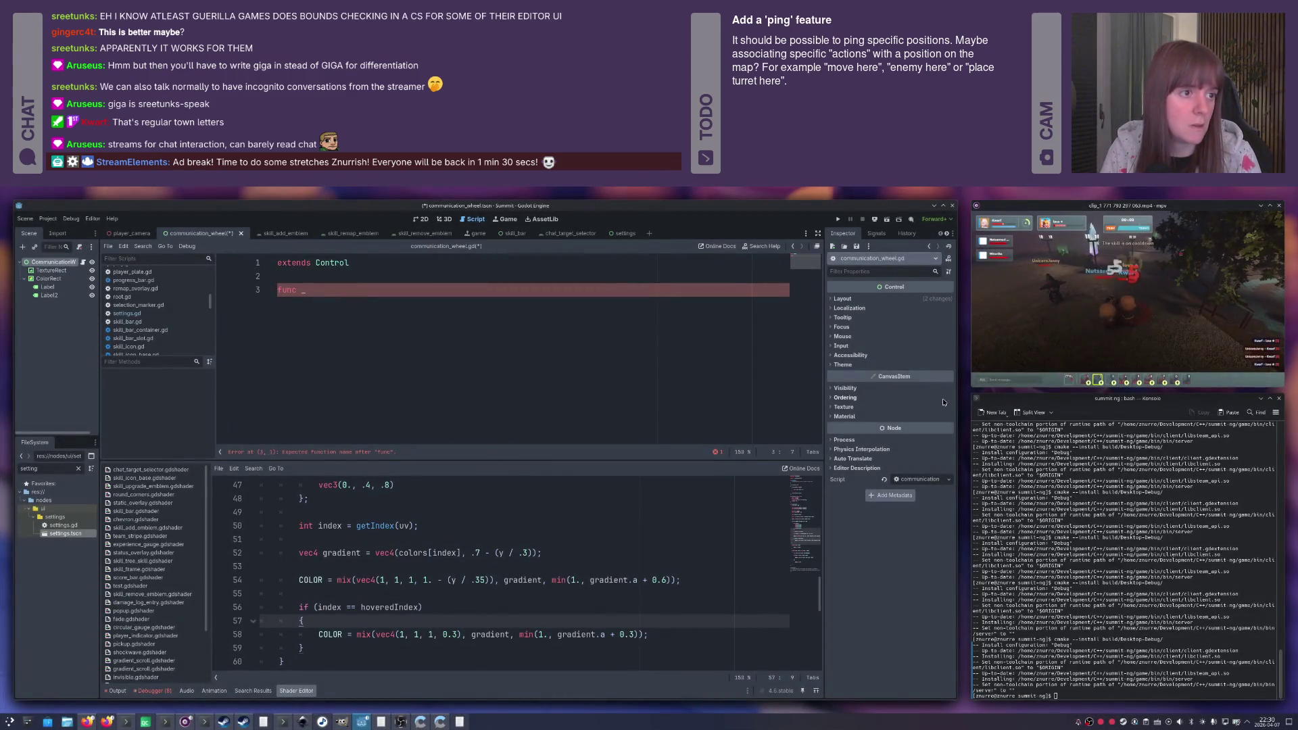
key("super+t")
key("super+t")
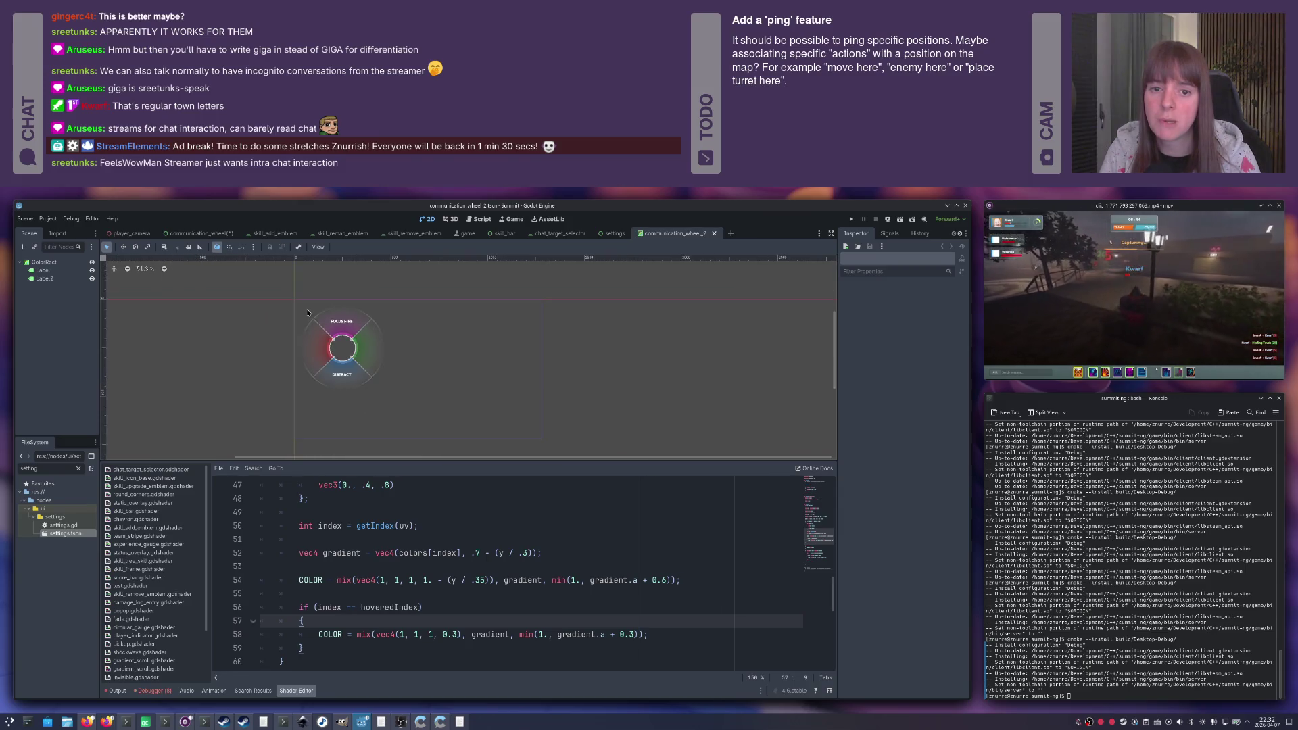
left_click(42, 262)
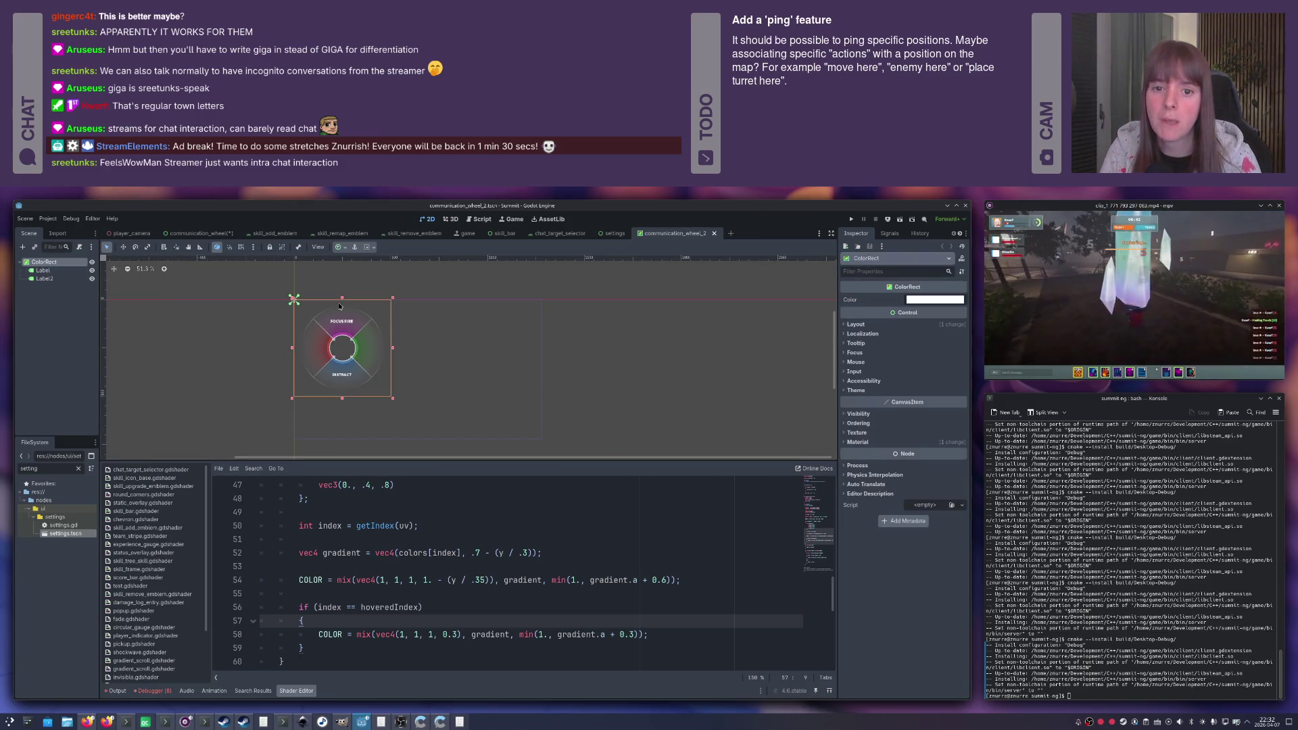
Load the existing communication_wheel.gd script onto the ColorRect and save the scene.
right_click(44, 265)
left_click(81, 351)
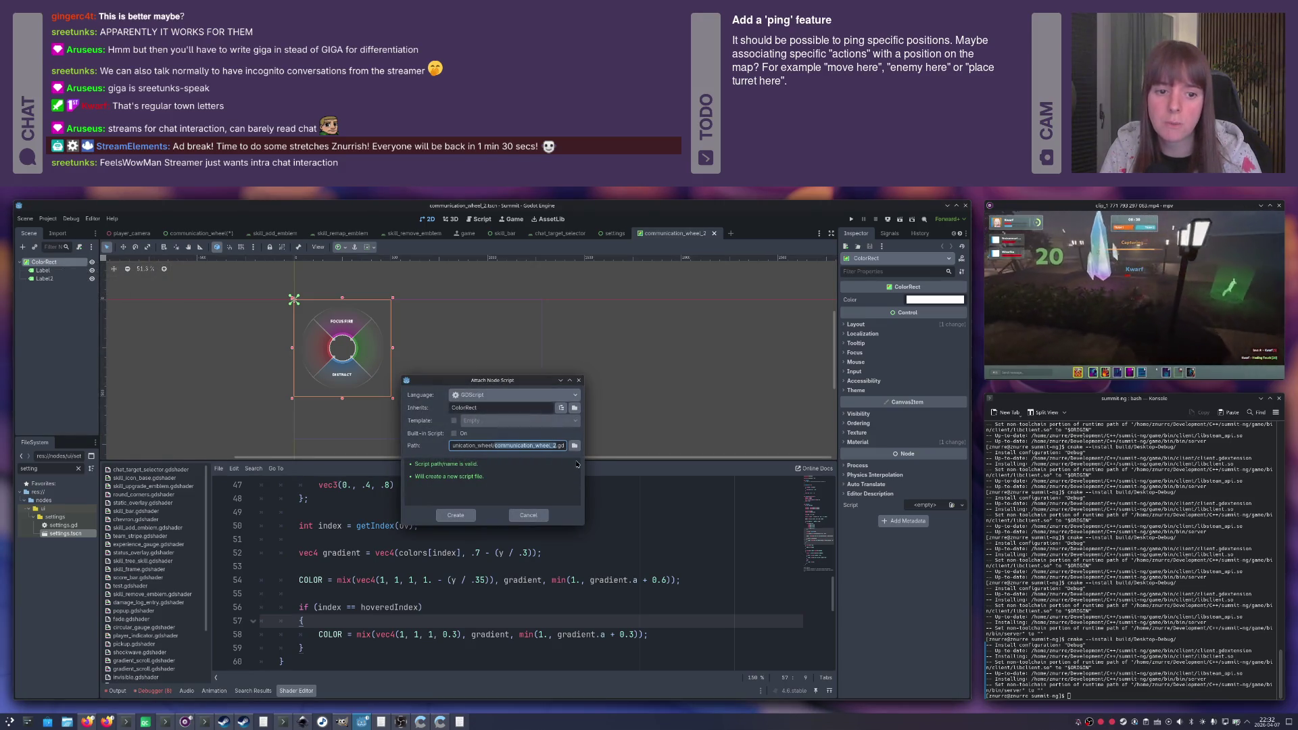
type("communication_wheel")
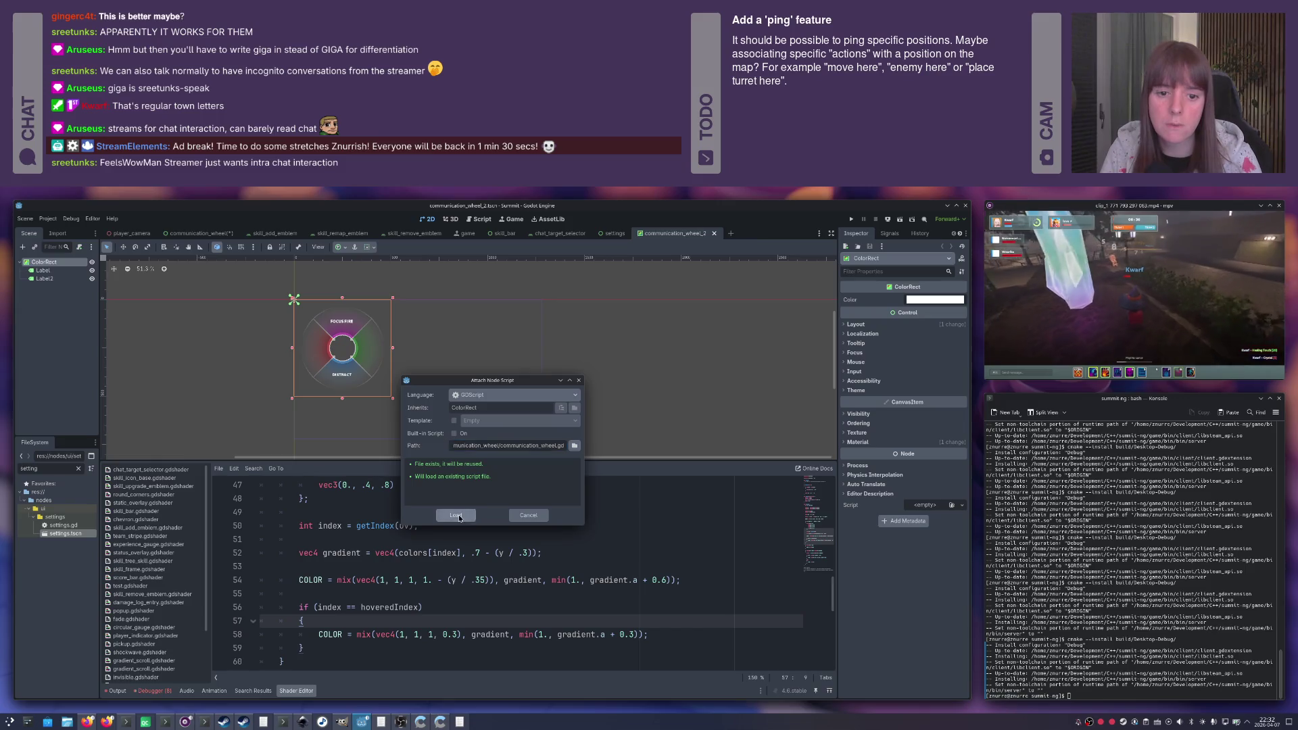
left_click(456, 515)
left_click(332, 264)
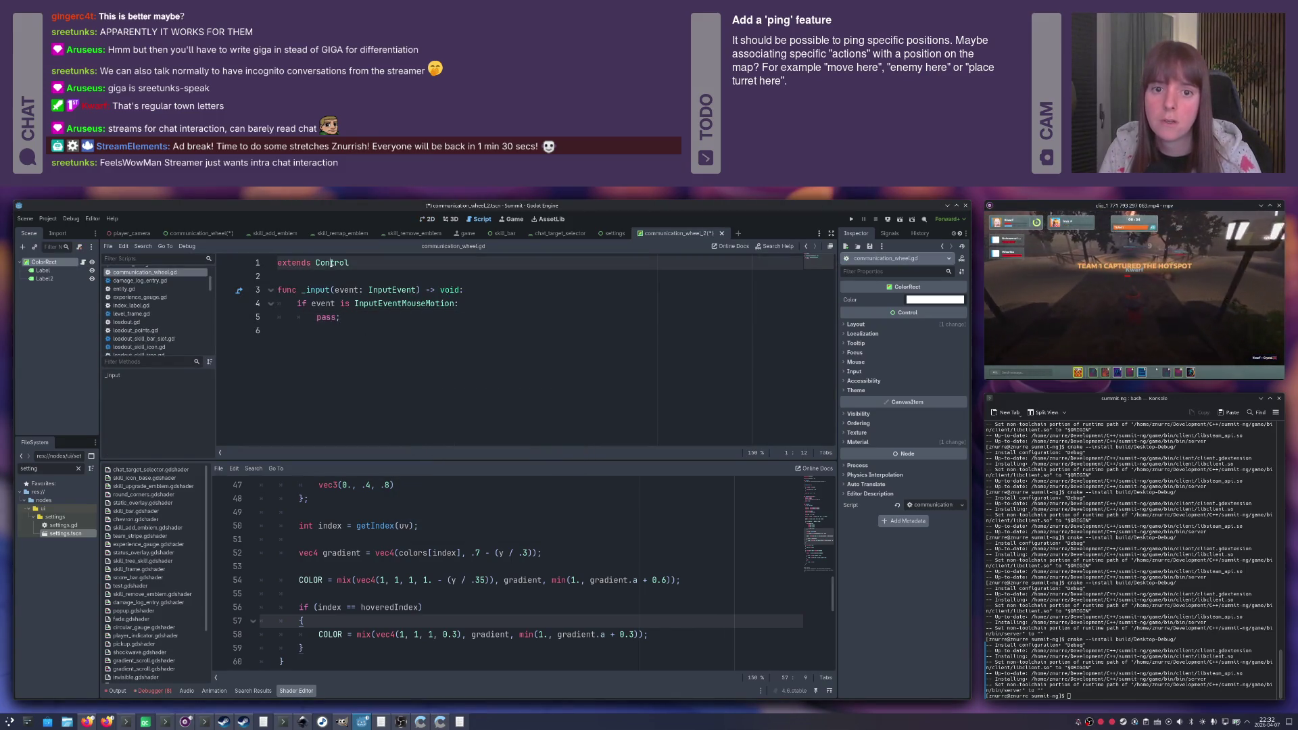
left_click(387, 315)
key("ctrl+s")
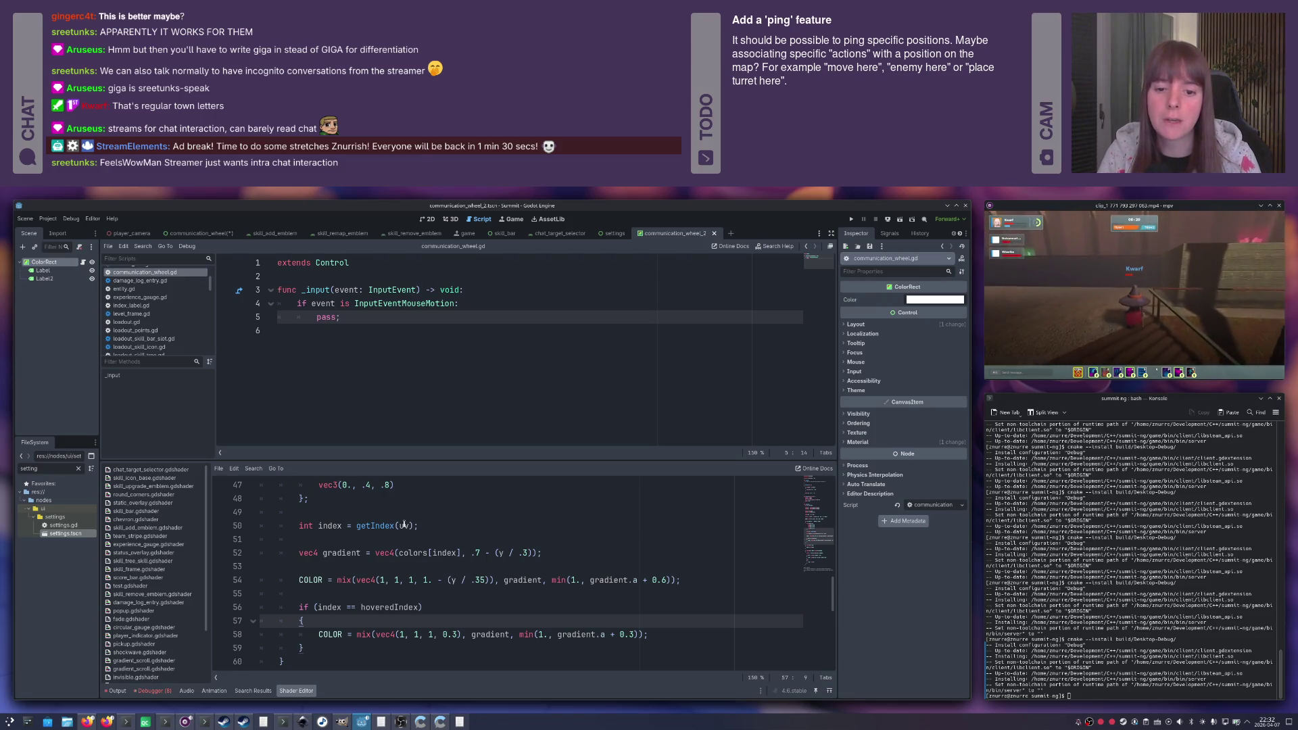
Copy the shader's getIndex function and paste it into communication_wheel.gd above _input.
scroll(446, 539, "up", 2)
scroll(446, 540, "up", 14)
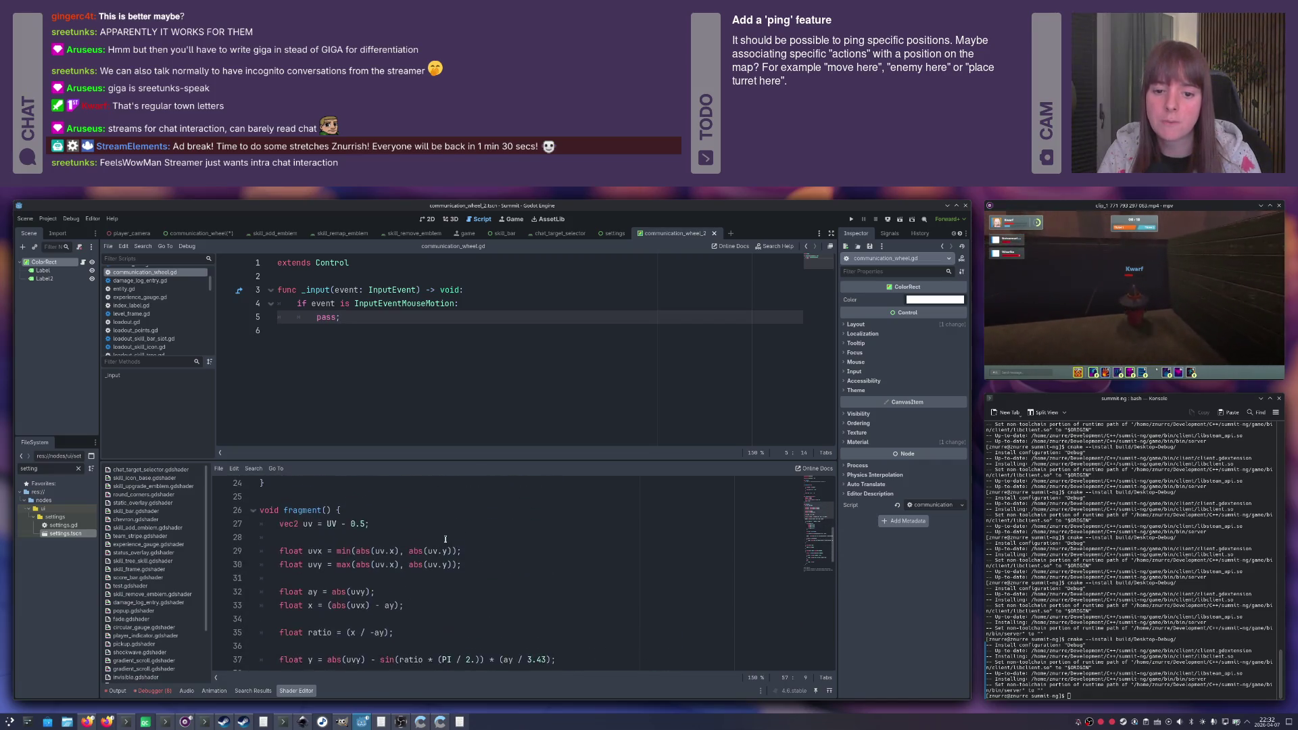
scroll(446, 539, "up", 5)
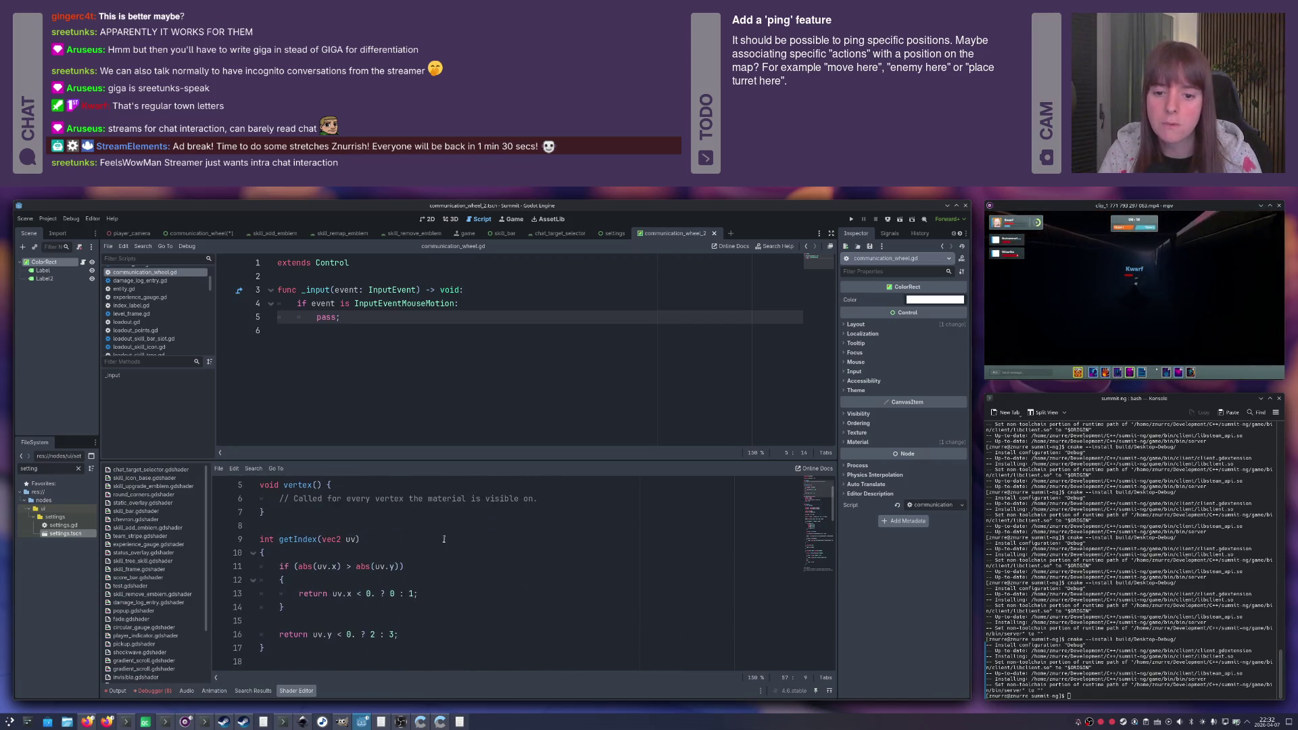
mouse_move(285, 650)
left_mouse_down()
mouse_move(264, 632)
mouse_move(228, 535)
left_mouse_up()
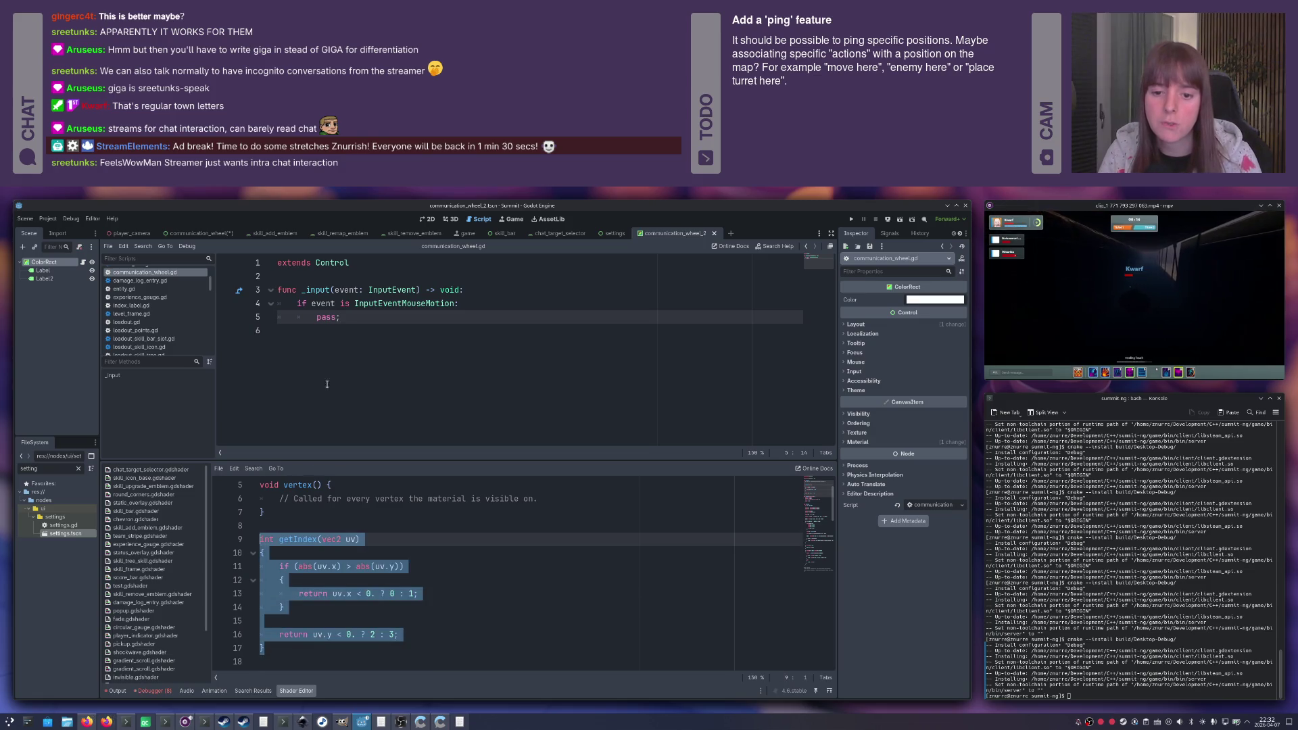
key("ctrl+c")
left_click(291, 277)
key("Return")
key("Return")
key("Up")
key("ctrl+v")
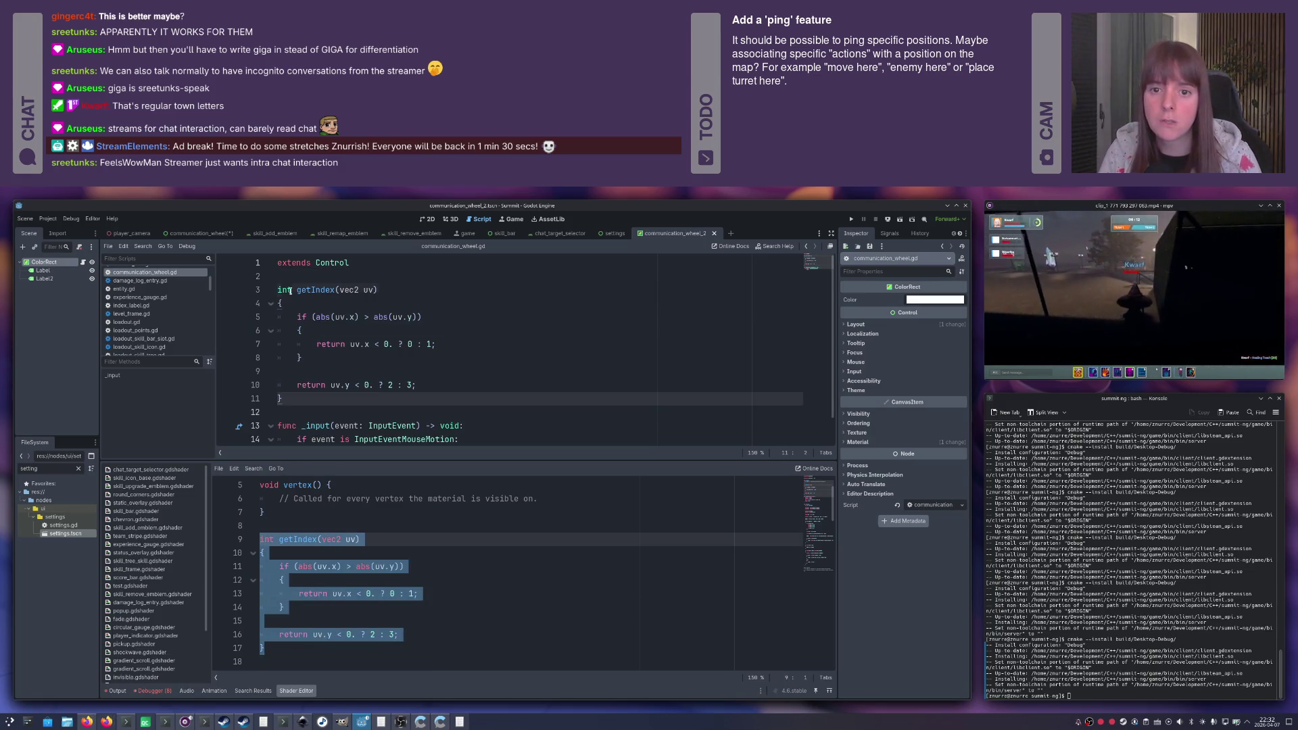
Rewrite the pasted header as func _getIndex(uv: Vector2) -> int:.
double_click(291, 291)
type("func")
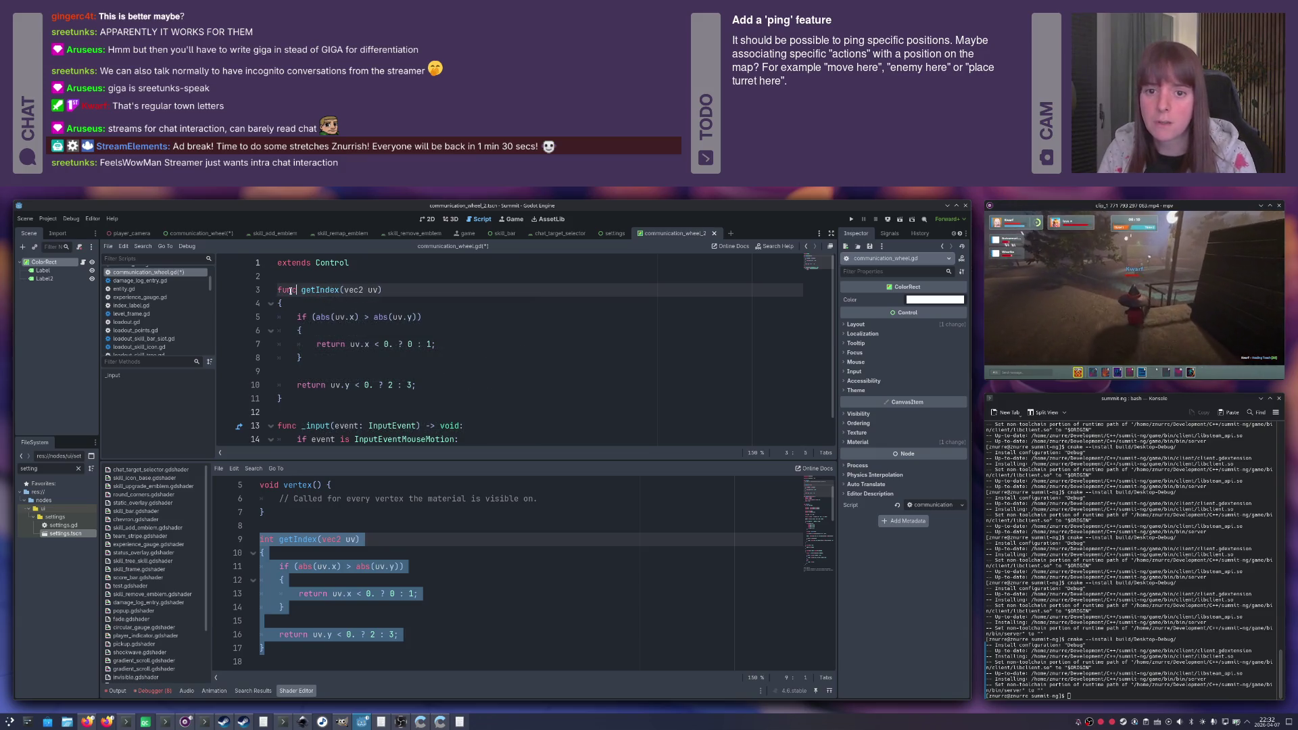
key("Right")
type("_")
key("End")
key("BackSpace")
key("BackSpace")
key("BackSpace")
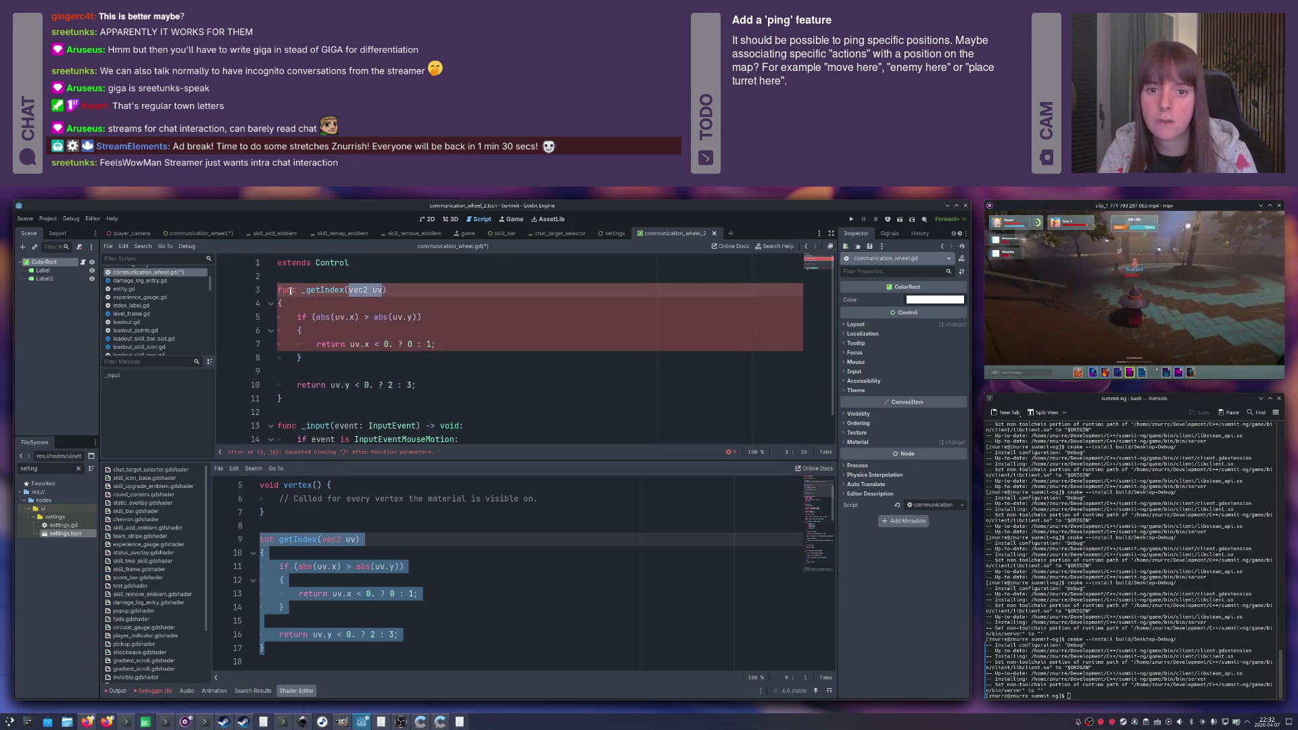
type("Vector2)")
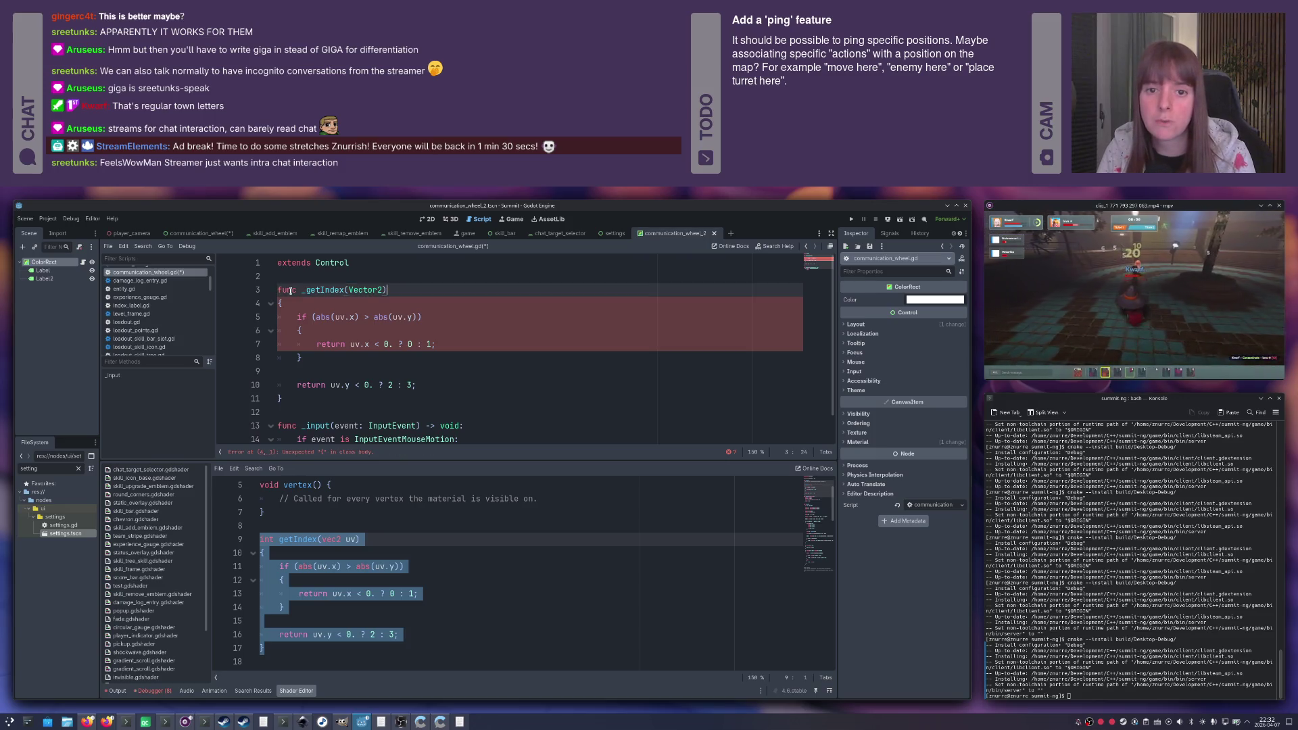
type("uv: ")
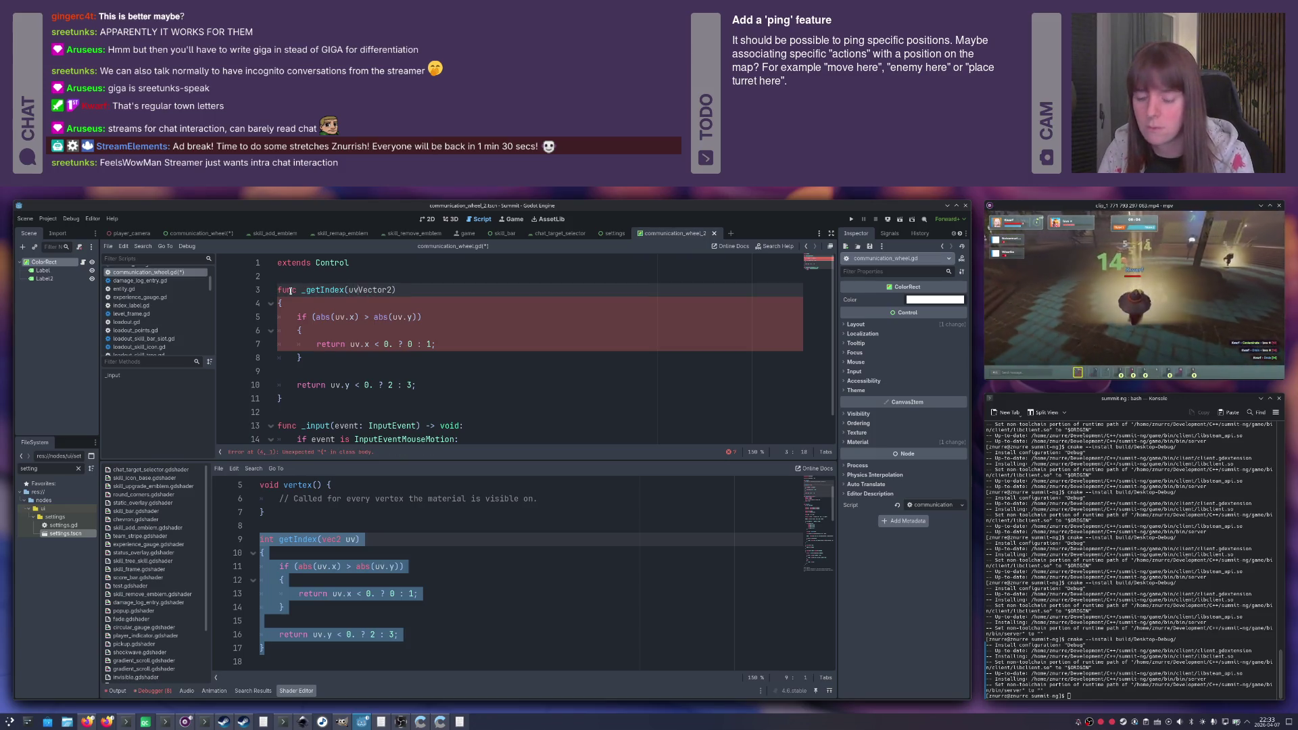
type("->")
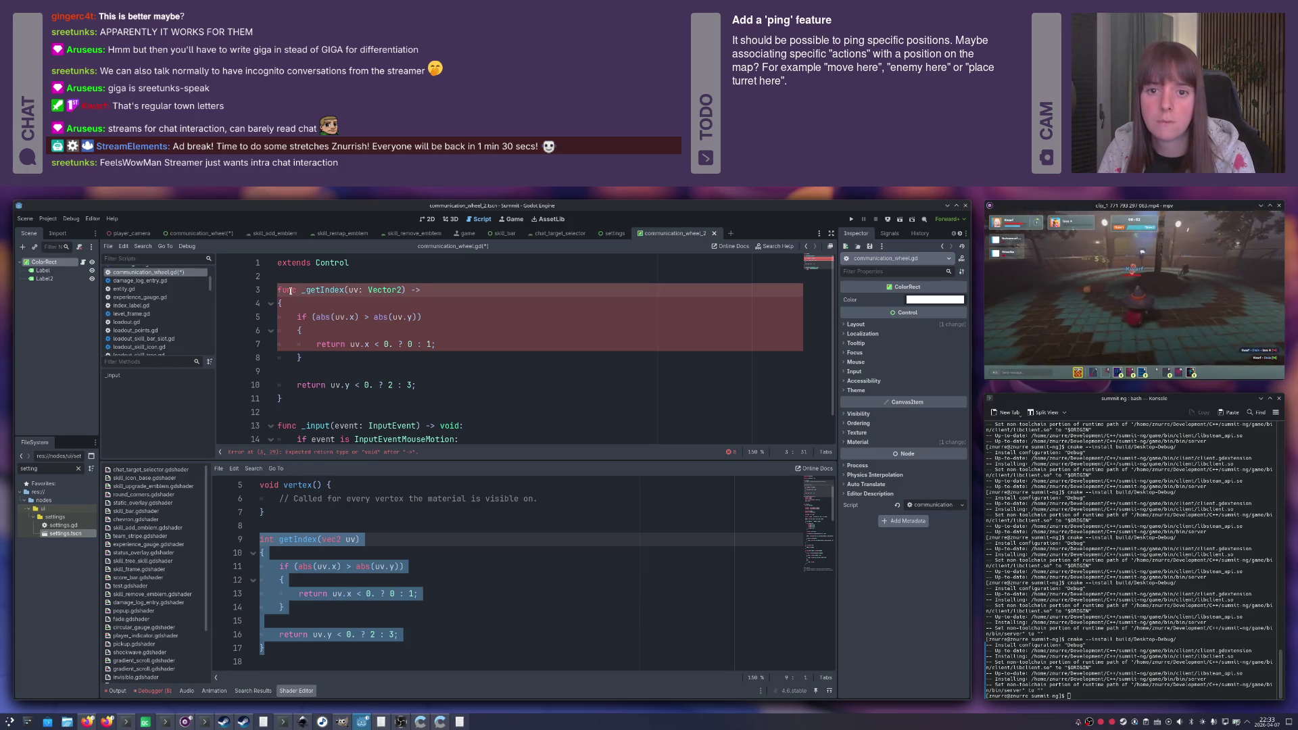
type(" int:")
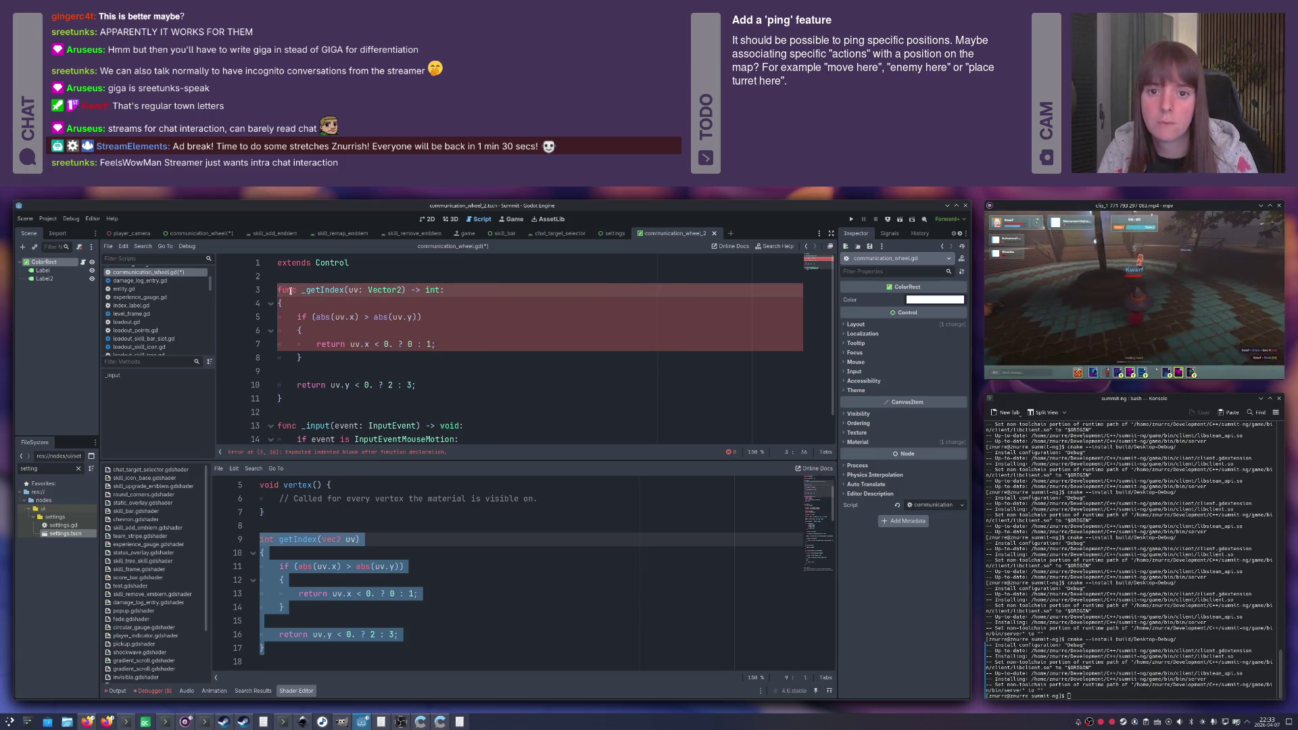
Strip the shader braces and parentheses from _getIndex, ending the if line with a colon.
left_click(300, 300)
key("BackSpace")
key("Delete")
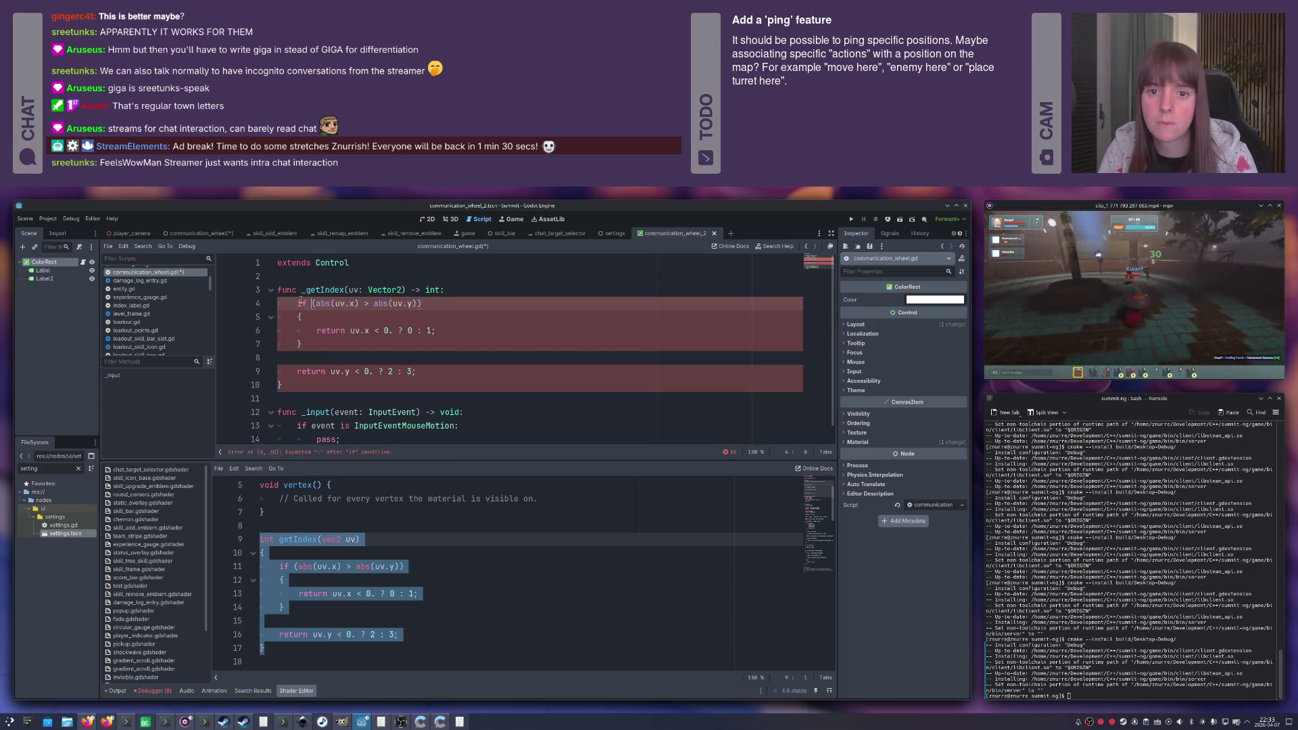
key("Delete")
key("End")
key("BackSpace")
type(":")
key("Down")
key("ctrl+shift+k")
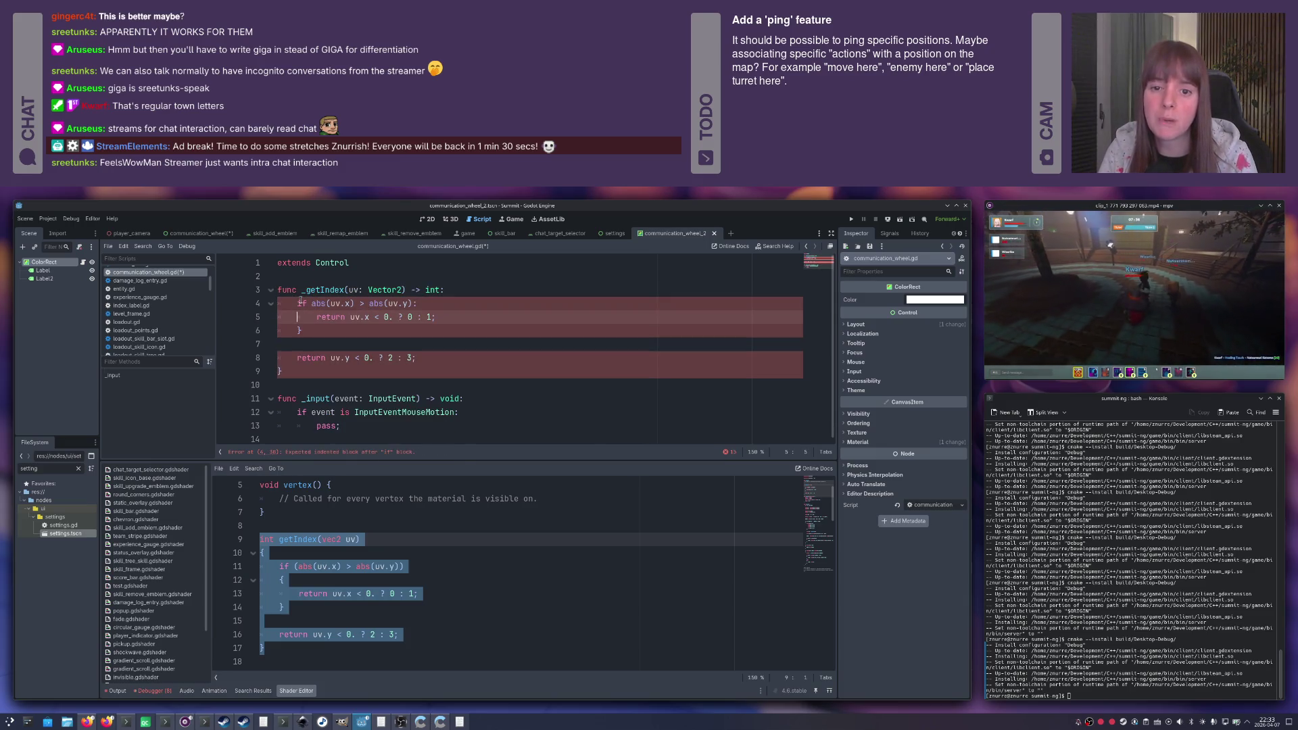
key("Down")
key("ctrl+shift+k")
key("Down")
key("End")
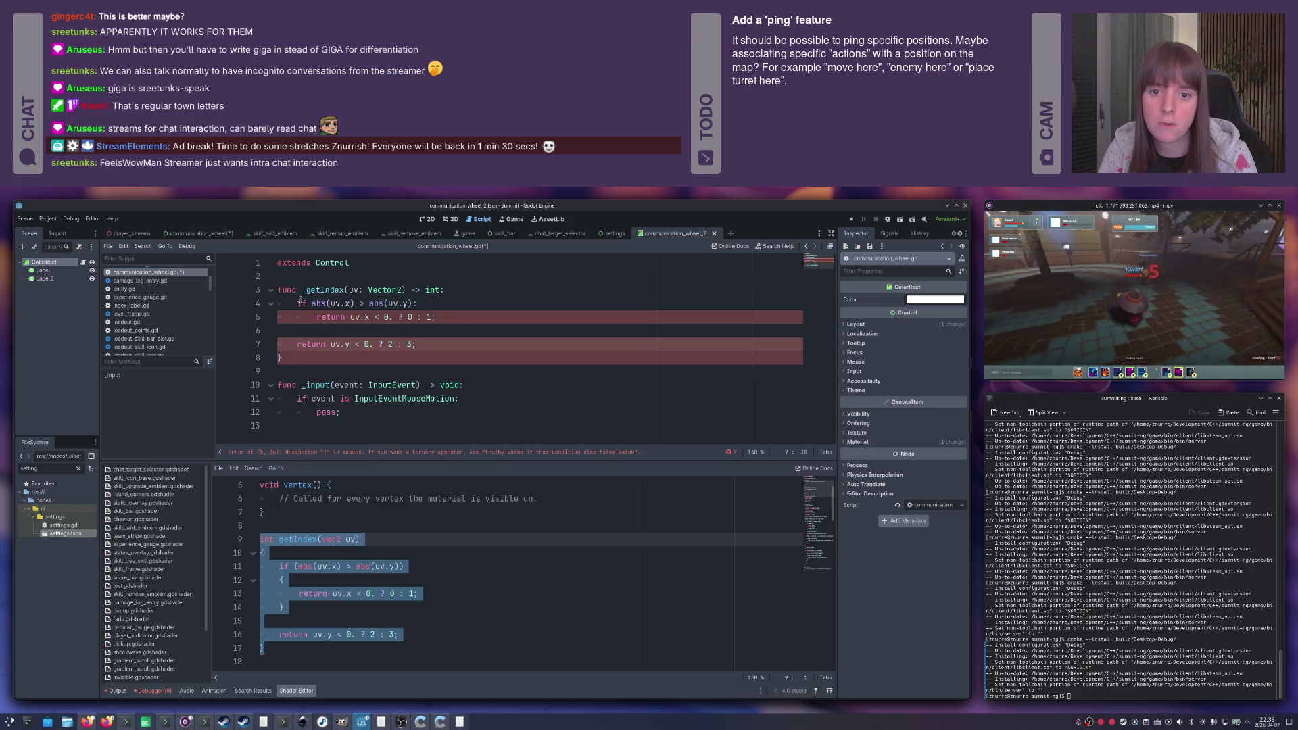
key("Down")
key("ctrl+shift+k")
key("Up")
key("Up")
key("Up")
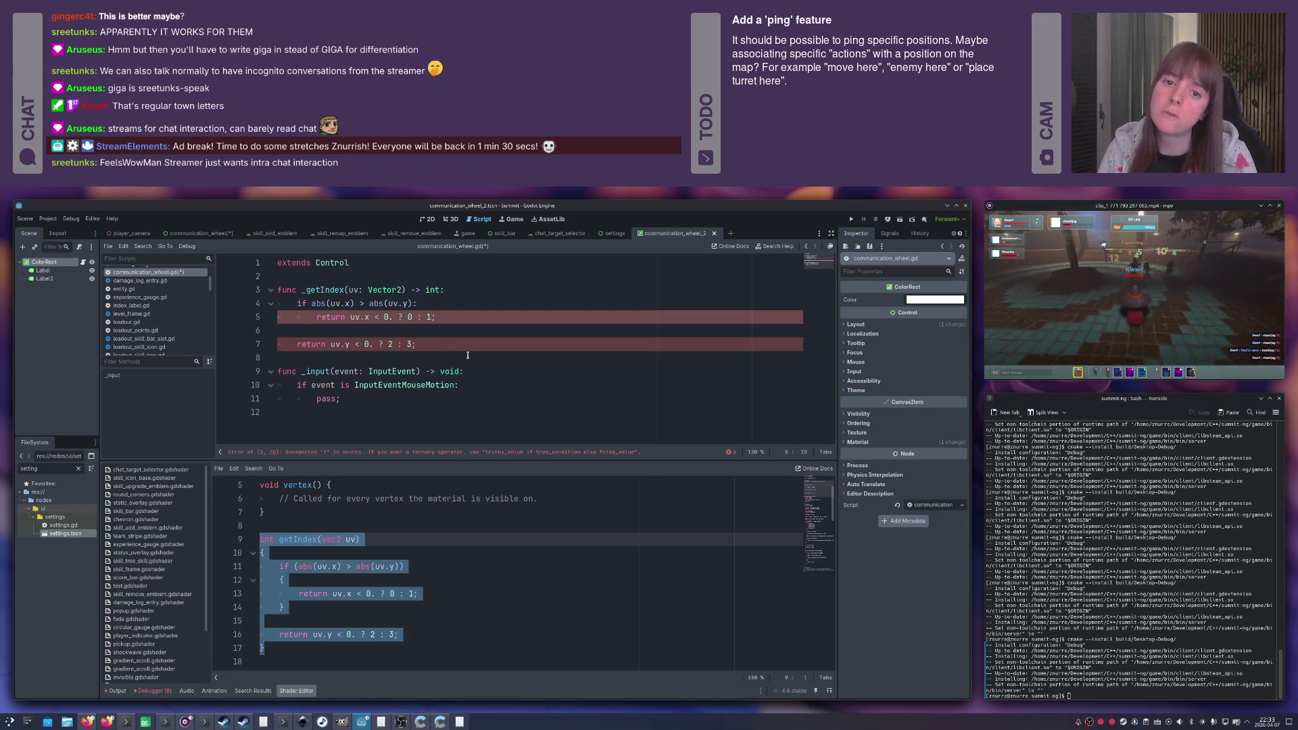
Rewrite both returns as if-else expressions returning 0 or 1 and 2 or 3.
type("0 if")
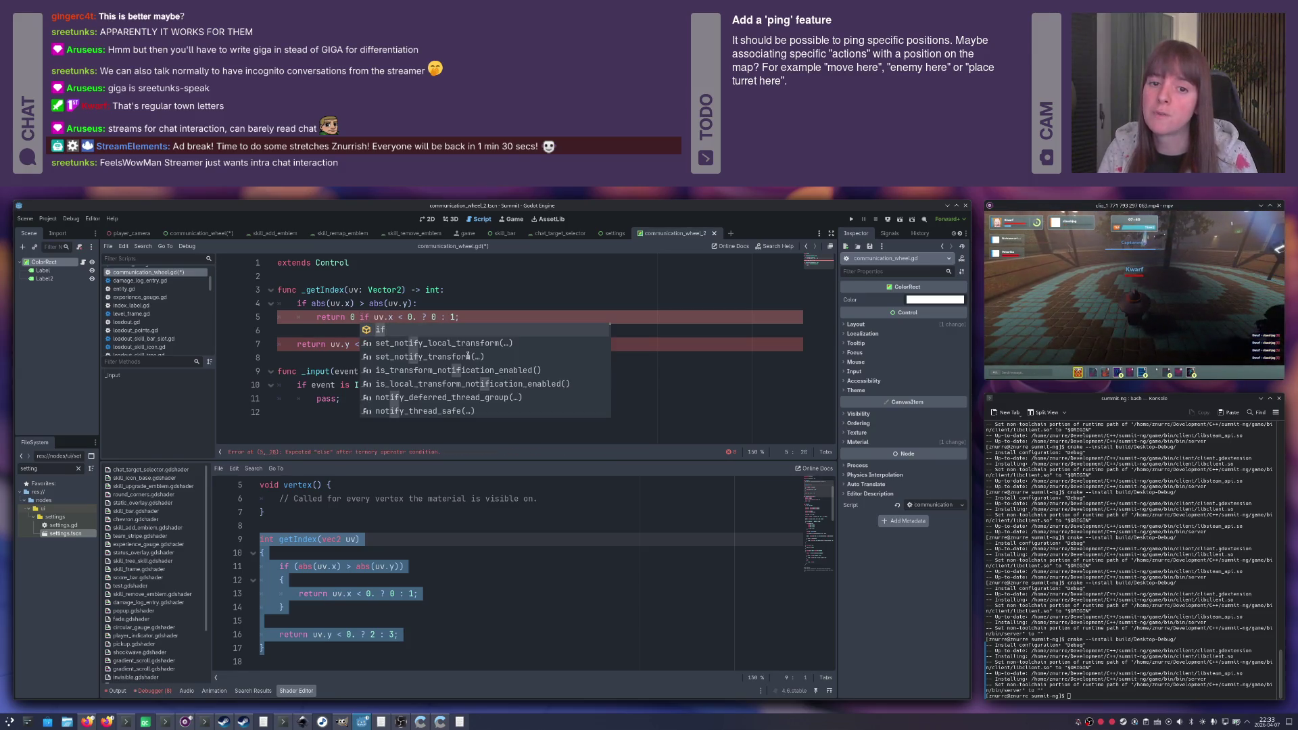
key("Escape")
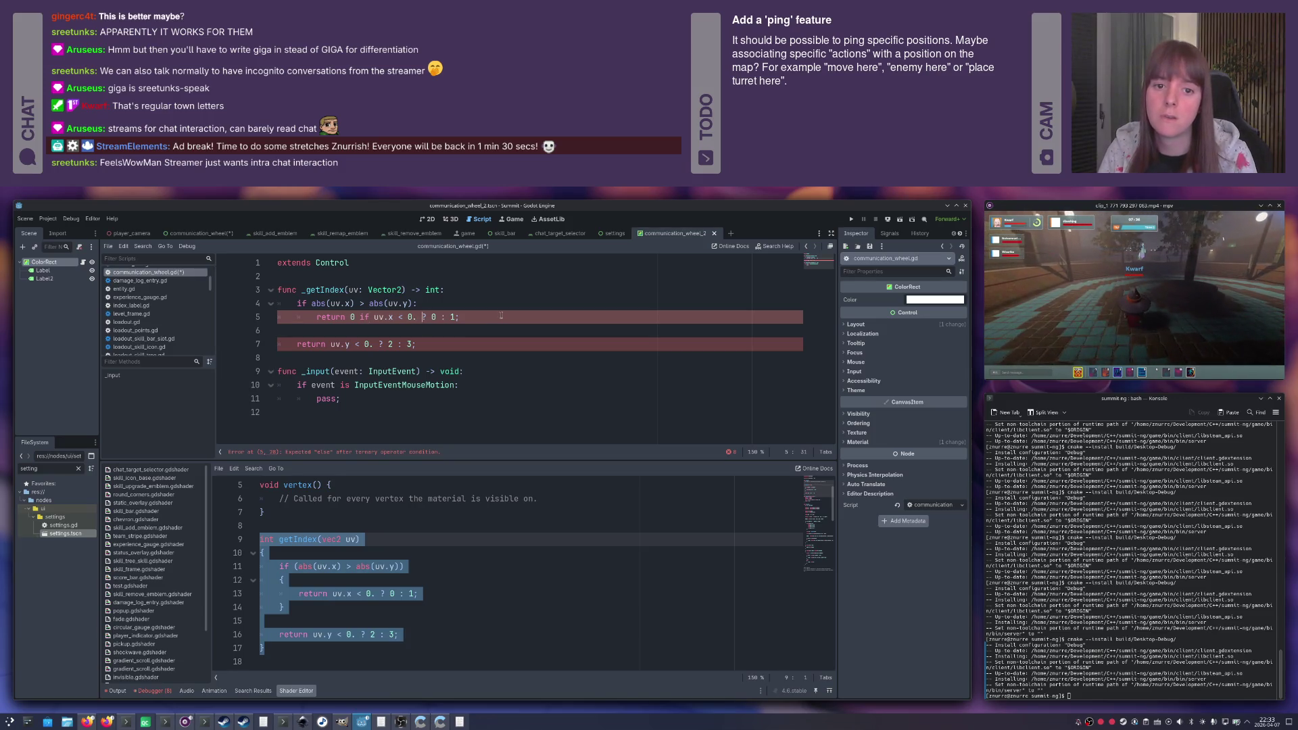
key("Delete")
key("Delete")
key("Delete")
key("Delete")
key("Delete")
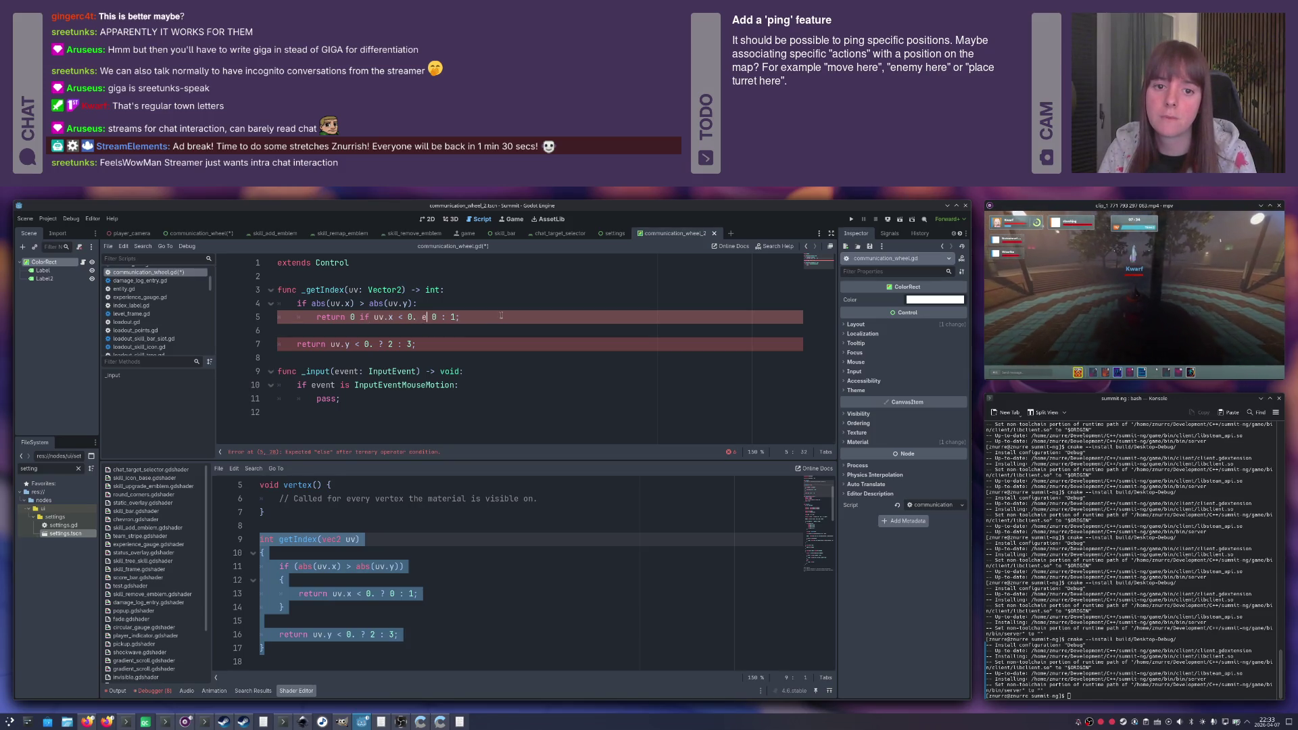
type("else 1;")
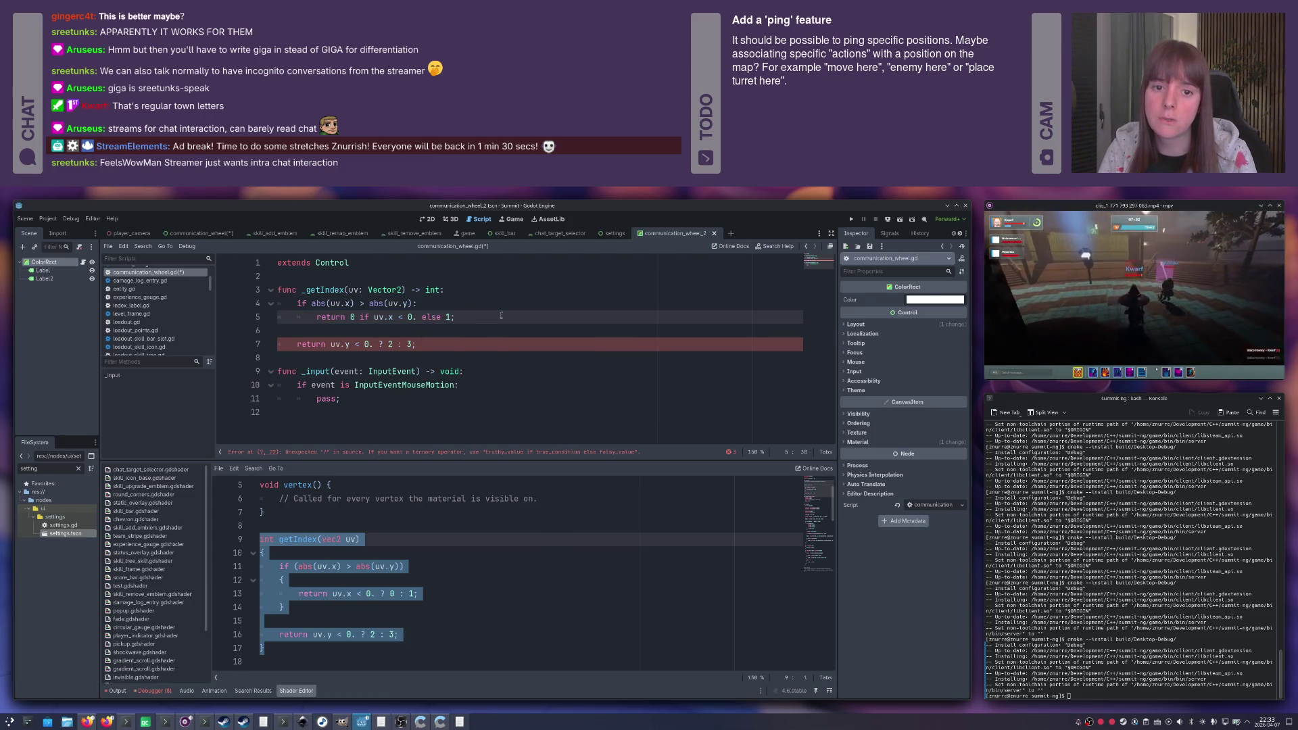
key("shift+Home")
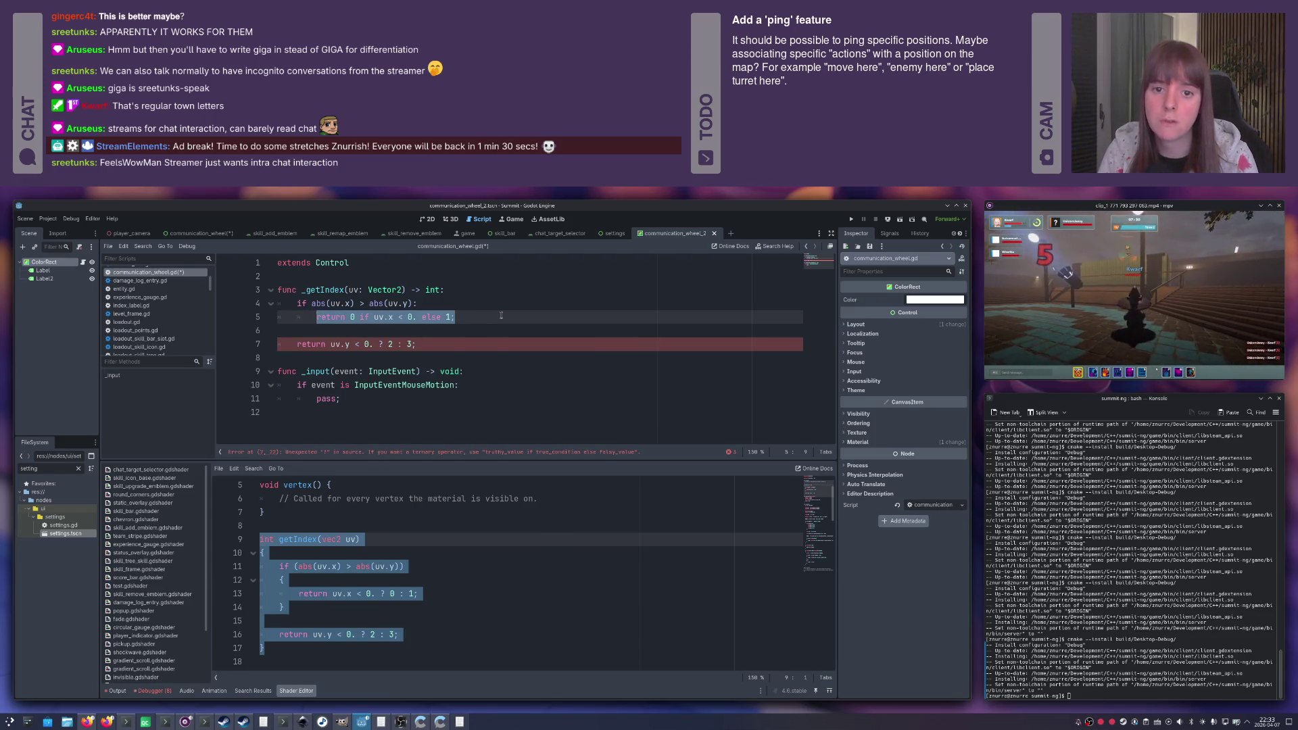
left_click(417, 346)
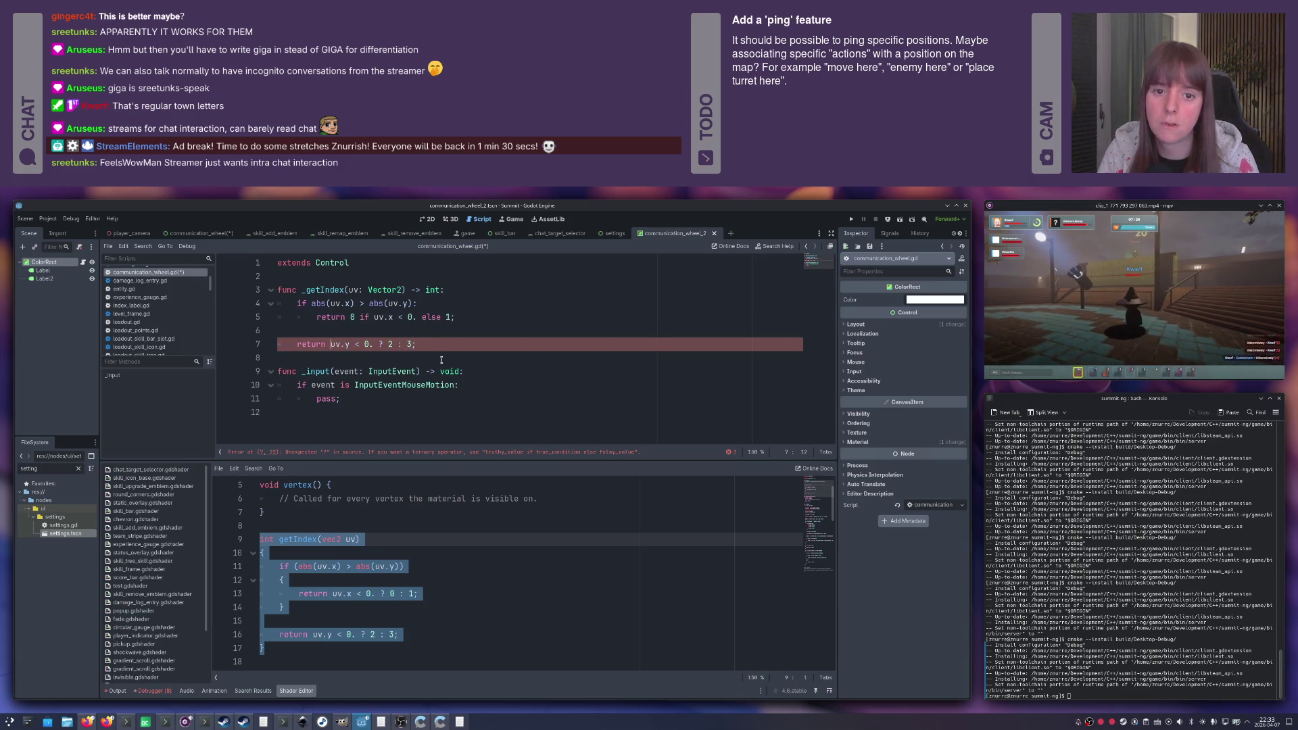
type("2 if")
key("Right")
key("Right")
key("Right")
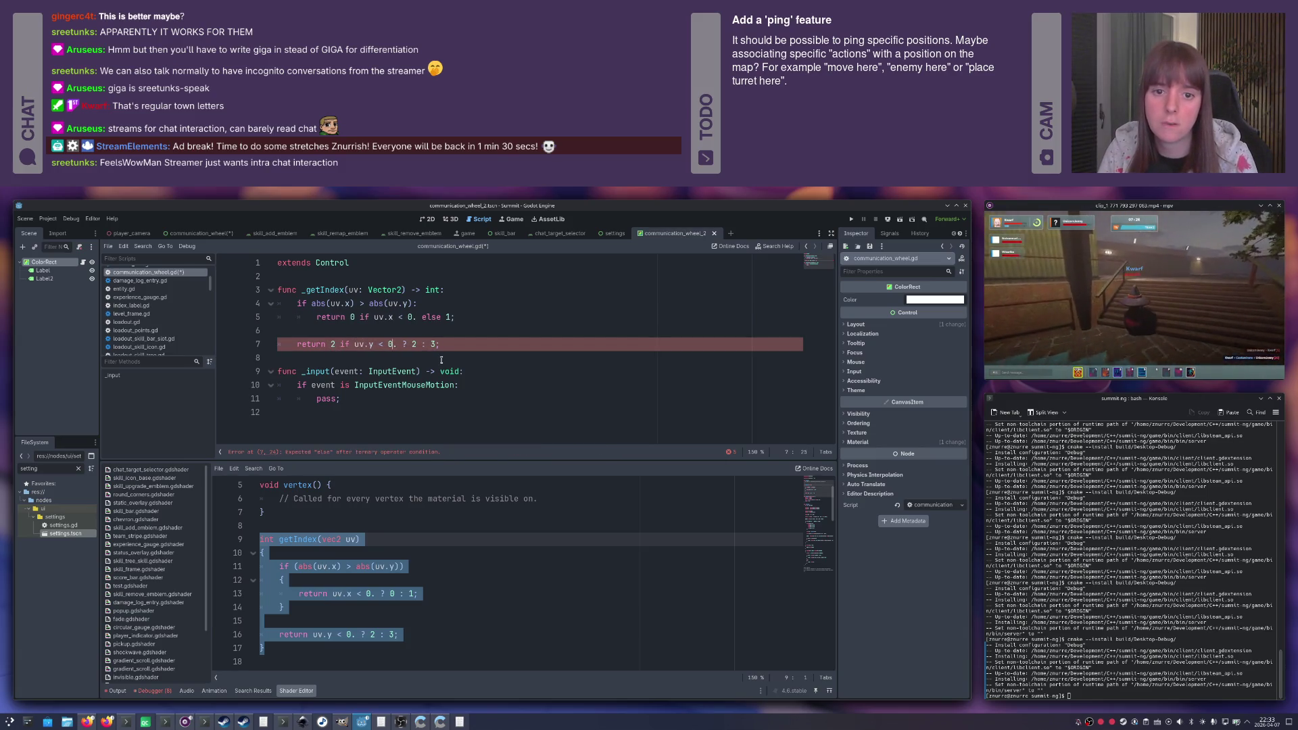
type("else")
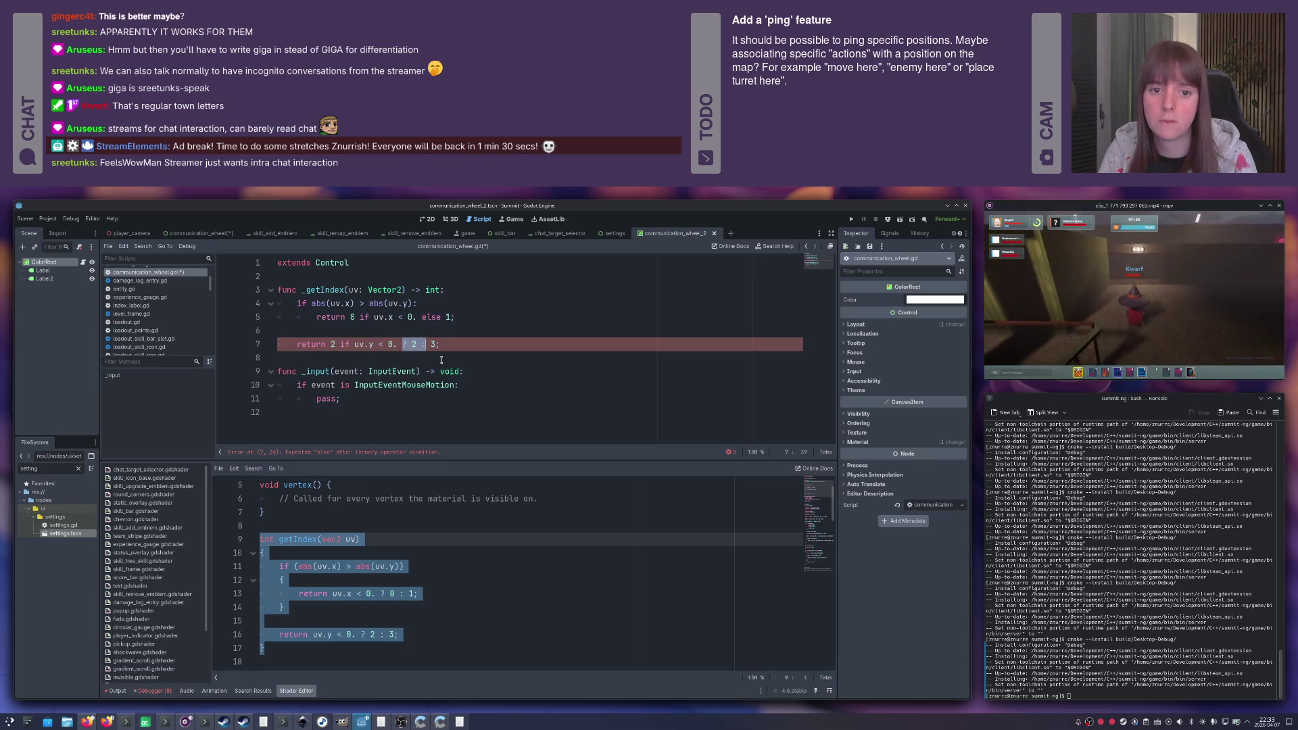
key("Delete")
key("Delete")
key("Delete")
key("End")
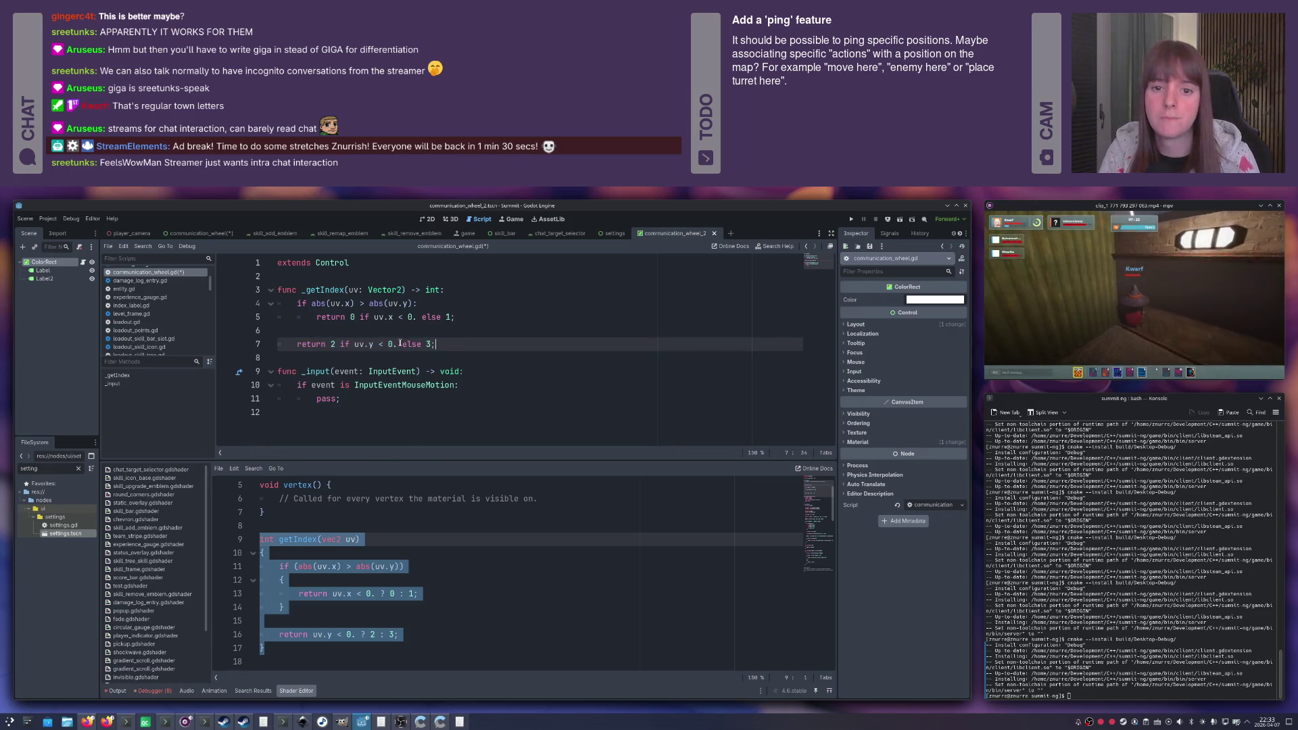
Remove the blank line inside _getIndex and save the script.
key("ctrl+s")
key("Up")
key("ctrl+shift+k")
key("ctrl+s")
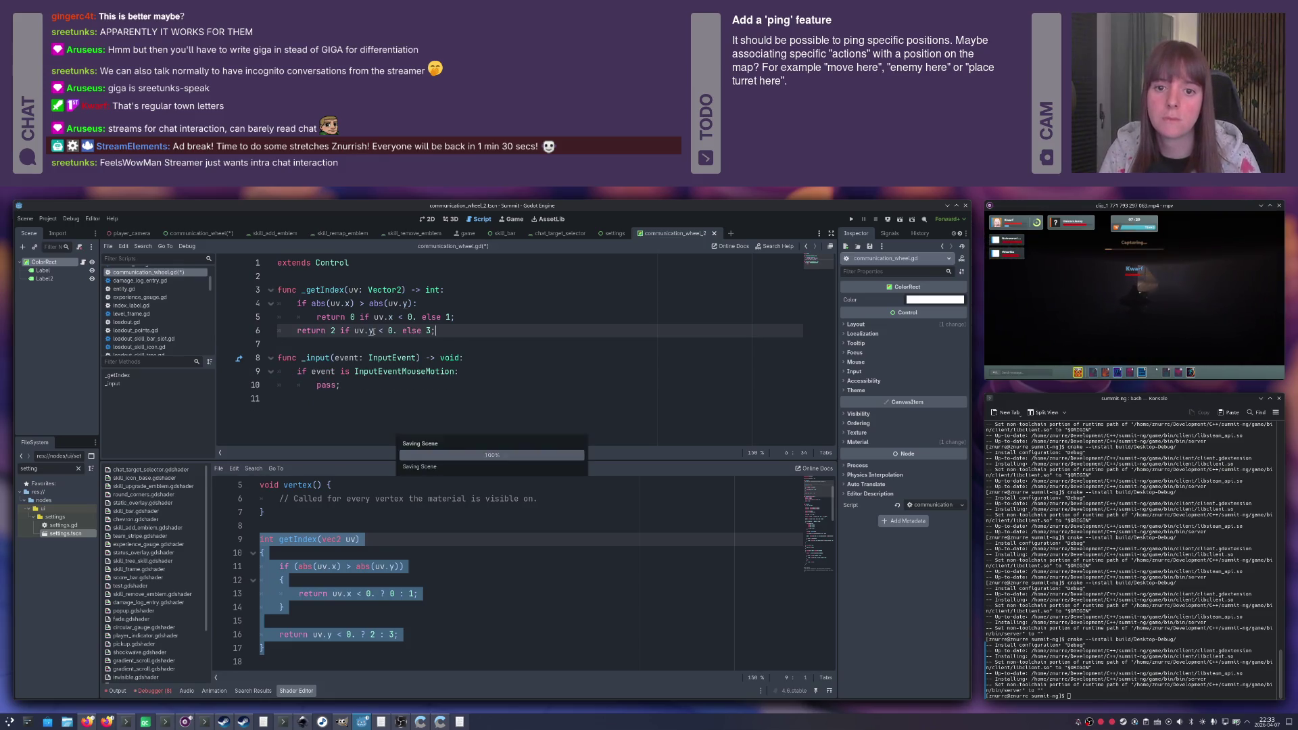
left_click(318, 291)
left_click(444, 382)
key("Up")
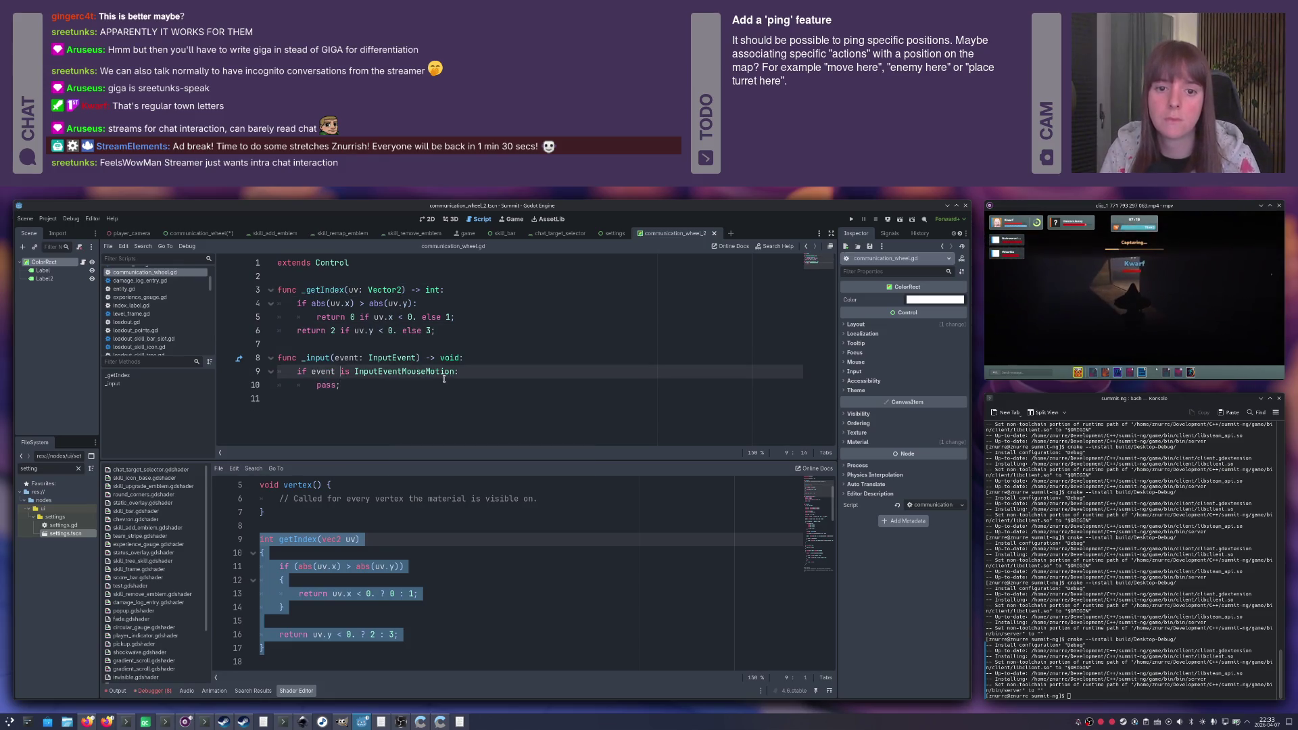
Add var index = _getIndex(event.position) and a set_shader_parameter("hoveredIndex", …) call in the motion branch.
key("Return")
type("_getIndex")
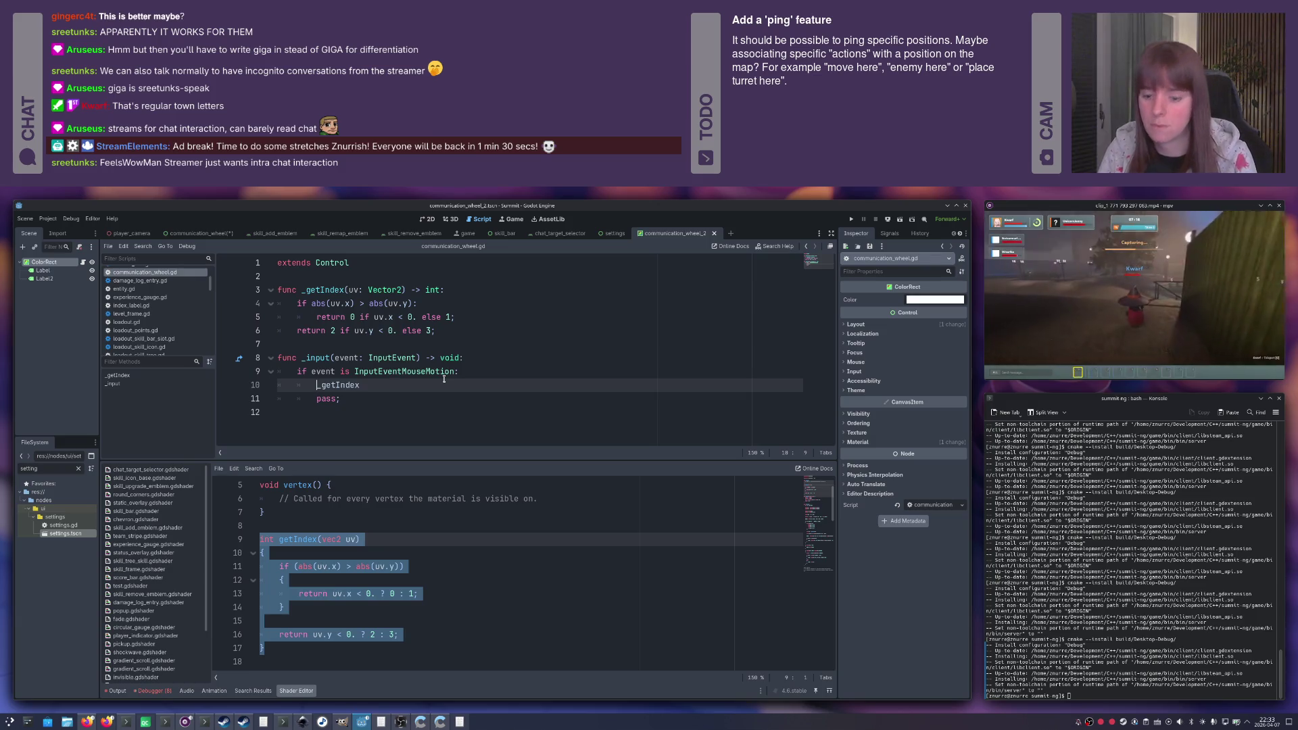
type("var index =")
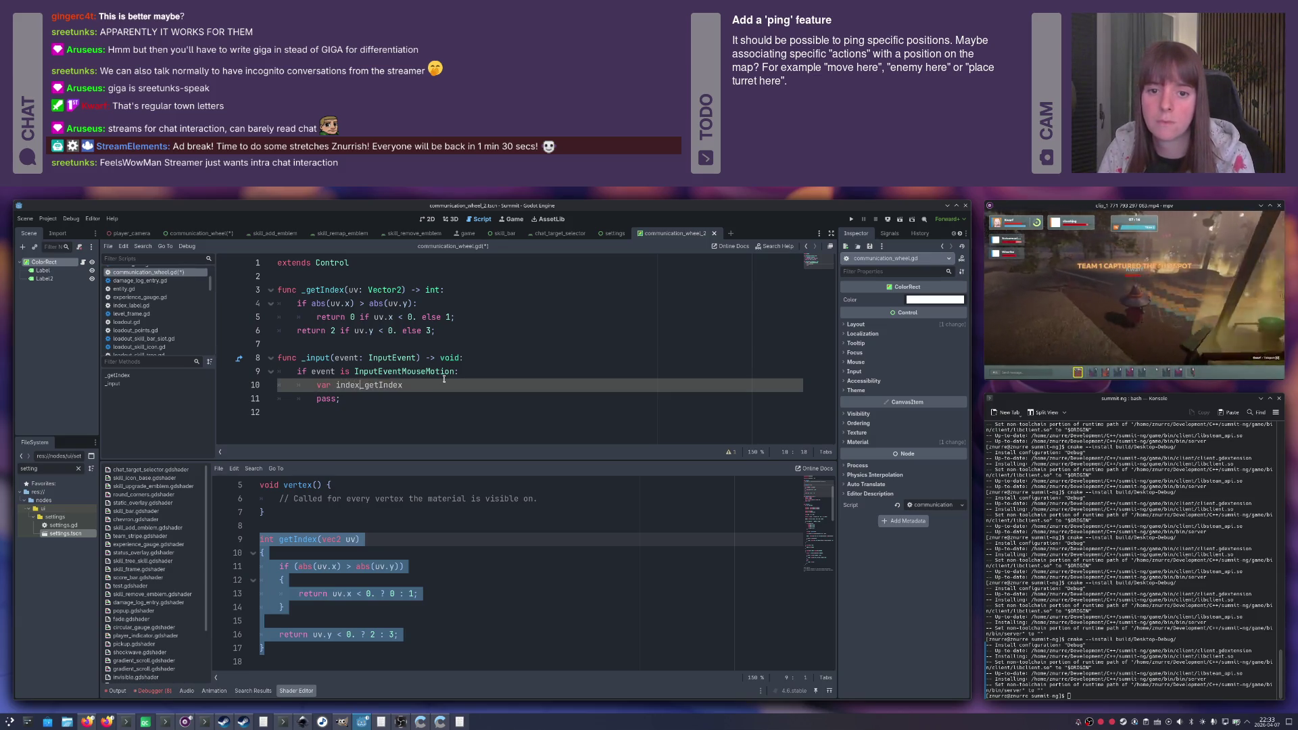
key("End")
type("(")
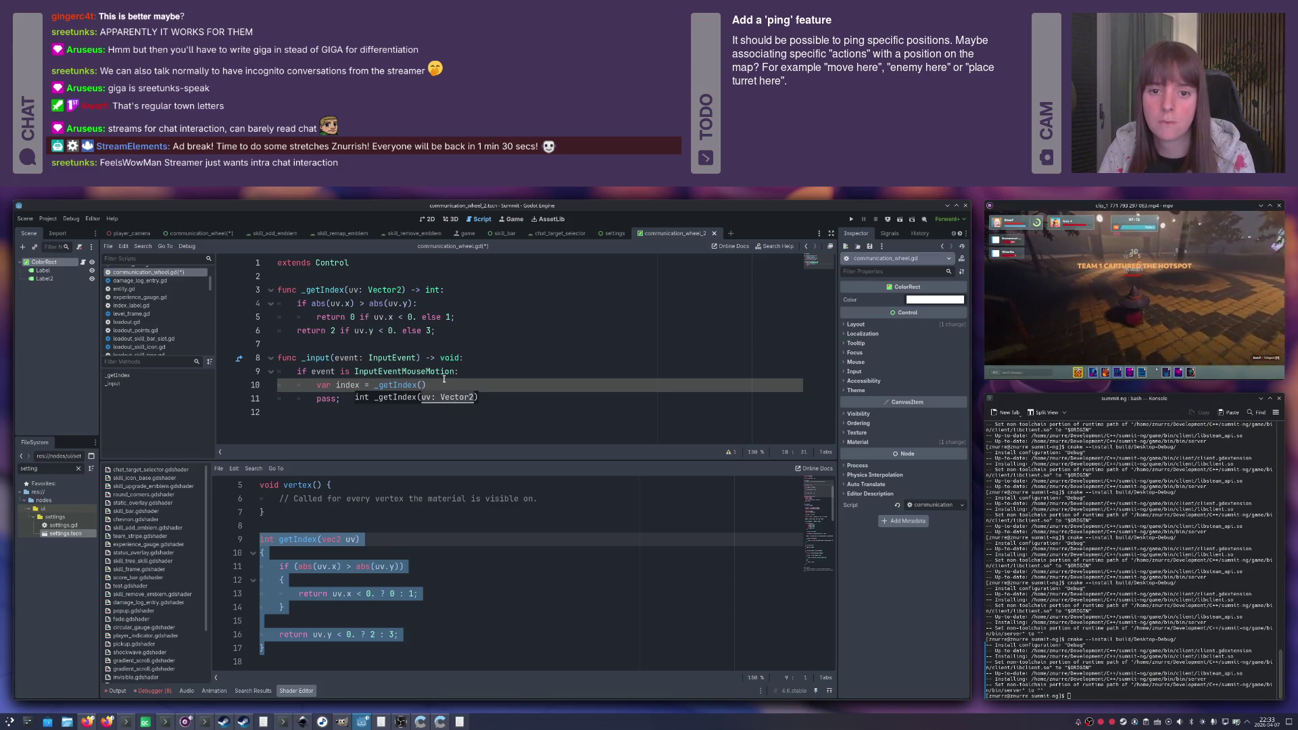
type("event.posit")
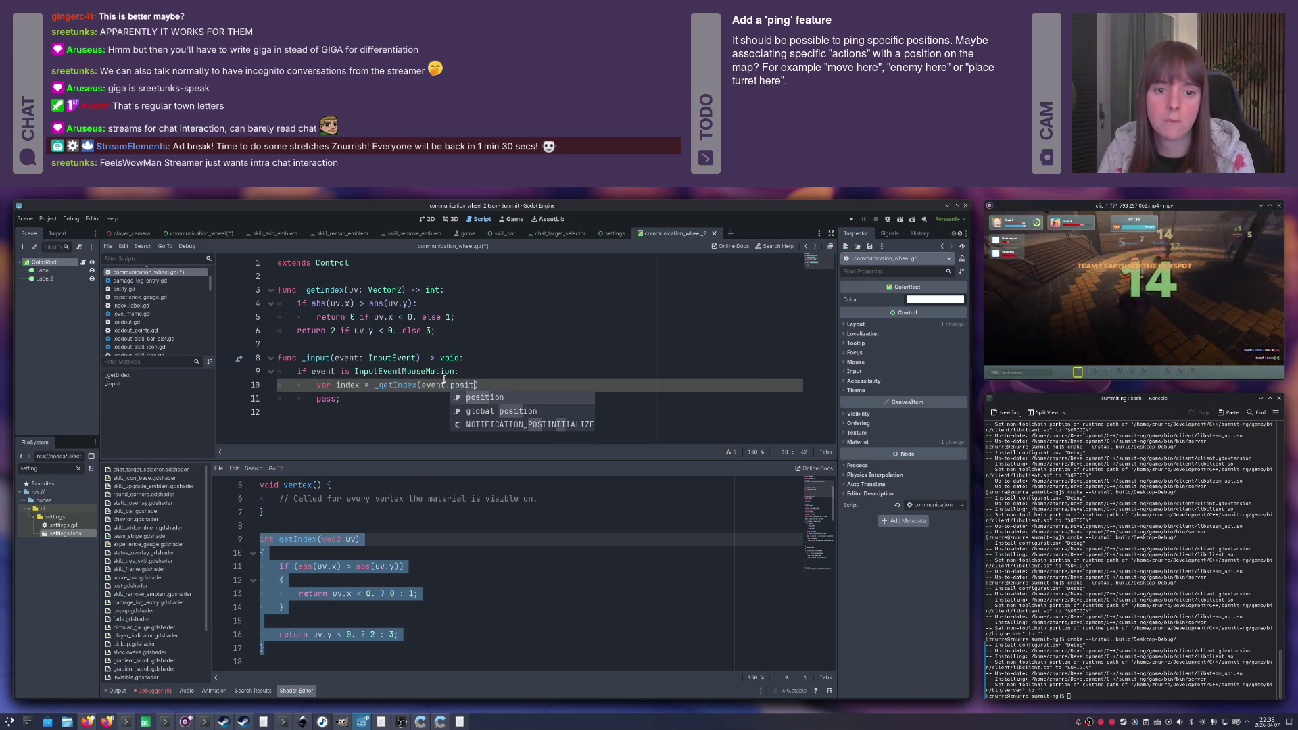
key("Return")
type(");")
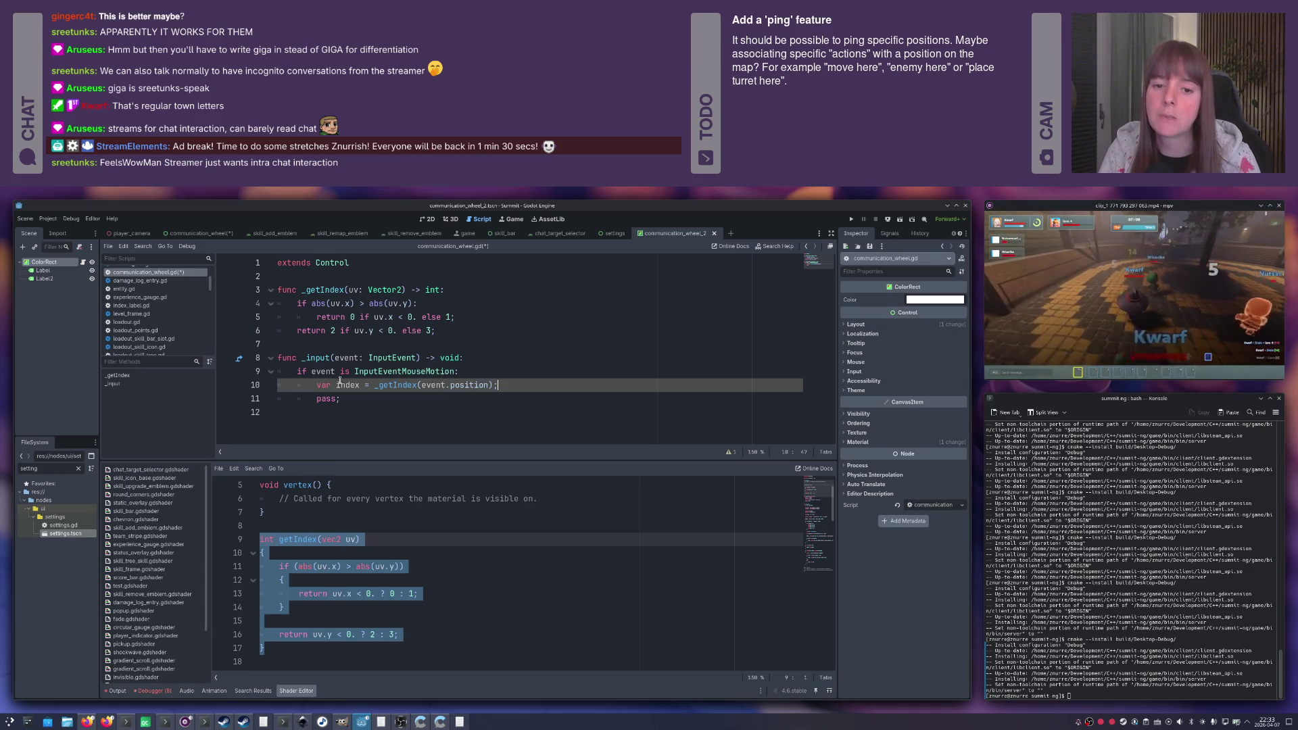
key("Return")
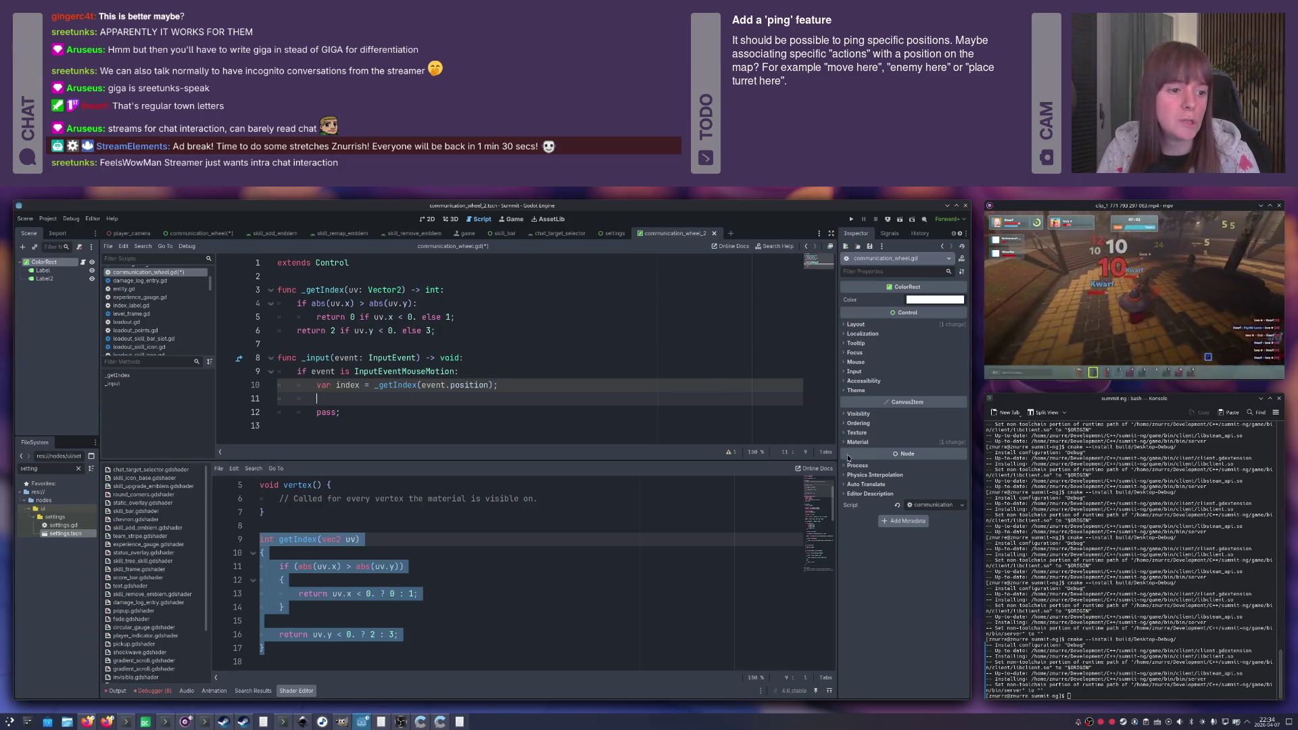
type("material.")
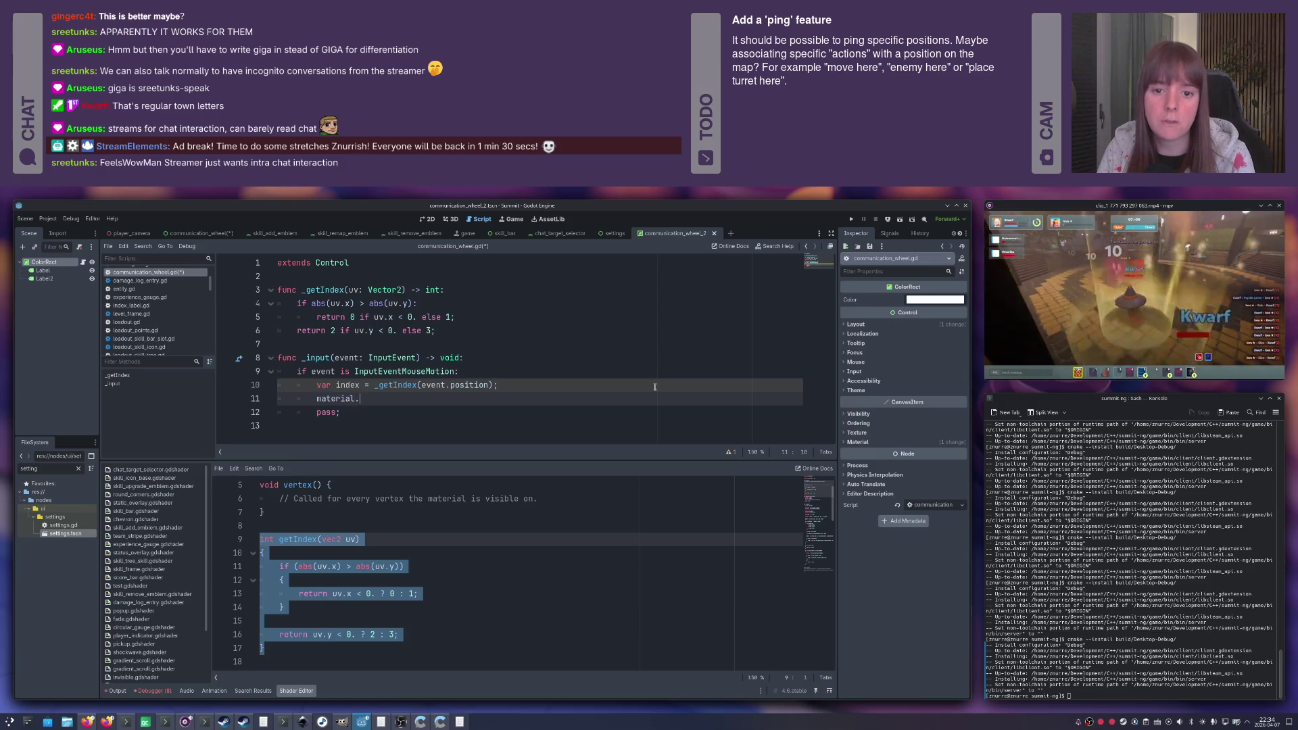
type("set_sha")
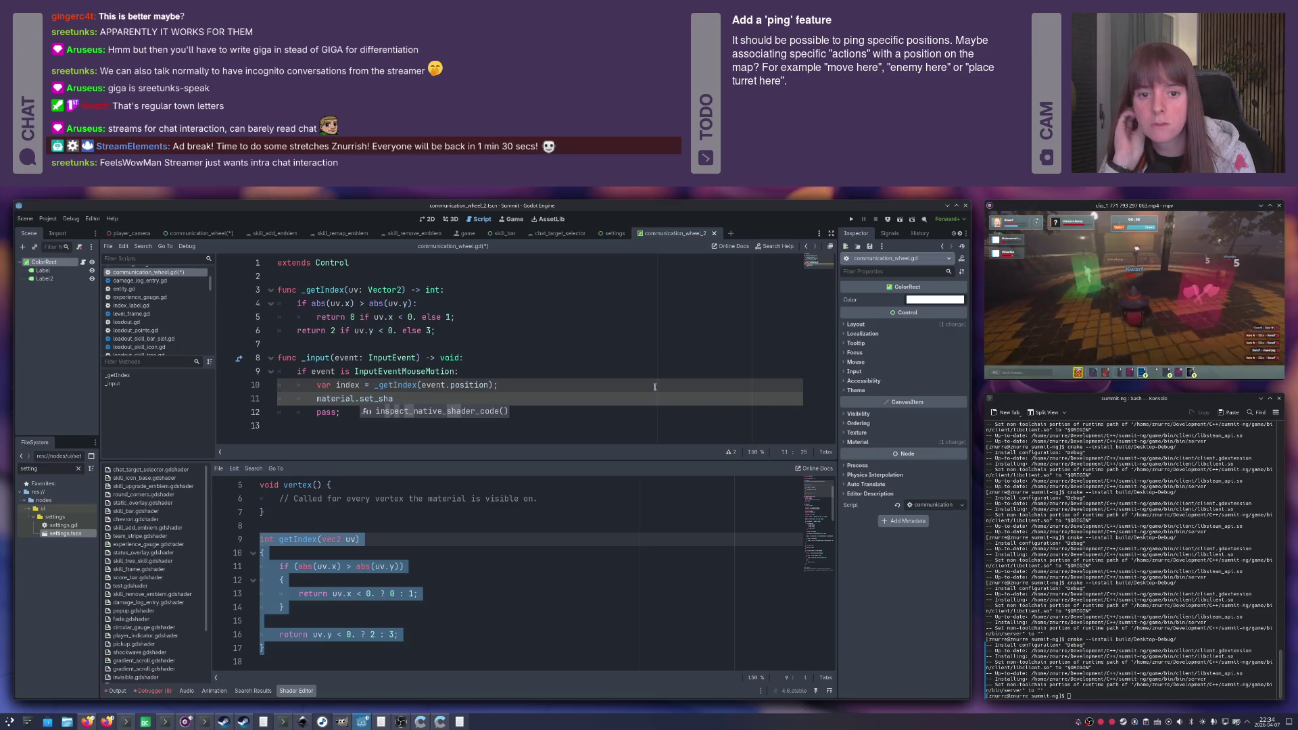
type("der_parameter(")
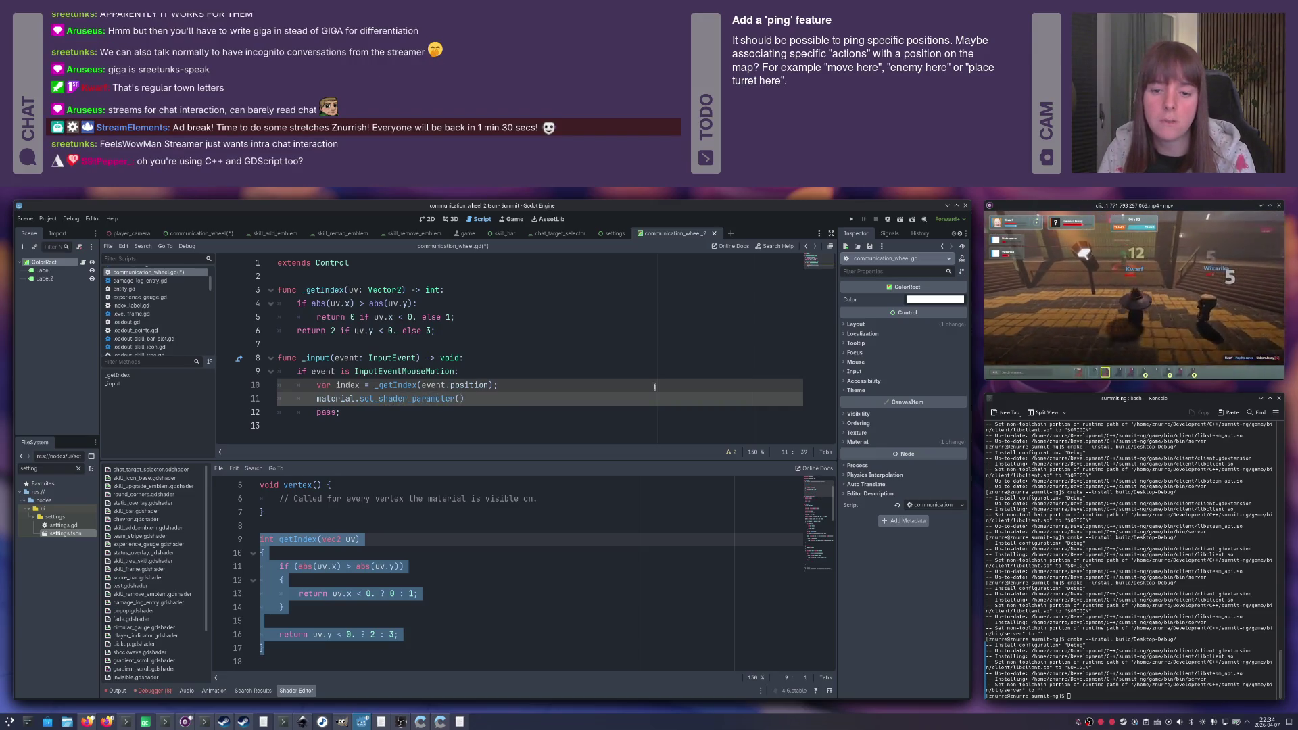
type("\"selectedI")
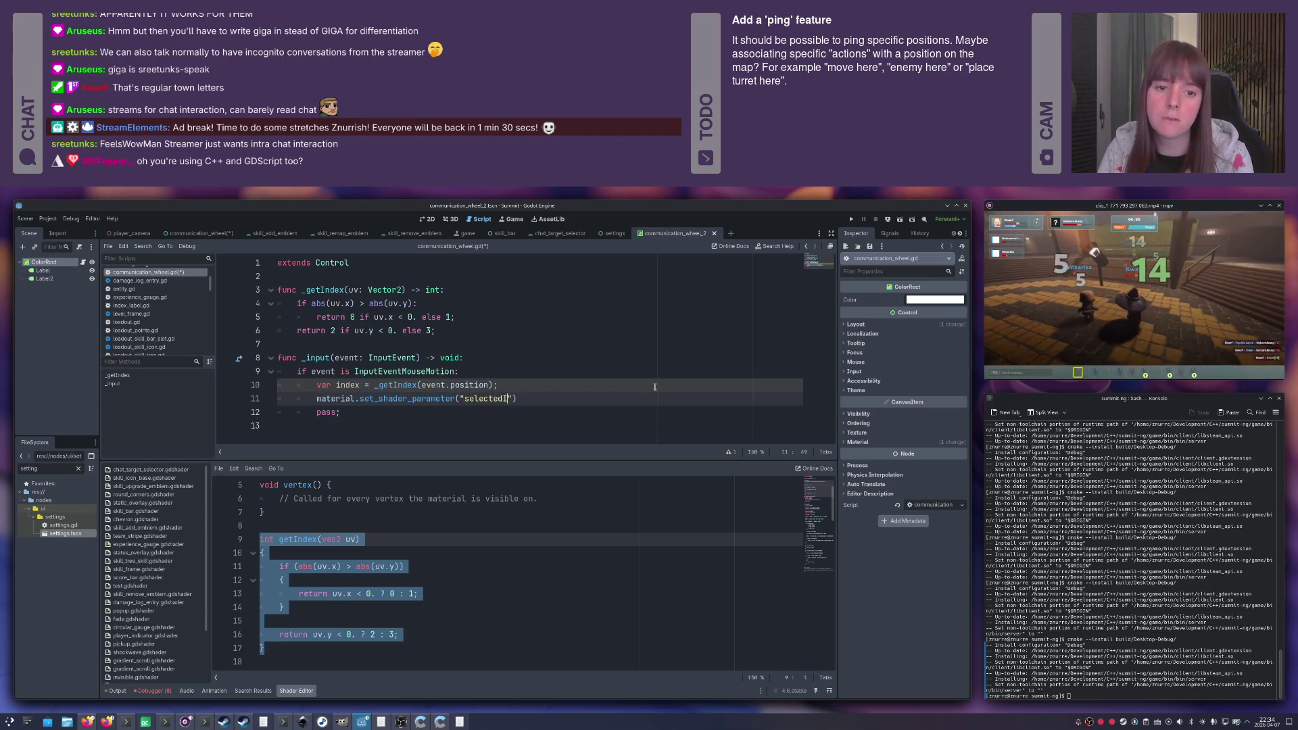
type("ndex")
key("ctrl+BackSpace")
type("h")
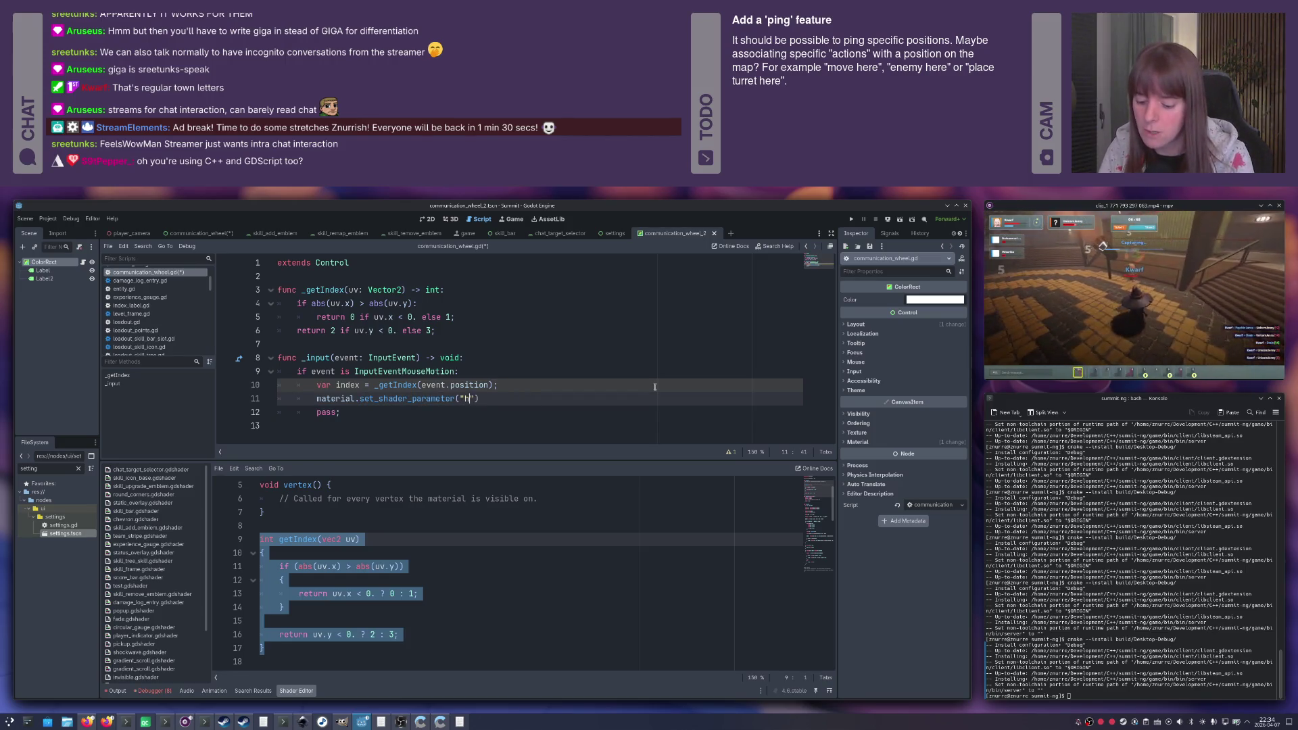
type("overedIndex\"")
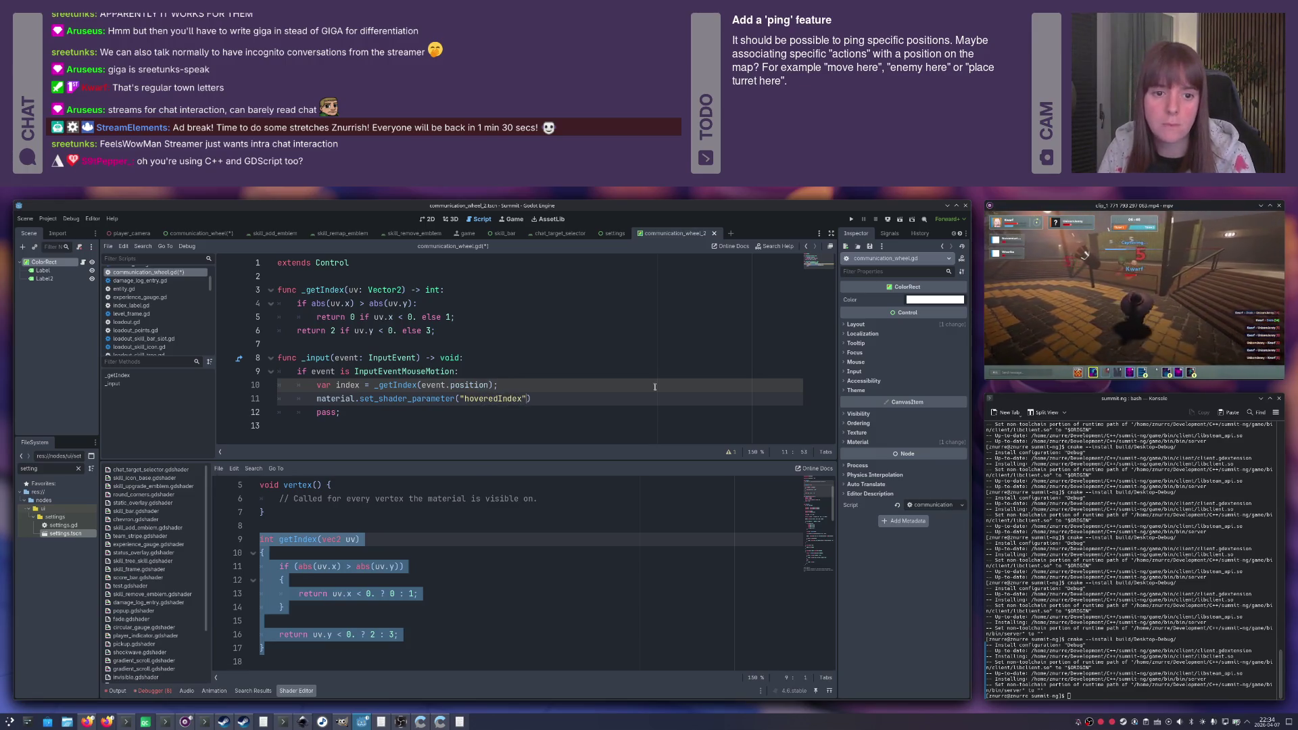
type(",")
Move _getIndex(event.position) into set_shader_parameter as the hoveredIndex value.
key("Up")
key("Left")
key("ctrl+shift+Left")
key("ctrl+shift+Left")
key("ctrl+shift+Left")
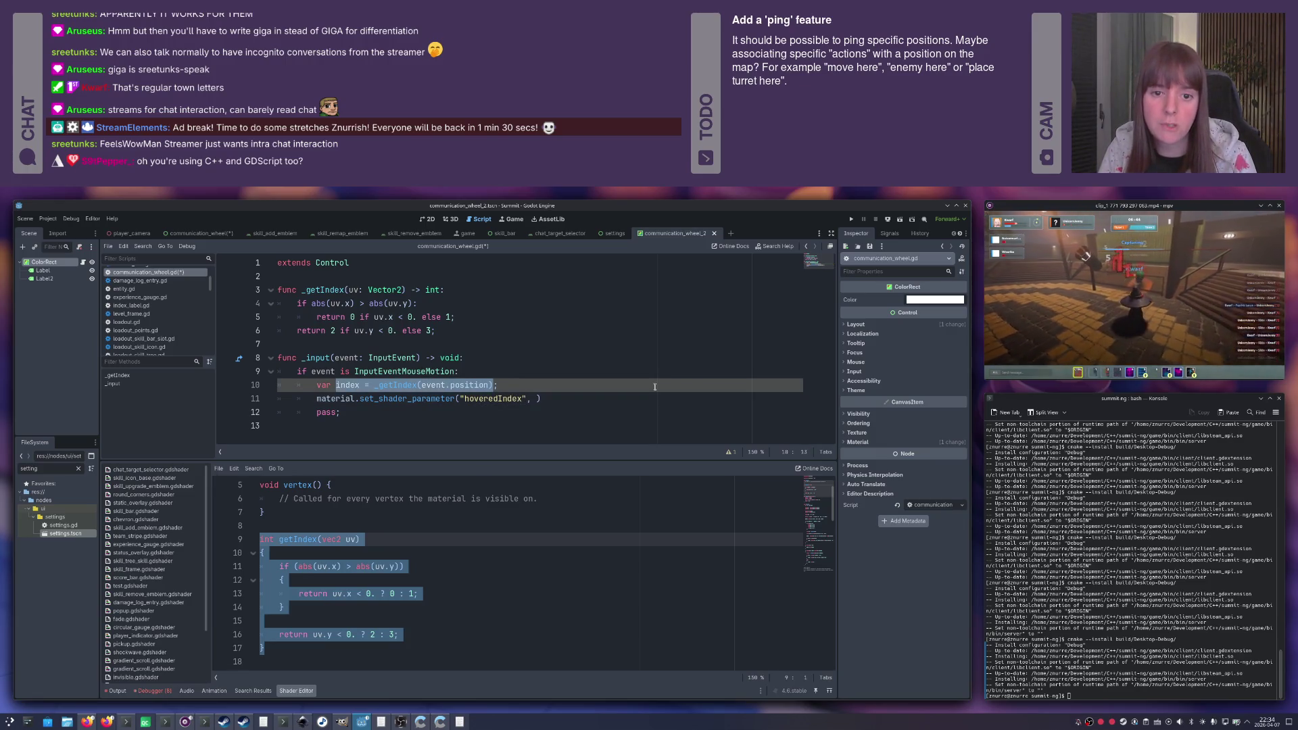
key("ctrl+shift+Right")
key("ctrl+shift+Right")
key("ctrl+shift+Right")
key("ctrl+x")
key("Down")
key("End")
key("Left")
key("ctrl+v")
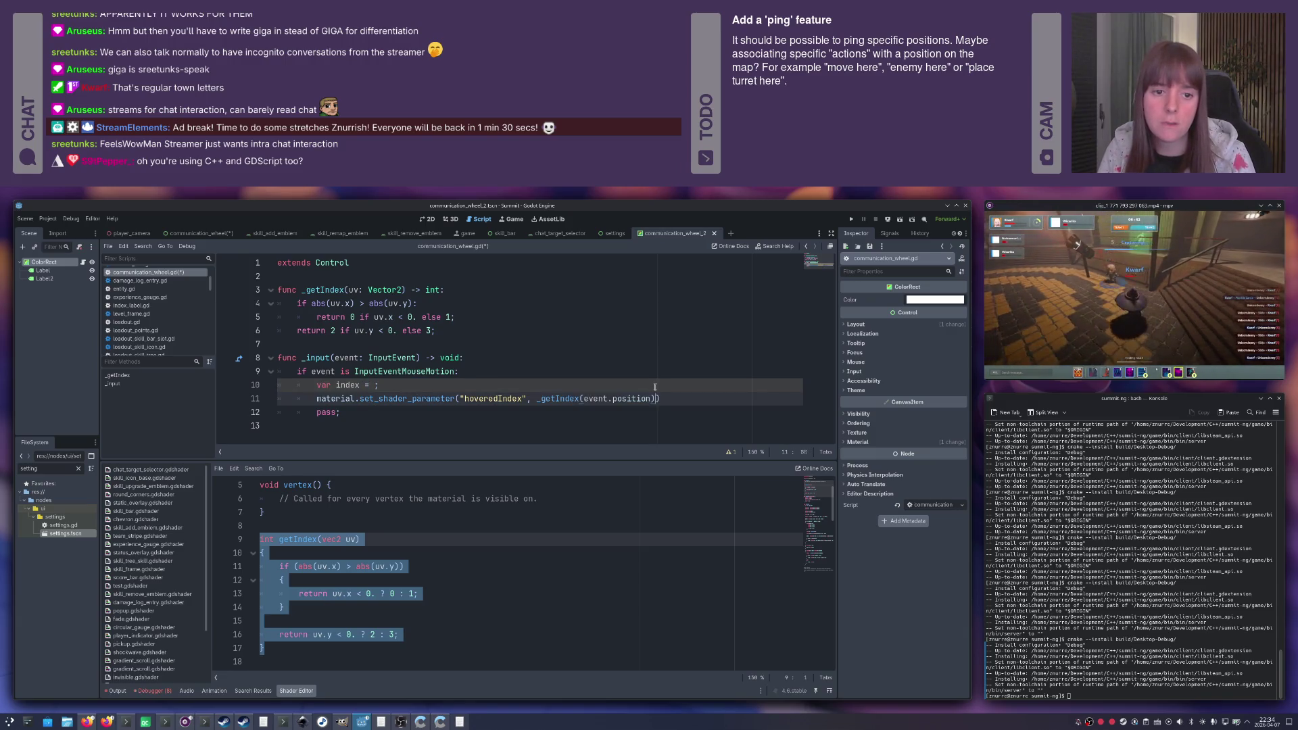
key("End")
type(";")
Delete the leftover var index line and the pass placeholder, then save the script.
key("Up")
key("ctrl+shift+k")
key("Down")
key("ctrl+shift+k")
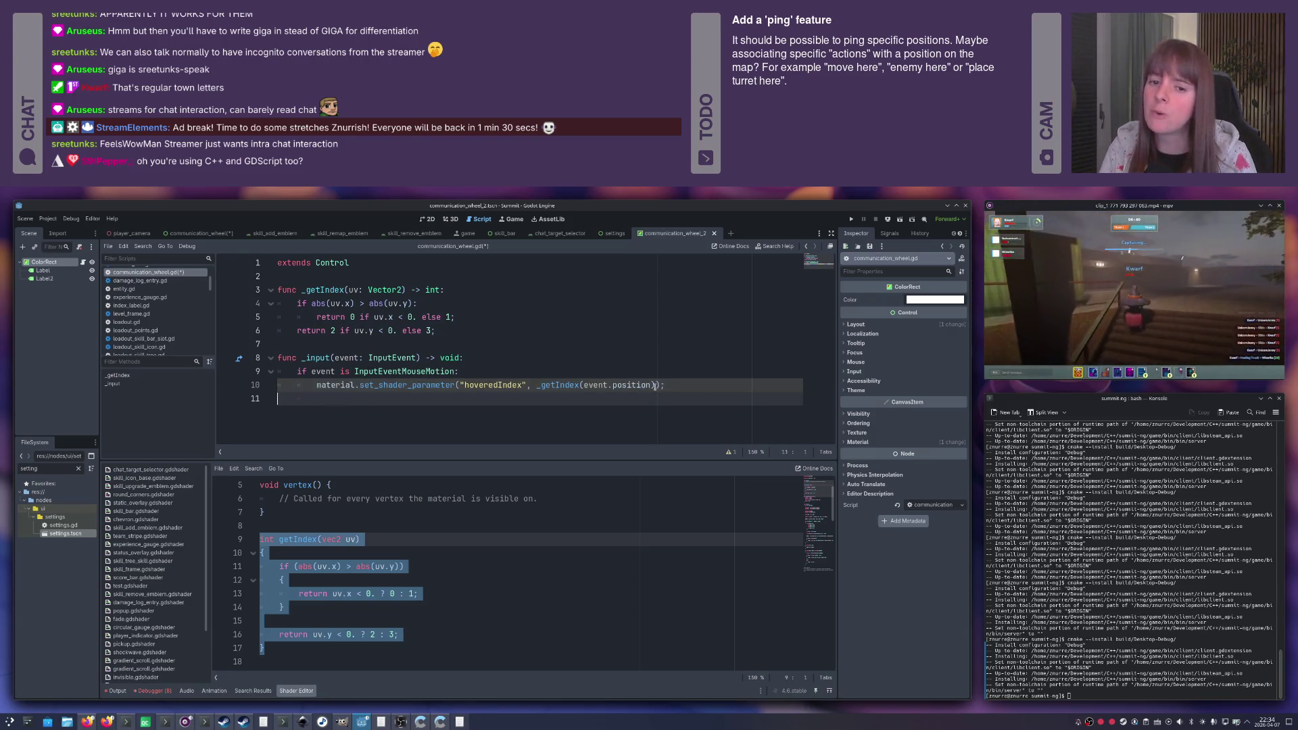
key("Up")
key("End")
key("ctrl+s")
left_click(548, 372)
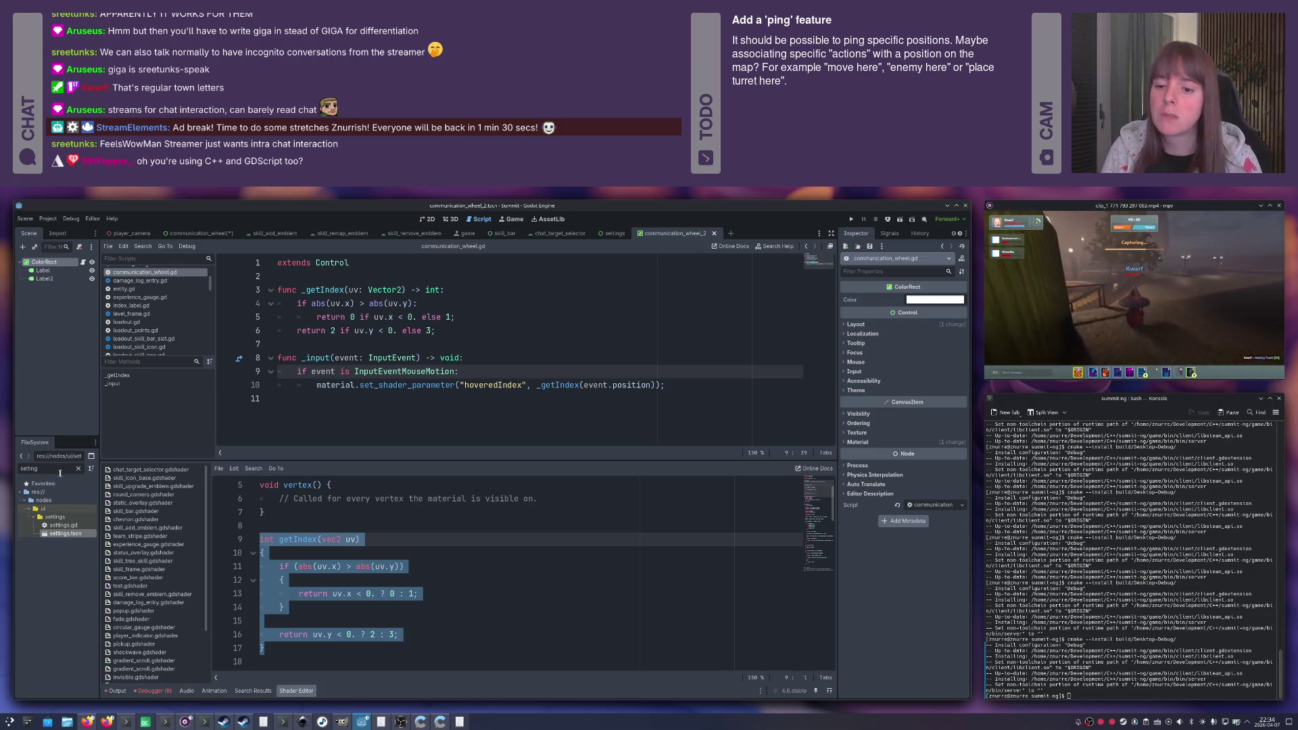
Filter the FileSystem for 'menu' and open menu.tscn.
key("ctrl+a")
type("menu")
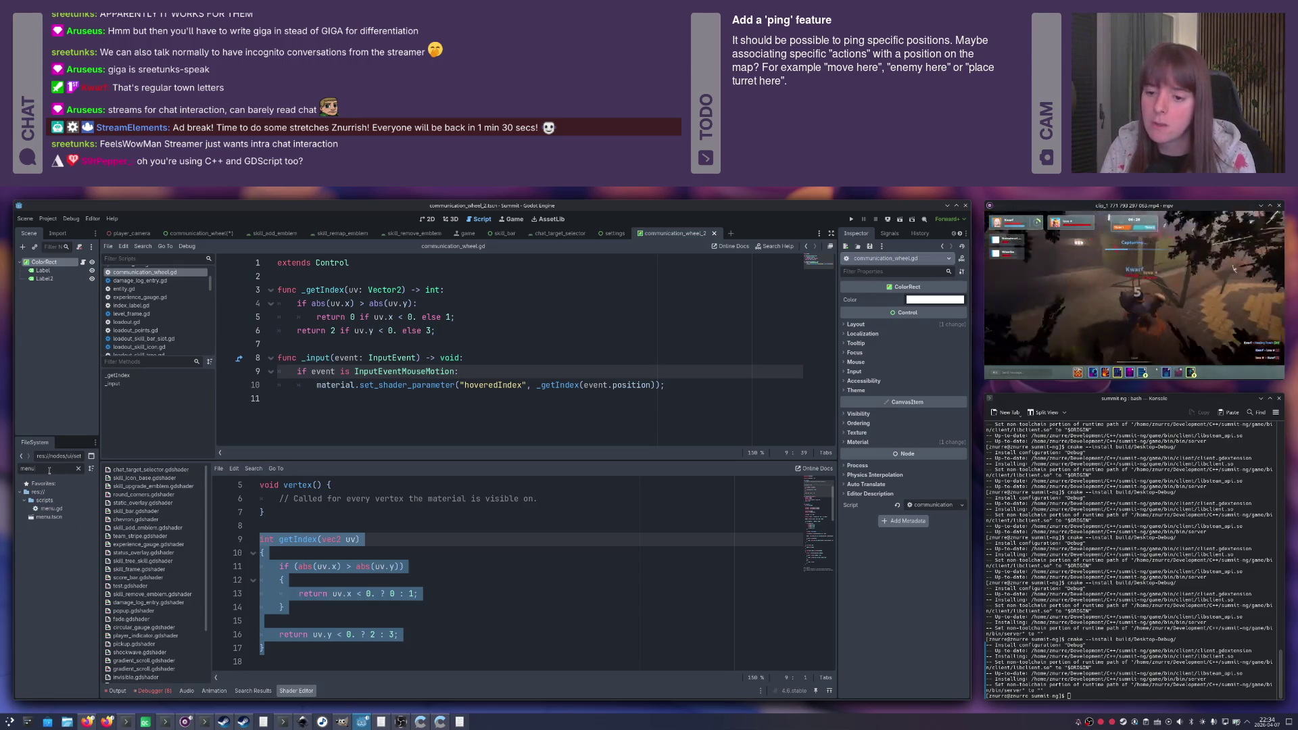
double_click(47, 516)
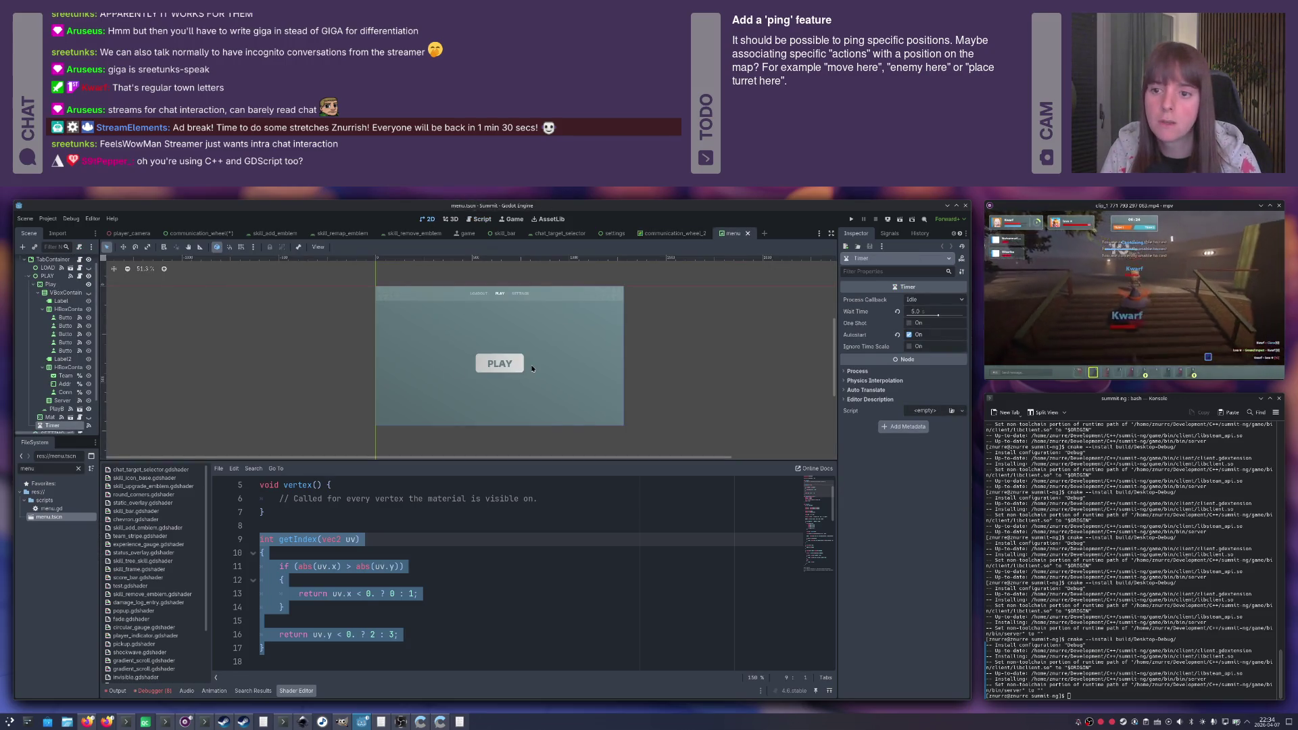
Instance communication_wheel_2.tscn under the PLAY node and save the menu scene.
key("ctrl+a")
type("commu")
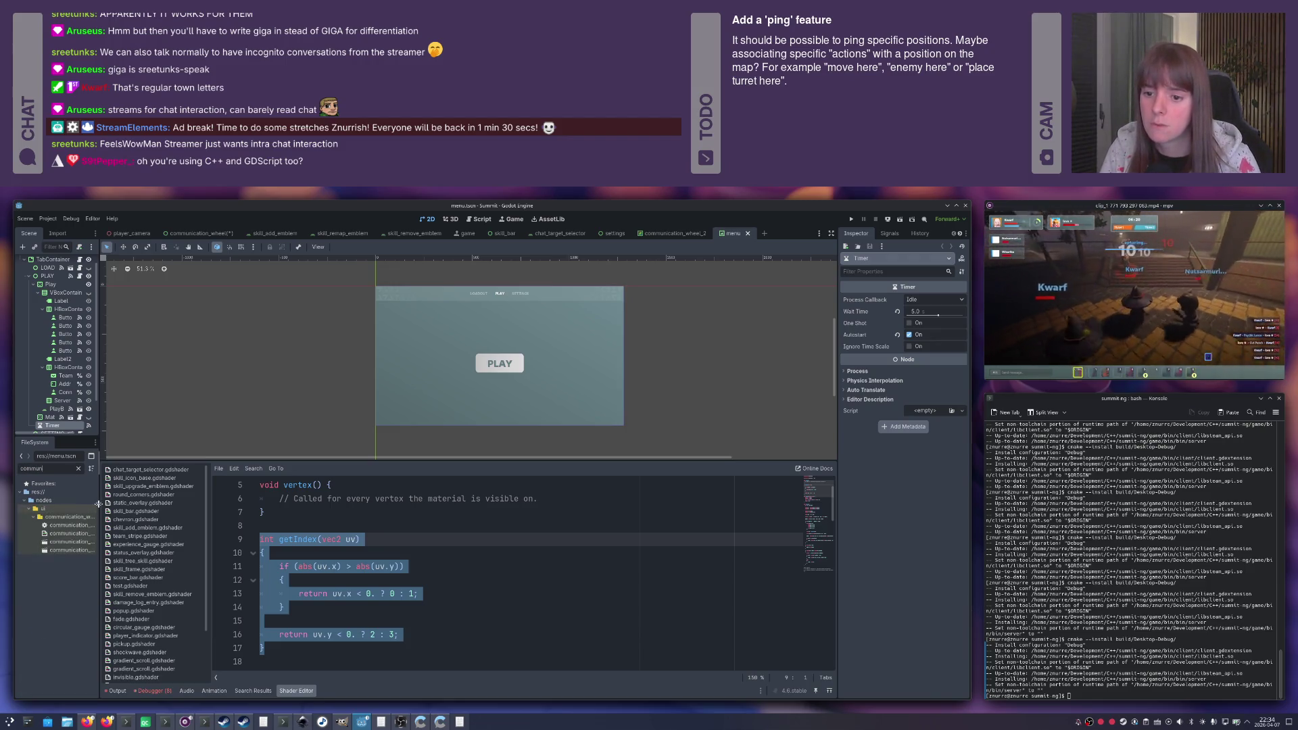
left_click_drag(99, 467, 153, 467)
mouse_move(108, 551)
left_mouse_down()
mouse_move(78, 295)
mouse_move(60, 287)
left_mouse_up()
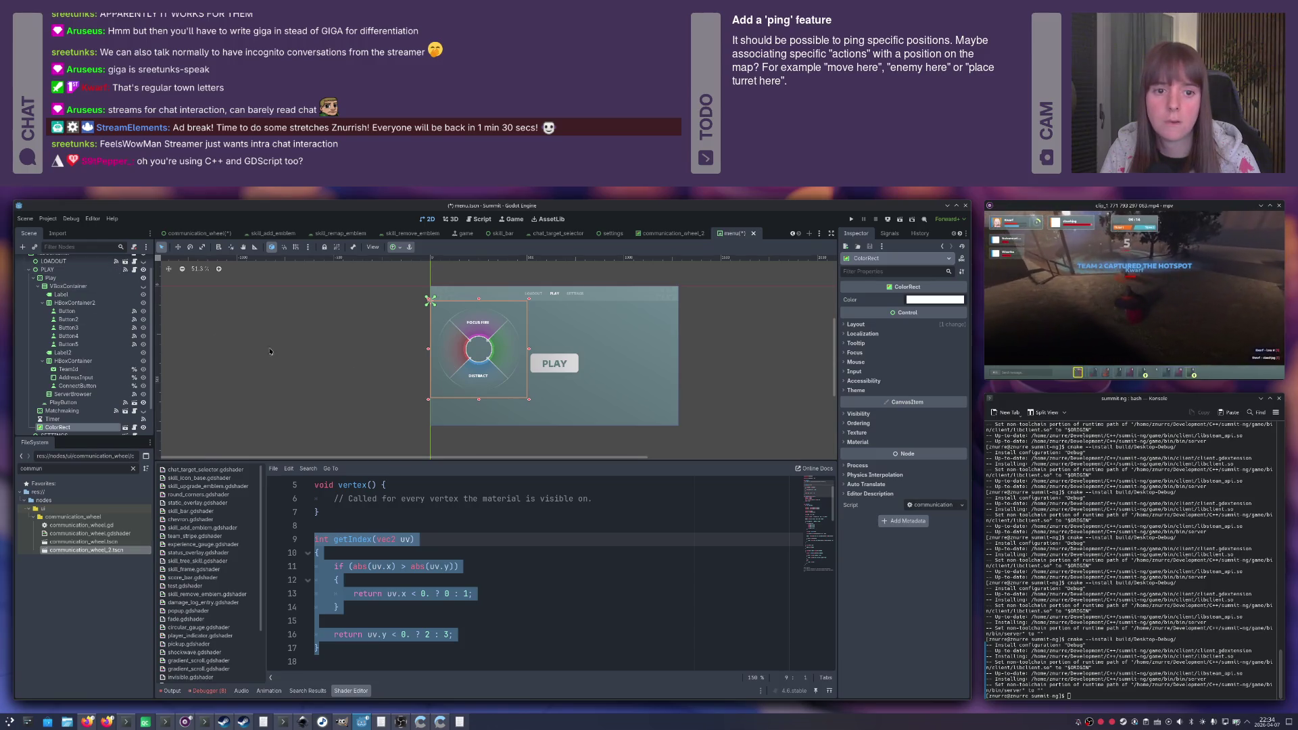
left_click(383, 362)
key("ctrl+s")
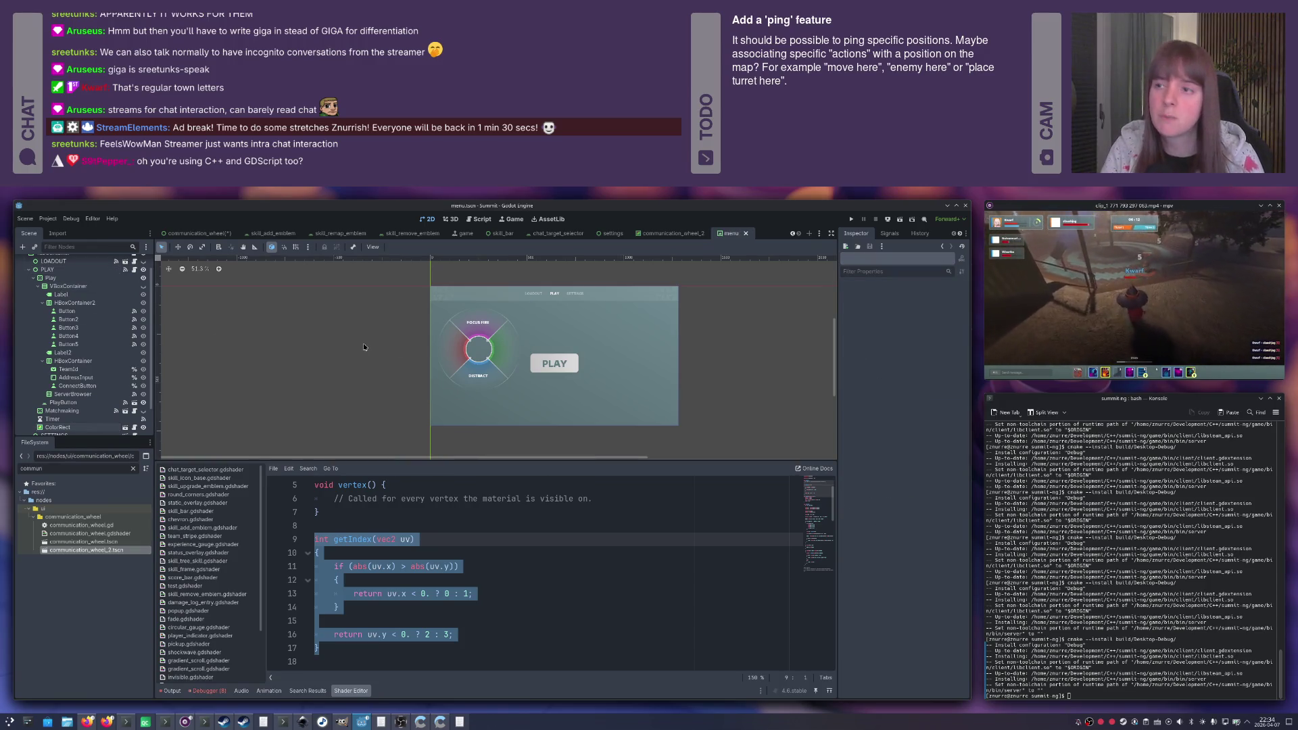
Run the project to check the wheel beside PLAY, then bring the Inkscape mockup forward.
key("F5")
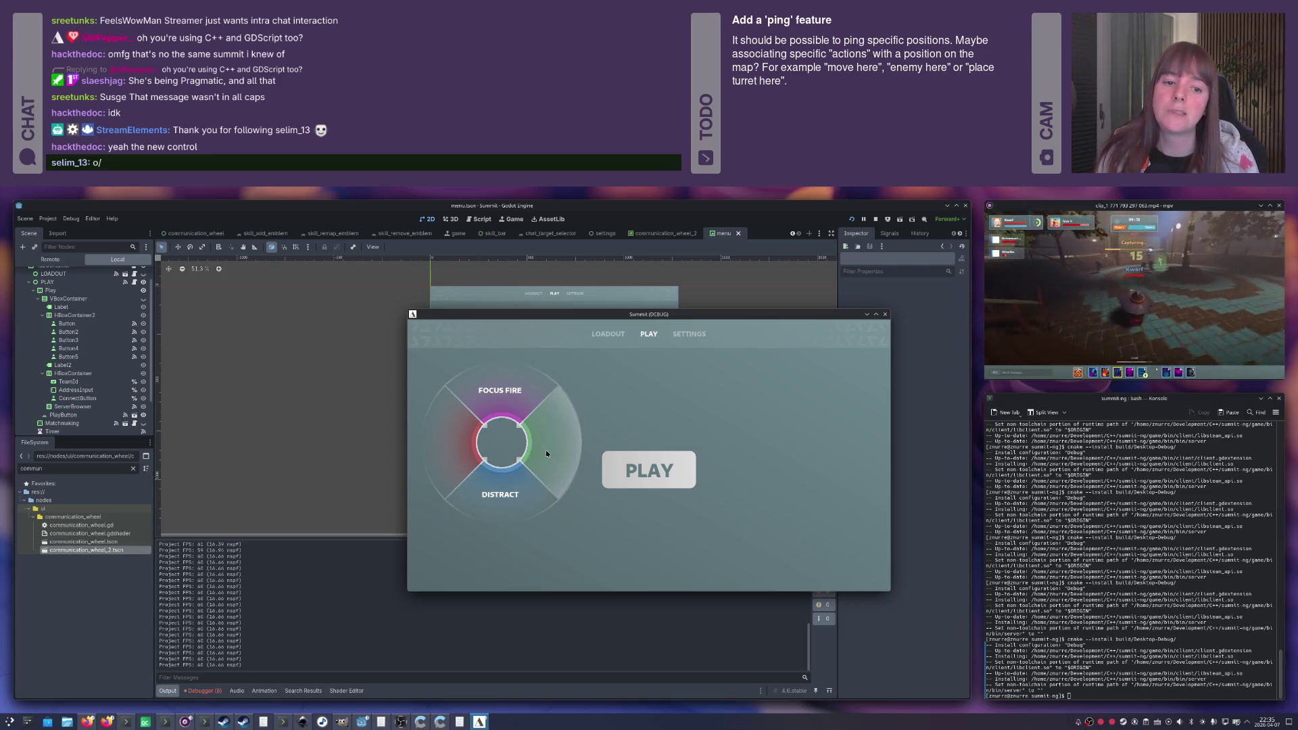
left_click(302, 721)
scroll(433, 561, "down", 4)
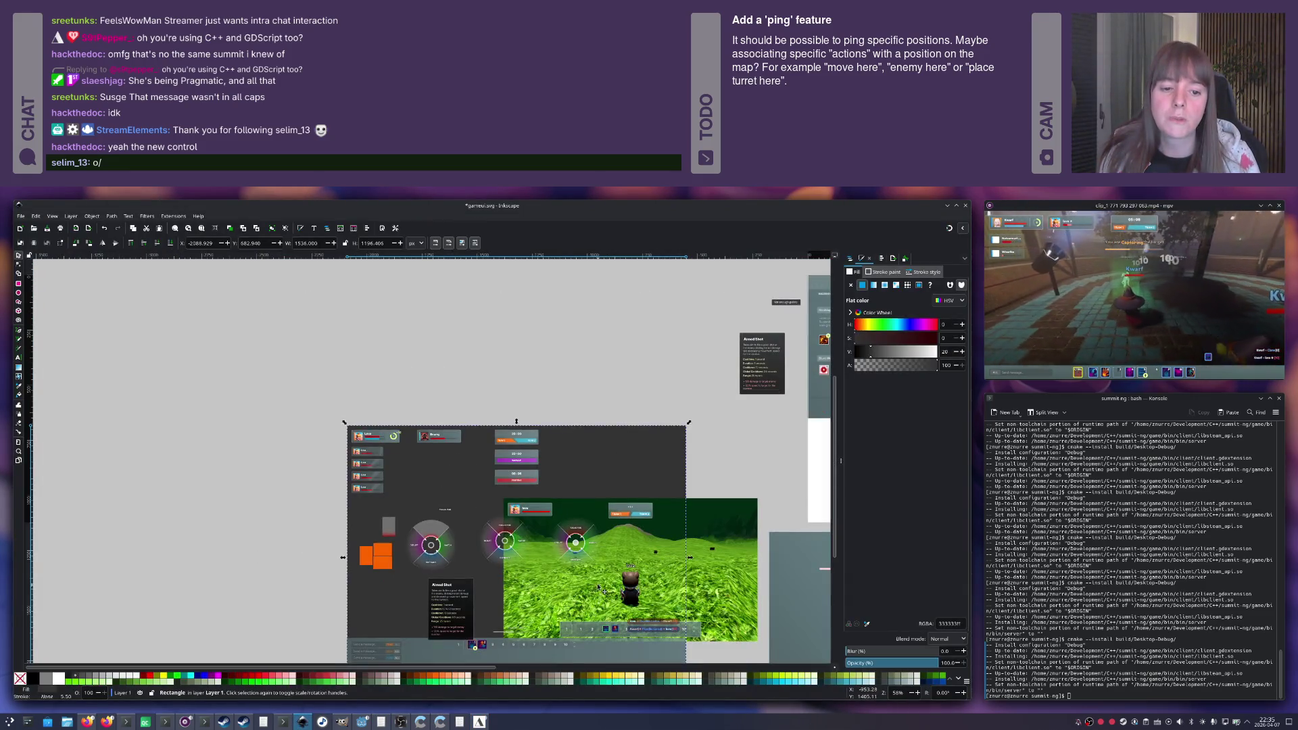
Move the green game screenshot onto the dark UI panel and fit the drawing in view.
mouse_move(598, 587)
left_mouse_down()
mouse_move(481, 576)
mouse_move(471, 553)
left_mouse_up()
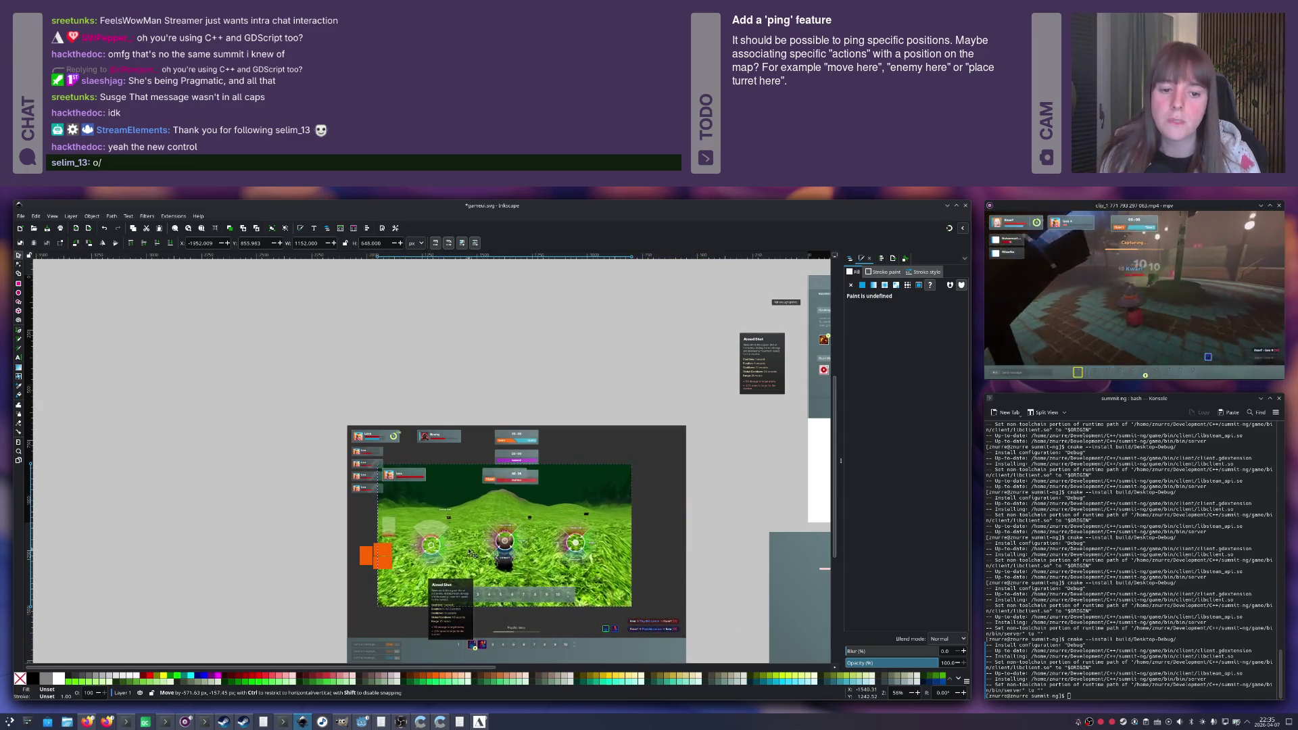
scroll(474, 551, "up", 3)
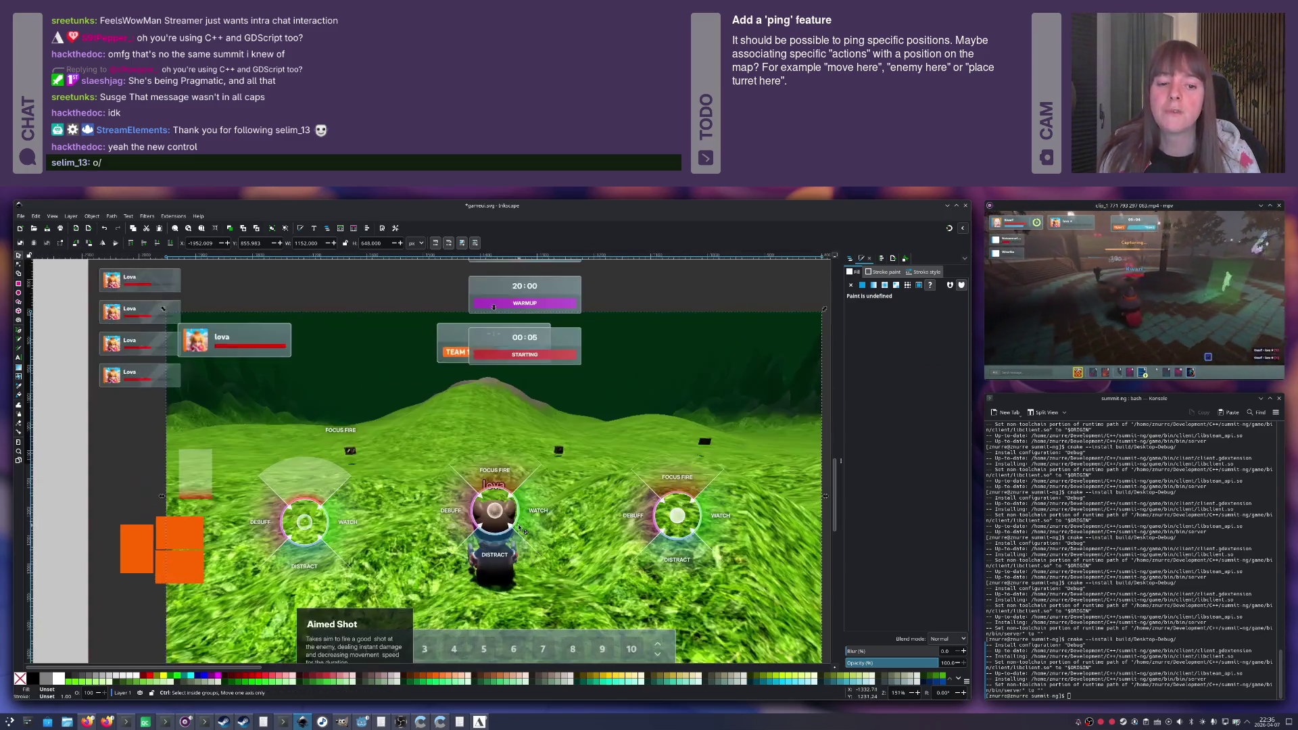
scroll(524, 524, "up", 3)
scroll(534, 518, "down", 1)
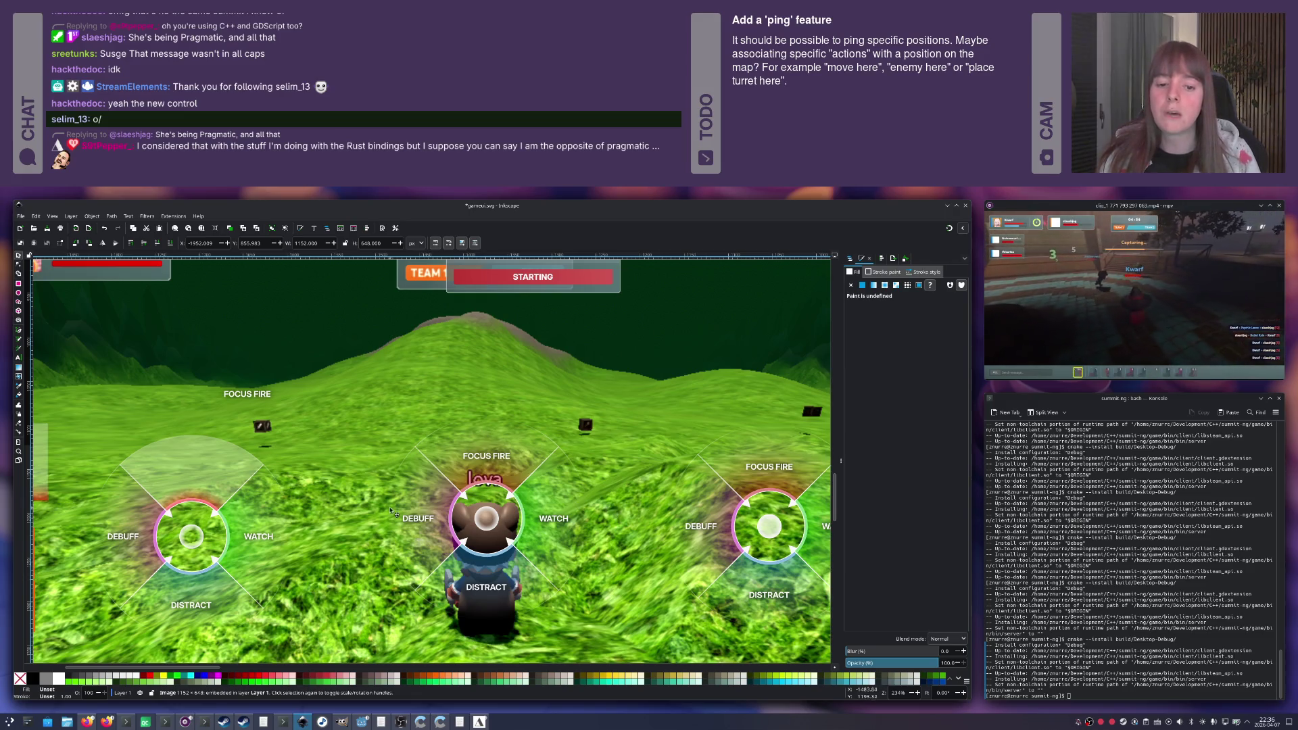
key("4")
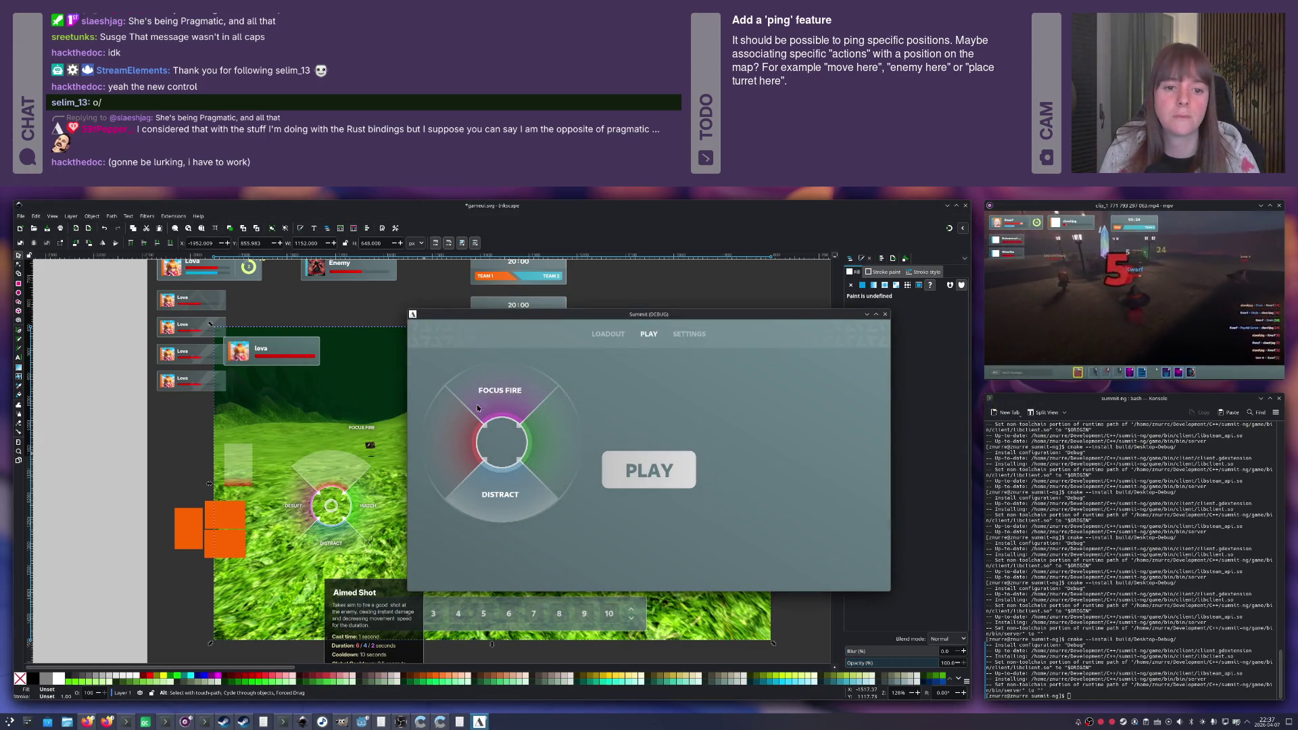
Return to Godot, open communication_wheel.gd and run the game to test hovering quadrants.
key("alt+Tab")
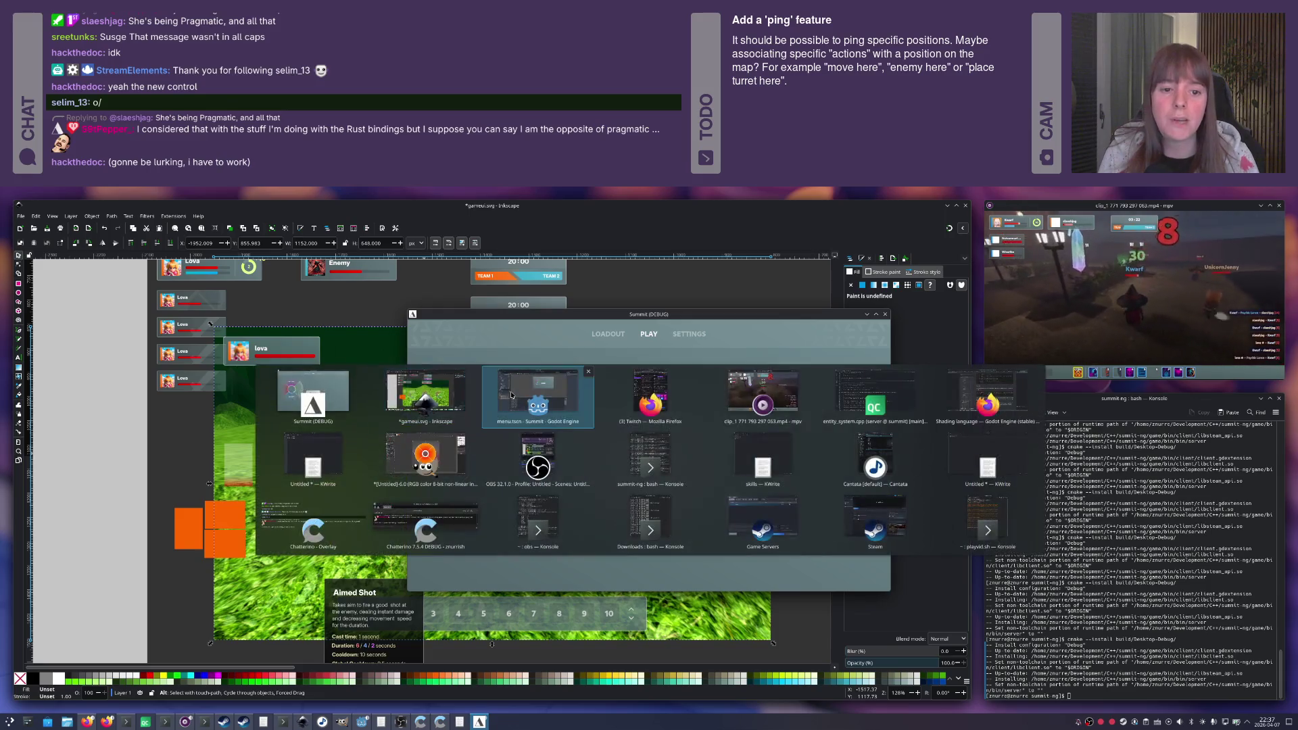
key("Tab")
key("Tab")
key("shift+Tab")
key("shift+Tab")
key("shift+Tab")
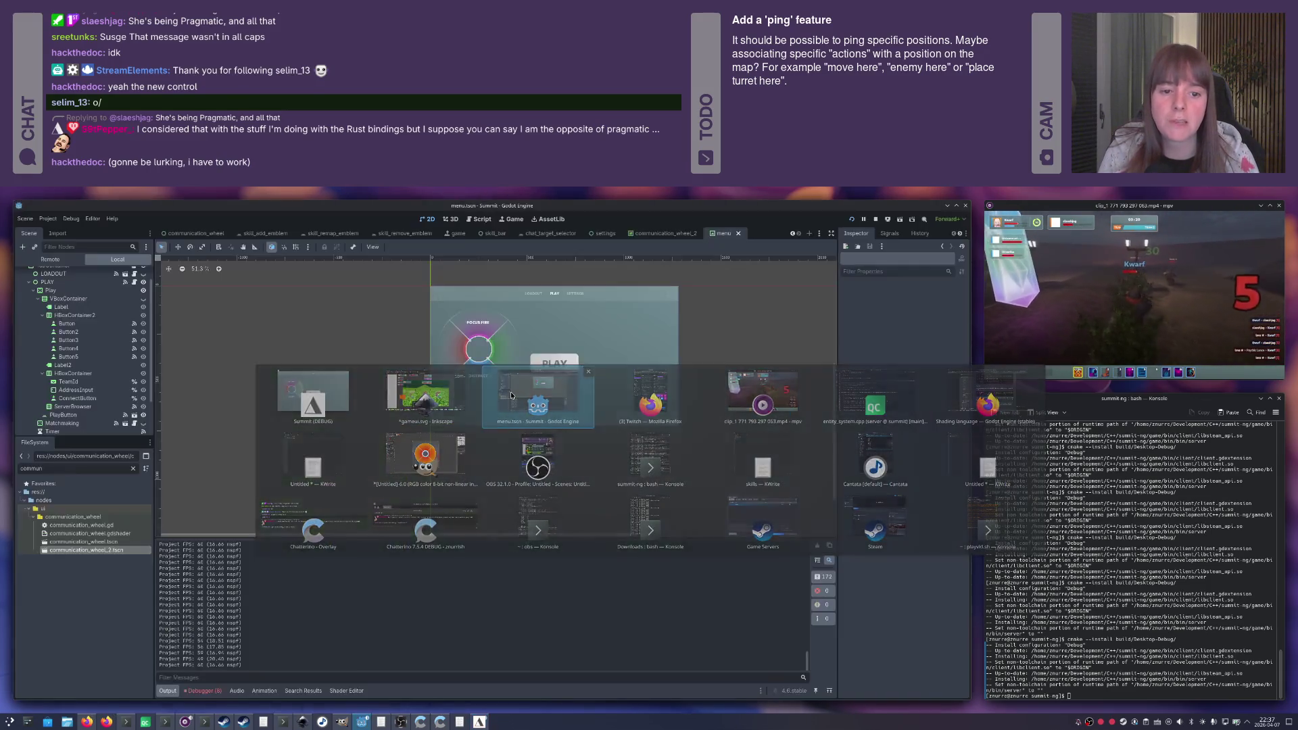
left_click(473, 220)
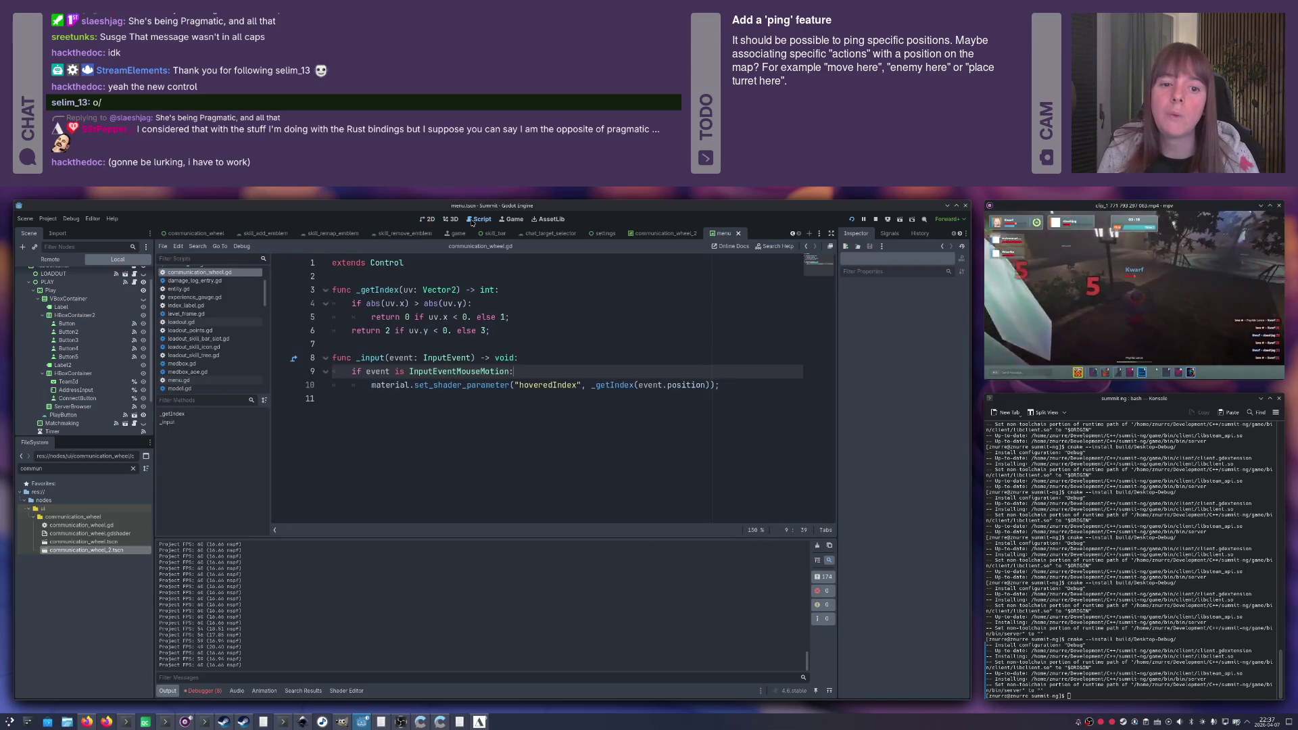
left_click(511, 304)
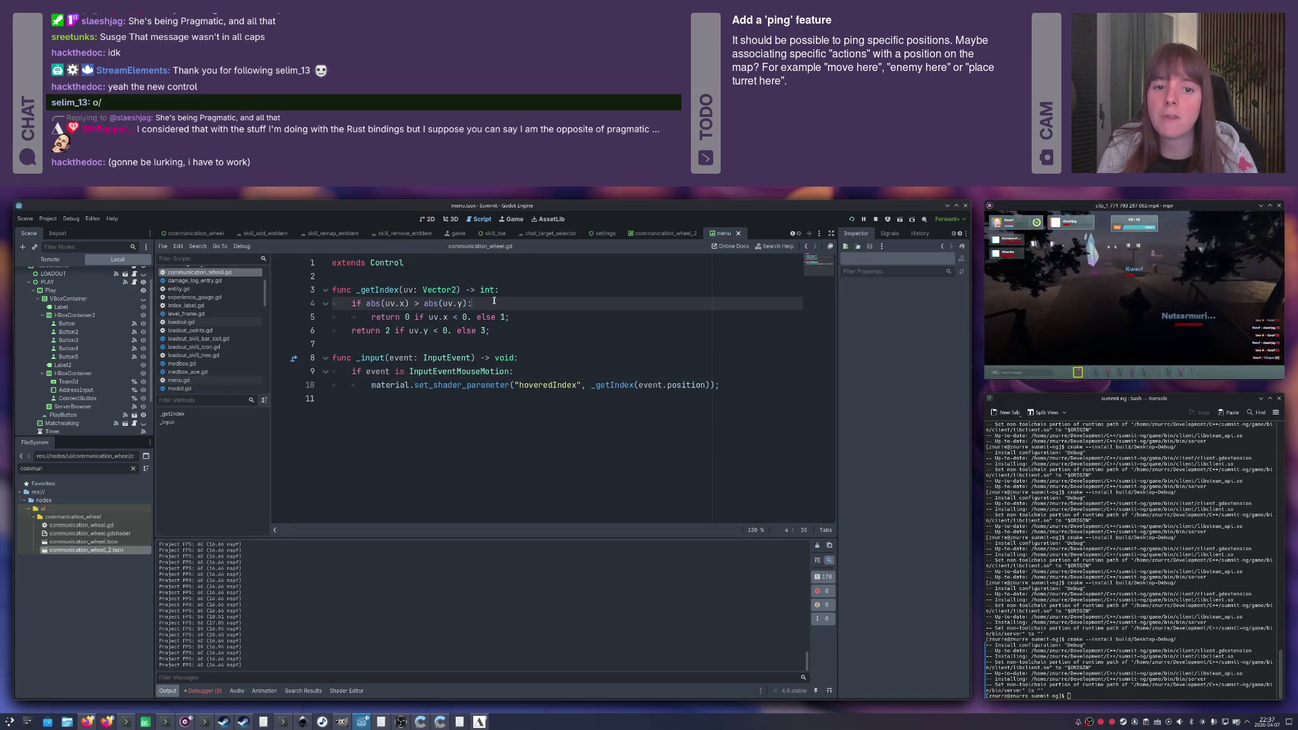
key("F5")
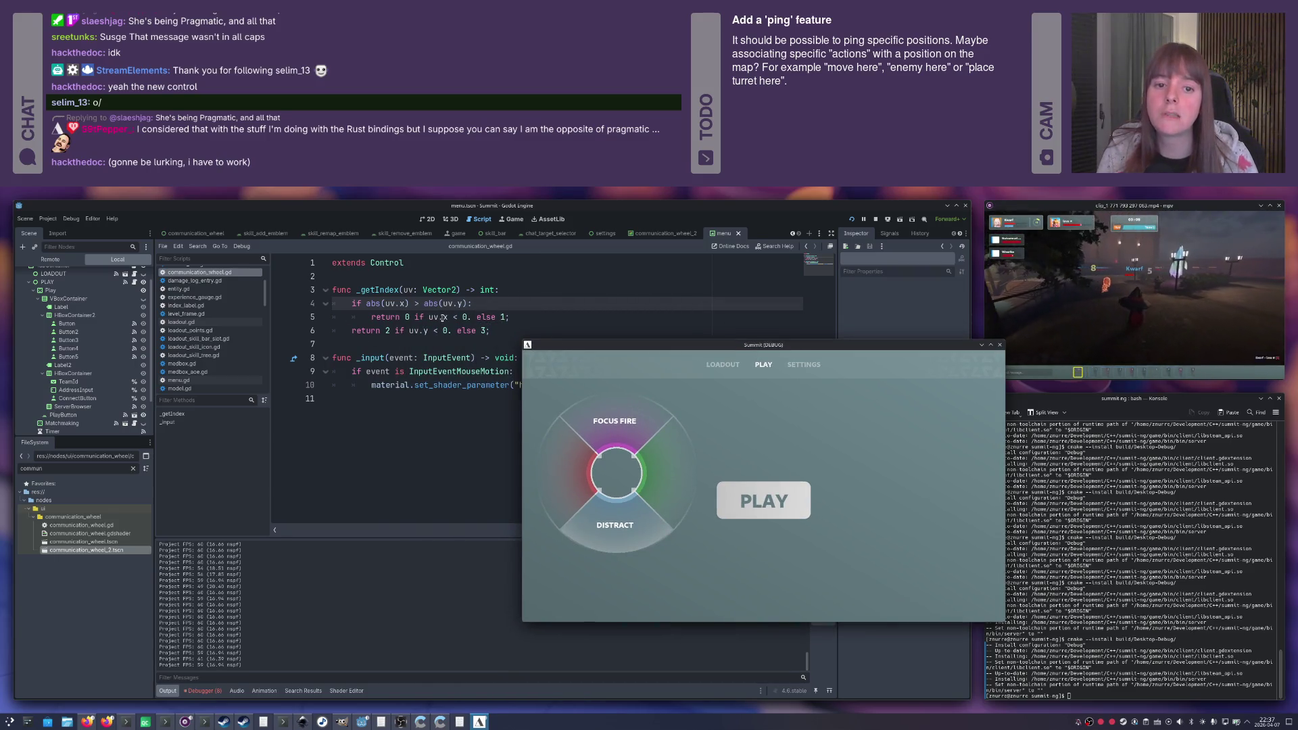
mouse_move(455, 316)
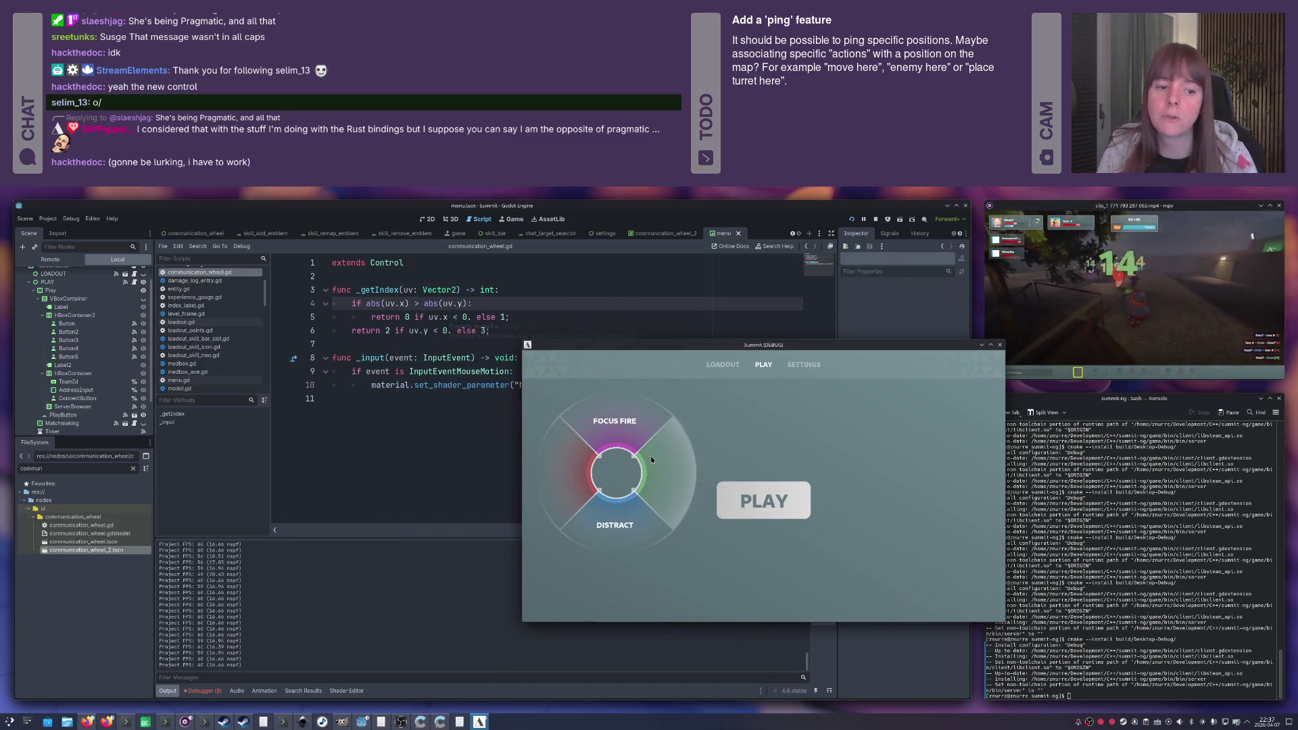
left_click(628, 415)
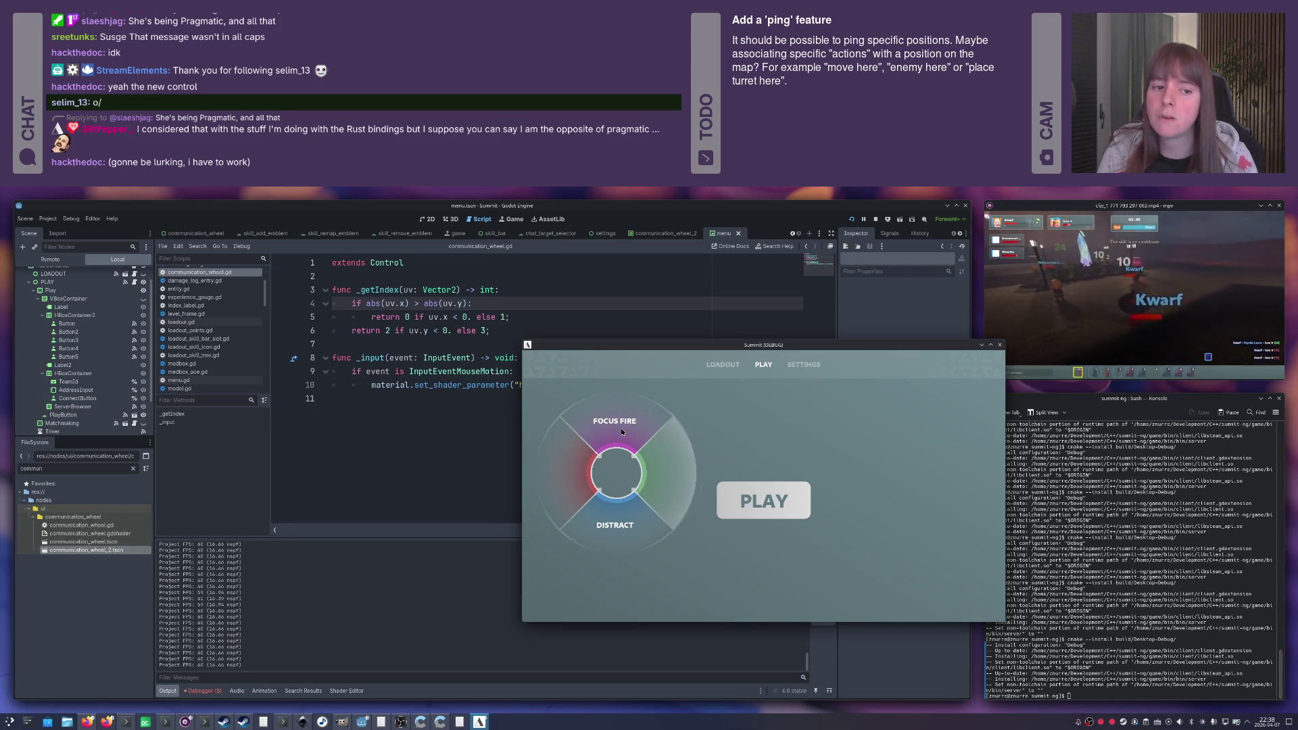
Temporarily change line 5 to else 2, rerun the game, then revert it to else 1.
left_click(491, 312)
key("F8")
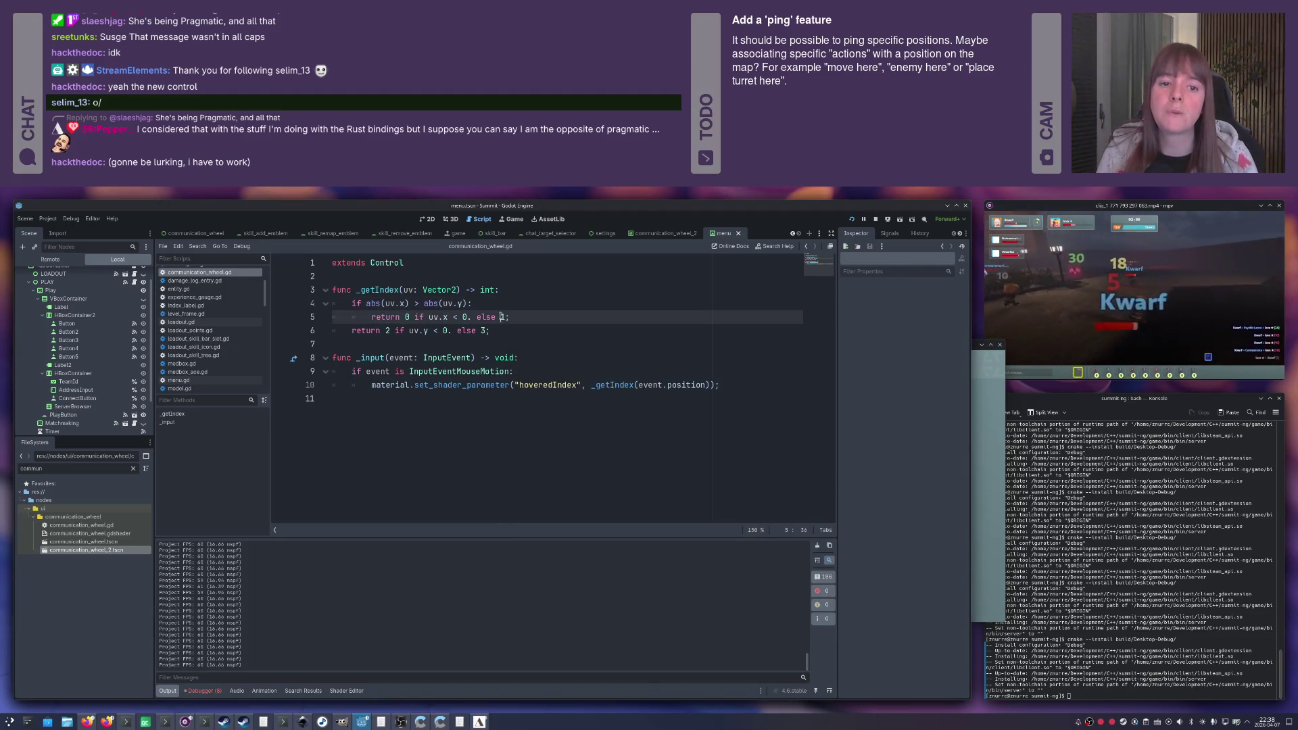
double_click(503, 318)
type("2")
key("F5")
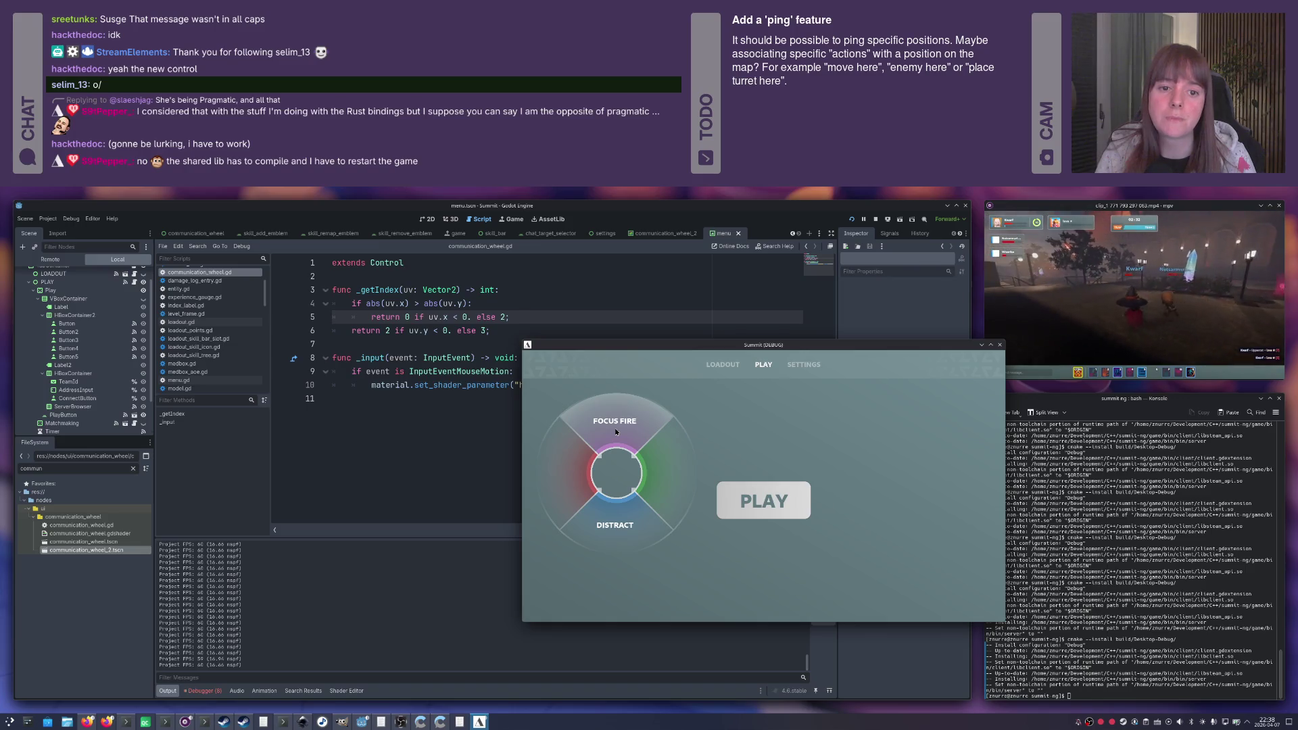
double_click(503, 318)
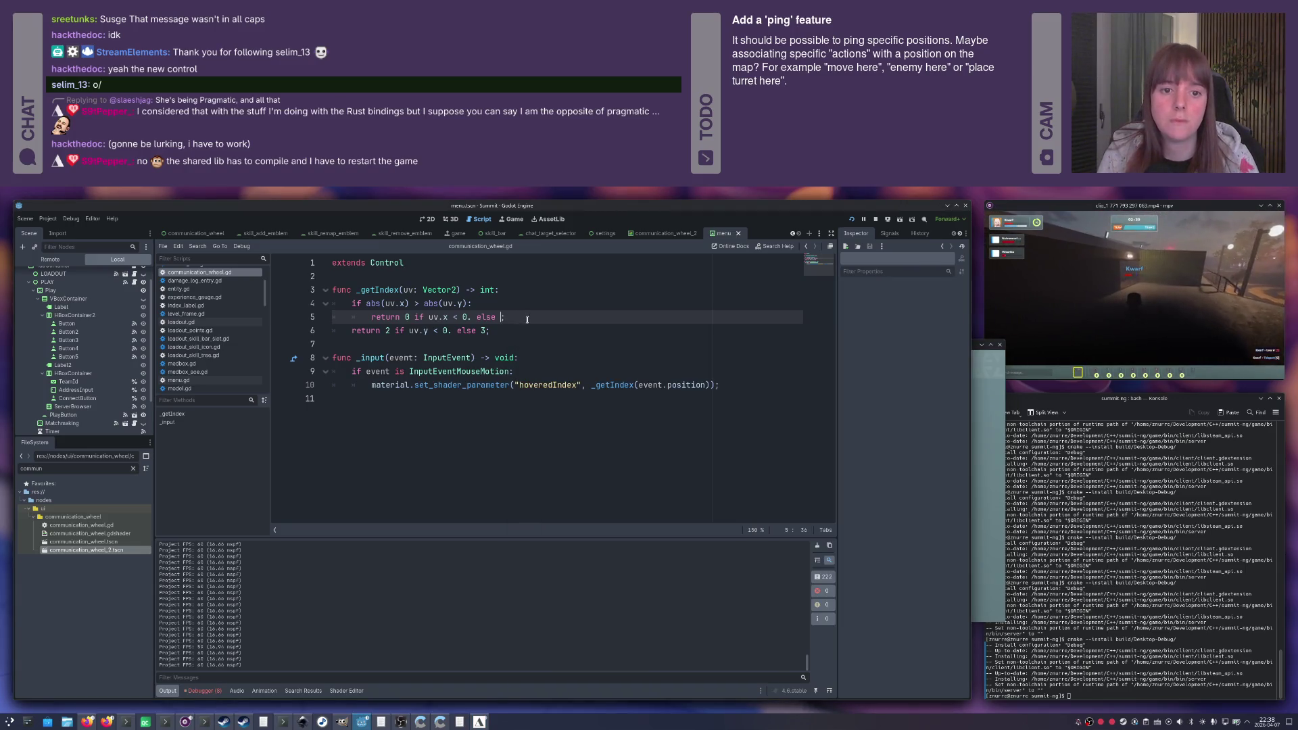
type("1")
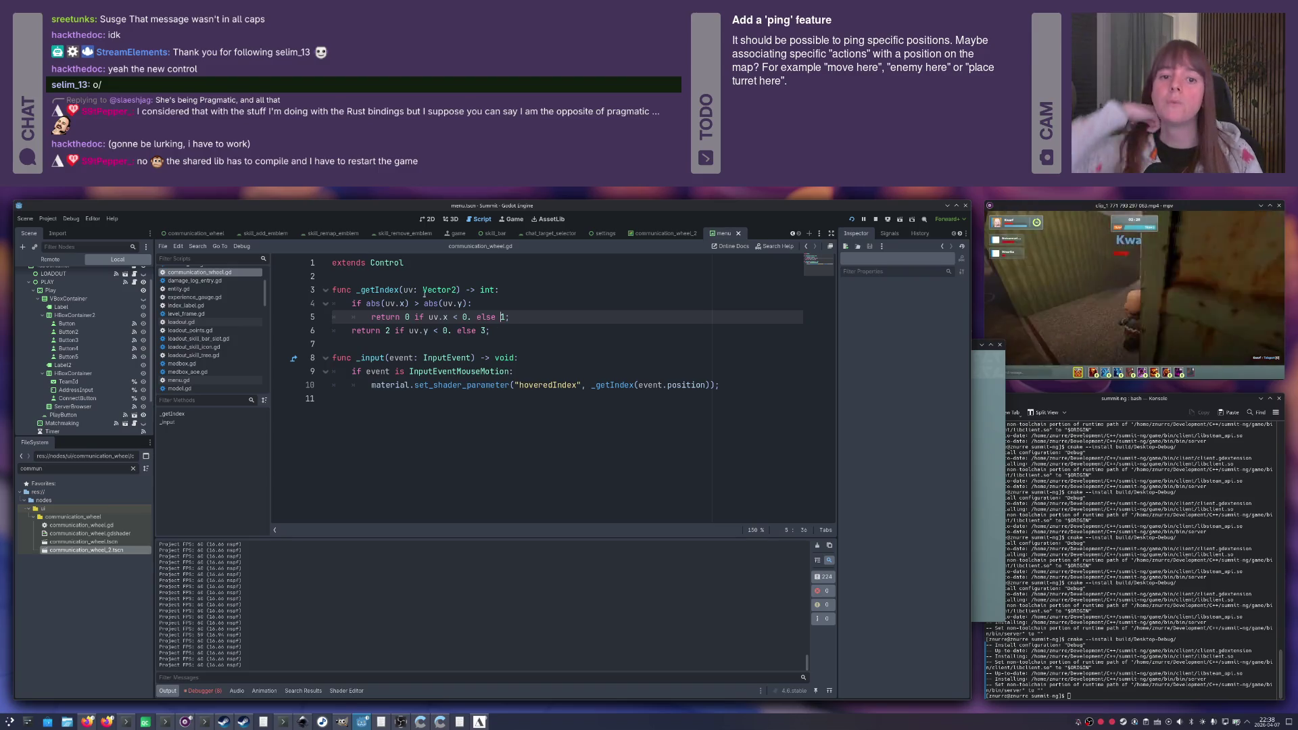
left_click(406, 289)
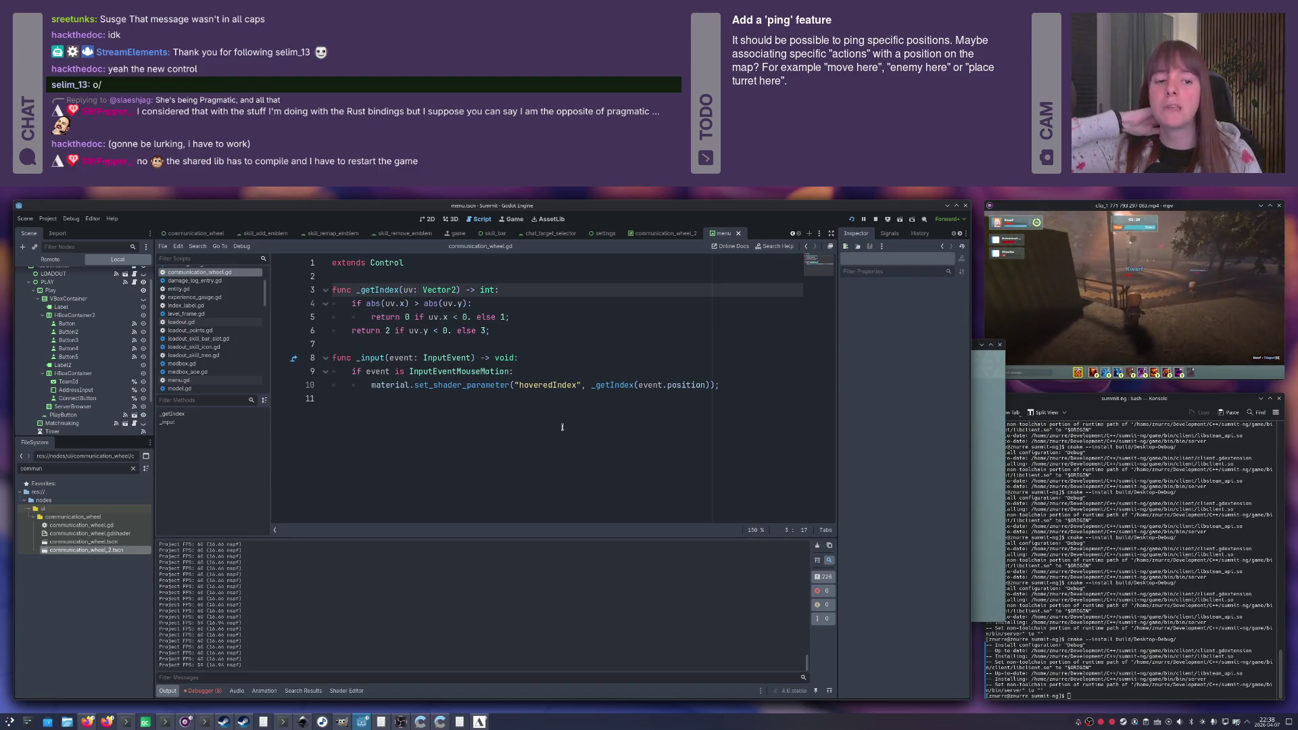
left_click(702, 385)
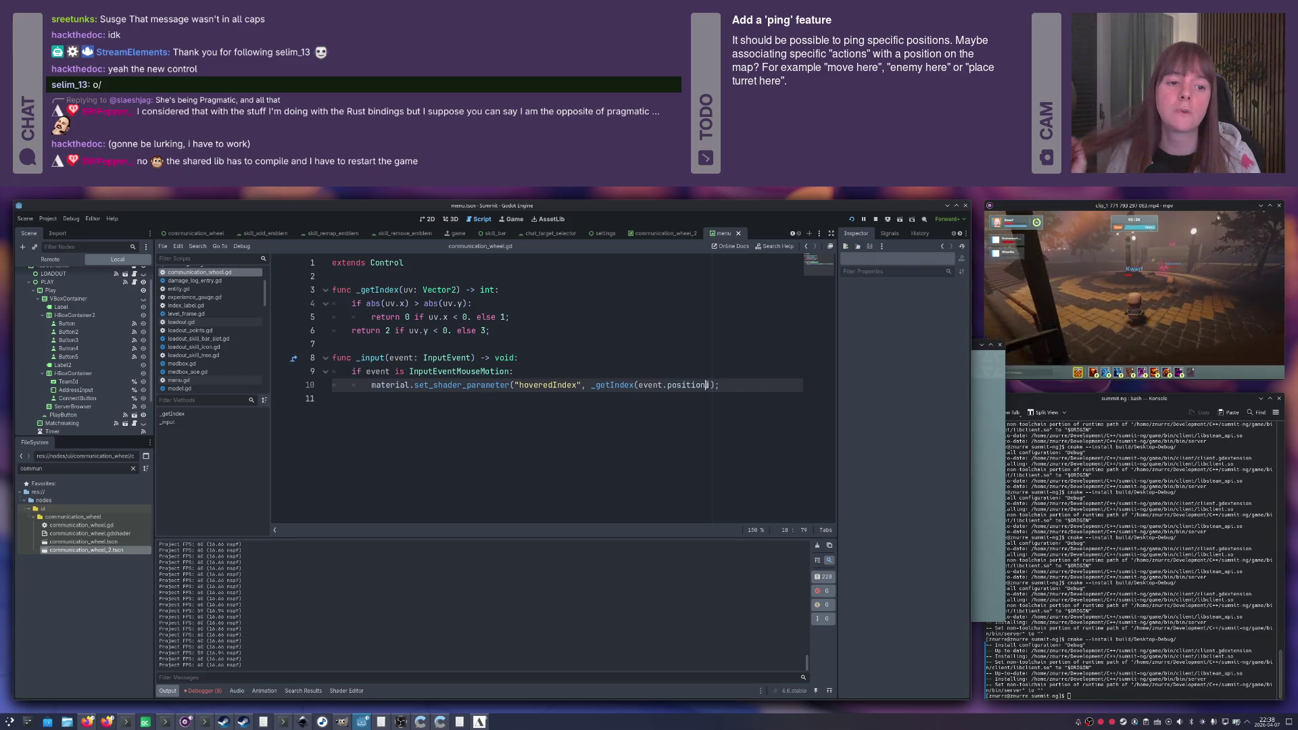
Change the _getIndex argument to event.position / size.
type(")")
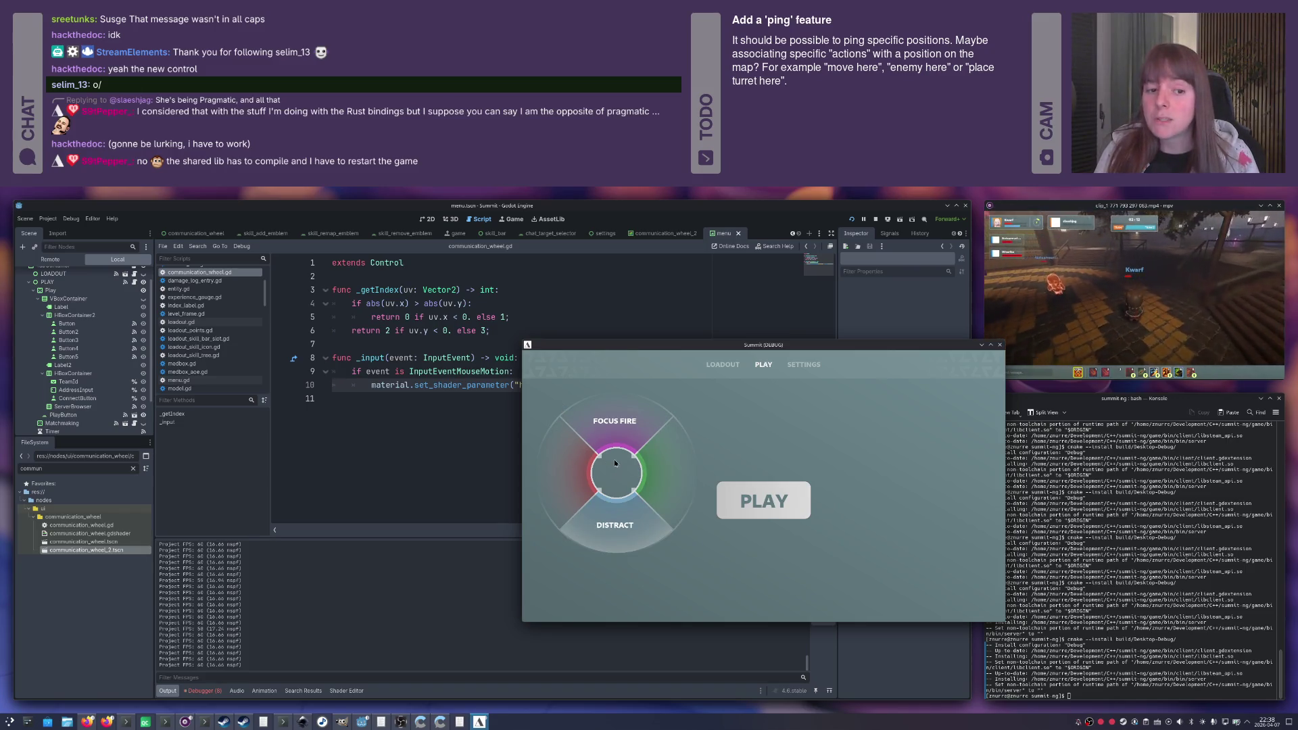
left_click(704, 385)
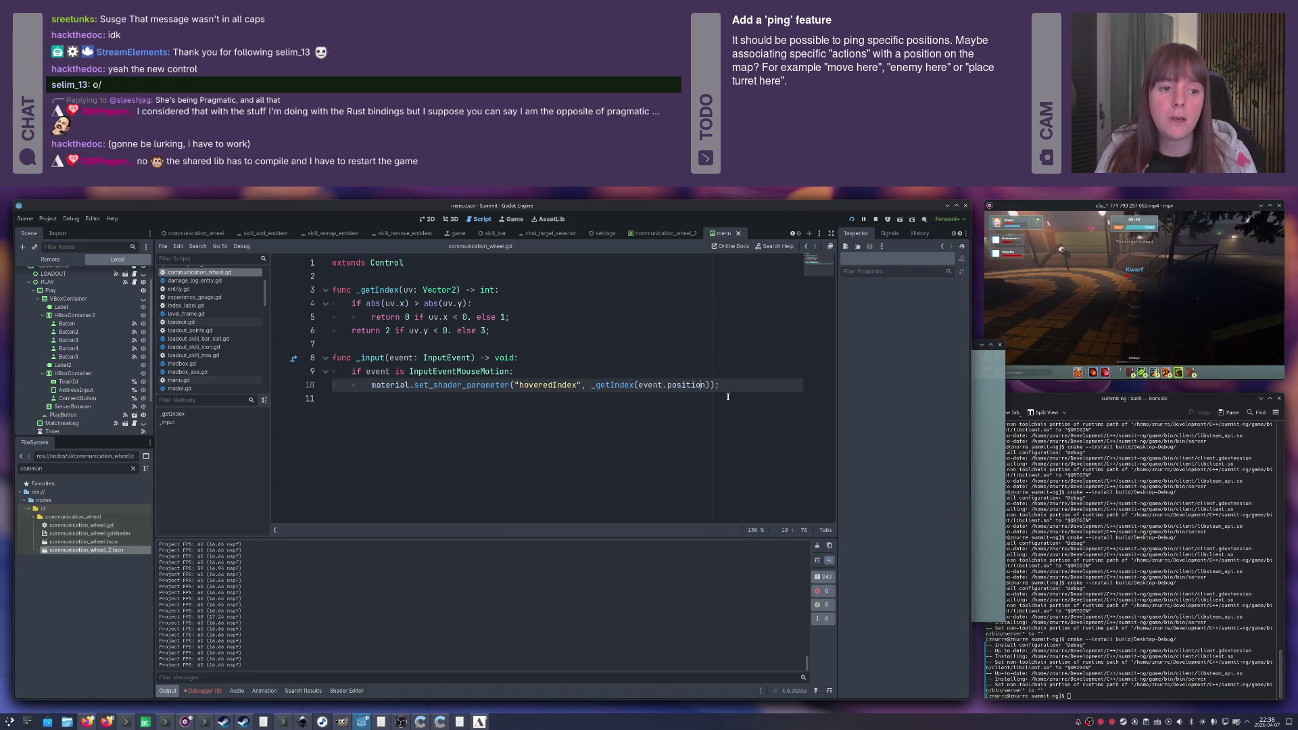
type("/ ")
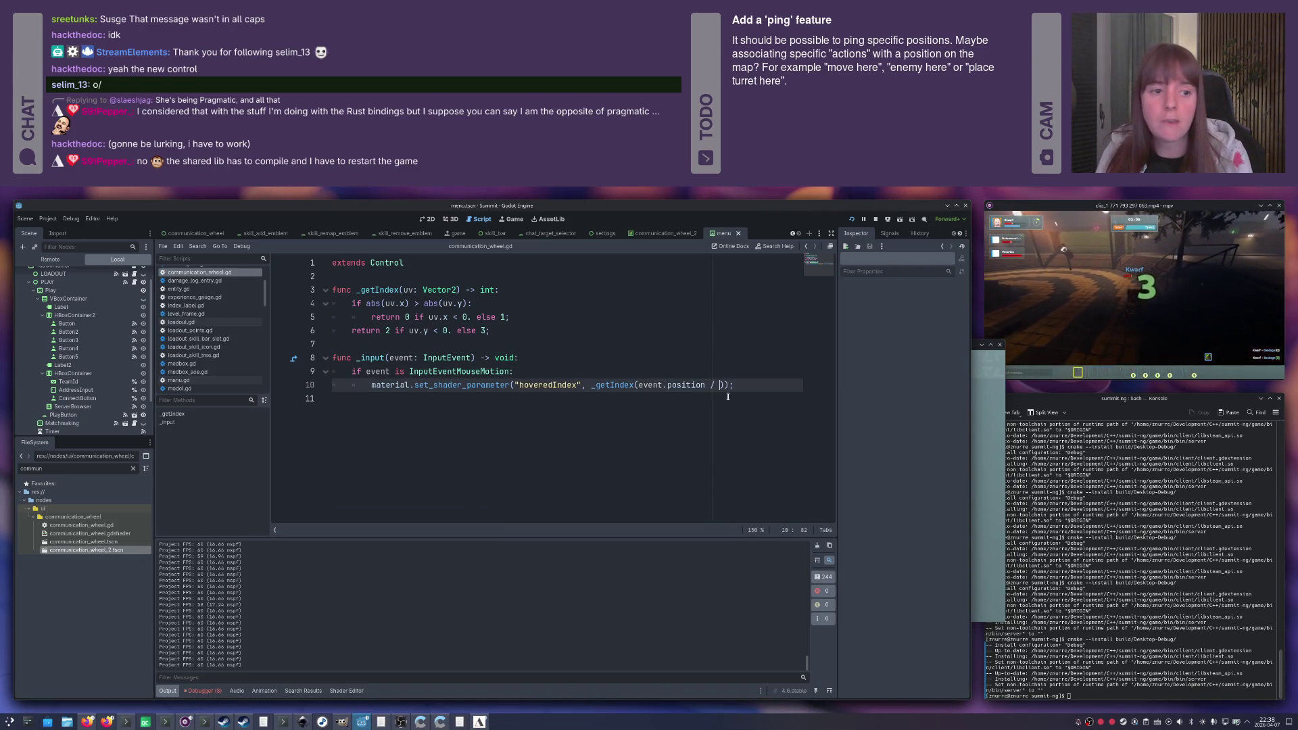
type("get")
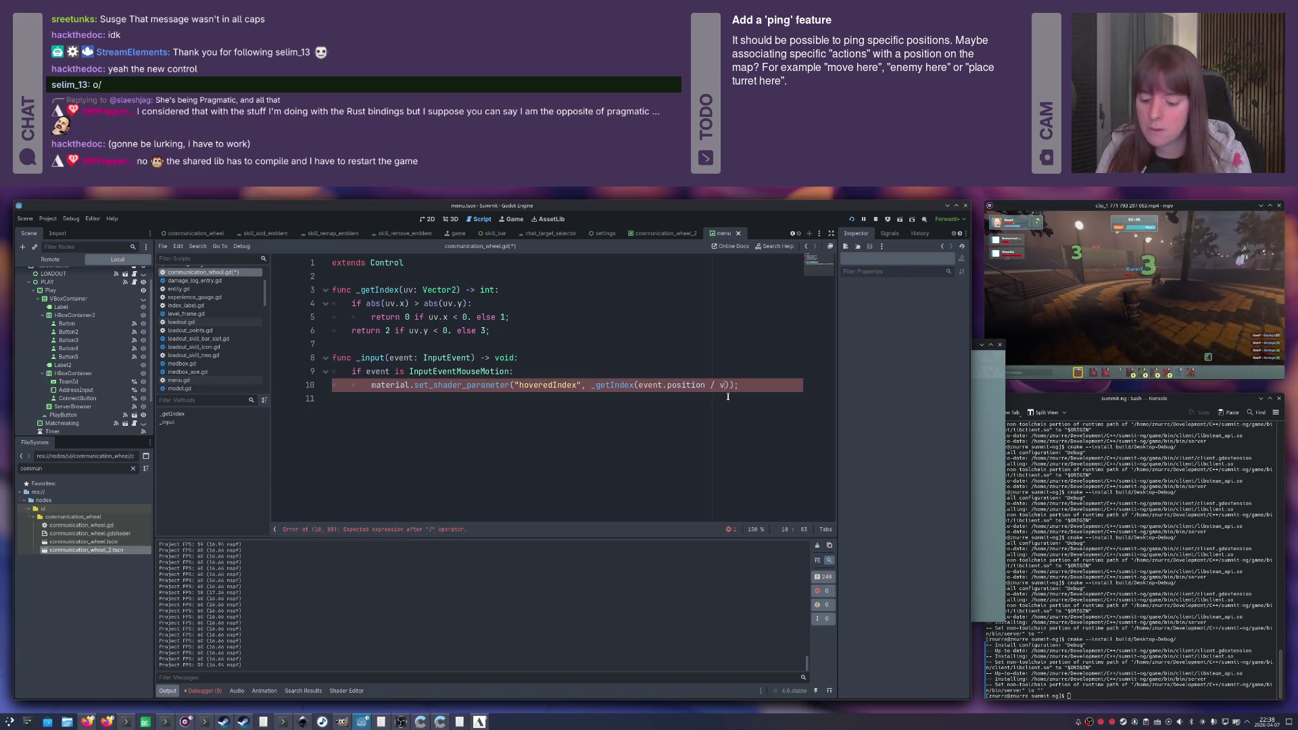
key("BackSpace")
key("BackSpace")
key("BackSpace")
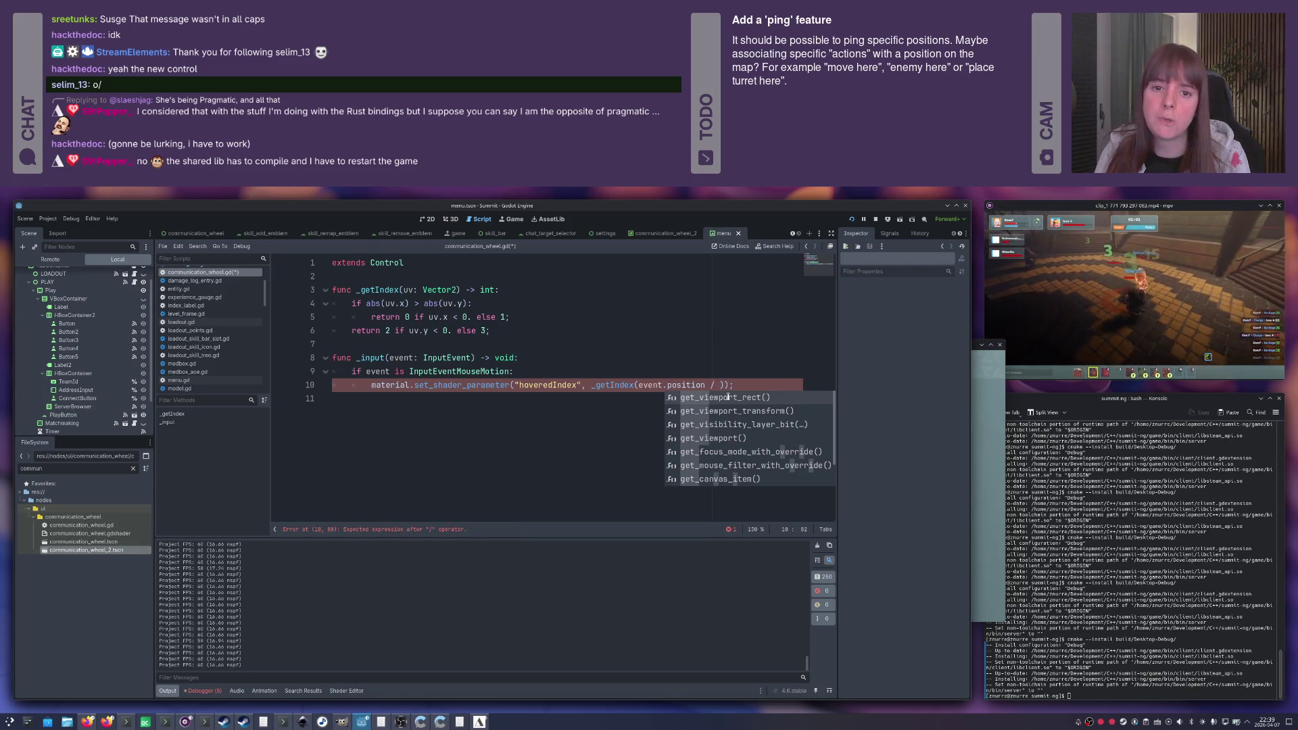
type("size")
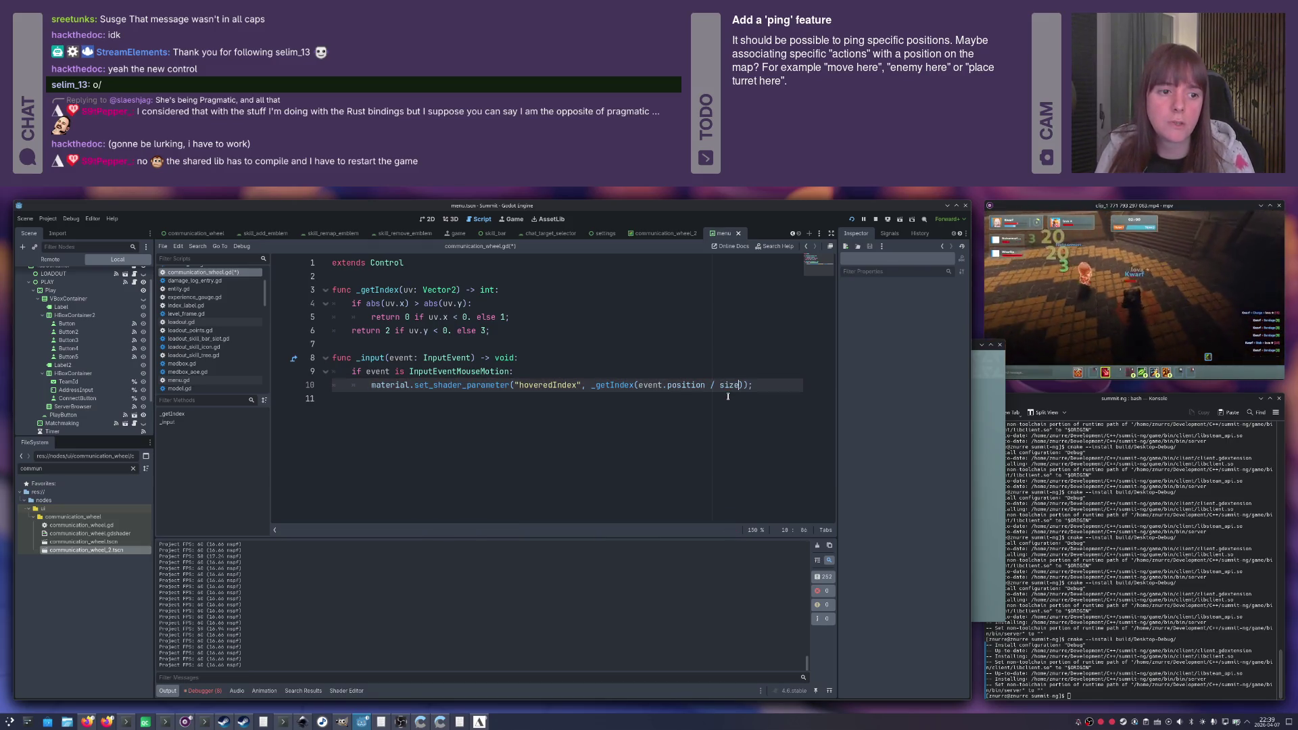
Move it into var uv = event.position / size, pass uv - Vector2(-0.5, -0.5), and run.
left_click(640, 385)
left_click(741, 384, "shift")
key("ctrl+x")
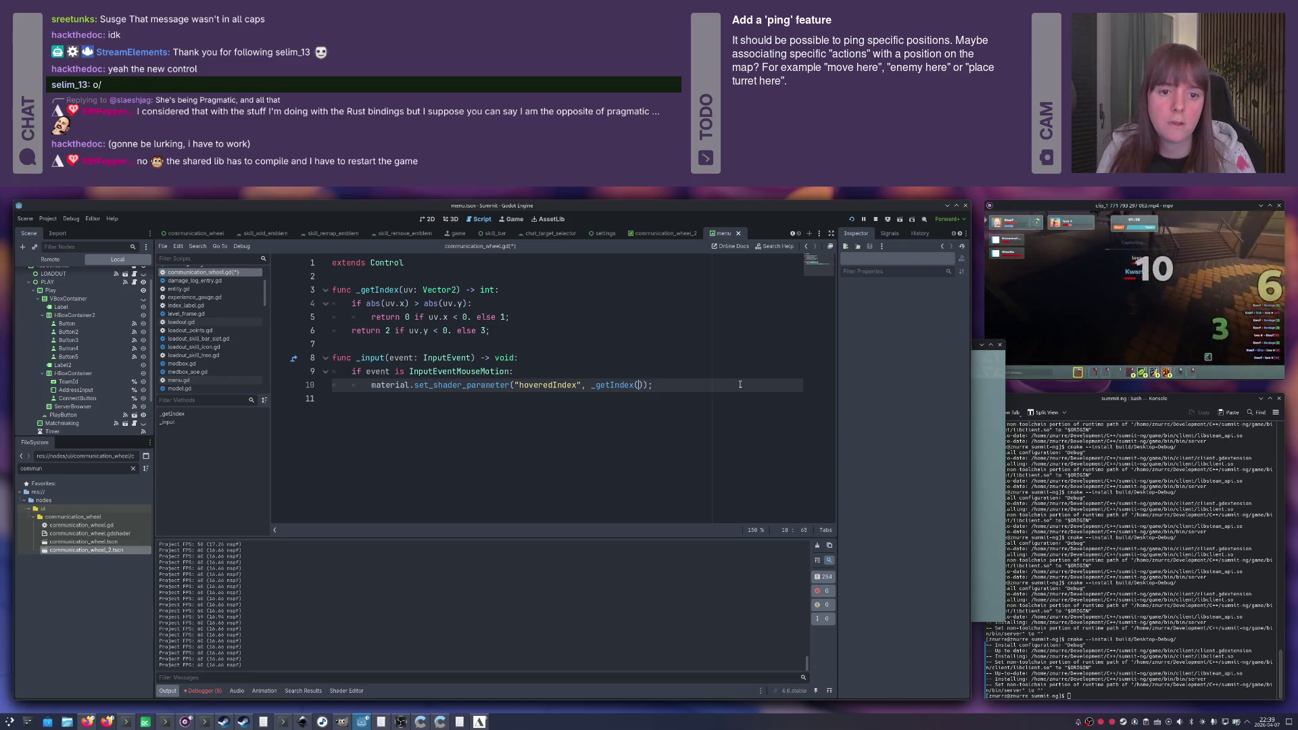
key("ctrl+shift+Return")
type("var uv =")
key("ctrl+v")
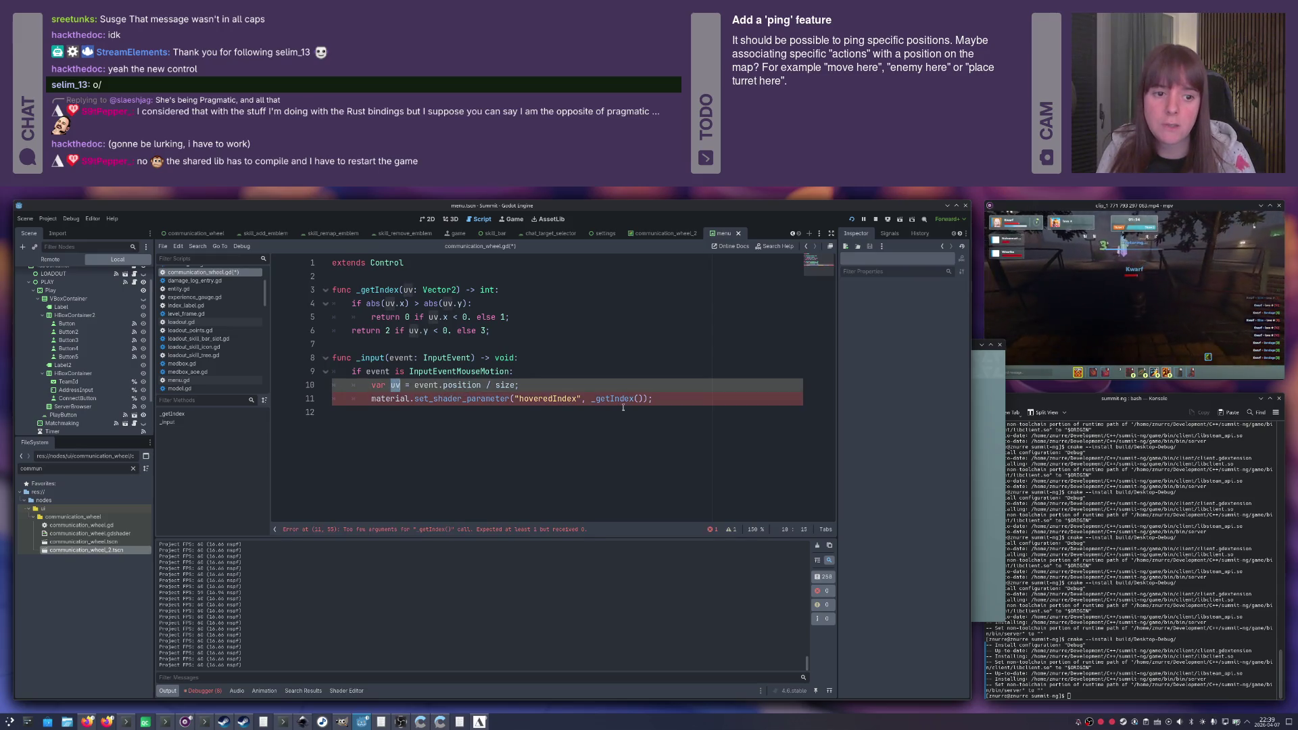
left_click(649, 400)
type("uv - ")
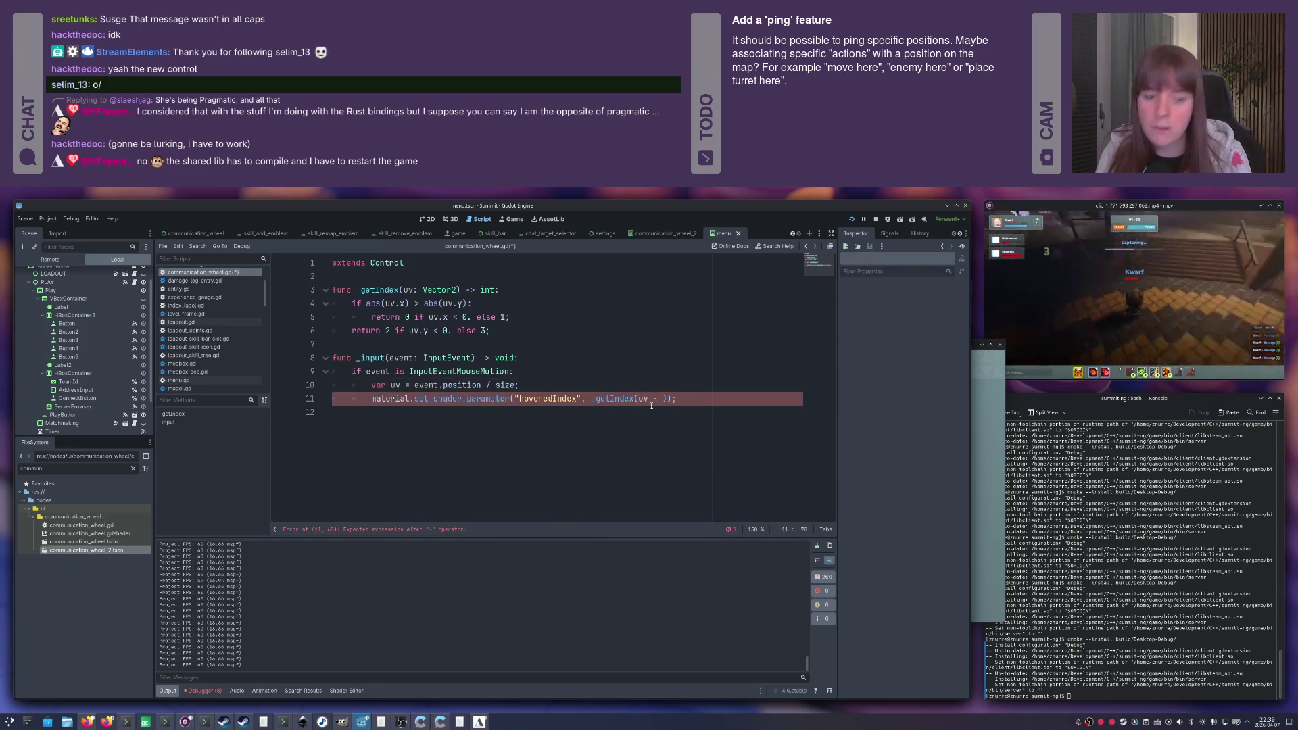
type("Vector2(")
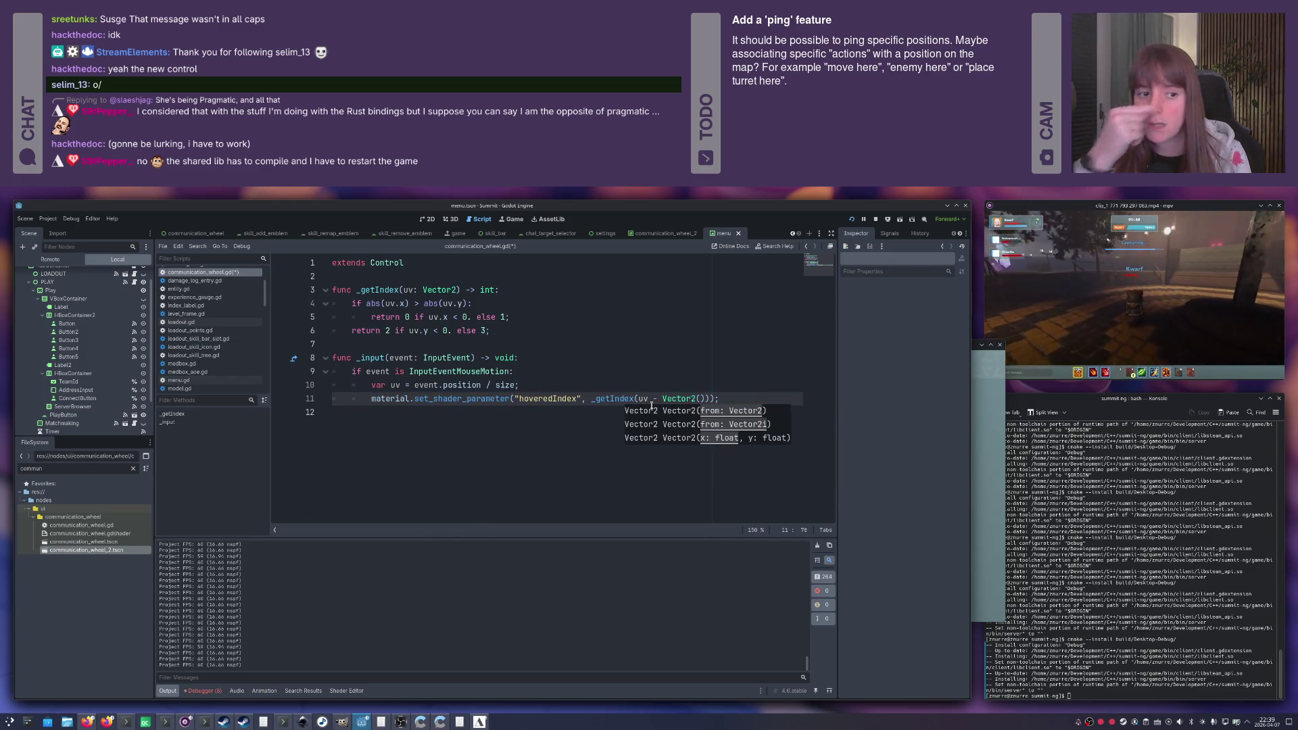
type("-0.")
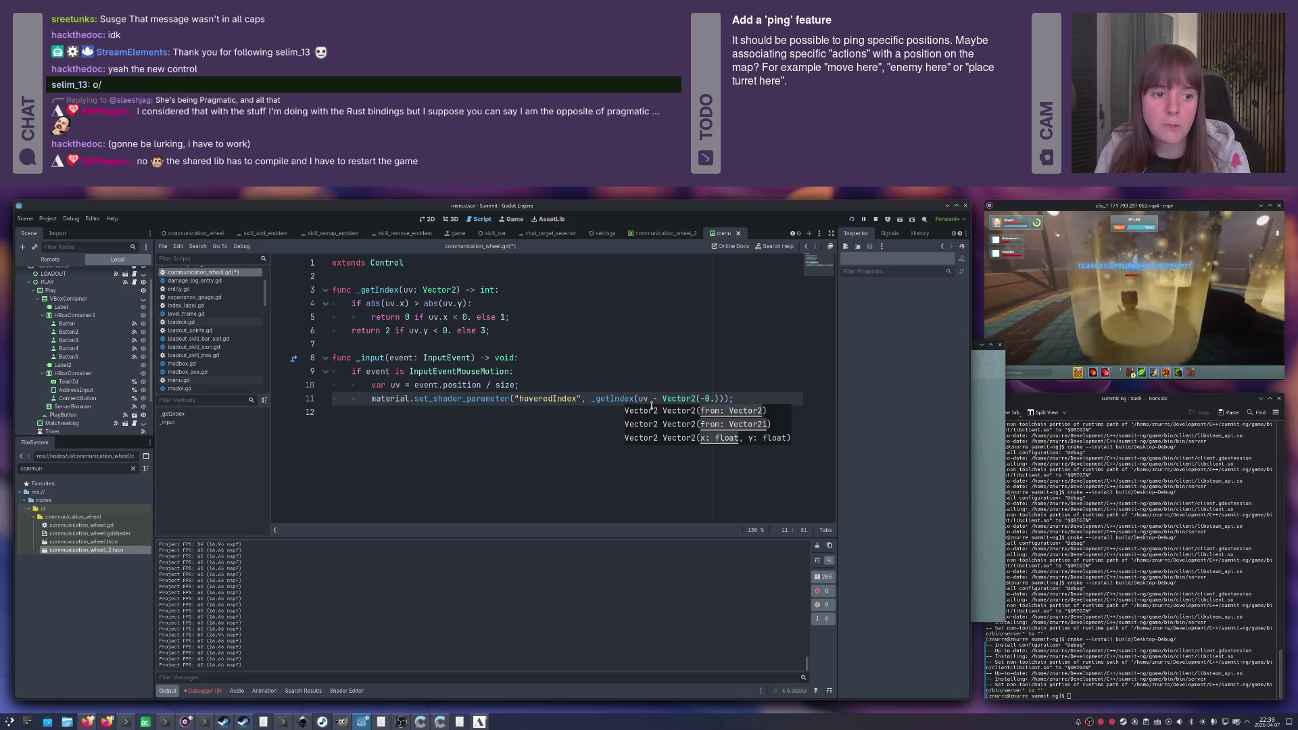
type("5, -0.5")
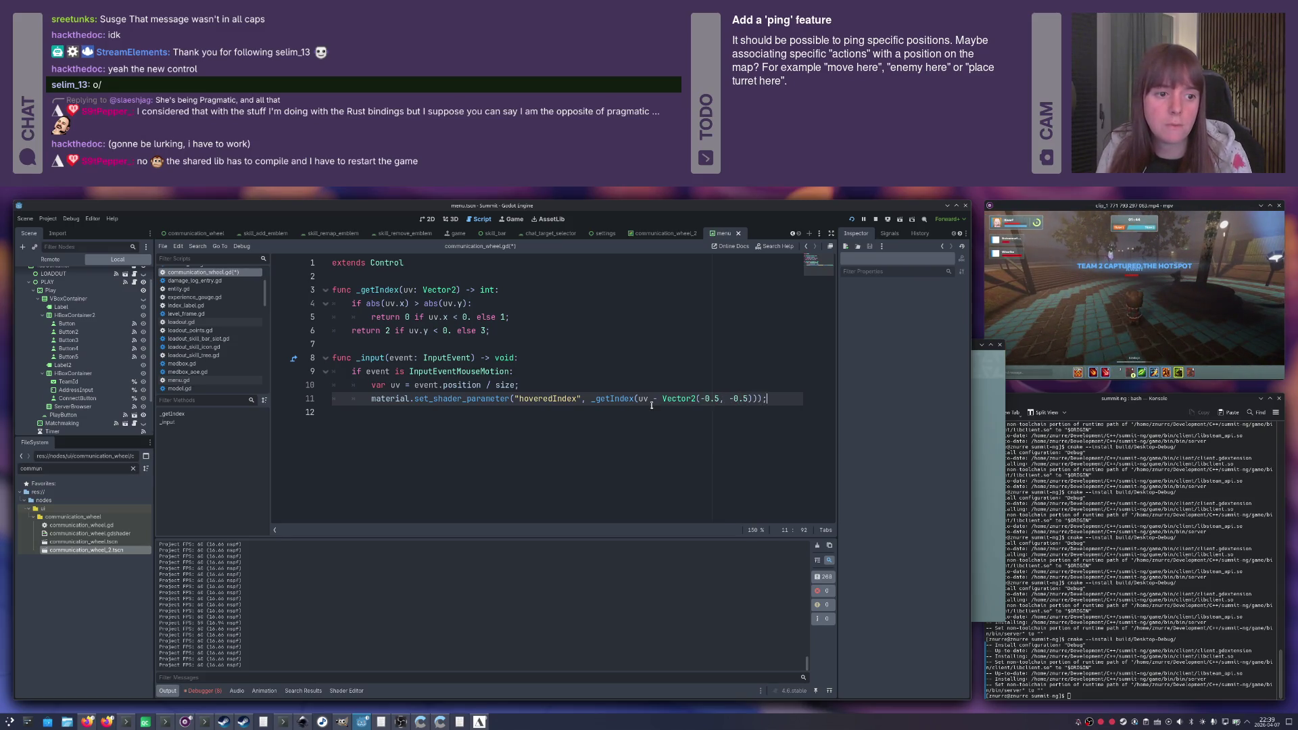
key("F5")
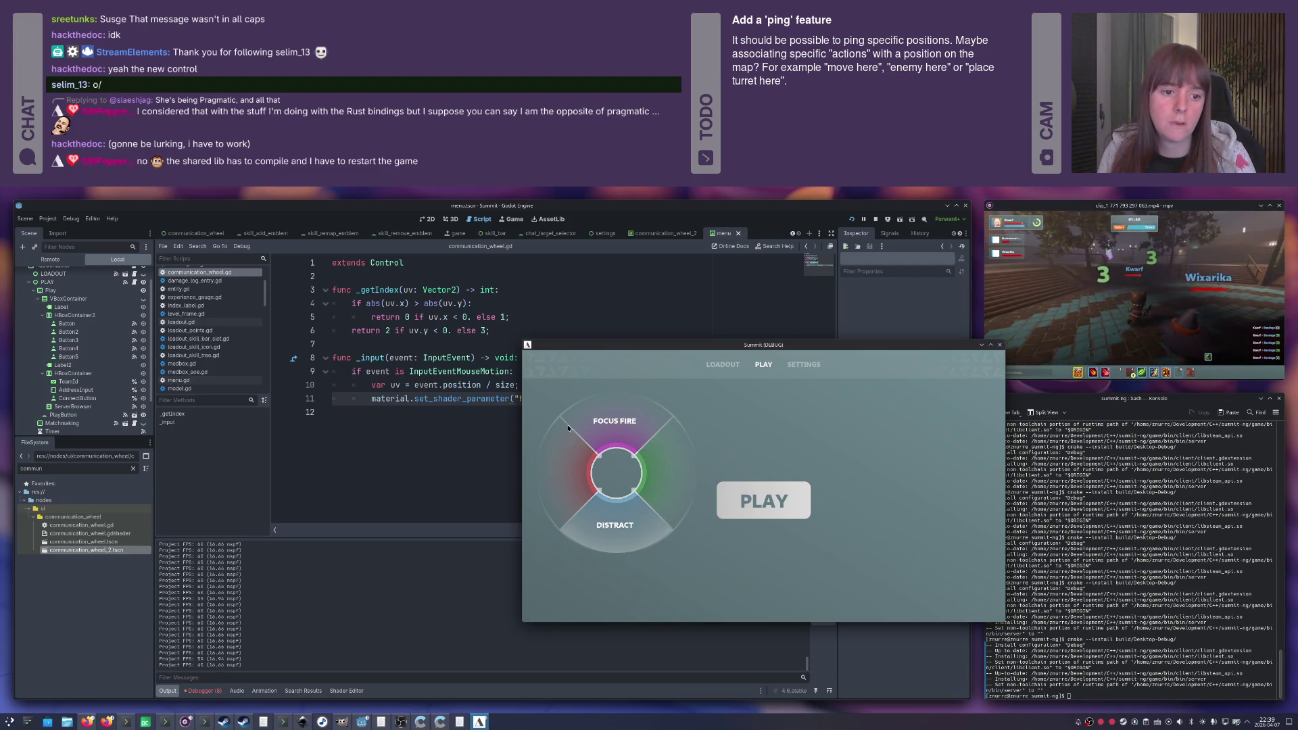
Close the running game and relaunch it with F5.
key("alt+F4")
left_click(550, 387)
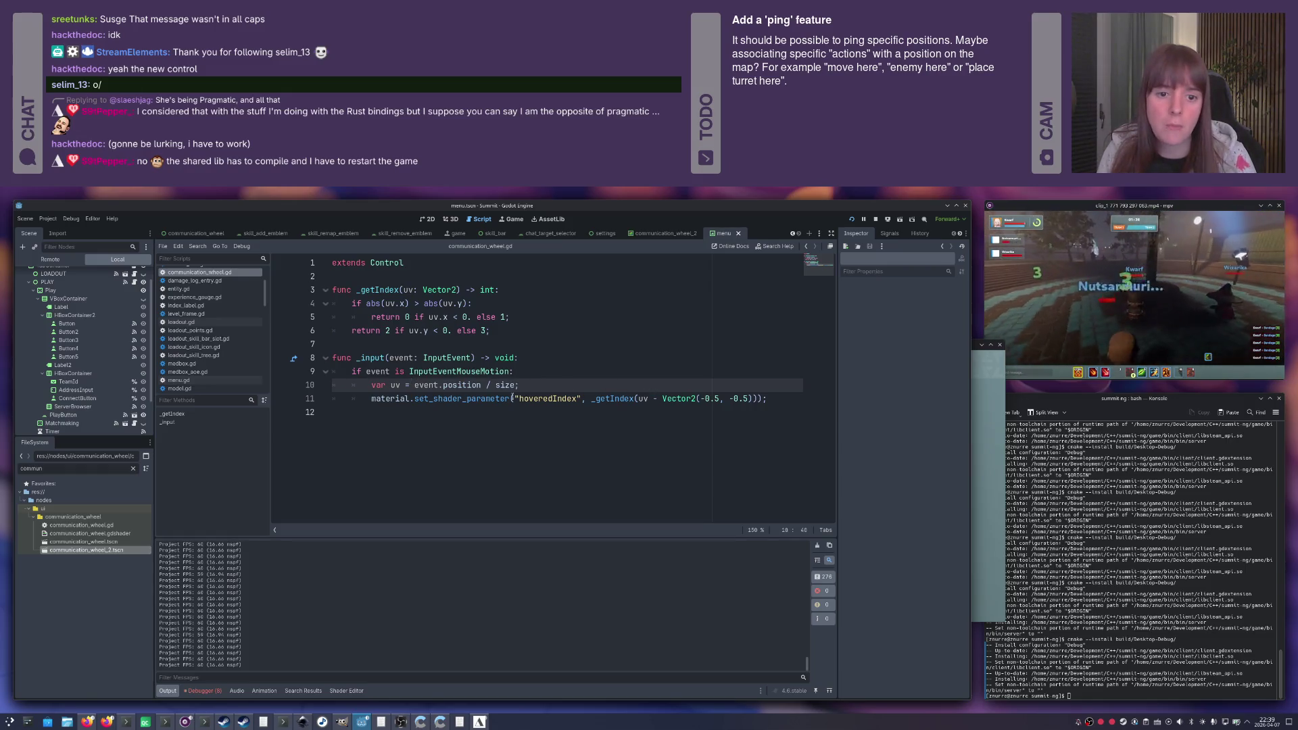
key("F5")
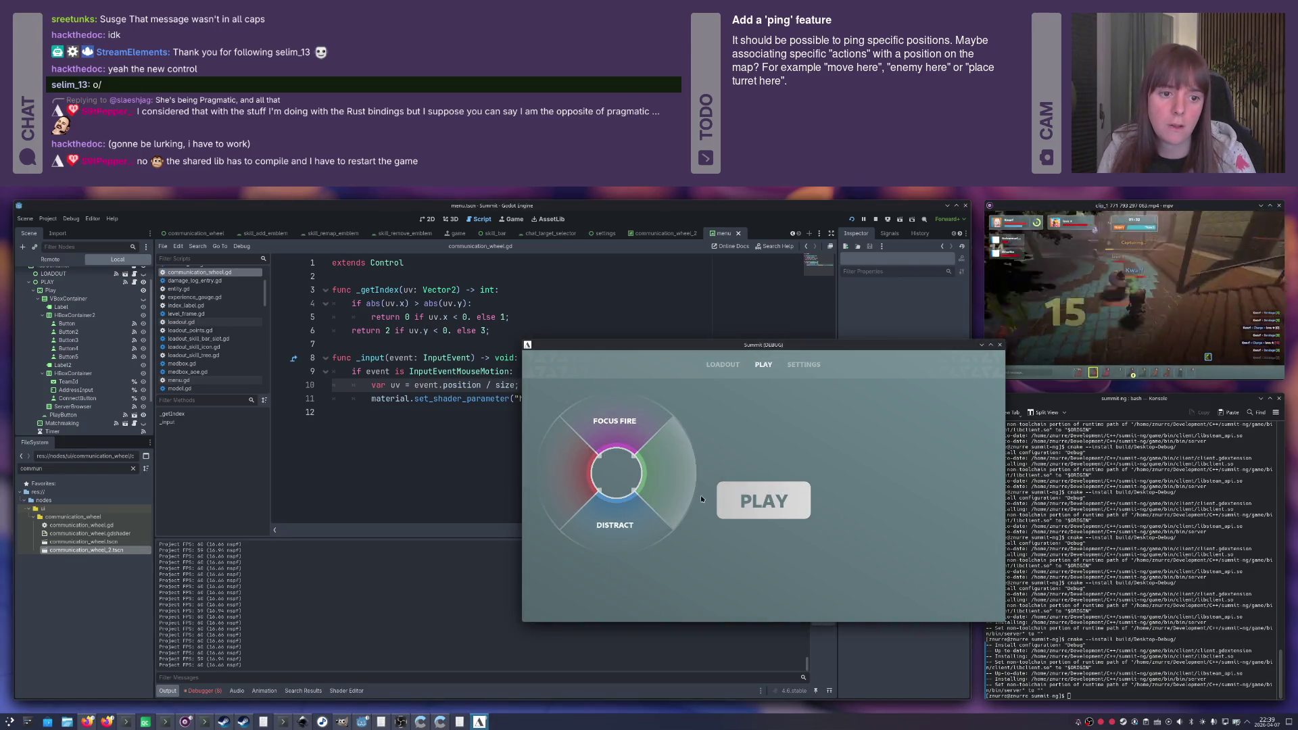
Set a breakpoint on line 11, hit it, then remove it and resume execution with F12.
left_click(439, 385)
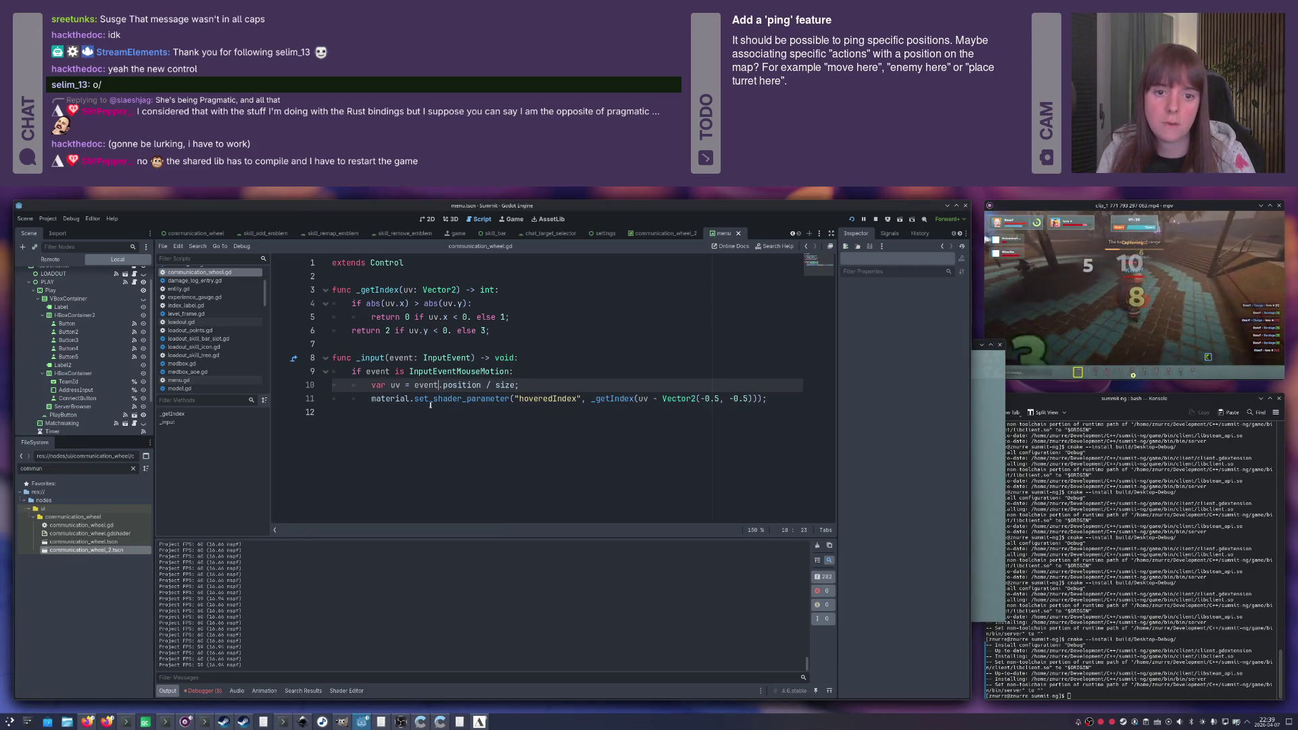
left_click(430, 402)
key("F9")
key("alt+Tab")
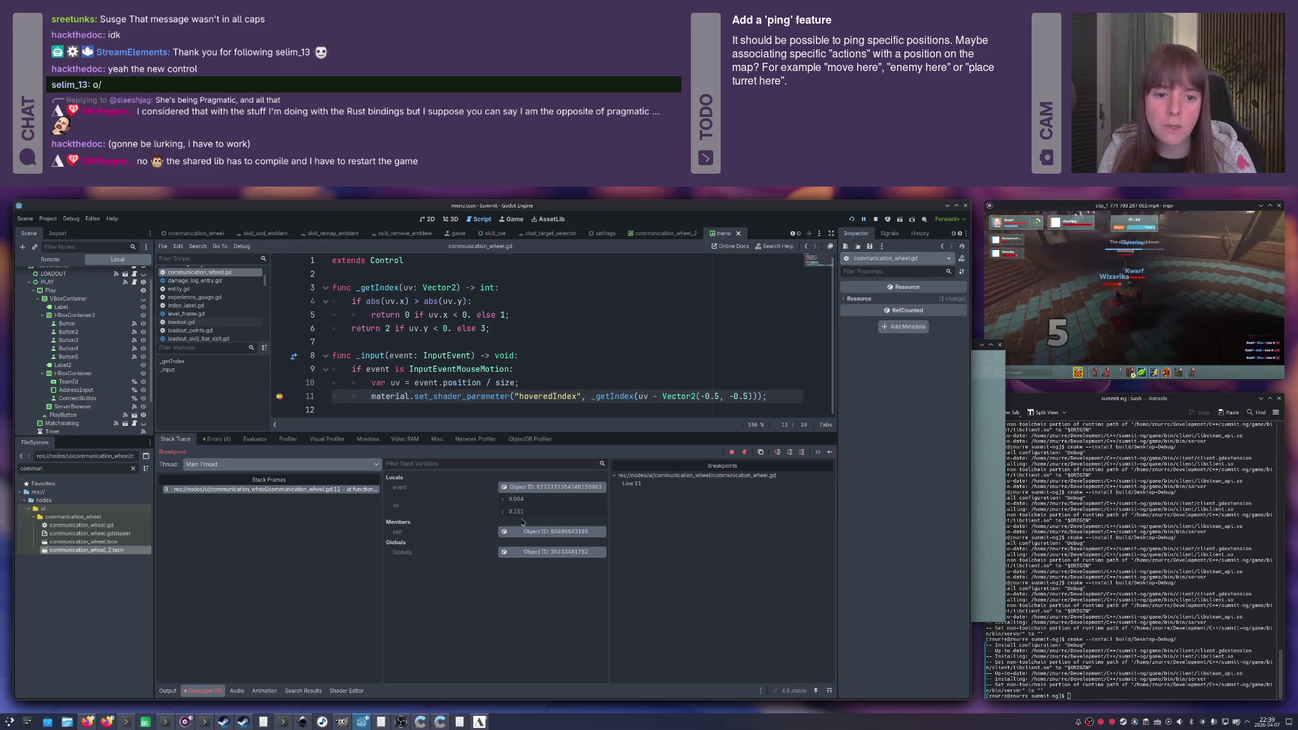
left_click(427, 397)
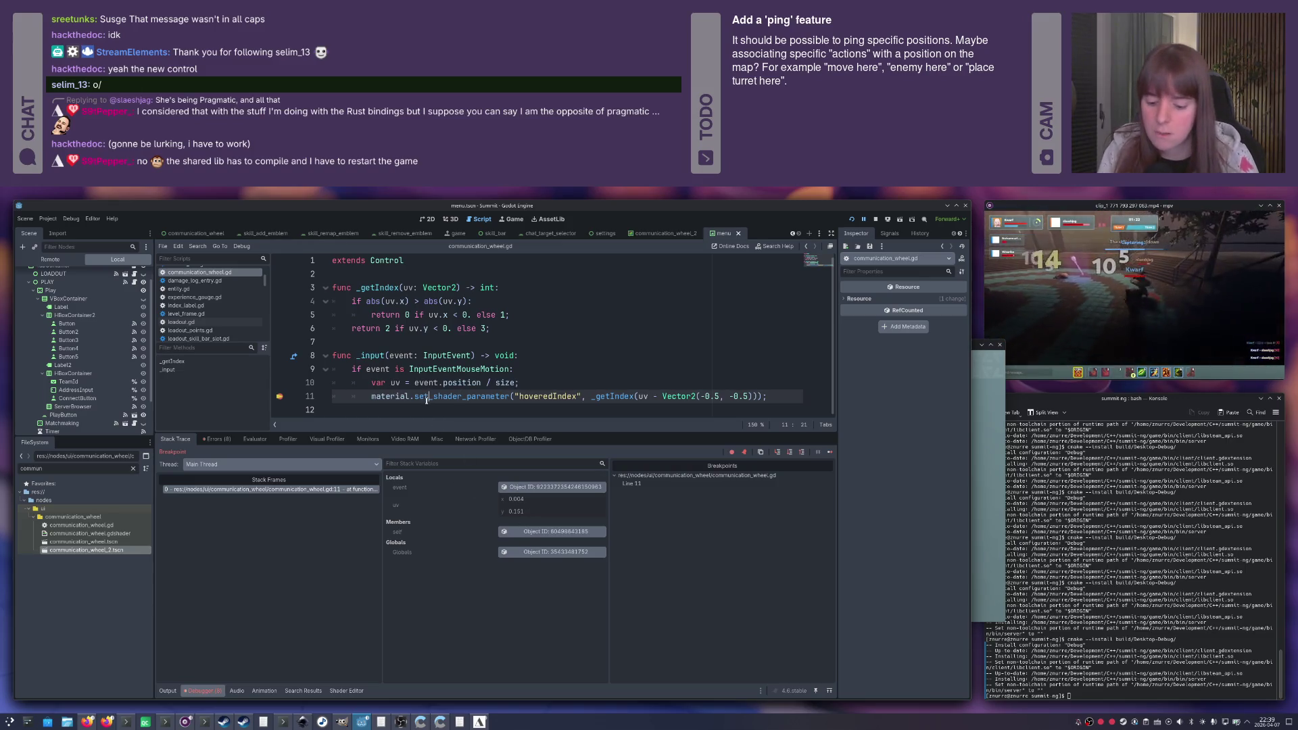
key("F9")
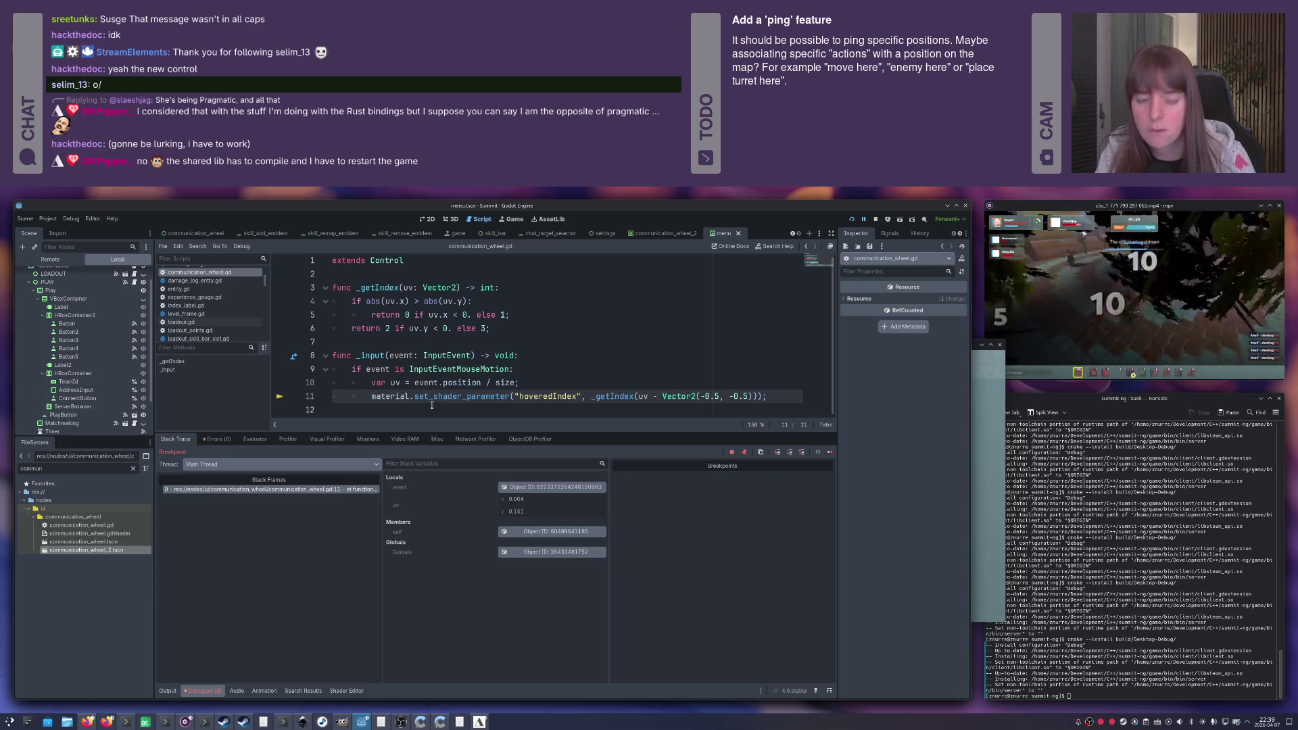
key("F12")
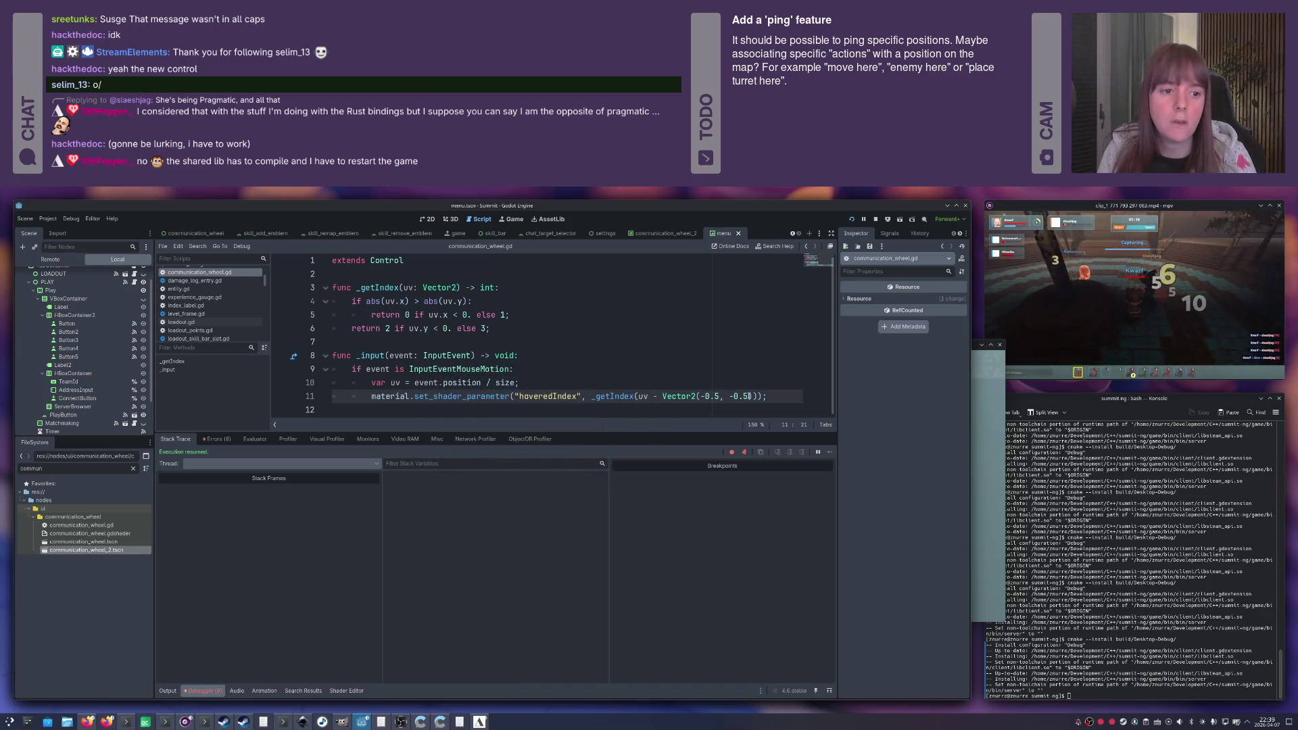
left_click(498, 315)
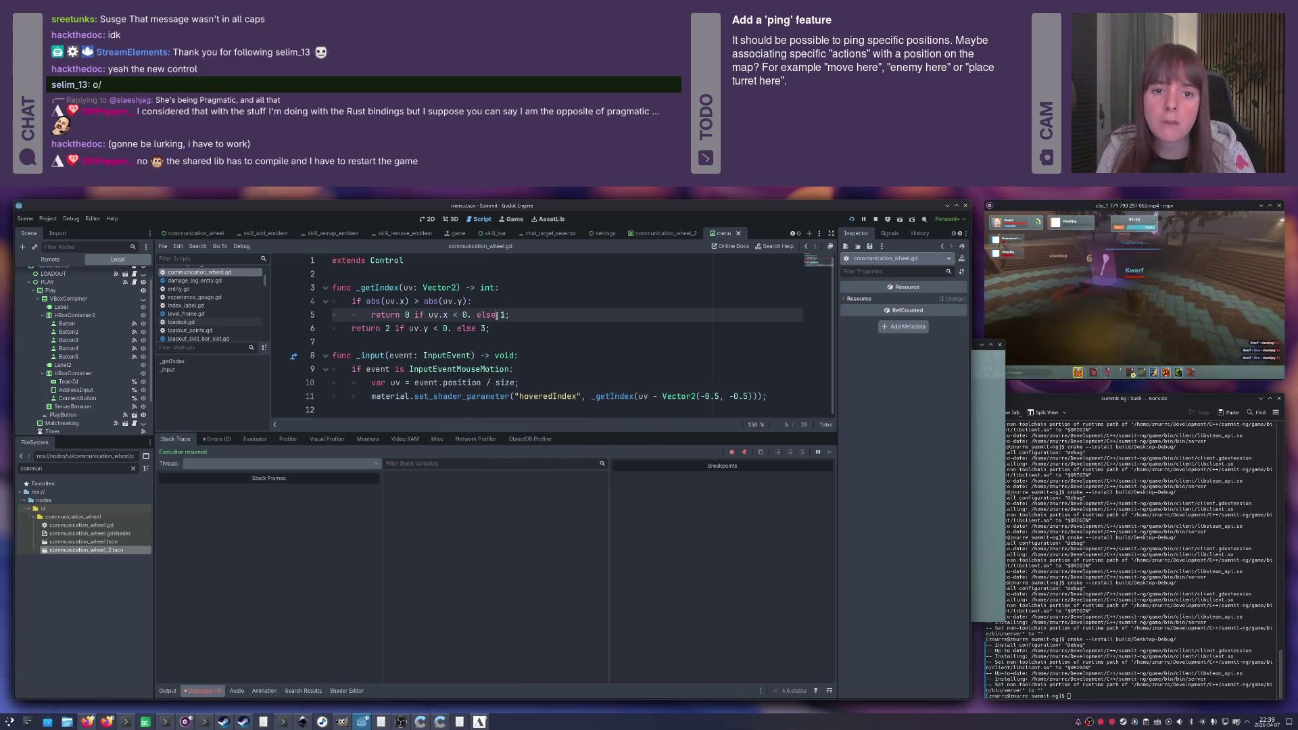
scroll(397, 317, "up", 1)
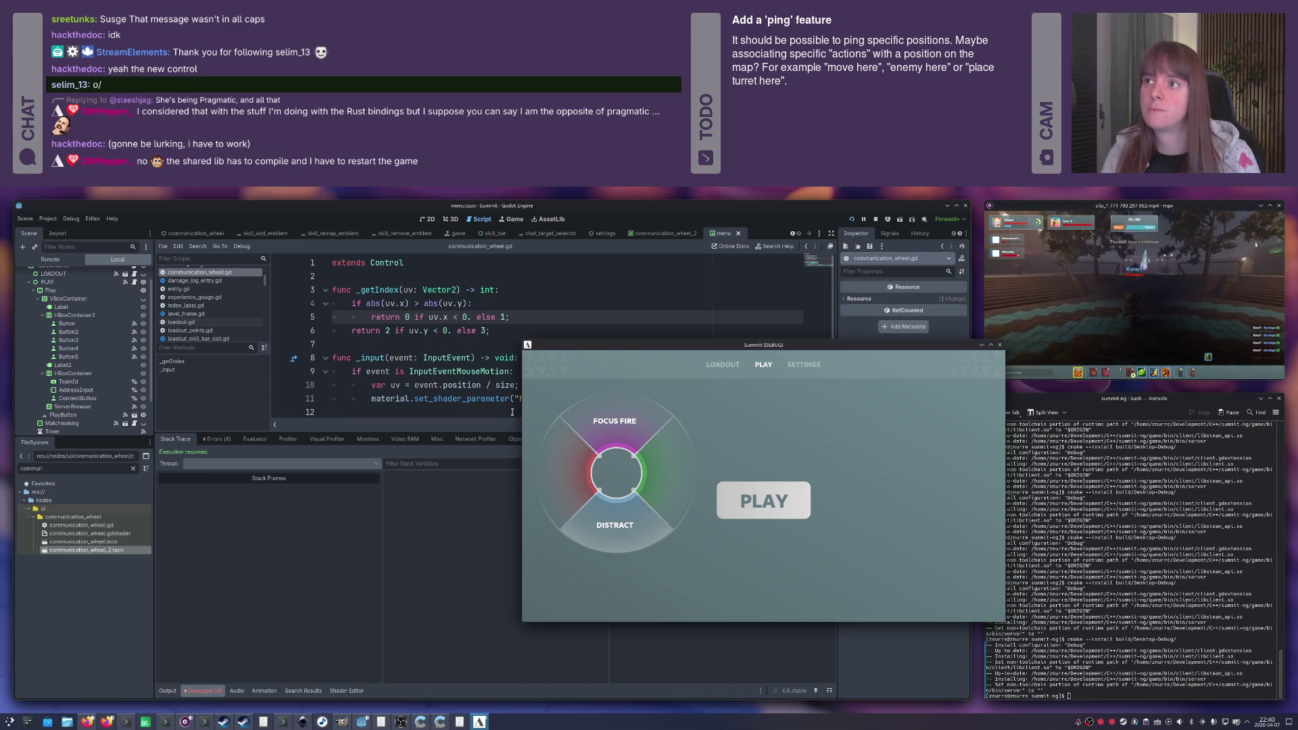
Set a breakpoint on line 4 of _getIndex and run the game to test the wheel.
left_click(444, 345)
left_click(420, 318)
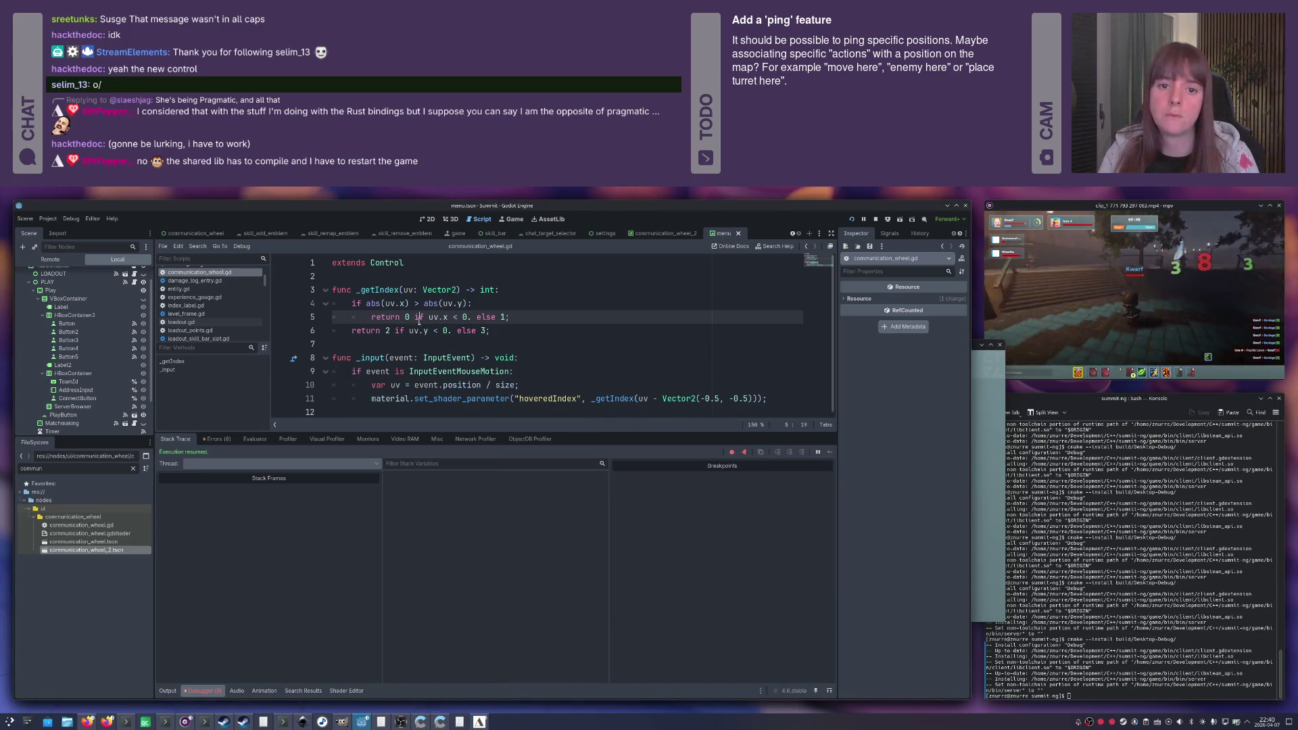
left_click(384, 304)
key("F9")
key("alt+Tab")
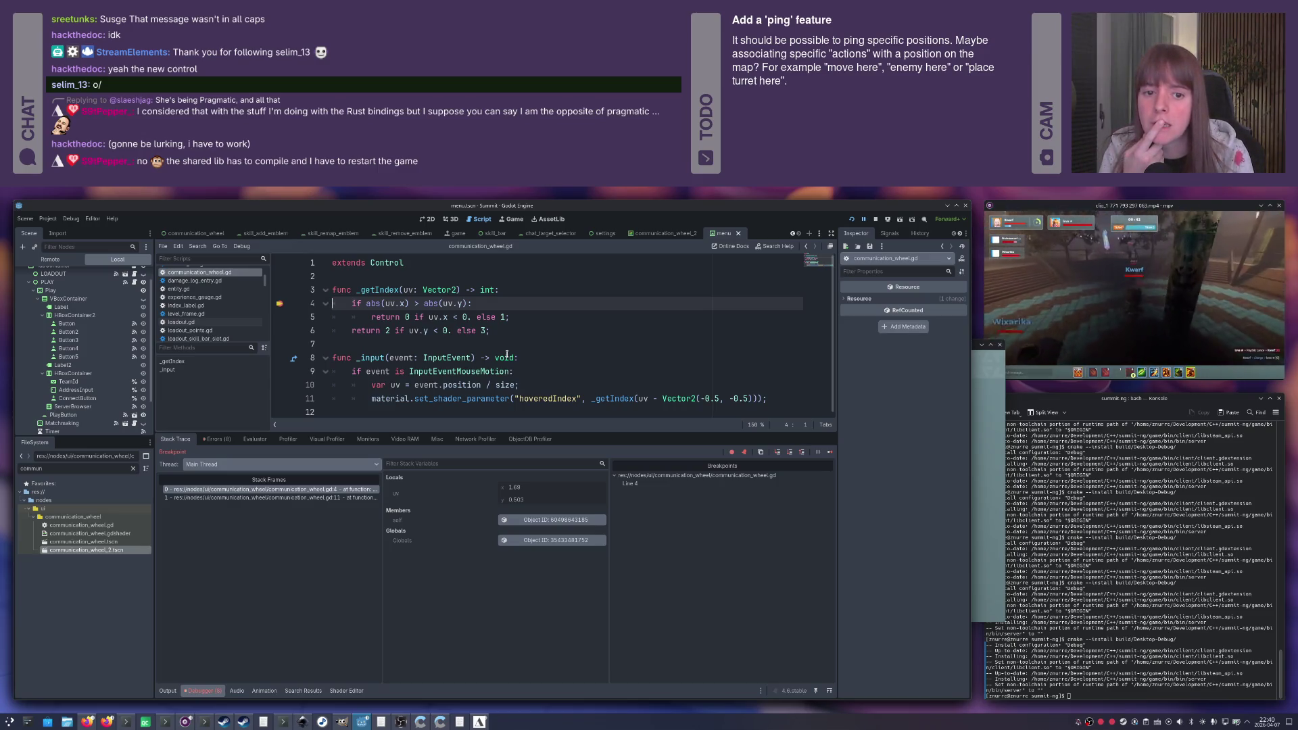
Inspect uv at the breakpoint, remove the line-4 breakpoint, resume, and return to line 11's offset.
key("F12")
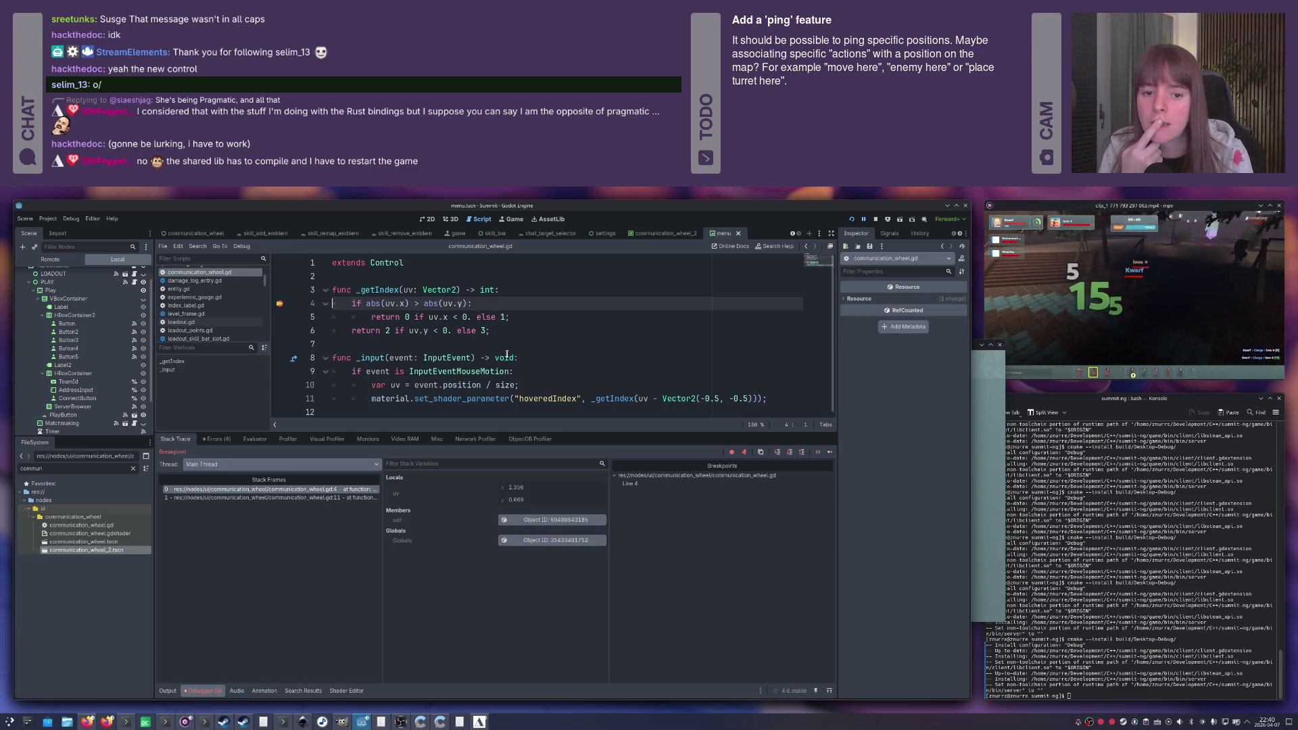
key("F9")
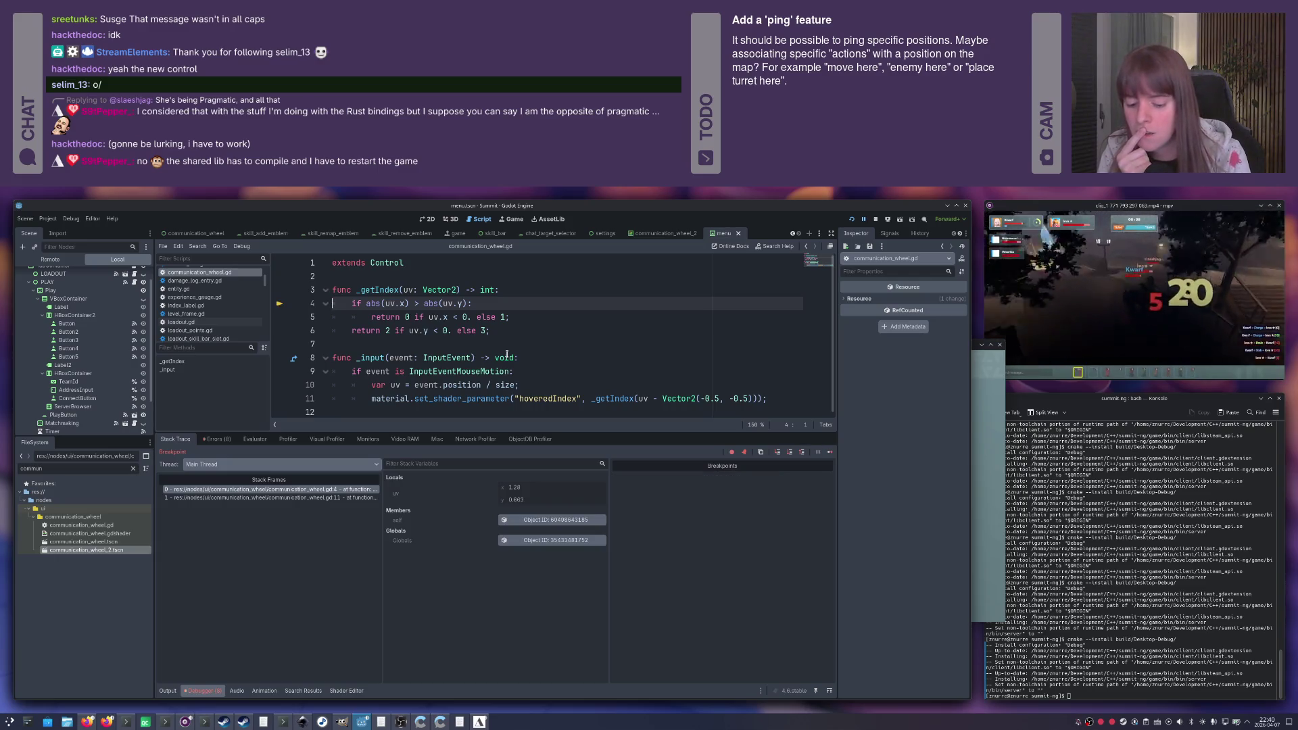
key("F12")
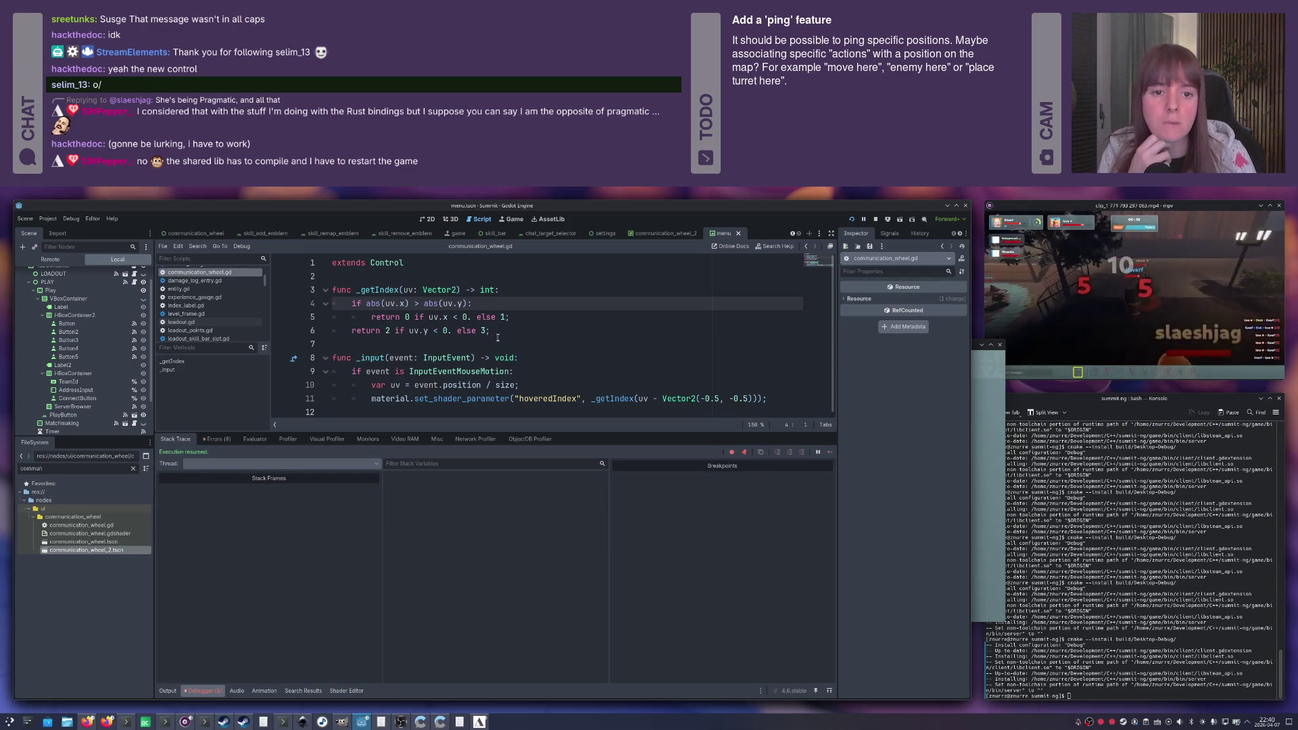
left_click(465, 384)
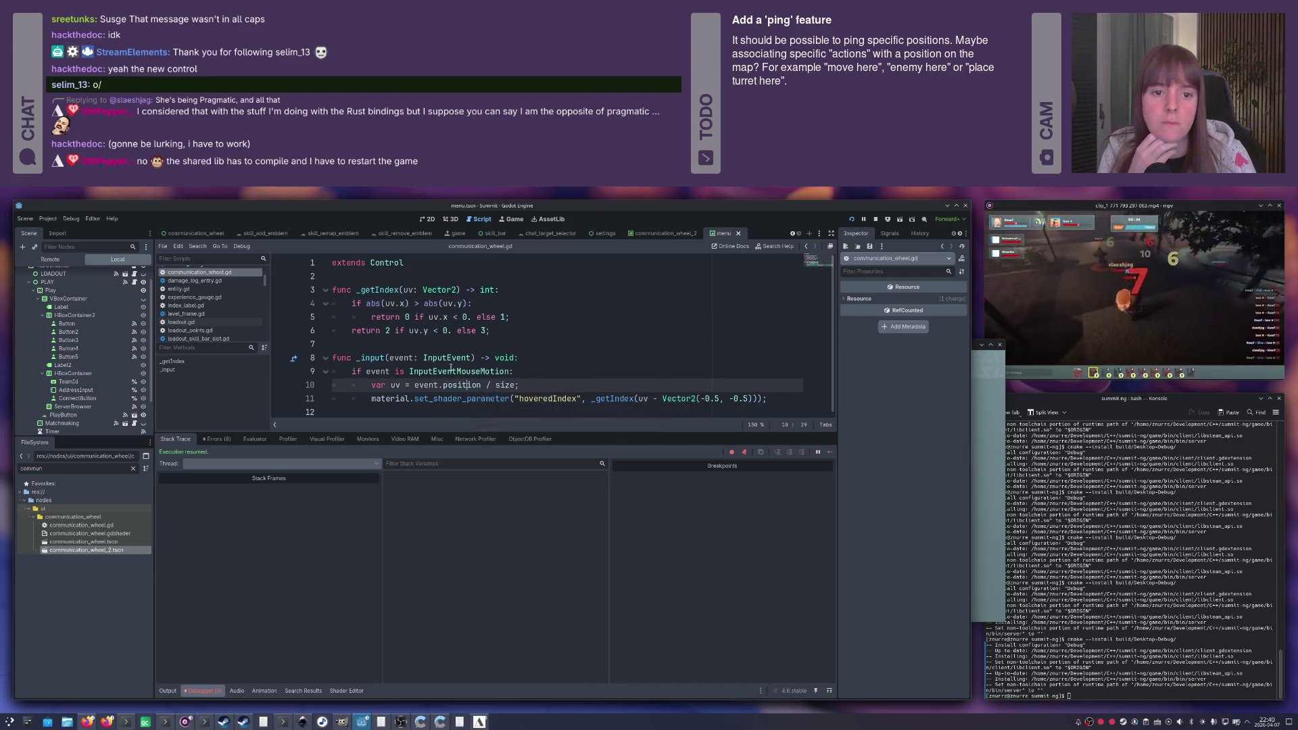
left_click(699, 308)
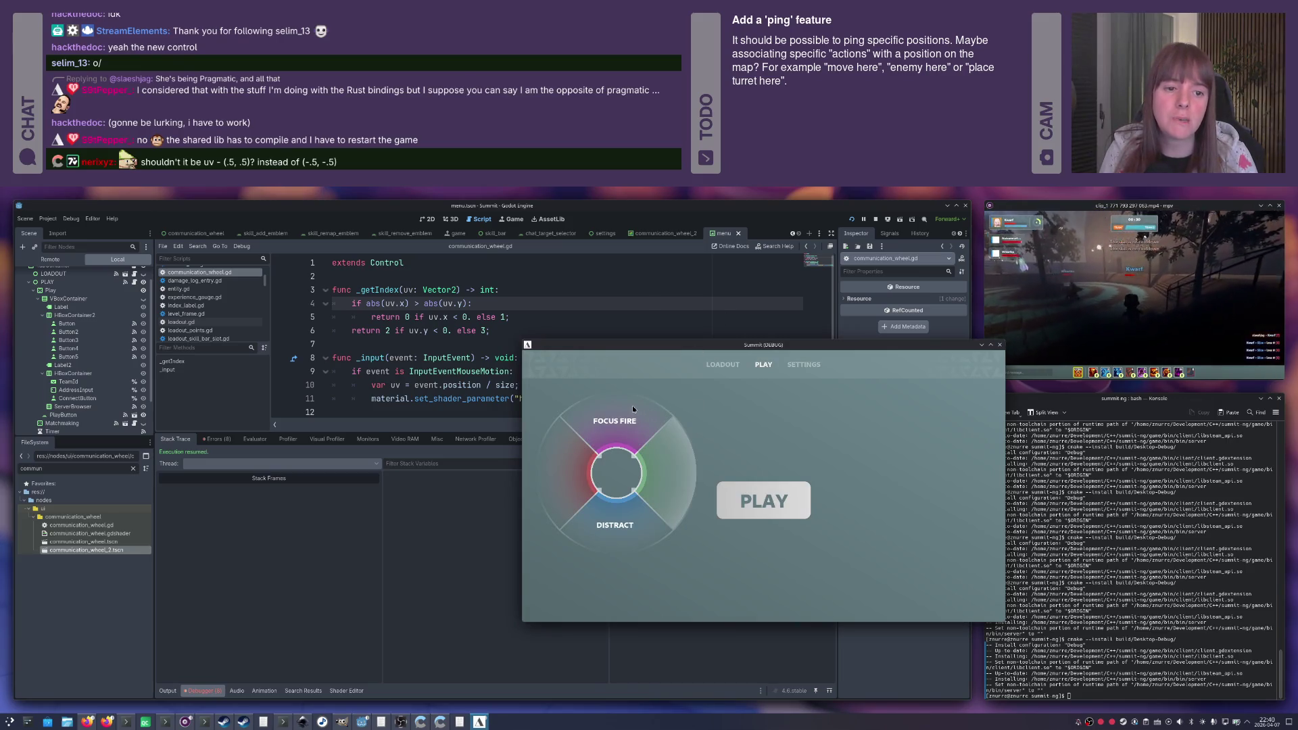
left_click(481, 345)
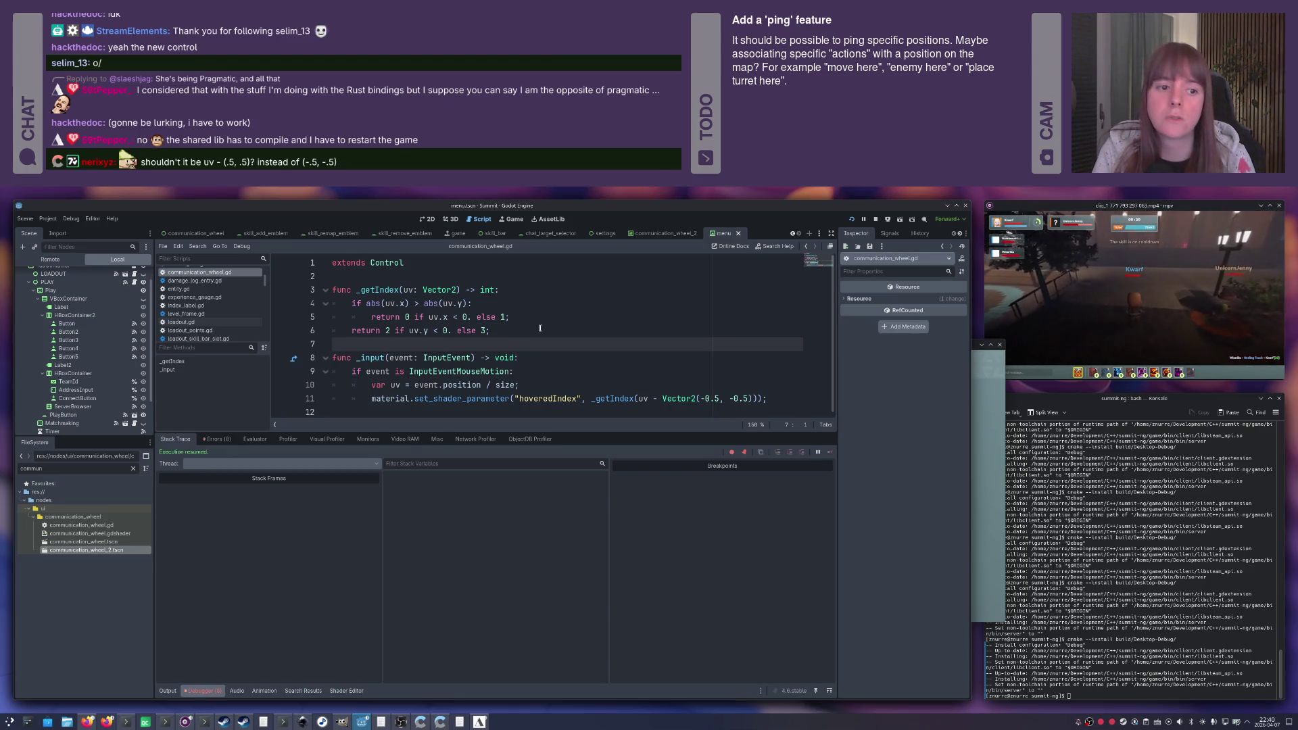
left_click(743, 399)
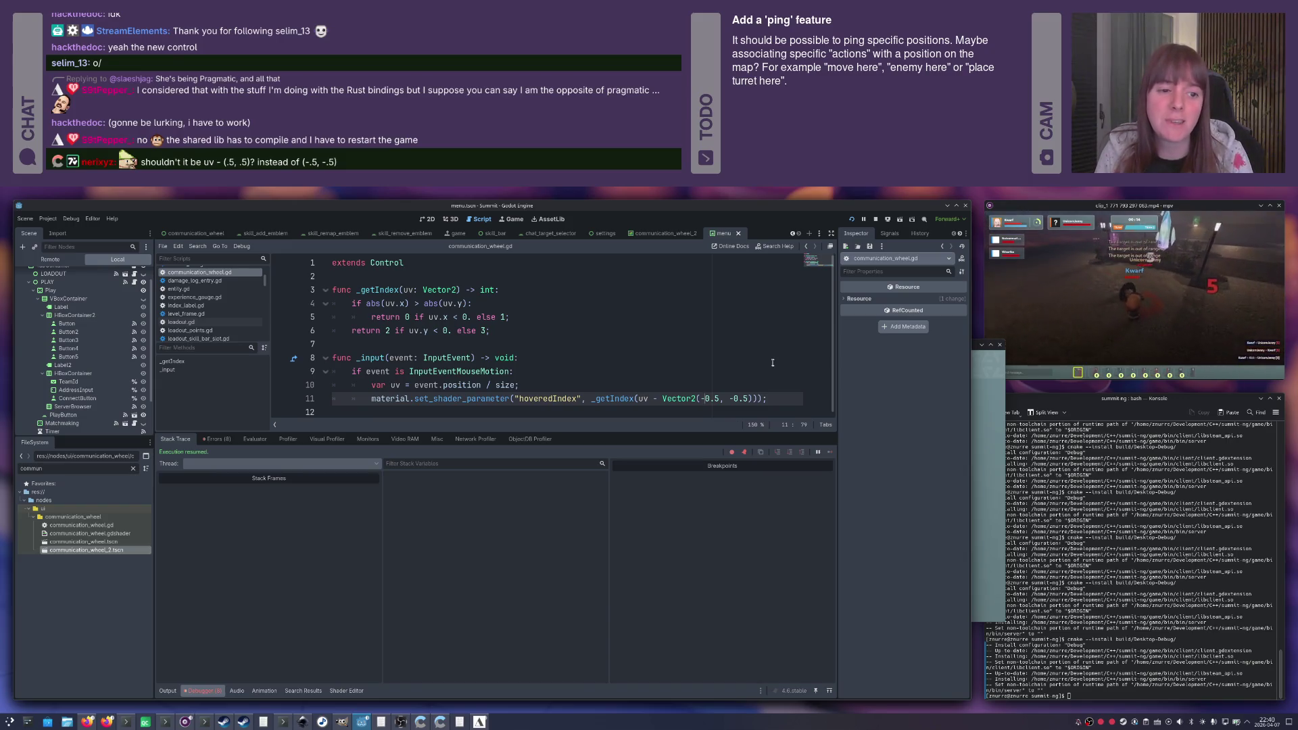
Change line 11's offset from Vector2(-0.5, -0.5) to Vector2(.5, .5).
key("BackSpace")
key("Delete")
key("Right")
key("Right")
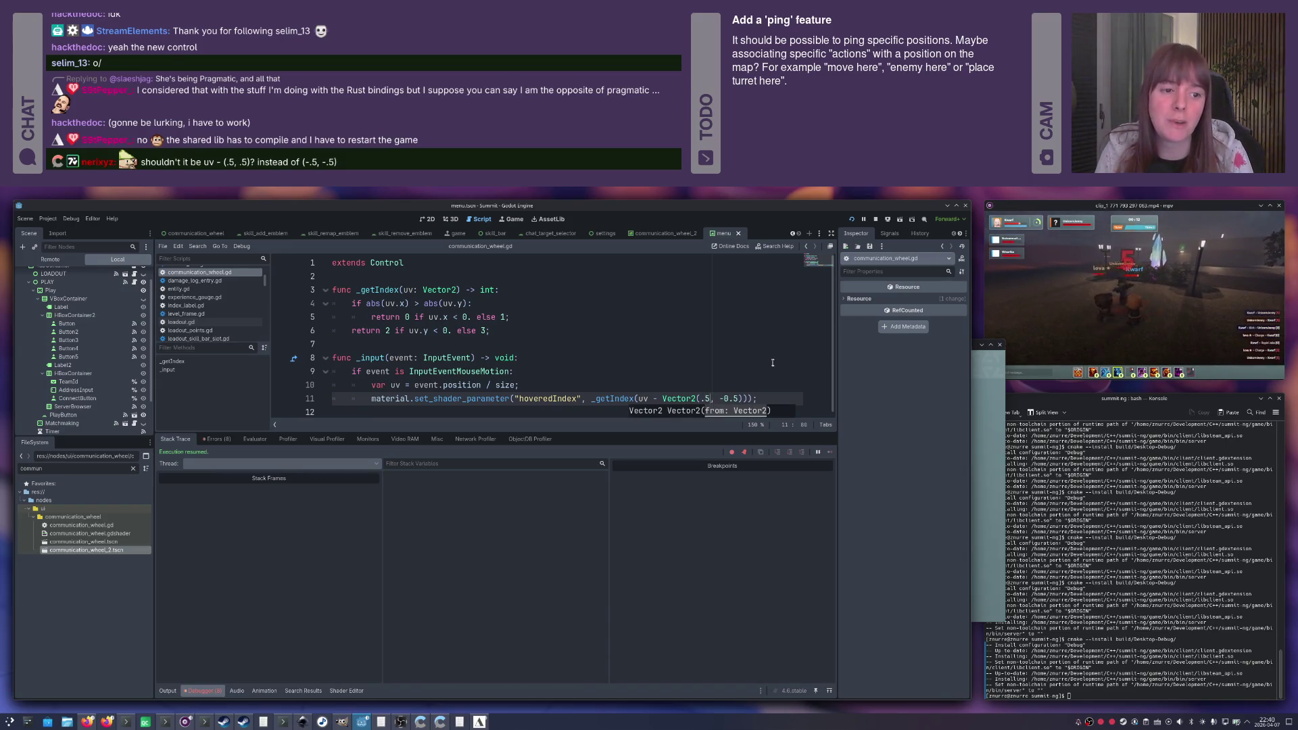
key("Right")
key("Right")
key("Right")
key("Delete")
key("Delete")
type(".")
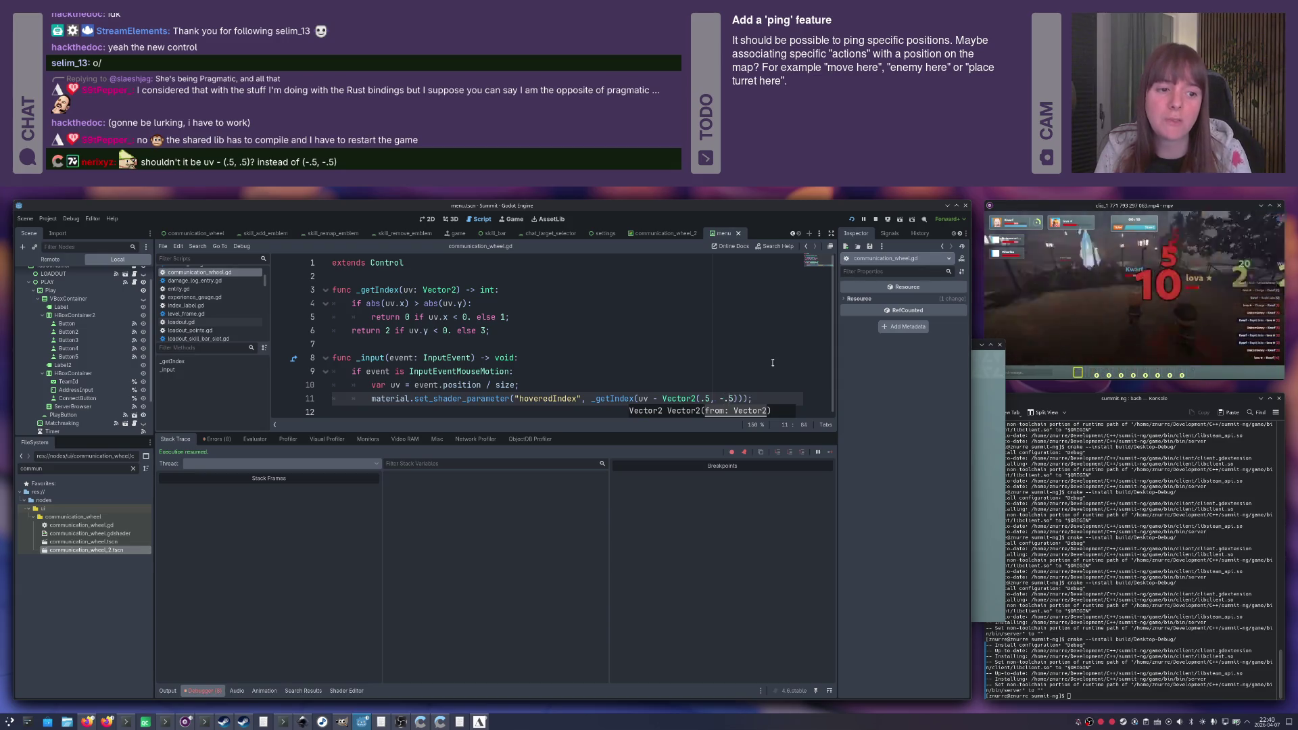
key("Home")
Relaunch the game to test the wheel highlight, then return to the end of line 11.
key("F5")
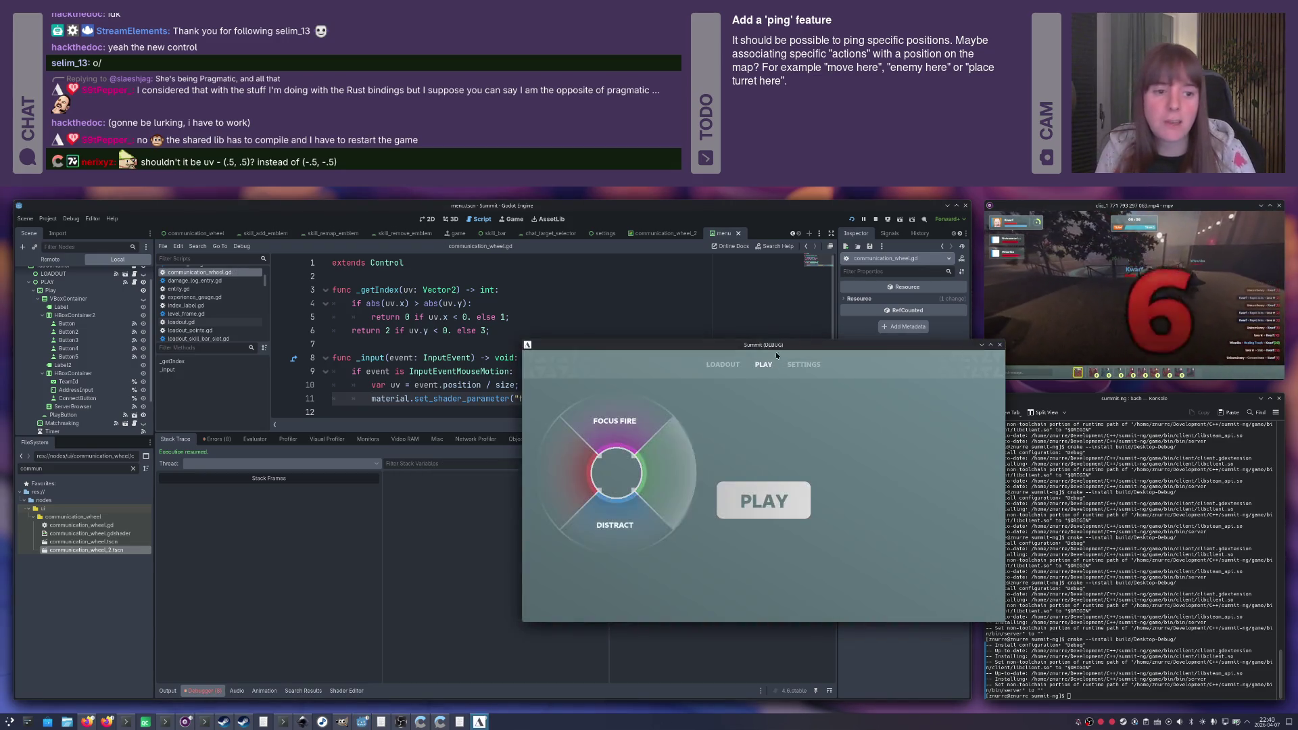
key("F5")
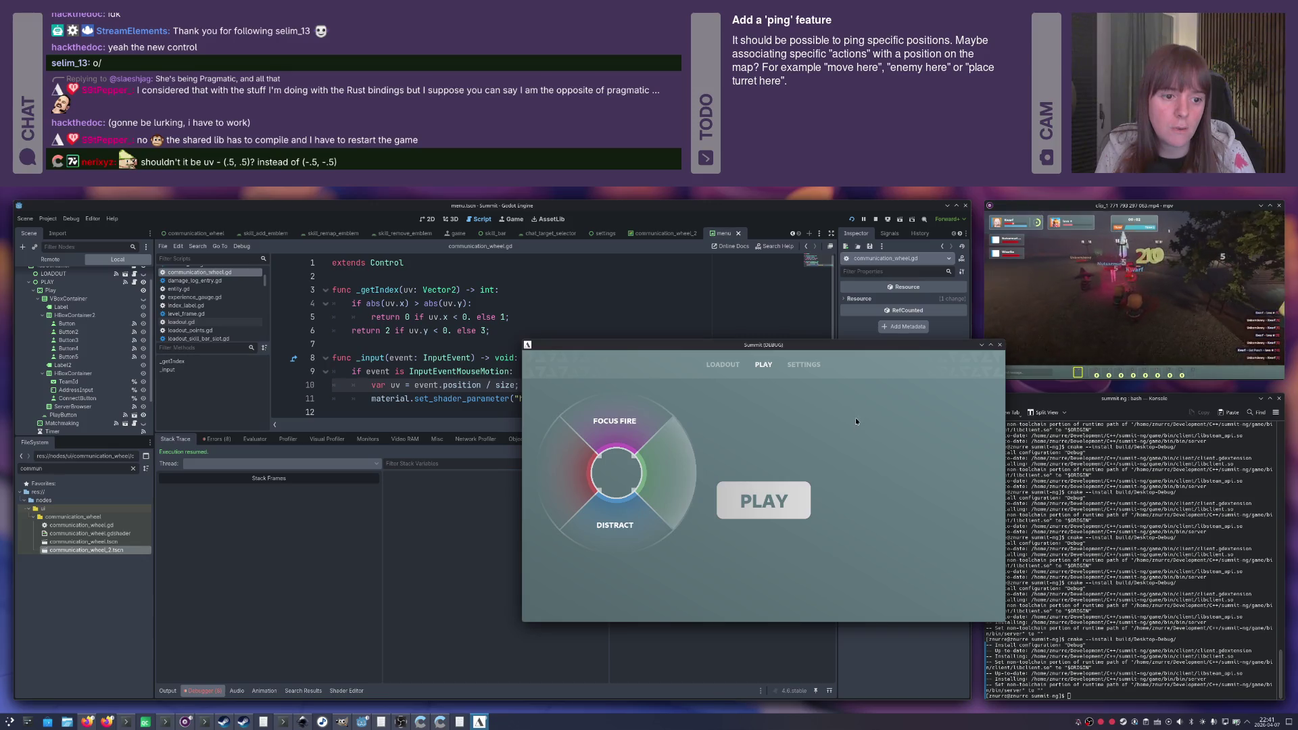
key("alt+F4")
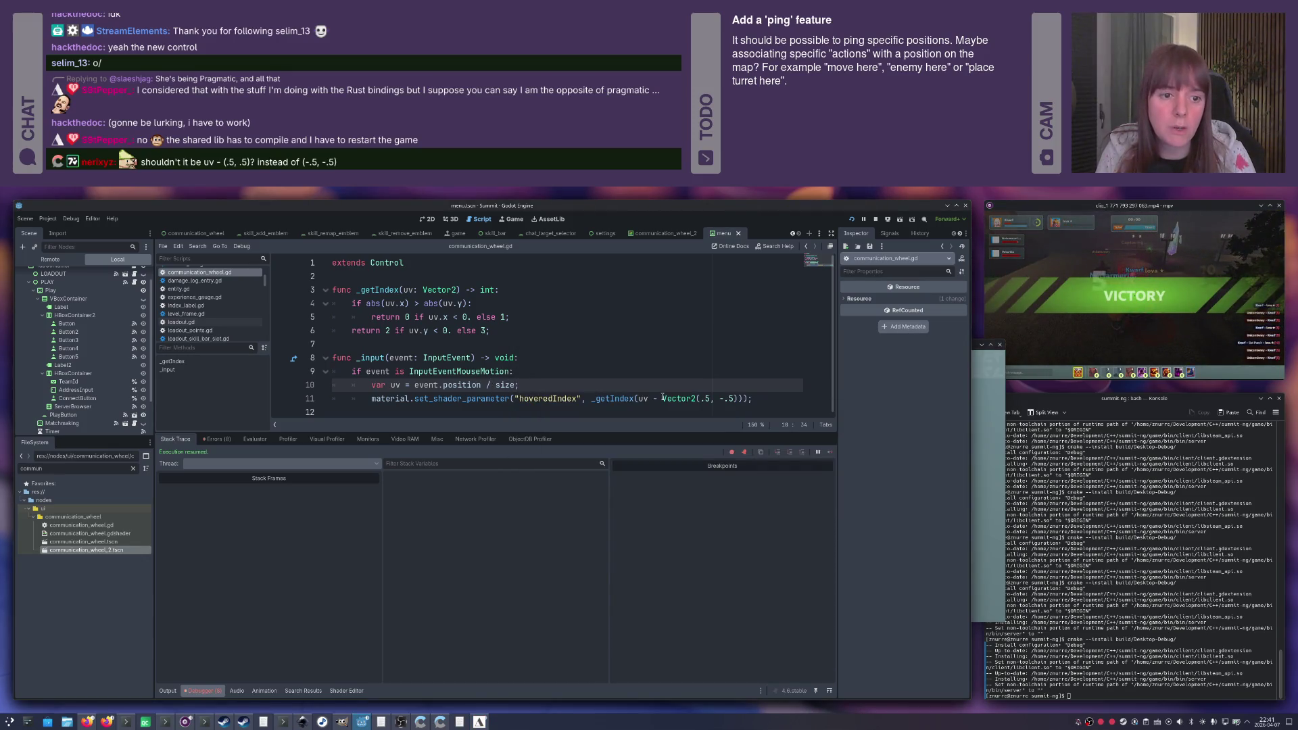
left_click(648, 399)
key("F5")
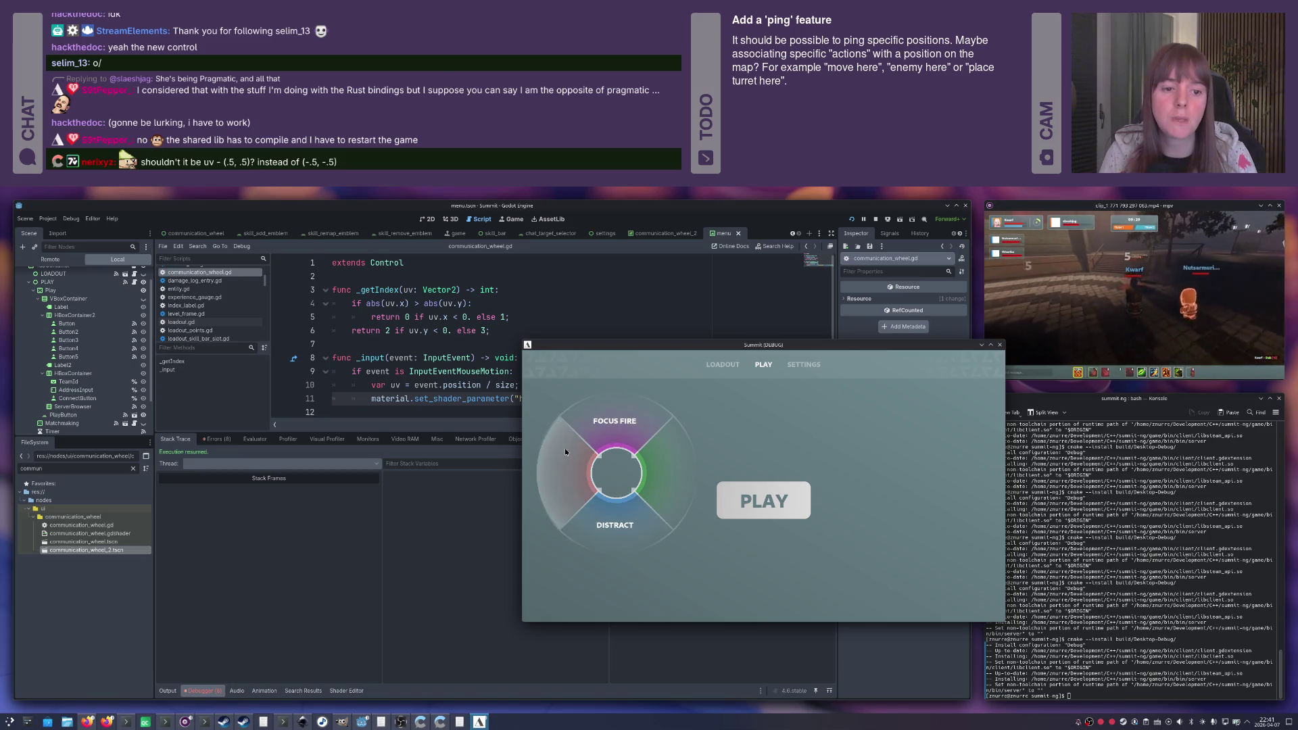
left_click(442, 385)
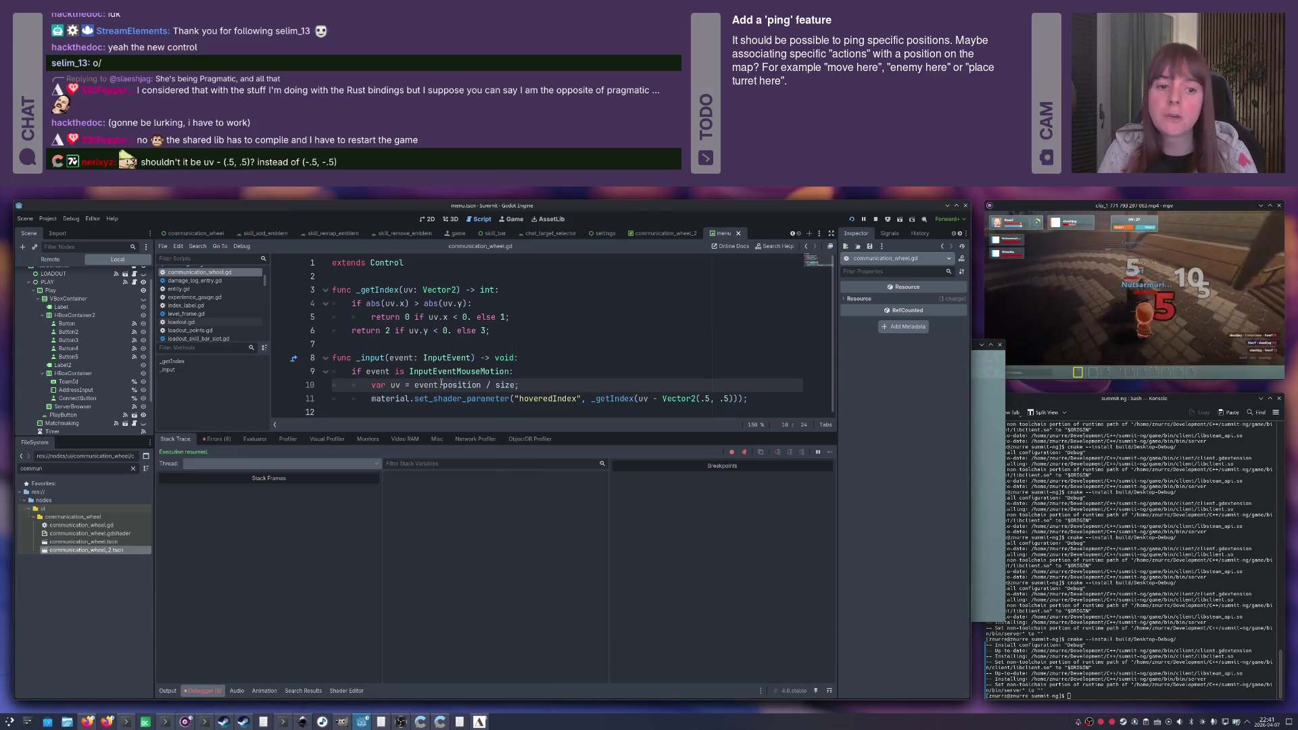
left_click(395, 398)
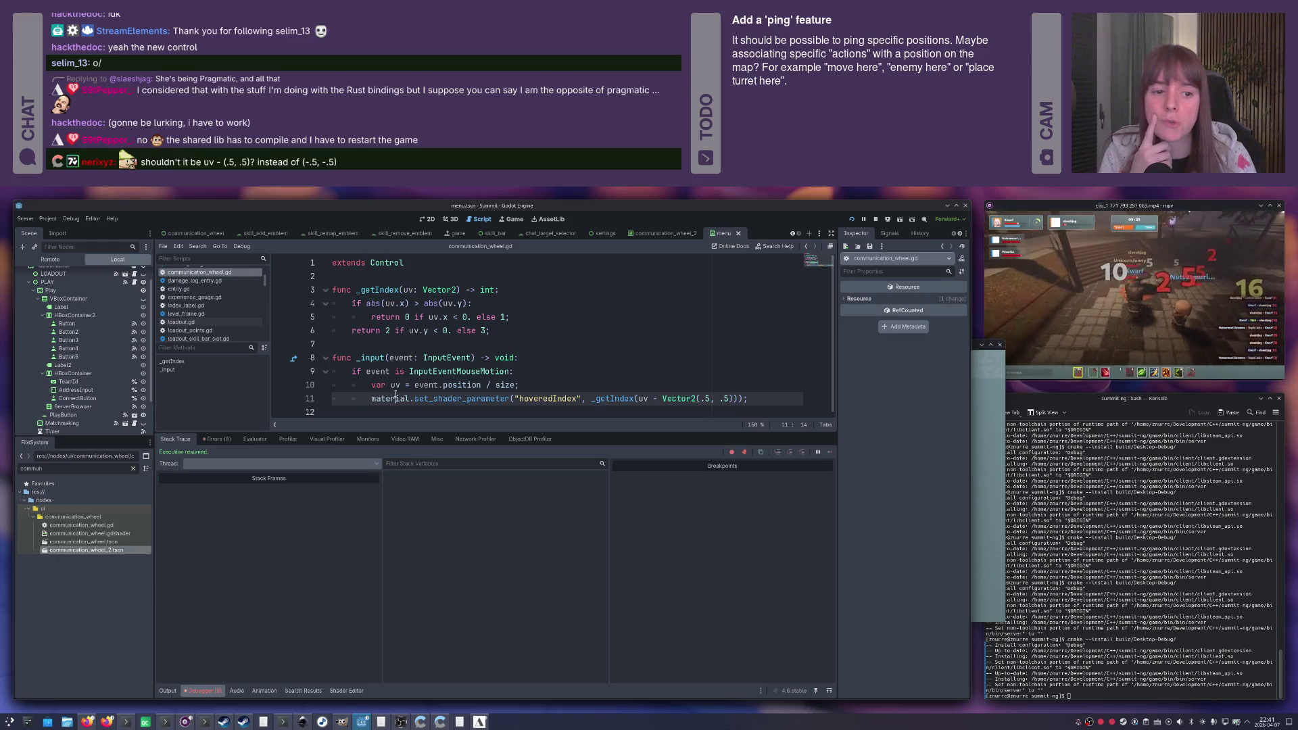
key("End")
Add an 'elif event is InputEventMouseButton:' branch below line 11 in _input.
key("Return")
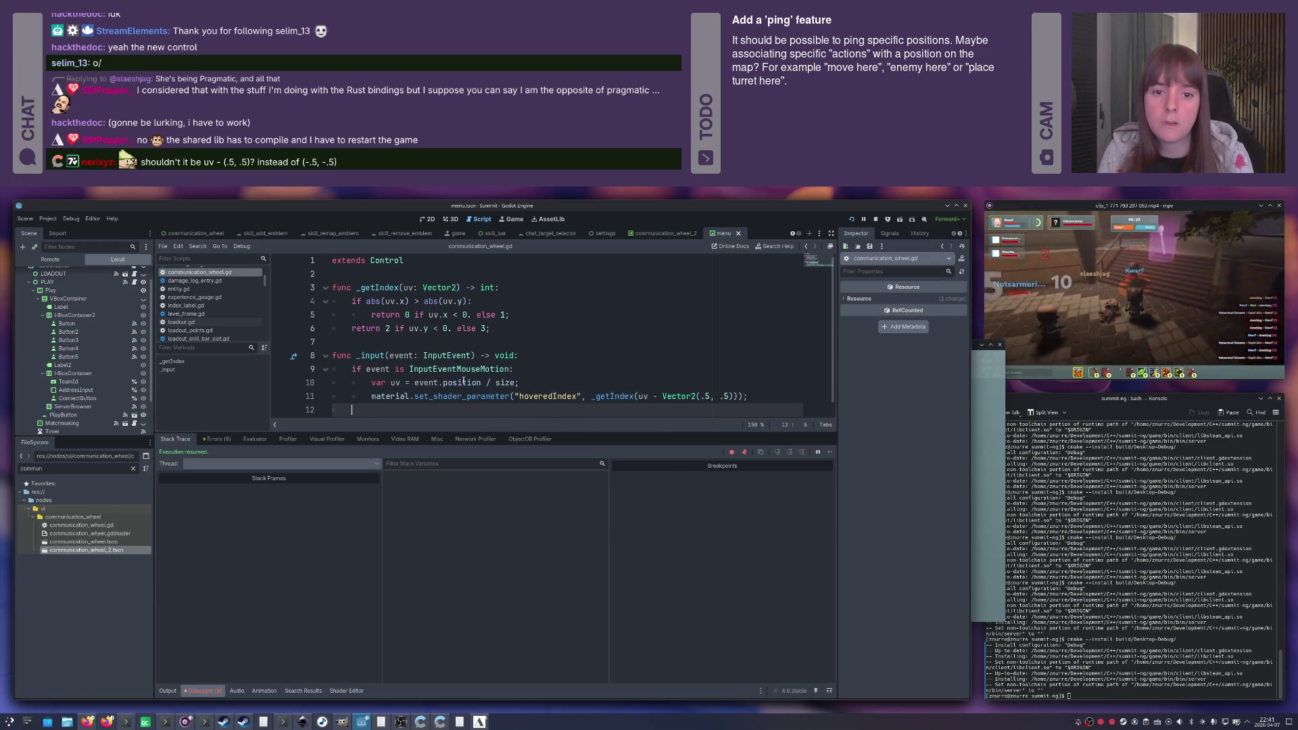
key("BackSpace")
type("elif event is ")
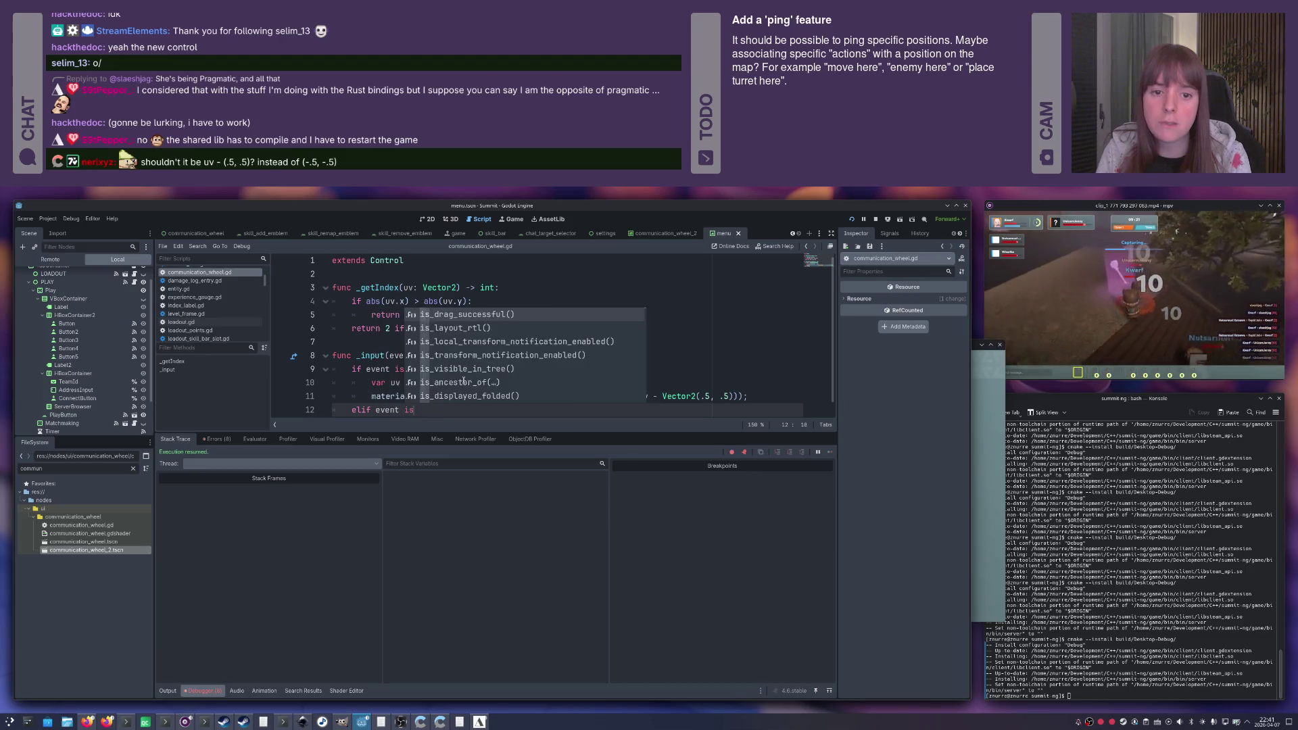
type("InputEvent")
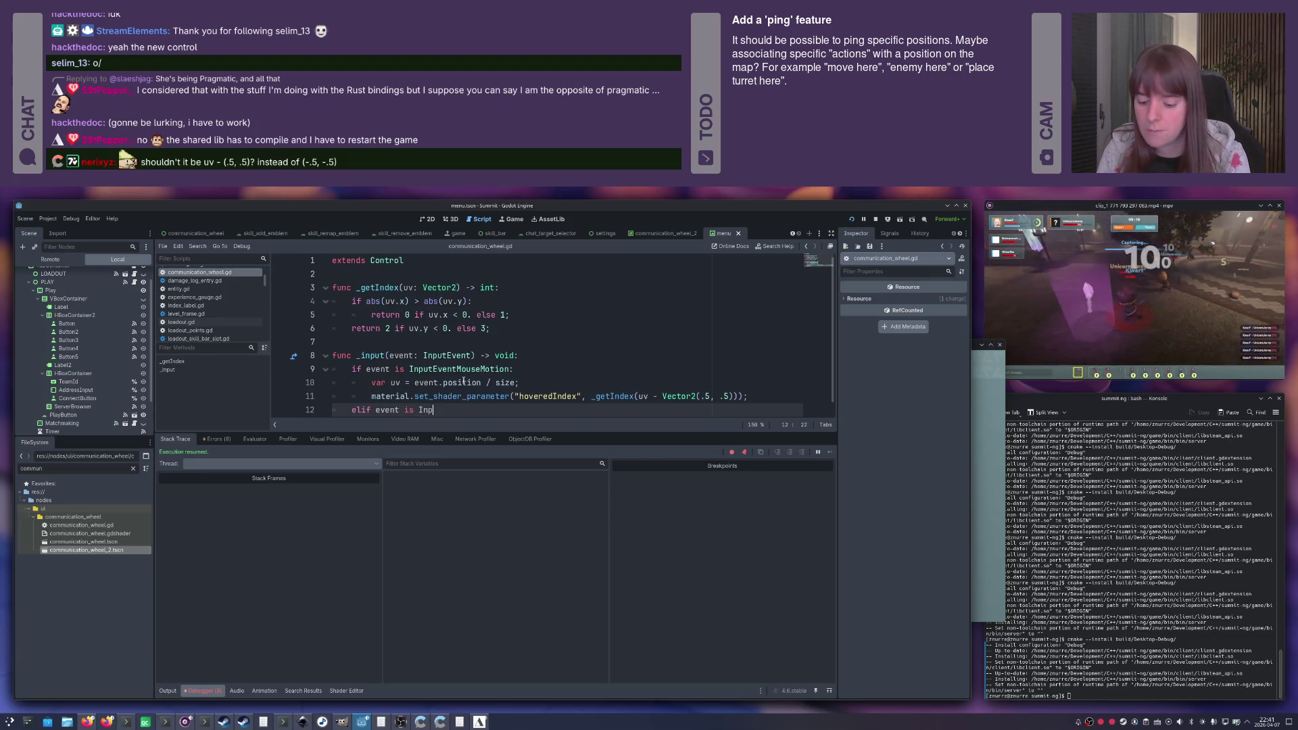
type("Mouse")
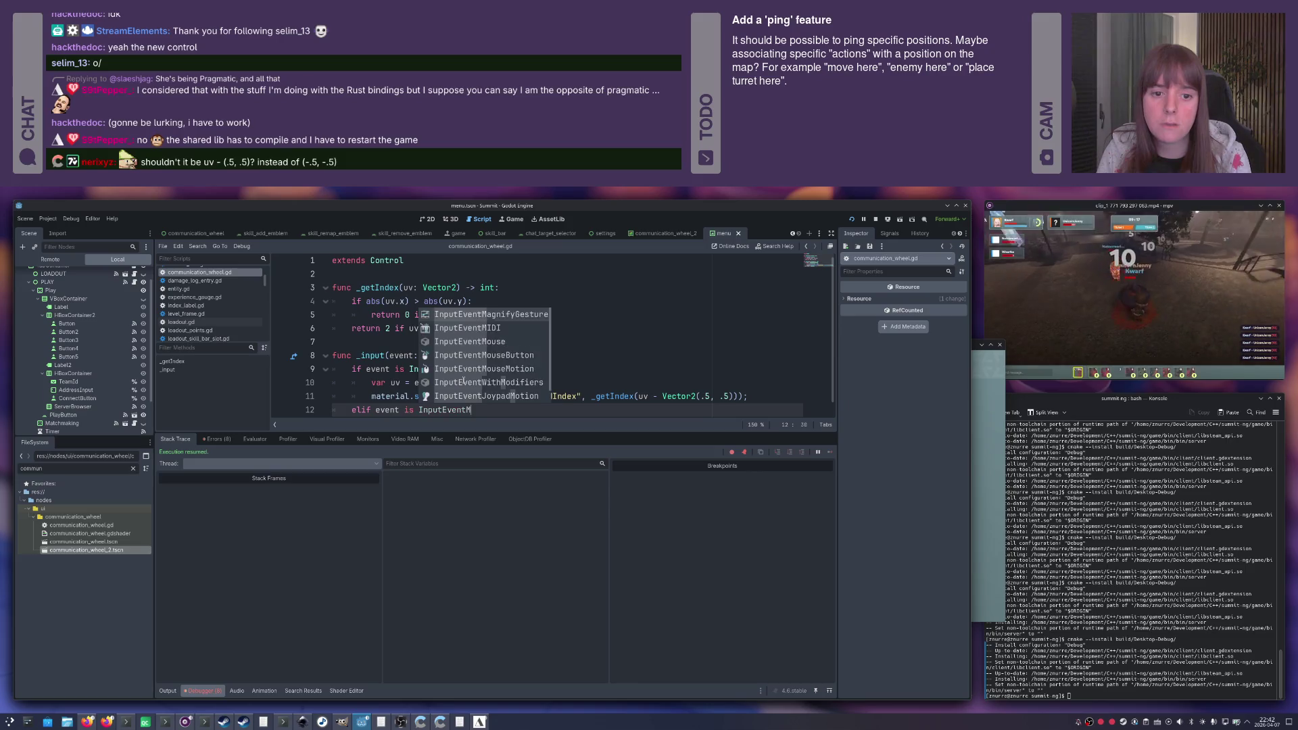
key("Down")
key("Return")
type(":")
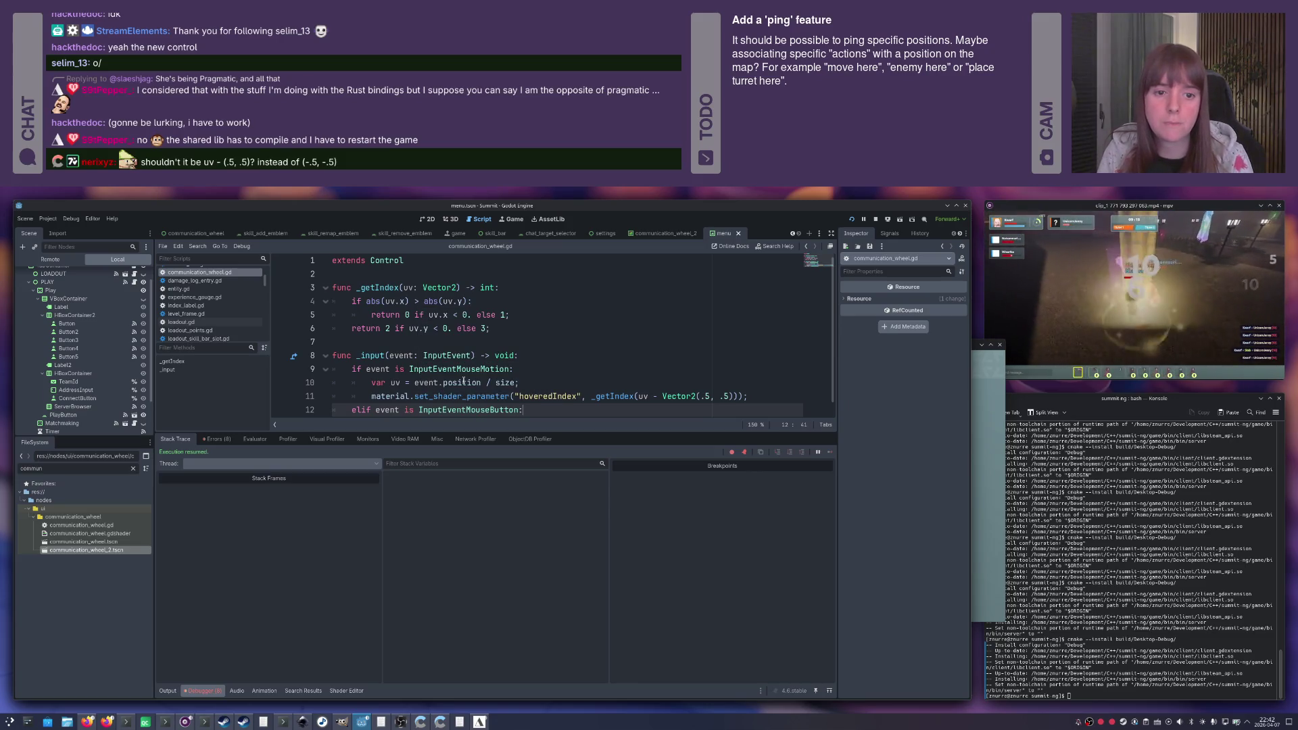
key("Return")
Declare 'signal option_selected(index: int)' below extends Control at the top of the script.
scroll(426, 311, "up", 1)
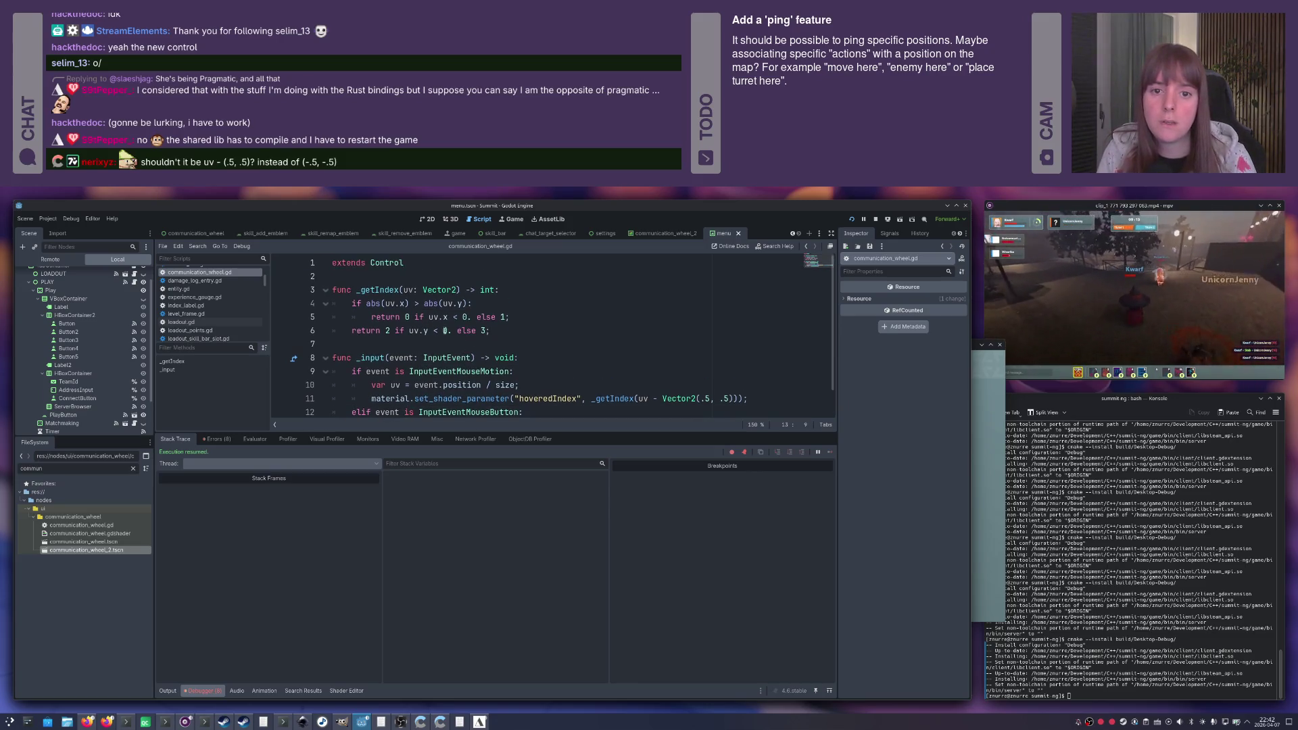
left_click(389, 284)
key("Up")
key("Return")
key("Return")
key("Up")
type("signal")
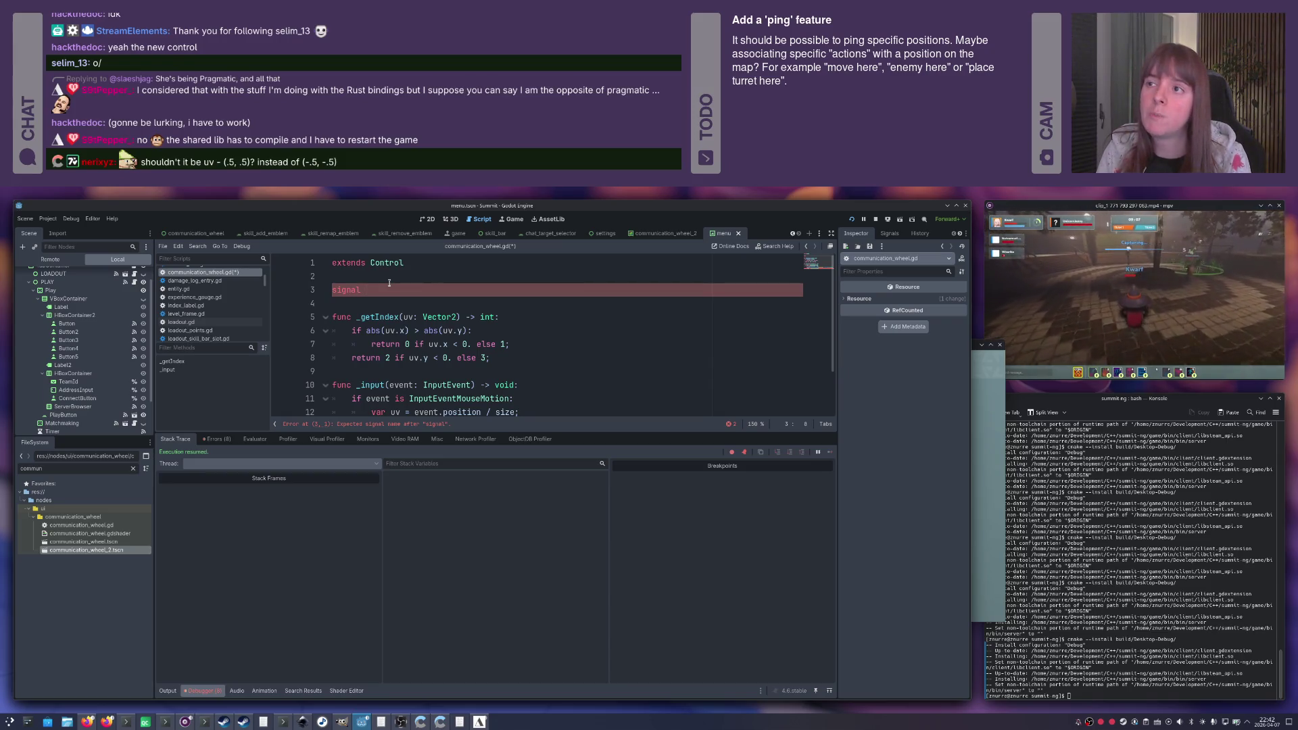
type(" option")
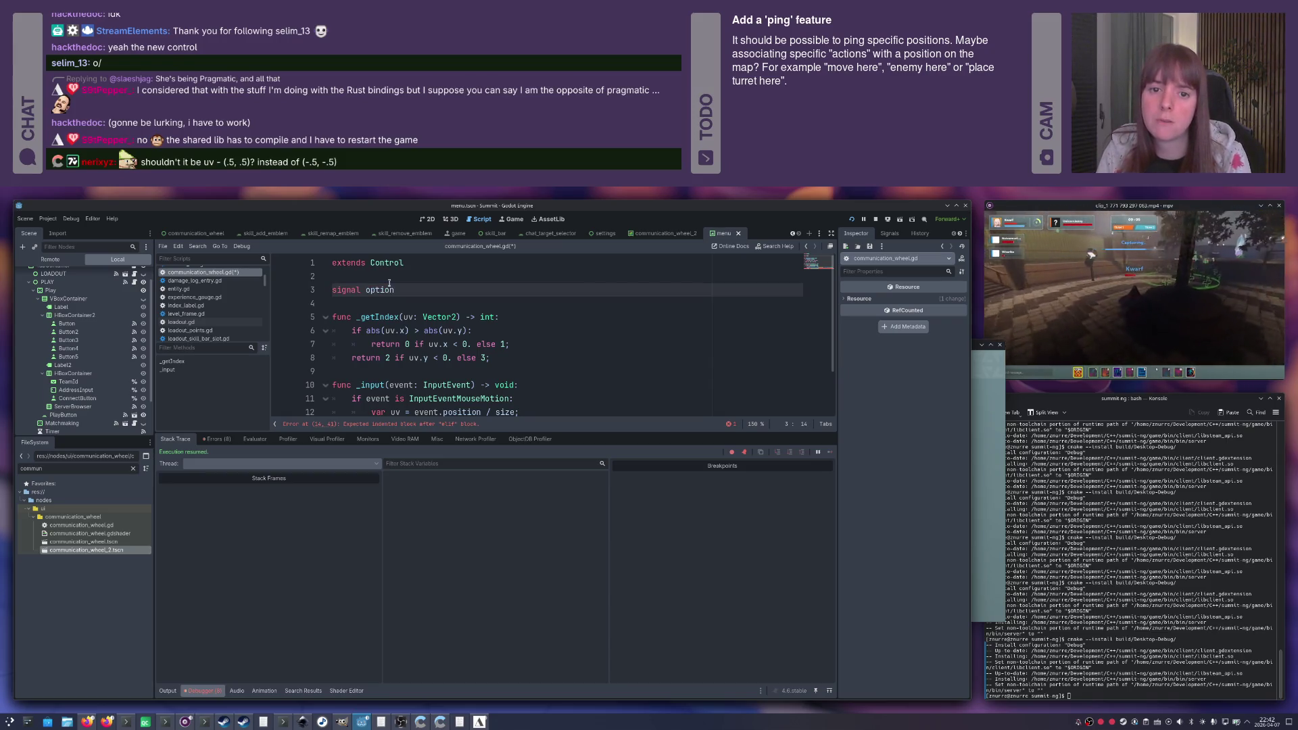
key("ctrl+BackSpace")
type("optio")
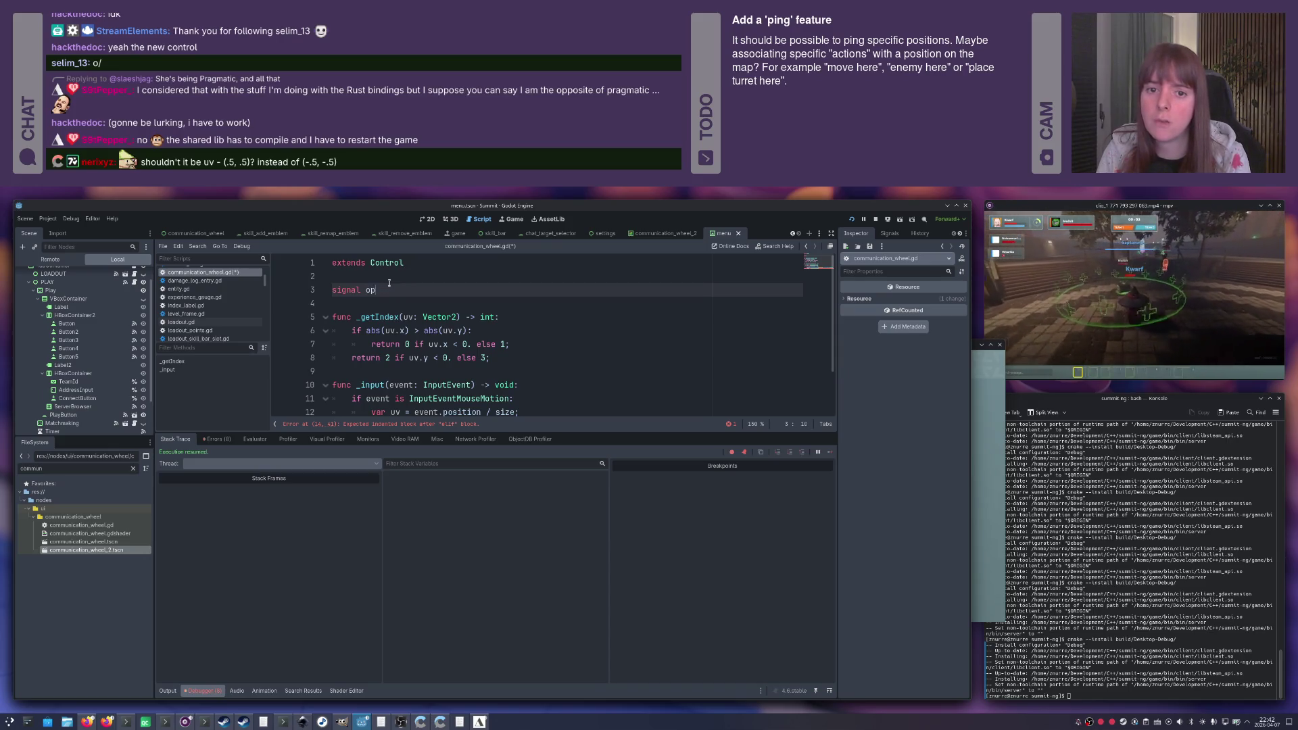
type("n_selected(i")
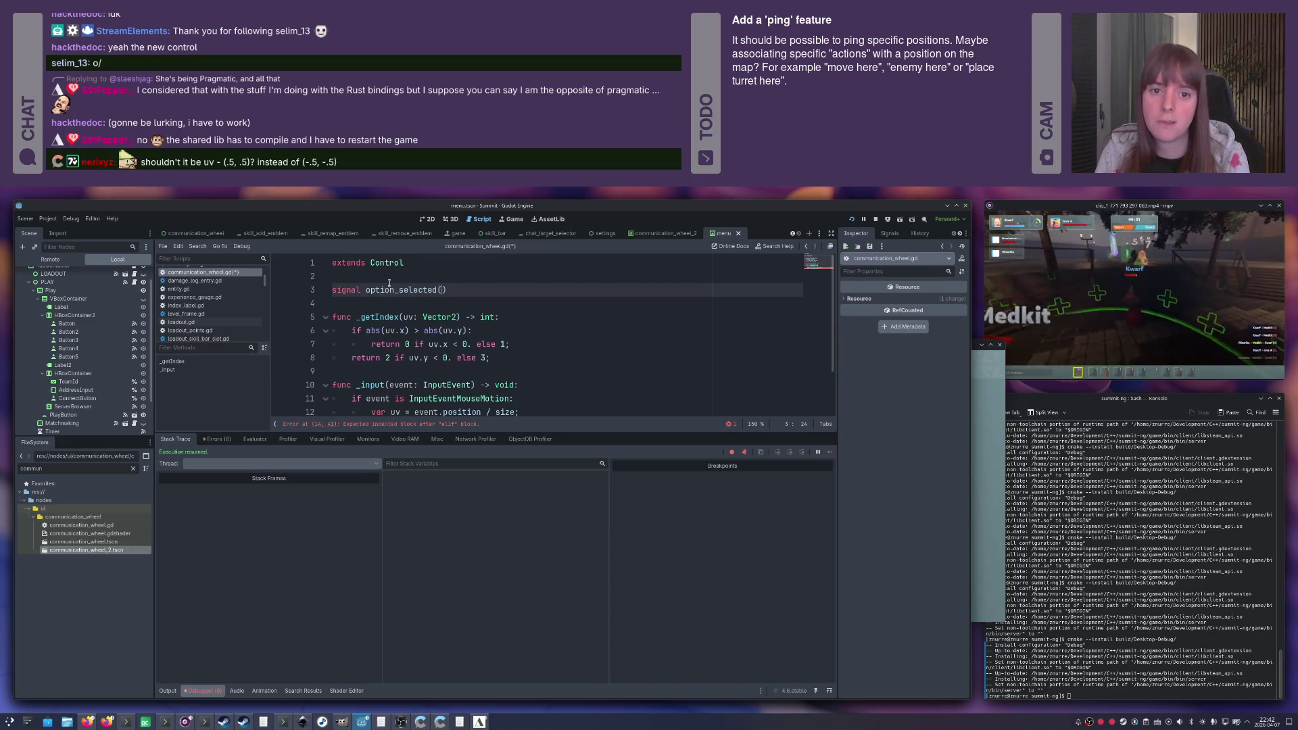
type("ndex: int);")
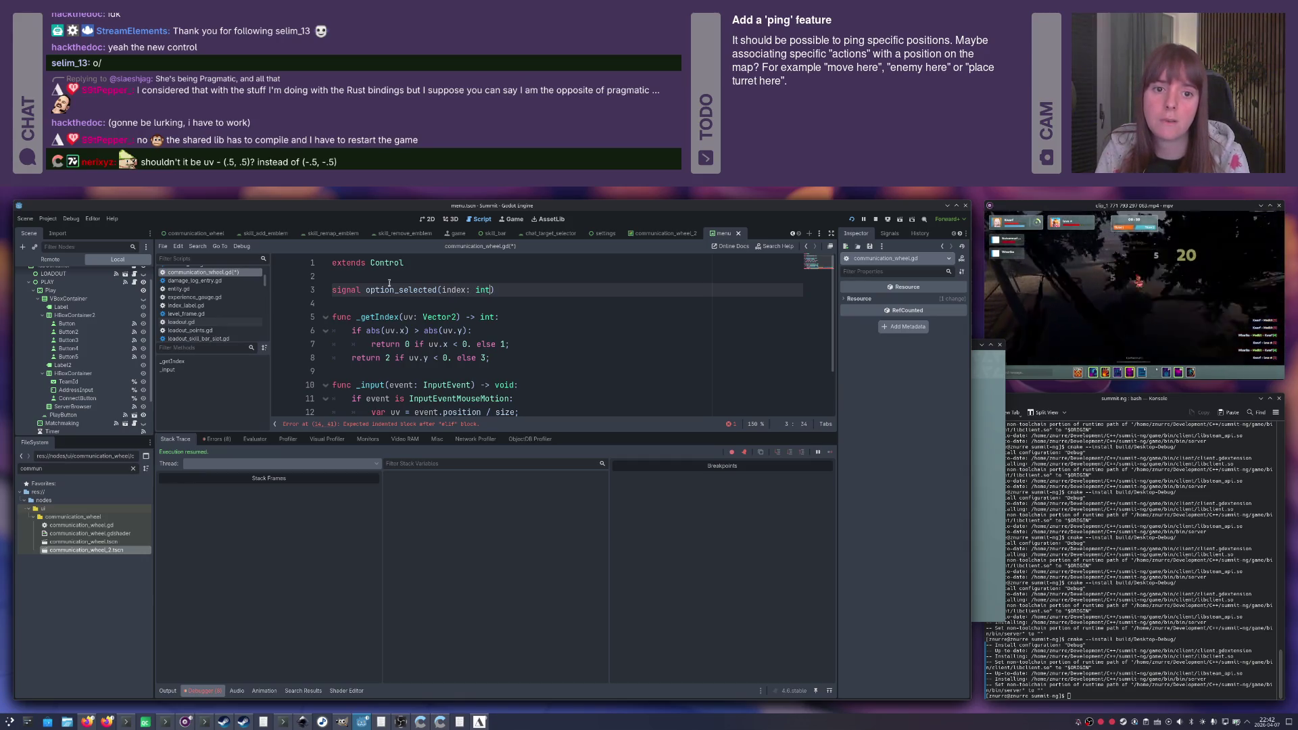
double_click(389, 289)
key("ctrl+c")
scroll(410, 323, "down", 2)
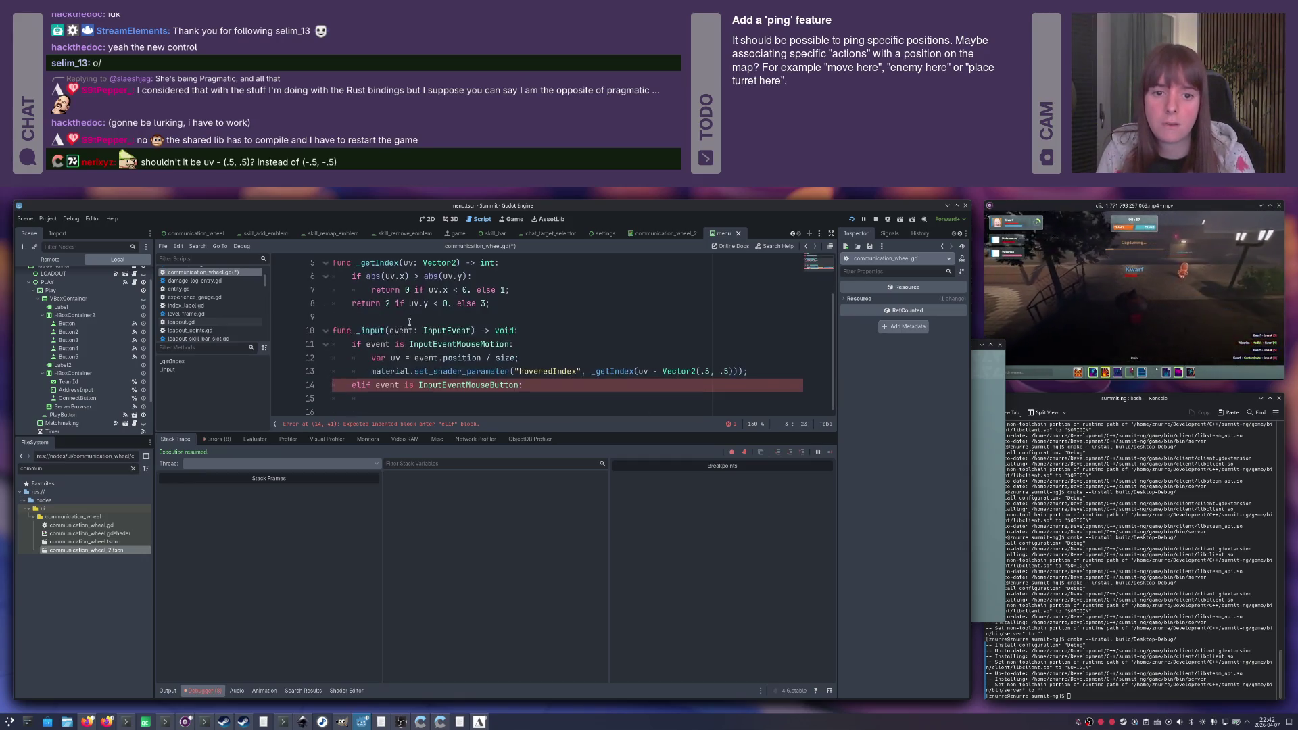
Write an option_selected.emit(_get_index()) line in the mouse-button branch.
left_click(423, 398)
key("ctrl+v")
type(".emiot")
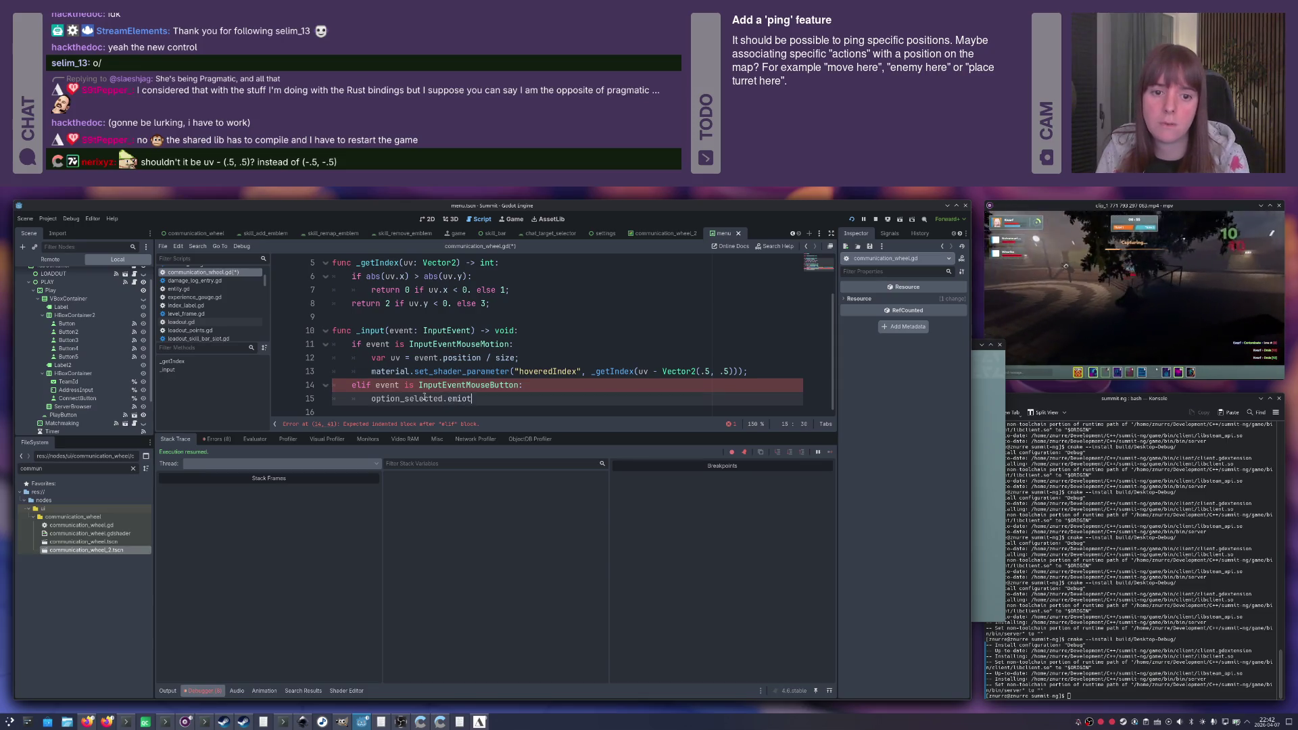
type("(_get_index")
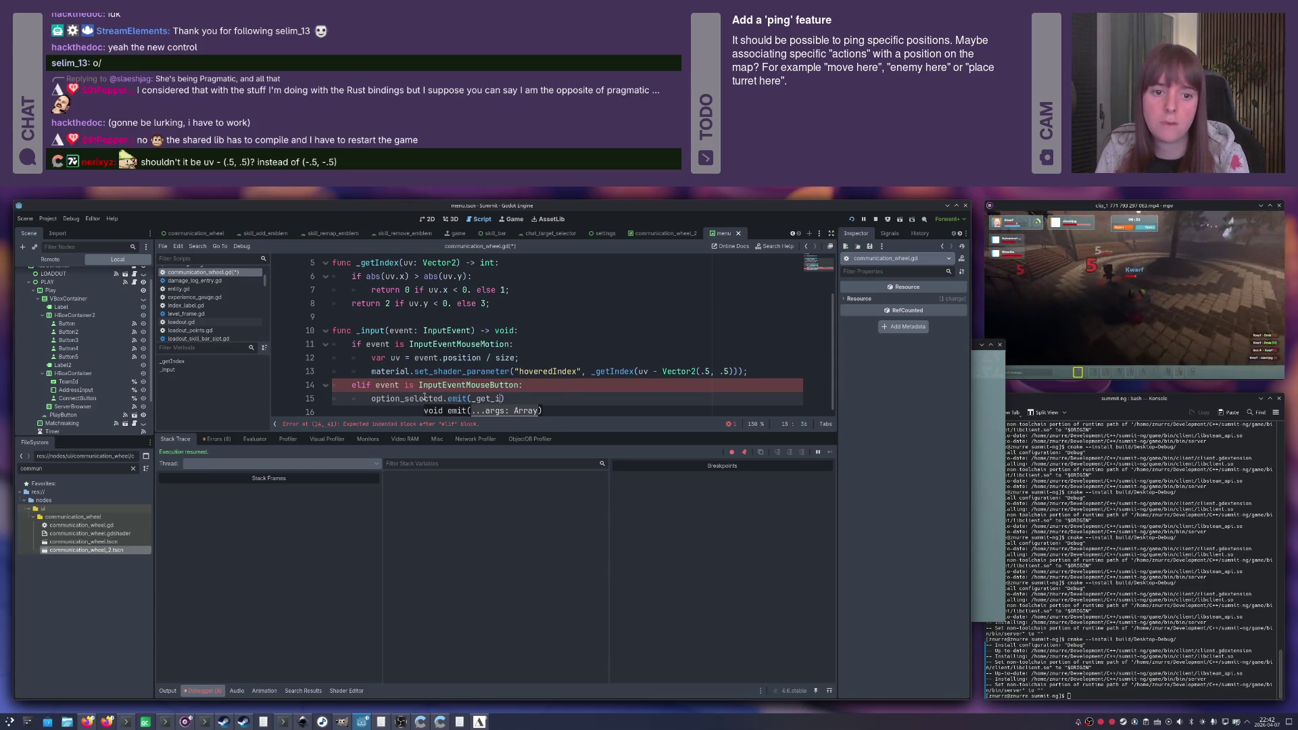
type("())")
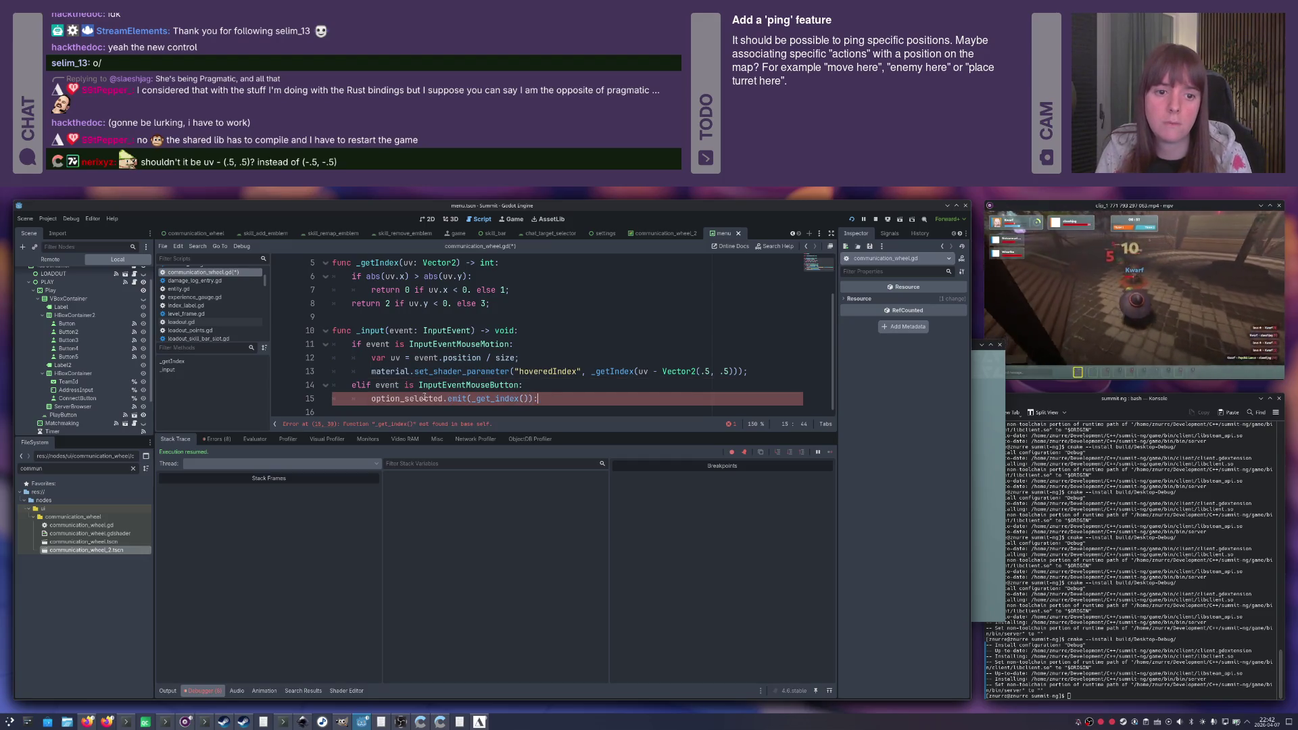
type(";")
Move the uv assignment line above the motion check, at function level.
key("Up")
key("Up")
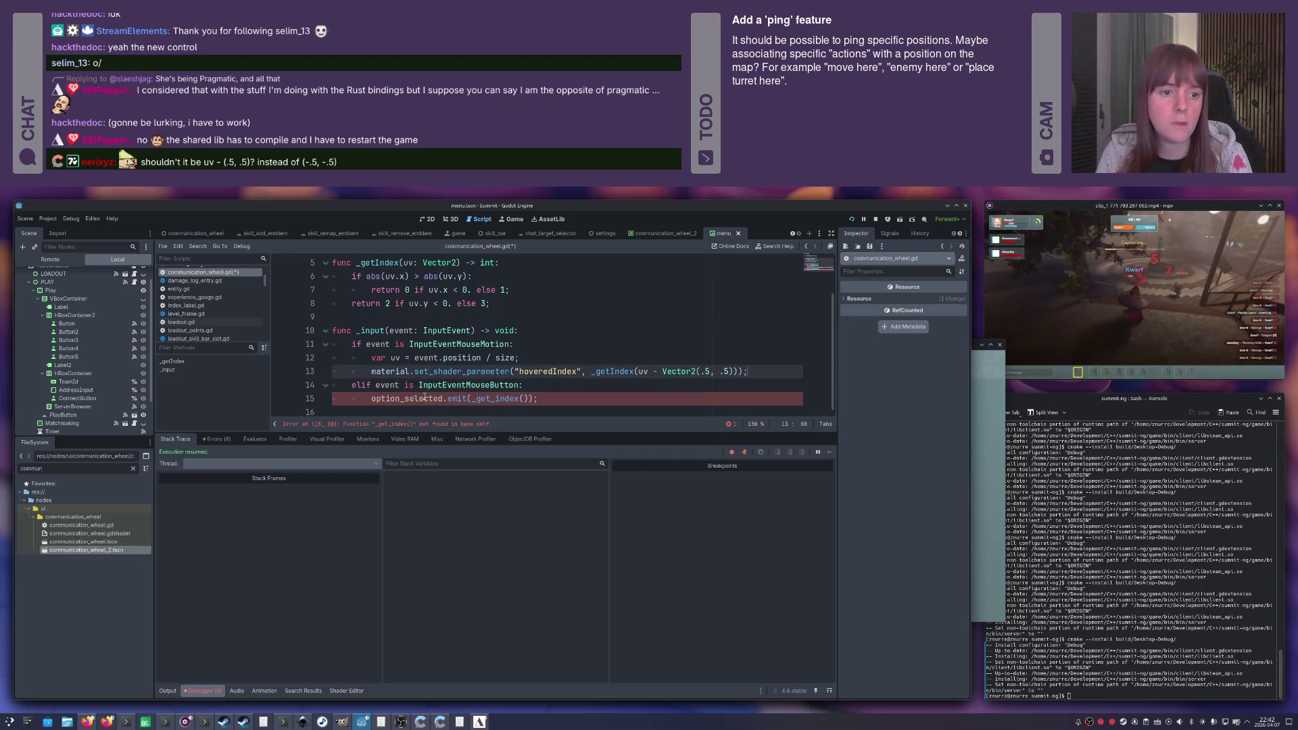
key("Up")
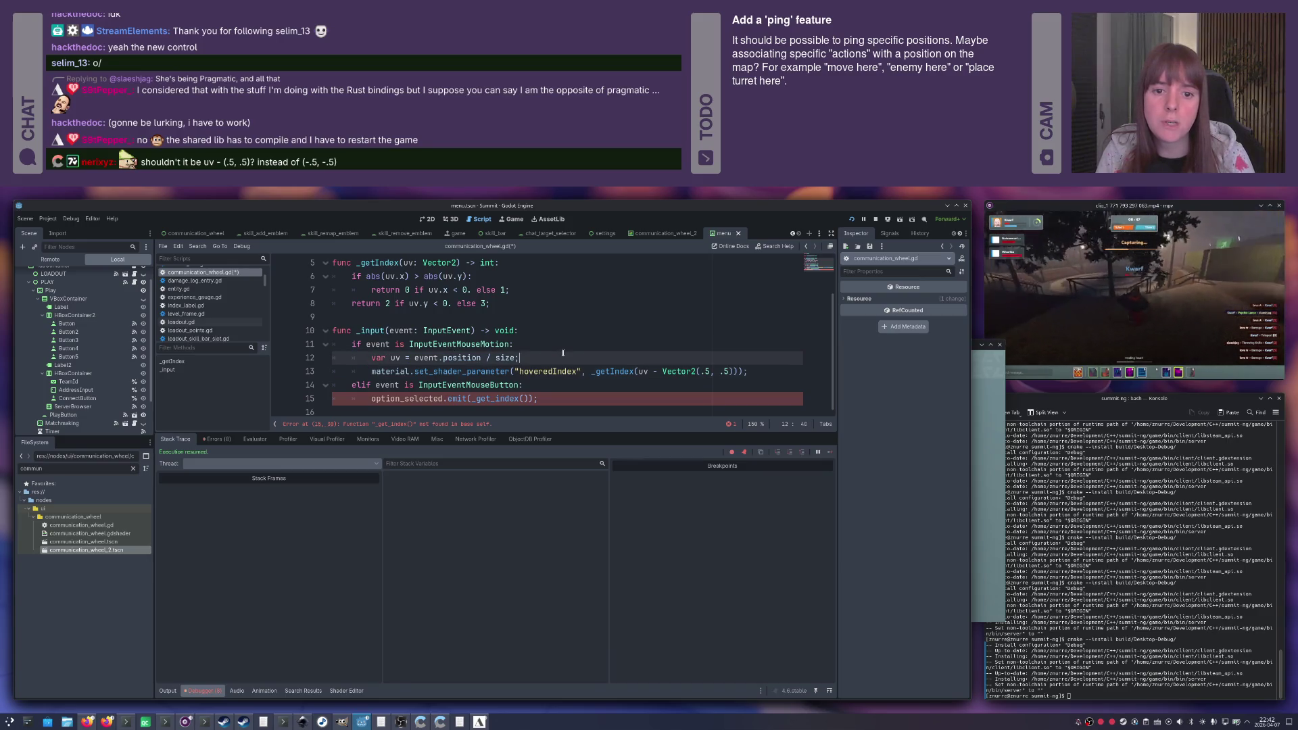
key("ctrl+x")
key("Up")
key("ctrl+v")
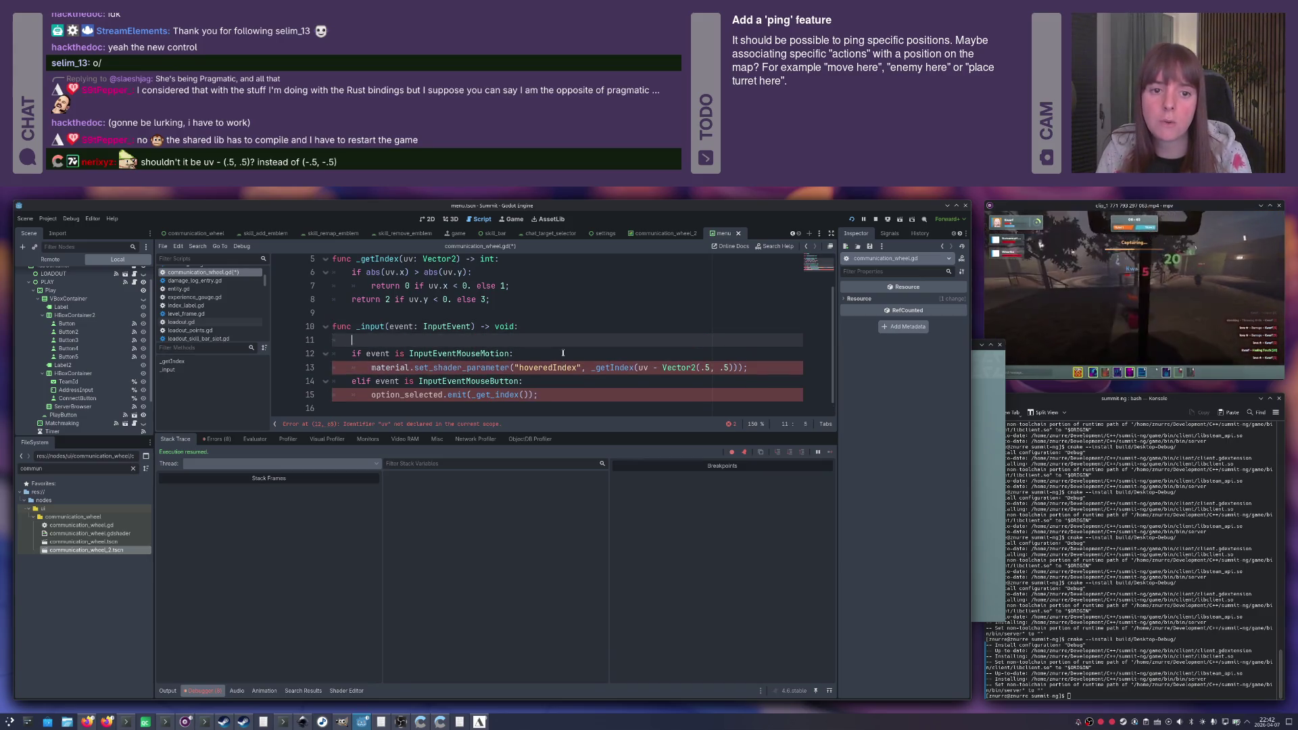
key("BackSpace")
key("End")
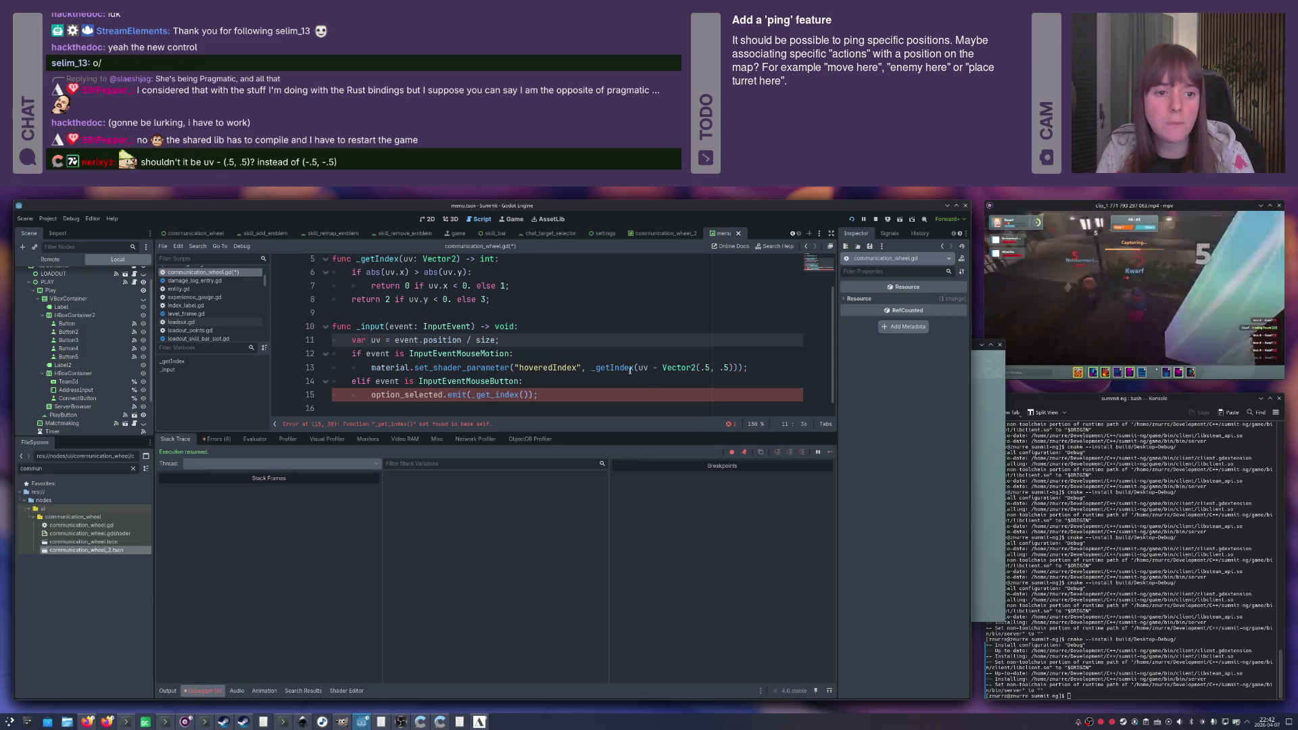
Make uv = (event.position / size) - Vector2(.5, .5), removing the offset from the hover line.
left_click(630, 370)
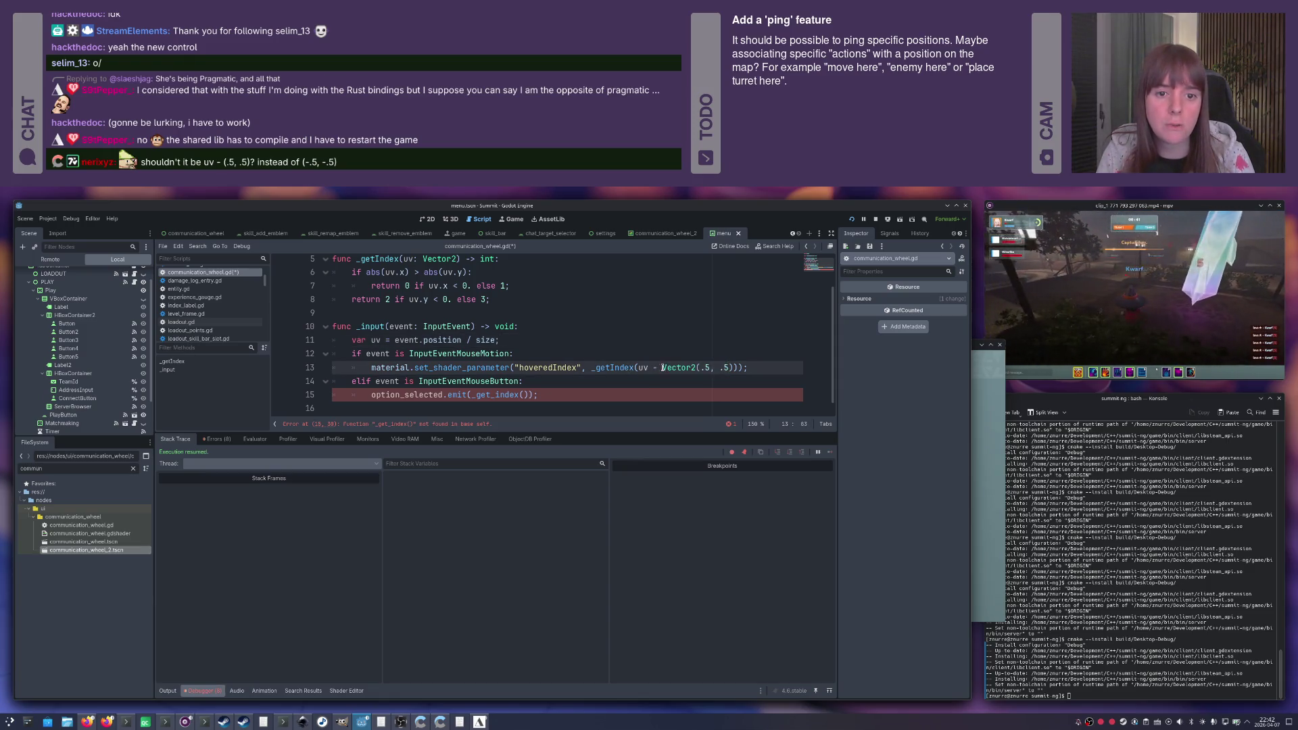
left_click(396, 341)
type("(")
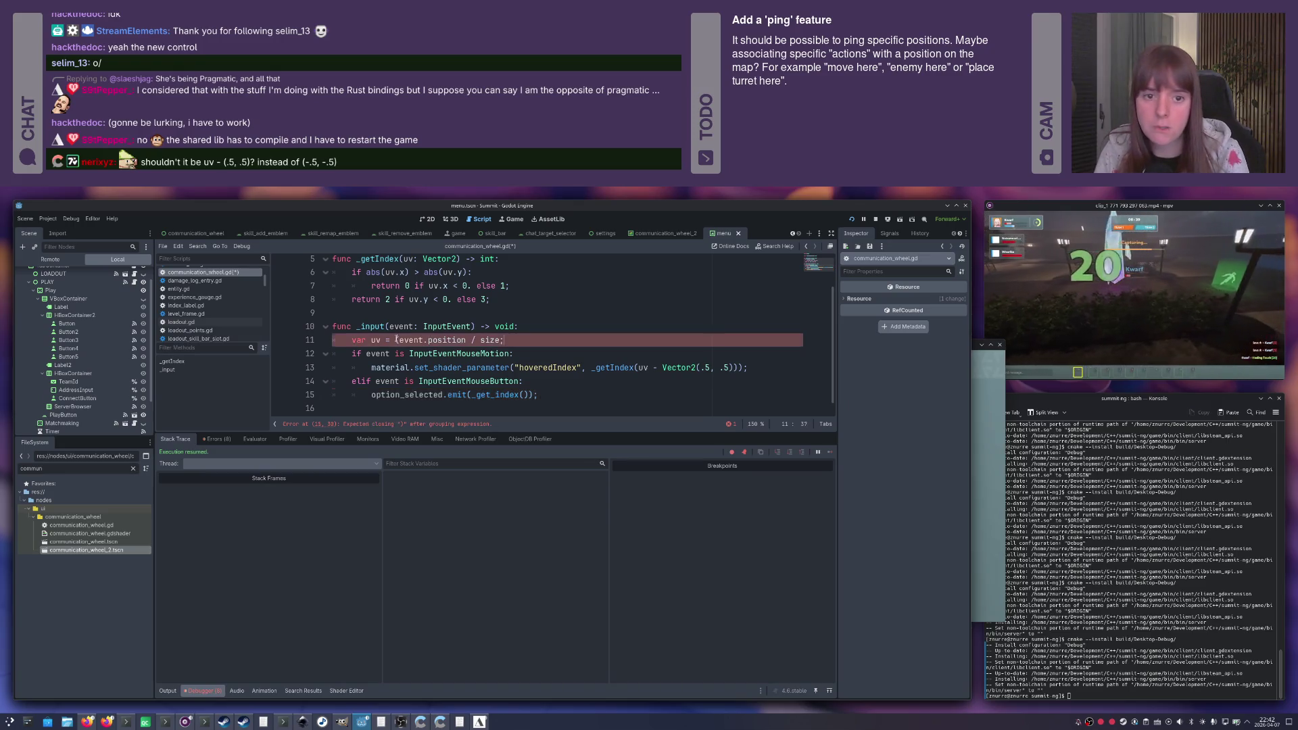
key("End")
key("Left")
type(")")
left_click_drag(655, 369, 737, 370)
key("BackSpace")
left_click(528, 340)
key("ctrl+v")
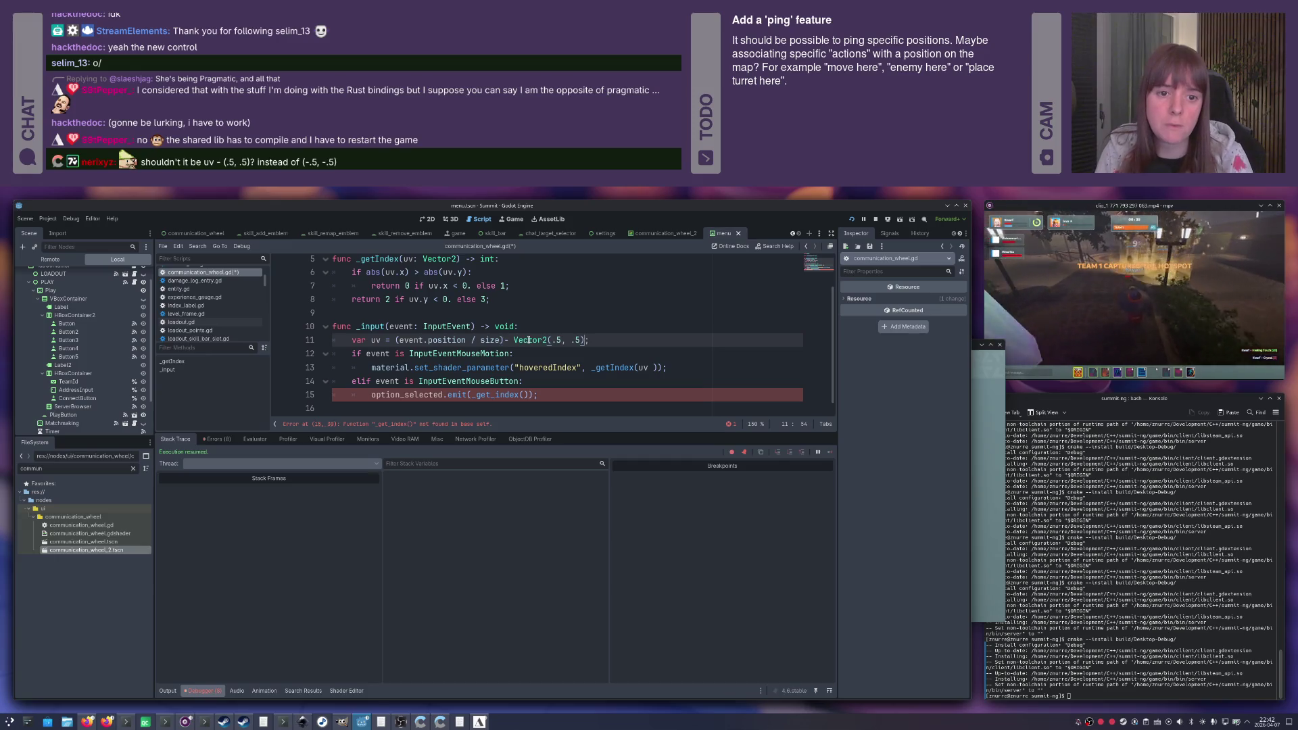
left_click(509, 340)
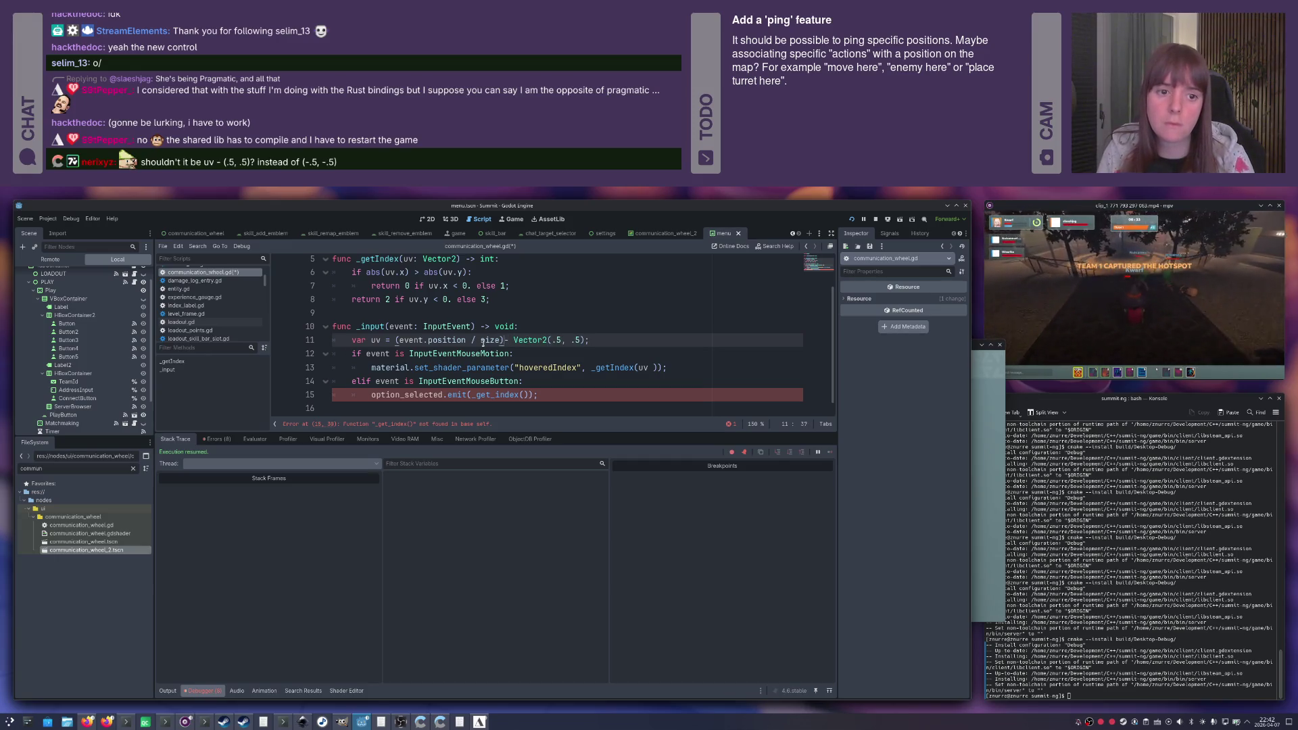
Pass uv into the _get_index call of the emit line.
left_click(651, 367)
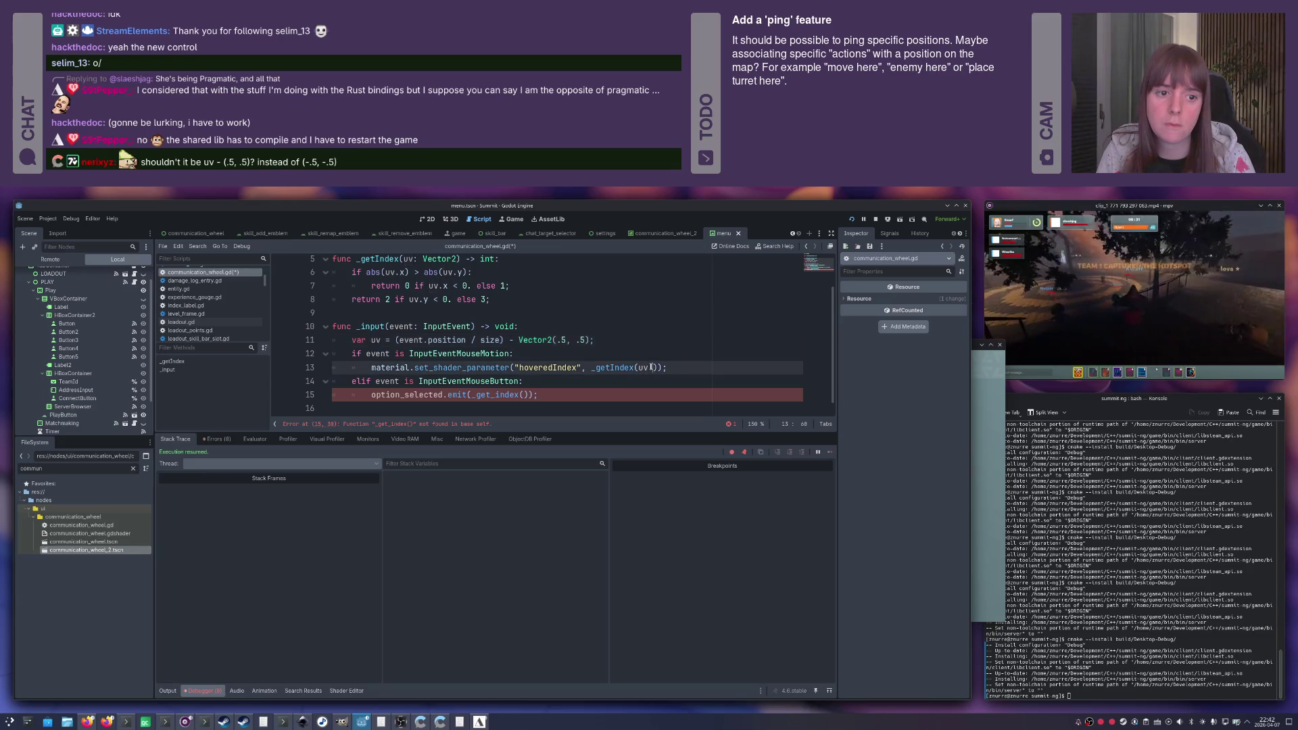
scroll(671, 372, "up", 1)
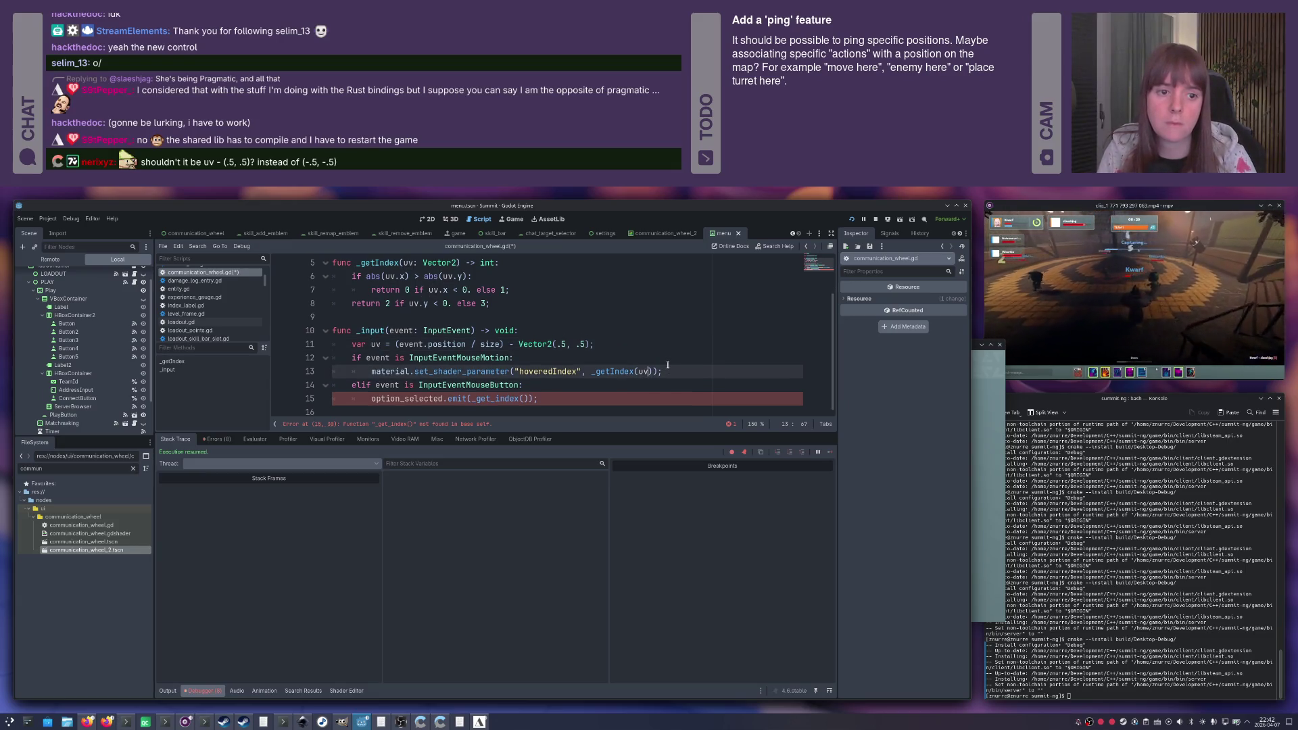
key("ctrl+shift+Left")
key("ctrl+shift+Left")
key("ctrl+shift+Left")
key("ctrl+shift+Right")
key("shift+Right")
key("shift+Right")
key("shift+Right")
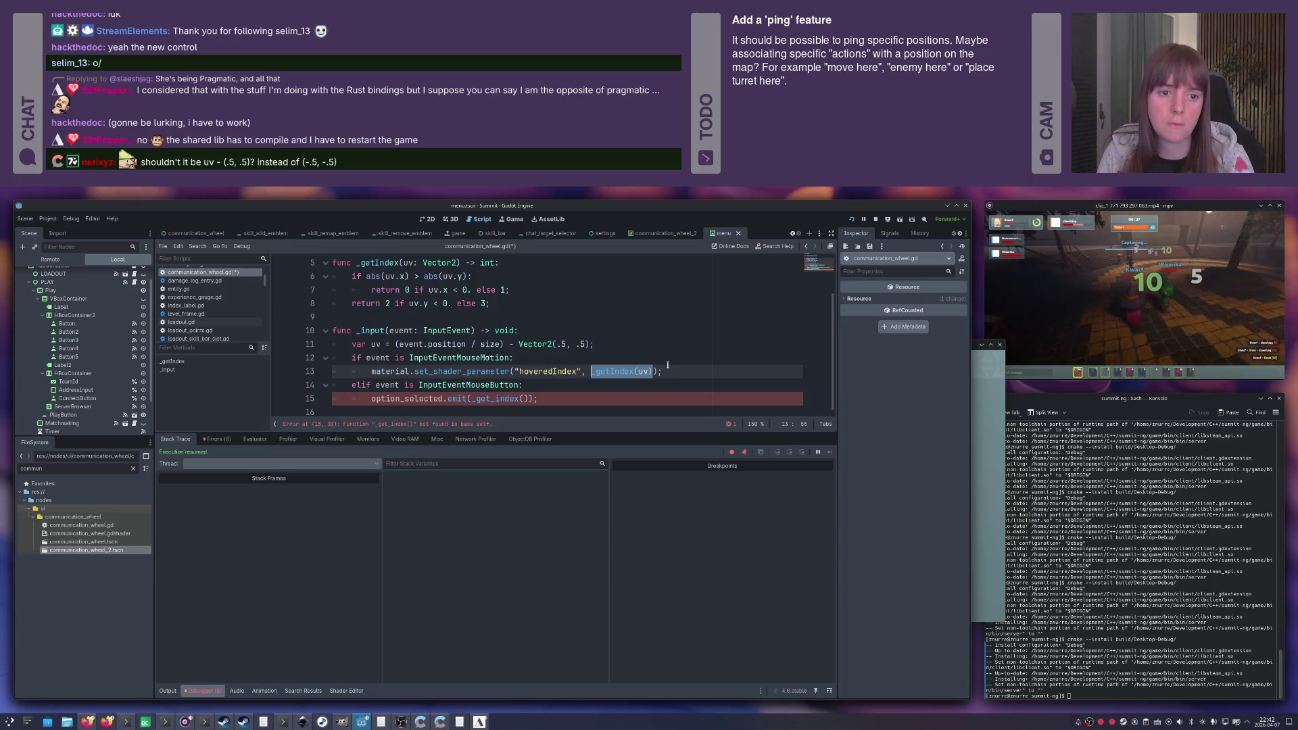
left_click(523, 399)
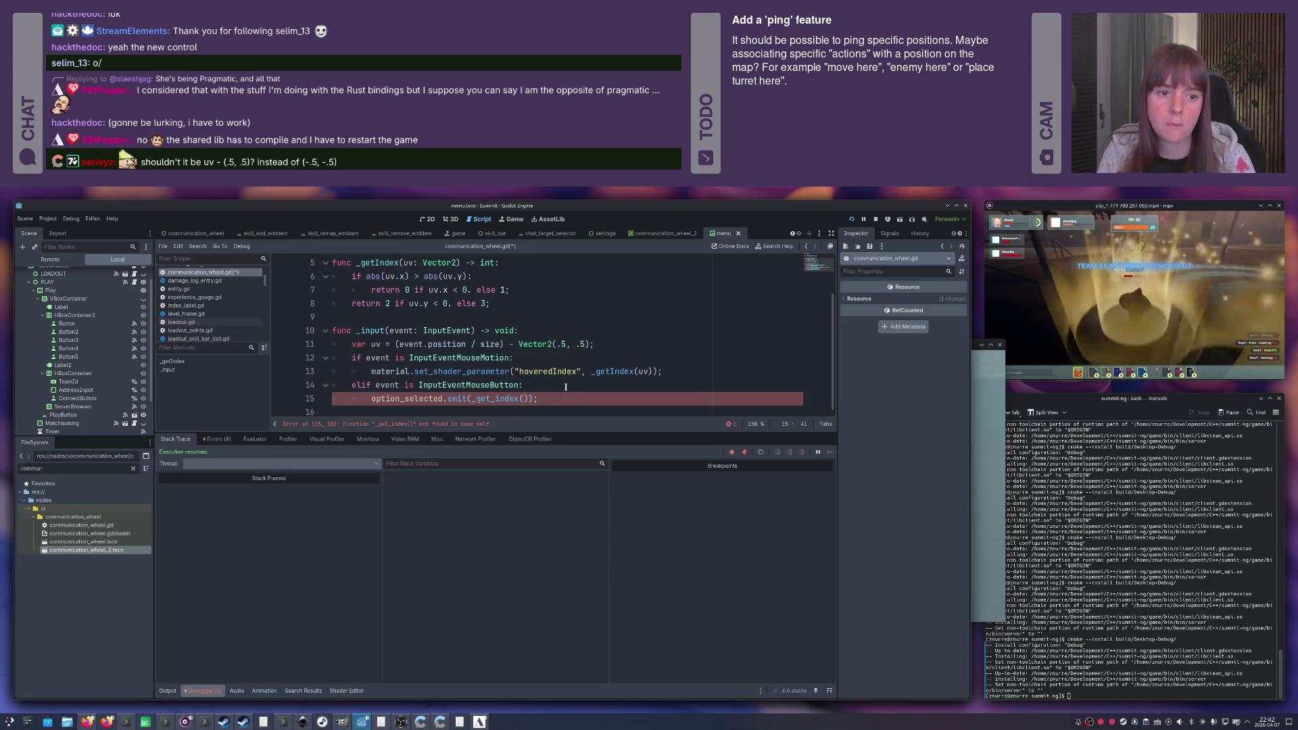
type("uv")
key("Home")
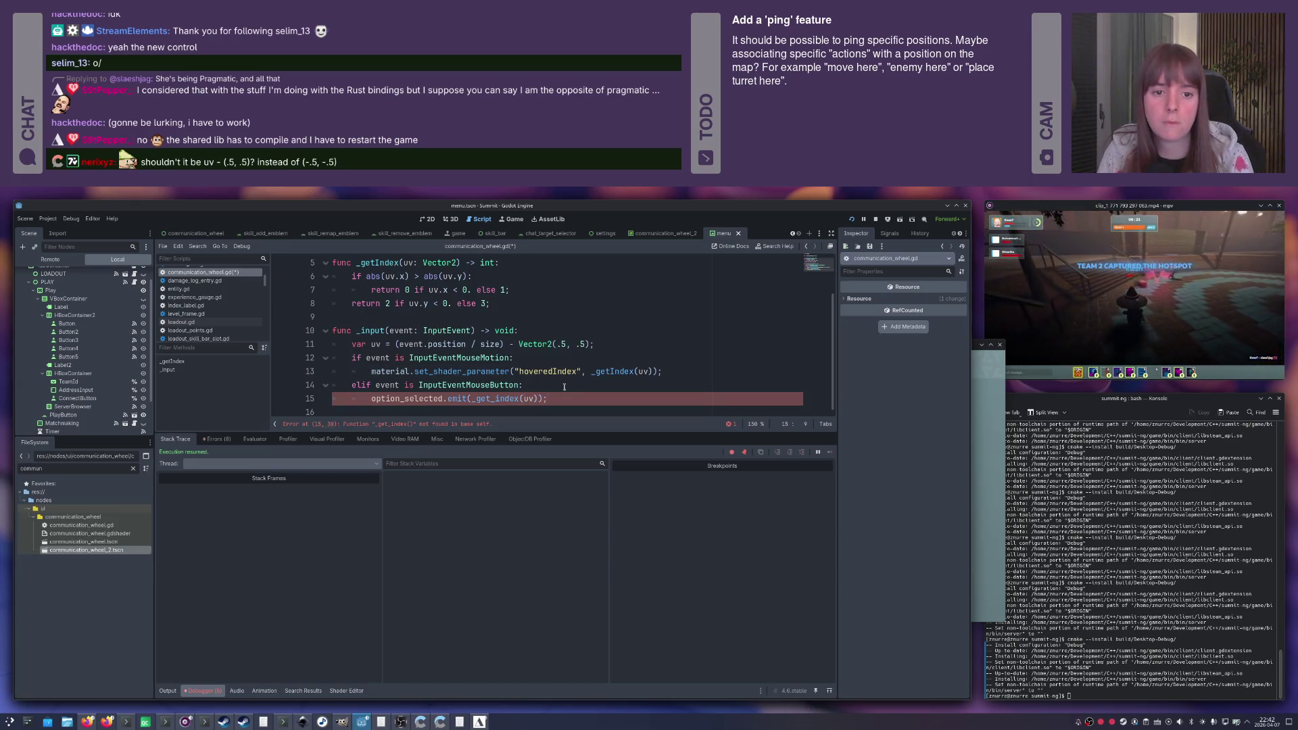
Rename _getIndex to _get_index on line 13 and in the function declaration on line 5.
double_click(489, 399)
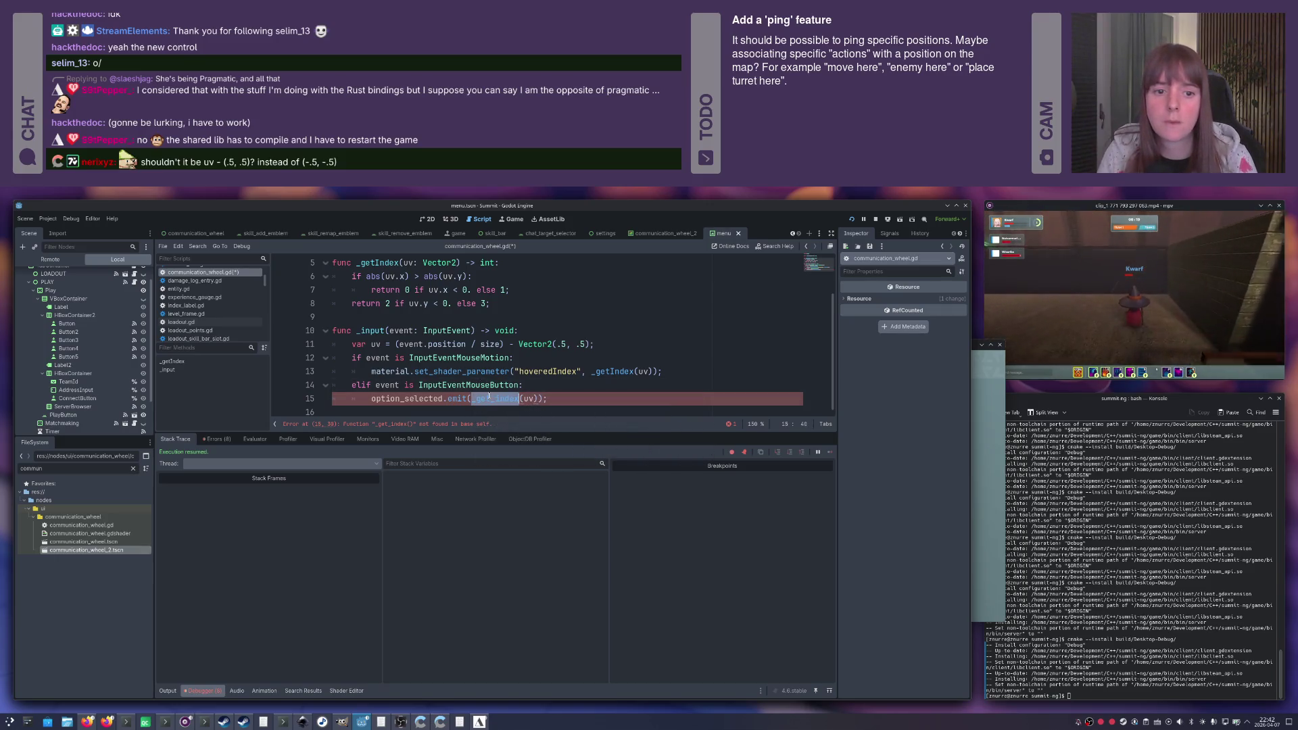
left_click(501, 399)
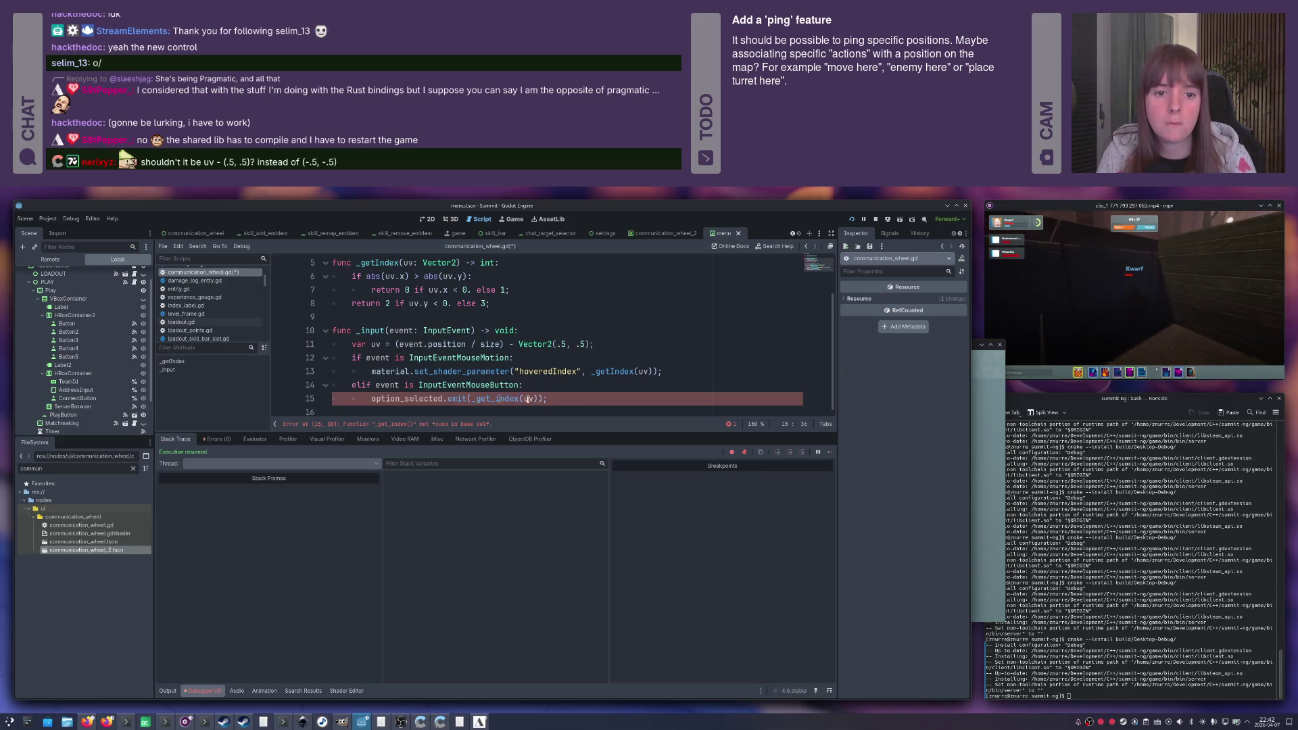
double_click(606, 372)
type("_get")
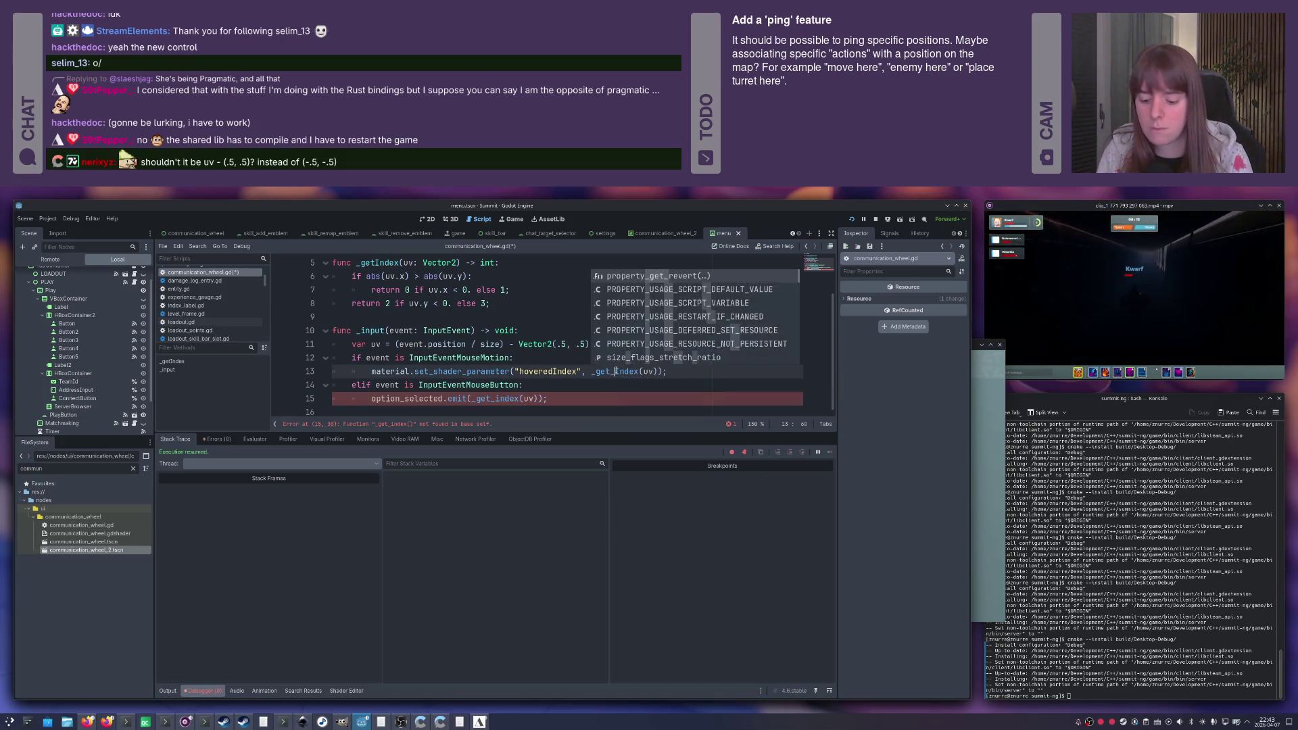
key("Return")
double_click(616, 371)
scroll(513, 316, "up", 2)
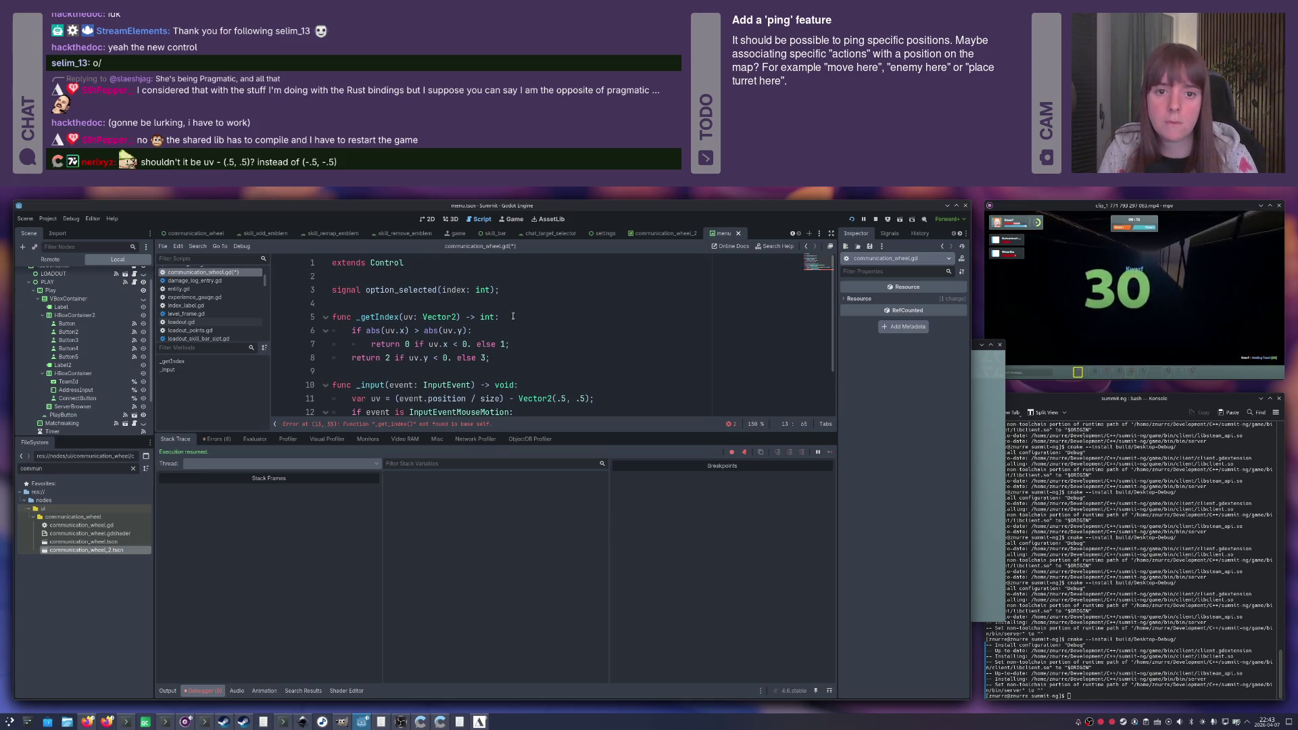
double_click(383, 316)
type("_get")
key("Return")
Return to the emit line and bring the editor back in front of the running game.
scroll(520, 338, "down", 2)
left_click(520, 358)
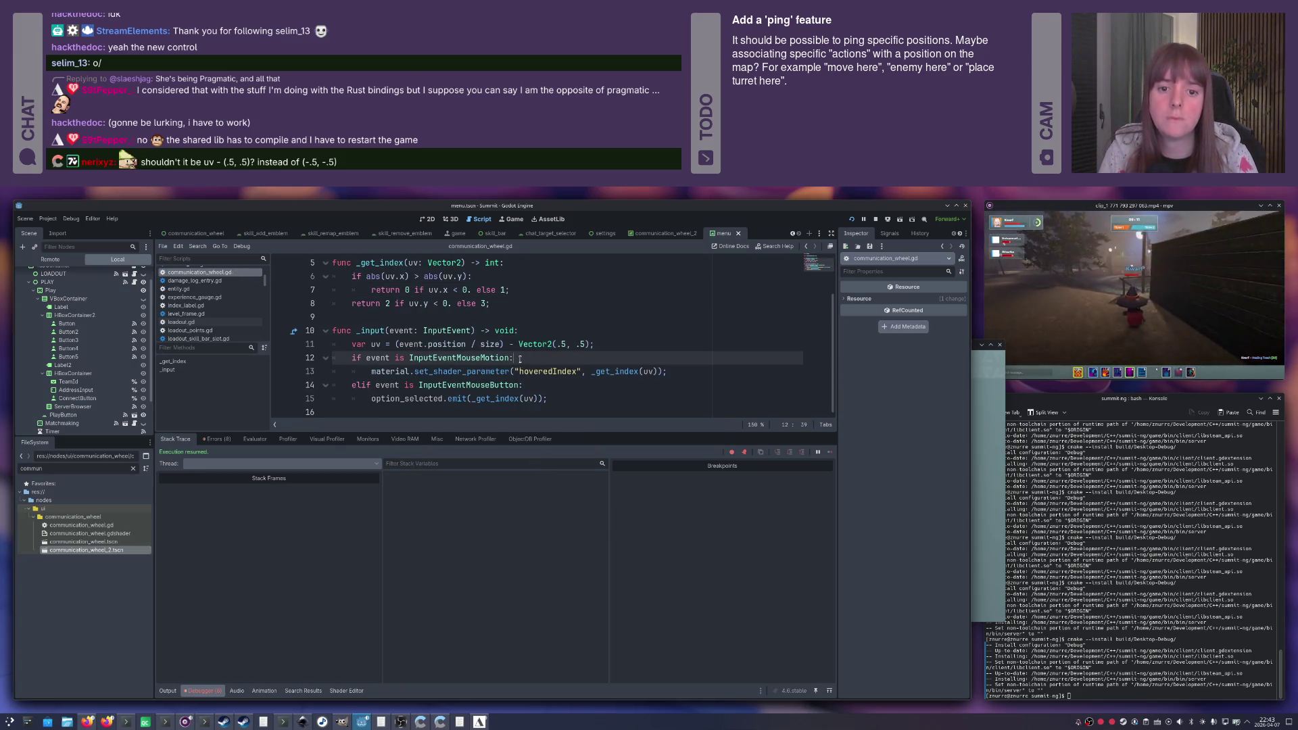
left_click(424, 399)
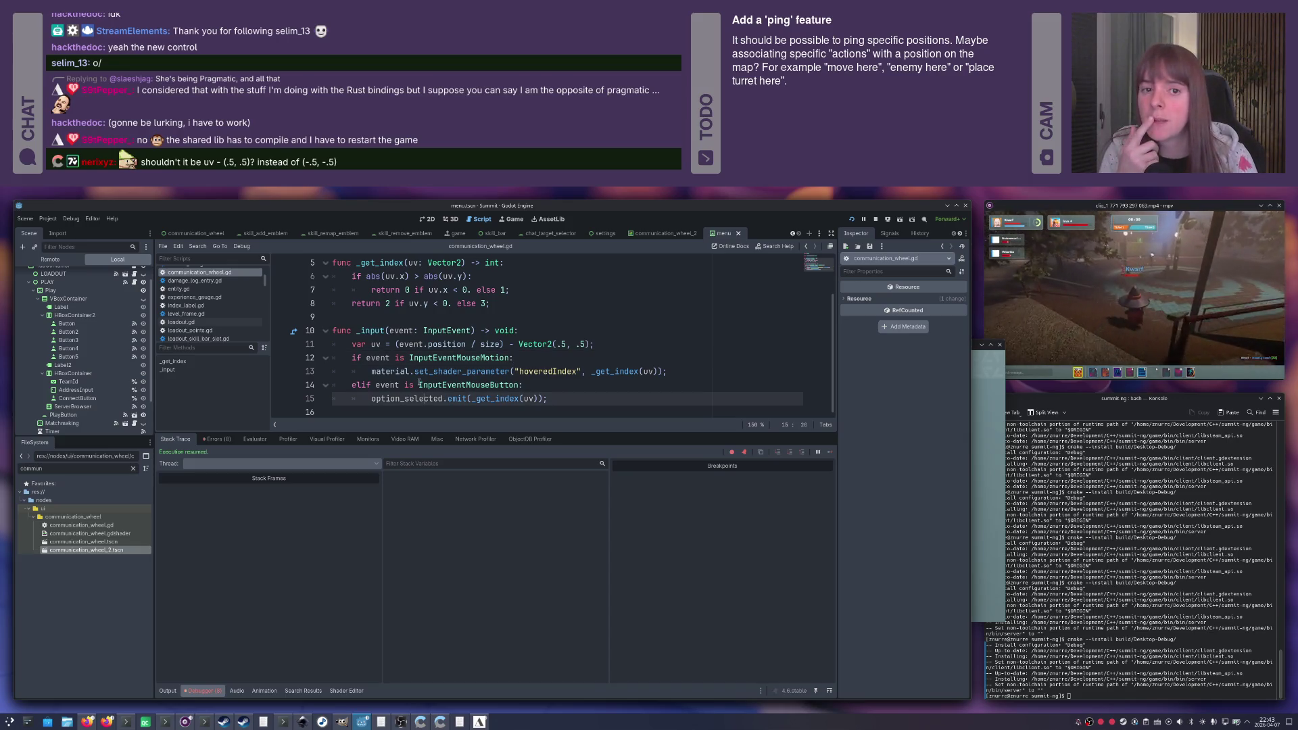
mouse_move(416, 348)
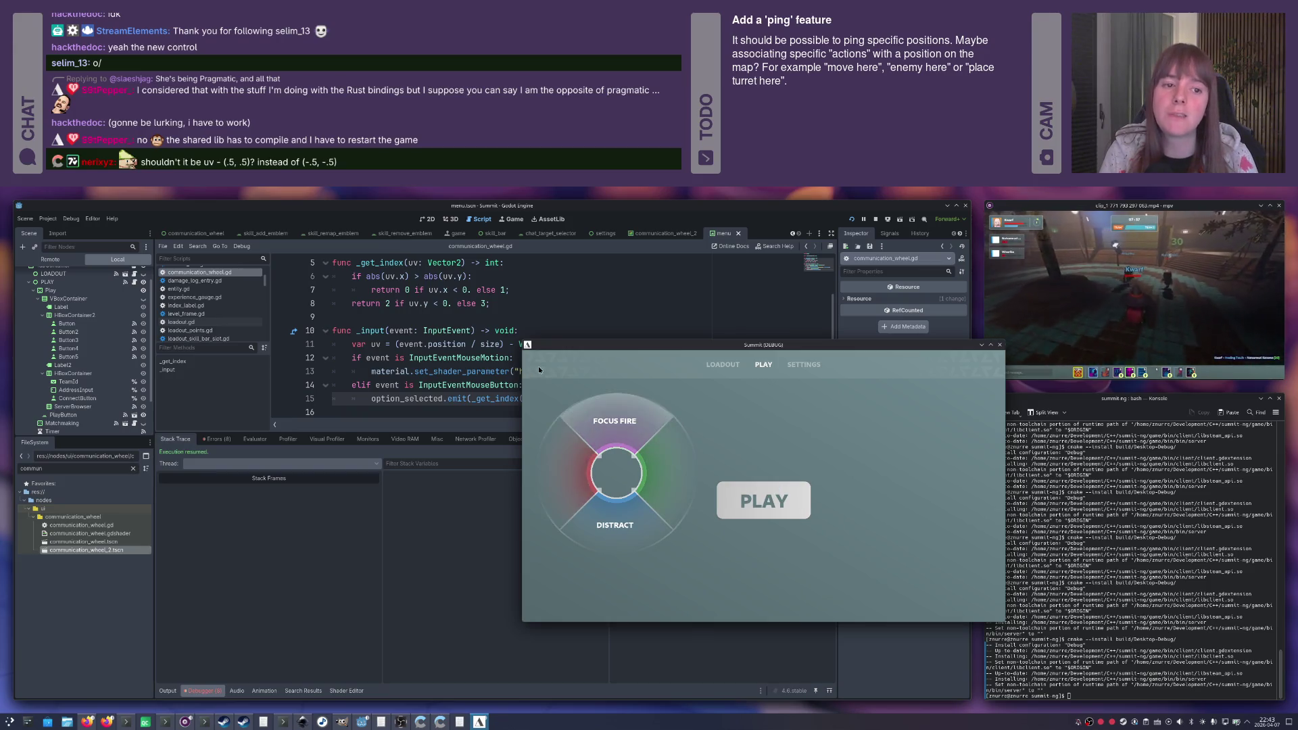
left_click(834, 338)
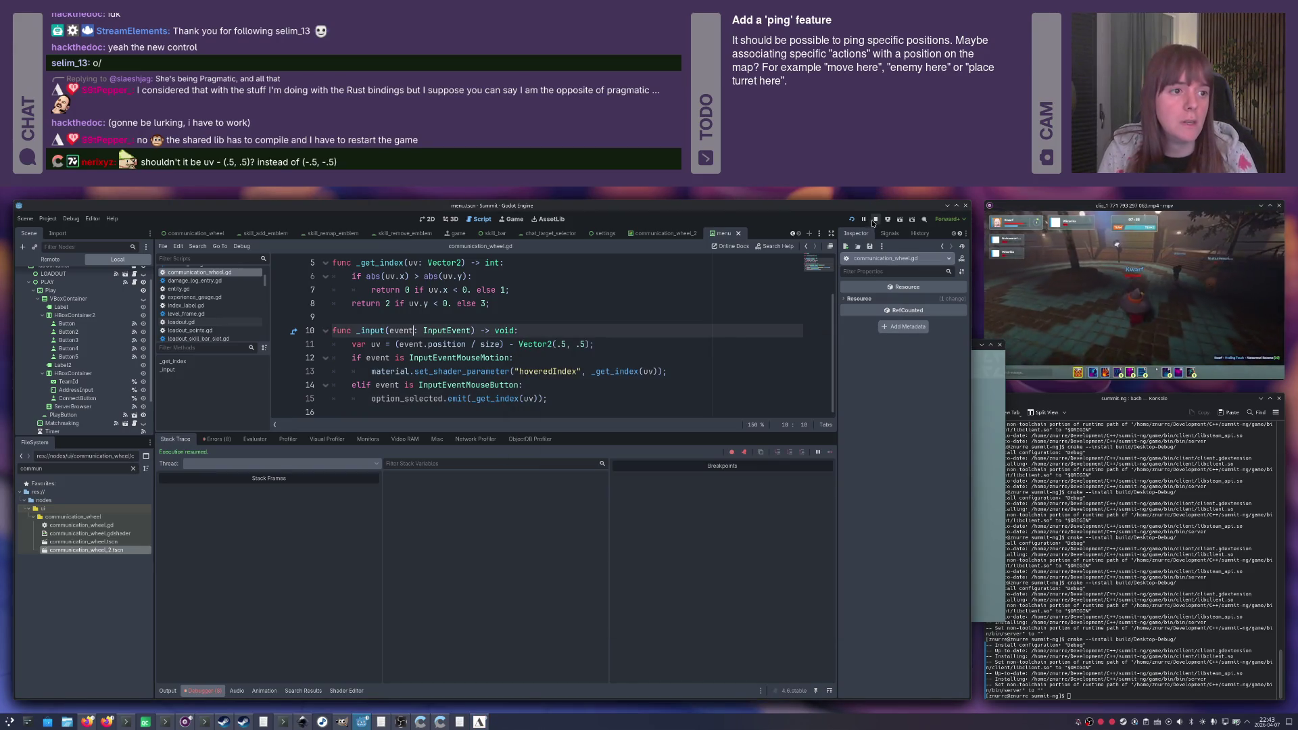
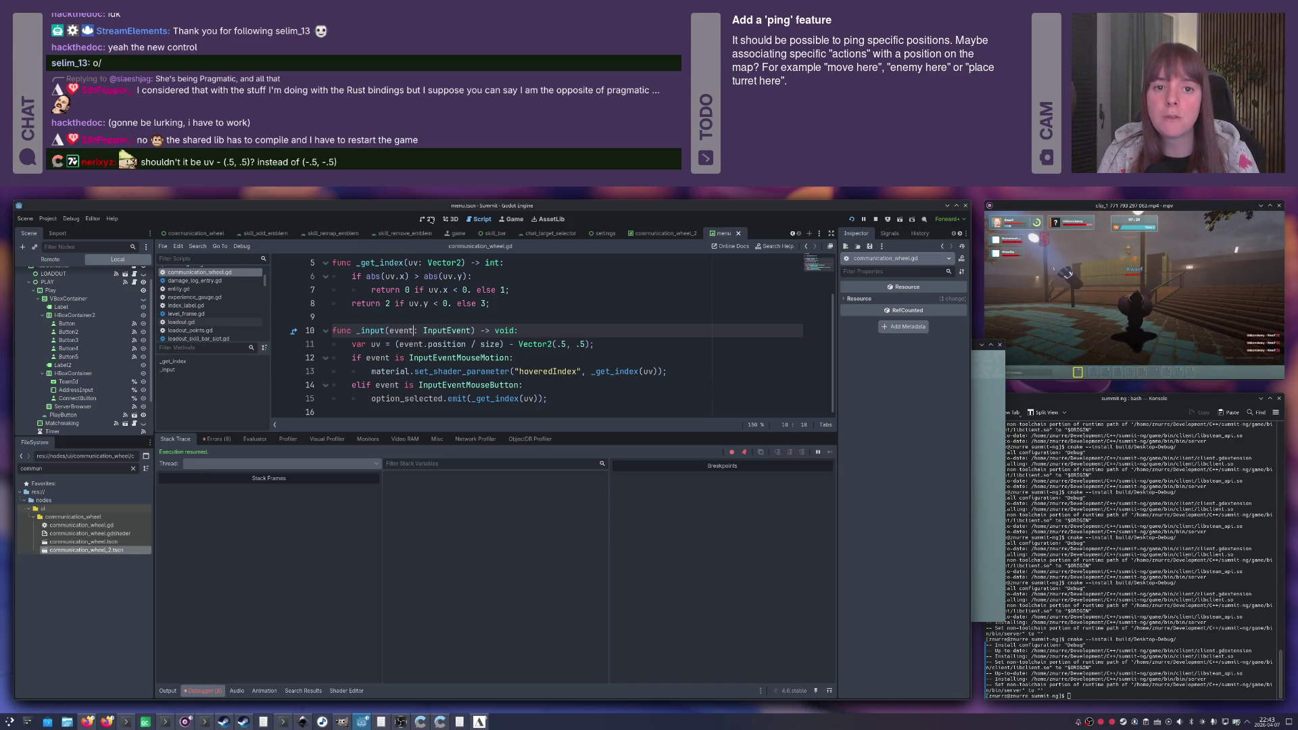
Leave the script editor for the 2D view and bring up the communication_wheel_2 scene tab.
left_click(428, 220)
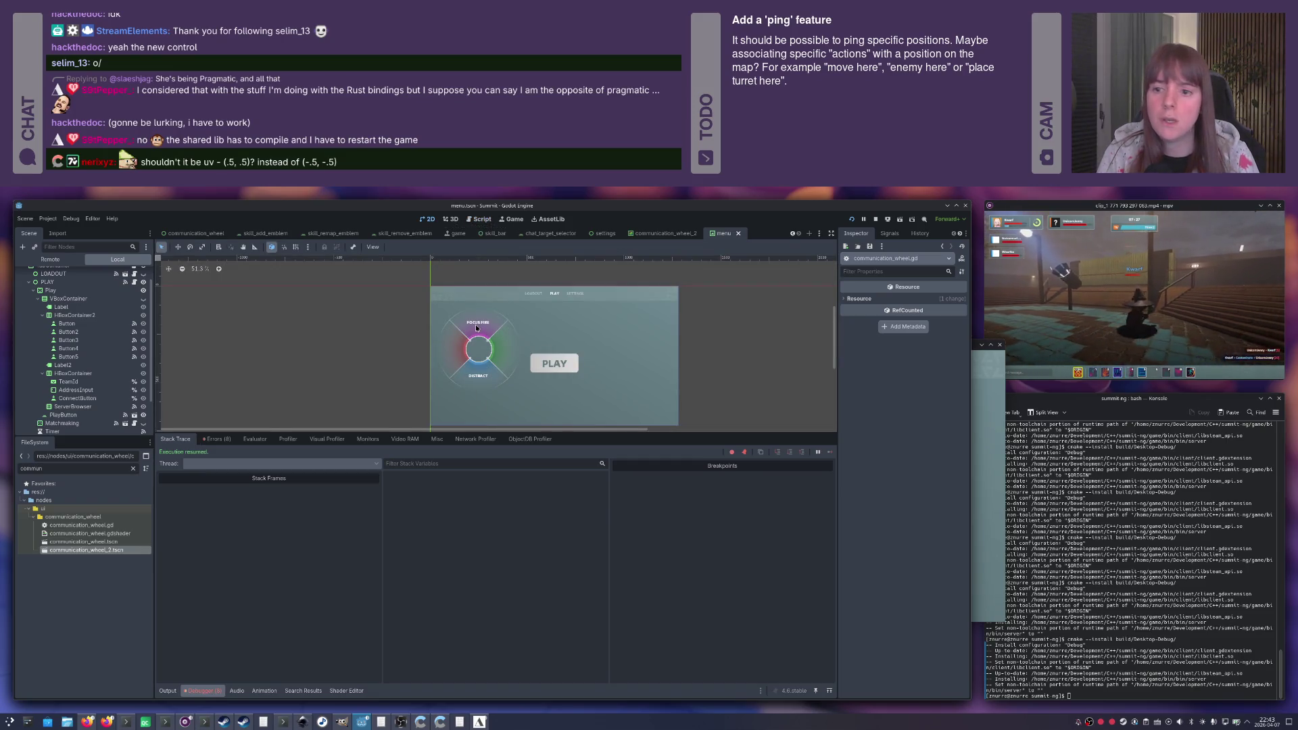
scroll(476, 328, "up", 5)
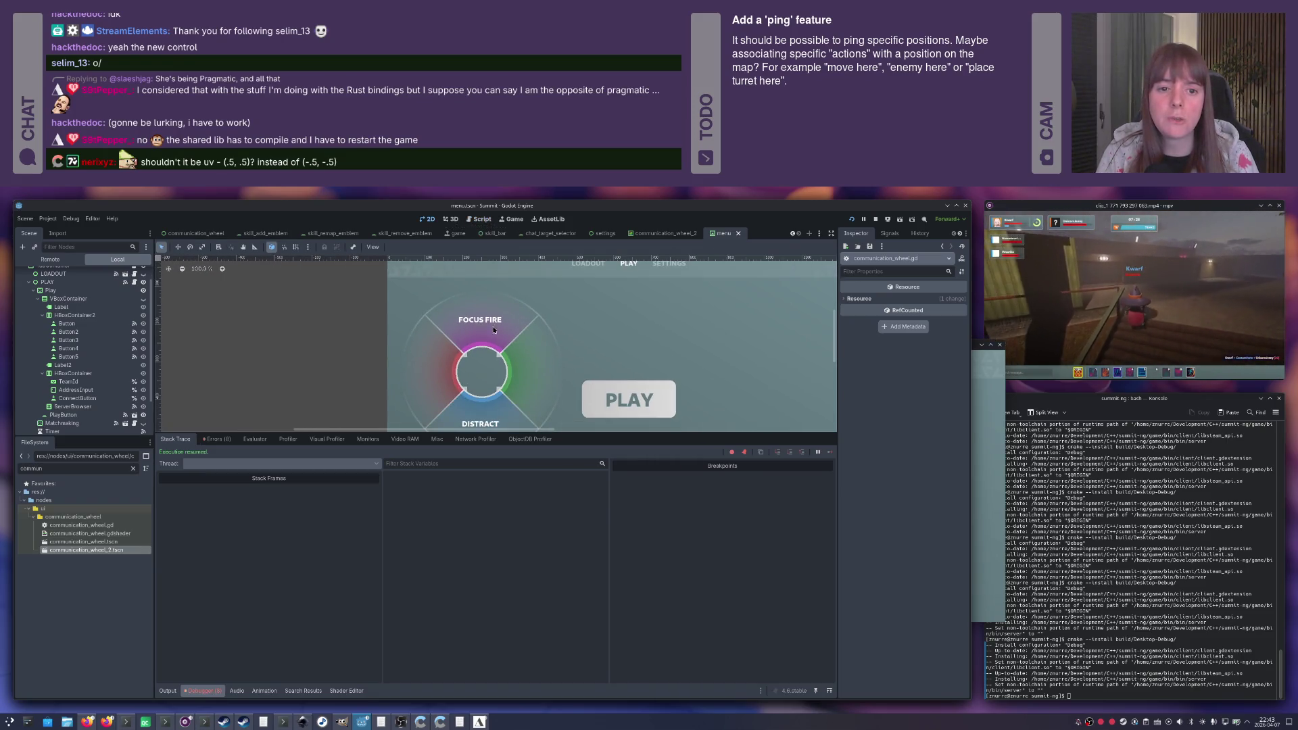
left_click(663, 234)
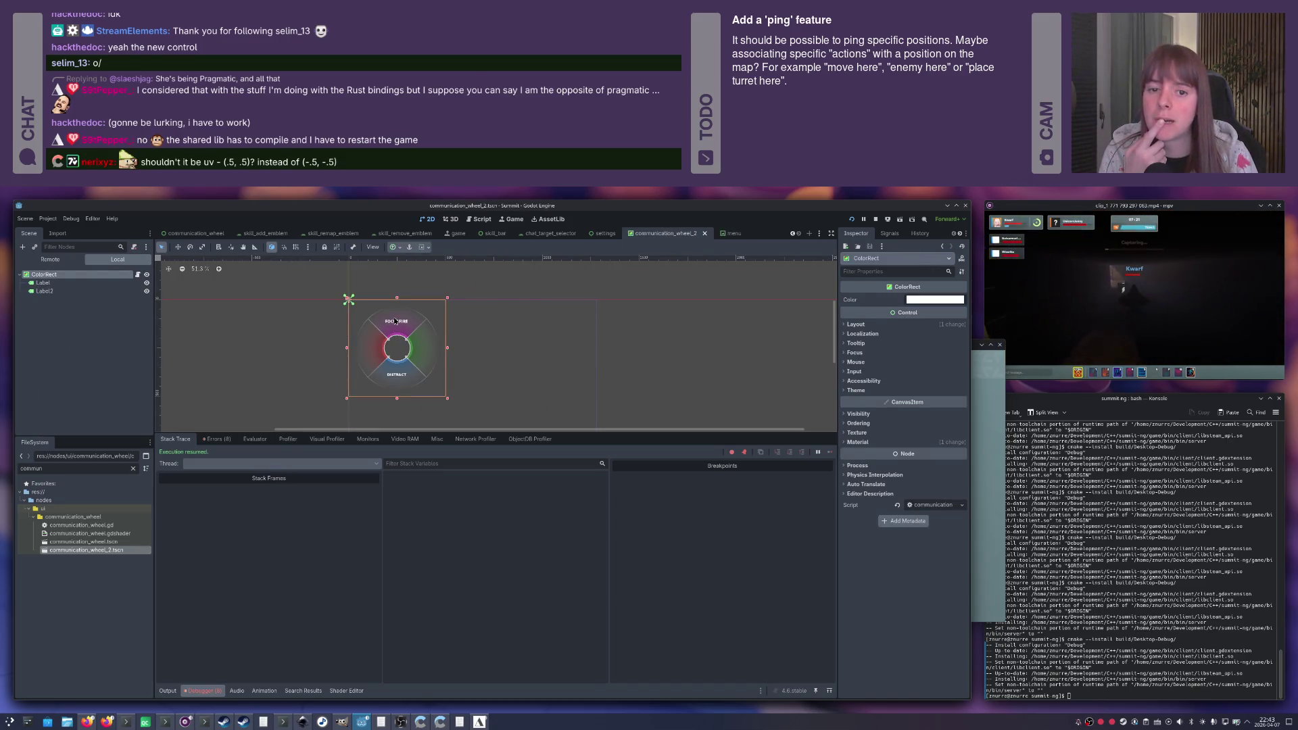
scroll(400, 365, "up", 5)
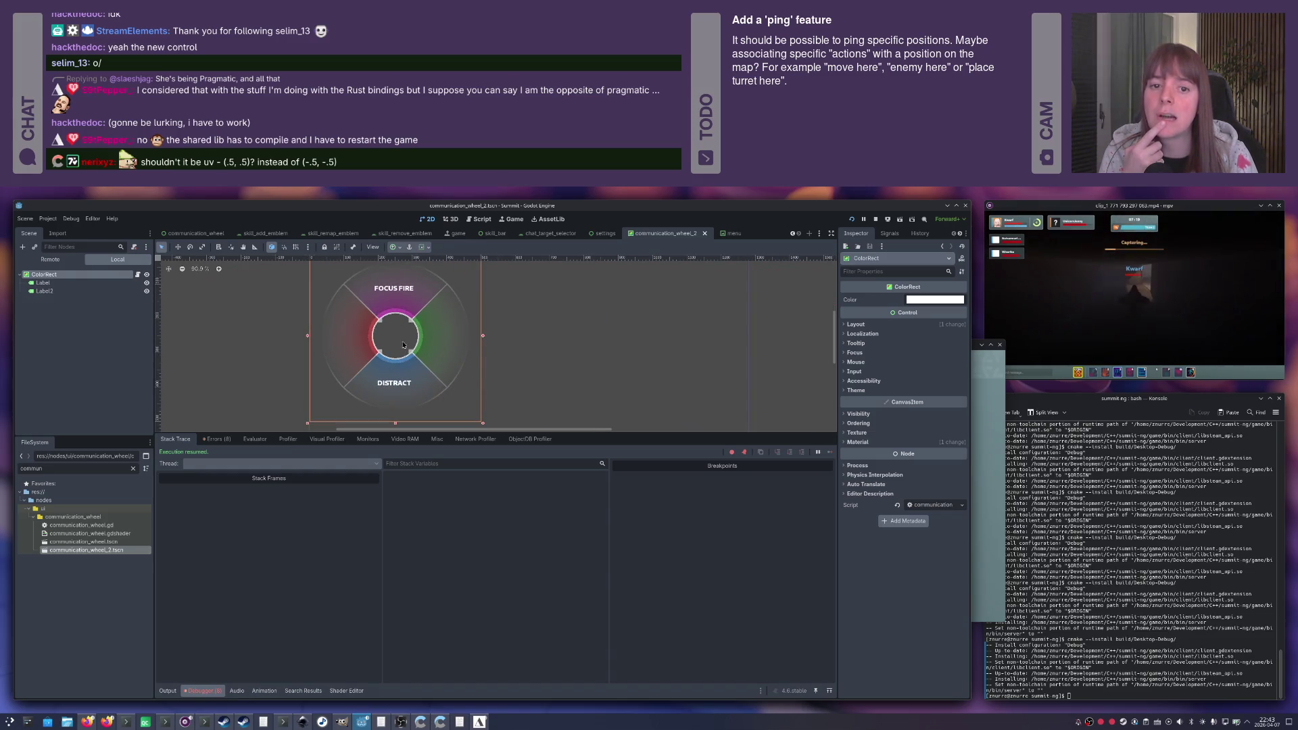
left_click(392, 288)
left_click_drag(392, 288, 410, 323)
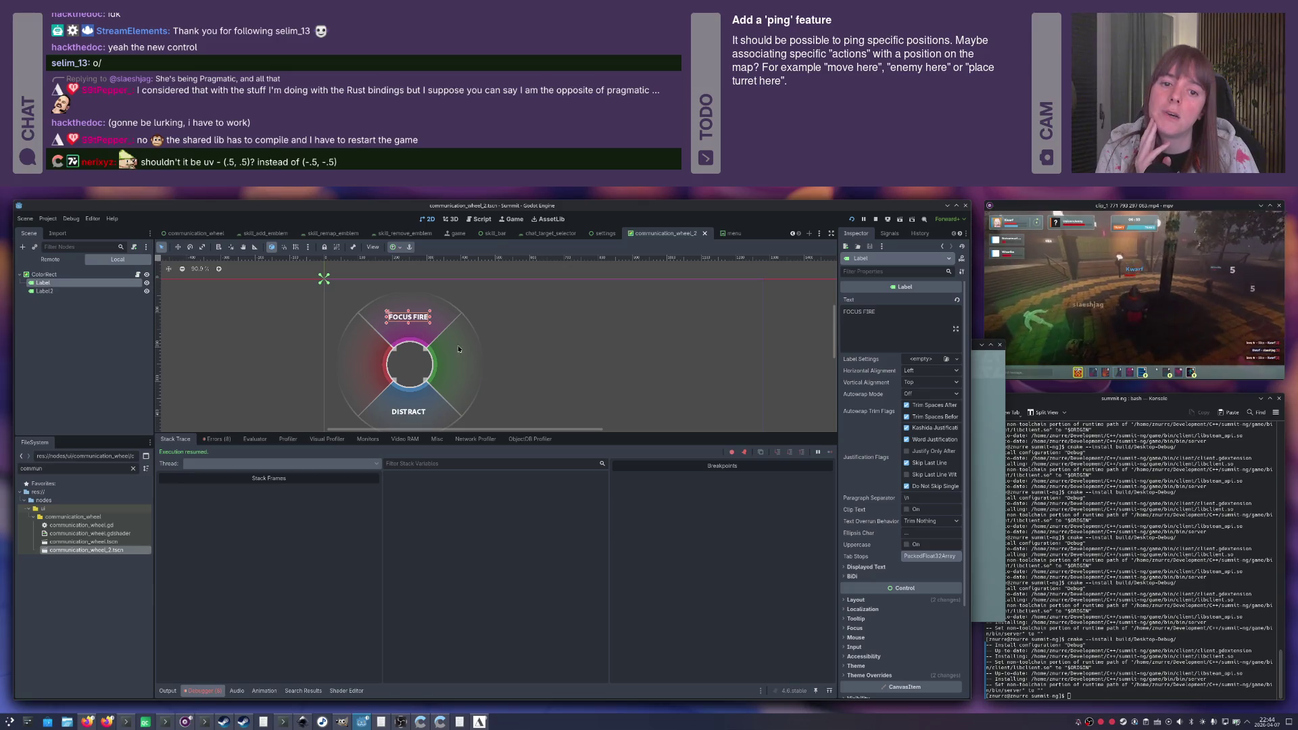
left_click(67, 274)
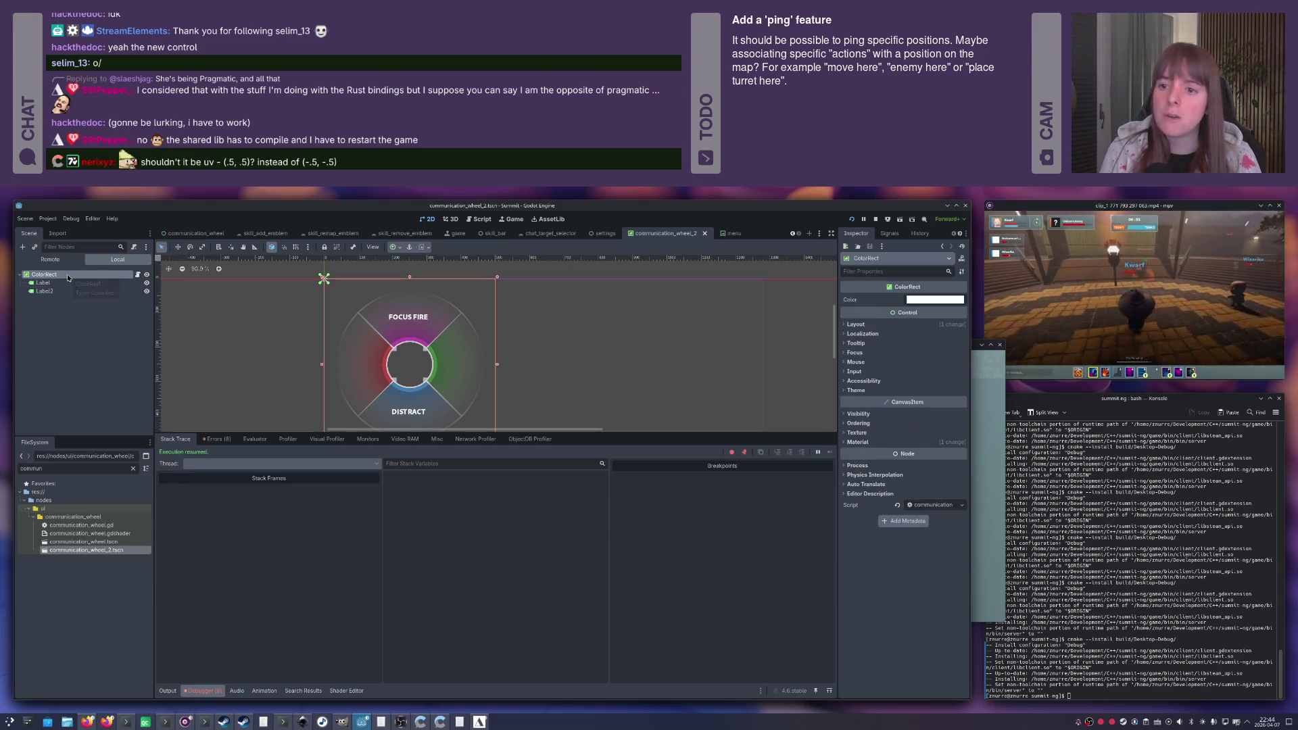
Add a GridContainer child to ColorRect, found by searching 'grid' in the Create Node dialog.
key("ctrl+a")
type("grid")
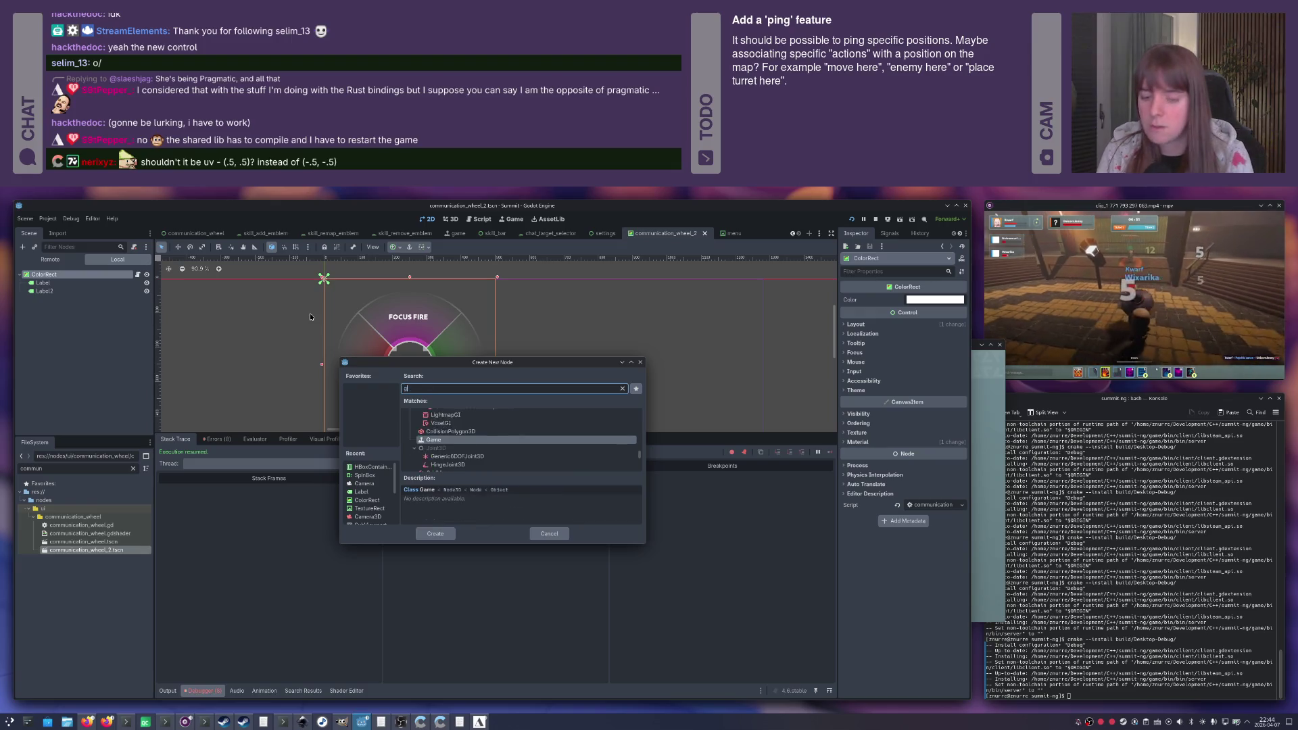
scroll(543, 439, "up", 5)
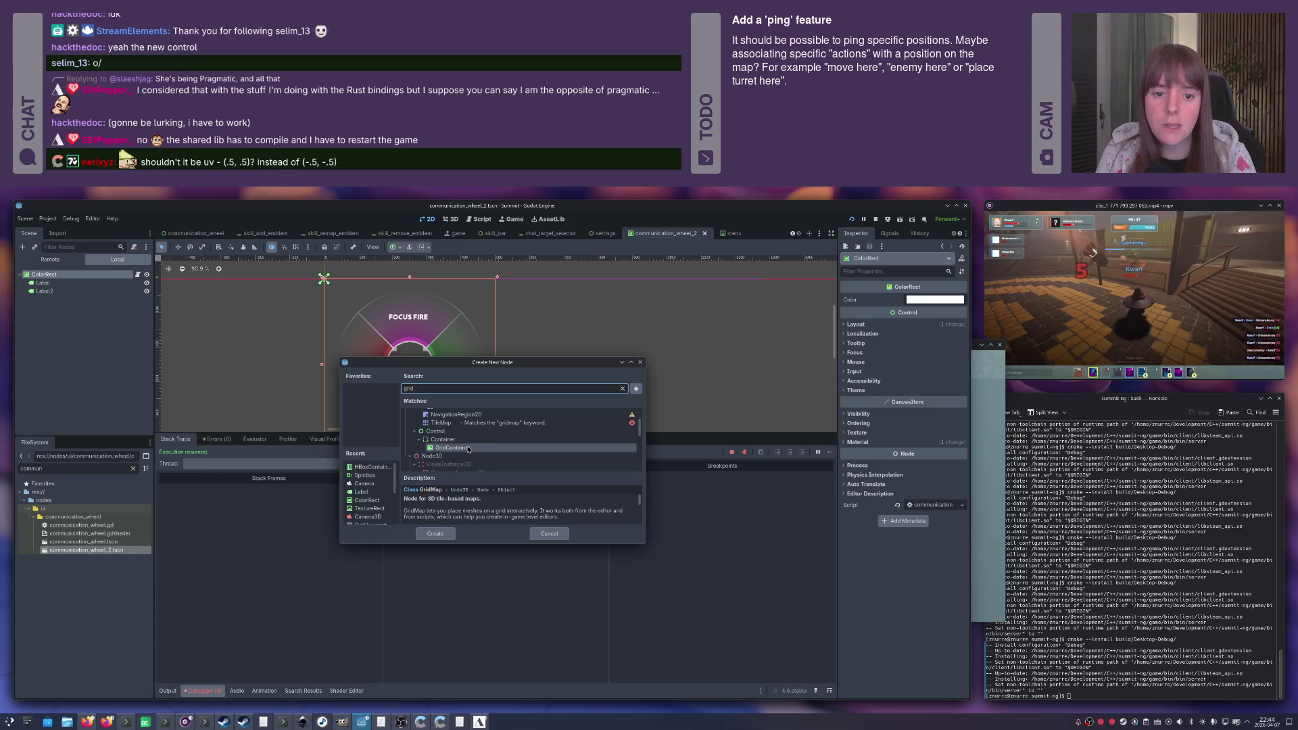
left_click(471, 448)
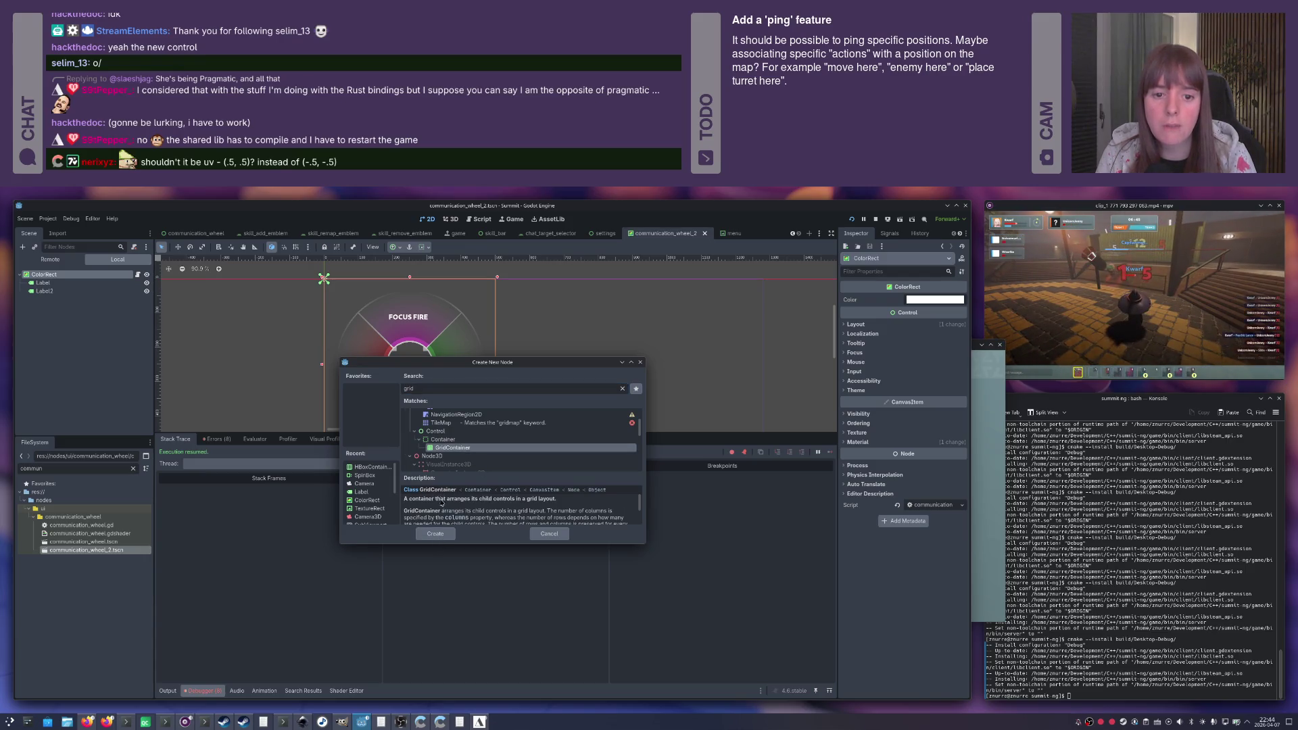
left_click(441, 532)
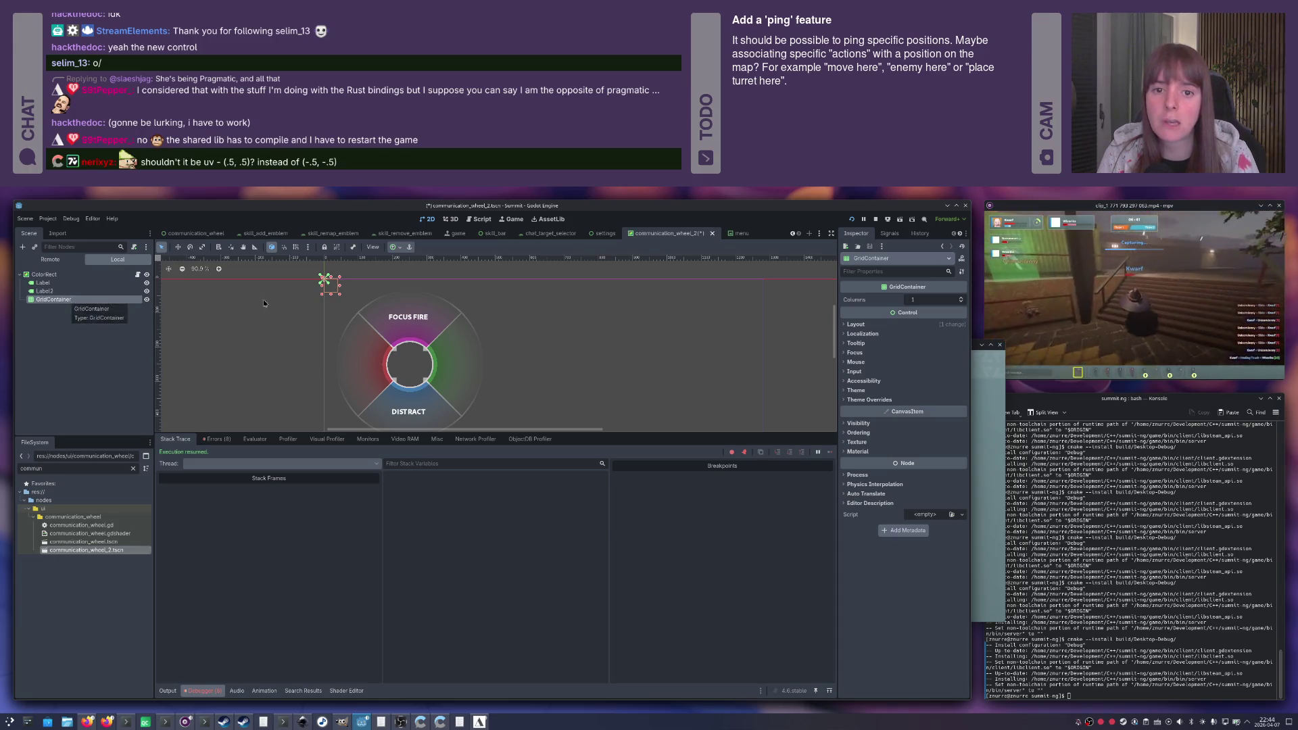
Anchor the GridContainer to Full Rect and move the labels inside it.
left_click(401, 248)
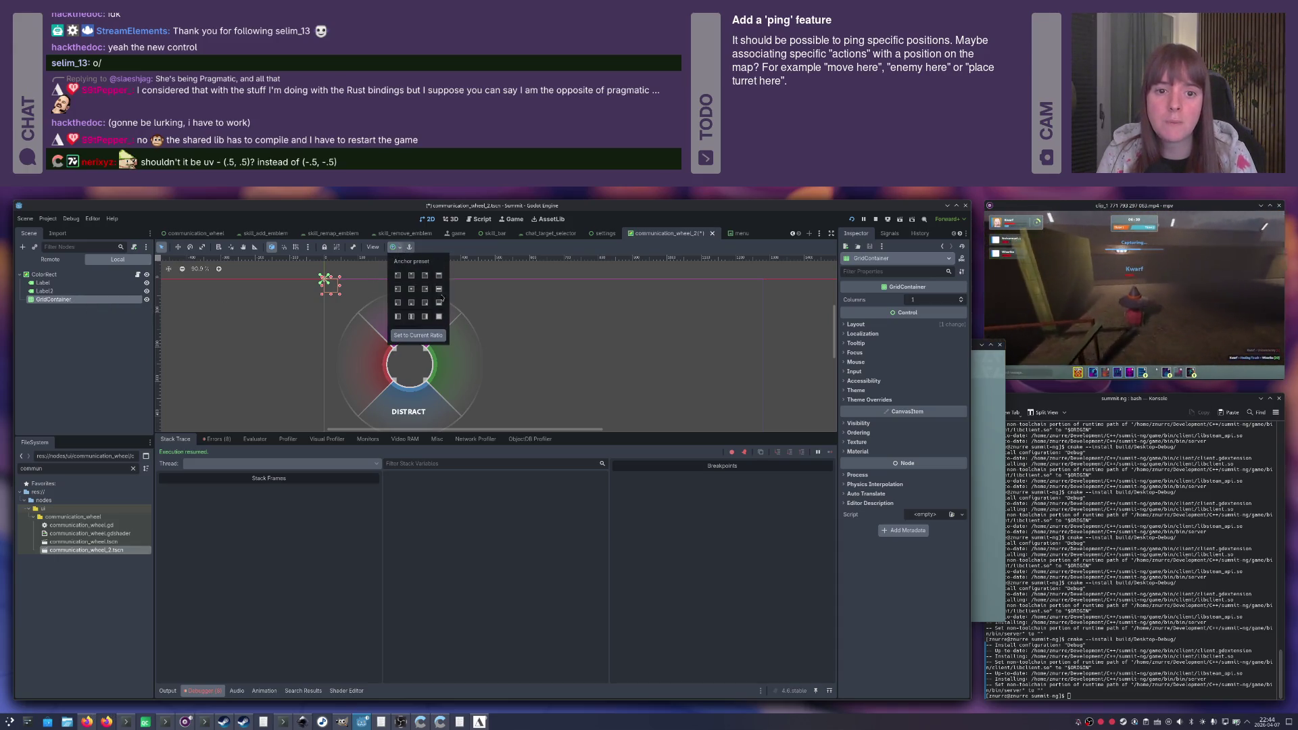
left_click(439, 318)
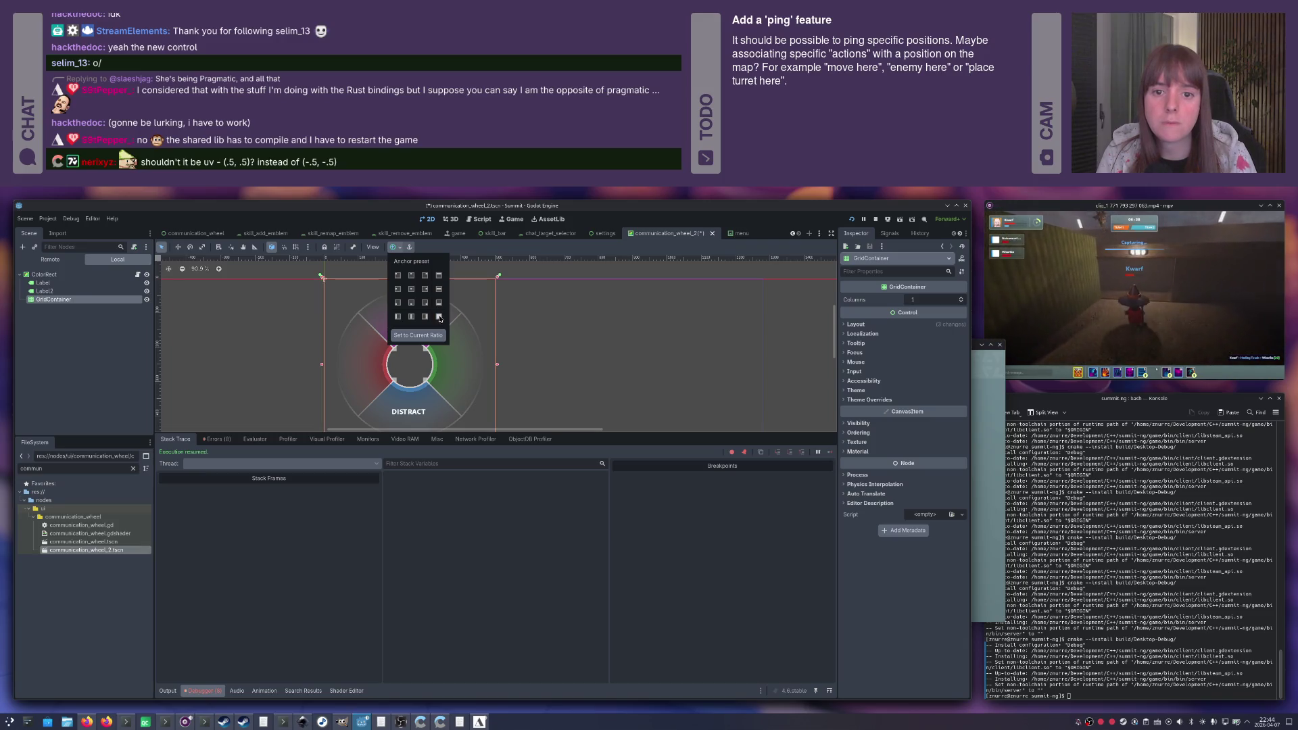
left_click(43, 283)
left_click_drag(42, 283, 53, 291)
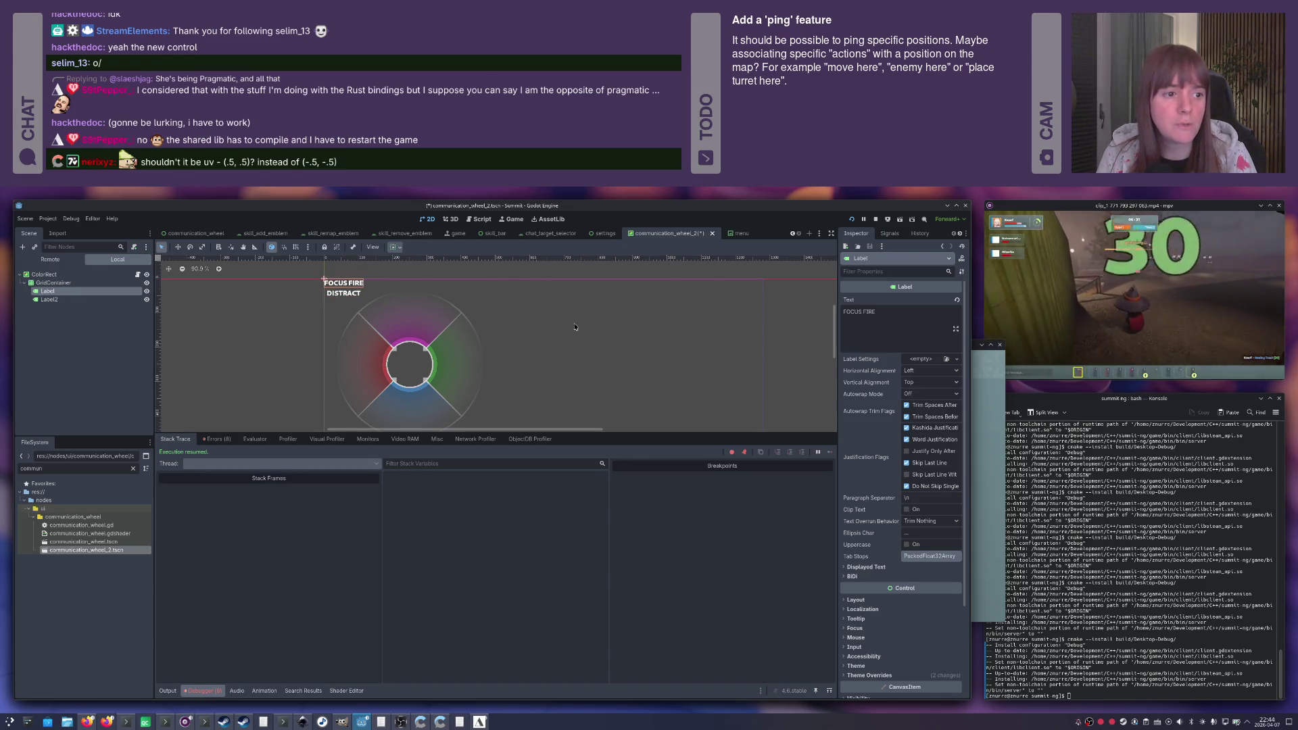
Inspect the FOCUS FIRE label's layout and container sizing, and try dragging it on the canvas.
scroll(882, 476, "down", 5)
left_click(856, 464)
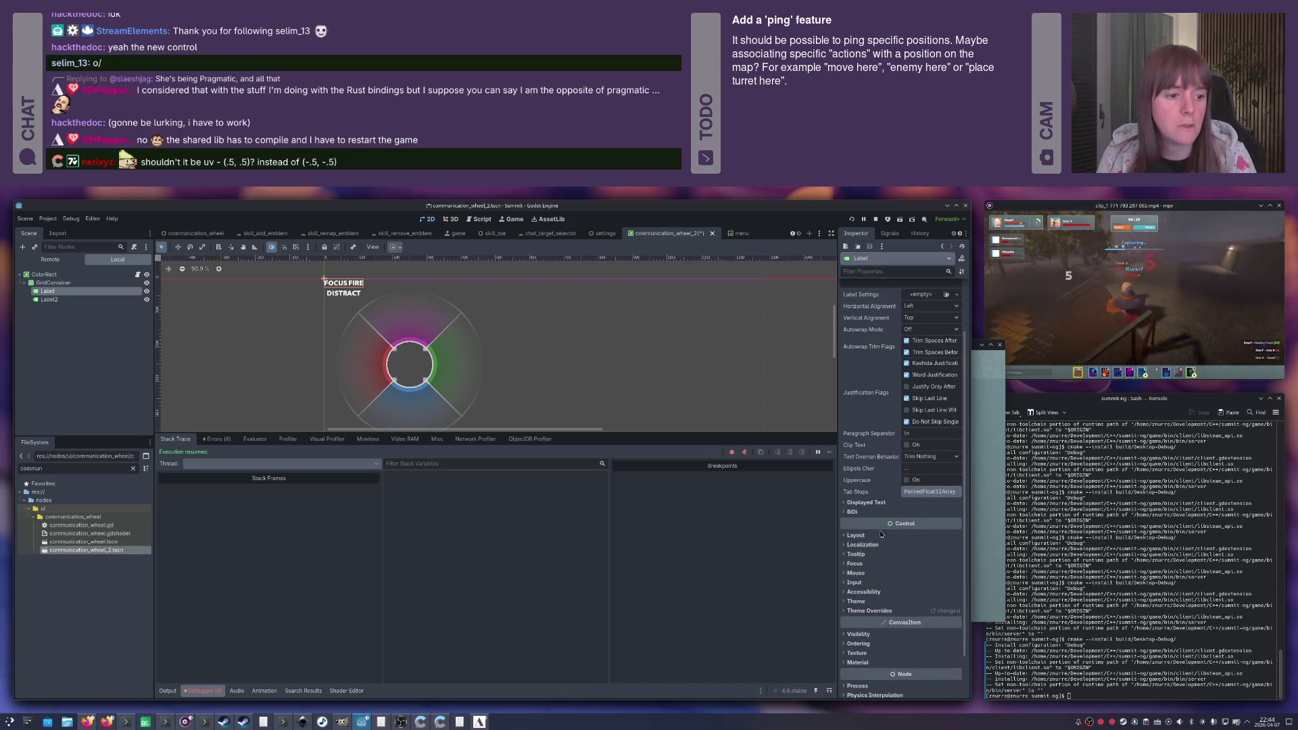
scroll(869, 537, "down", 2)
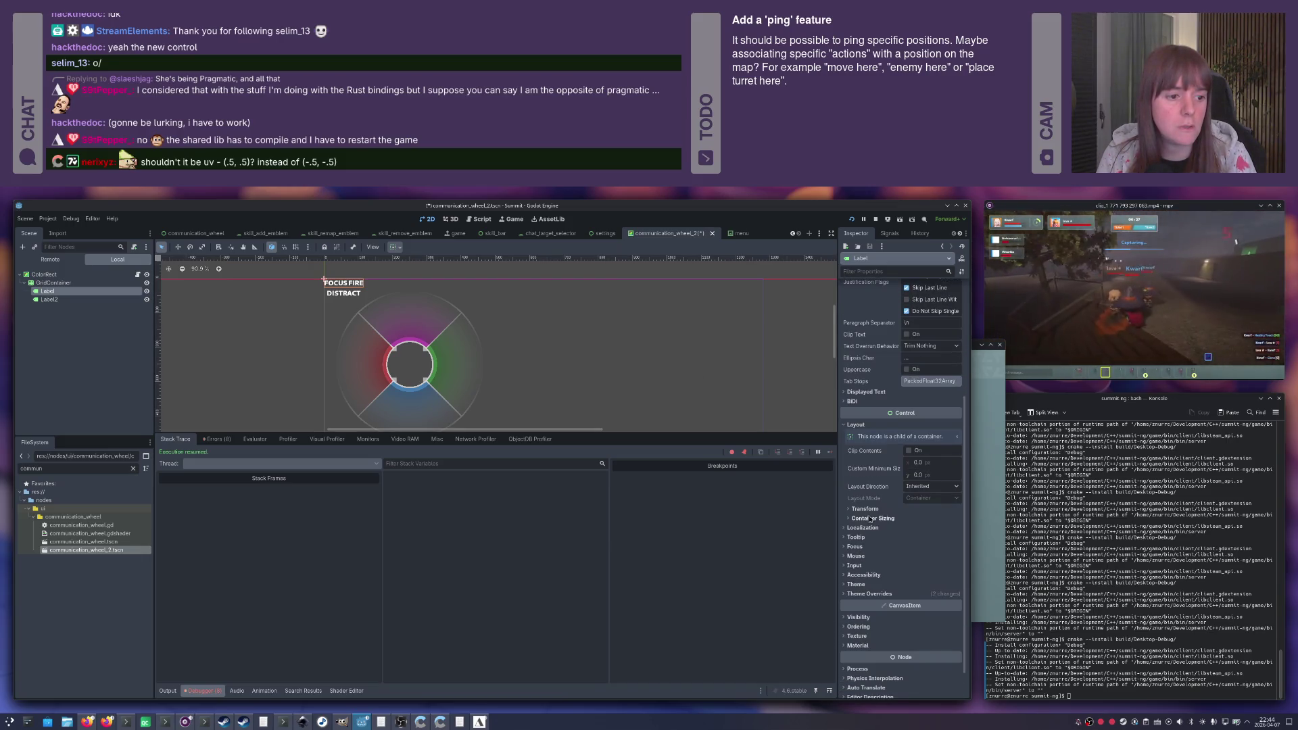
left_click(871, 518)
left_click(866, 509)
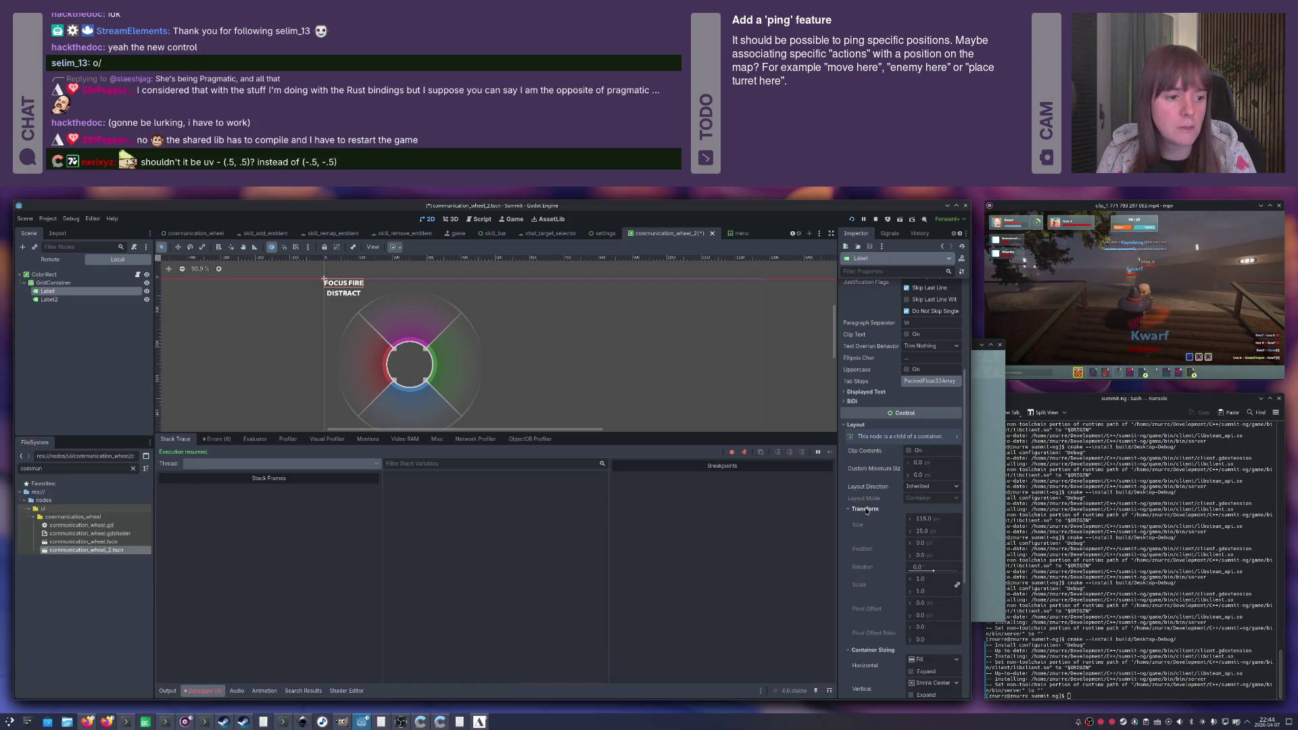
left_click(866, 509)
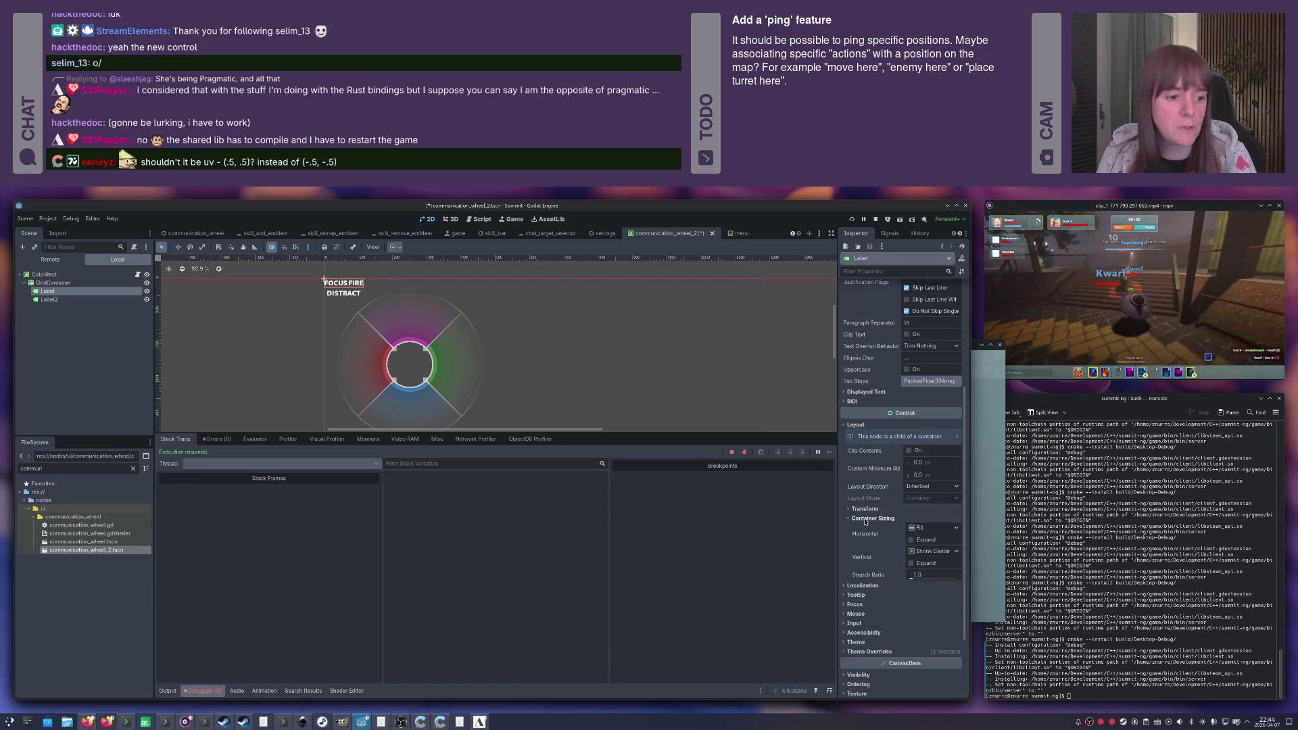
left_click_drag(344, 286, 402, 284)
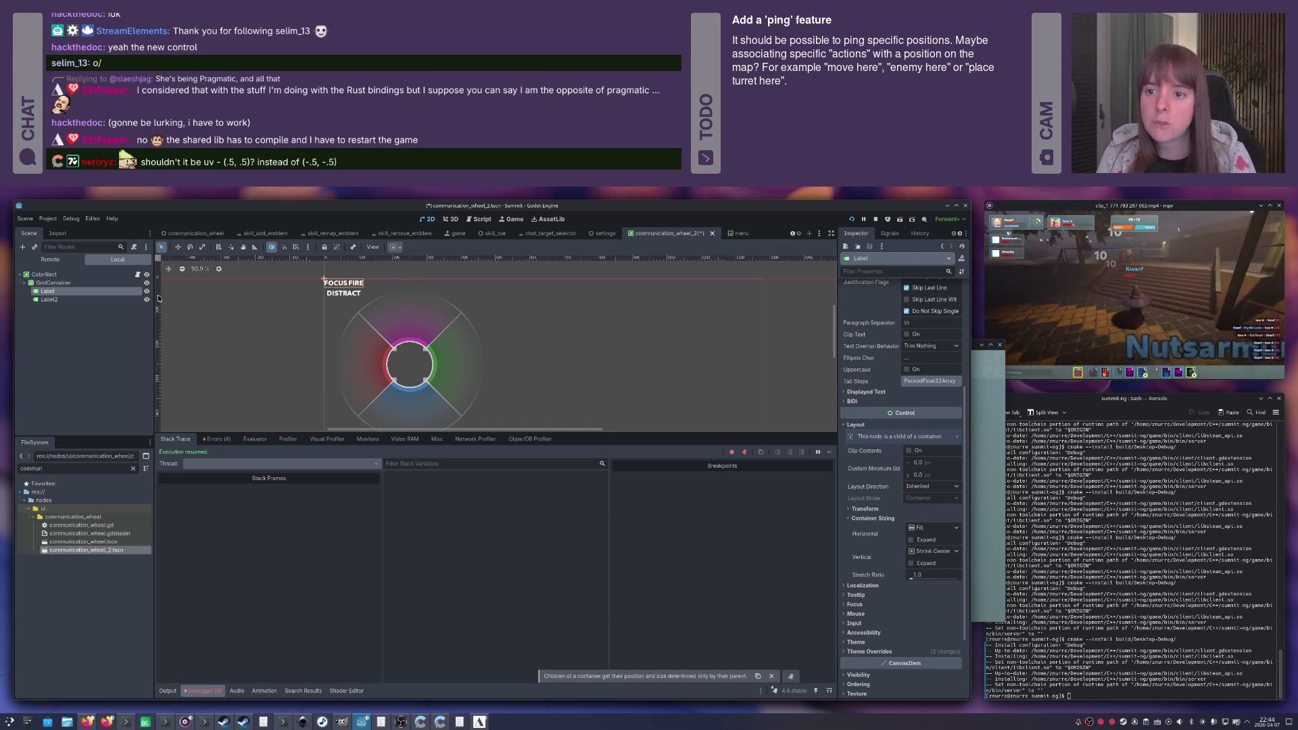
Set the GridContainer's Columns to 3.
left_click(60, 284)
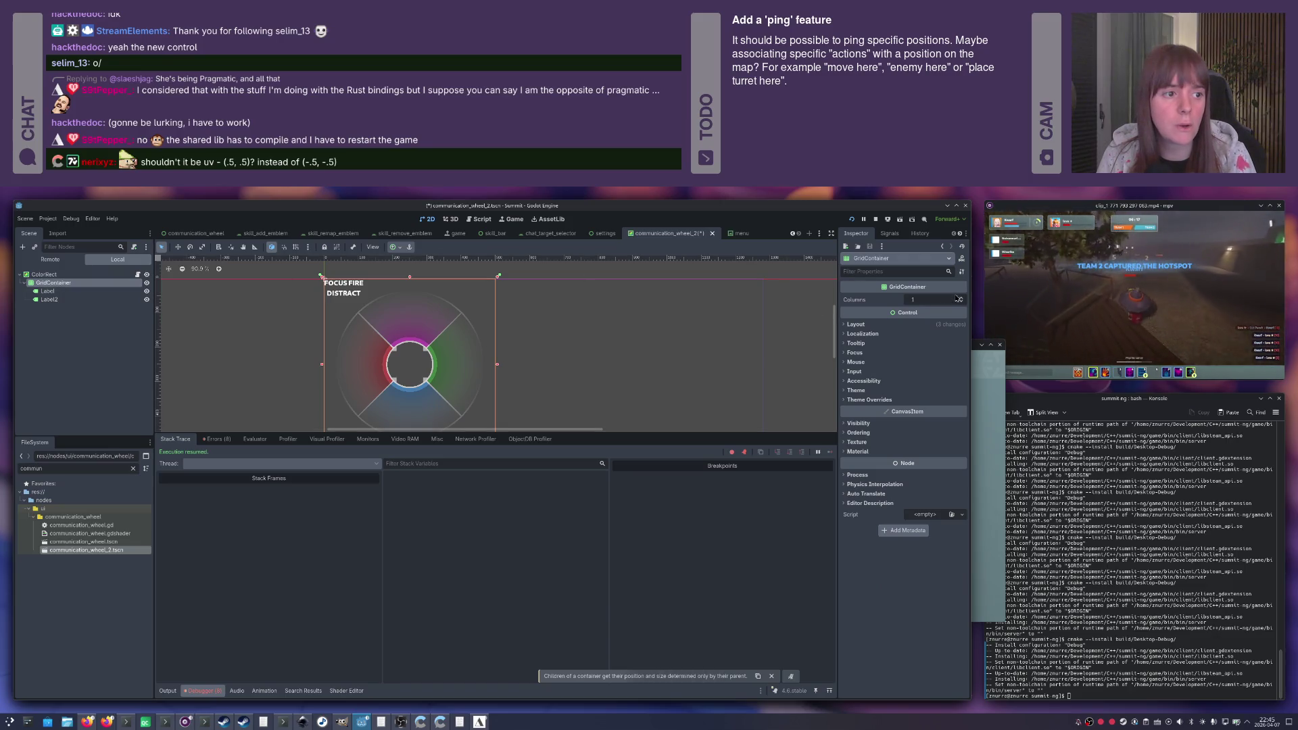
double_click(960, 299)
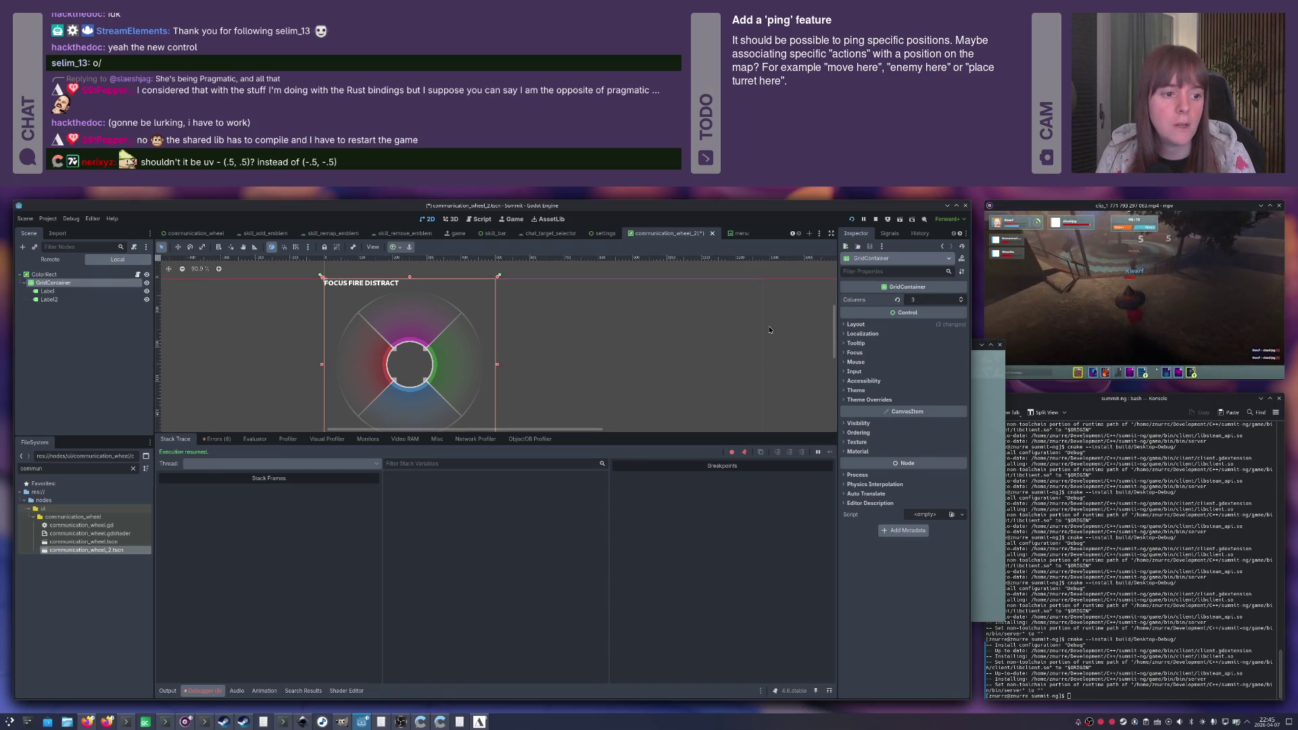
left_click(848, 325)
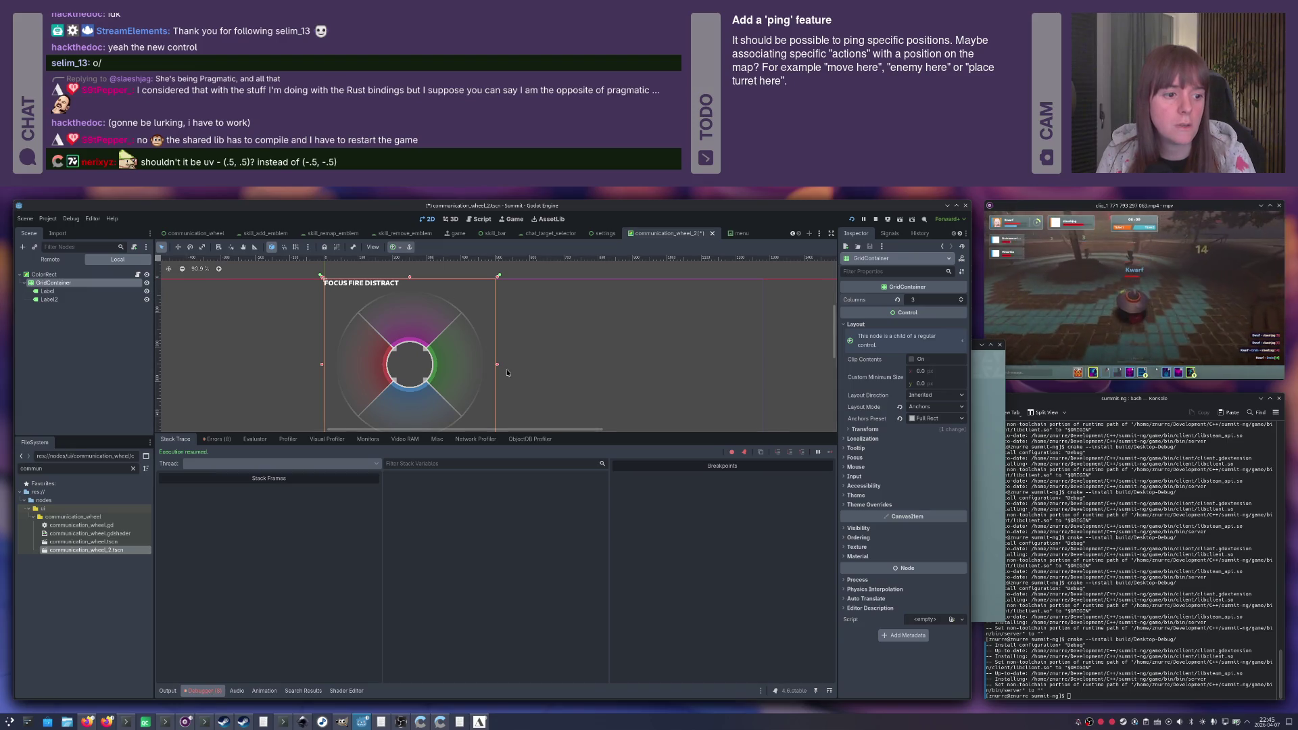
Check the FOCUS FIRE, DISTRACT and GridContainer placement, ending with FOCUS FIRE selected.
left_click(109, 291)
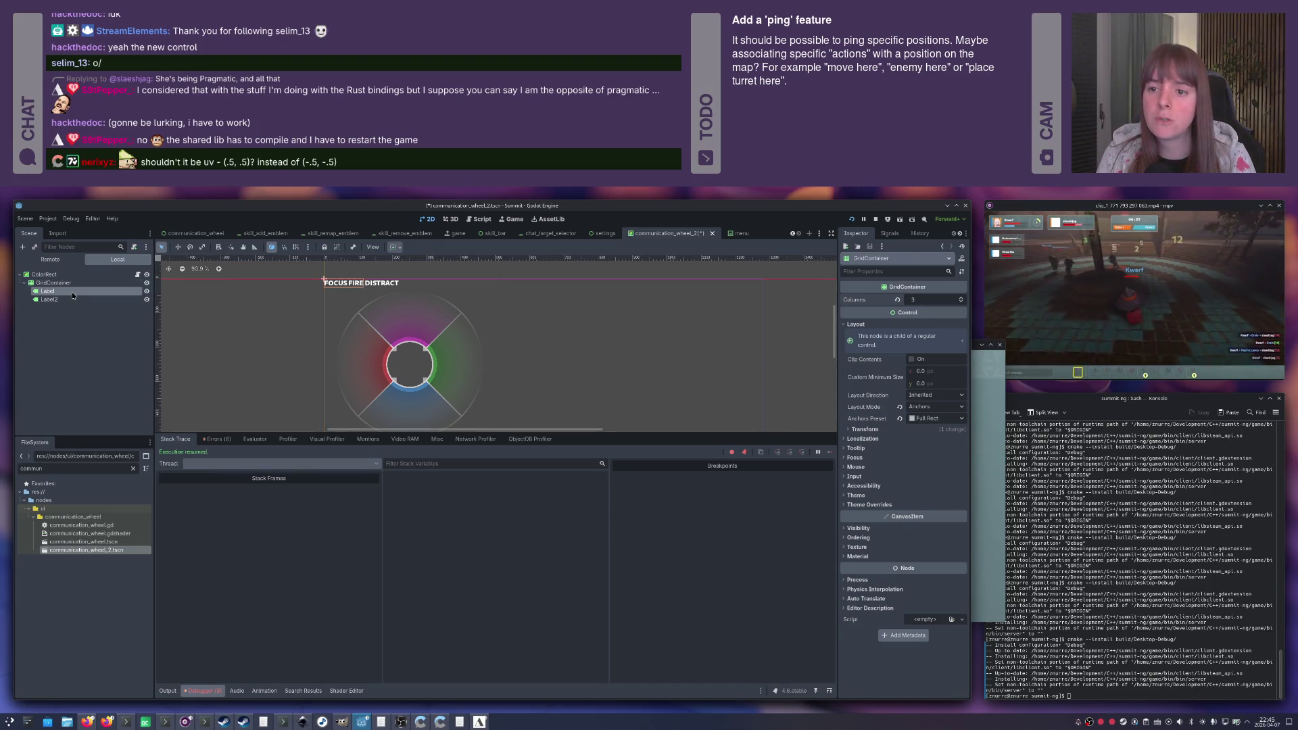
left_click(387, 284)
left_click(344, 283)
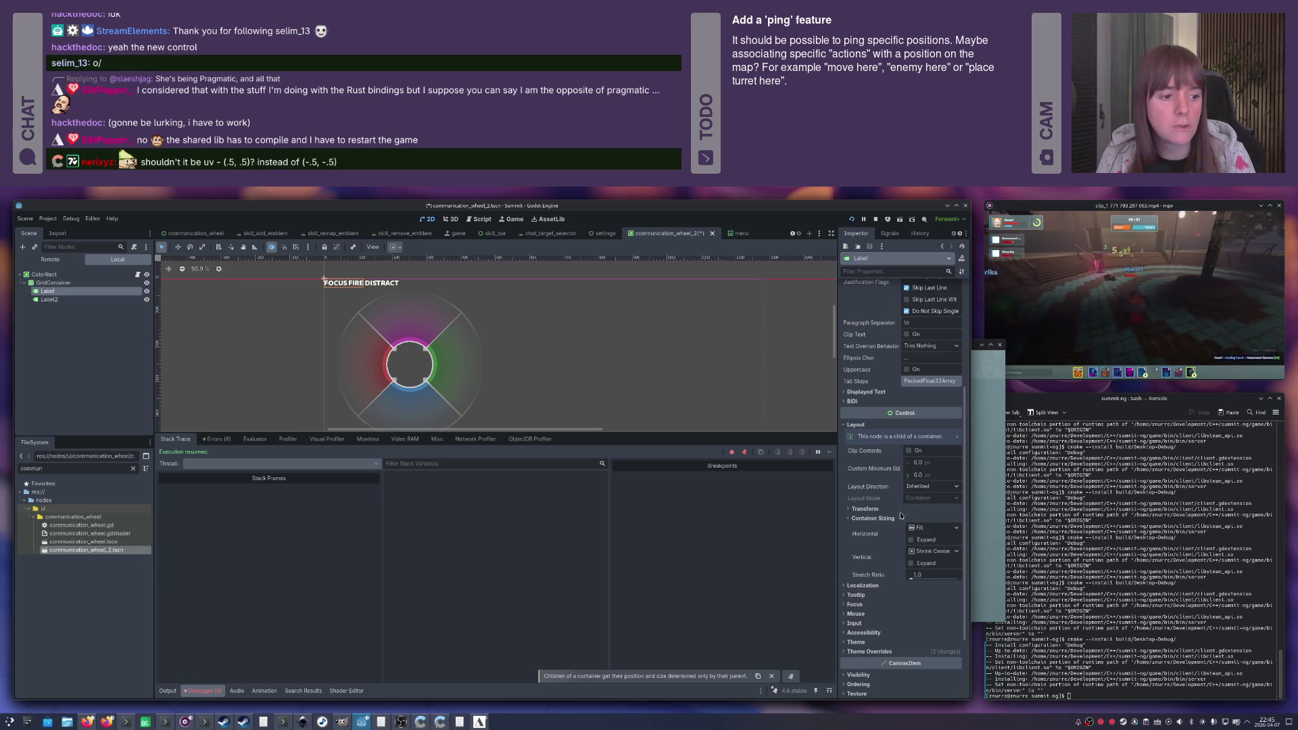
scroll(877, 538, "up", 3)
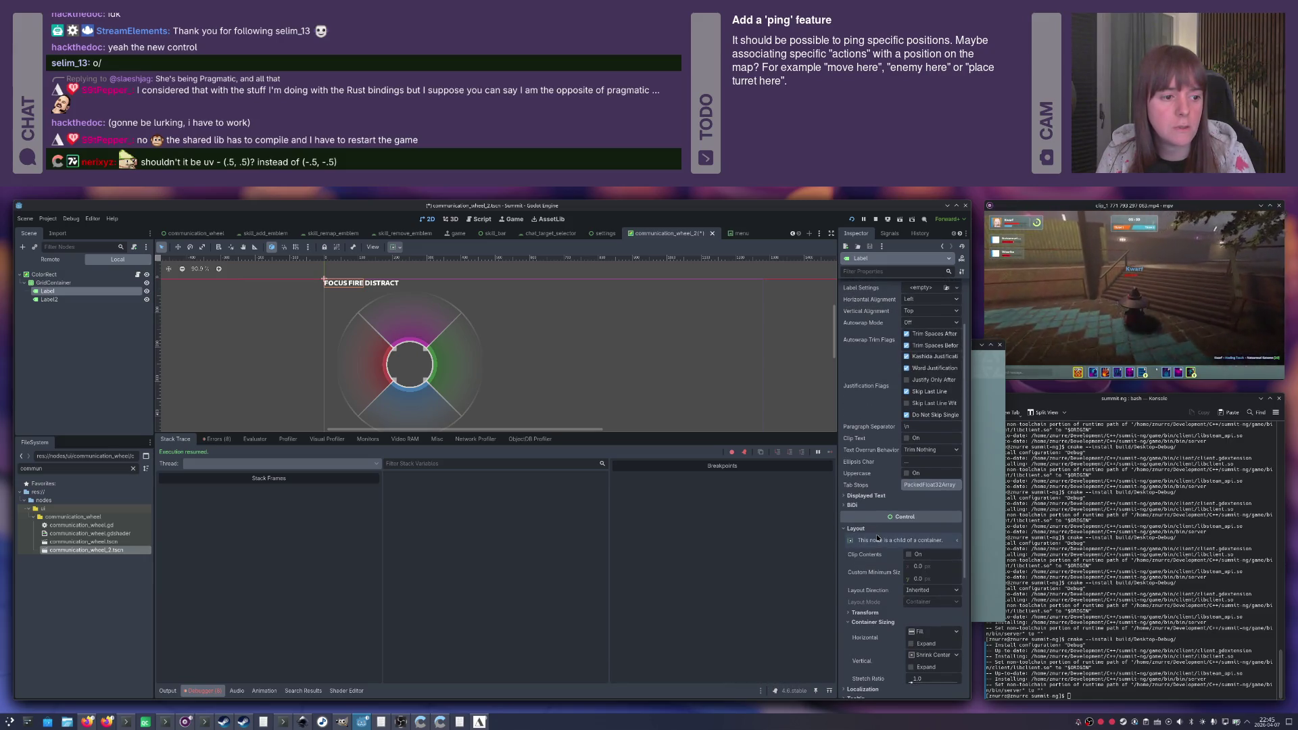
scroll(878, 538, "up", 2)
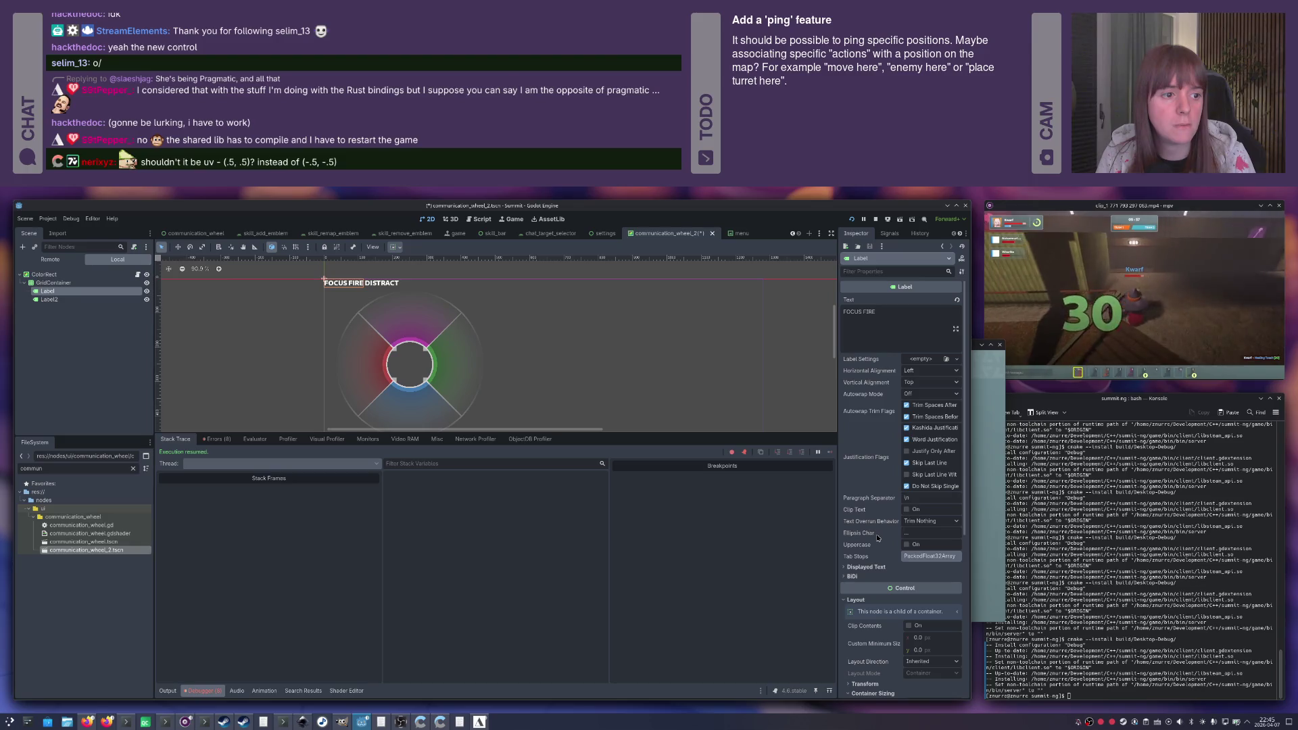
left_click(60, 283)
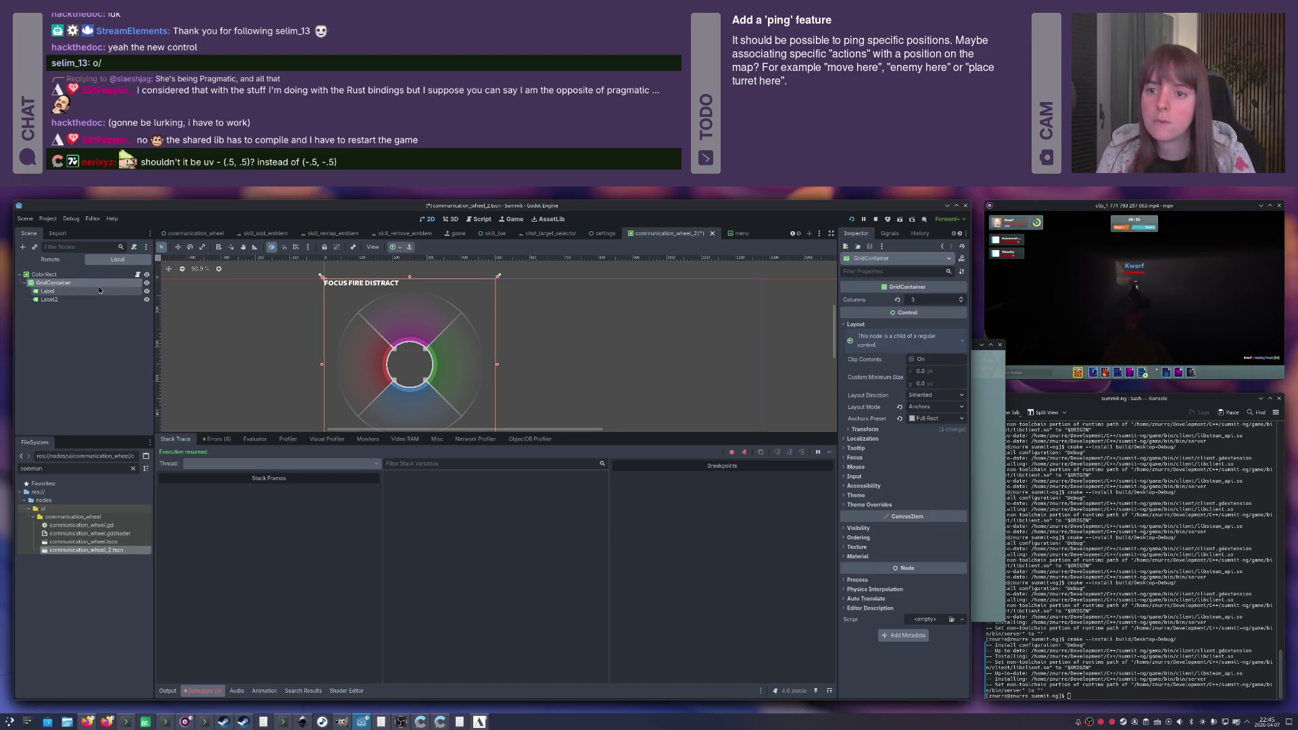
left_click(55, 290)
Duplicate the FOCUS FIRE label twice, then delete and undo the extra copies.
key("ctrl+d")
key("ctrl+d")
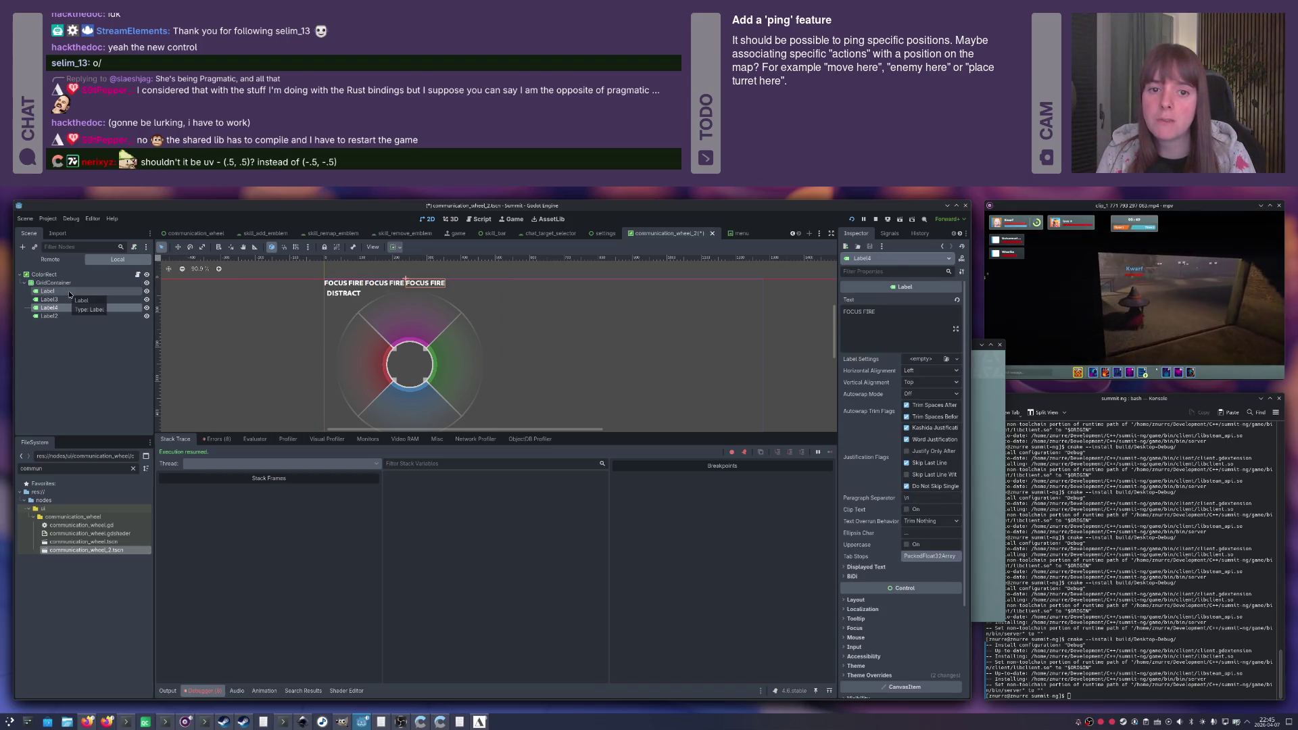
key("ctrl+d")
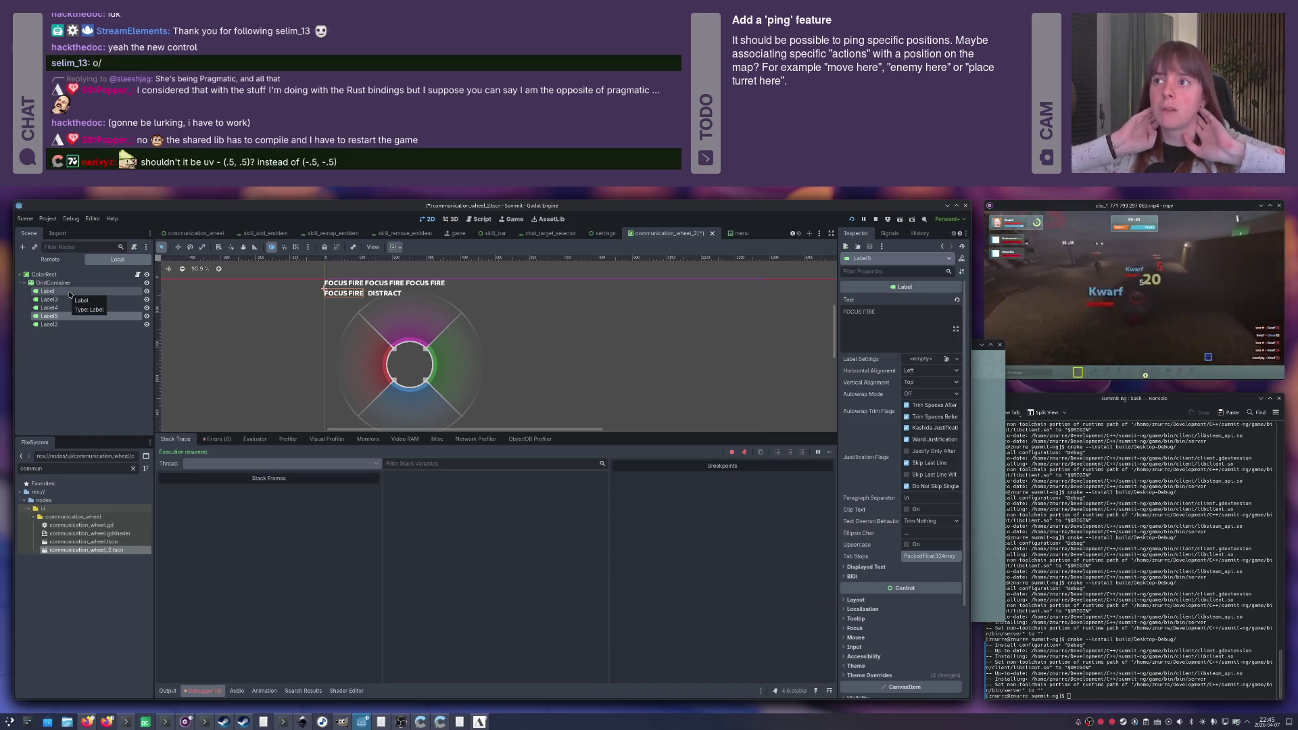
key("Delete")
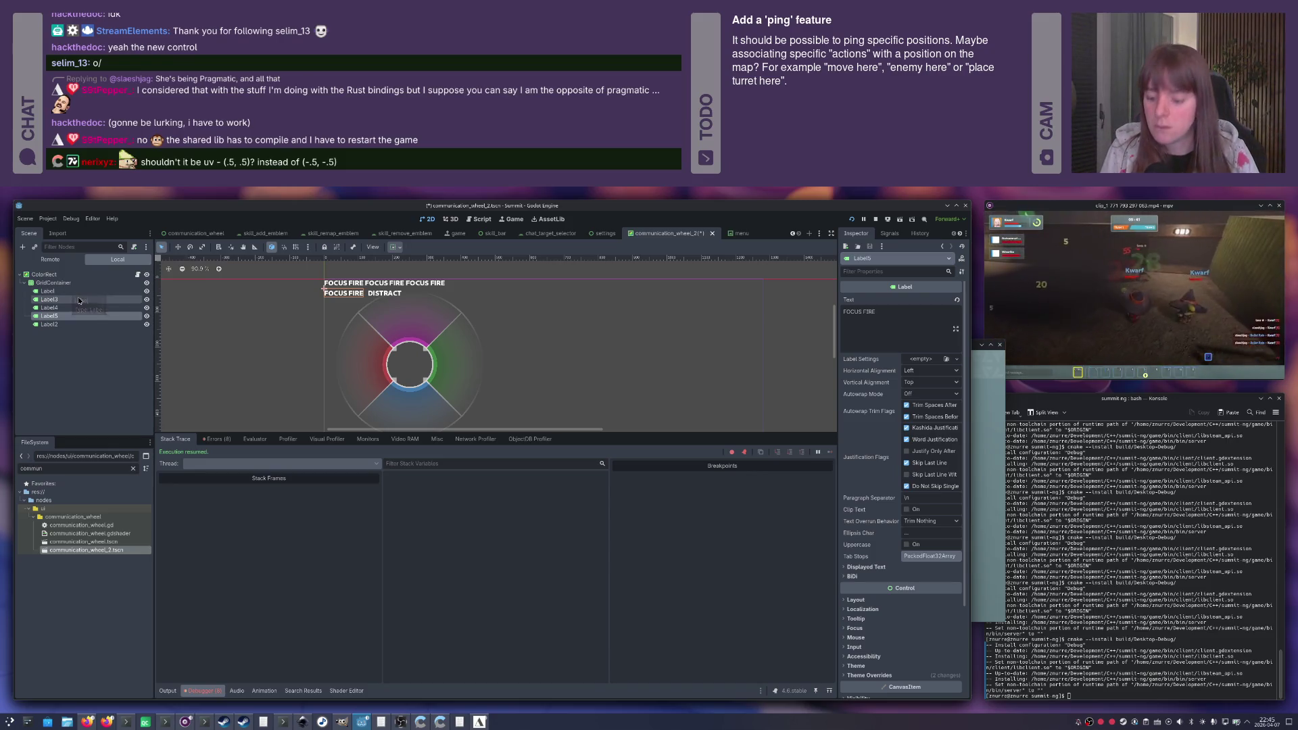
key("ctrl+z")
key("ctrl+z")
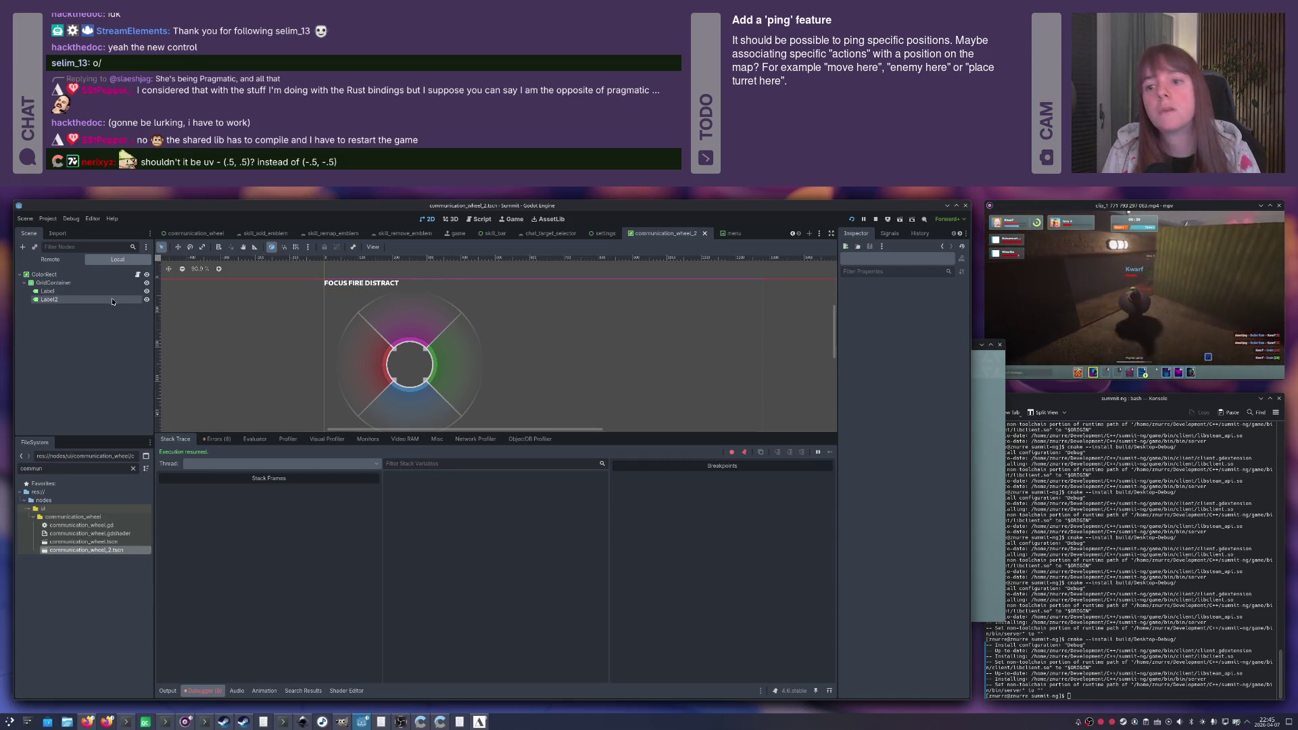
Inspect the FOCUS FIRE Label's text and layout properties.
left_click(83, 295)
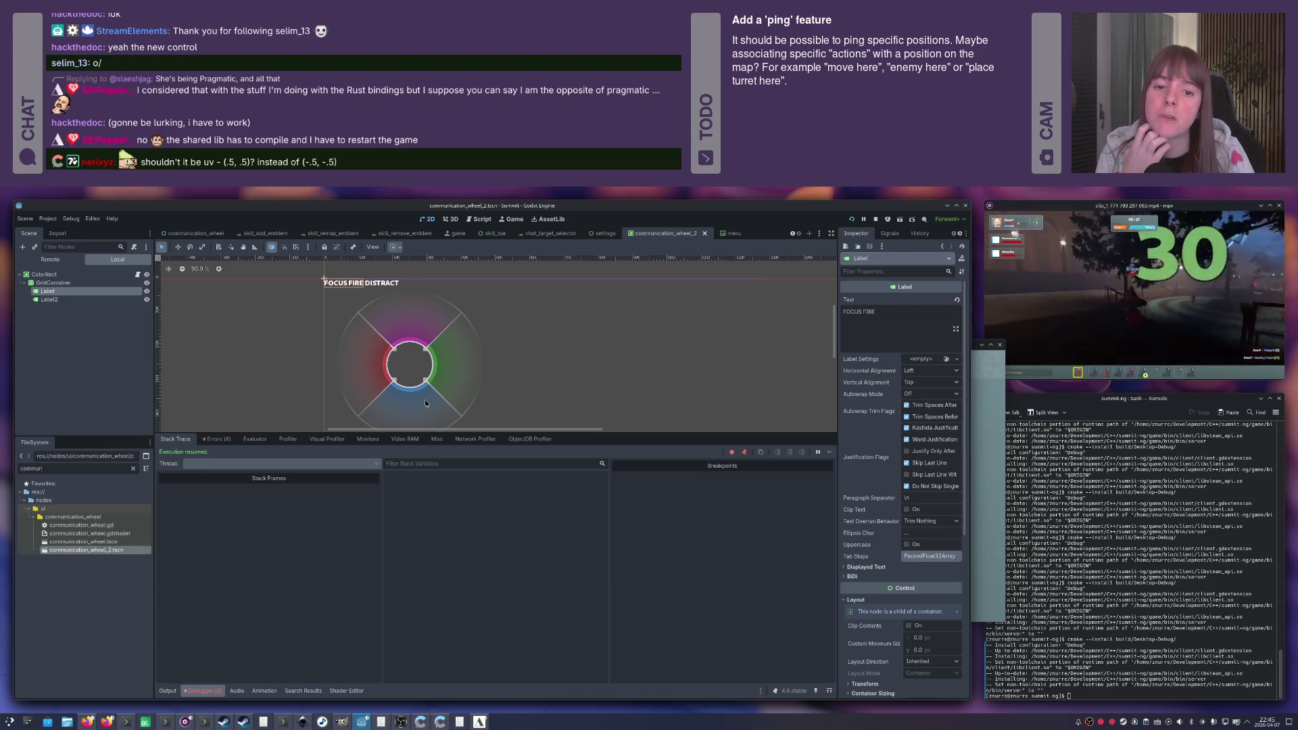
scroll(426, 387, "down", 2)
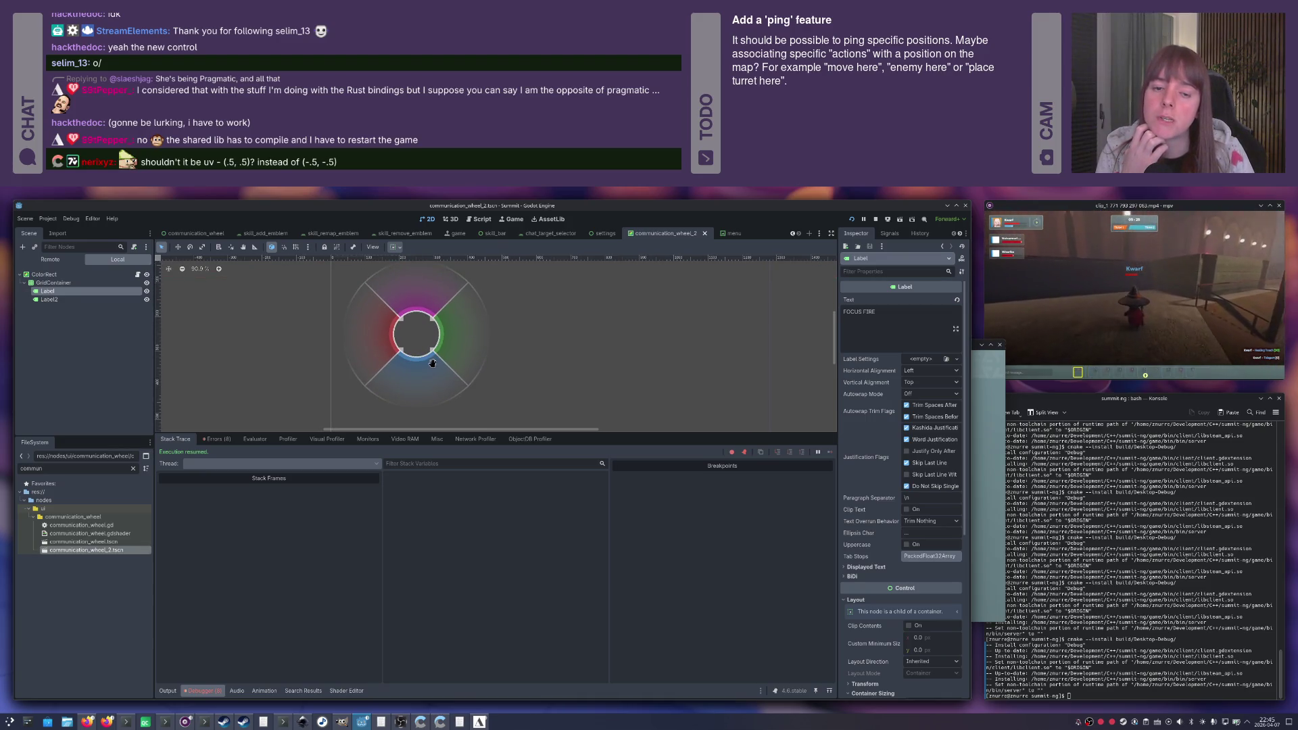
scroll(448, 314, "up", 2)
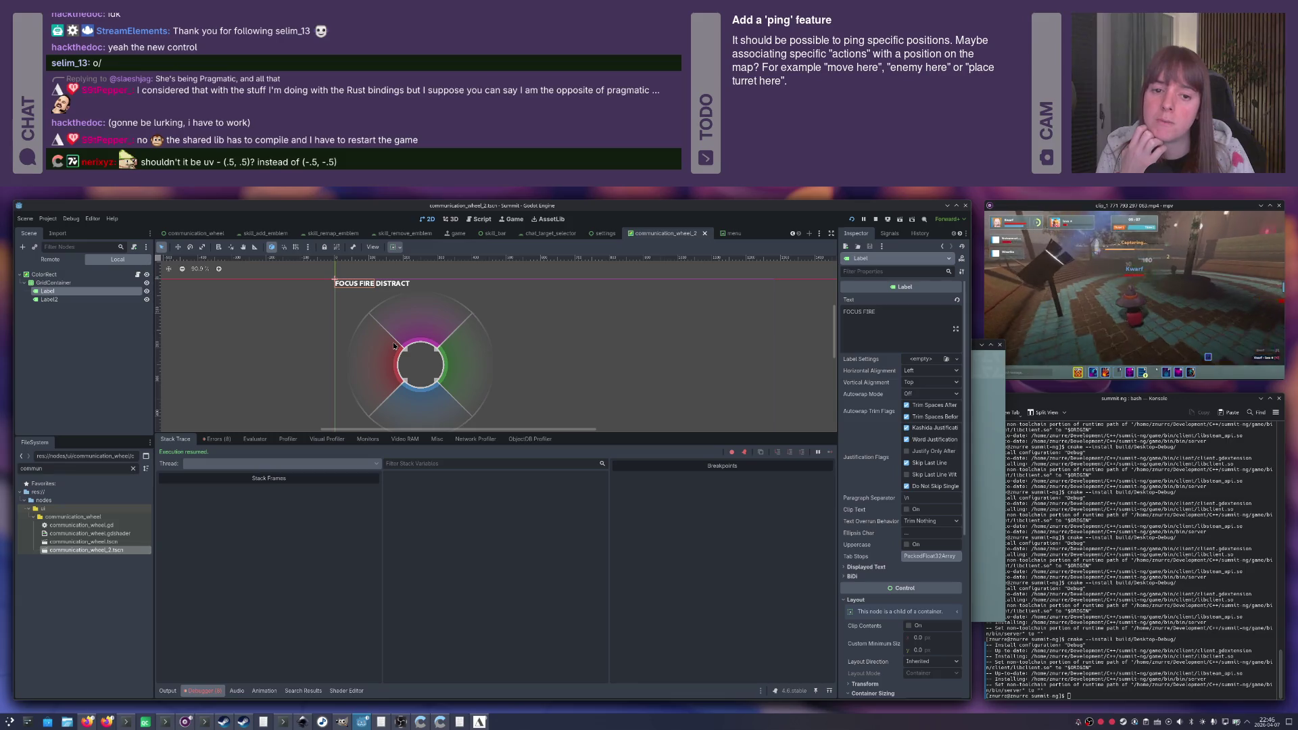
Add a CenterContainer child to ColorRect, found by searching 'container'.
left_click(60, 275)
key("ctrl+a")
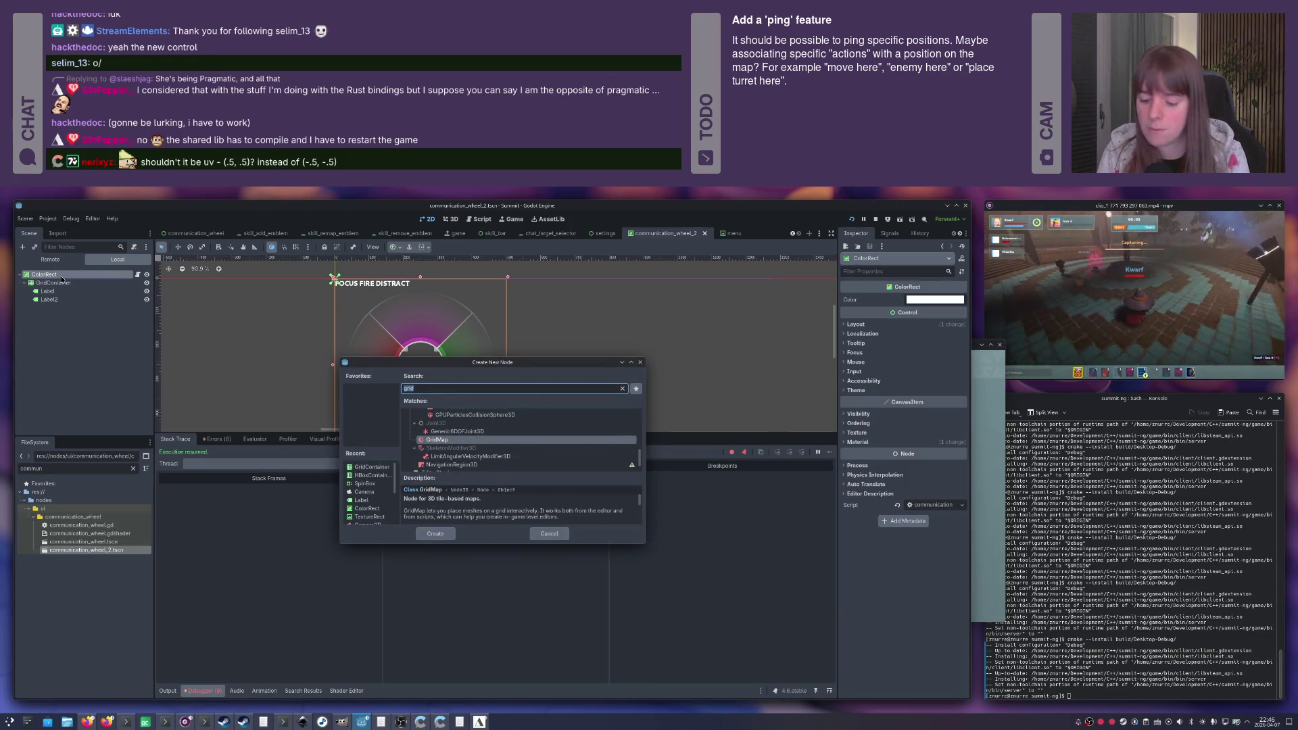
type("container")
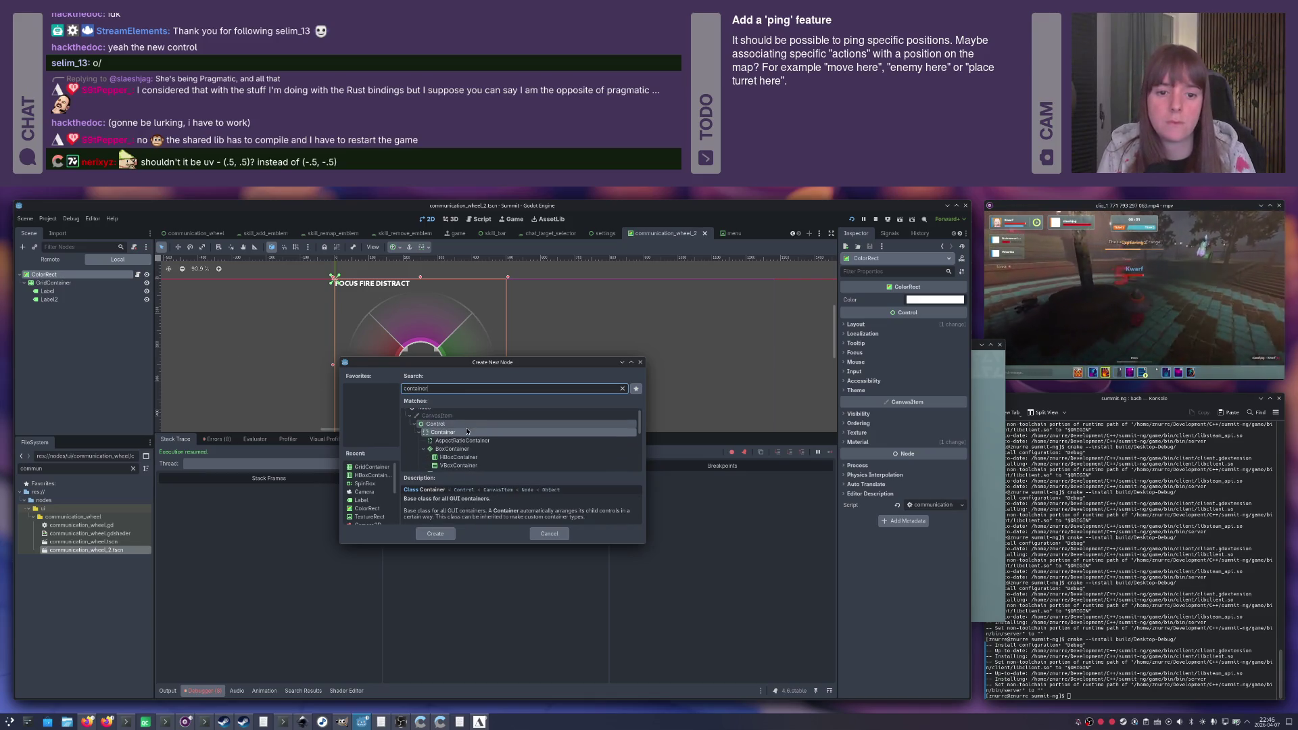
scroll(468, 444, "down", 2)
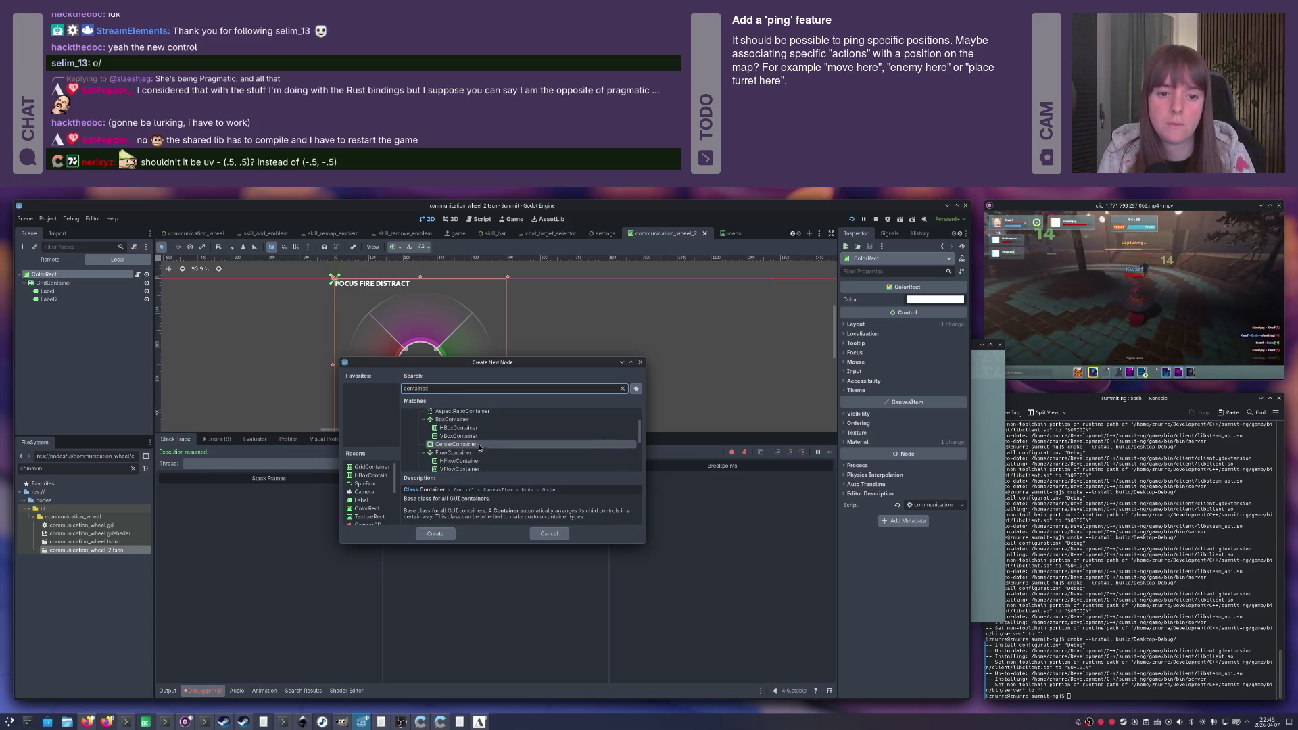
left_click(474, 445)
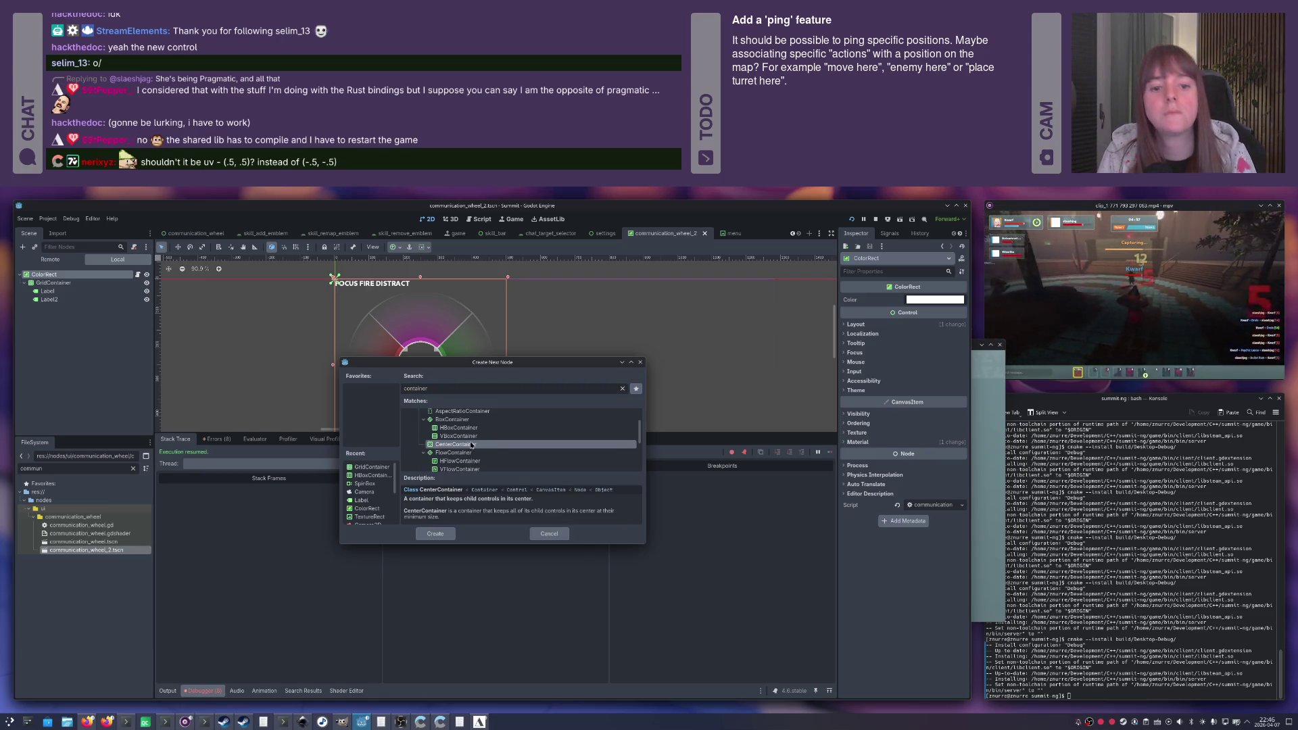
scroll(470, 444, "down", 2)
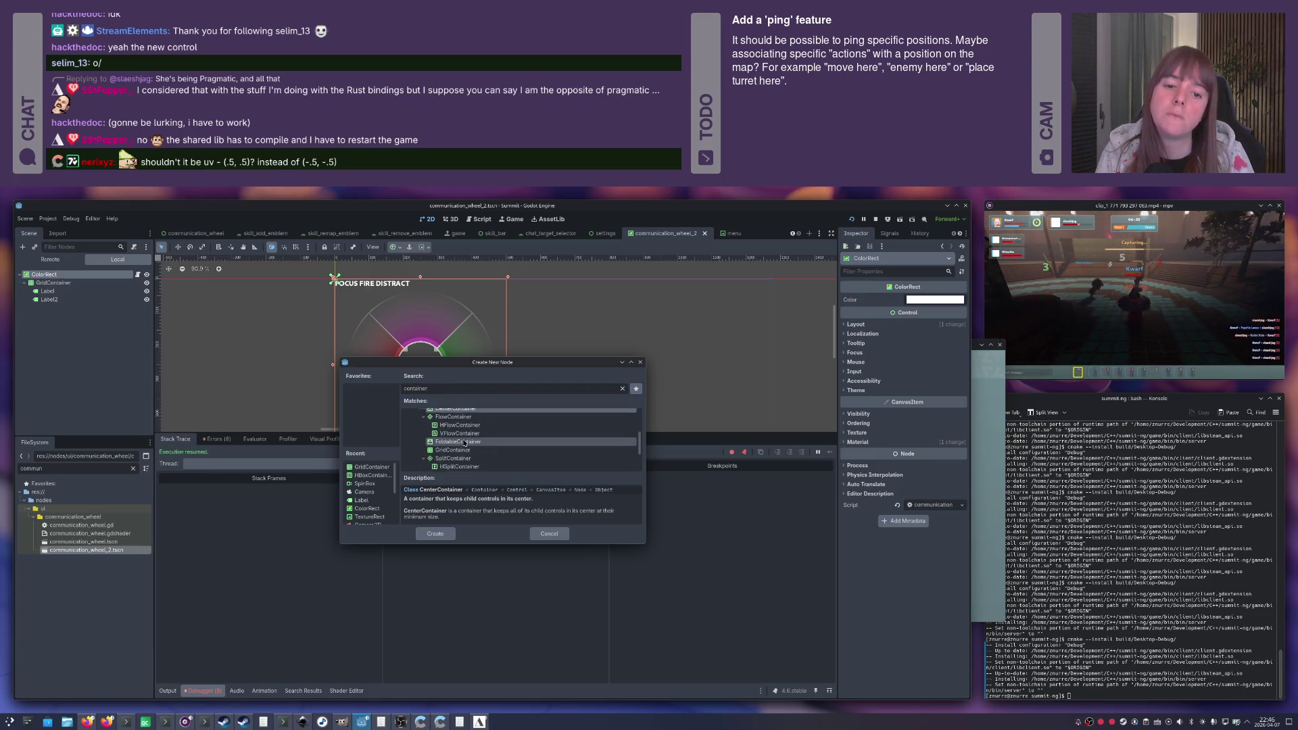
scroll(466, 443, "down", 3)
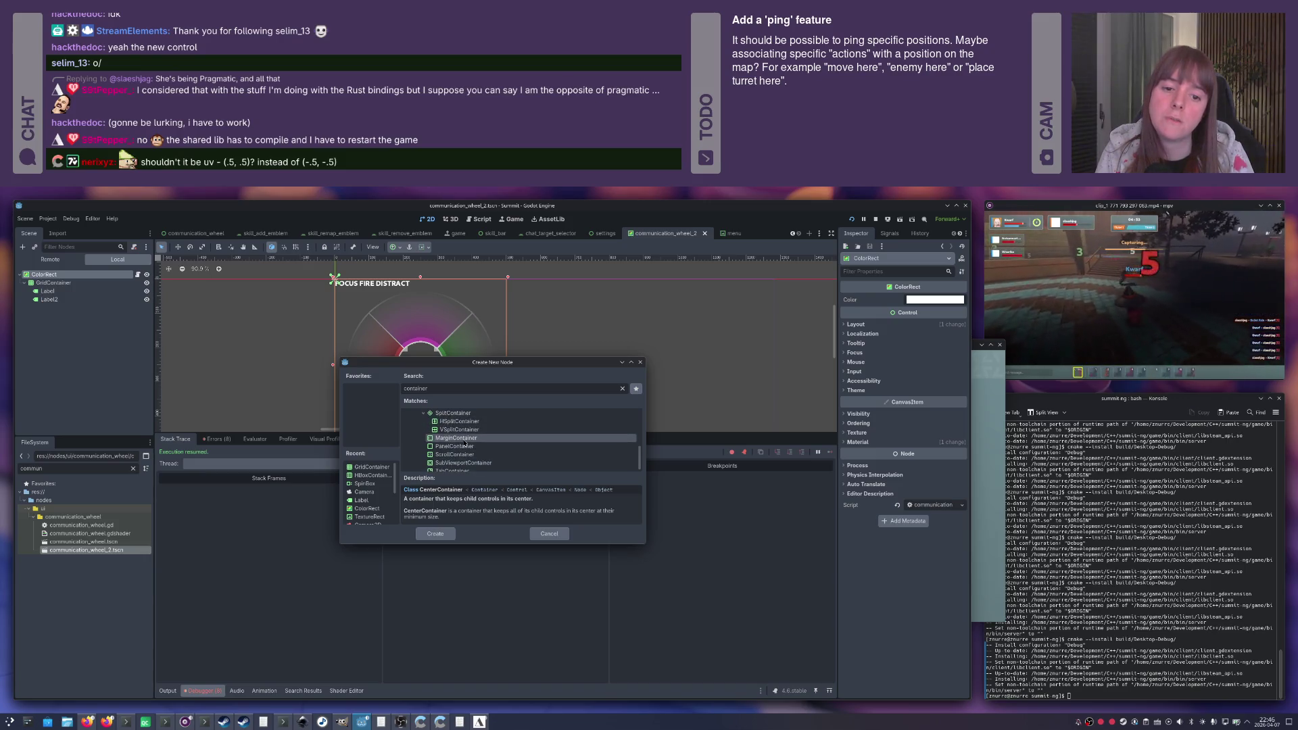
scroll(466, 444, "down", 1)
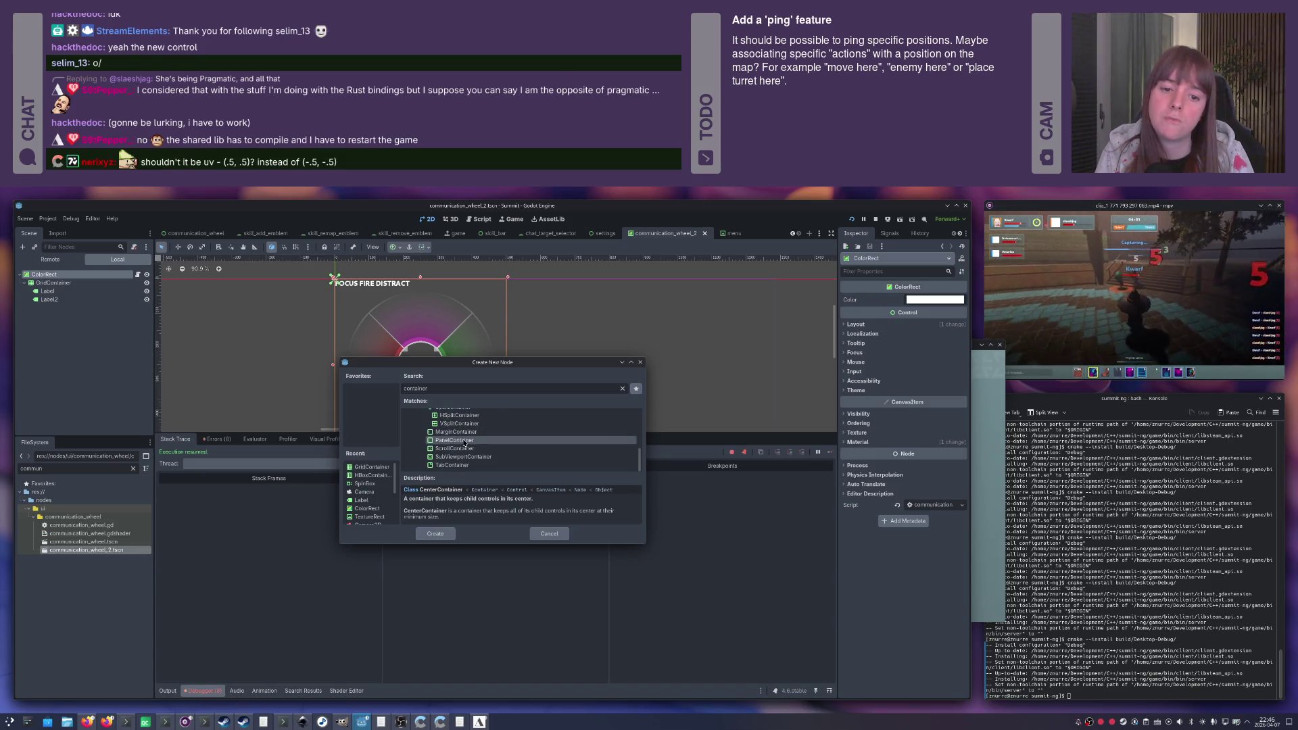
scroll(465, 444, "up", 6)
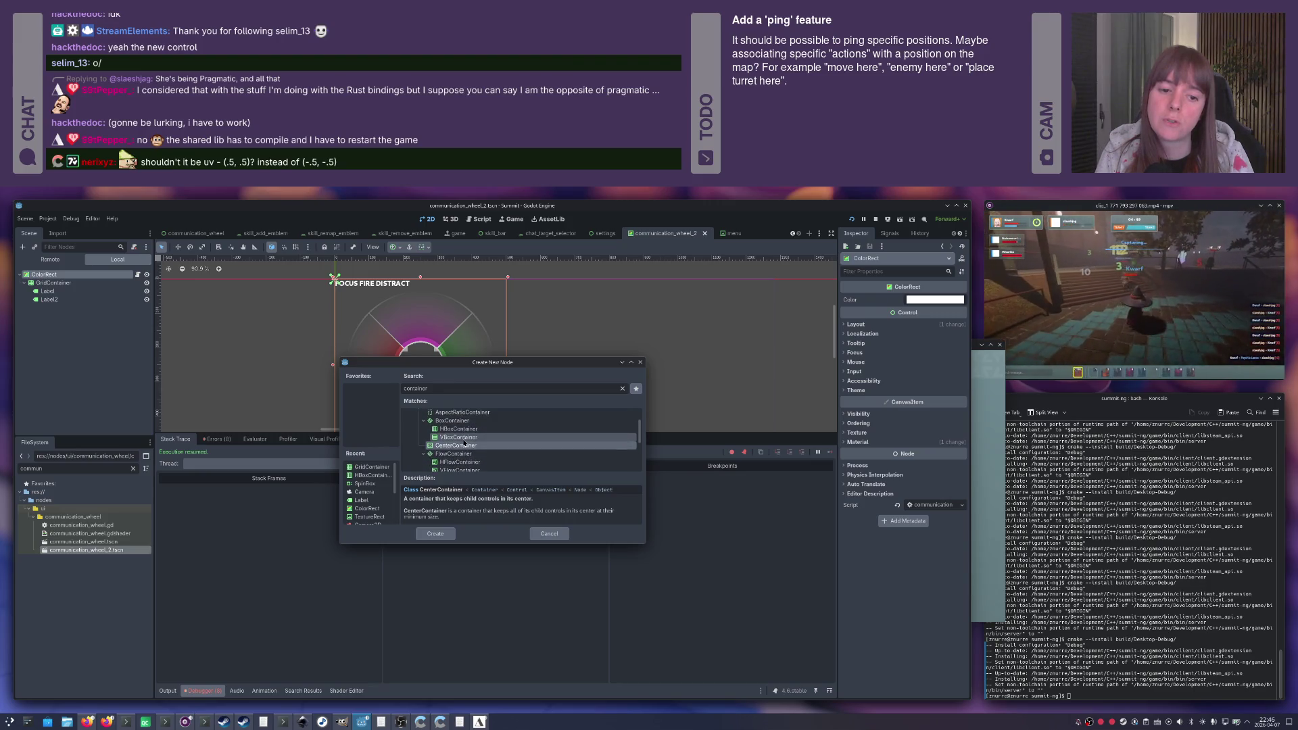
left_click(436, 533)
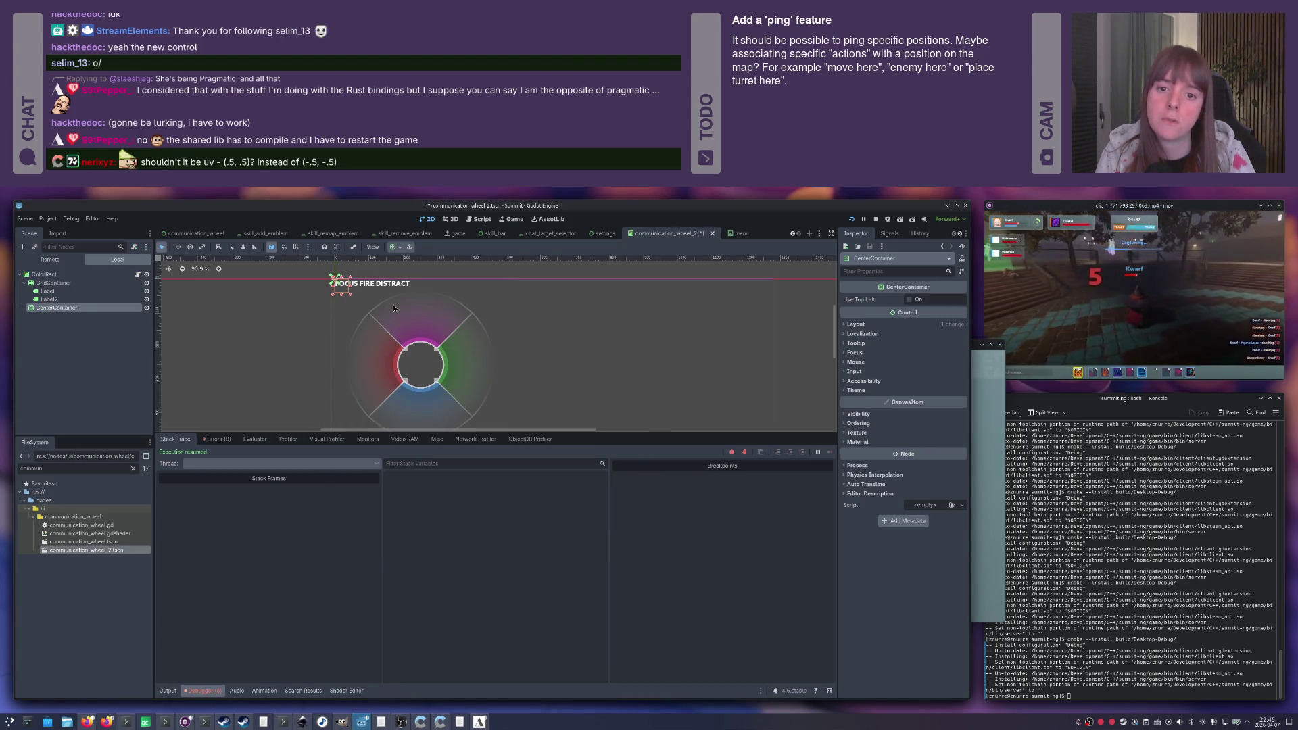
Drag the CenterContainer onto the wheel, widen it leftward, and reveal its Layout and Transform values.
mouse_move(341, 285)
left_mouse_down()
mouse_move(406, 310)
mouse_move(409, 344)
mouse_move(433, 297)
mouse_move(472, 285)
mouse_move(446, 287)
left_mouse_up()
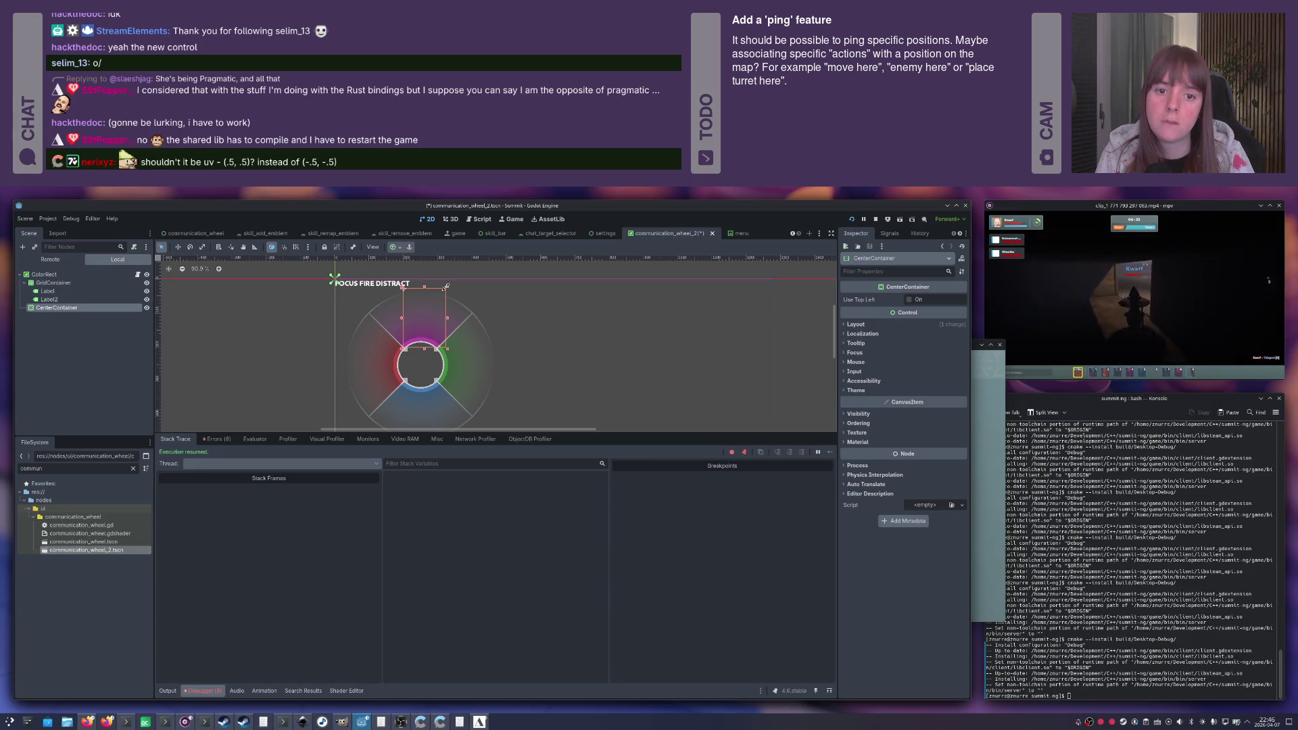
left_click_drag(400, 317, 393, 317)
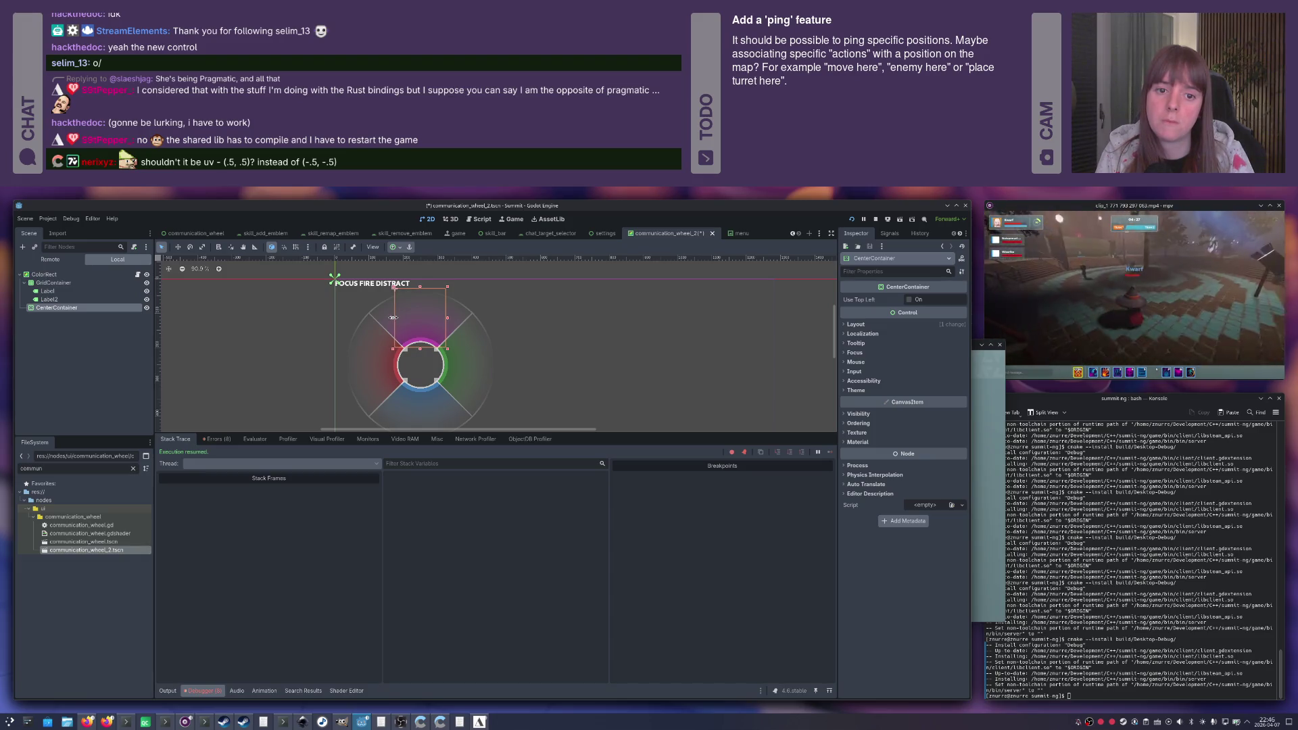
left_click_drag(392, 317, 390, 317)
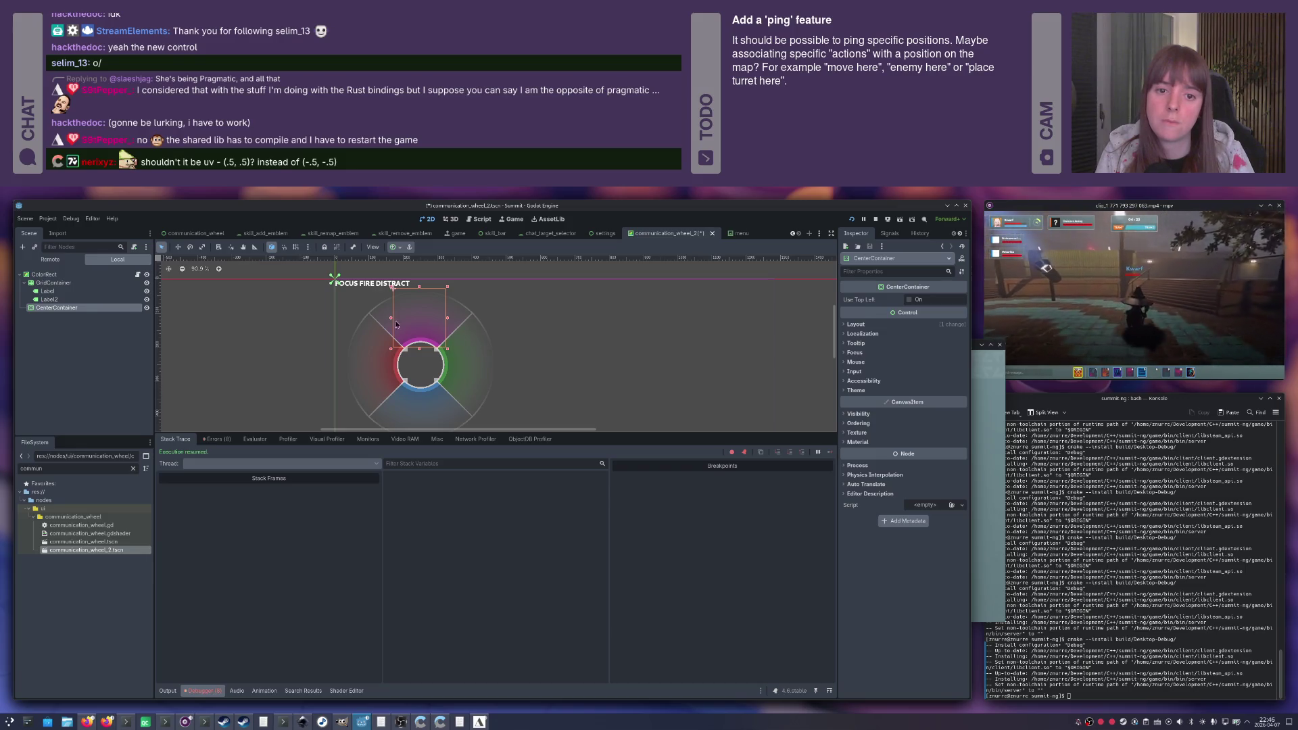
left_click(397, 325)
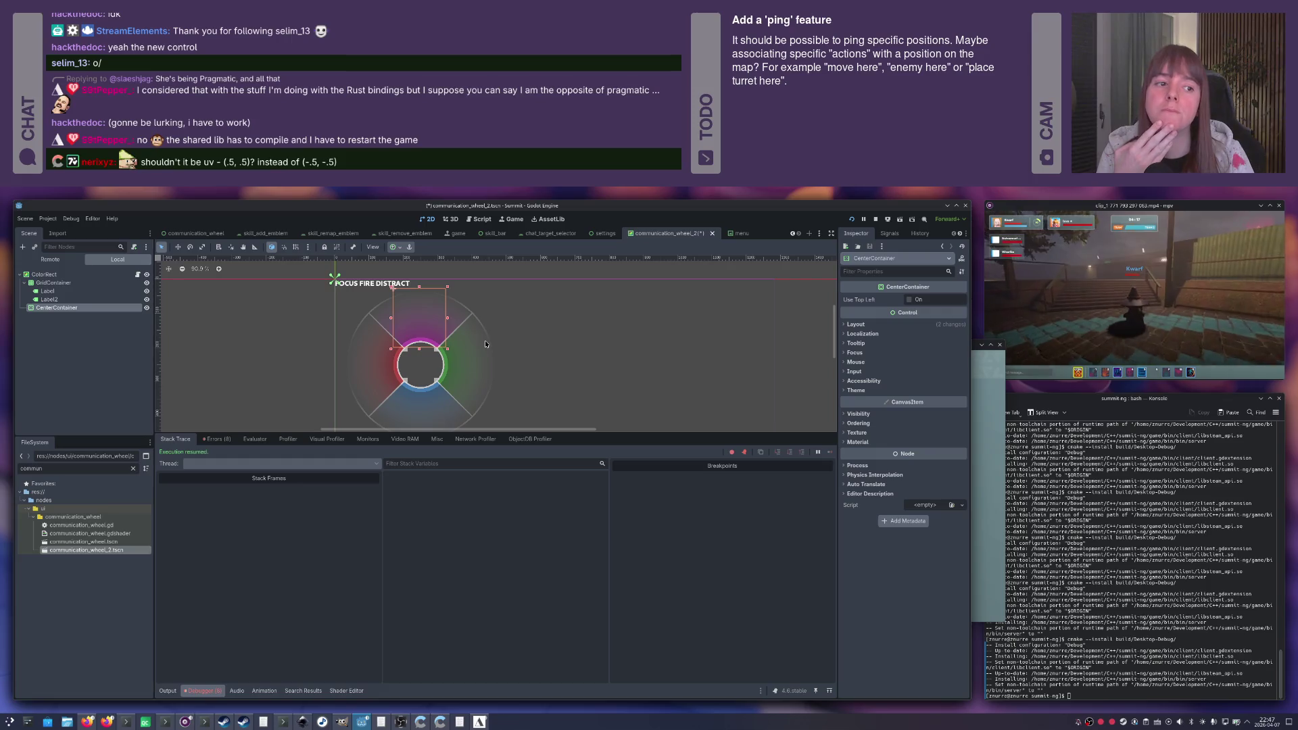
left_click(887, 328)
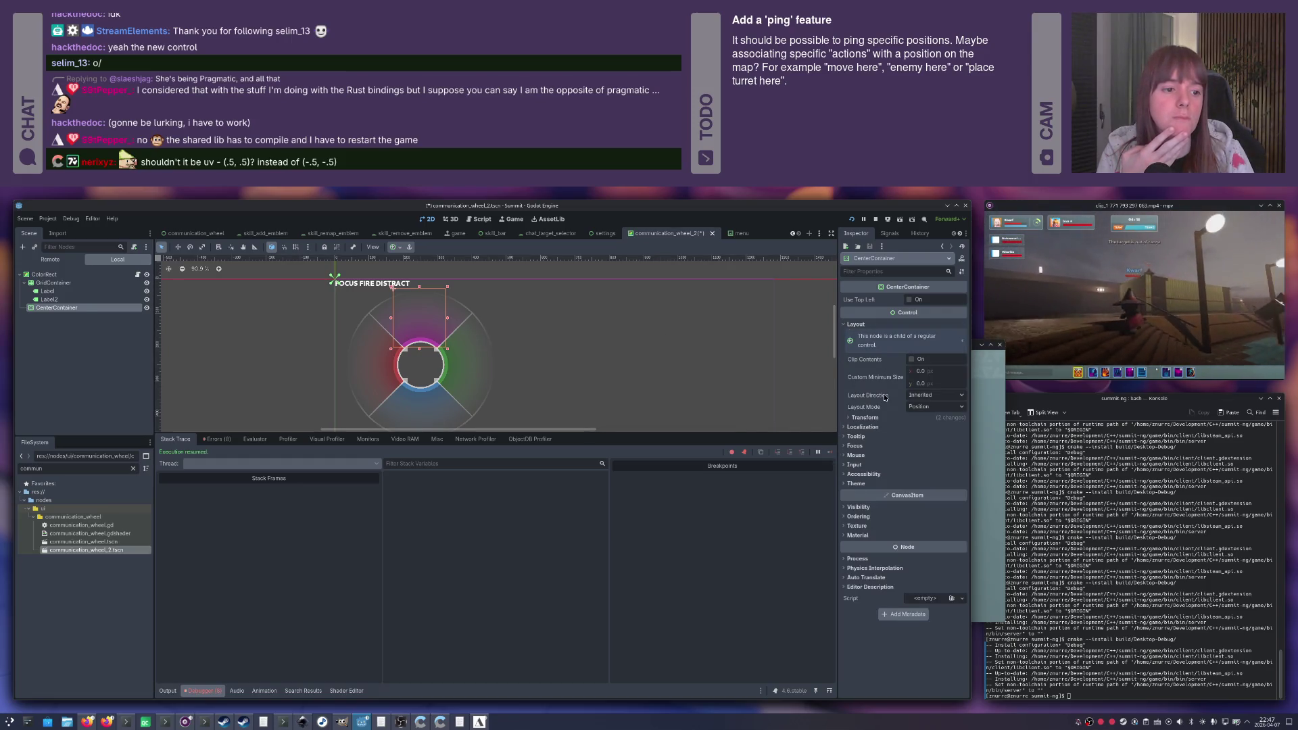
left_click(866, 419)
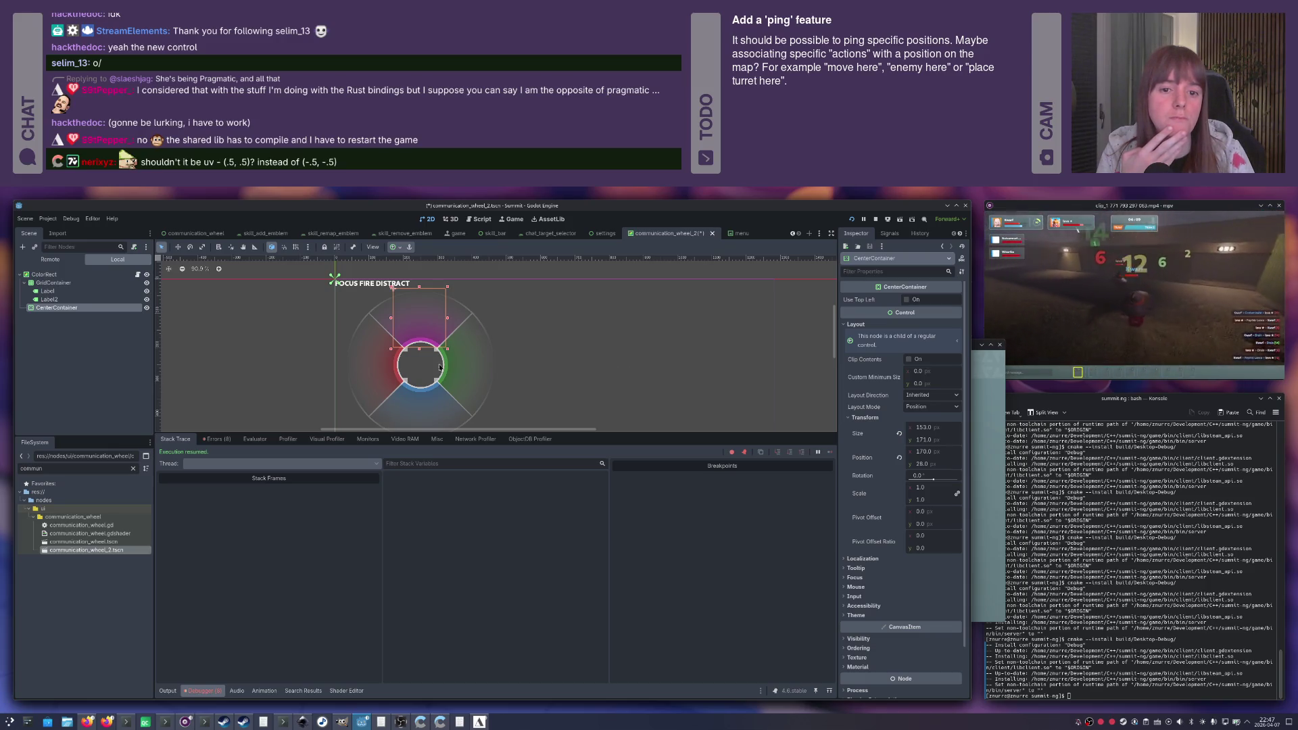
Shrink the CenterContainer's height and add an HBoxContainer under ColorRect.
left_click_drag(420, 351, 419, 336)
left_click(46, 275)
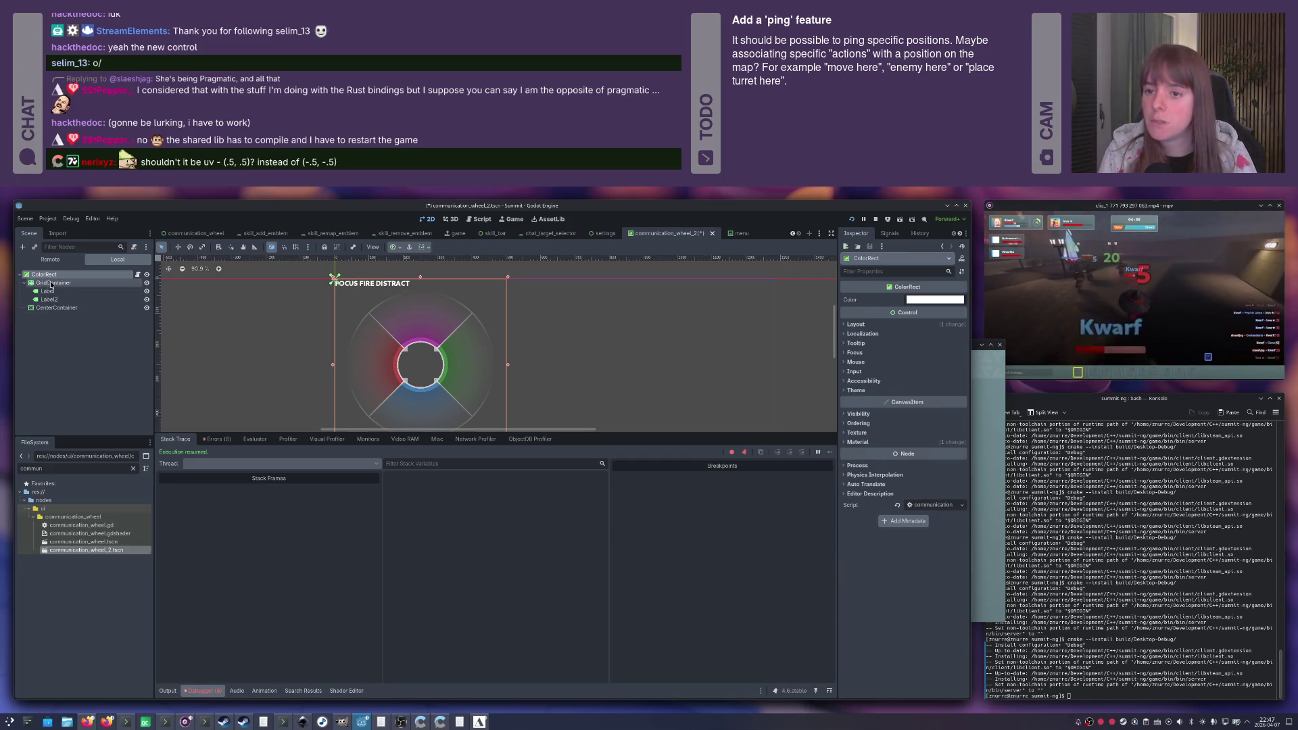
key("ctrl+a")
type("hbox")
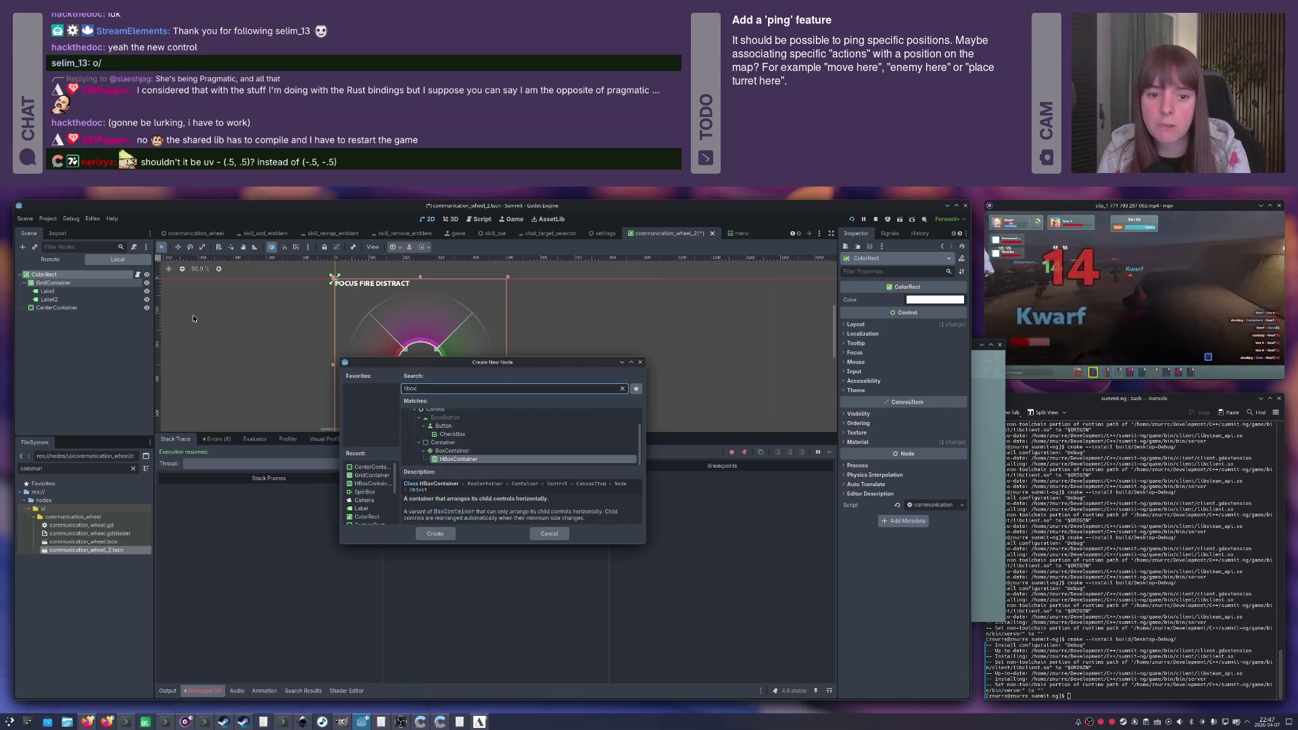
key("Return")
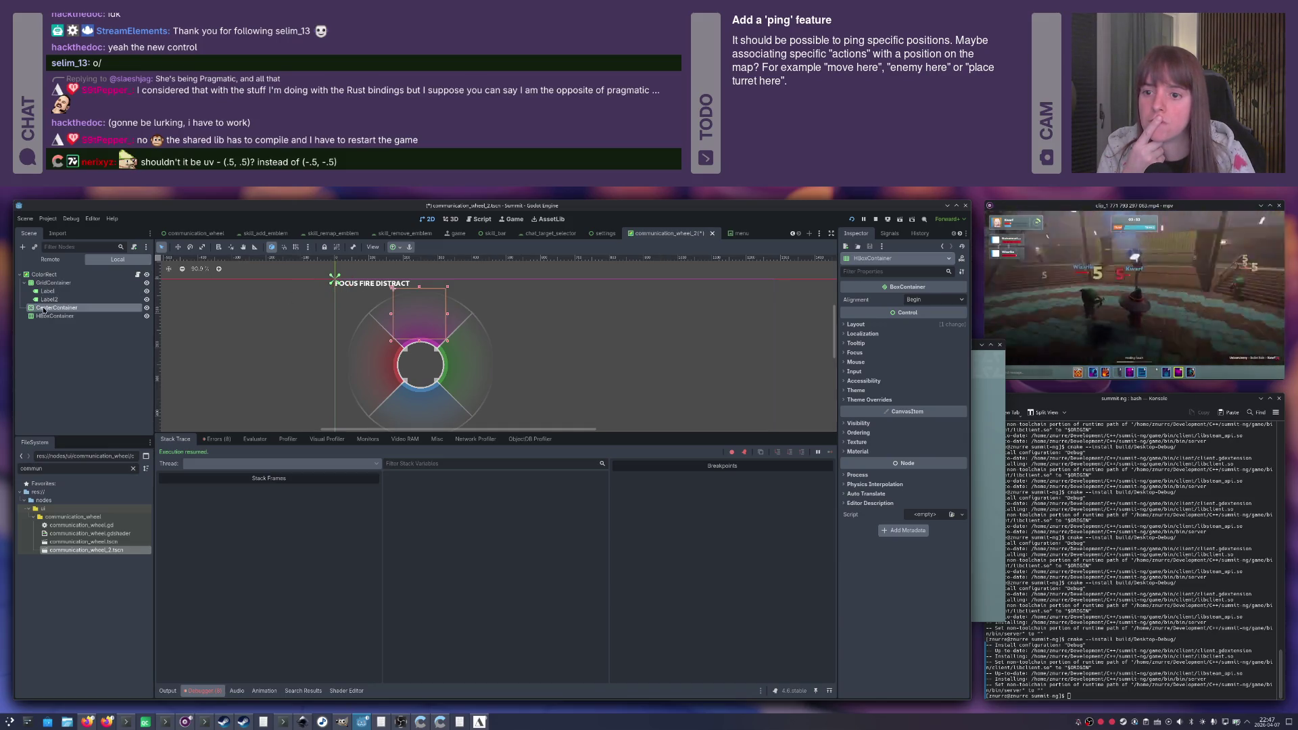
Put the CenterContainer into the HBoxContainer, duplicate it, and enlarge the HBoxContainer over the wheel.
left_click_drag(57, 308, 64, 318)
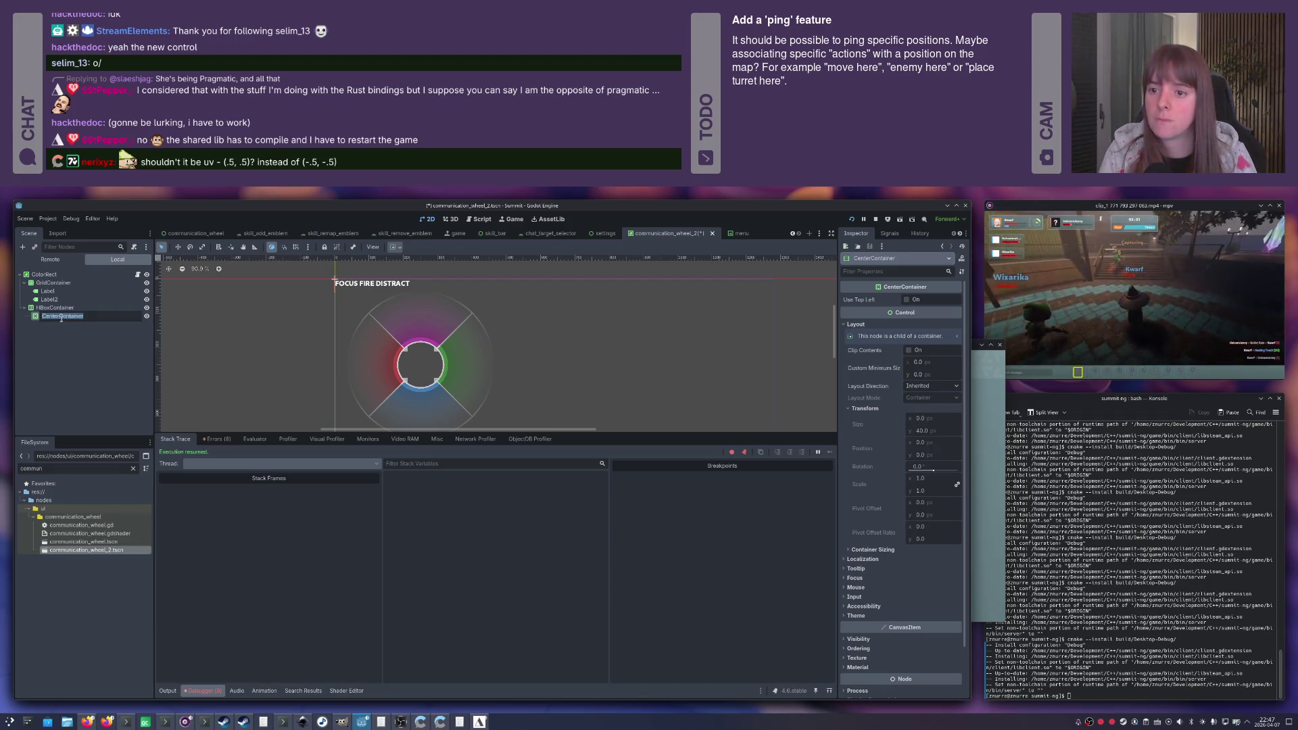
key("ctrl+d")
key("ctrl+d")
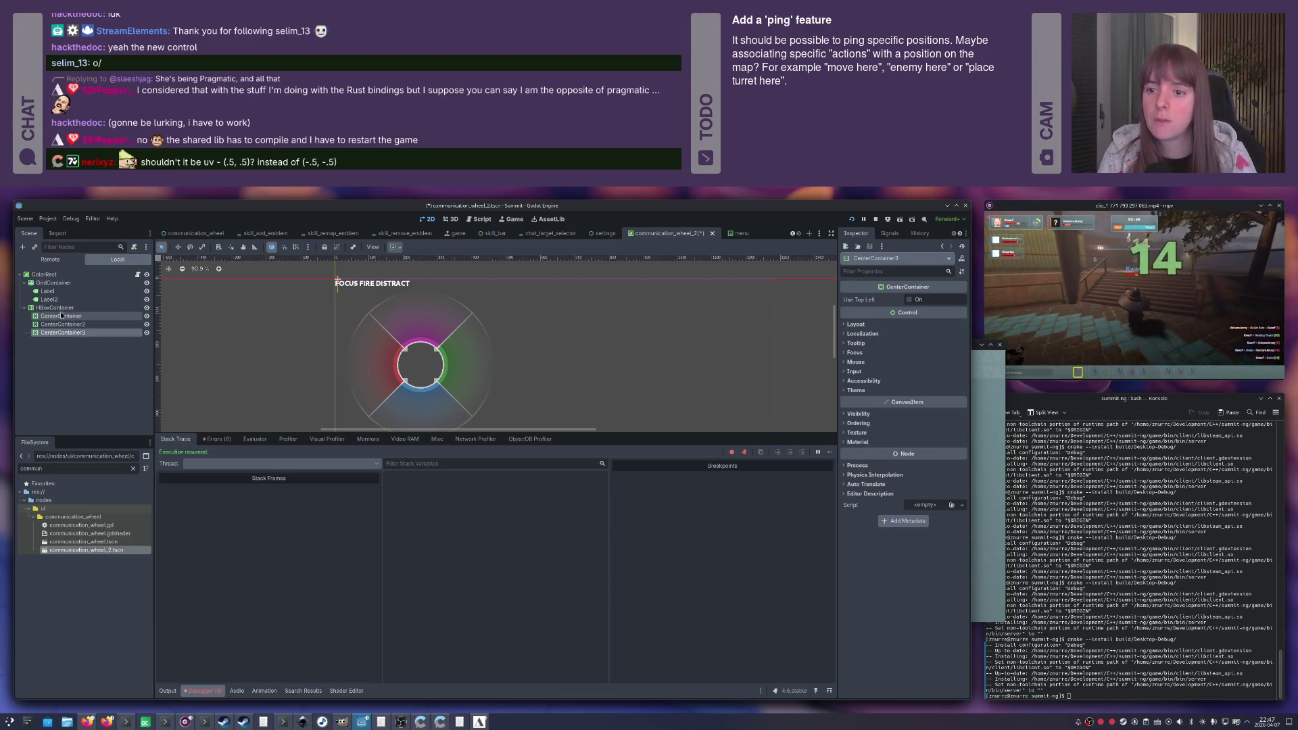
left_click(55, 307)
mouse_move(351, 299)
left_mouse_down()
mouse_move(457, 419)
mouse_move(426, 424)
left_mouse_up()
Move the FOCUS FIRE label into the first CenterContainer and place DISTRACT in the third.
left_click(61, 316)
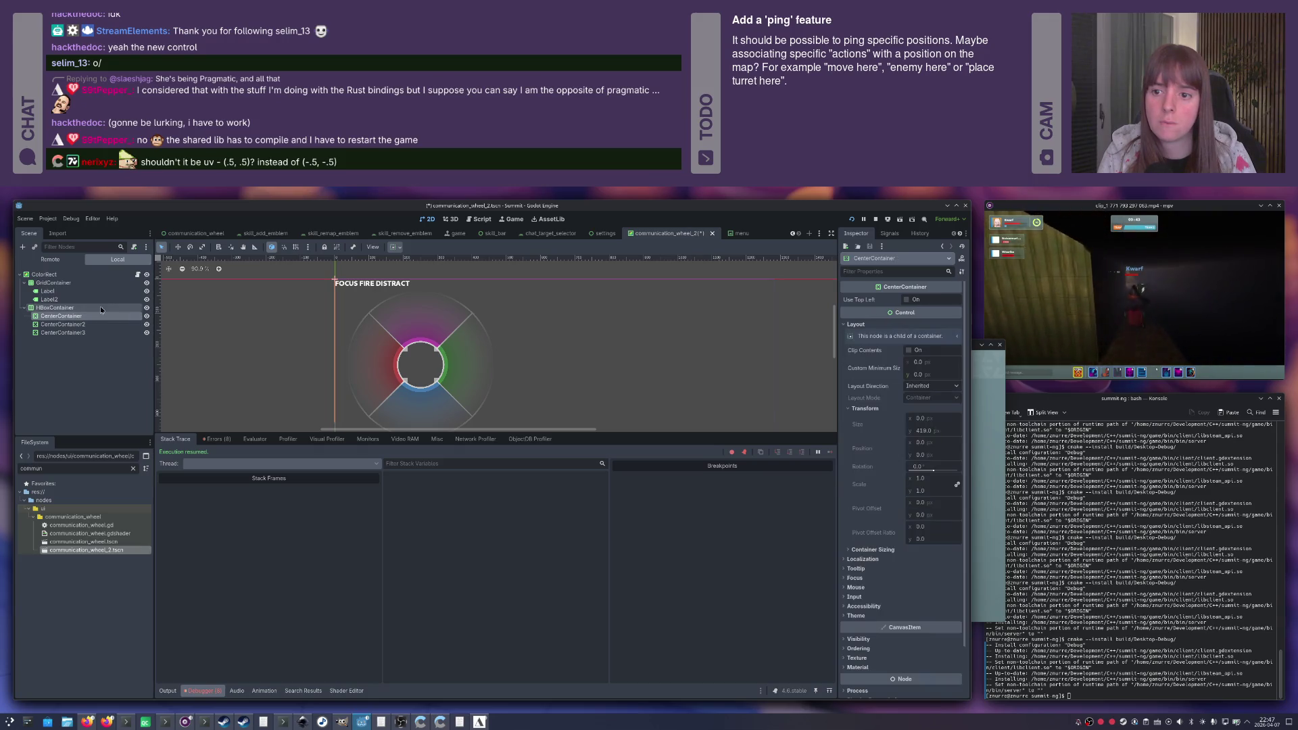
left_click(65, 292)
left_click_drag(65, 293, 64, 326)
left_click(51, 292)
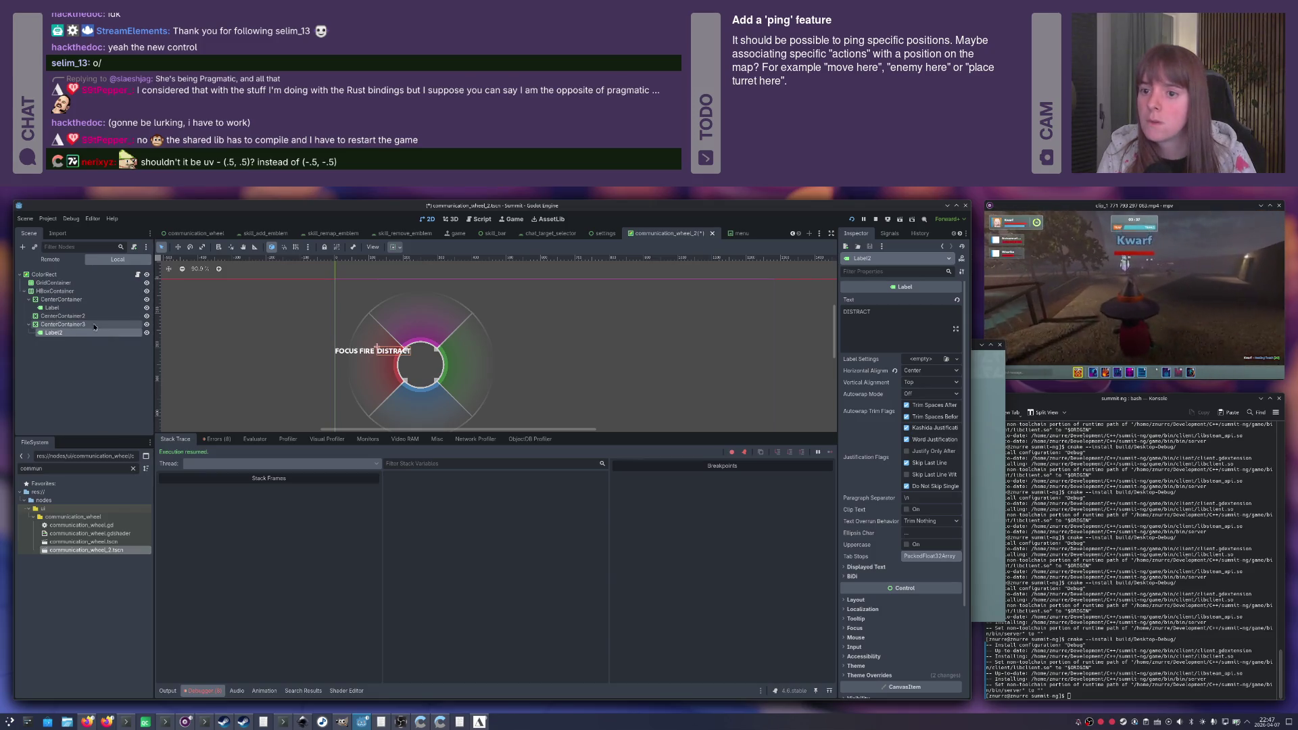
left_click(56, 291)
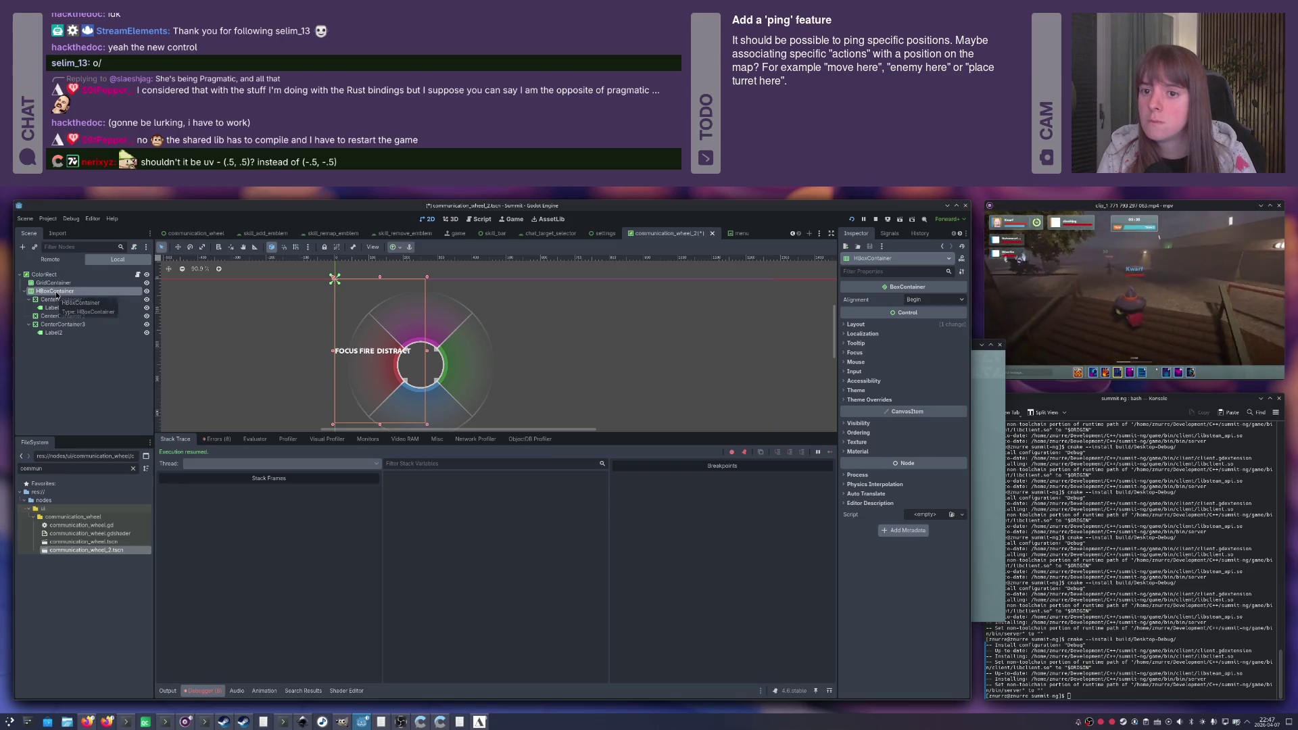
Check the HBoxContainer's alignment options, leaving alignment at Begin.
right_click(54, 294)
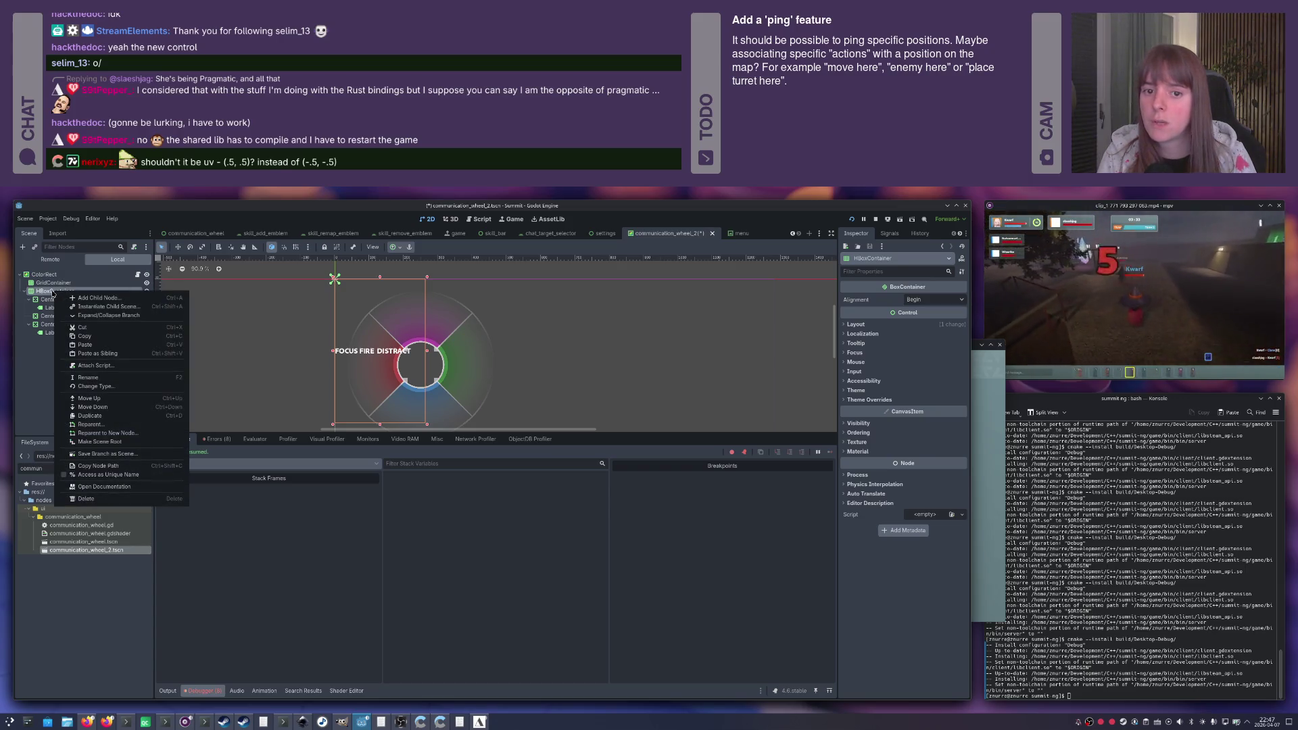
key("Escape")
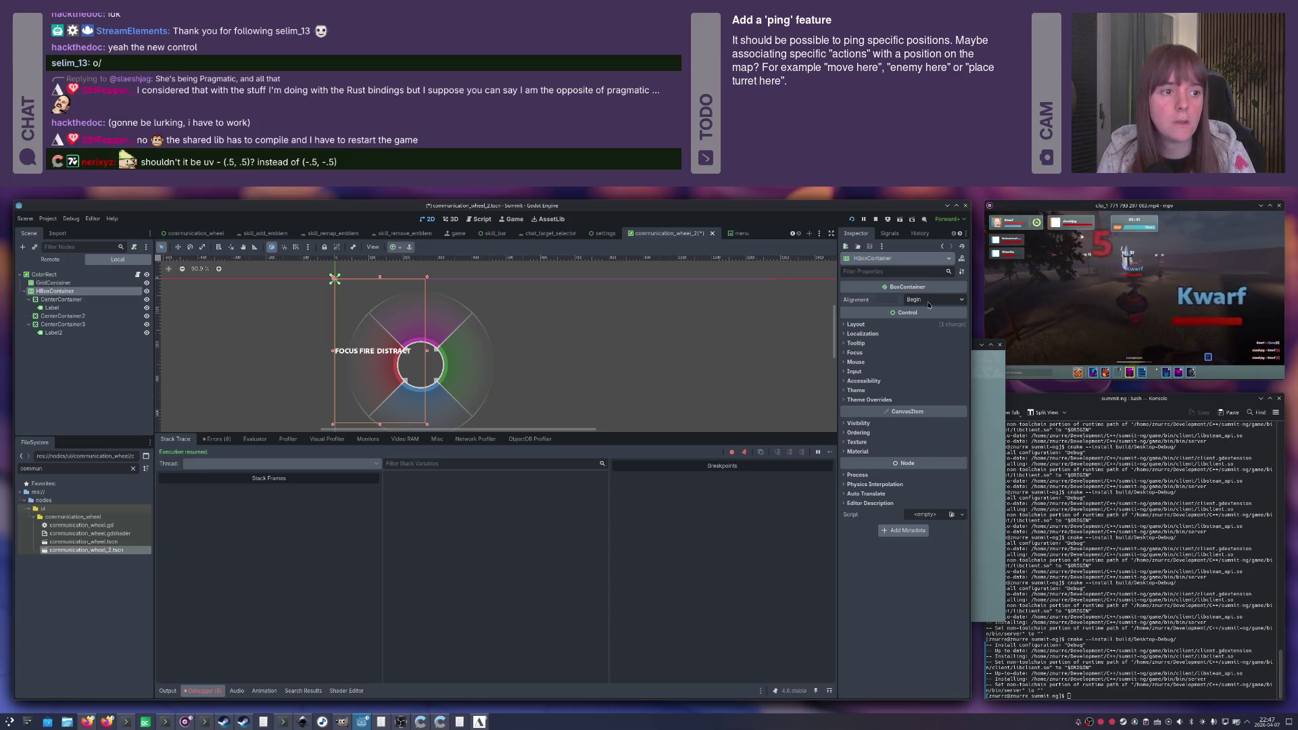
left_click(928, 299)
left_click(929, 305)
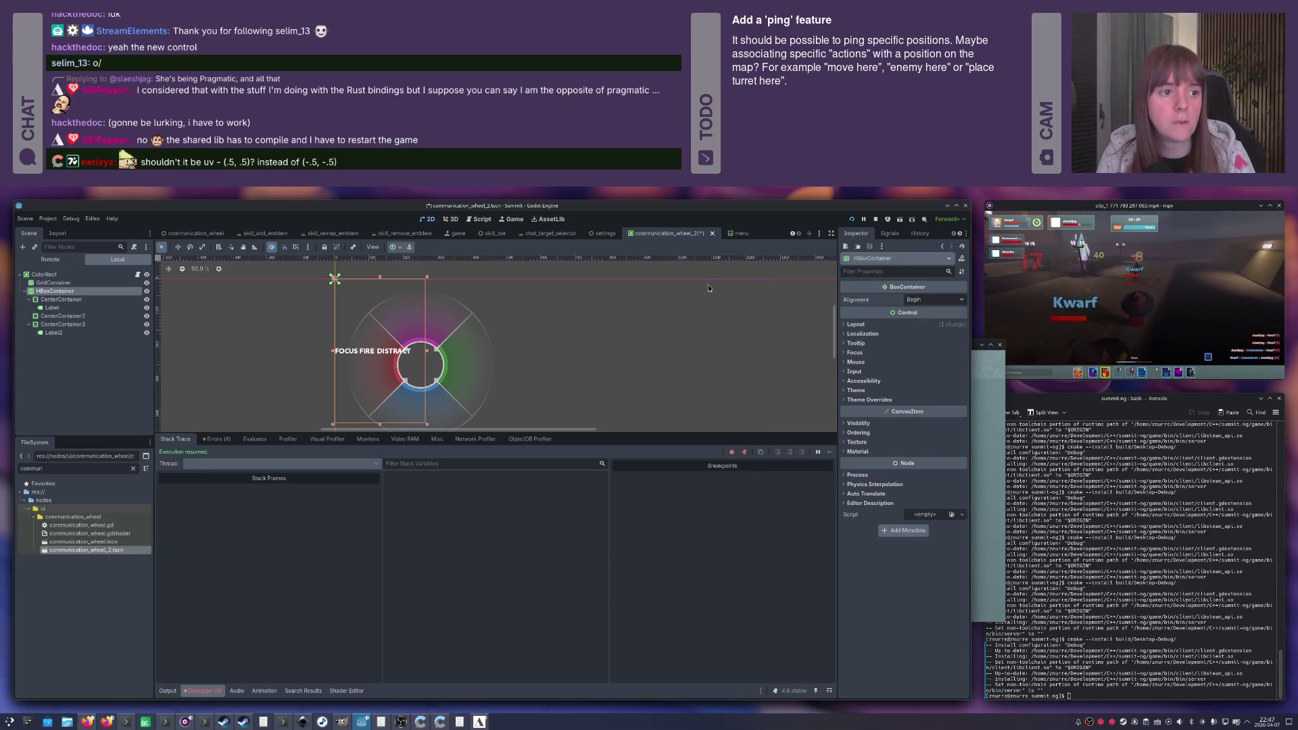
Change the HBoxContainer's type to VBoxContainer by searching 'vbox'.
right_click(54, 295)
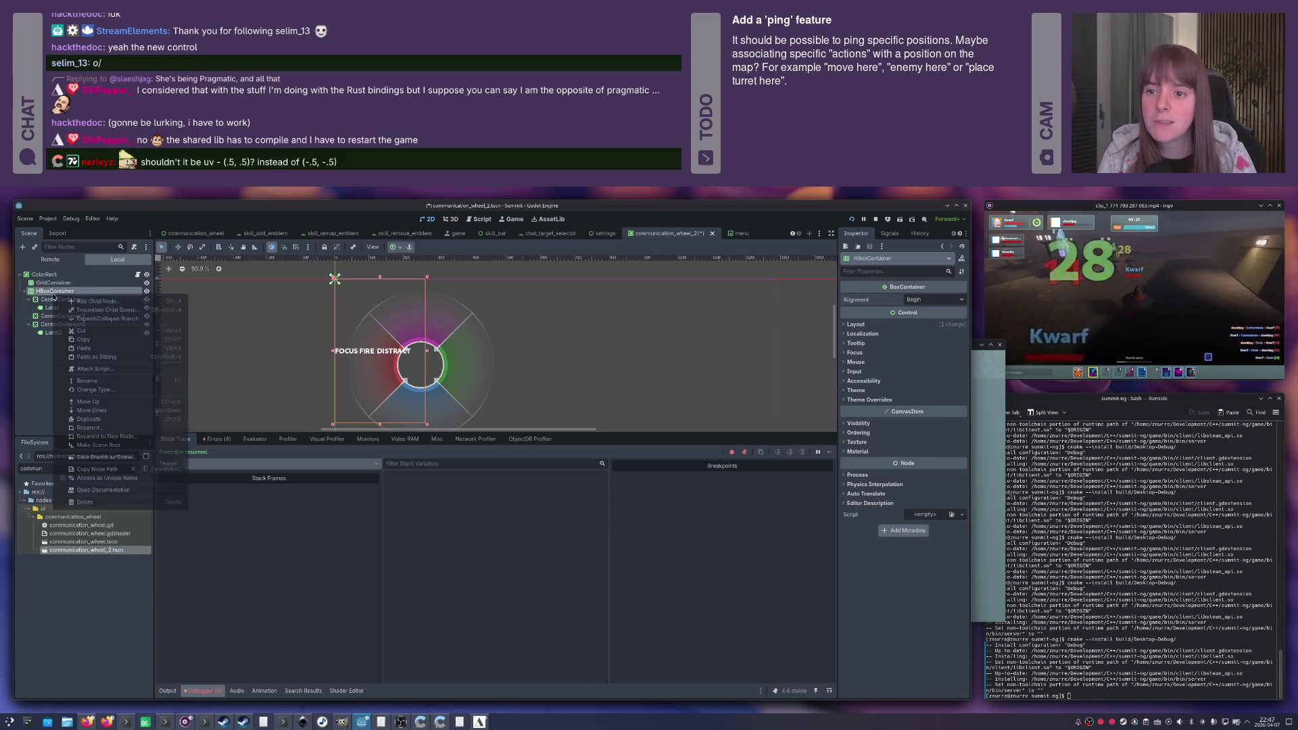
left_click(95, 390)
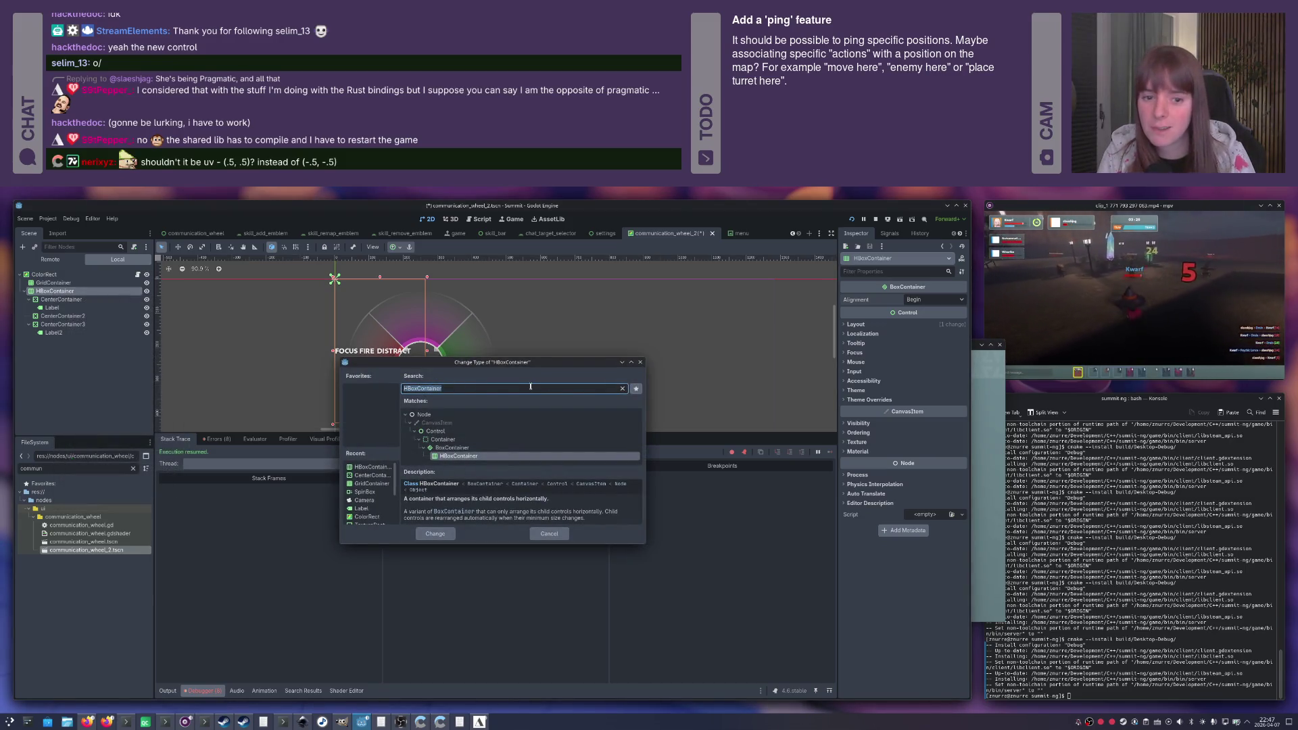
type("vbox")
key("Return")
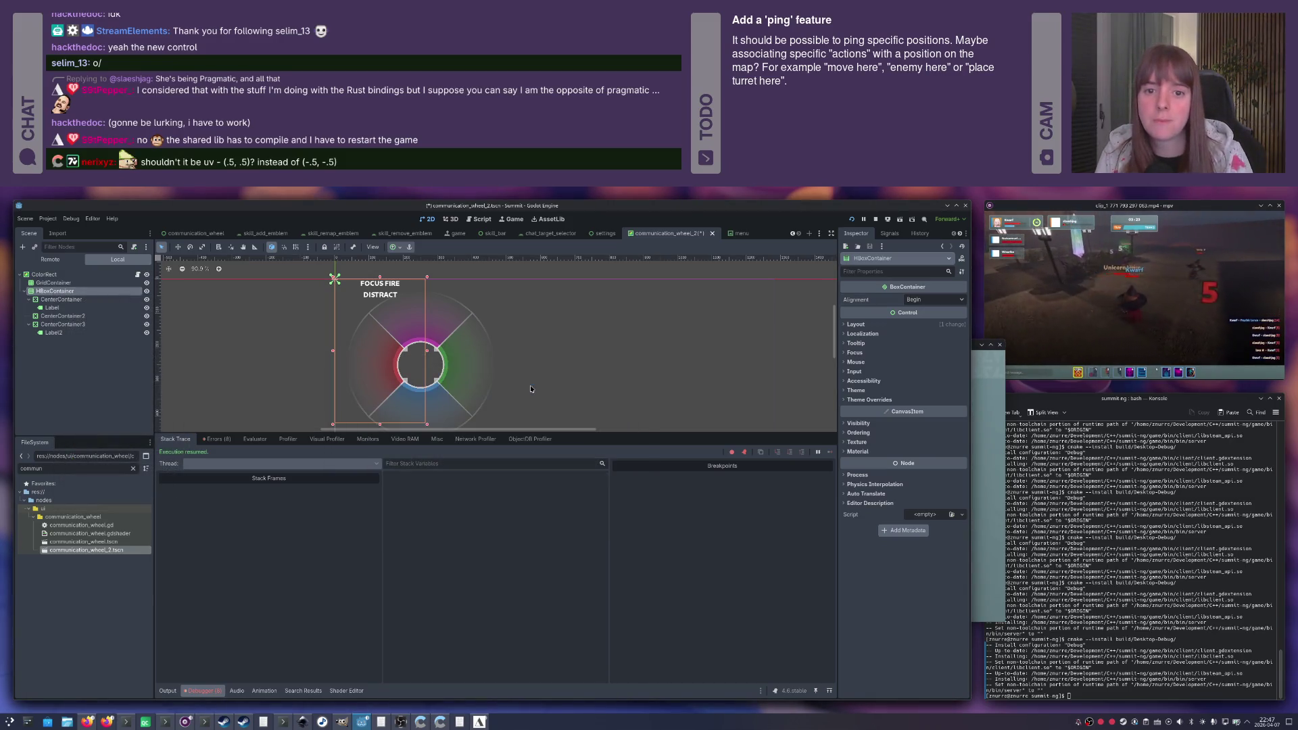
Turn on Vertical Expand for the CenterContainer holding FOCUS FIRE.
left_click(61, 300)
left_click(856, 325)
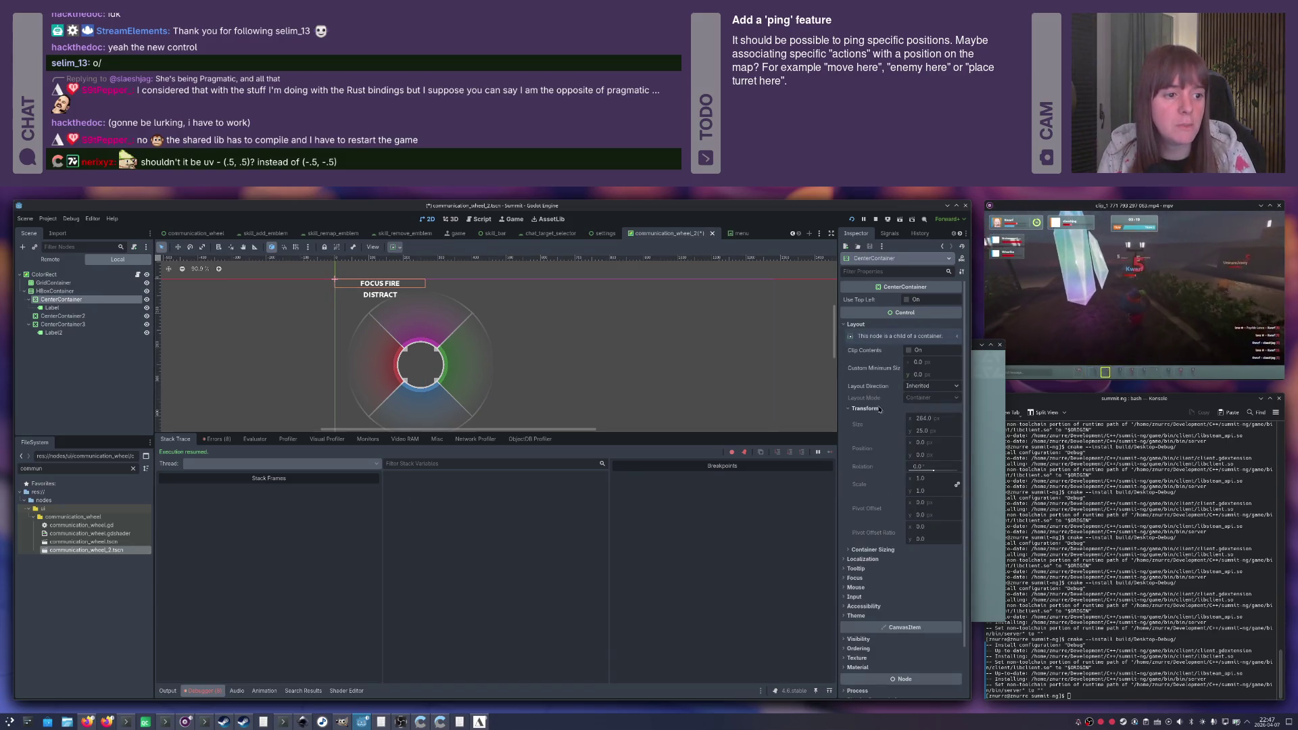
left_click(872, 550)
scroll(870, 542, "down", 2)
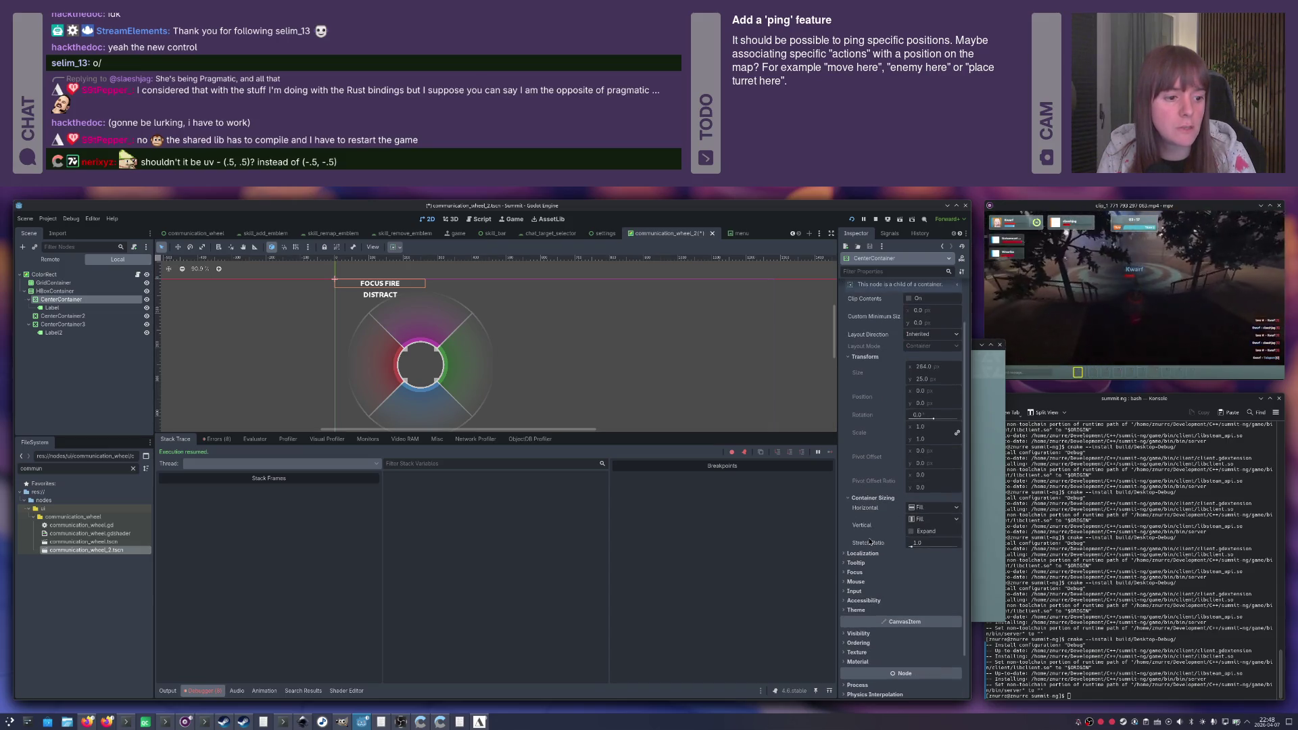
left_click(912, 531)
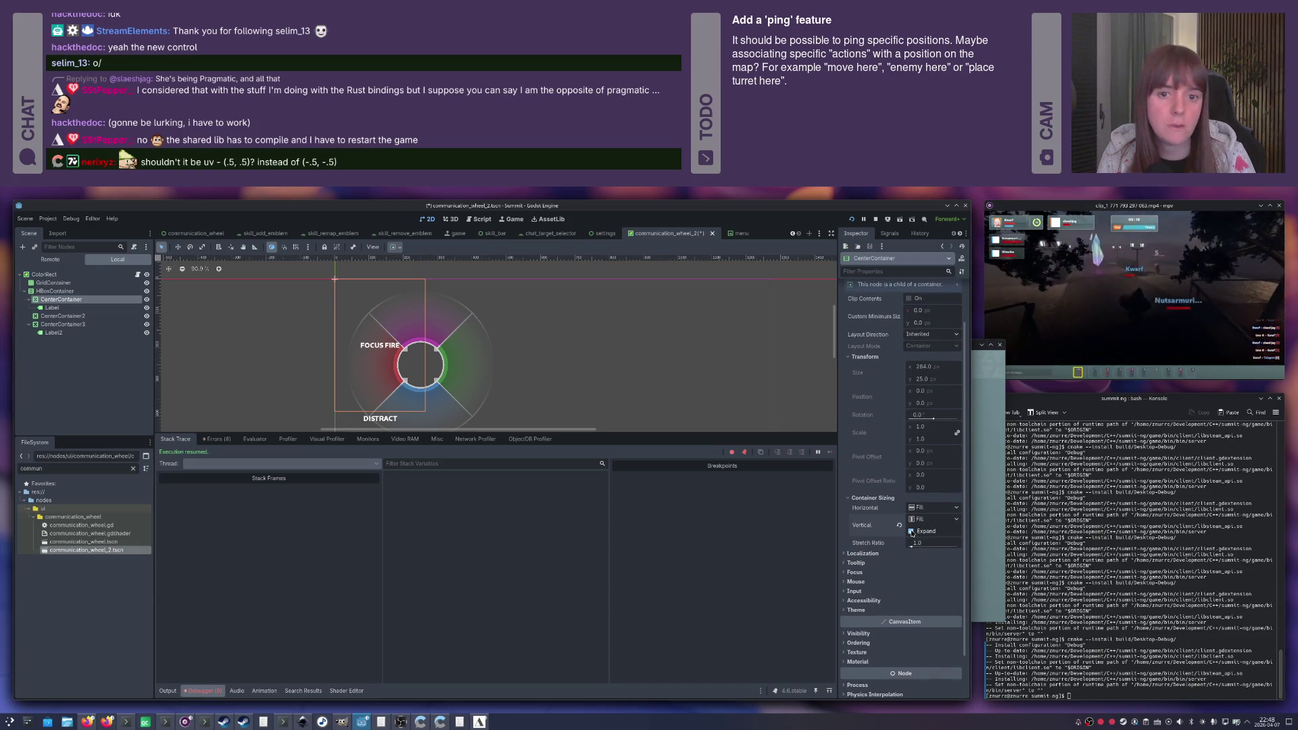
left_click(52, 308)
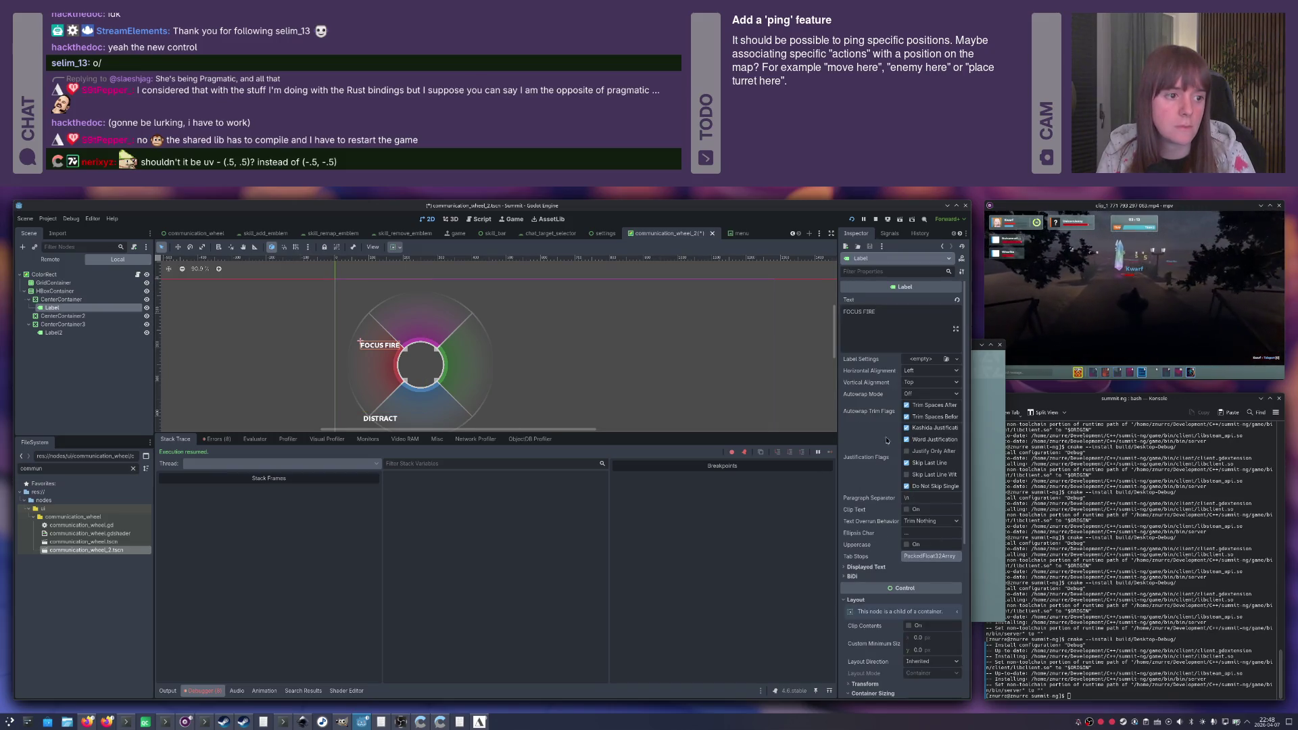
scroll(908, 554, "down", 4)
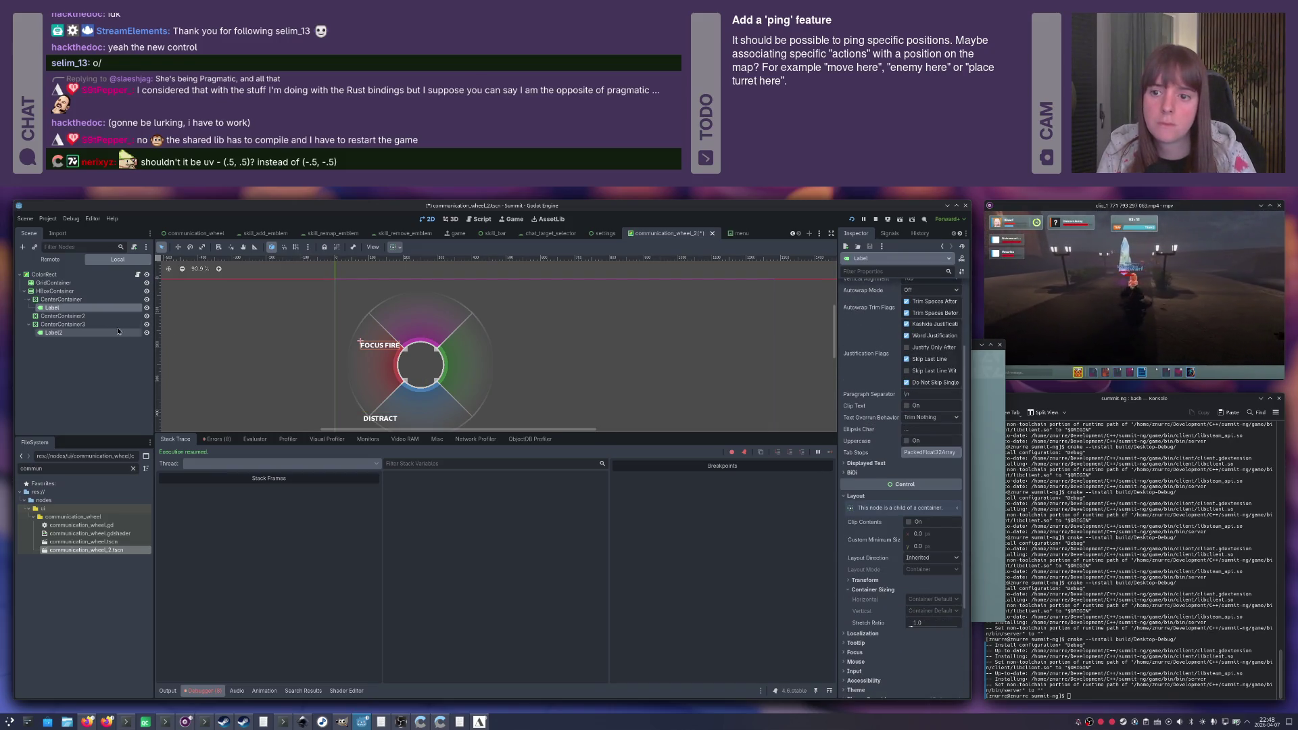
Turn on Vertical Expand for CenterContainer2 and the DISTRACT container as well.
left_click(62, 316)
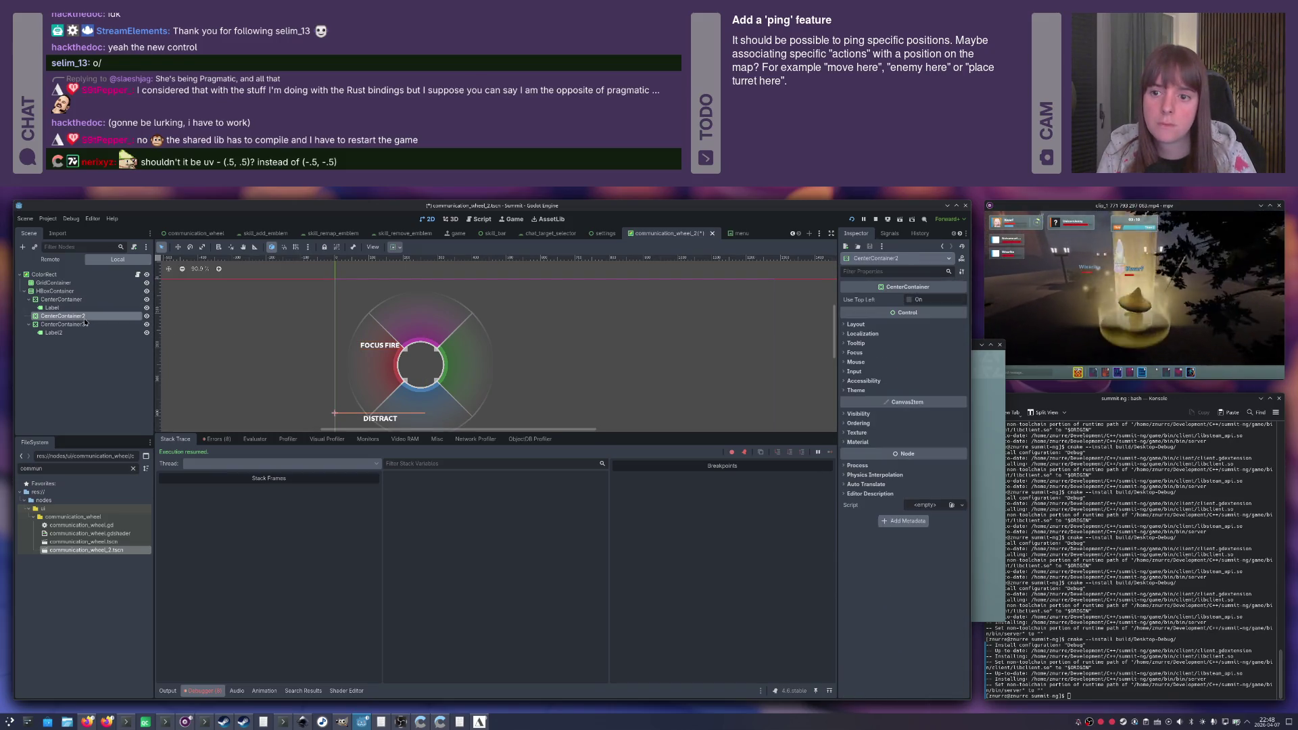
left_click(856, 325)
left_click(873, 418)
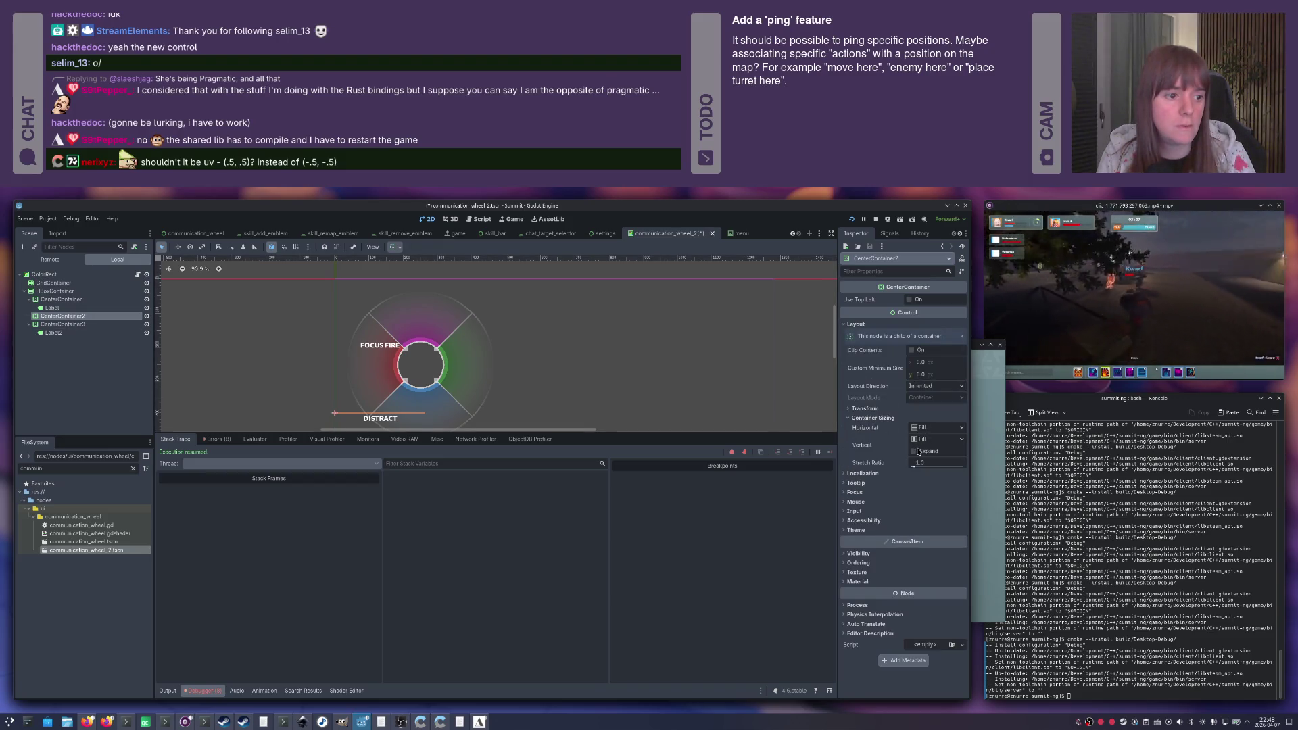
left_click(914, 452)
left_click(110, 325)
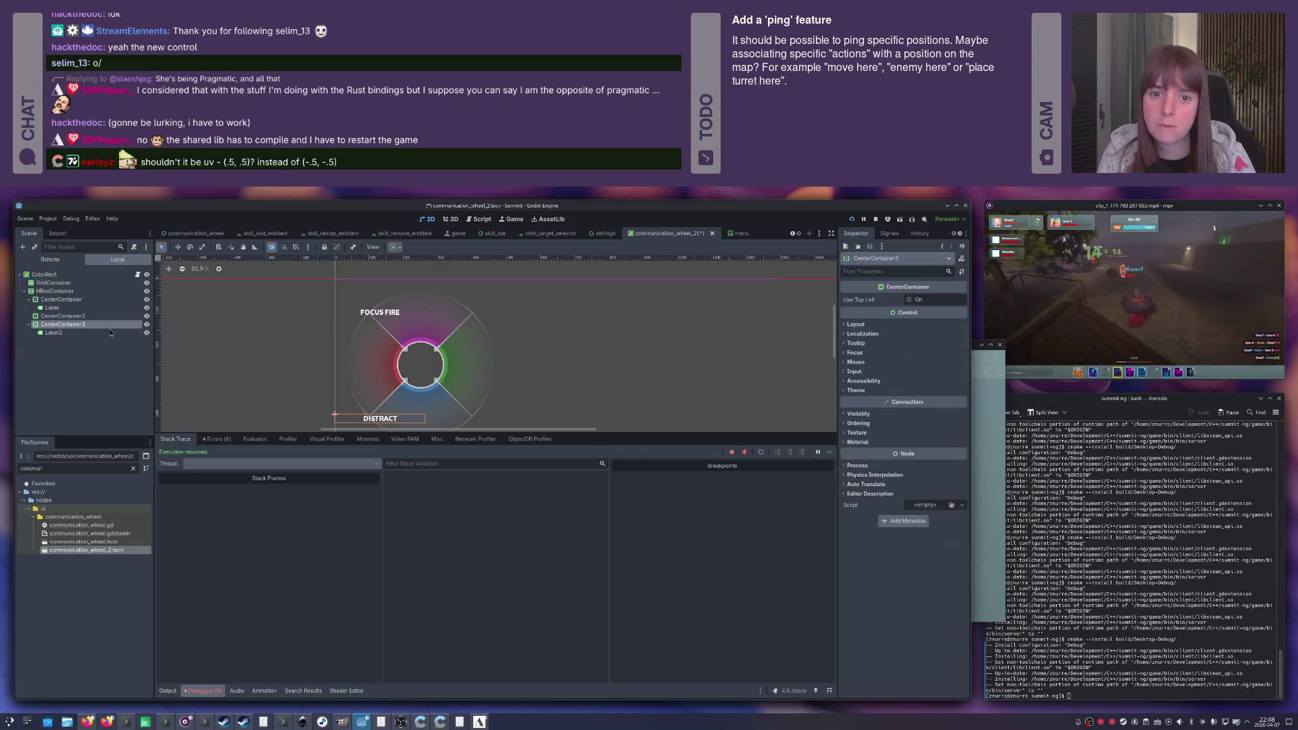
left_click(855, 325)
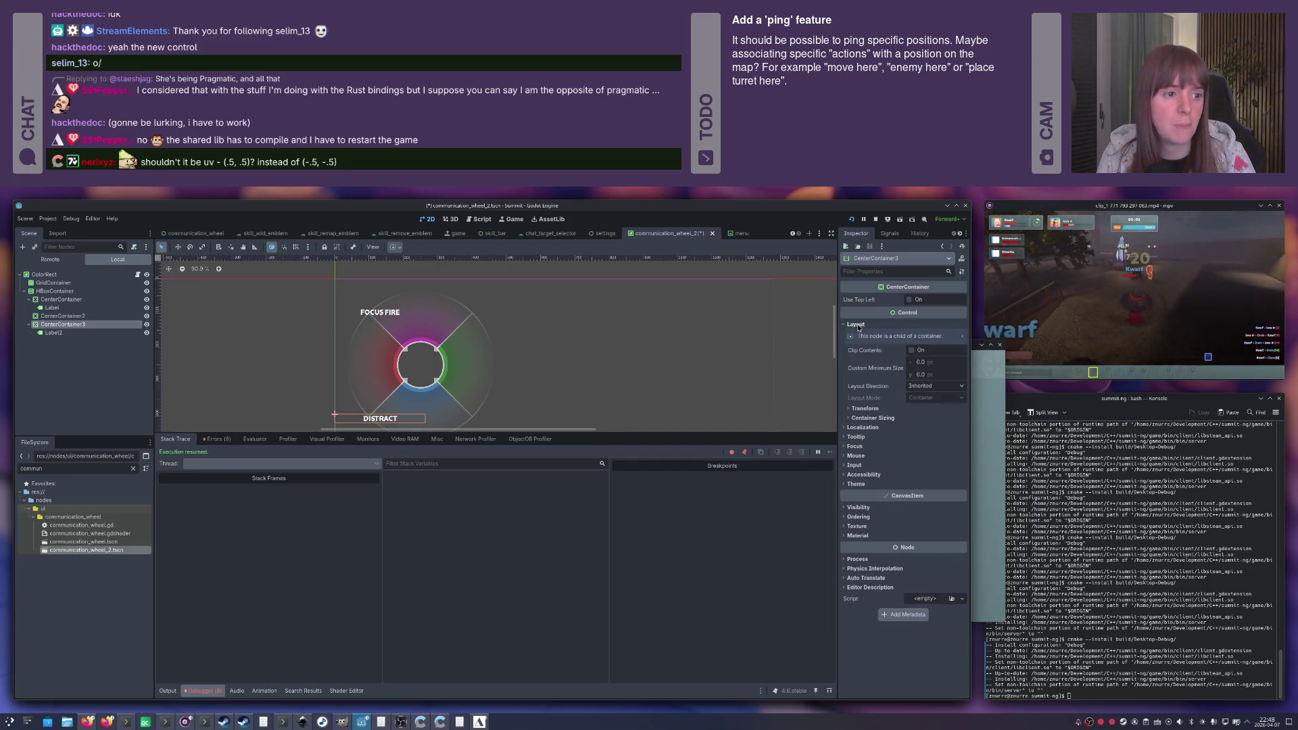
left_click(876, 419)
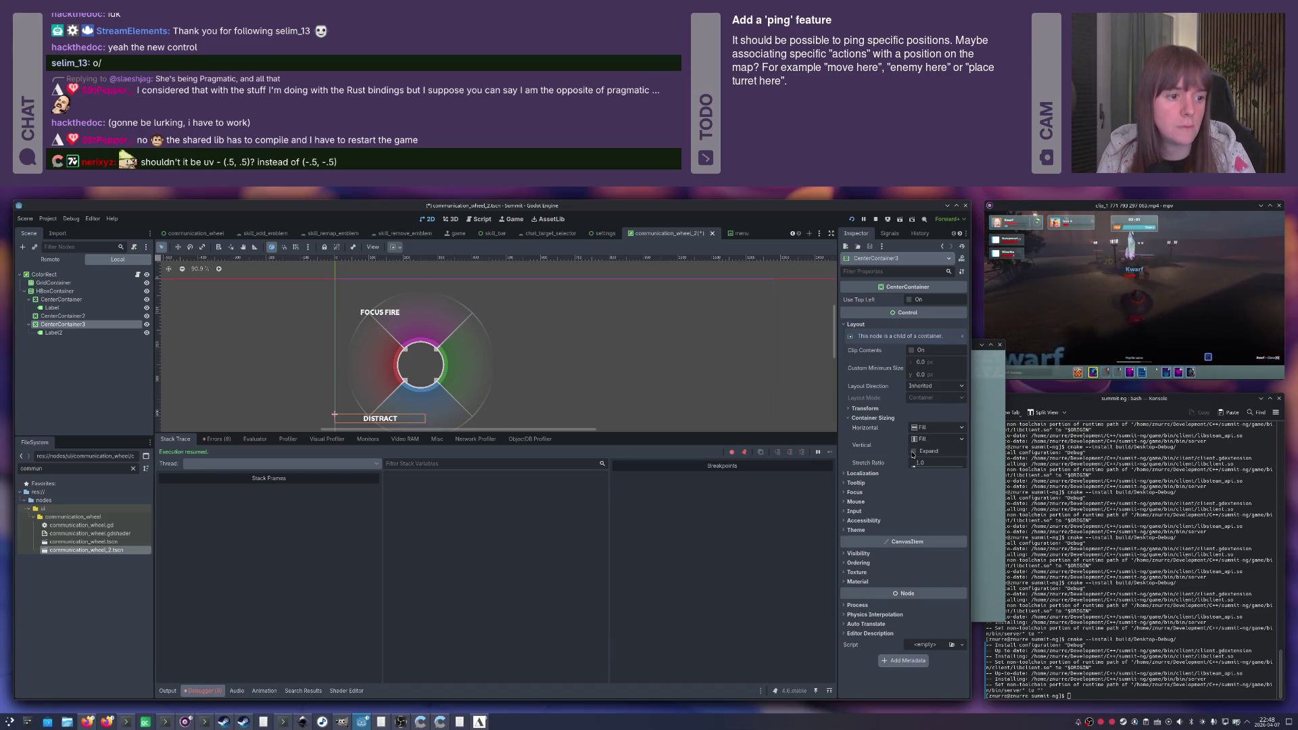
left_click(914, 452)
Select the label box and its containers on the canvas to check the new layout.
left_click(50, 300)
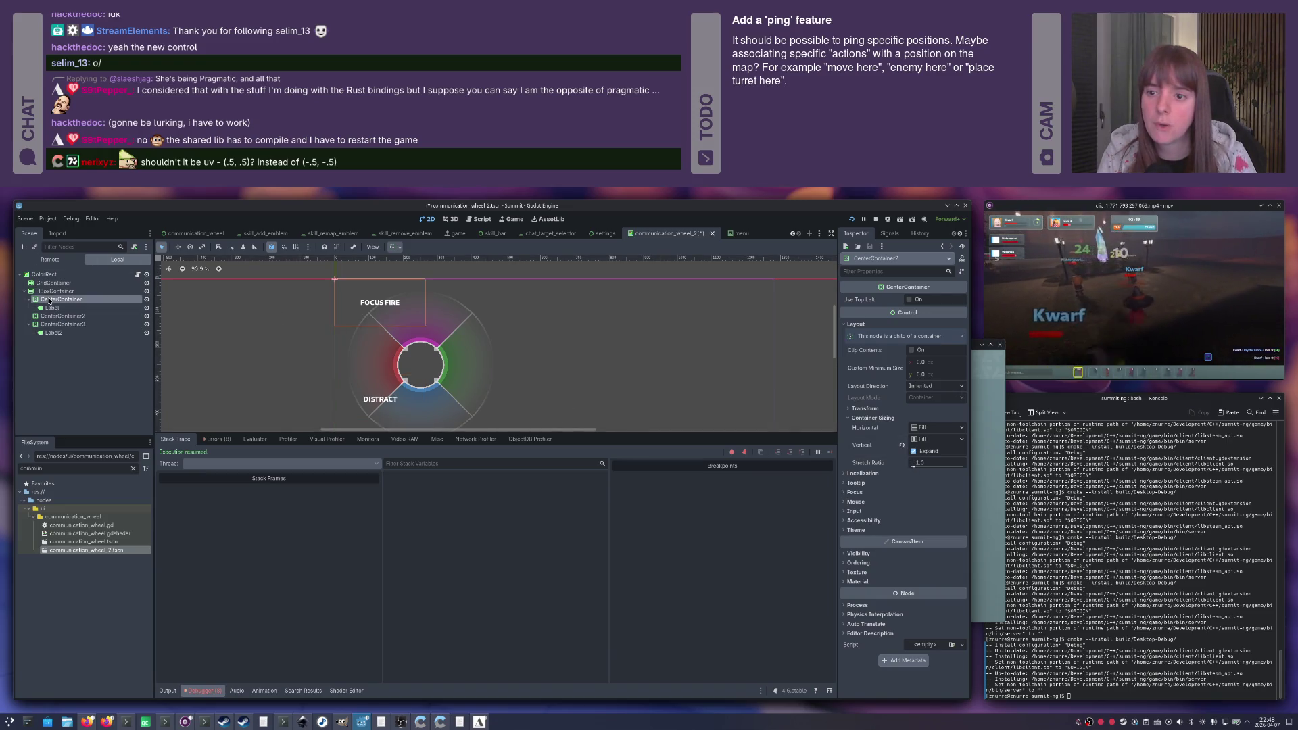
left_click(56, 292)
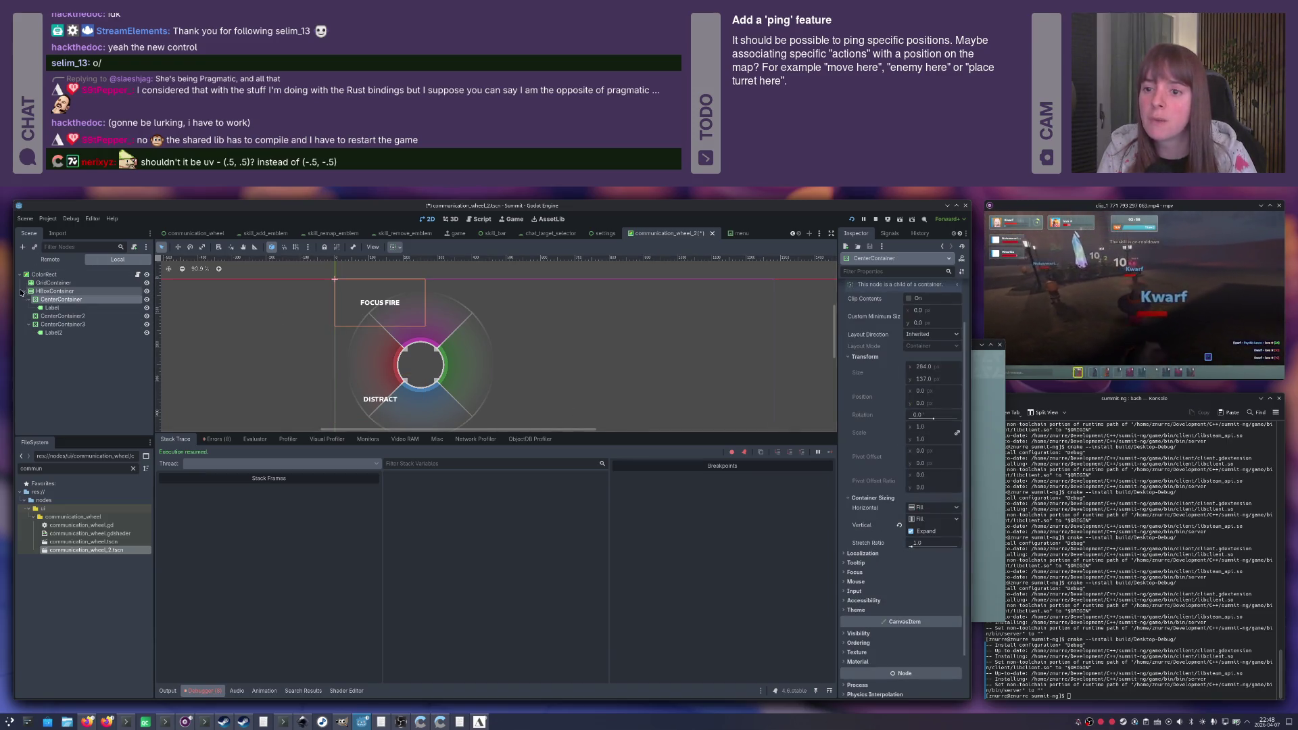
left_click(411, 313)
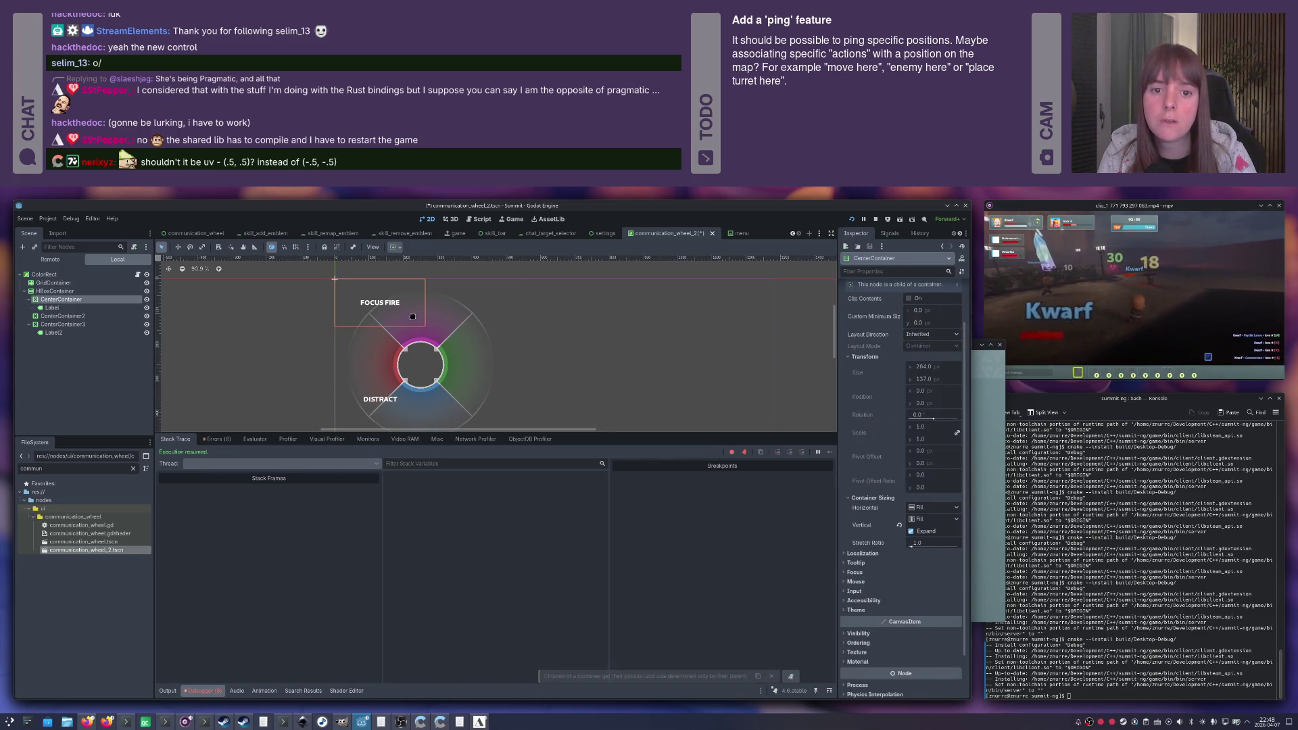
left_click(380, 278)
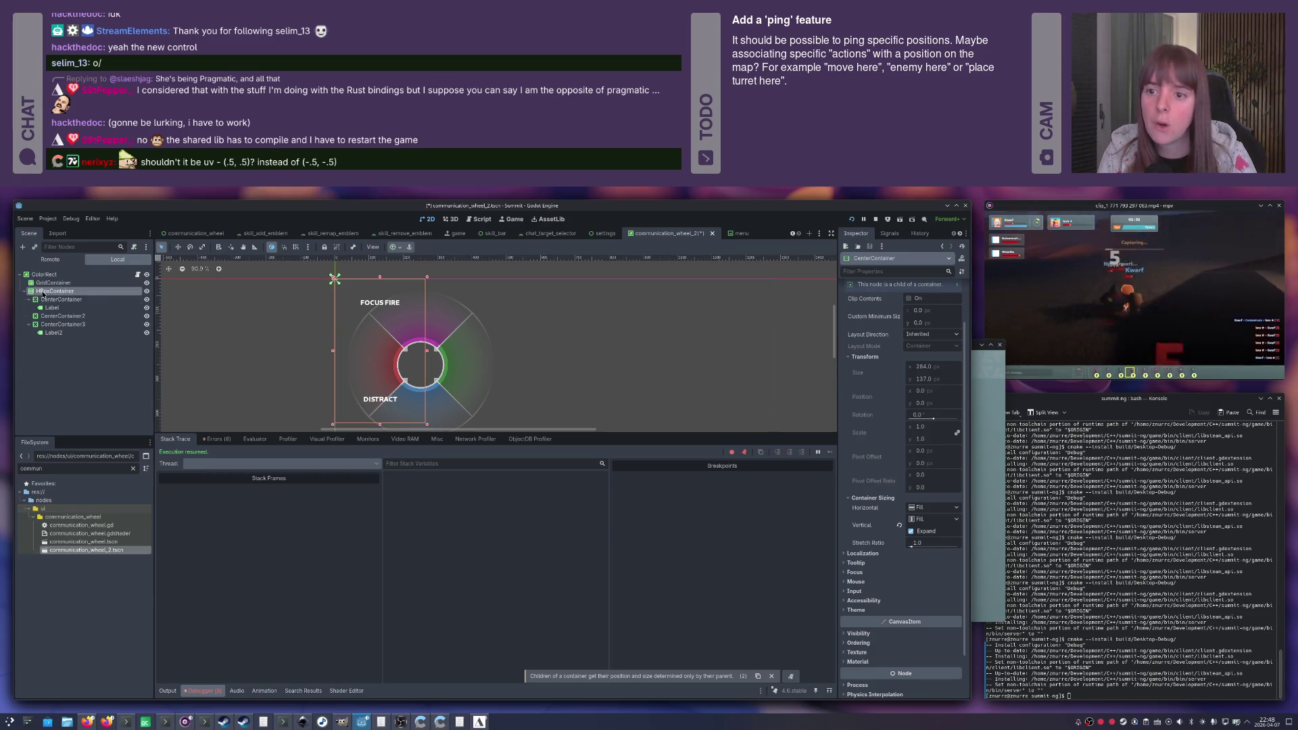
left_click(60, 316)
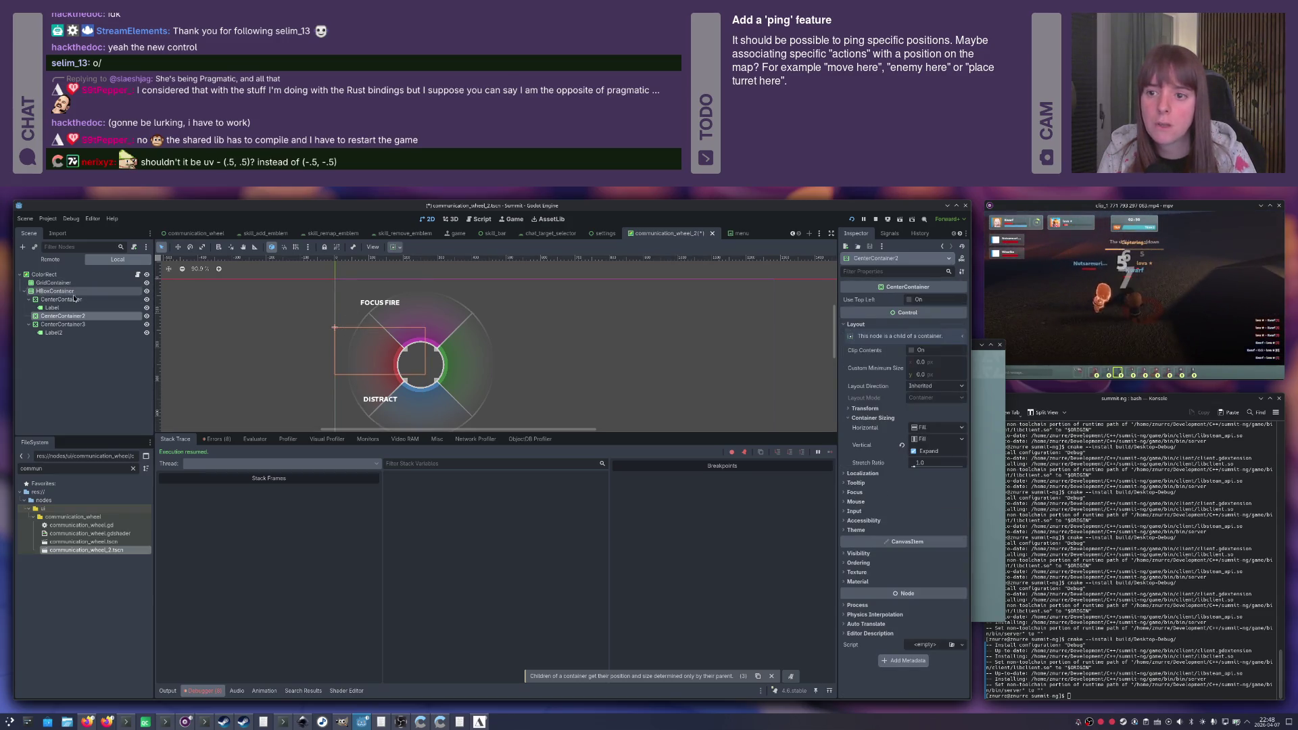
left_click(355, 316)
scroll(437, 305, "down", 5)
scroll(437, 305, "up", 4)
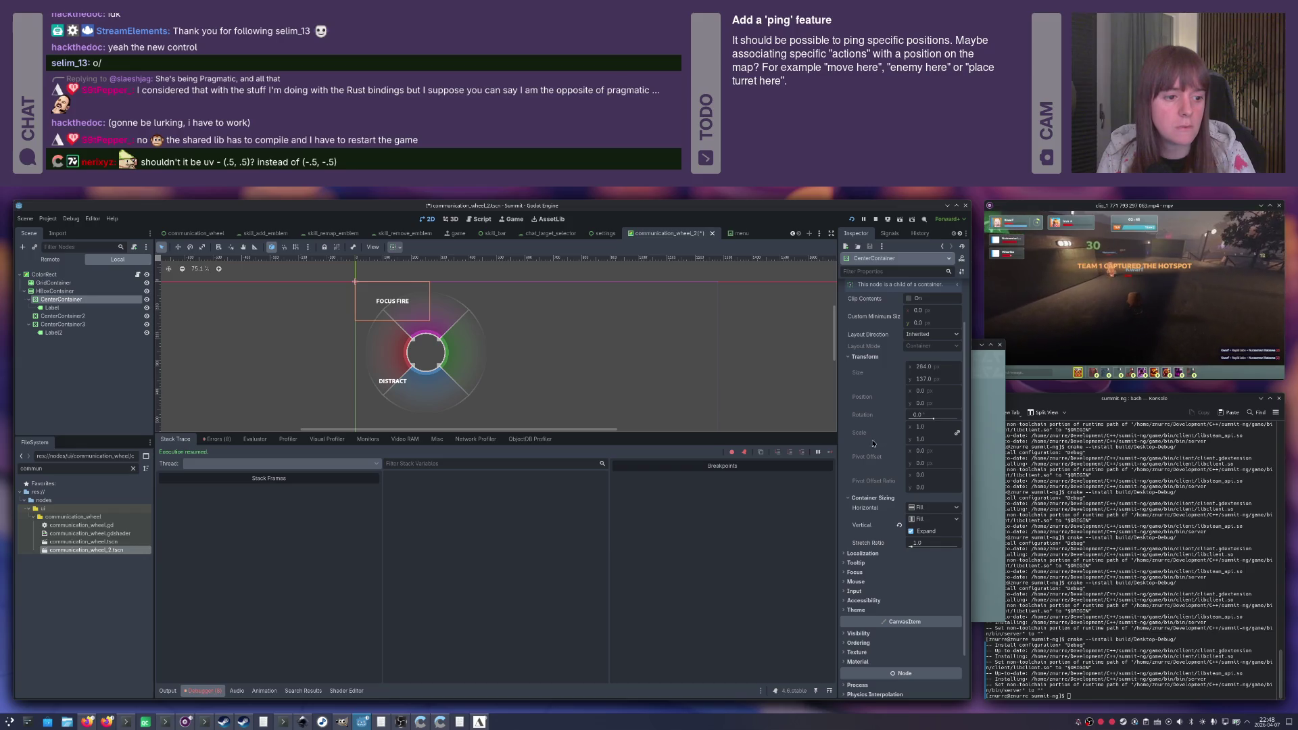
Set the label box's Transform Position x to 100.
left_click(56, 291)
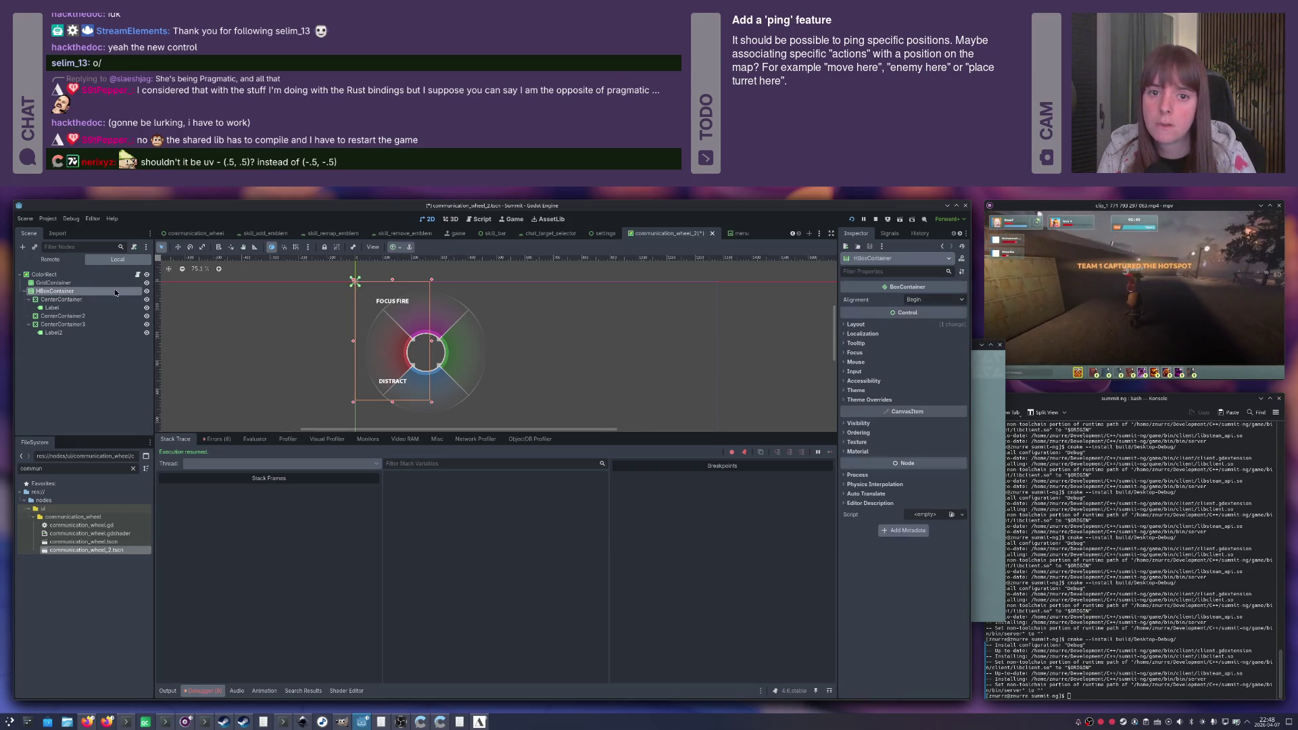
left_click(384, 288)
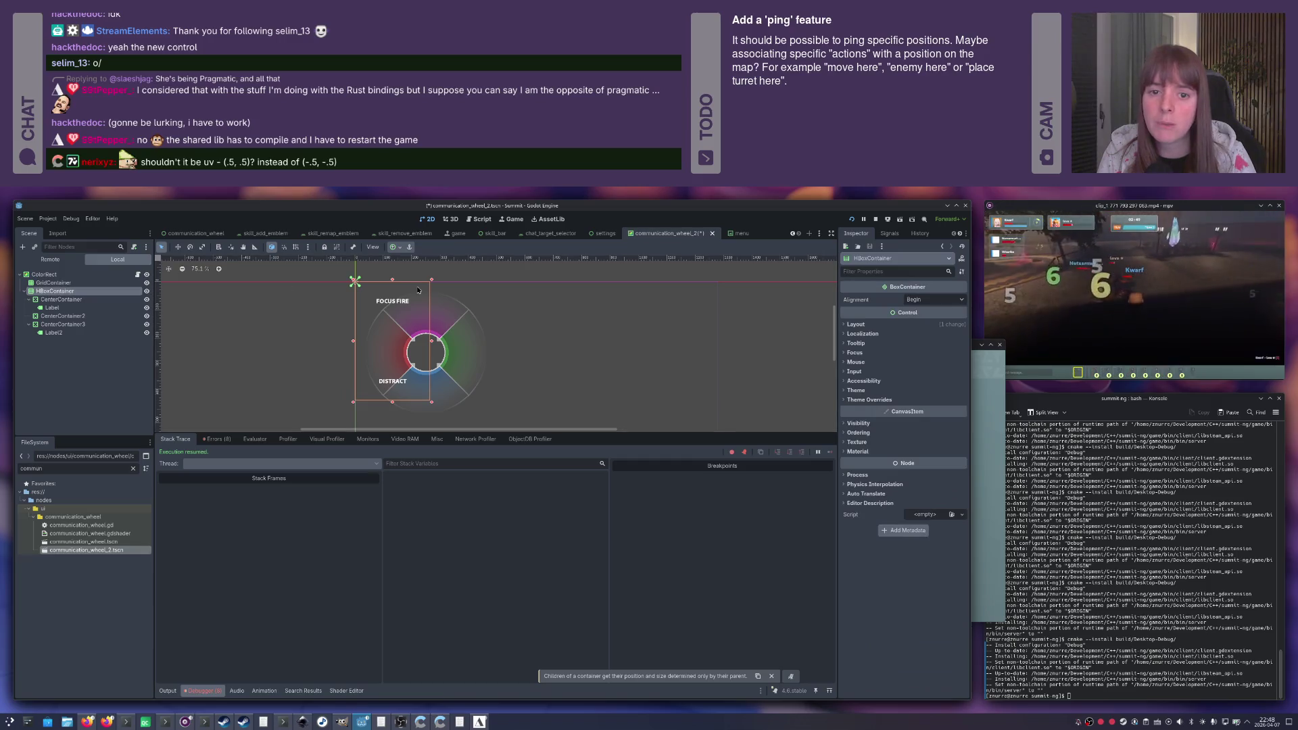
left_click(861, 326)
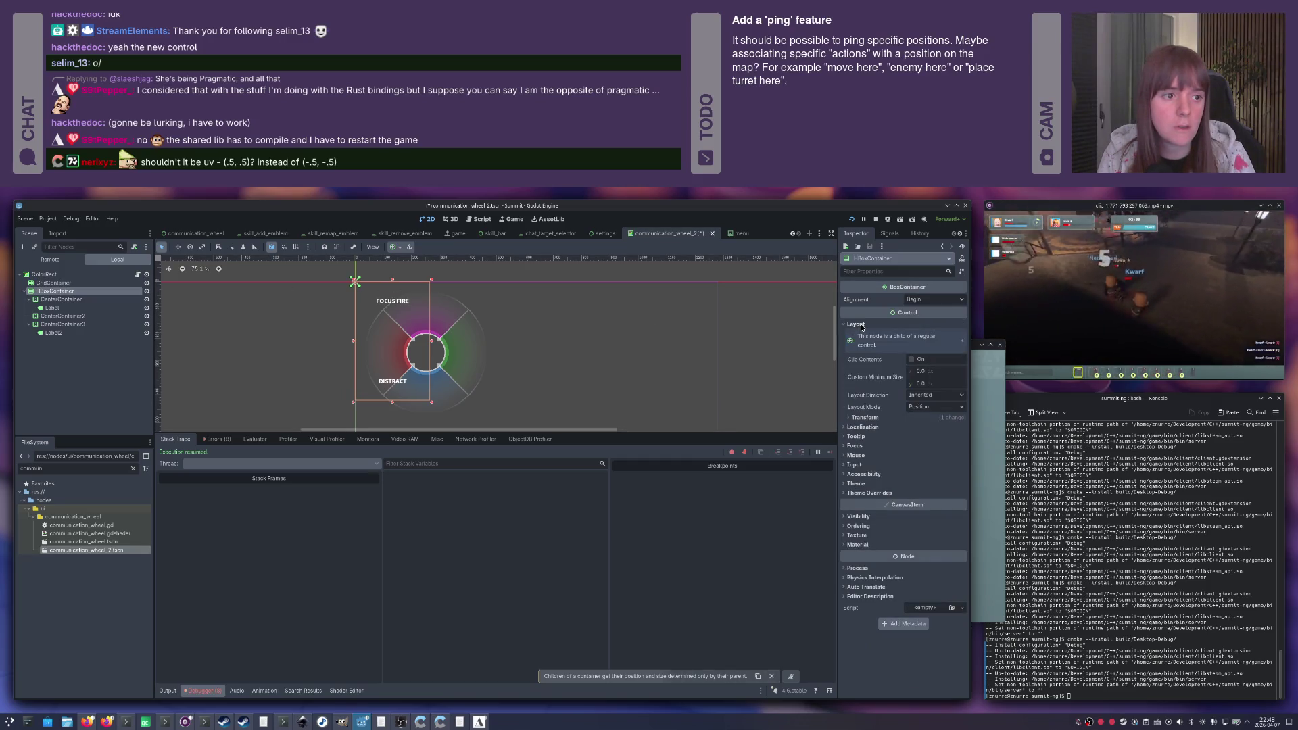
left_click(865, 418)
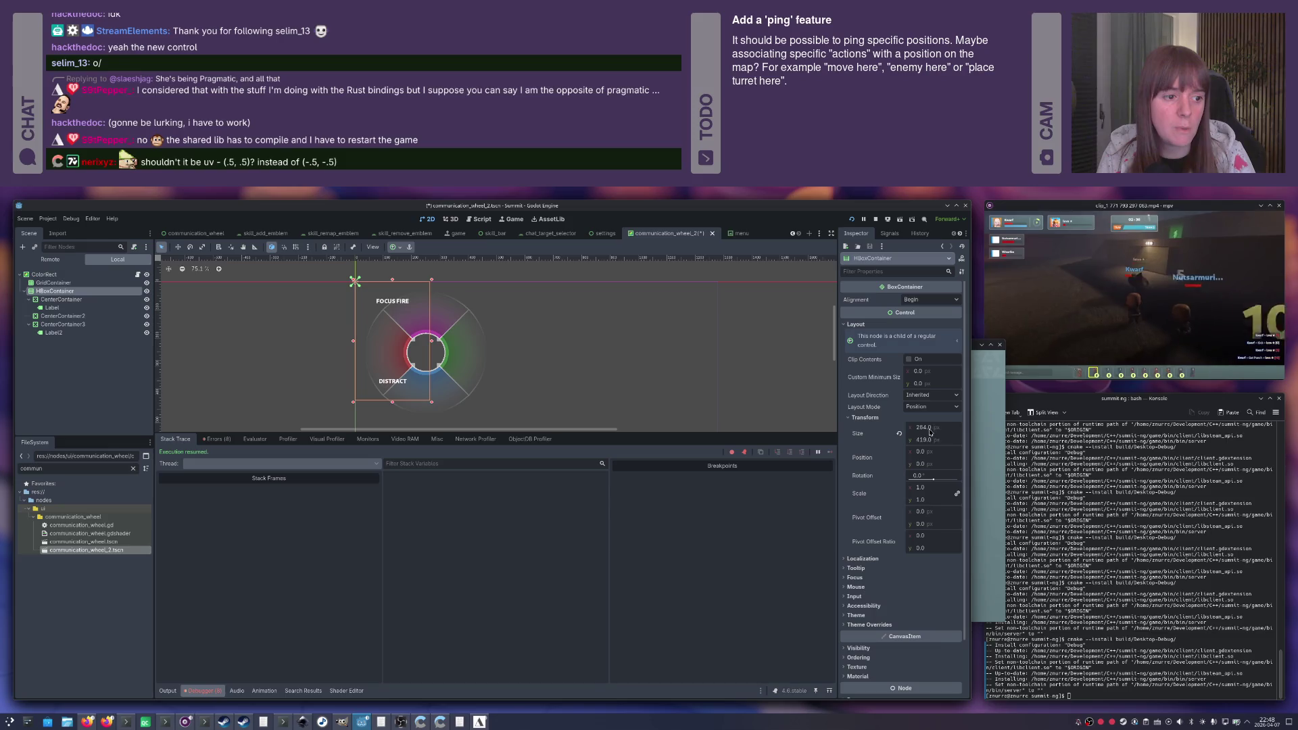
left_click(920, 452)
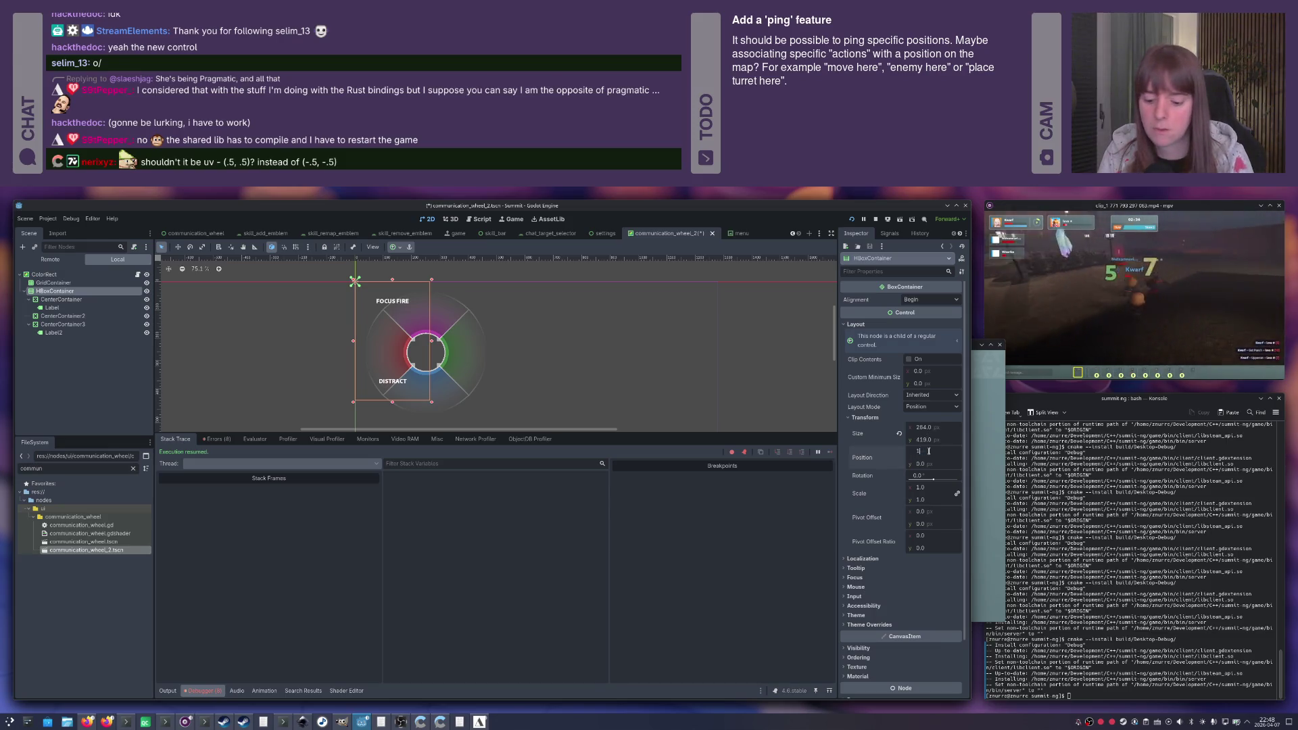
type("00")
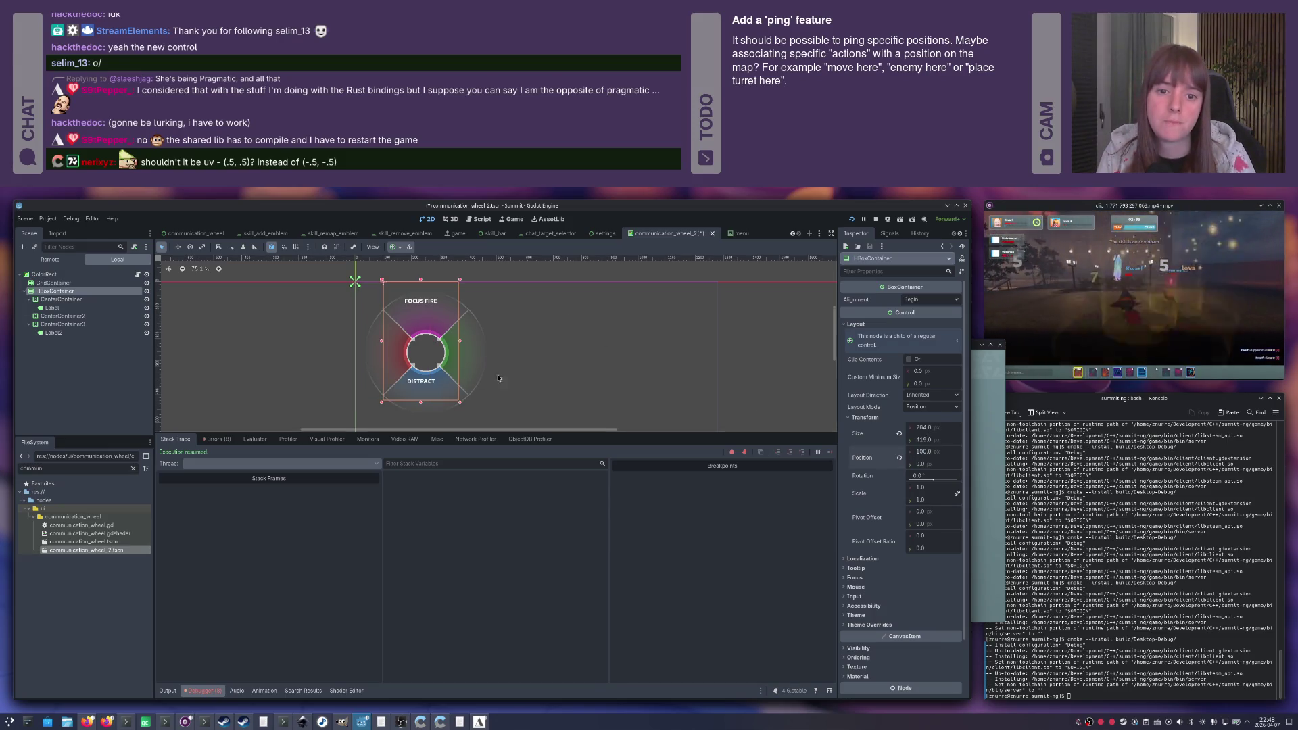
Anchor the label box to the Center preset, then select the unused GridContainer.
left_click(400, 250)
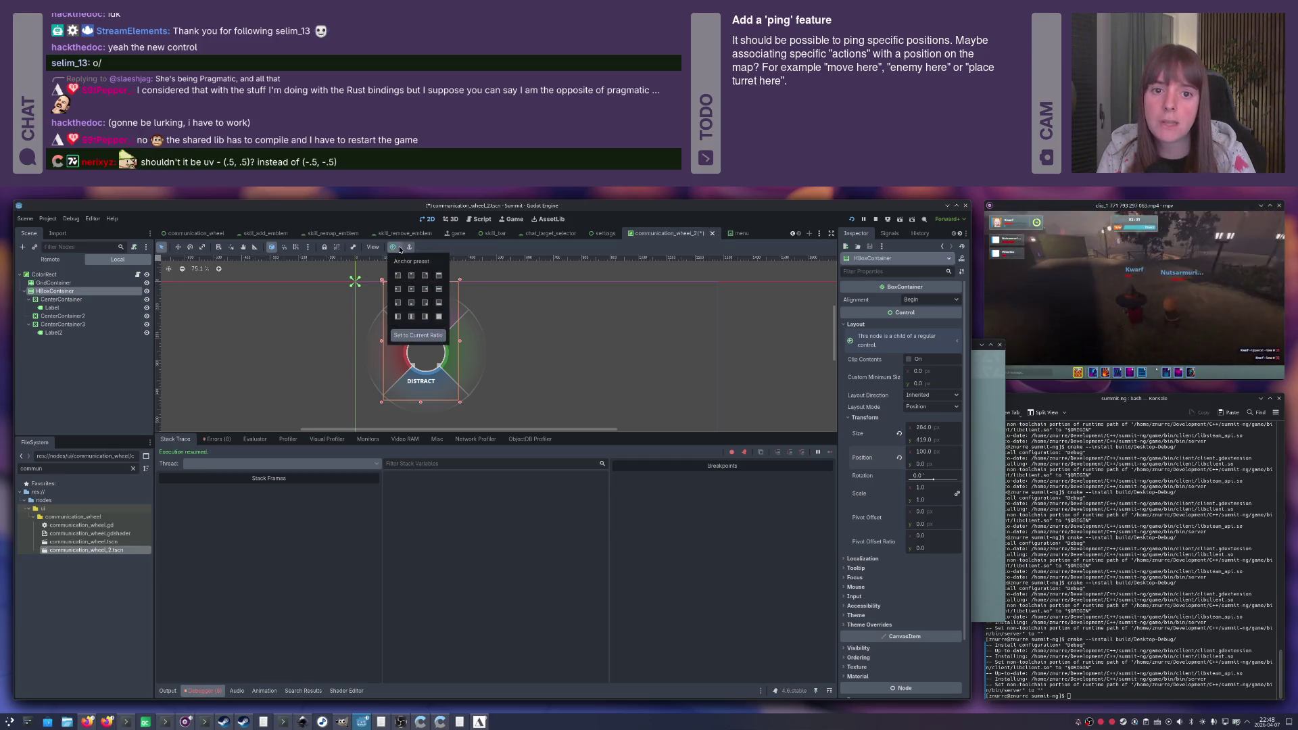
left_click(413, 290)
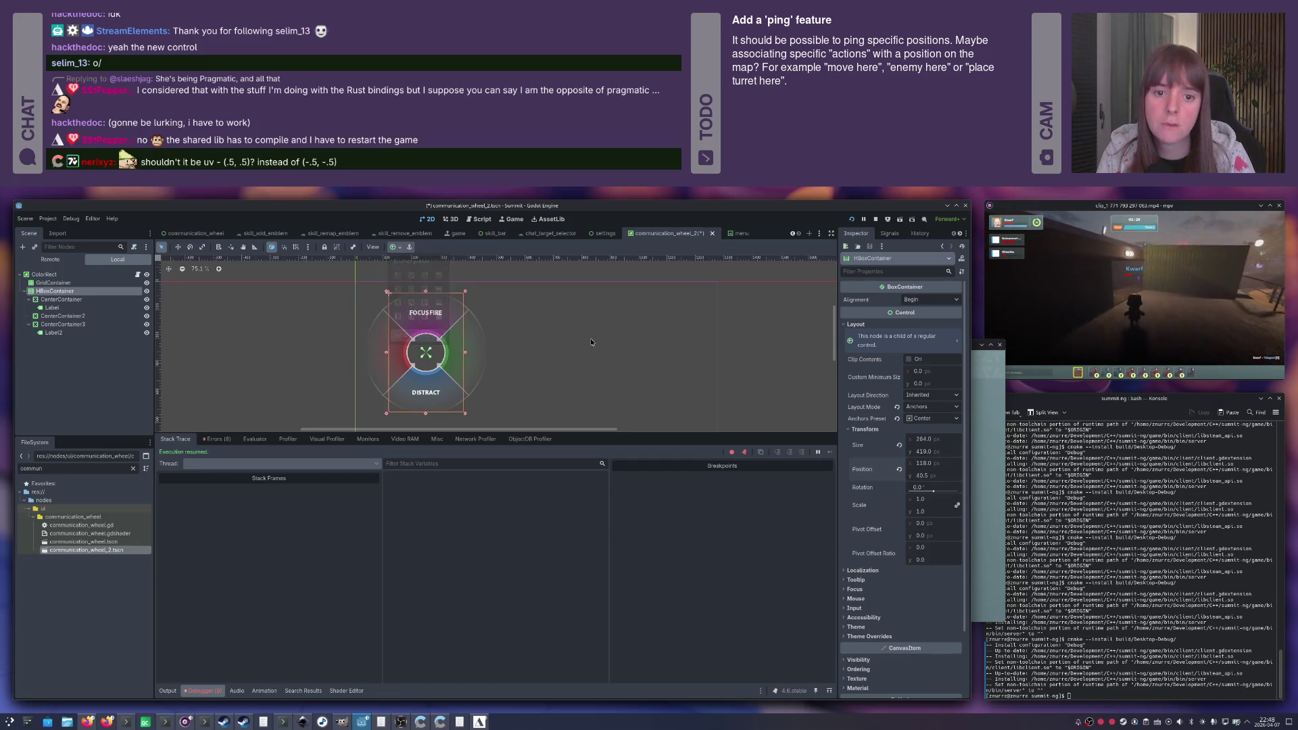
left_click(499, 326)
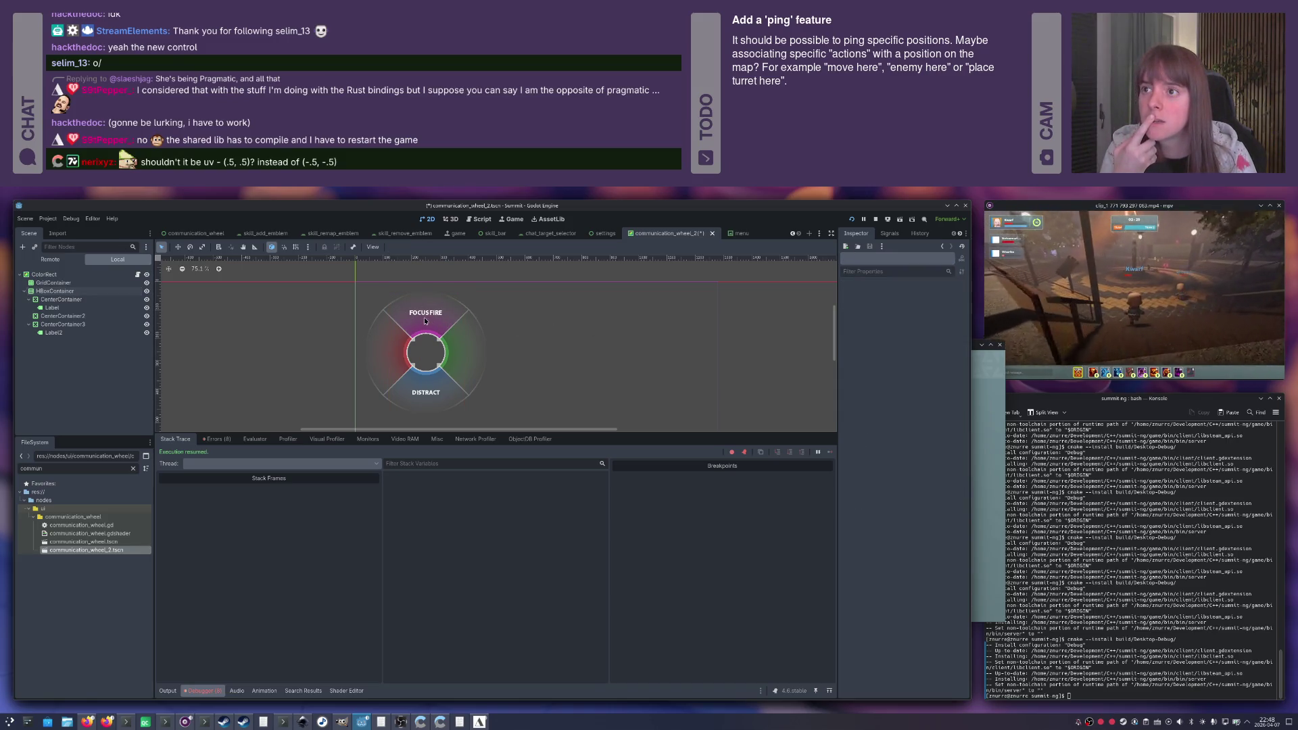
left_click(48, 283)
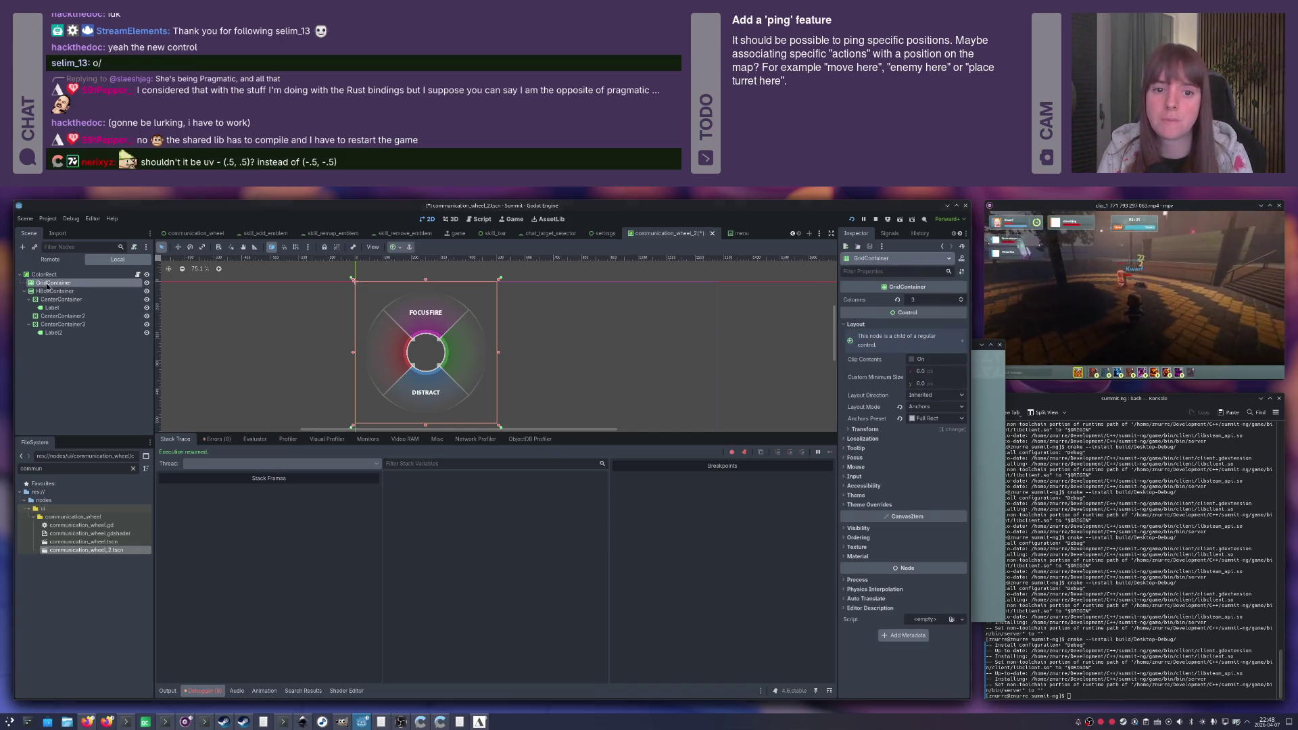
Delete the GridContainer and rename the HBoxContainer to VBoxContainer.
key("Delete")
key("Return")
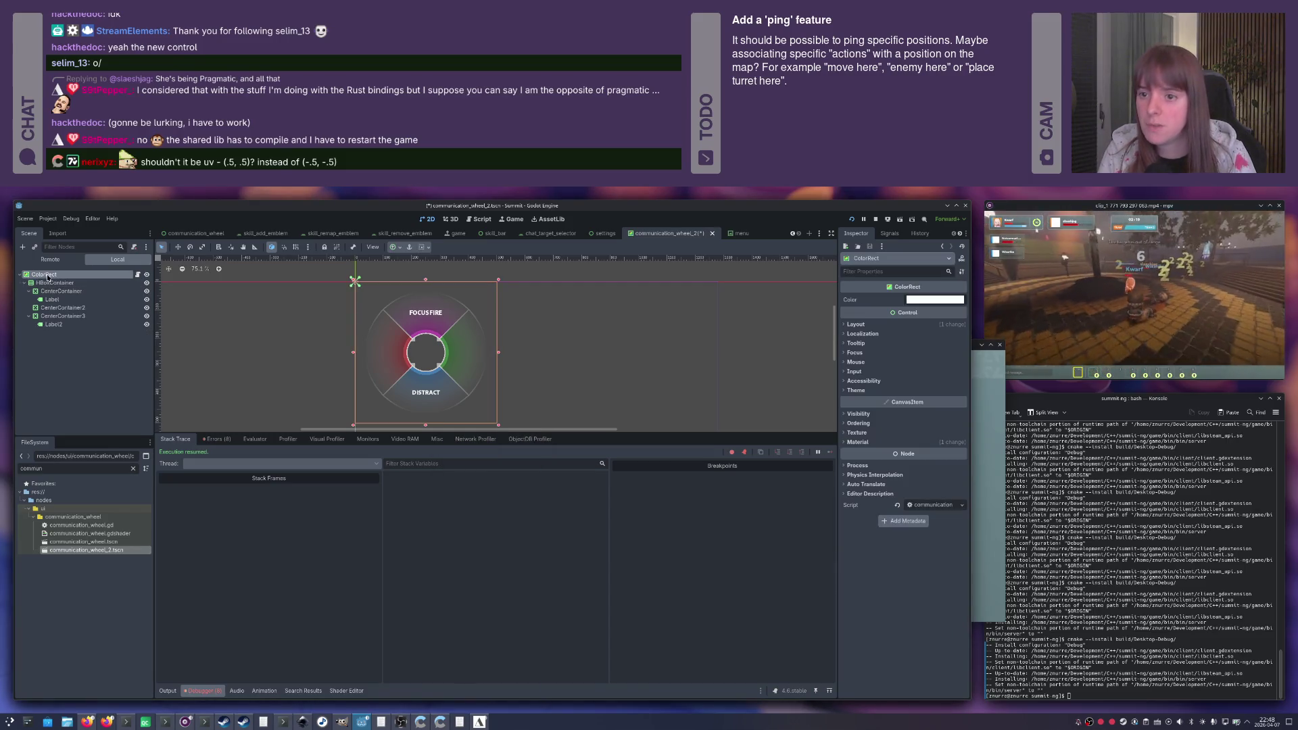
left_click(51, 284)
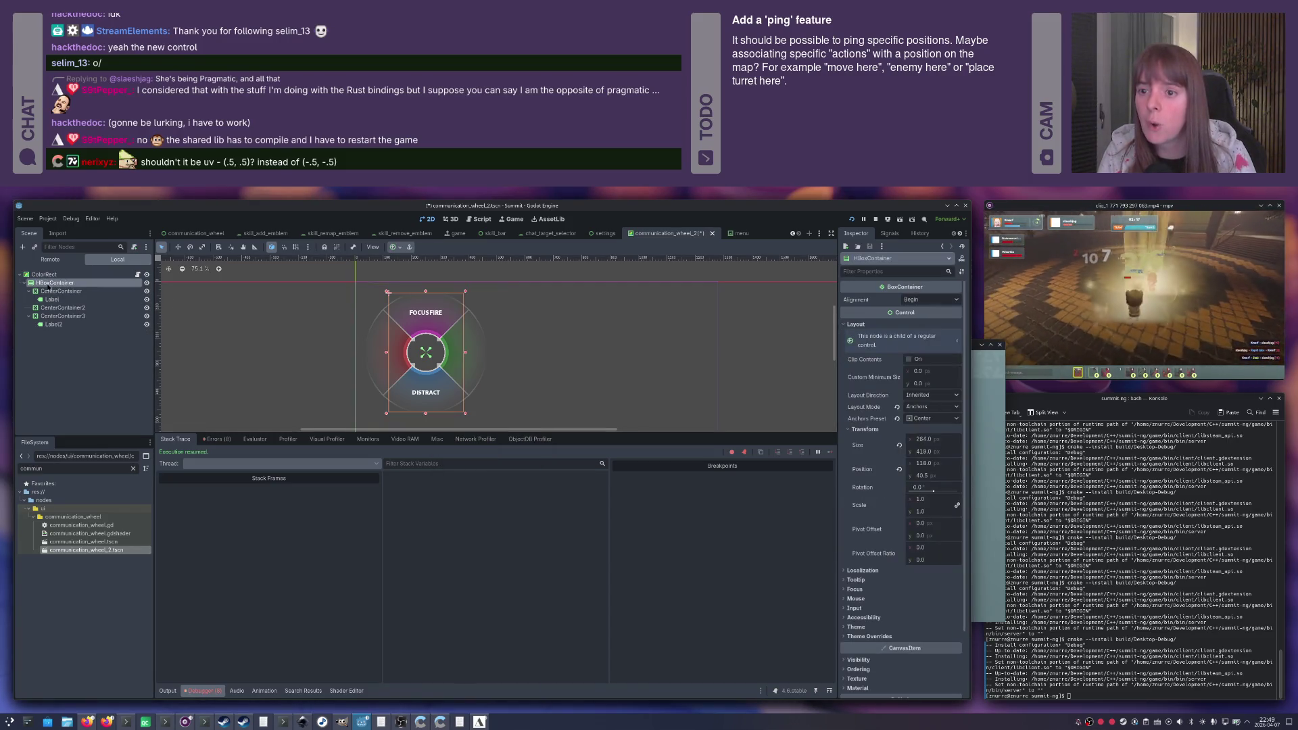
double_click(60, 284)
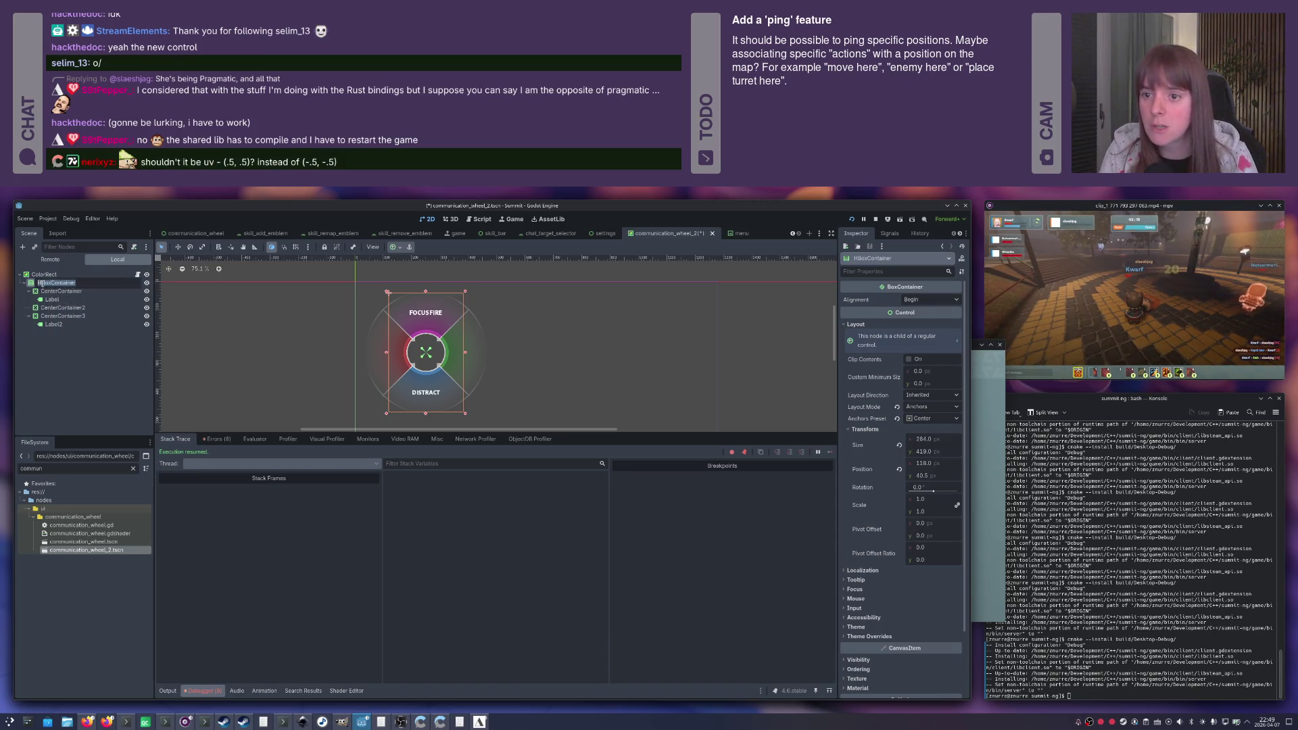
type("VBoxContainer")
key("Return")
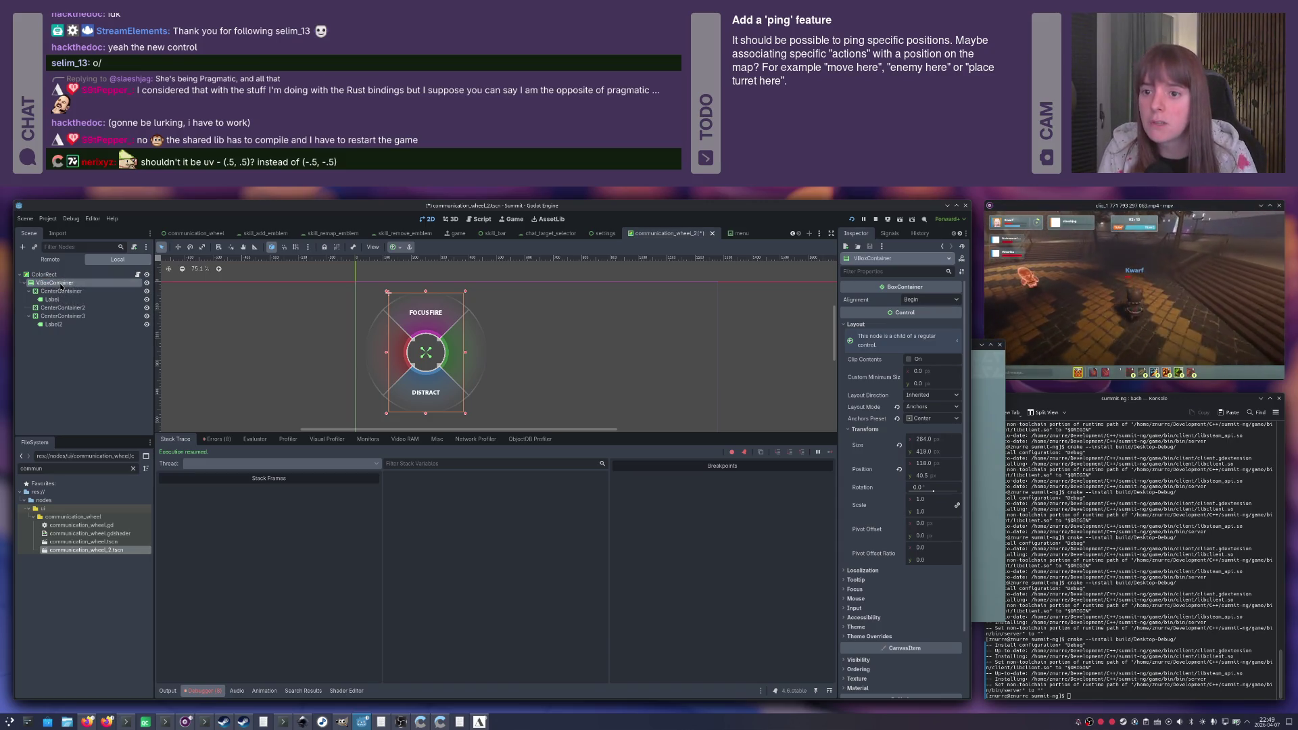
Add a new HBoxContainer under ColorRect and move two FOCUS FIRE CenterContainers into it.
left_click(53, 274)
key("ctrl+a")
type("h")
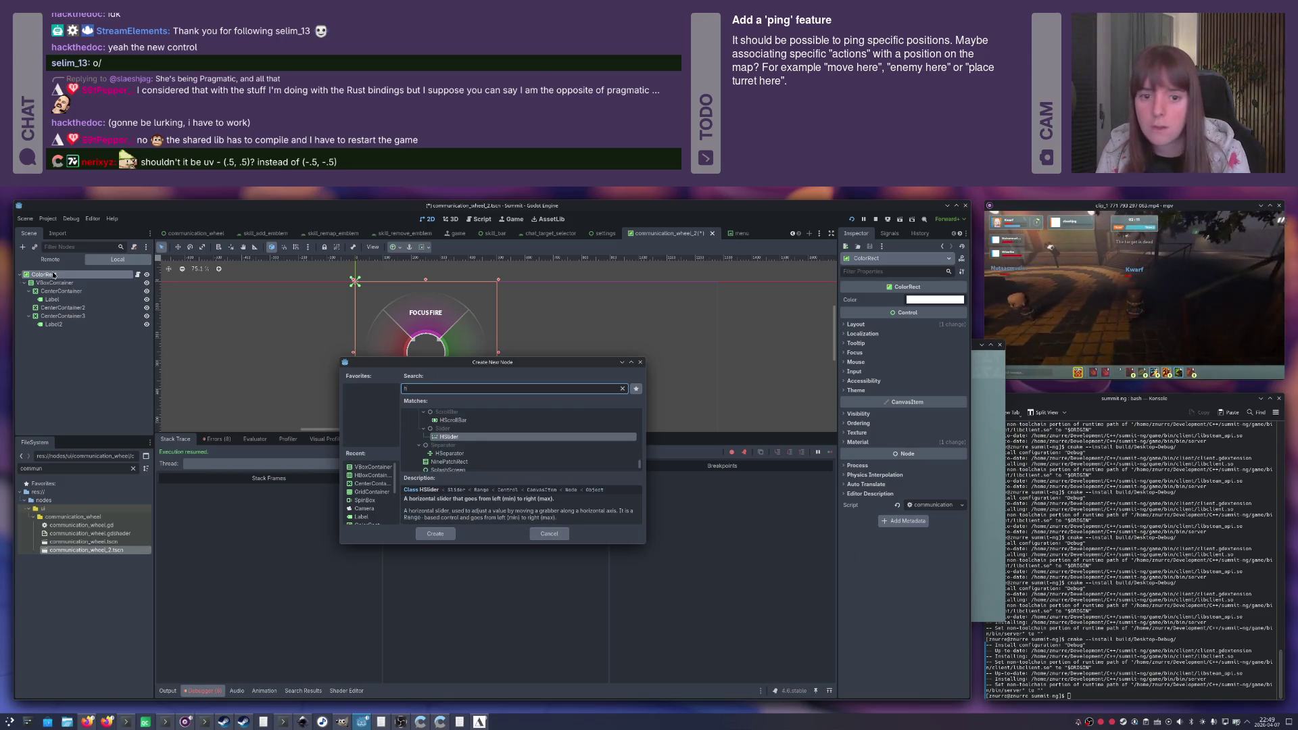
type("boxo")
key("Return")
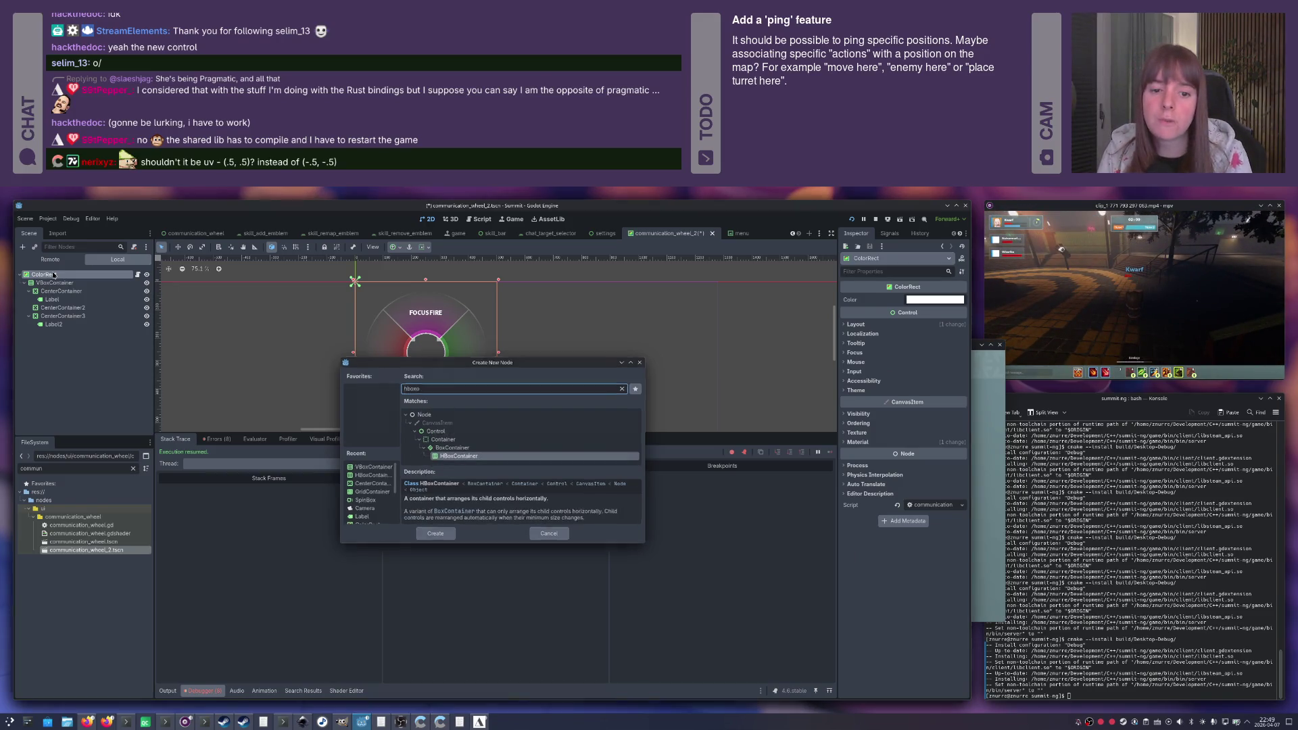
left_click(56, 290)
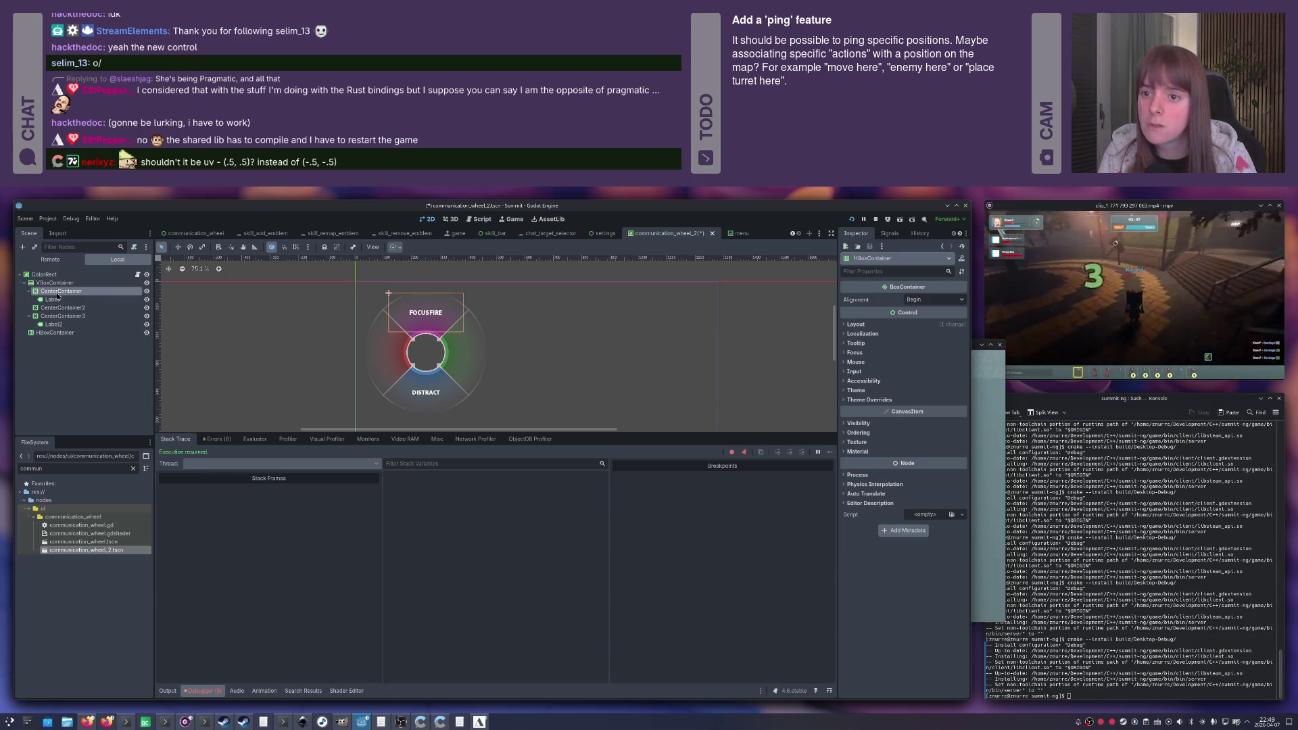
key("ctrl+d")
key("ctrl+z")
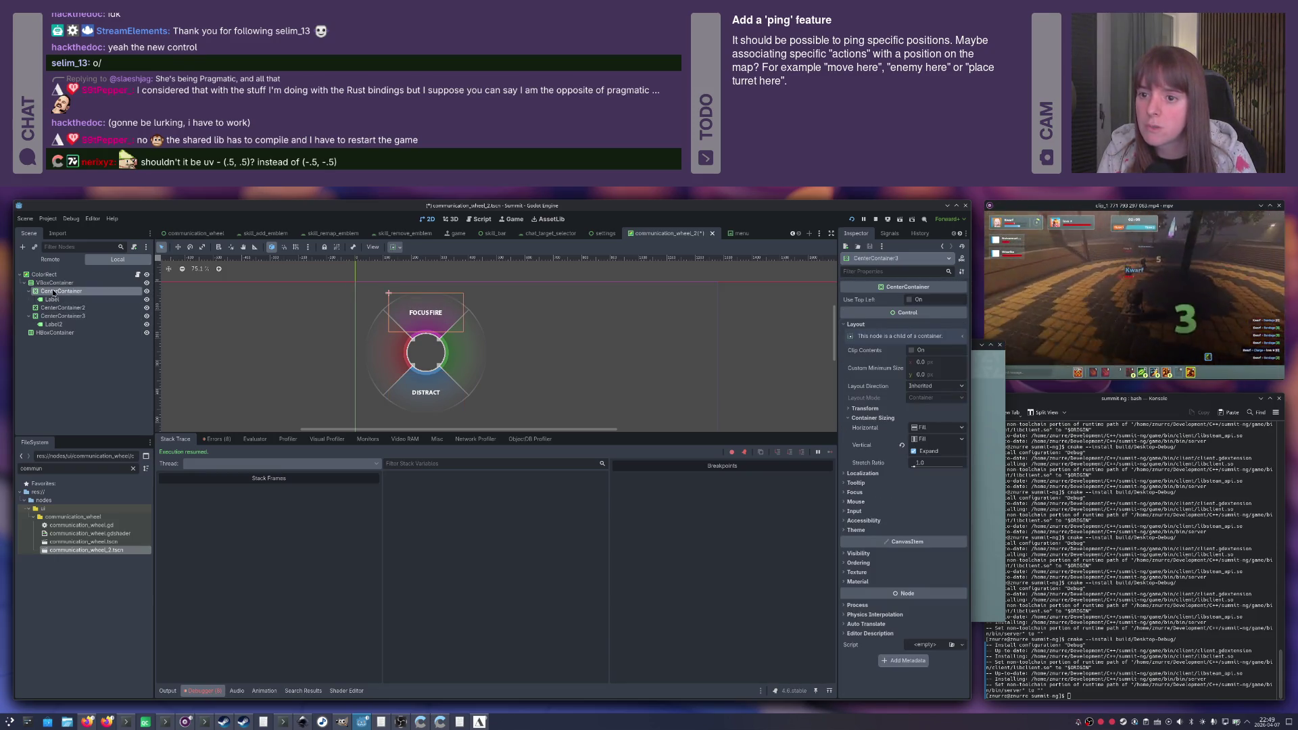
left_click_drag(54, 335, 55, 336)
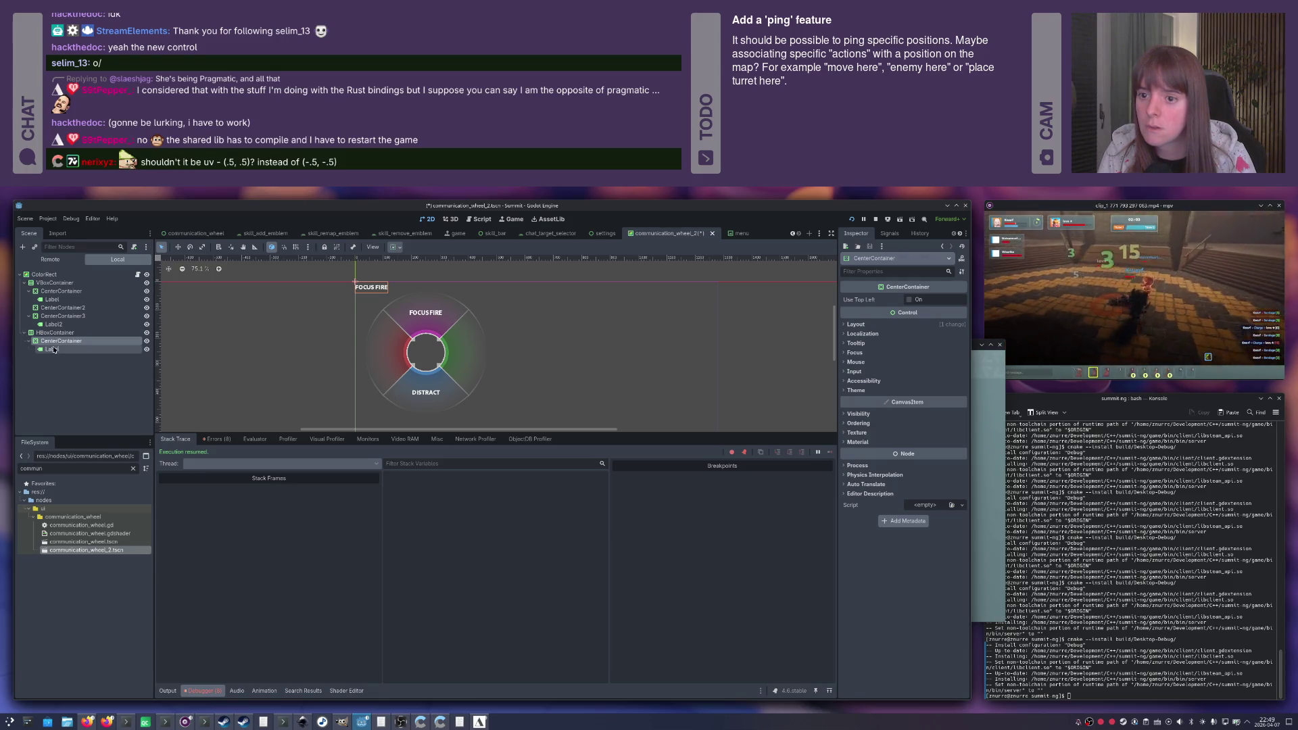
key("ctrl+d")
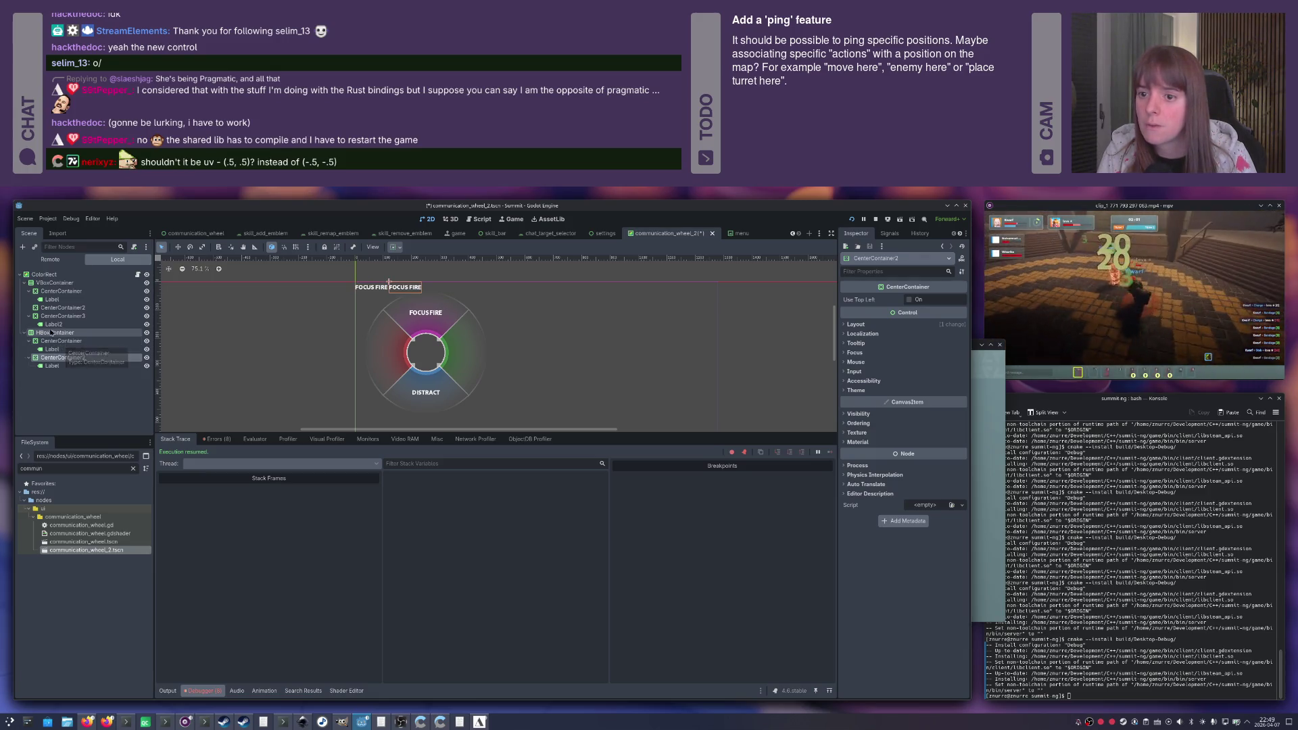
left_click_drag(57, 358, 32, 366)
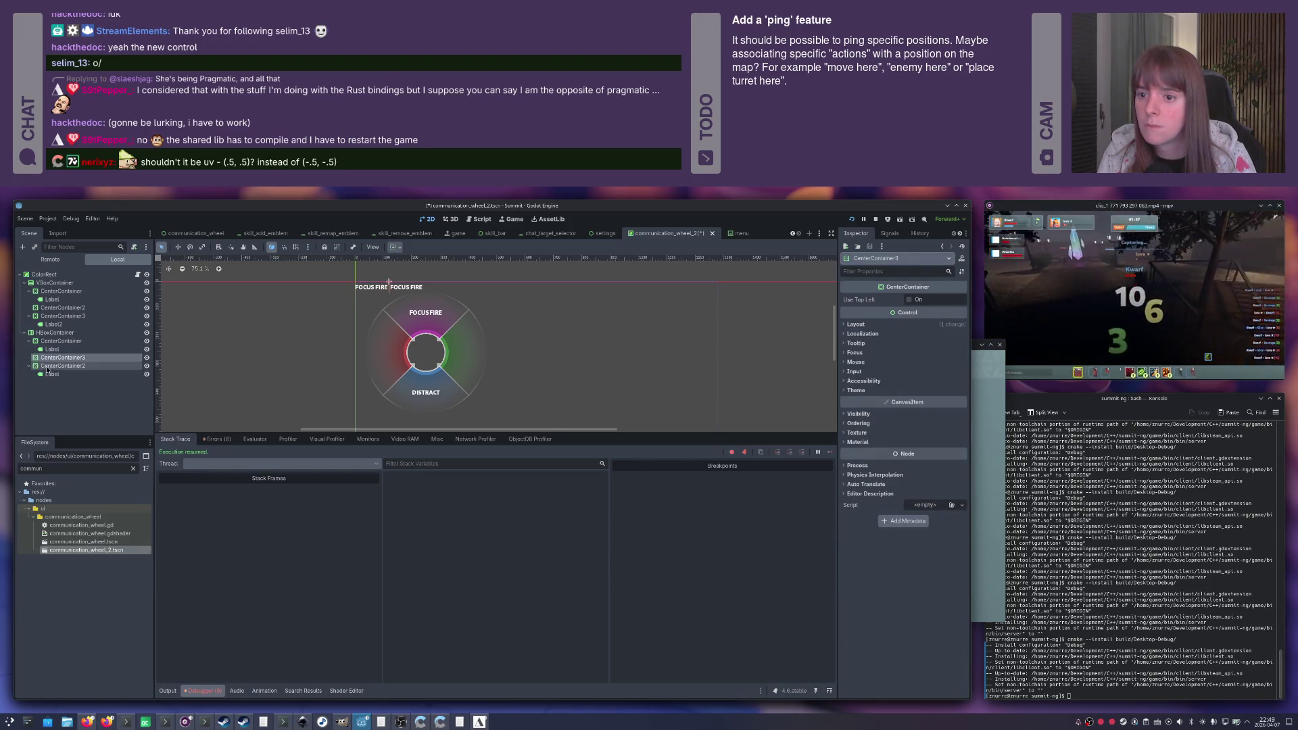
Tick Container Sizing > Horizontal Expand on CenterContainer and CenterContainer3.
left_click(55, 333)
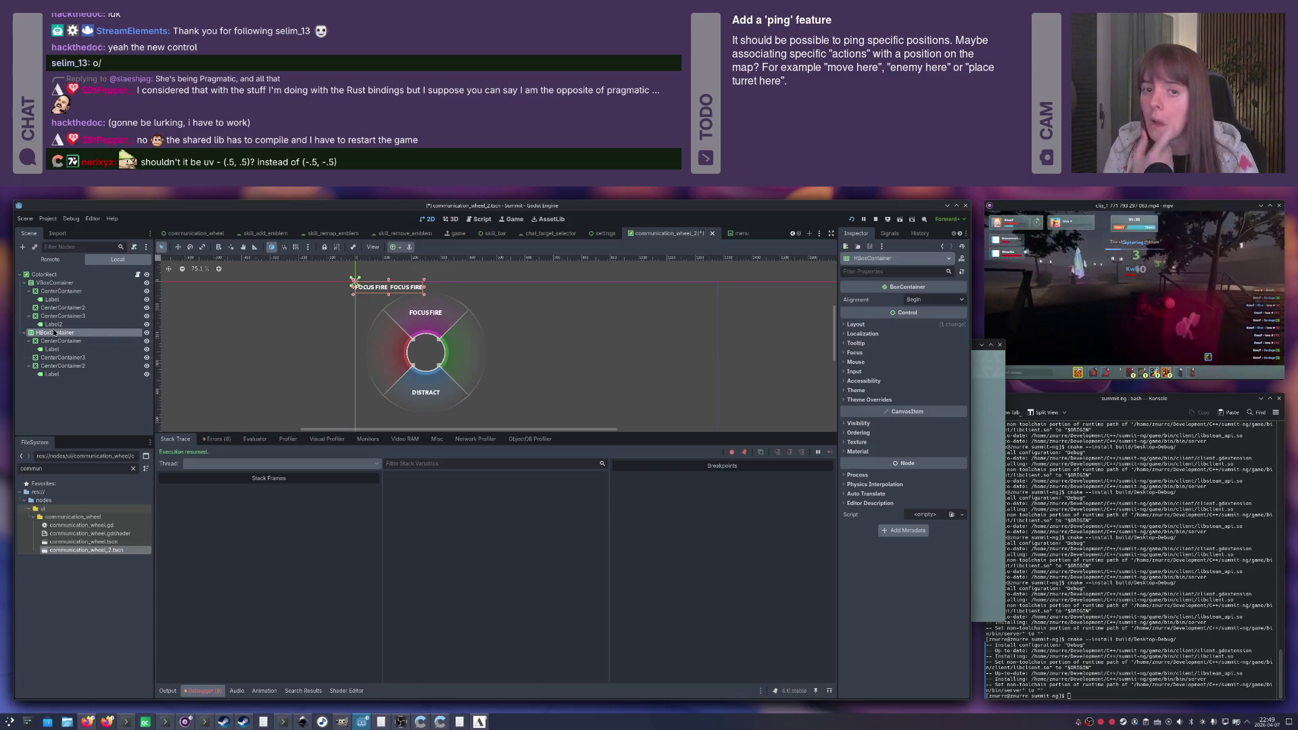
key("Down")
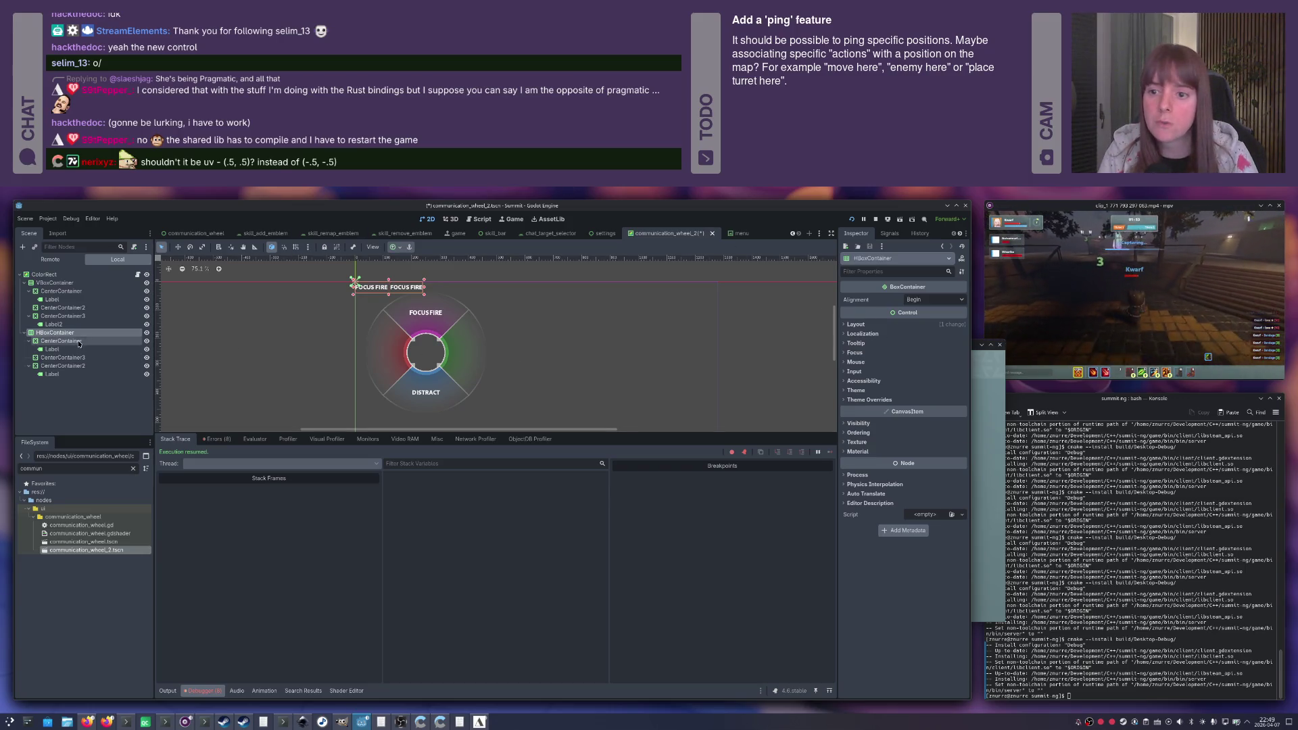
left_click(855, 324)
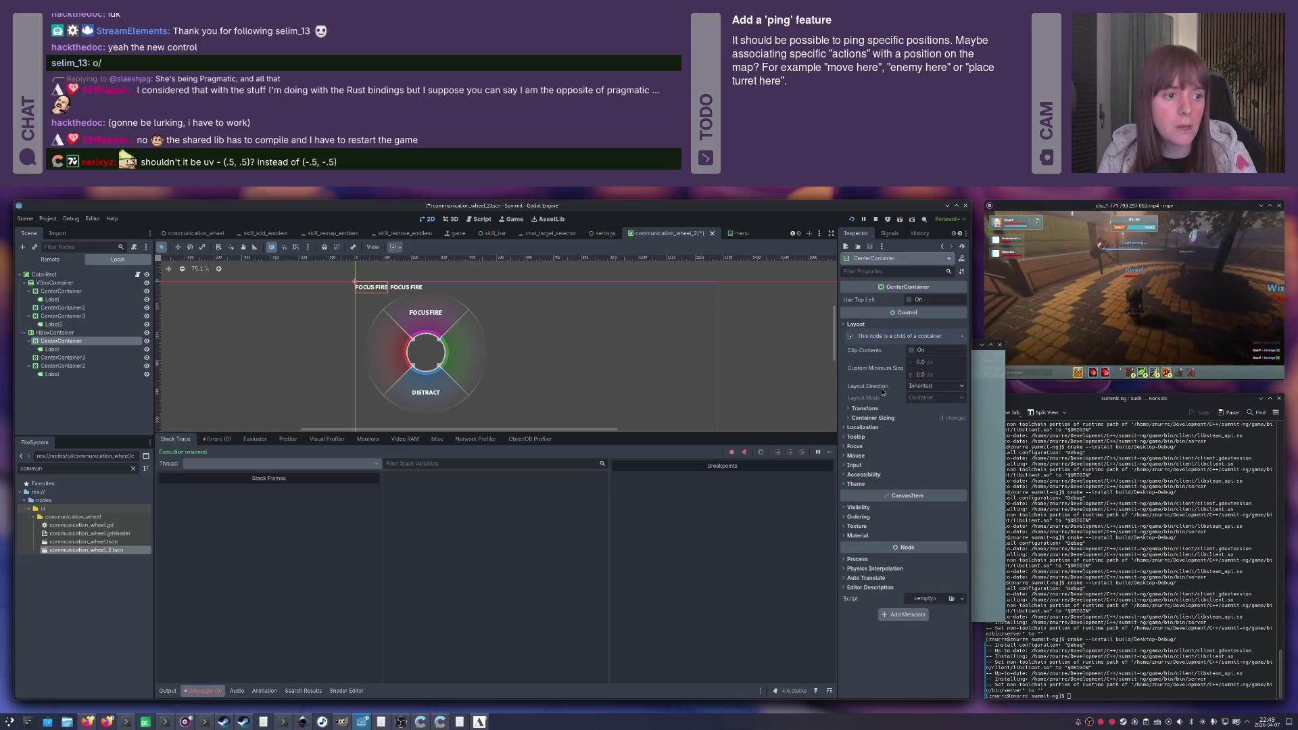
left_click(869, 418)
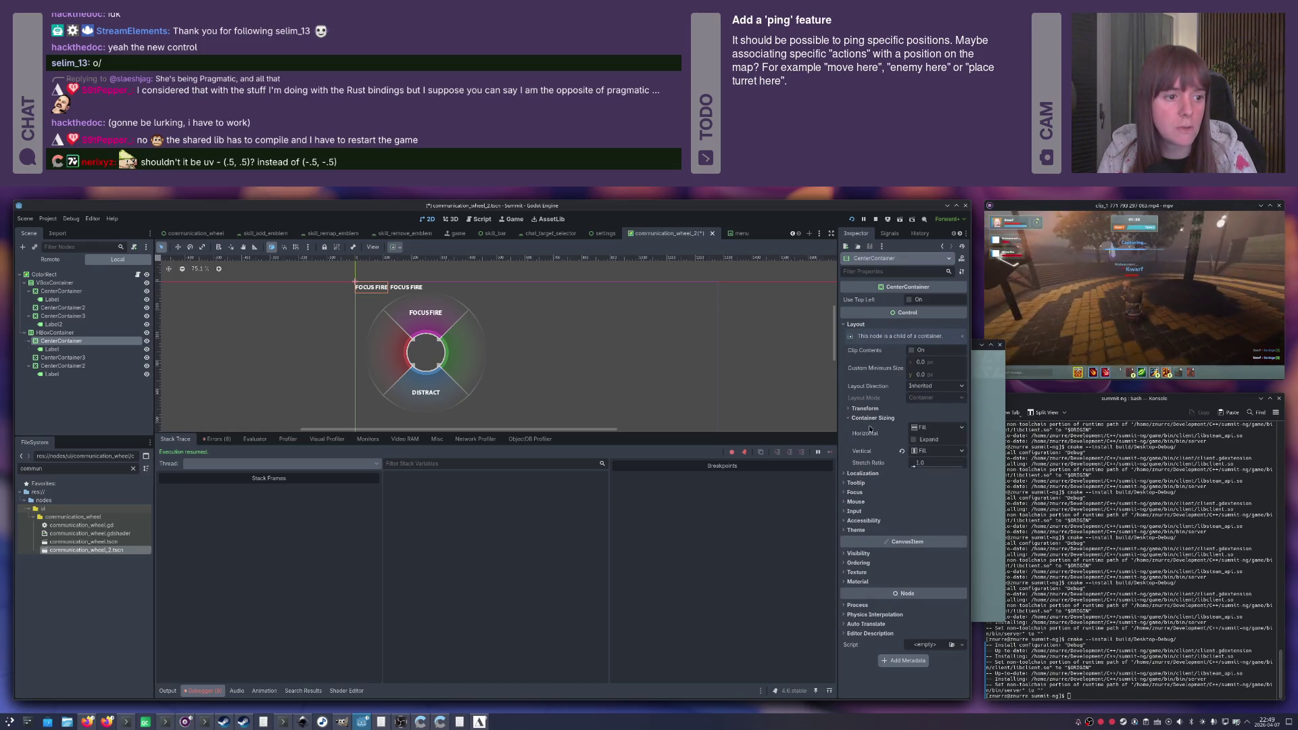
left_click(914, 441)
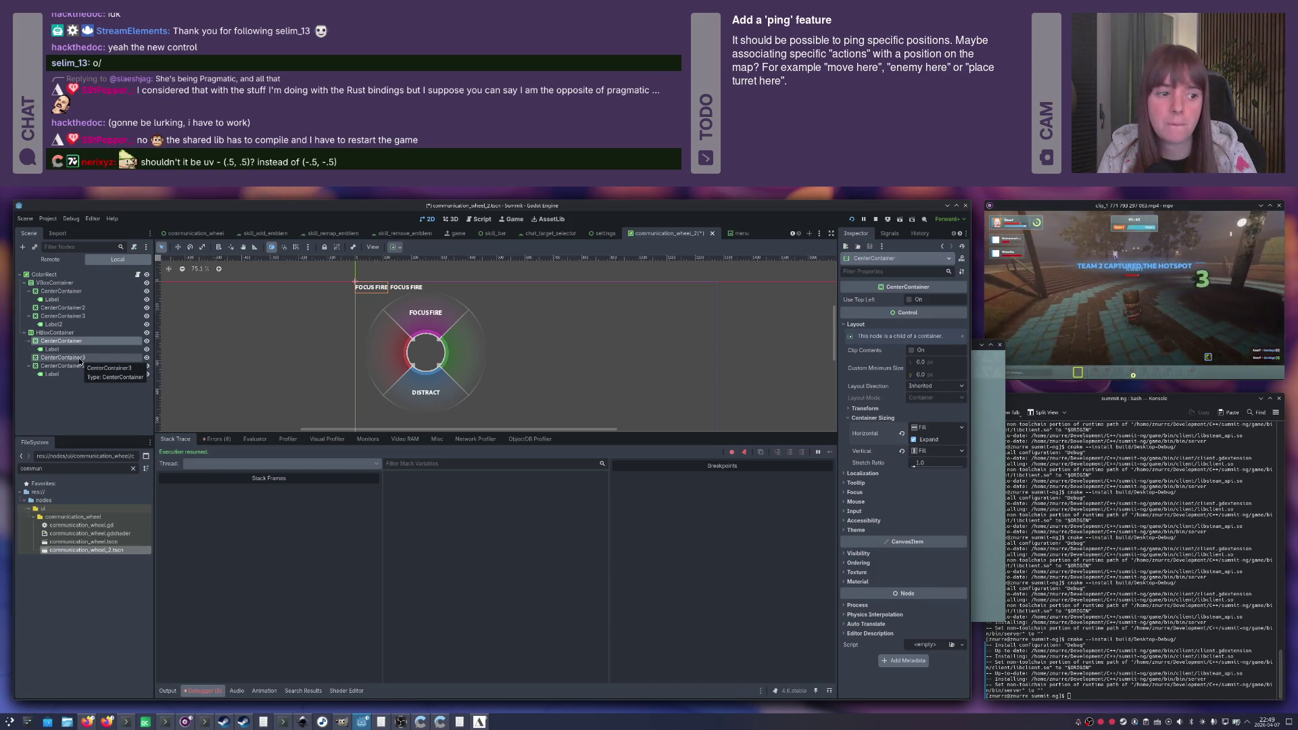
left_click(68, 358)
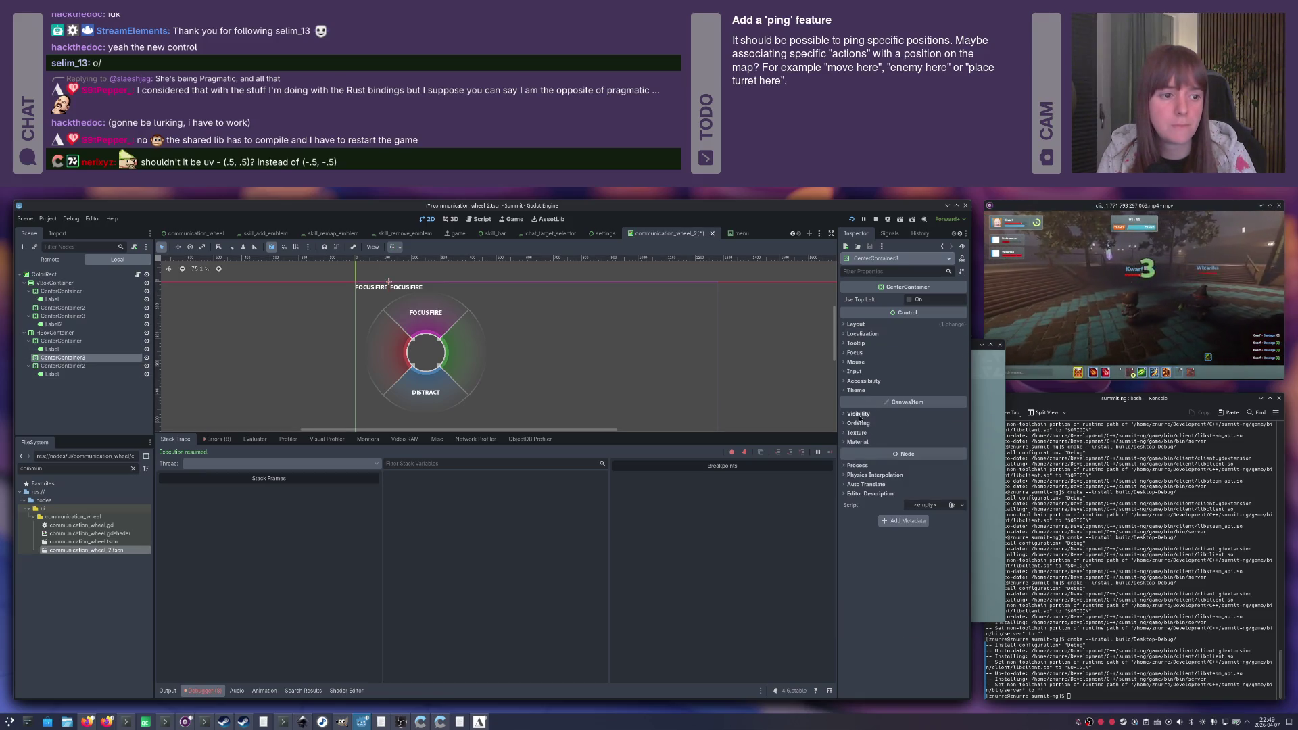
left_click(856, 324)
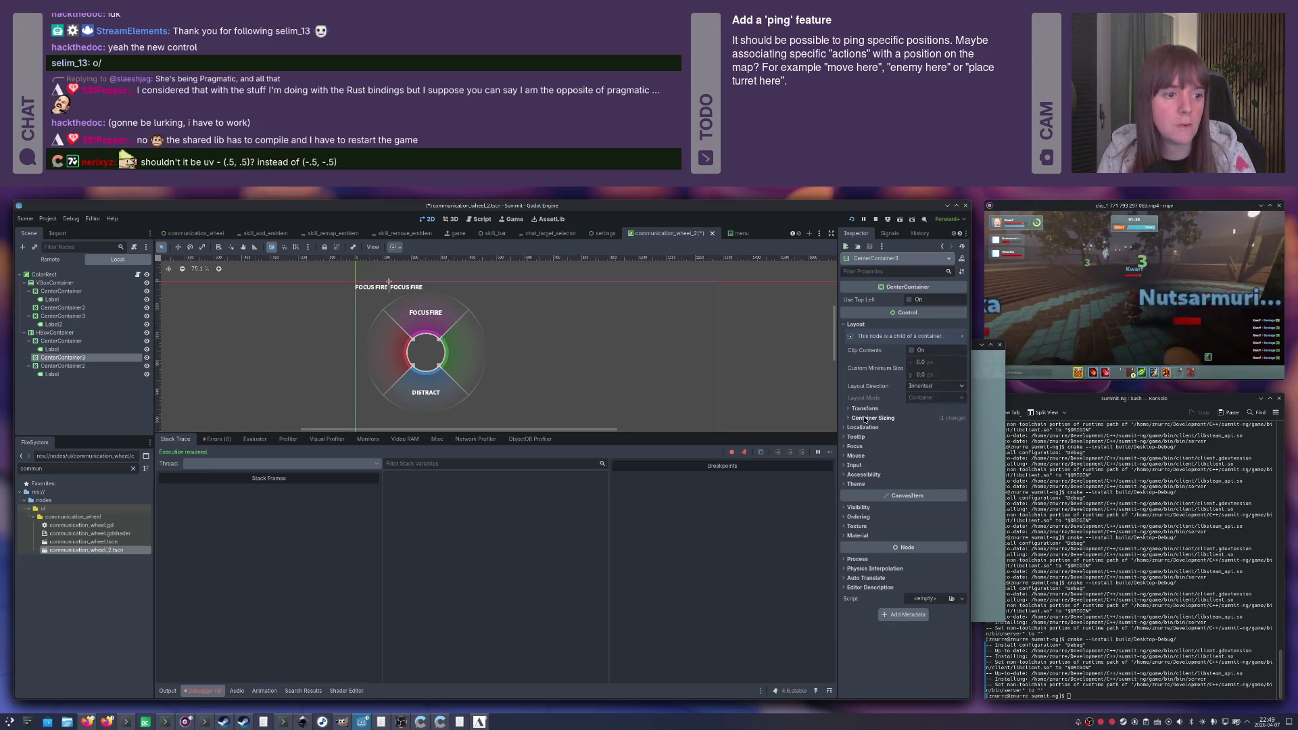
left_click(872, 418)
left_click(915, 439)
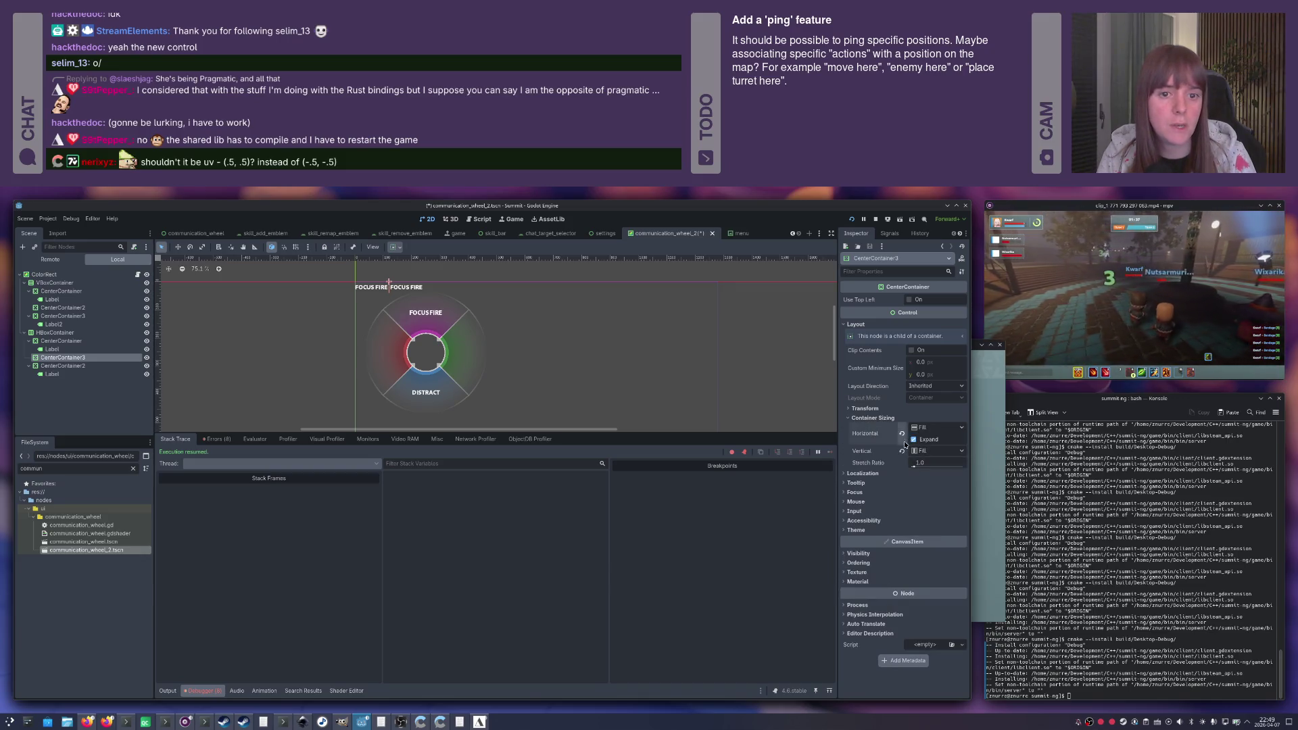
Make CenterContainer2 expand horizontally and stretch the HBoxContainer across the wheel.
left_click(406, 287)
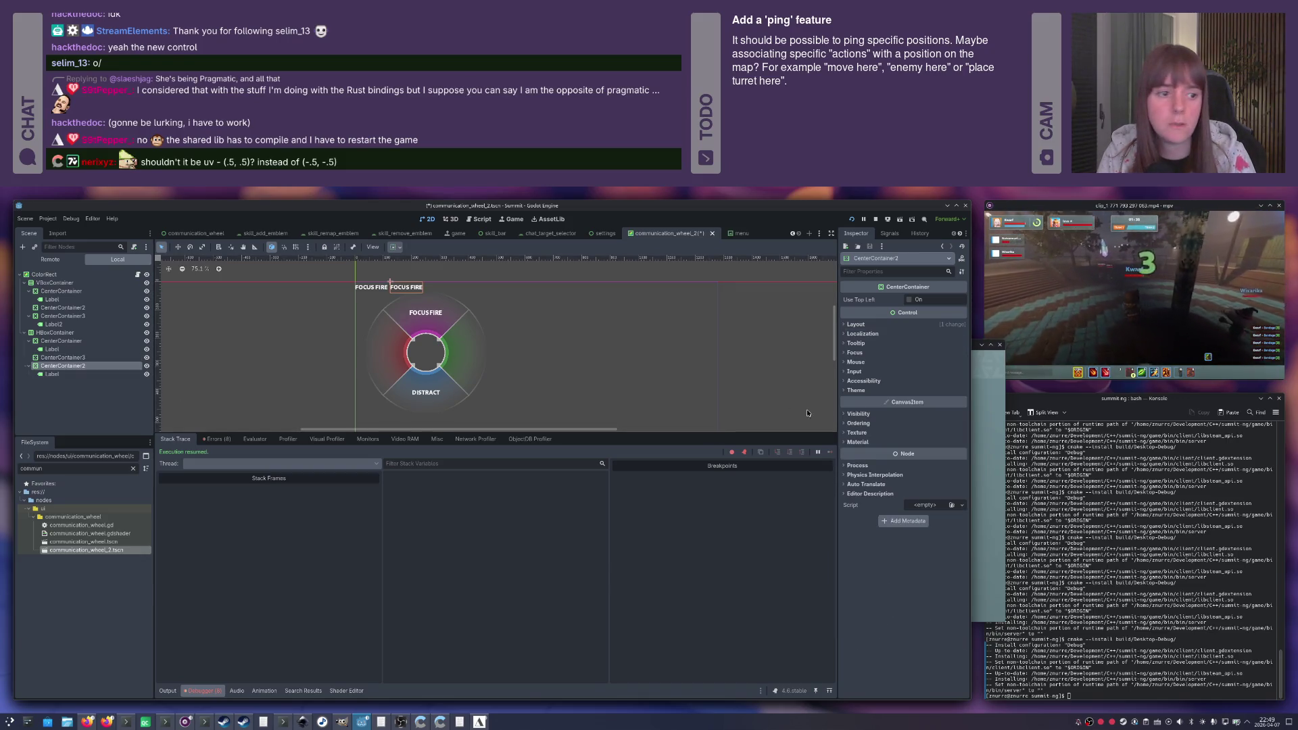
left_click(865, 323)
left_click(865, 408)
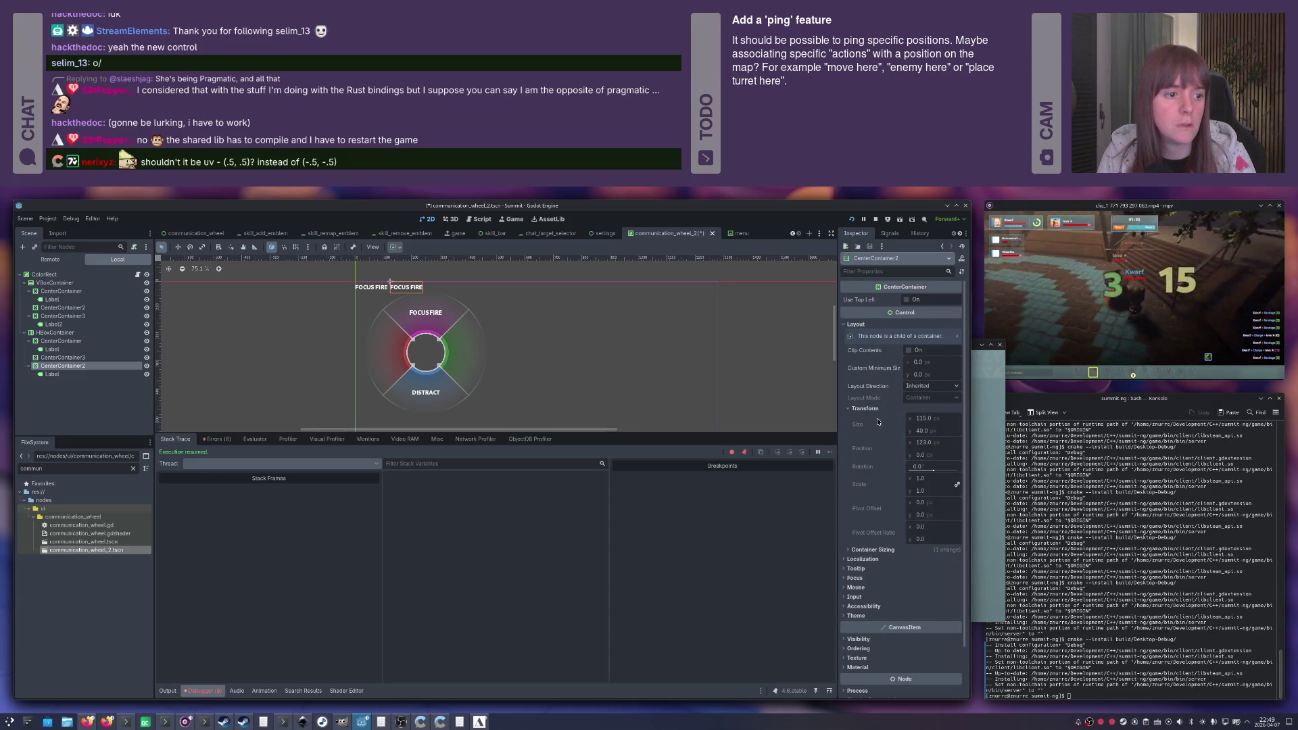
left_click(866, 409)
left_click(869, 418)
left_click(914, 440)
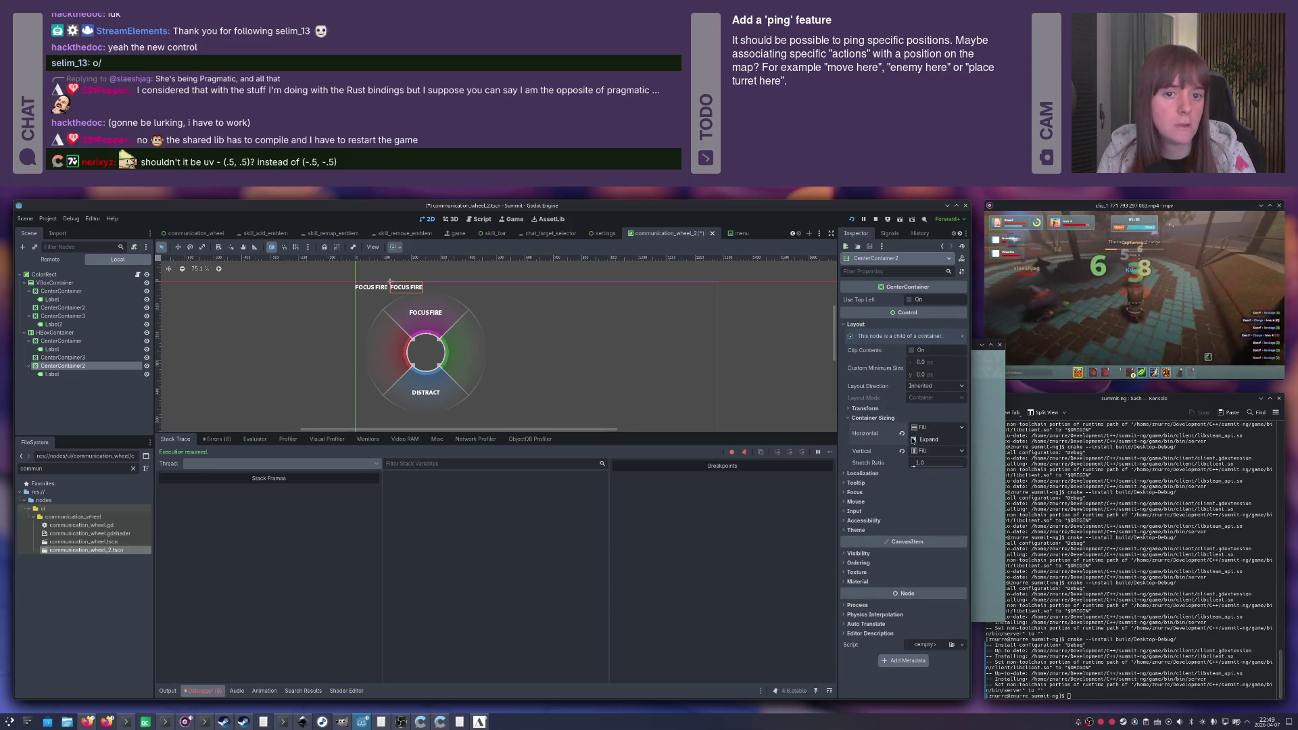
left_click(102, 332)
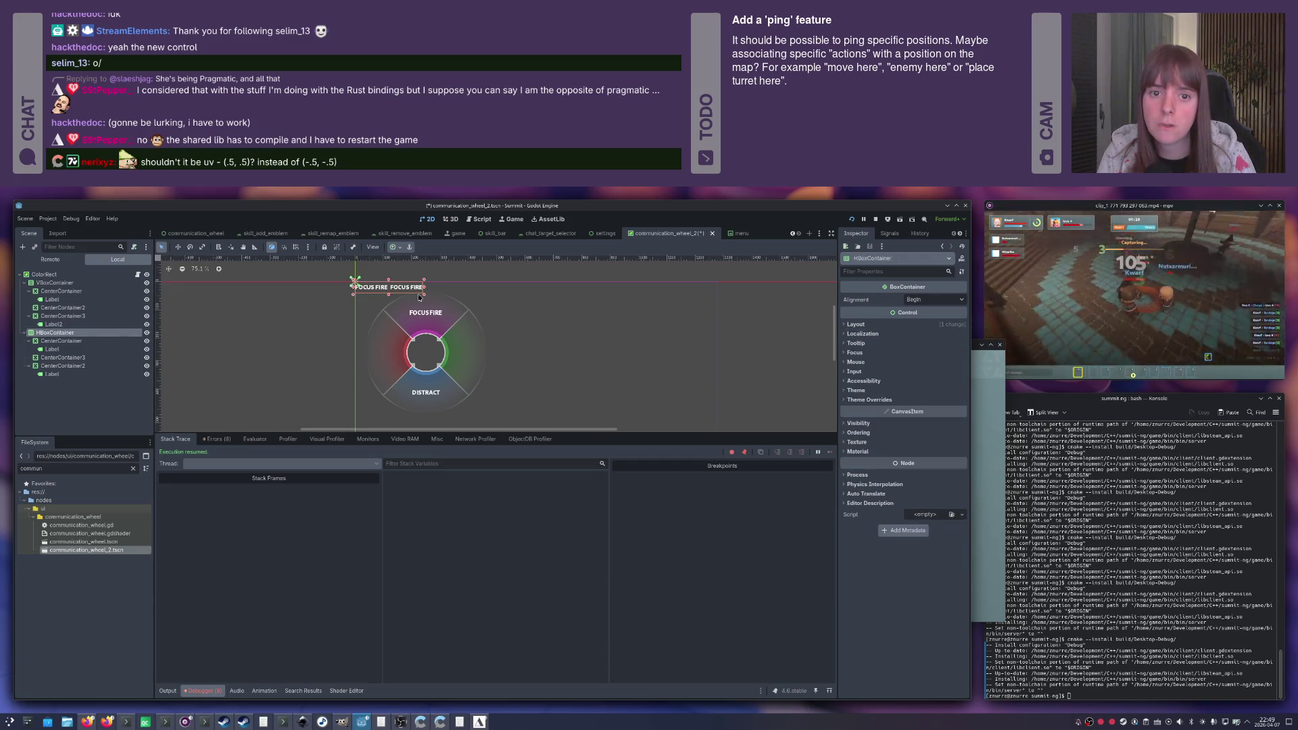
left_click_drag(425, 298, 474, 340)
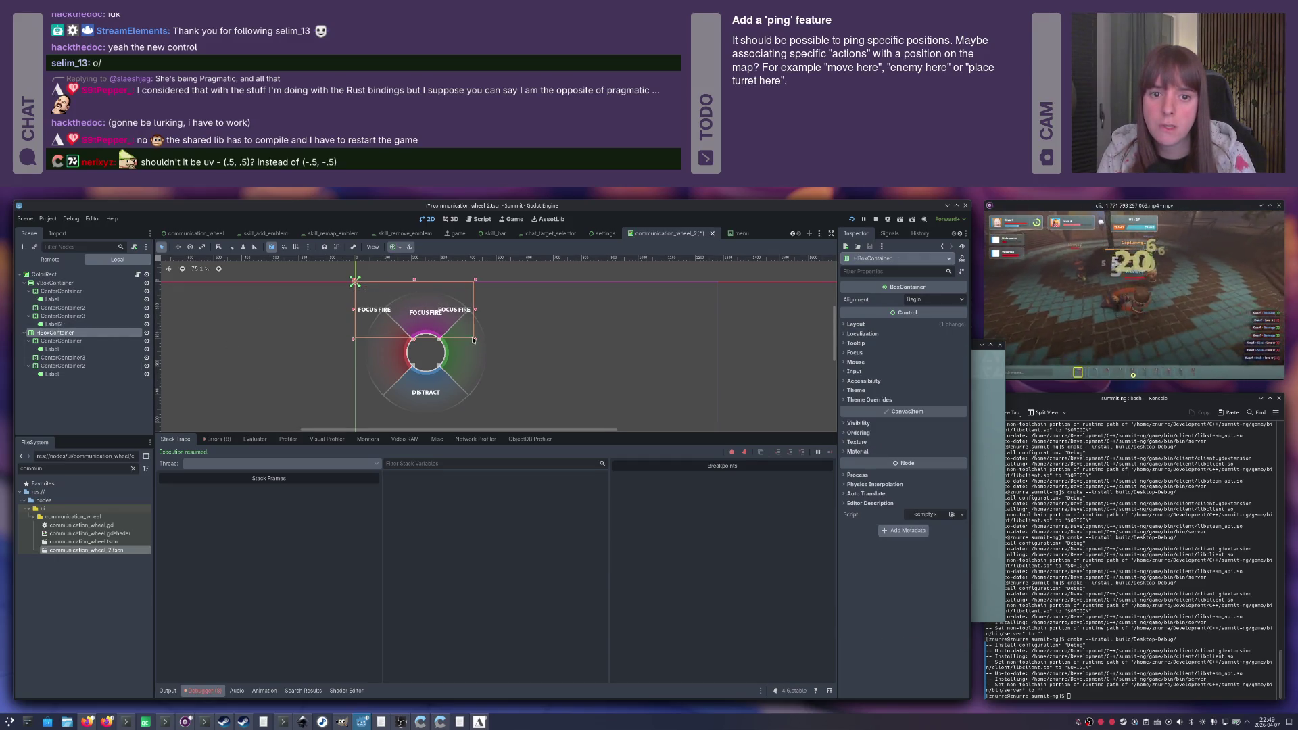
left_click(413, 289)
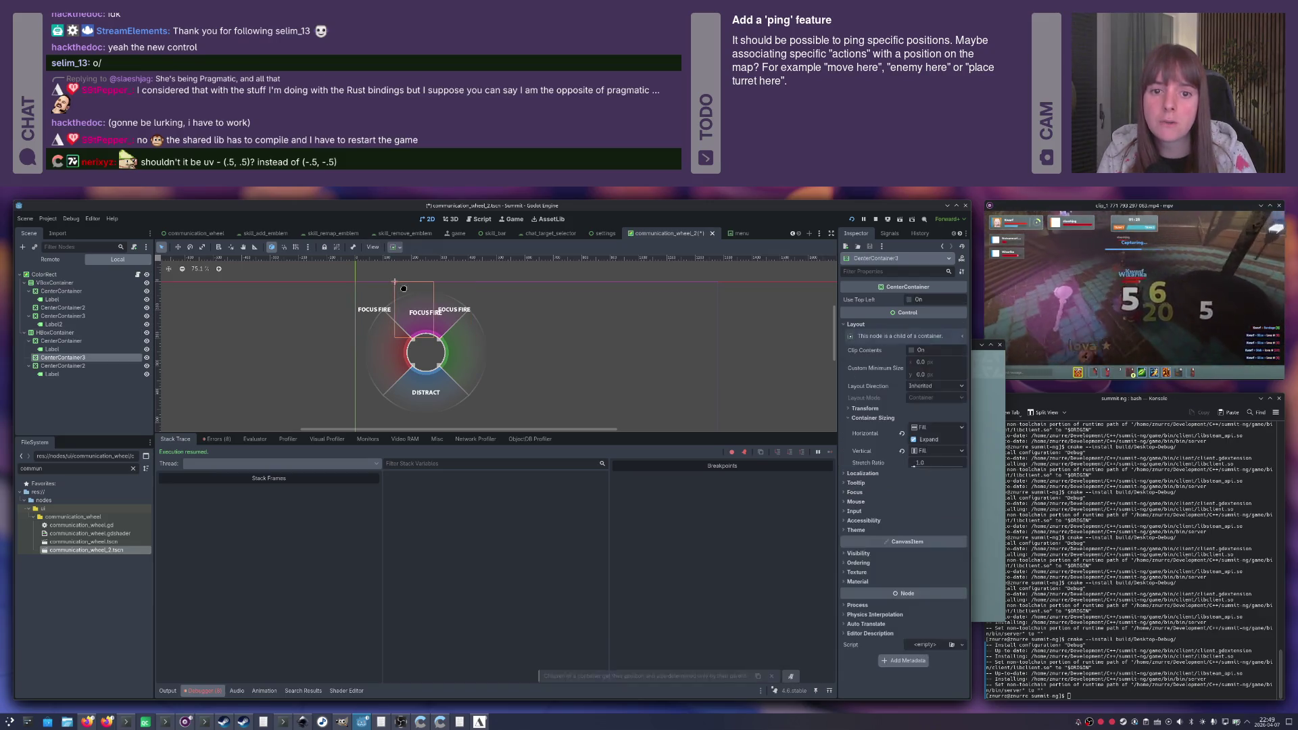
left_click(55, 332)
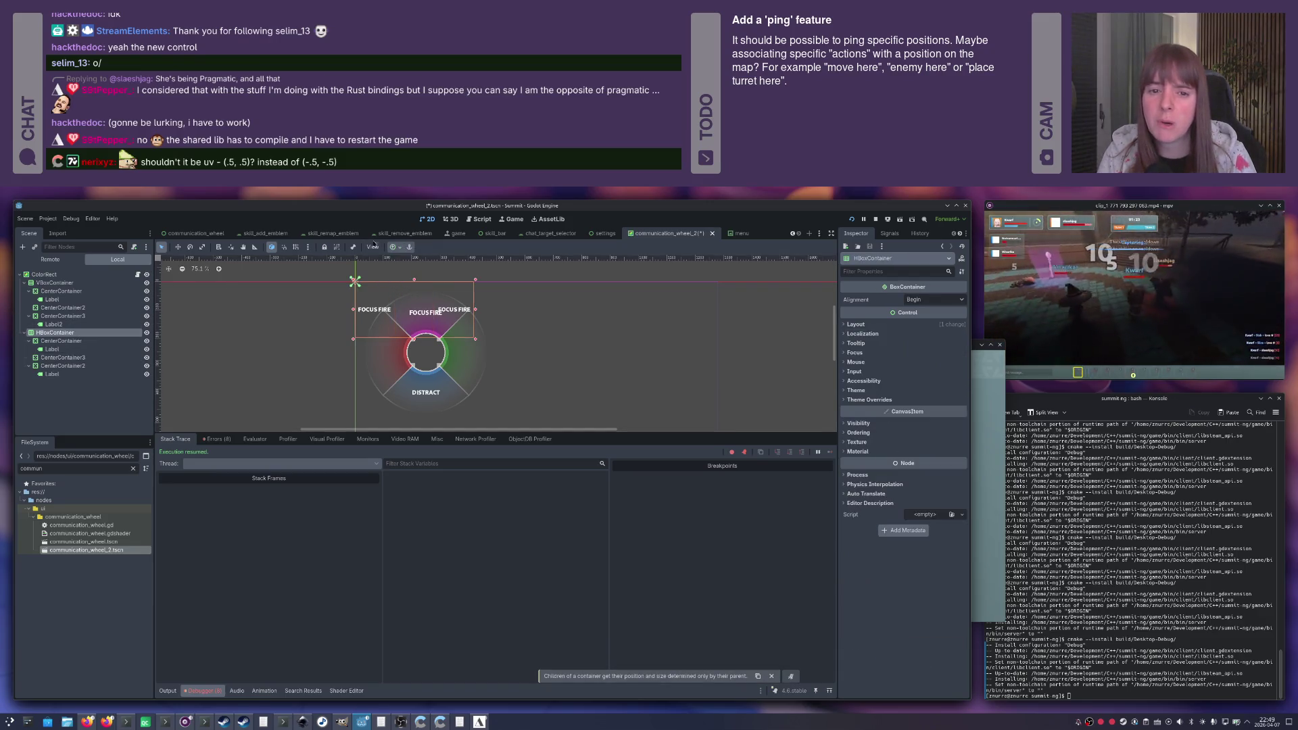
left_click(398, 248)
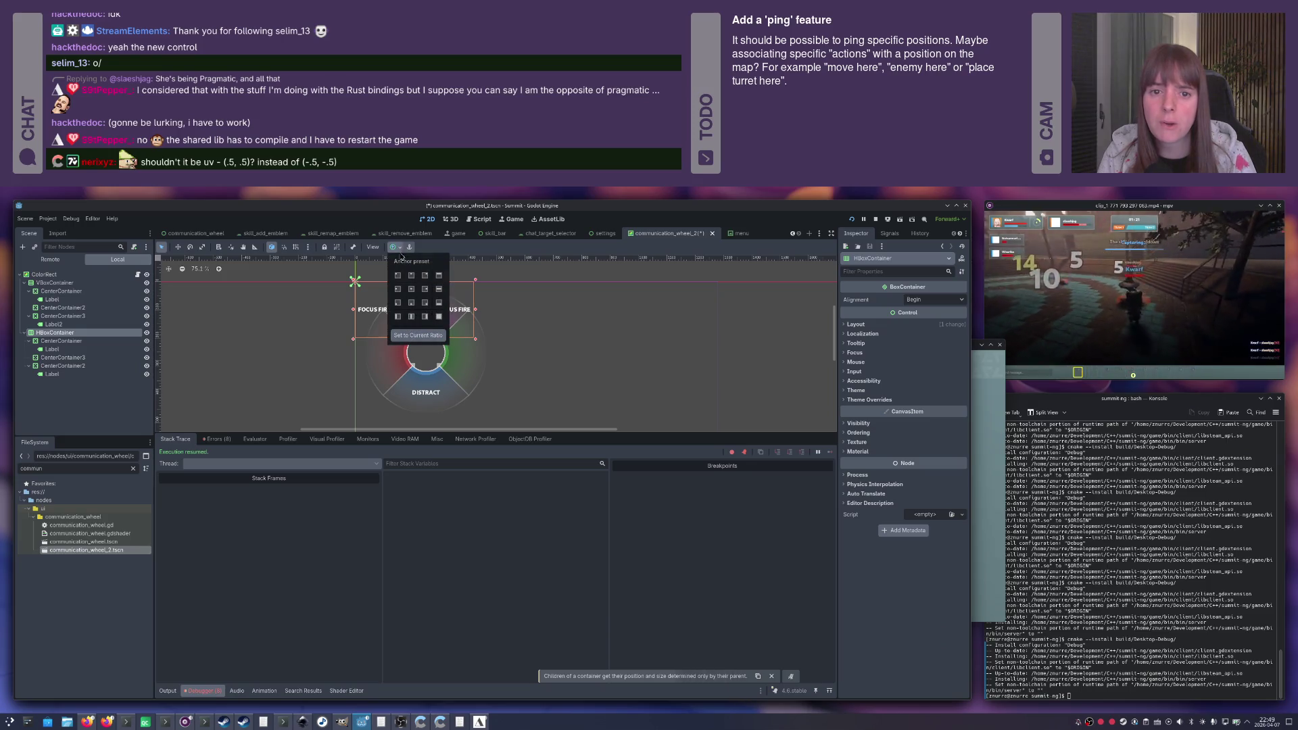
left_click(411, 289)
left_click(547, 350)
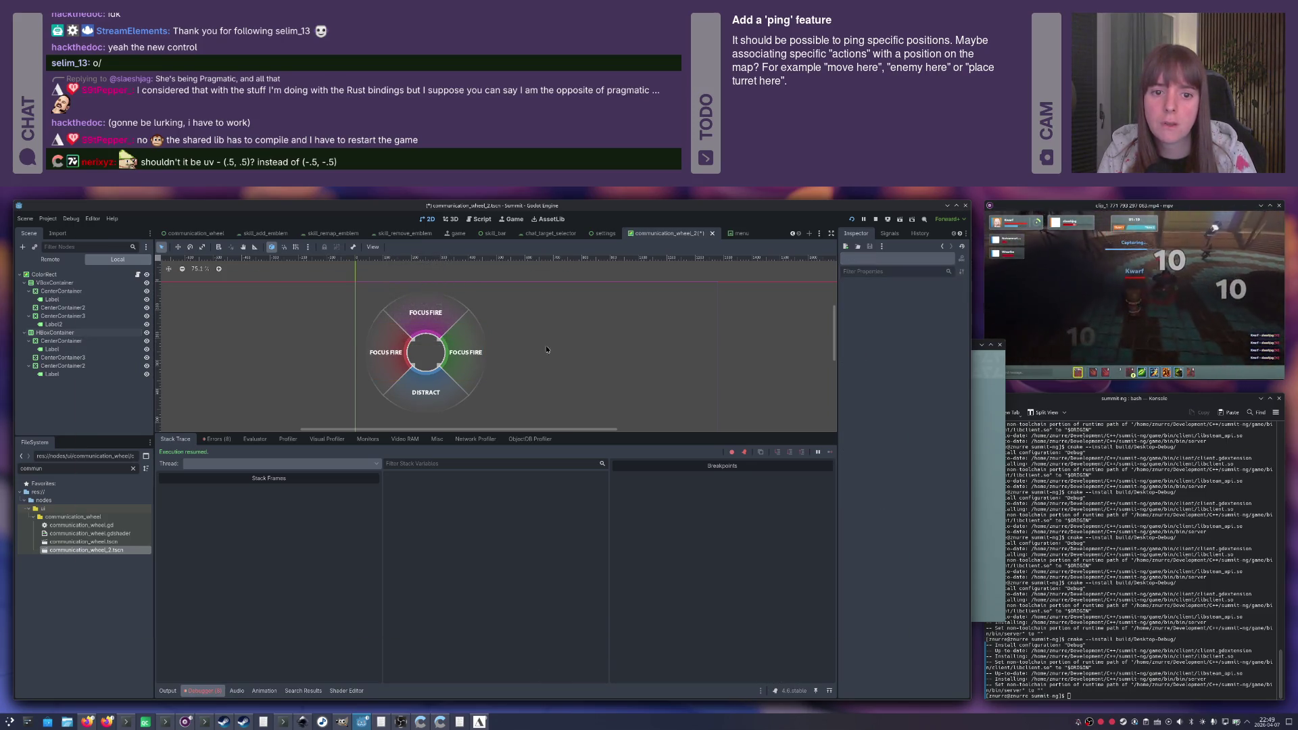
key("ctrl+s")
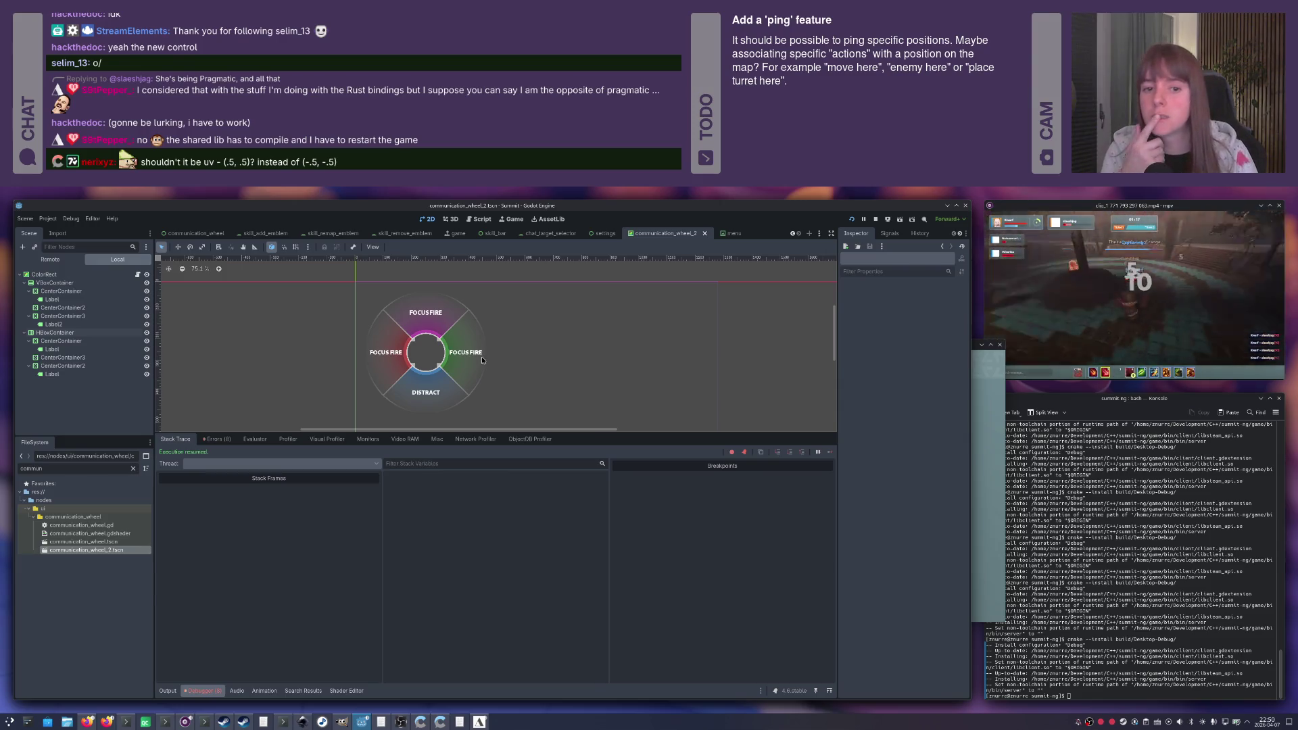
scroll(472, 356, "up", 2)
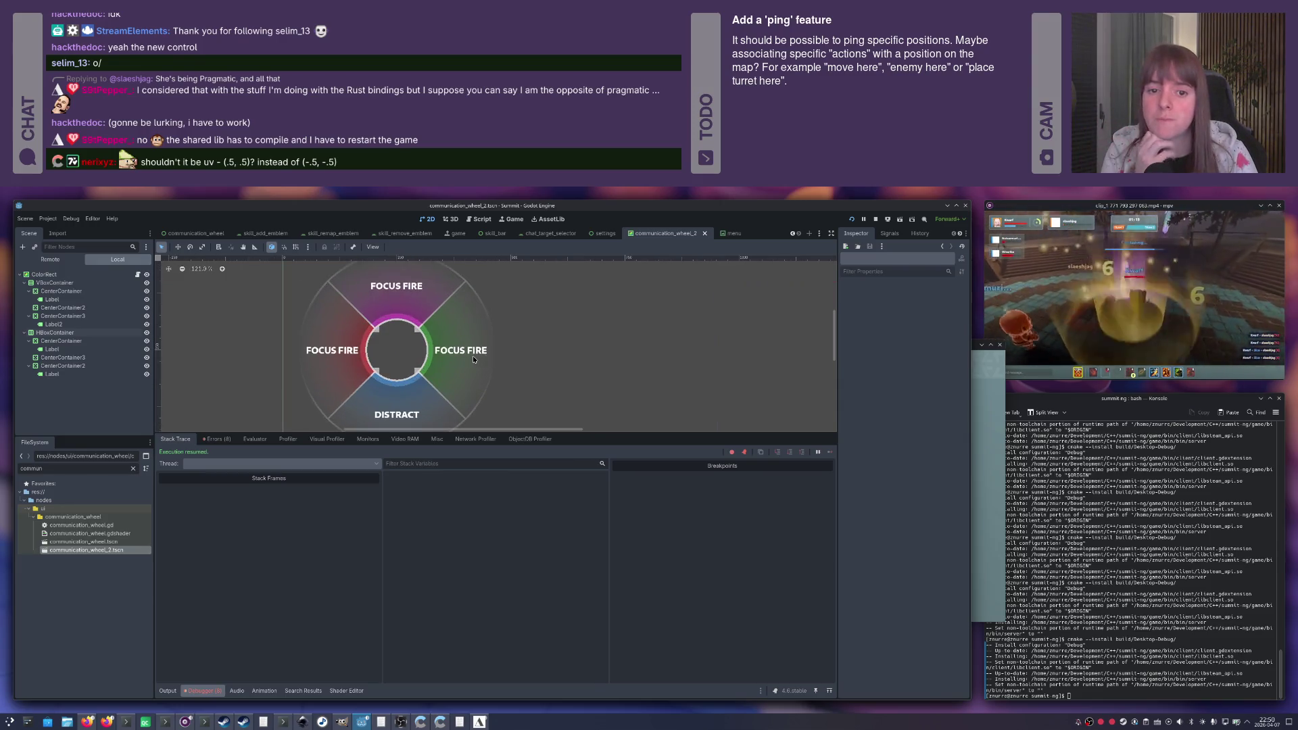
left_click(454, 353)
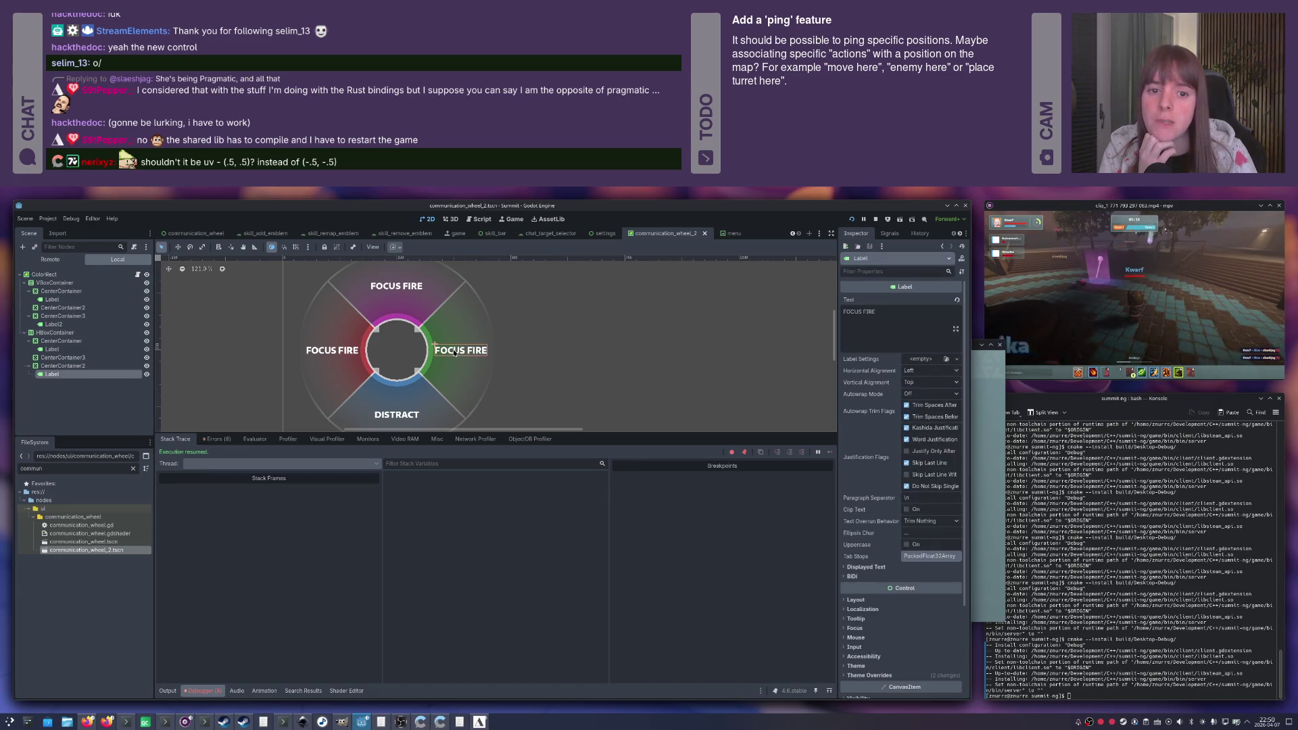
scroll(522, 356, "down", 2)
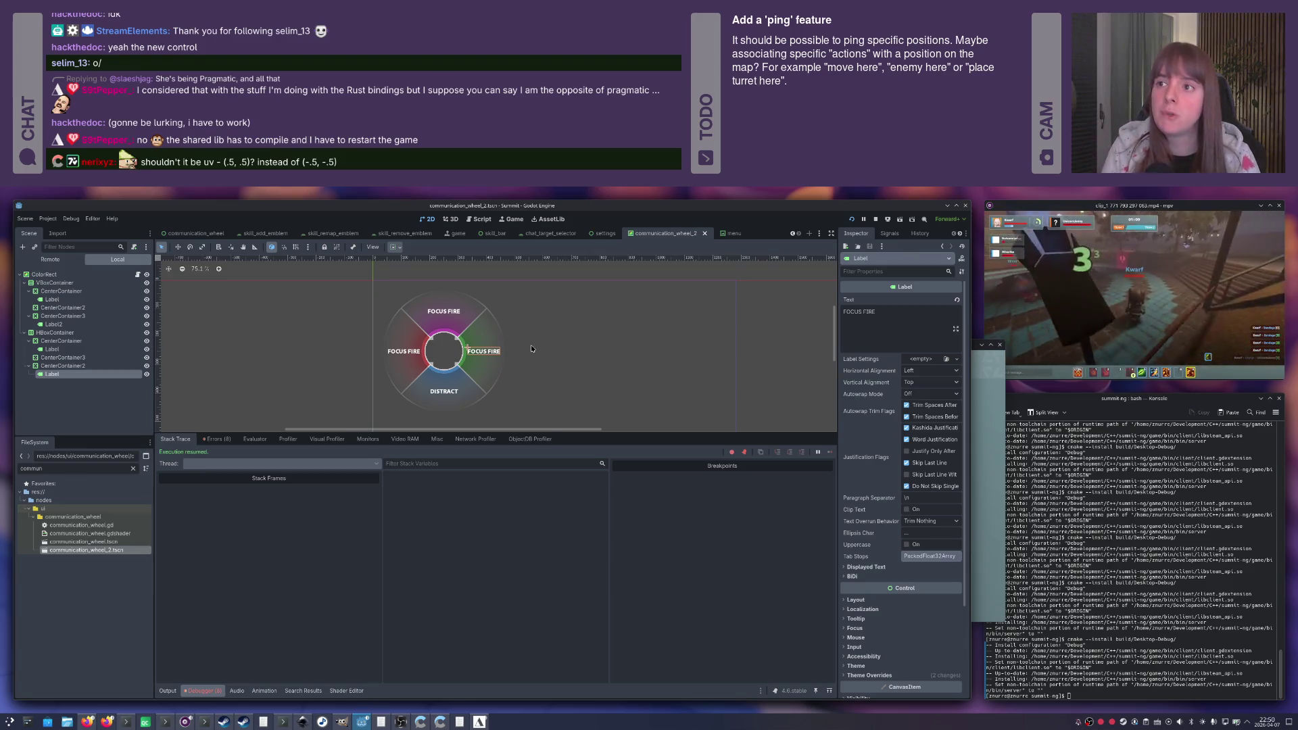
key("alt+Tab")
key("alt+Tab")
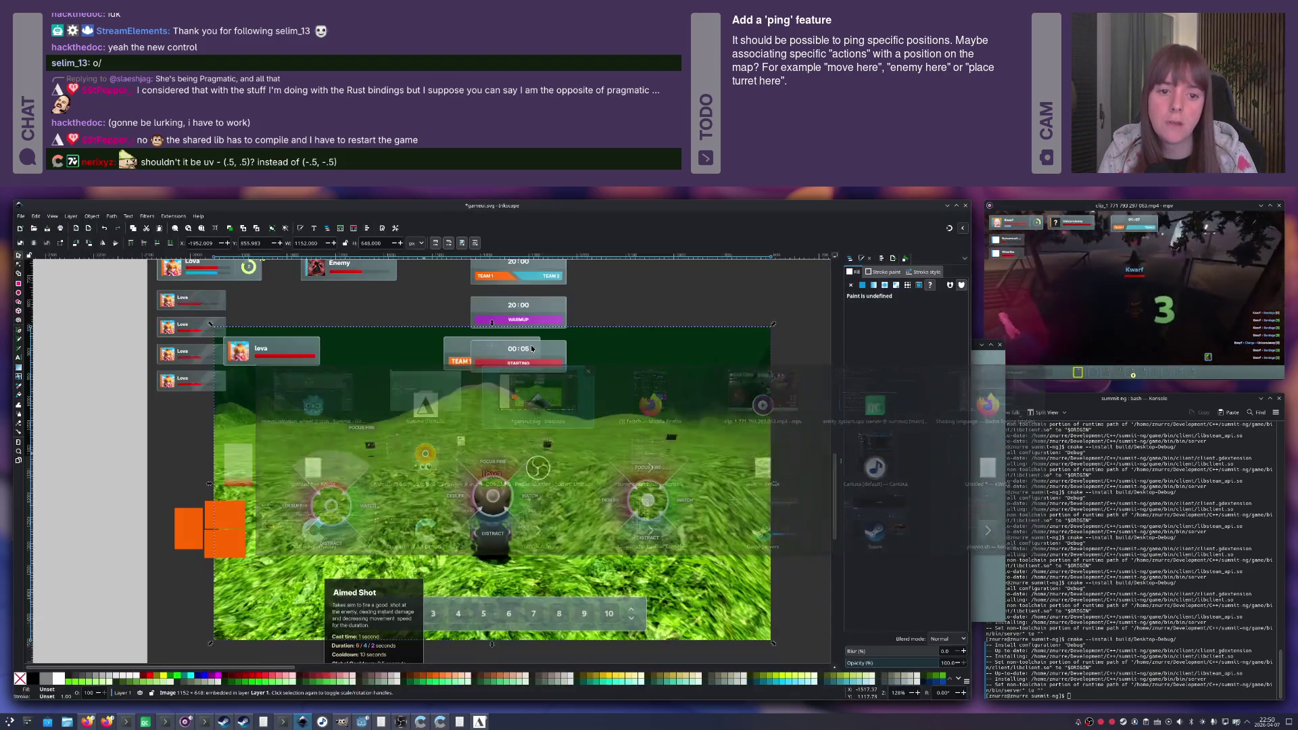
right_click(531, 348)
key("Escape")
key("alt+Tab")
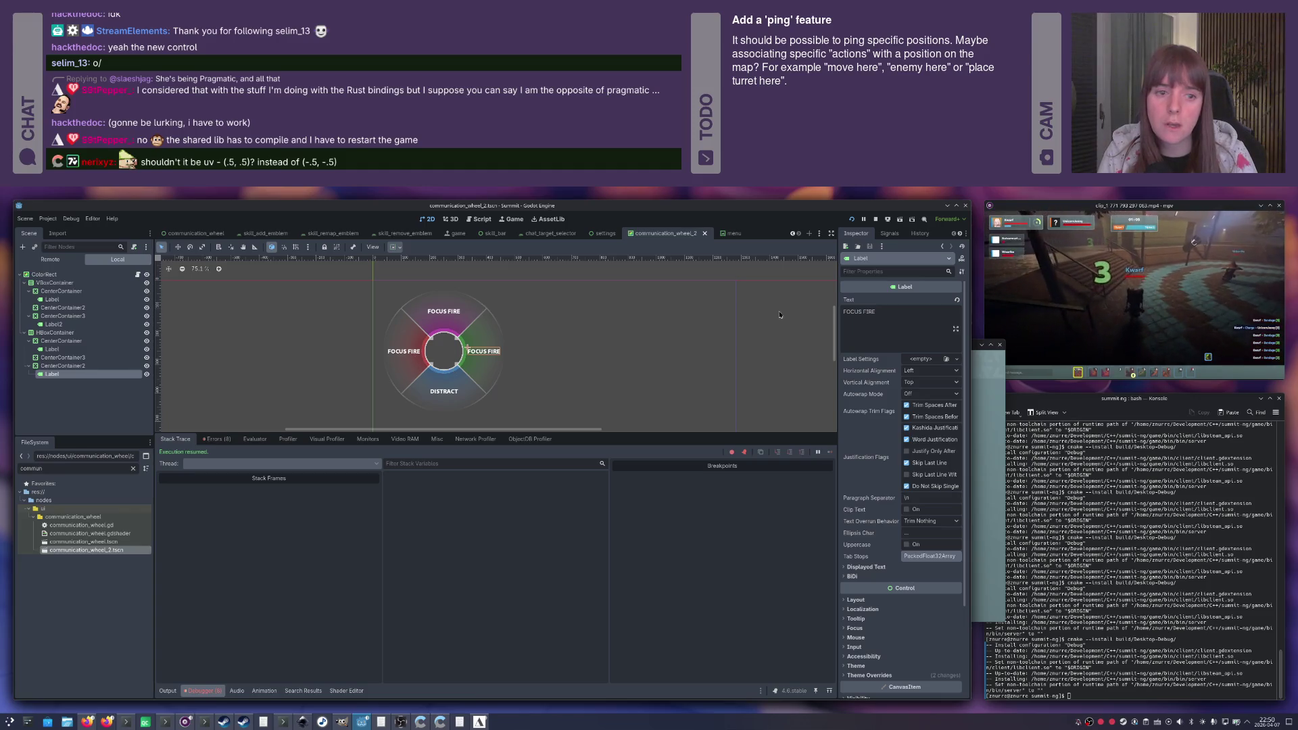
Change the right FOCUS FIRE label's Text to DEBUFF in the Inspector.
left_click(913, 313)
key("ctrl+a")
type("DEBF")
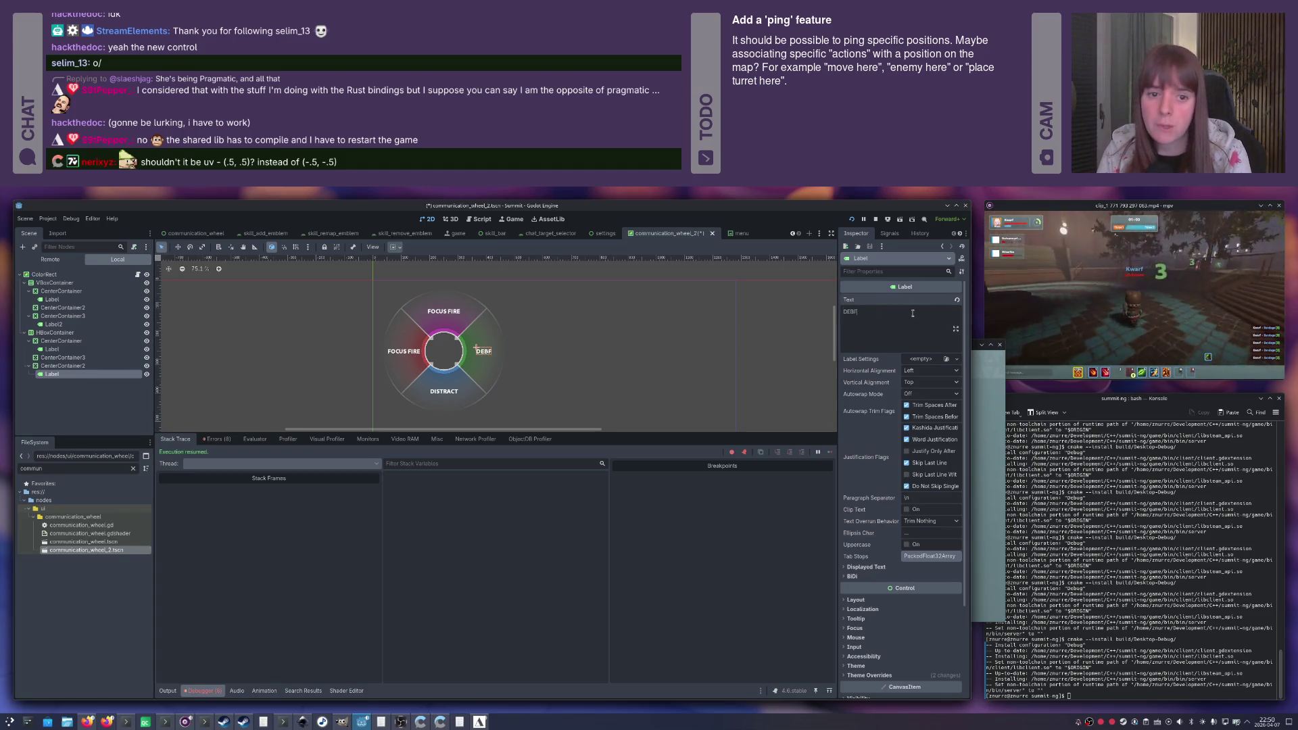
key("BackSpace")
type("UFF")
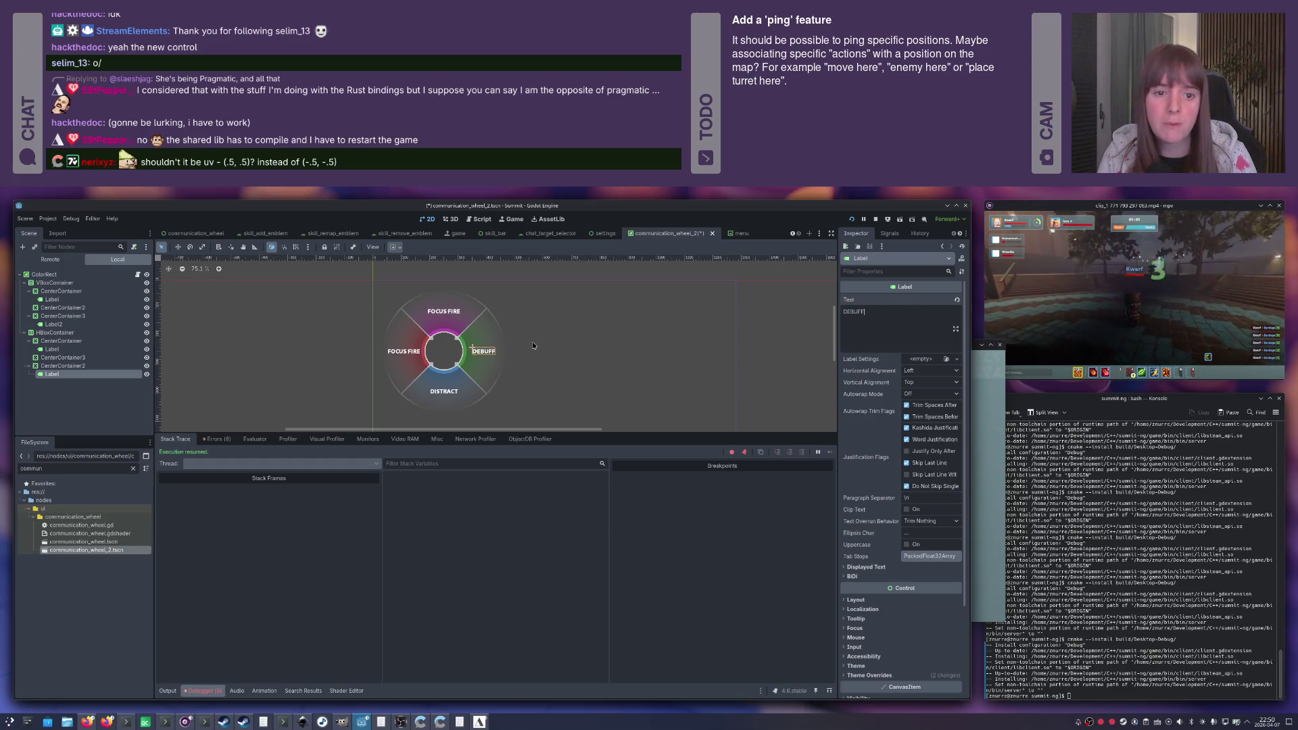
left_click(532, 342)
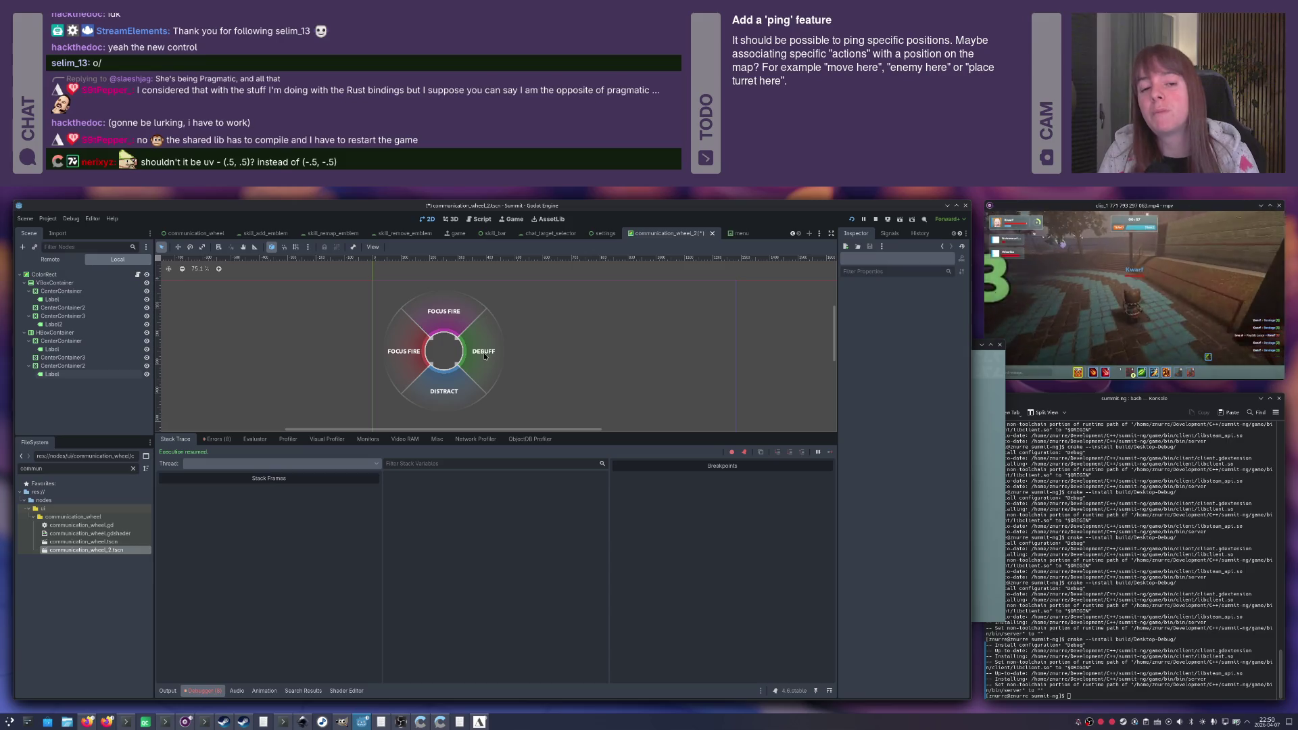
Retitle the right label WATCH and the left label DEBUFF, then save the scene.
left_click(488, 353)
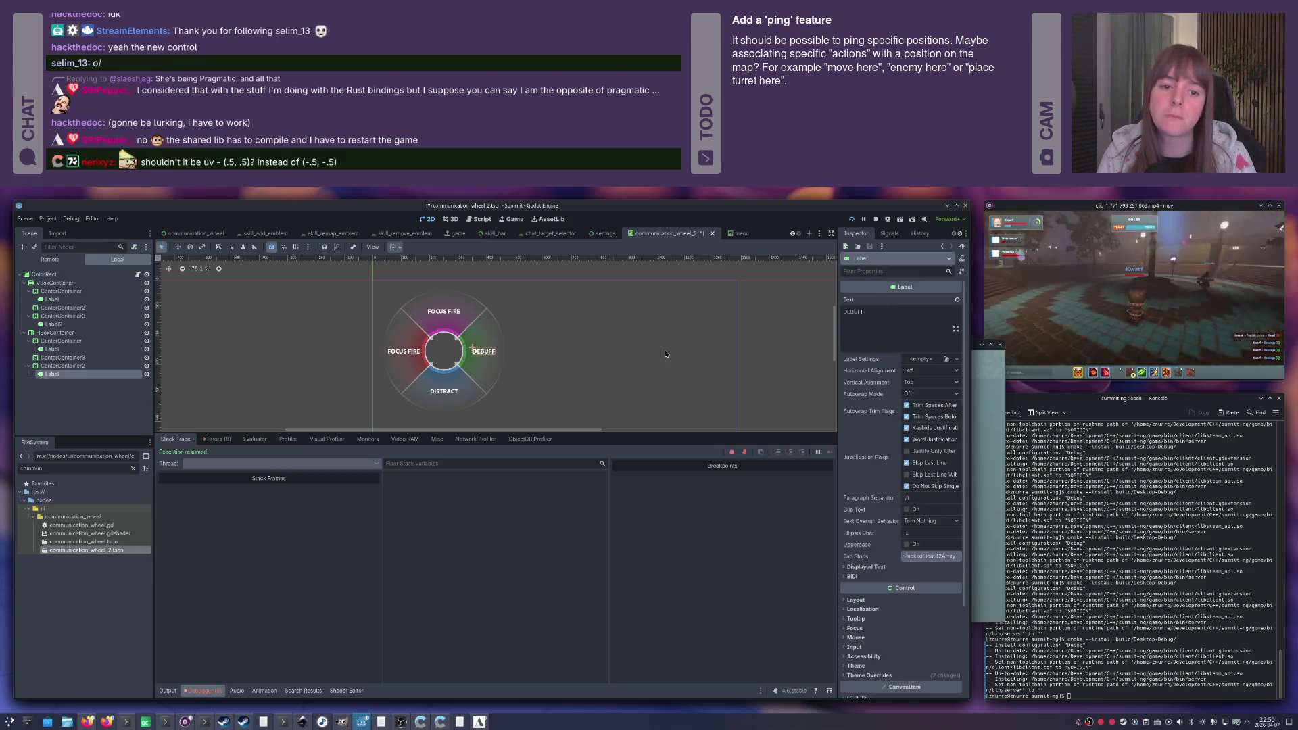
double_click(888, 328)
type("WATCH")
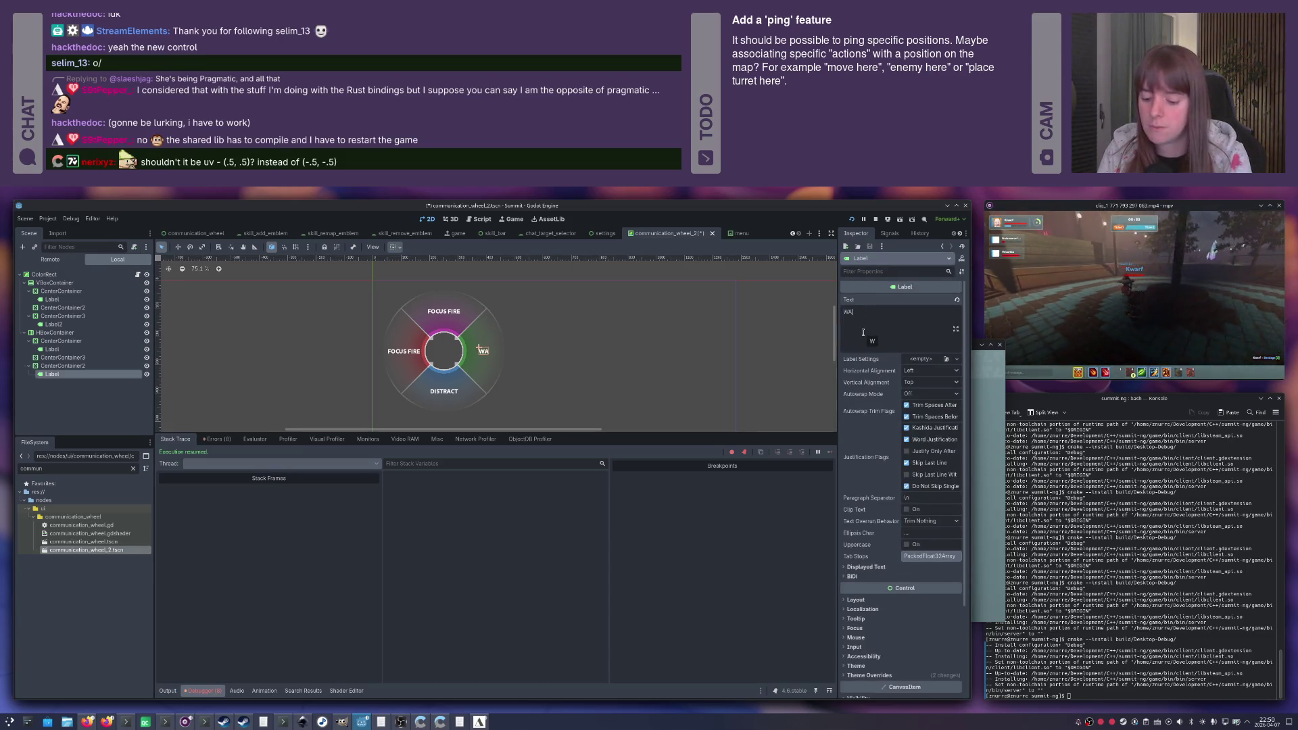
left_click(405, 353)
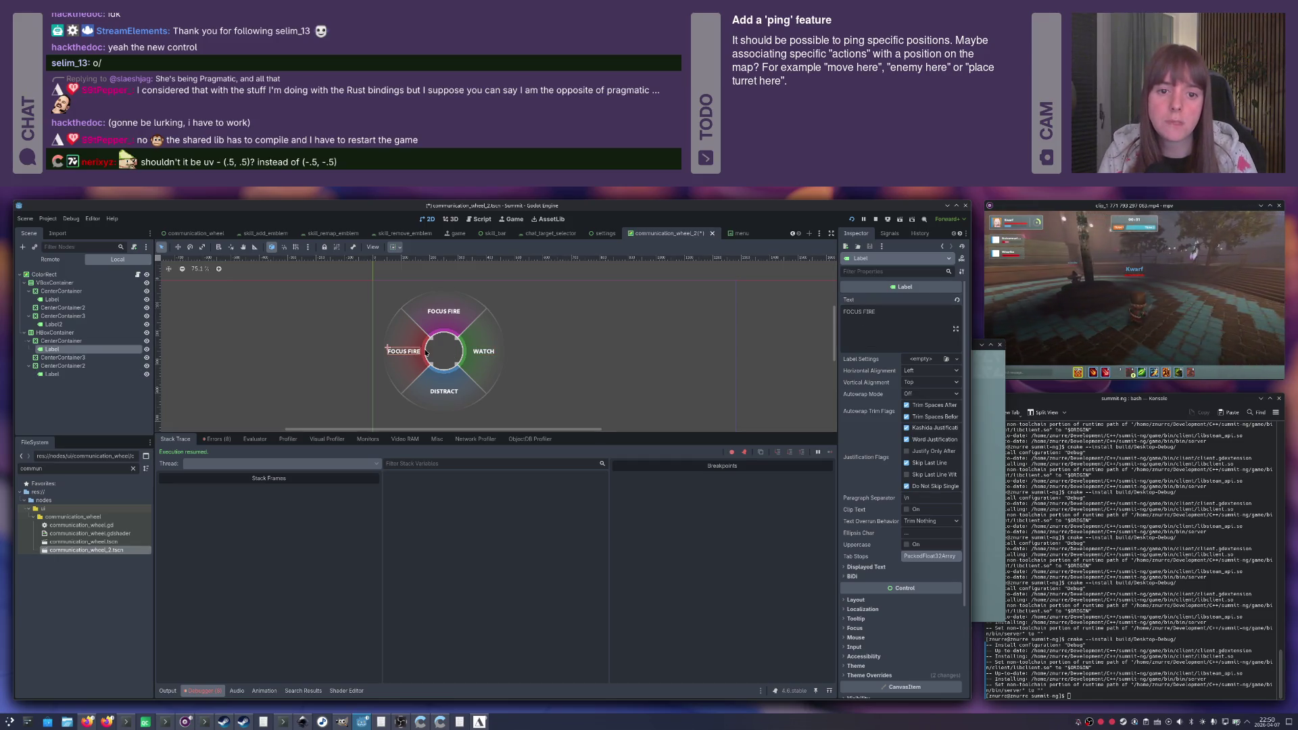
double_click(891, 323)
key("ctrl+a")
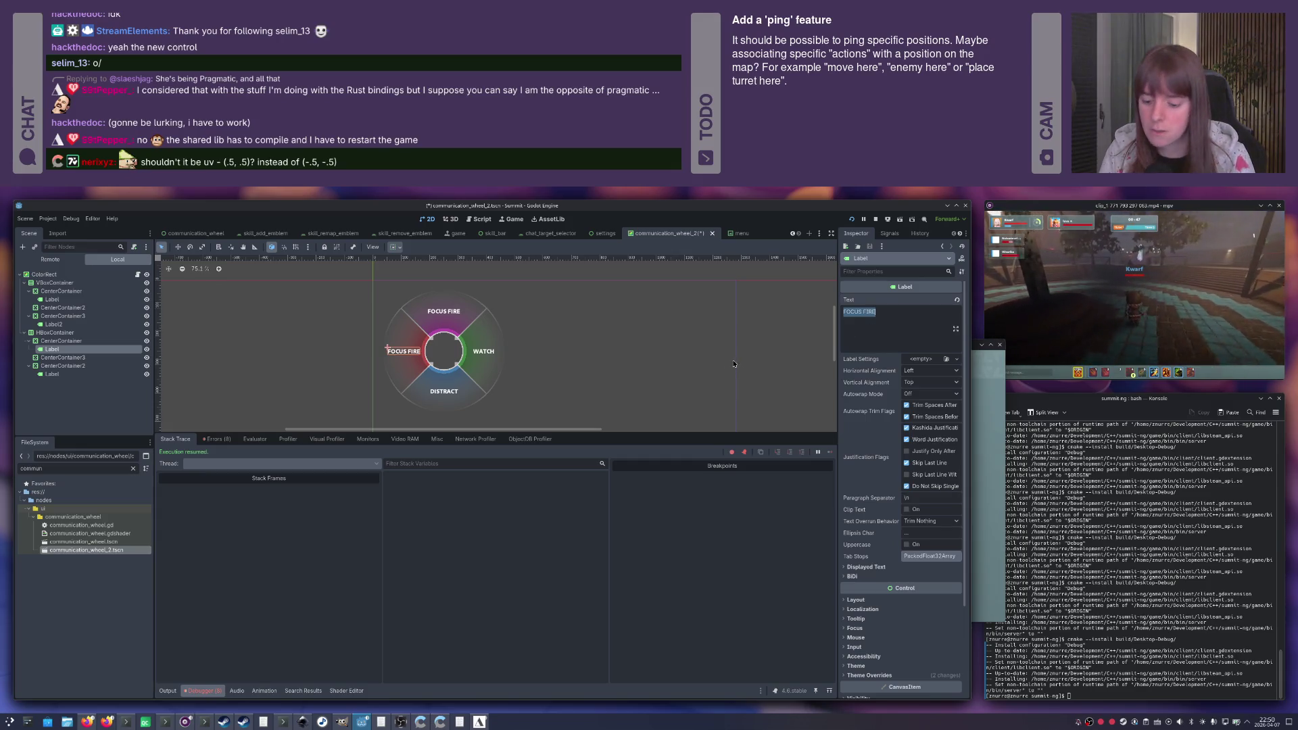
type("DEBUFF")
key("ctrl+s")
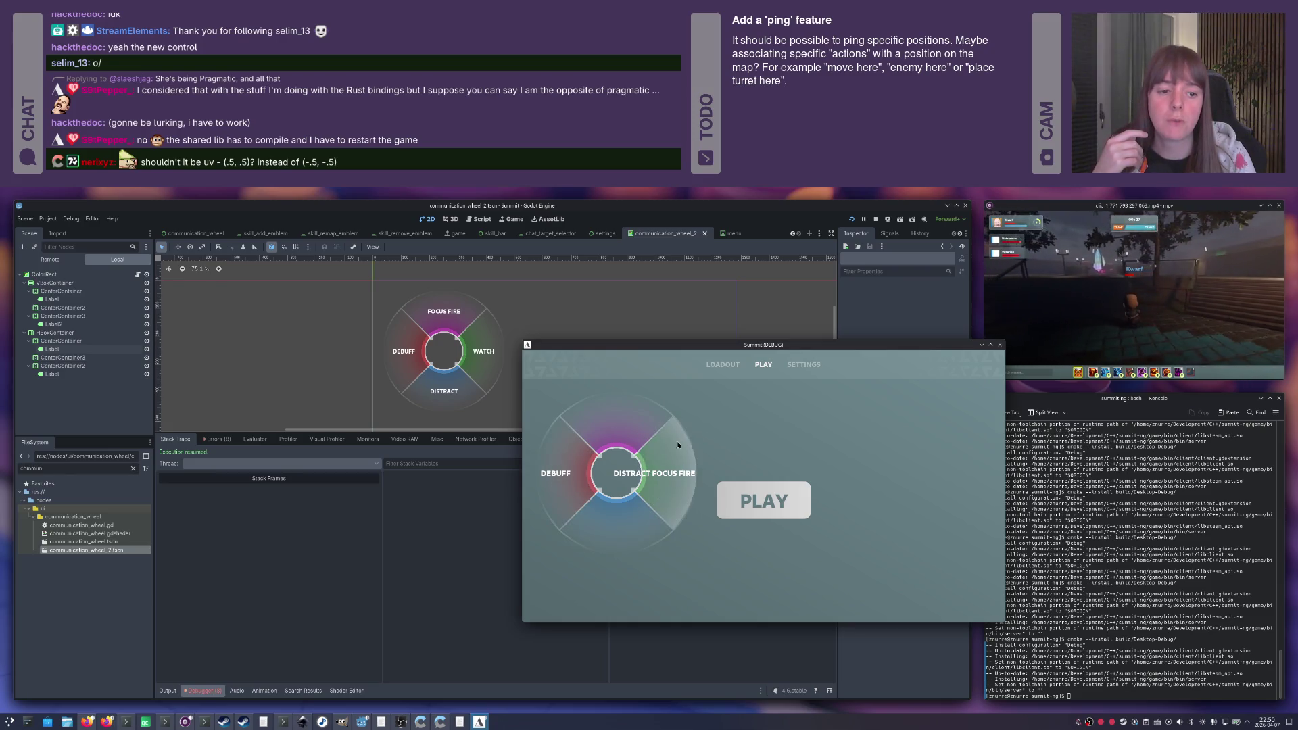
Stop and relaunch the game to check the four wheel labels, then close it.
key("F8")
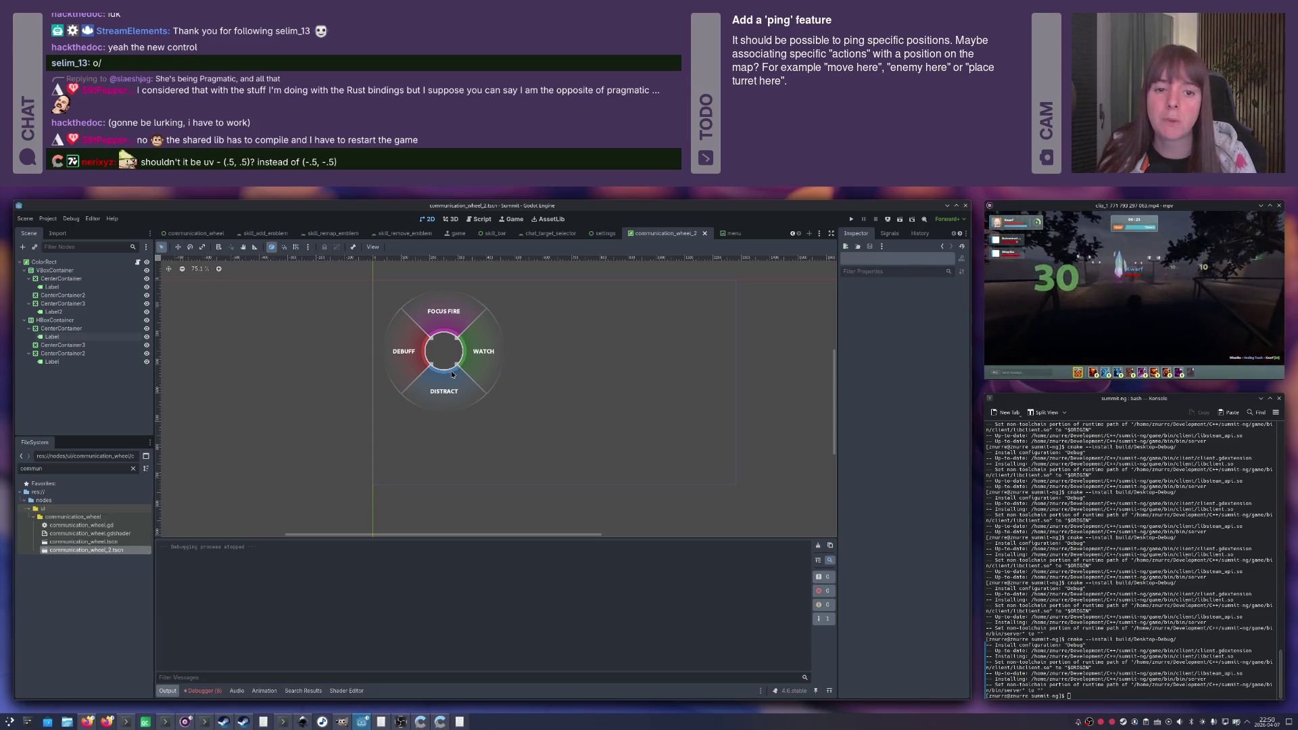
key("F5")
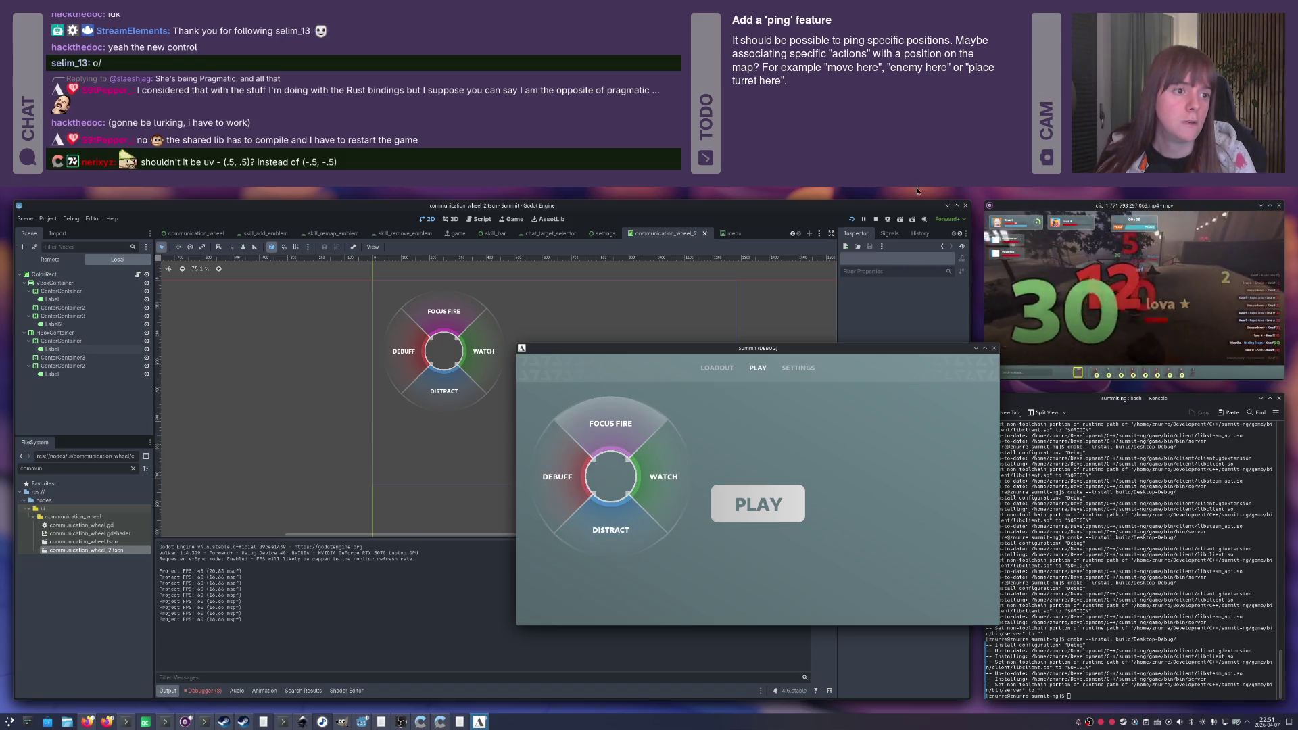
left_click(876, 219)
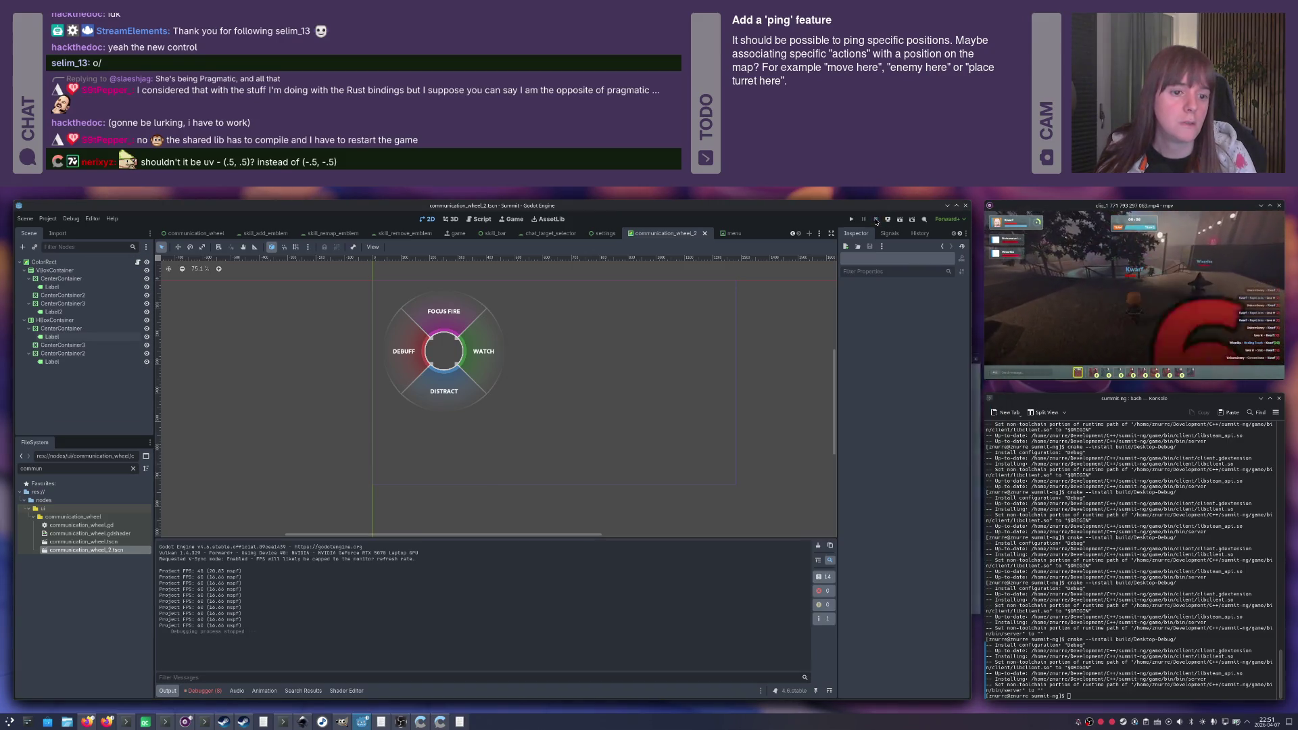
left_click(44, 261)
left_click(138, 262)
left_click(407, 345)
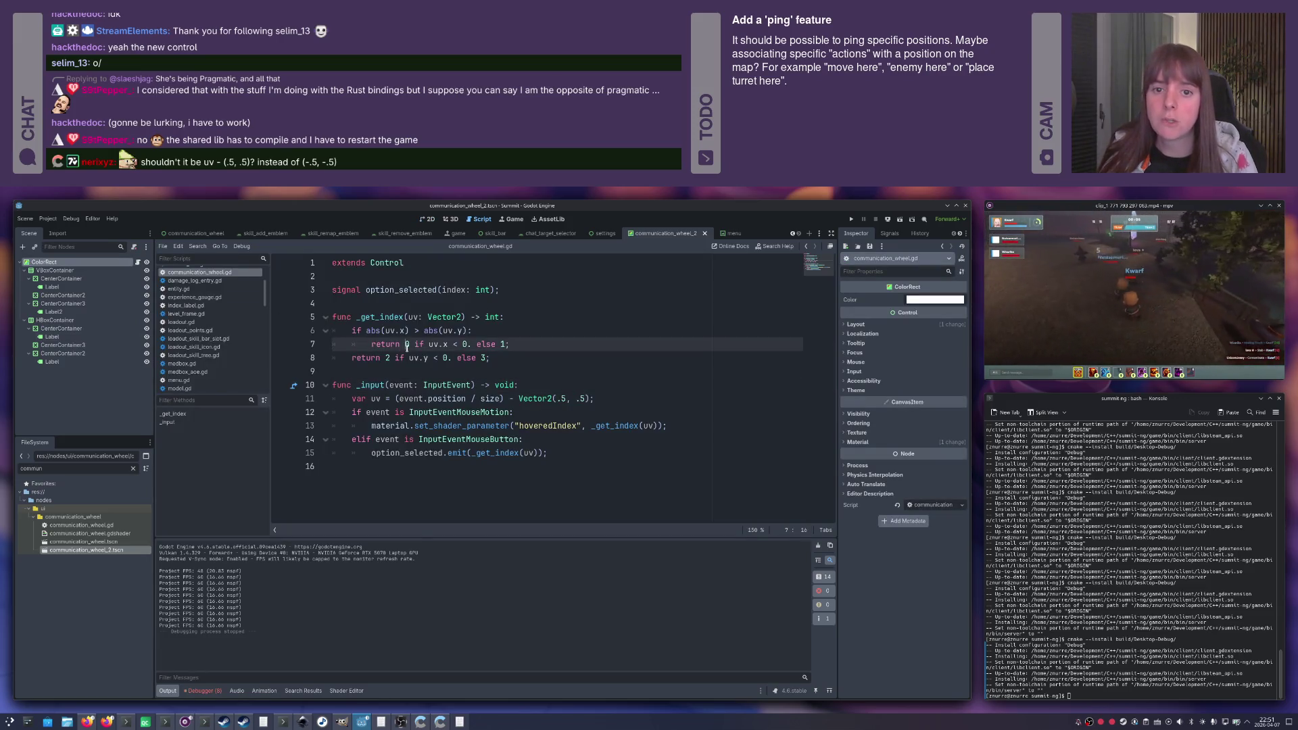
key("ctrl+Home")
key("Return")
key("Return")
key("Up")
key("Up")
type("@too")
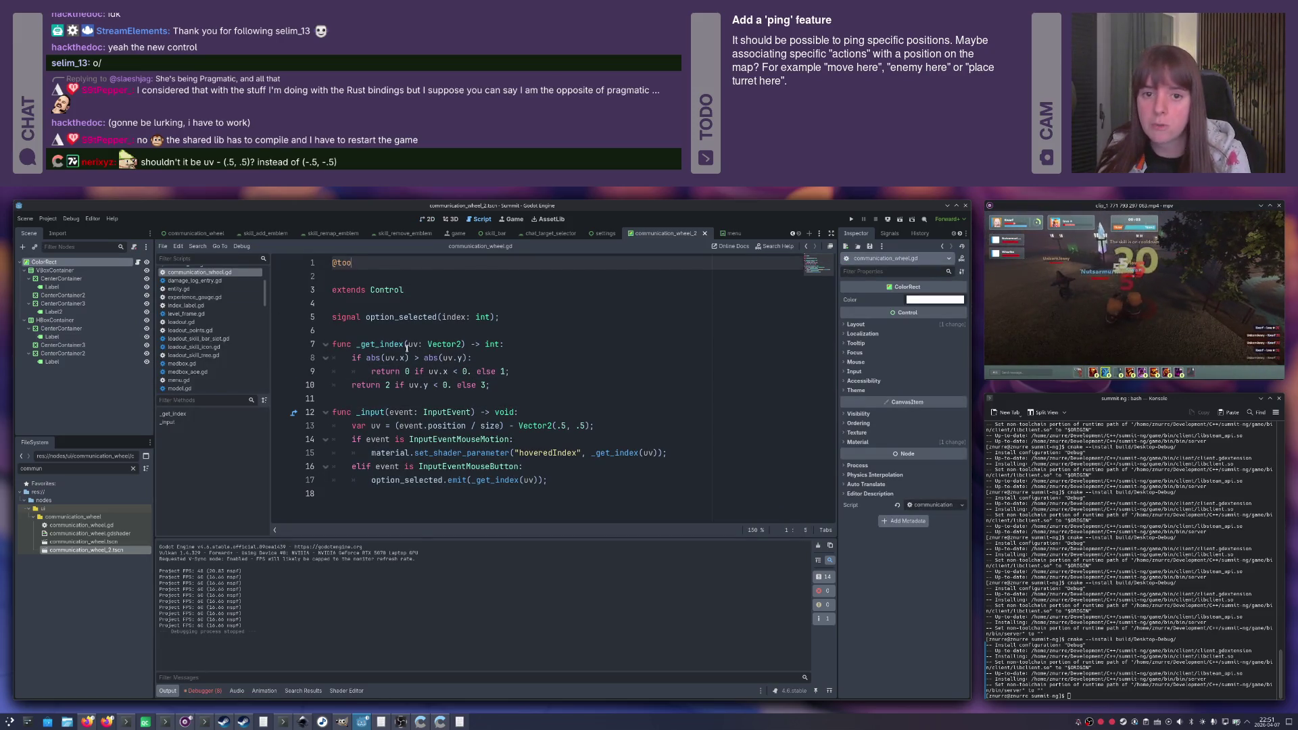
type("l")
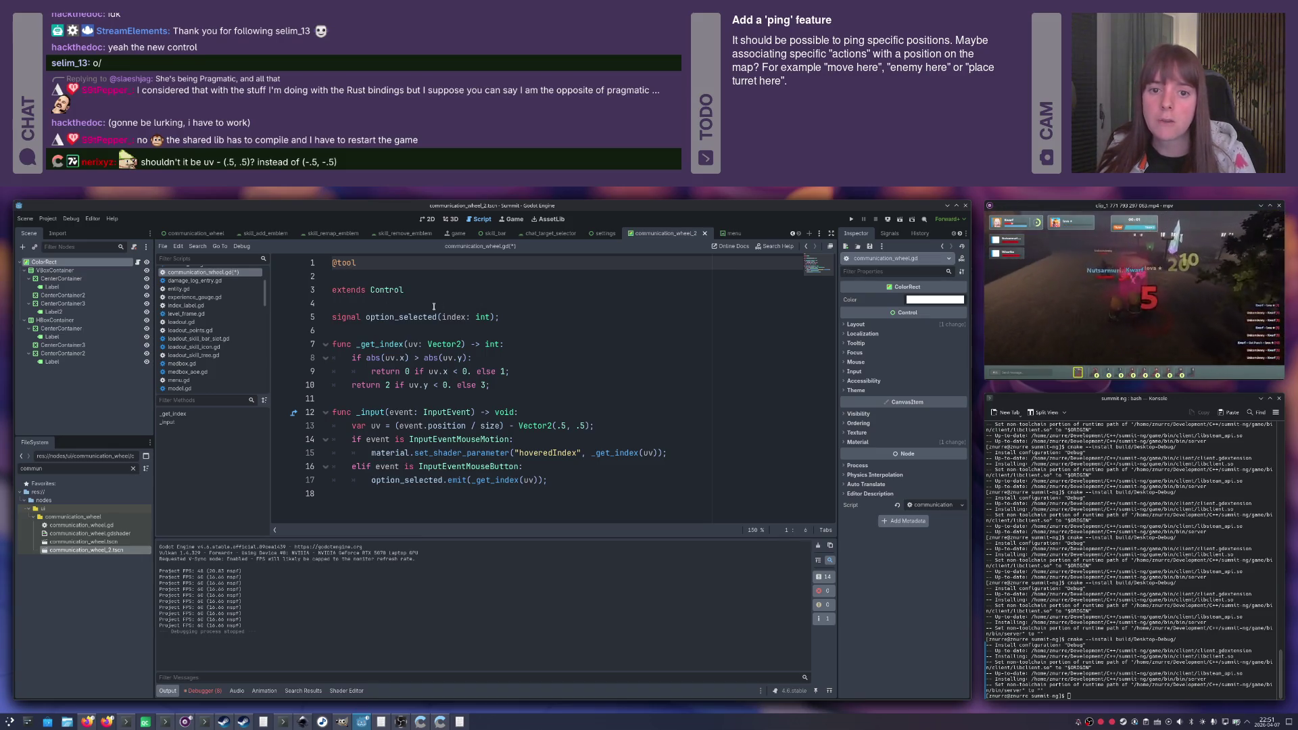
left_click(522, 318)
key("Return")
key("Return")
type("@export var ")
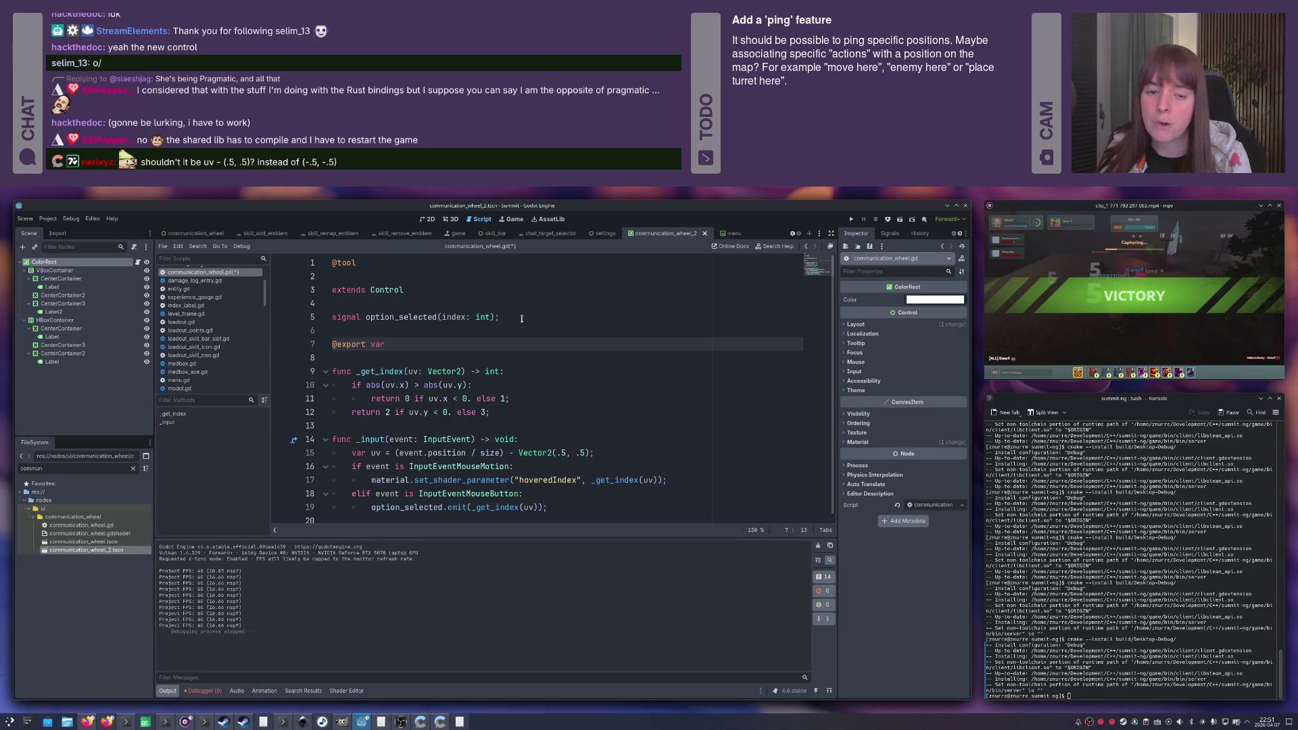
type("col")
key("BackSpace")
key("BackSpace")
key("BackSpace")
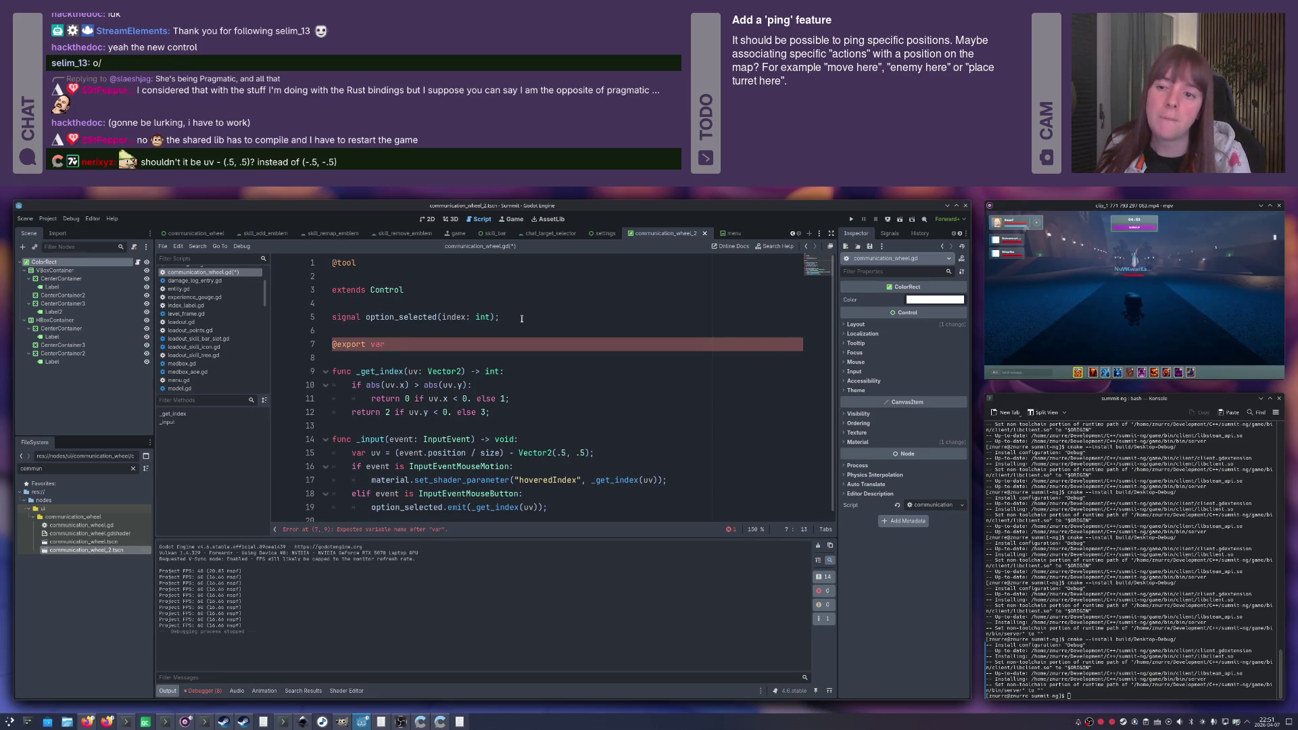
type("ption1 : str")
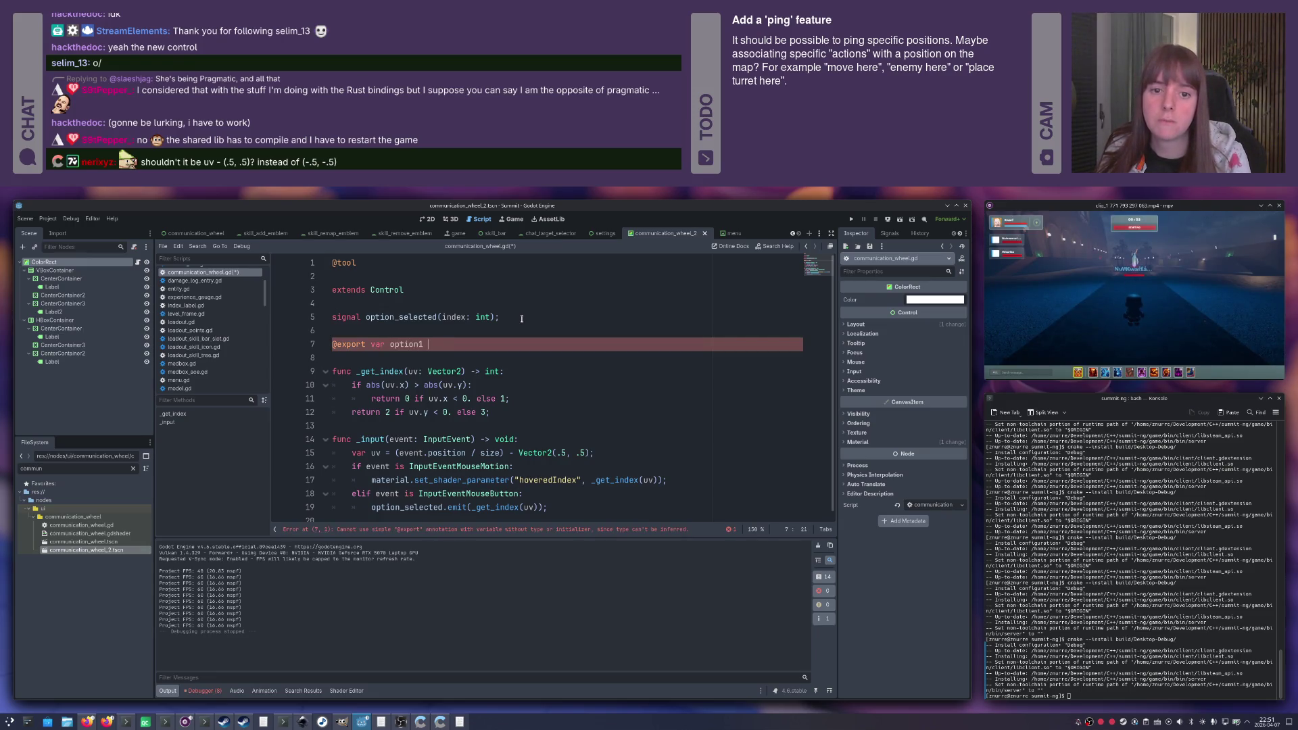
type("ing;")
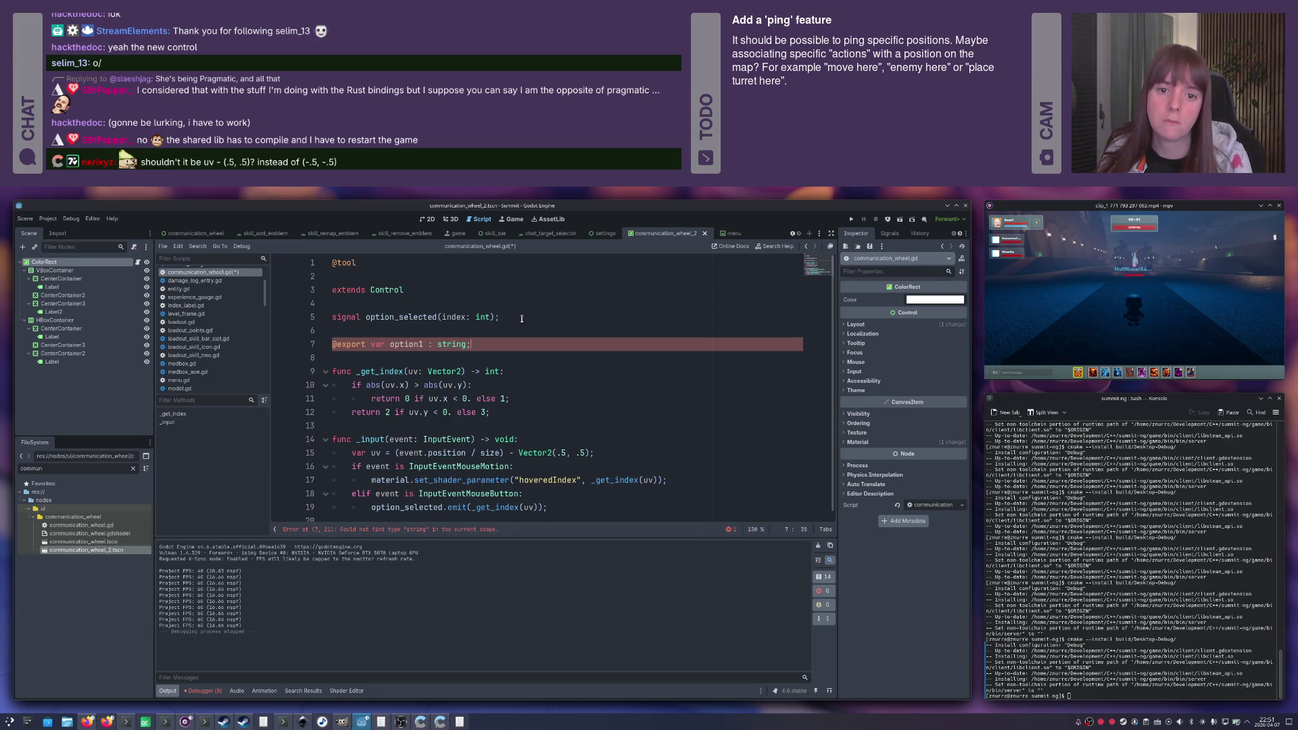
key("ctrl+Left")
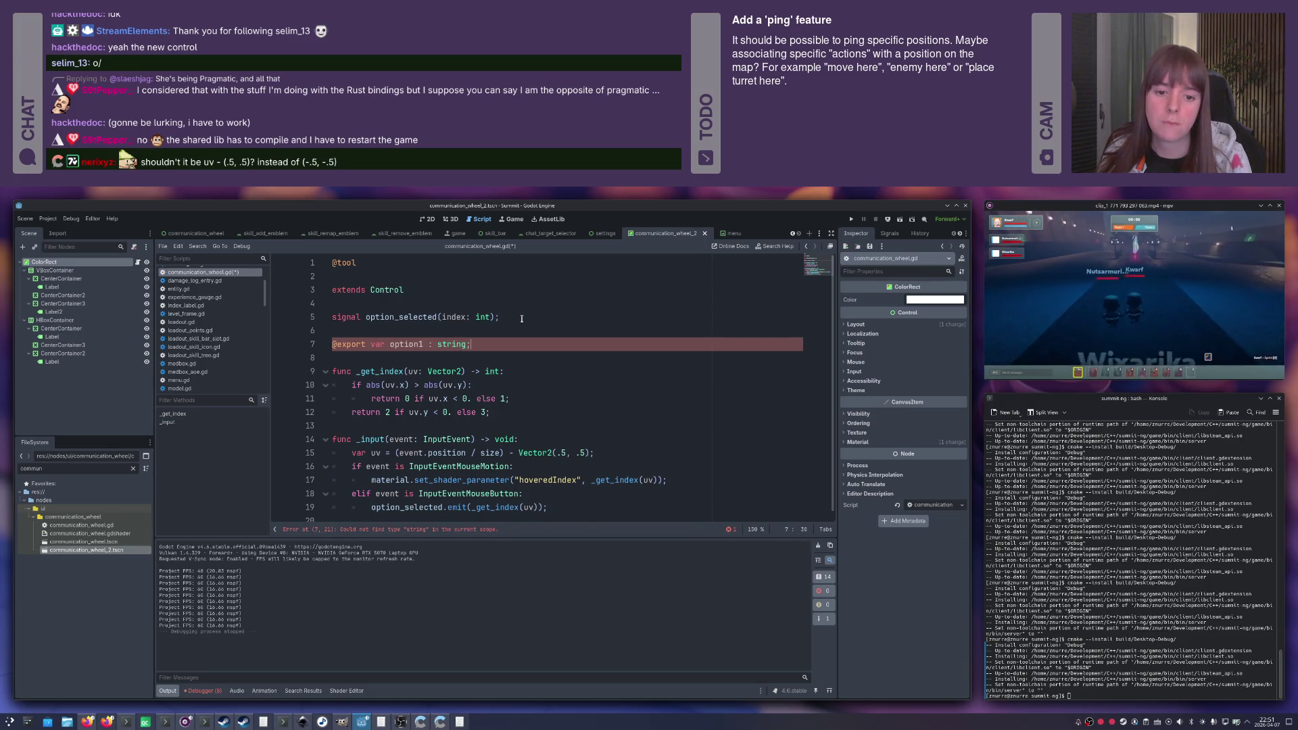
key("Delete")
type("S")
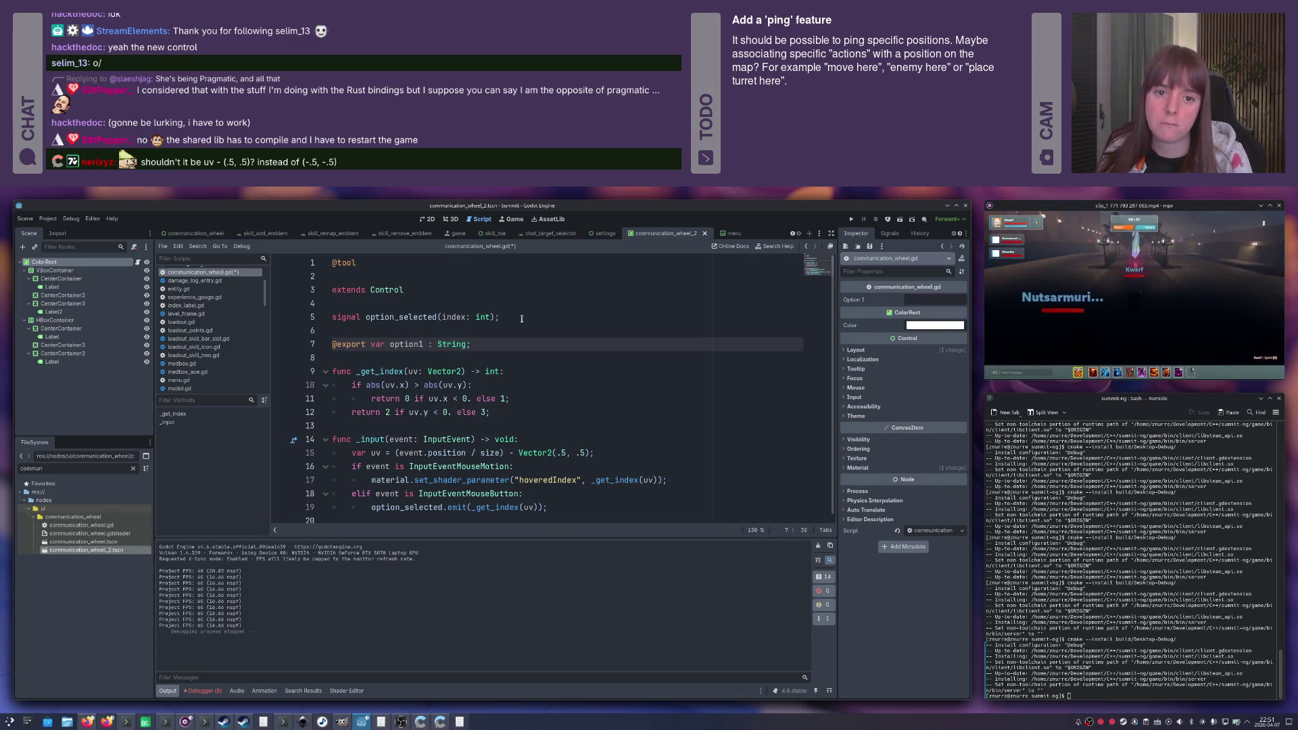
Duplicate the declaration into option2, option3 and option4, then save the script.
key("ctrl+shift+d")
key("ctrl+shift+d")
key("ctrl+shift+d")
key("Up")
key("Up")
key("Left")
key("Left")
key("Left")
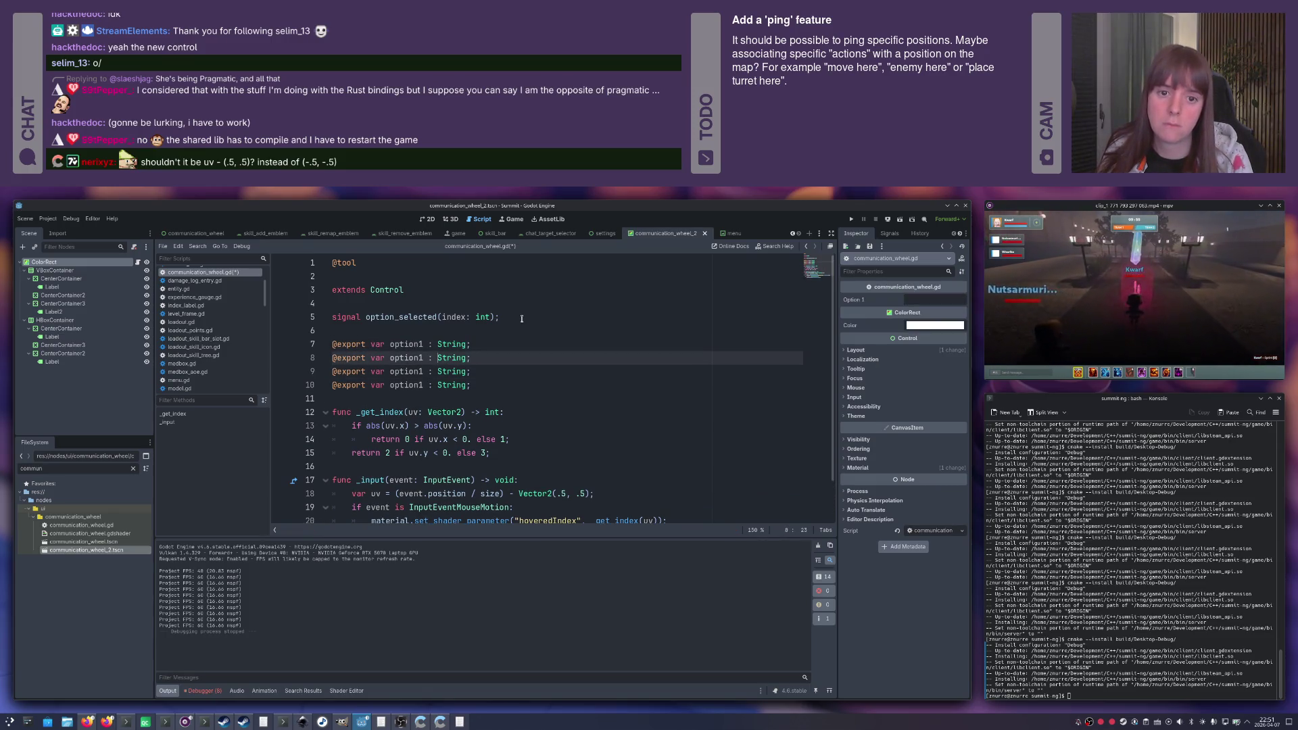
key("BackSpace")
type("2")
key("Down")
key("BackSpace")
type("3")
key("Down")
key("BackSpace")
type("4")
key("End")
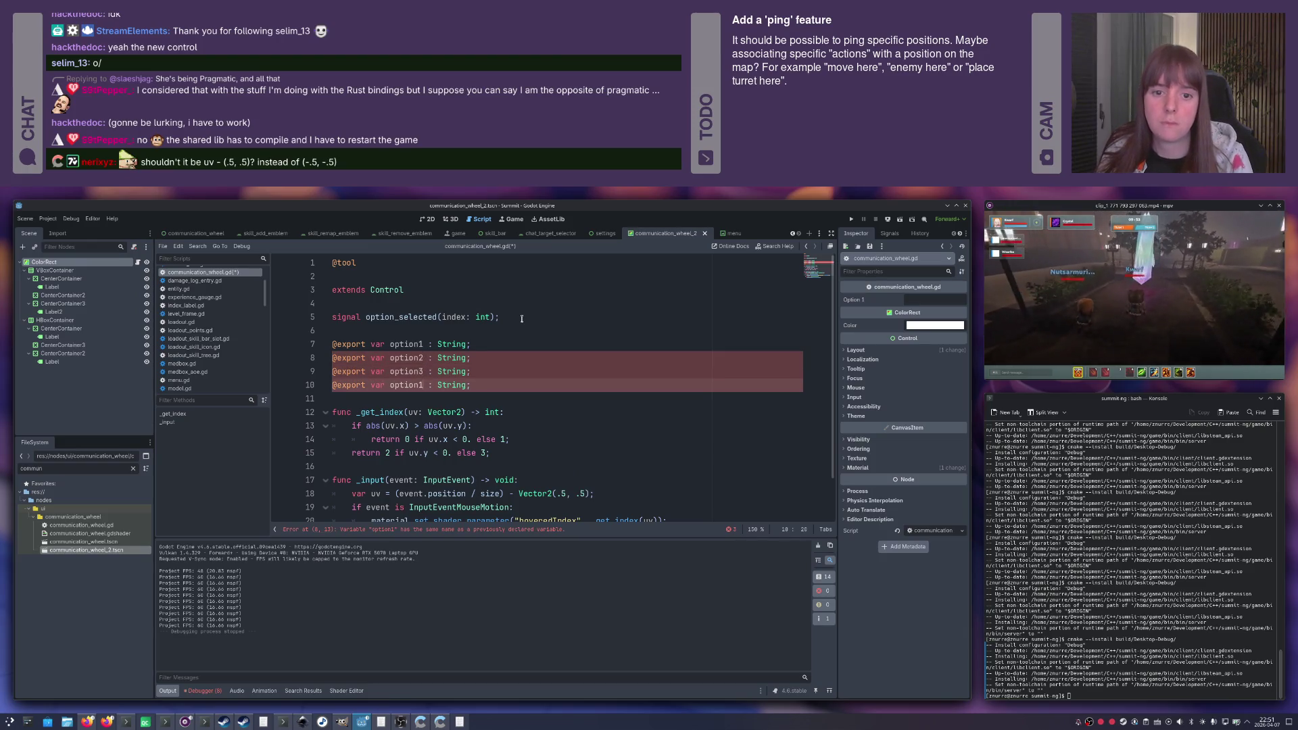
key("ctrl+s")
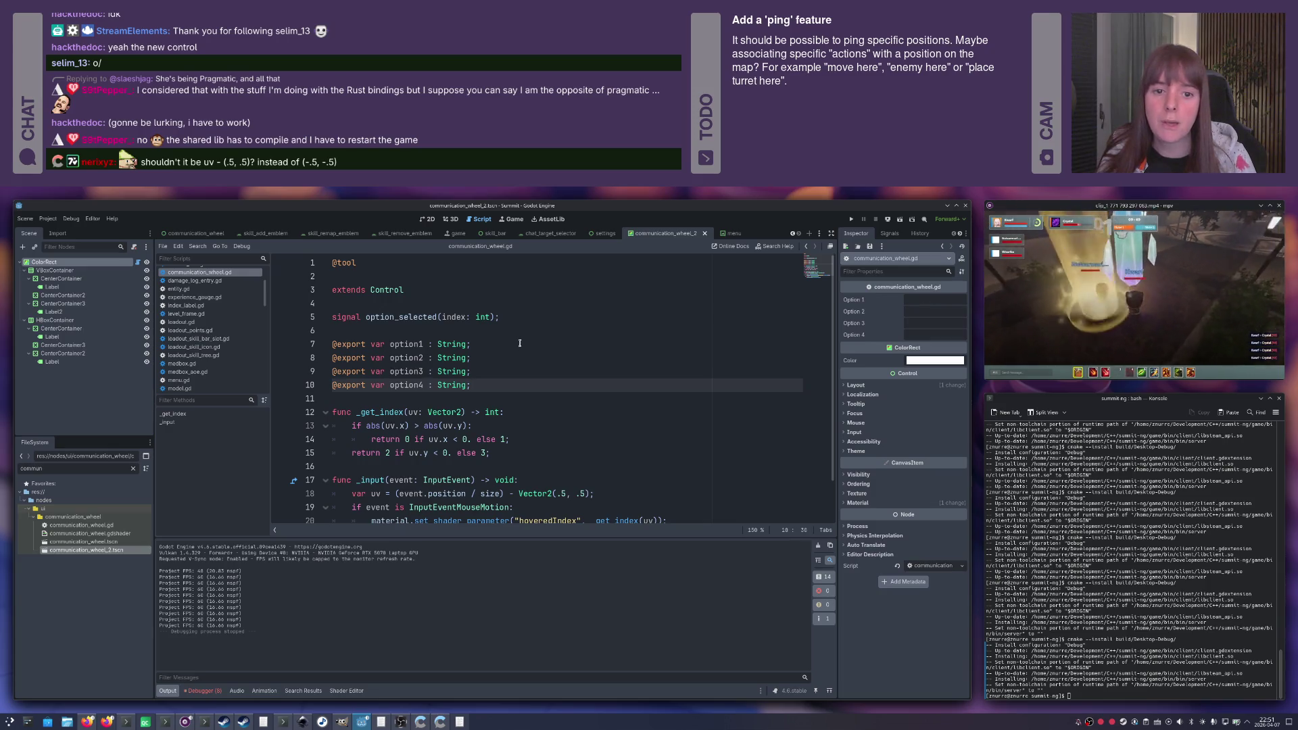
Replace option1's semicolon with a colon and start a 'set: func(value):' setter beneath it.
left_click(490, 346)
scroll(490, 346, "down", 1)
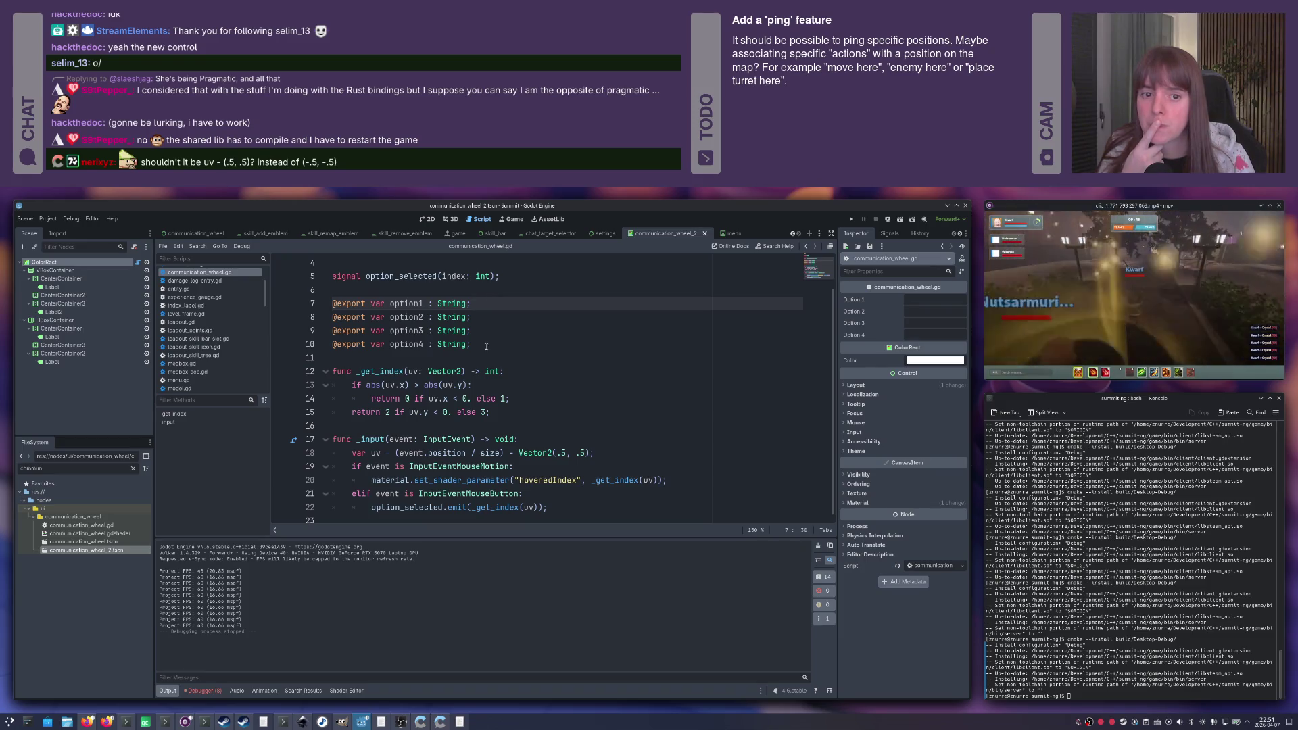
key("BackSpace")
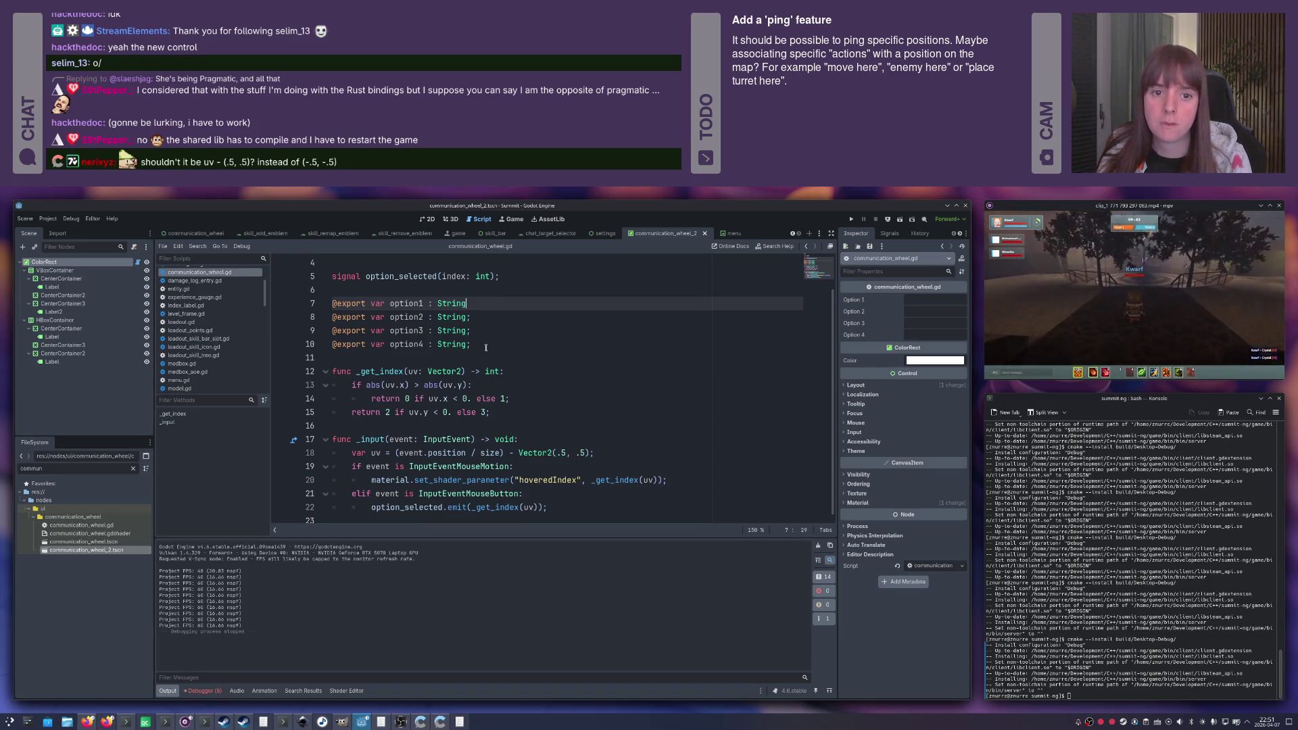
type(":")
key("Return")
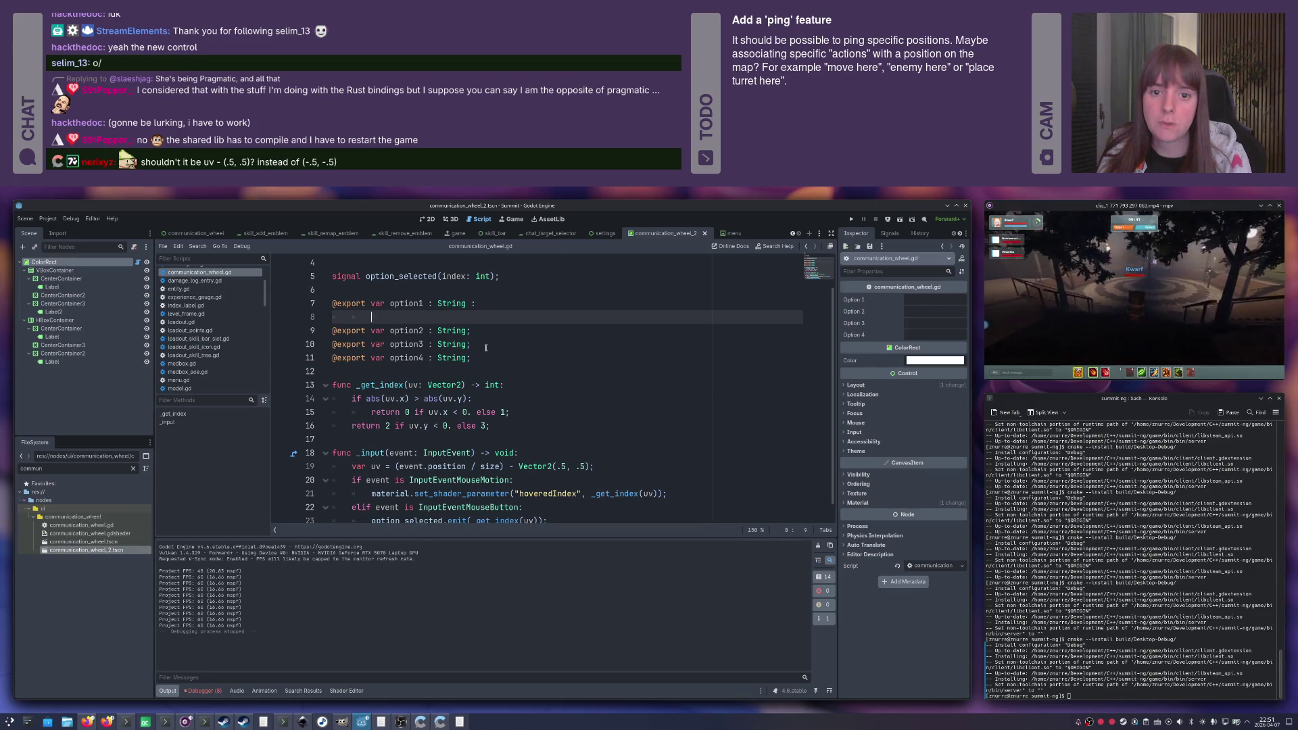
key("BackSpace")
type("set:func()")
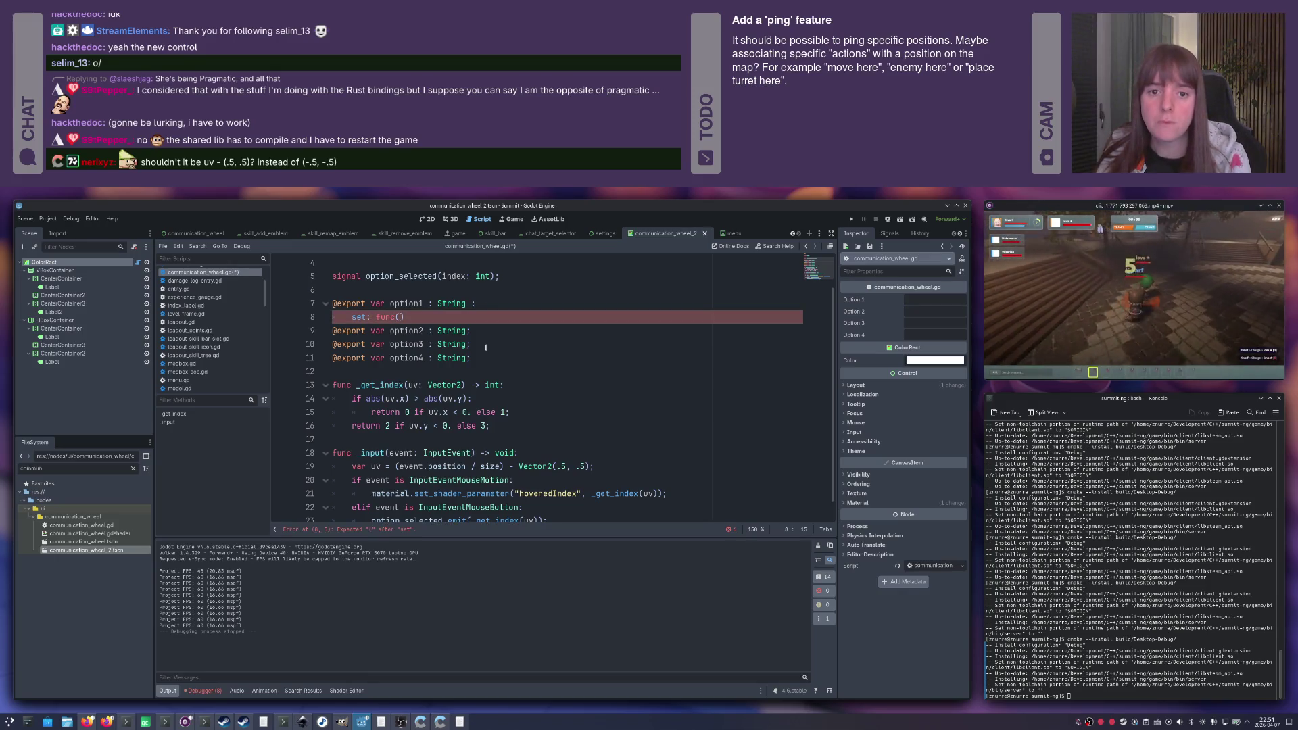
type("value")
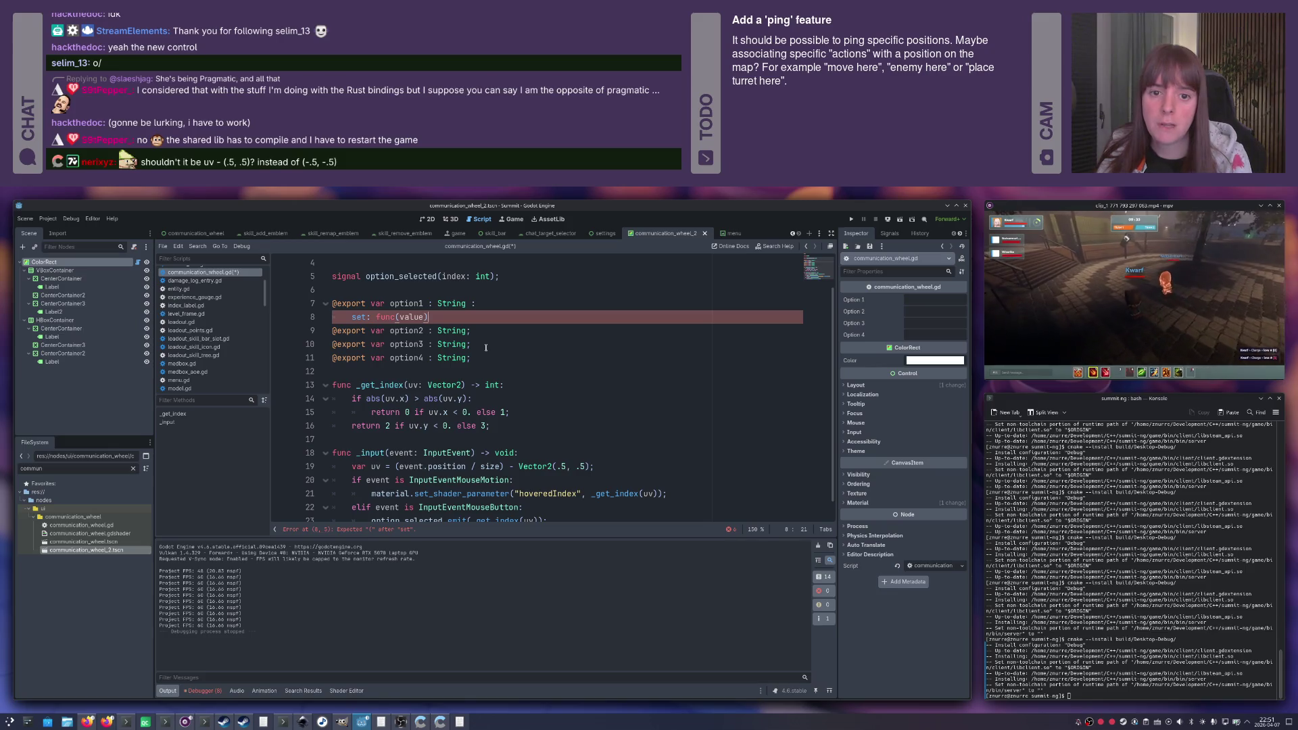
type(":")
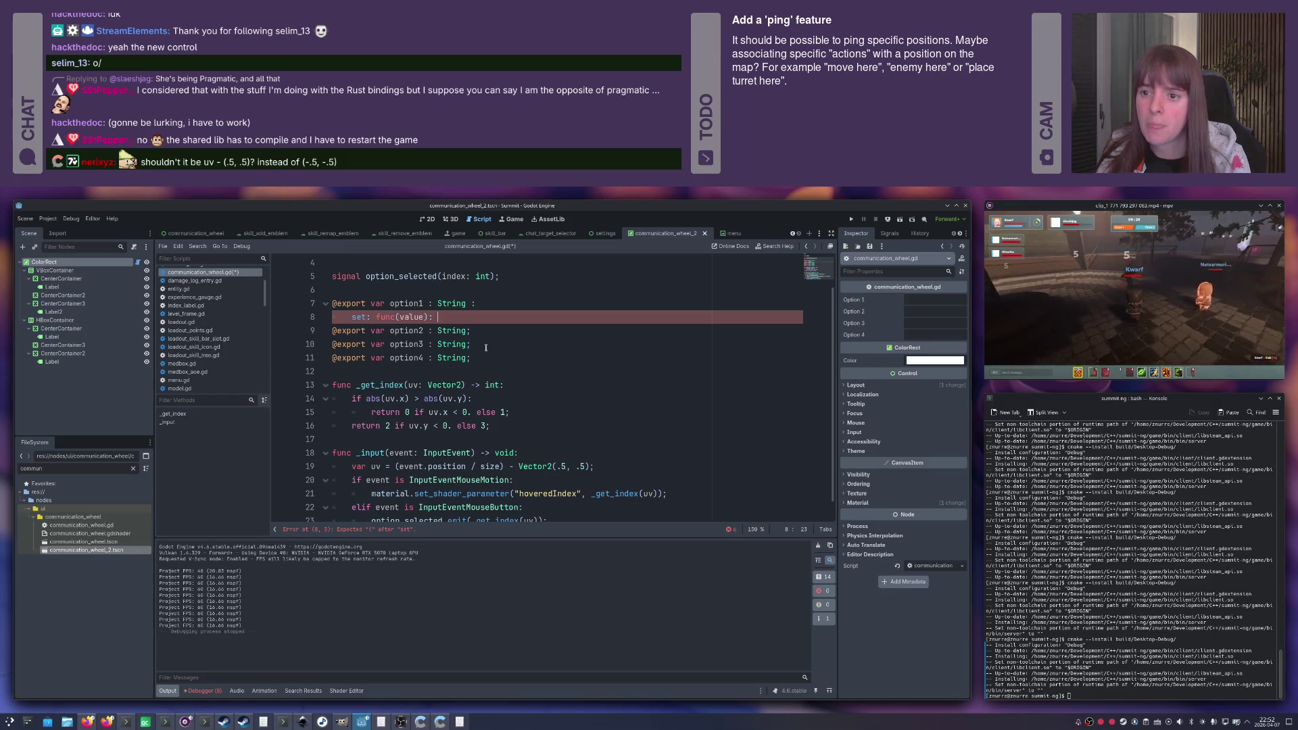
left_click(67, 287)
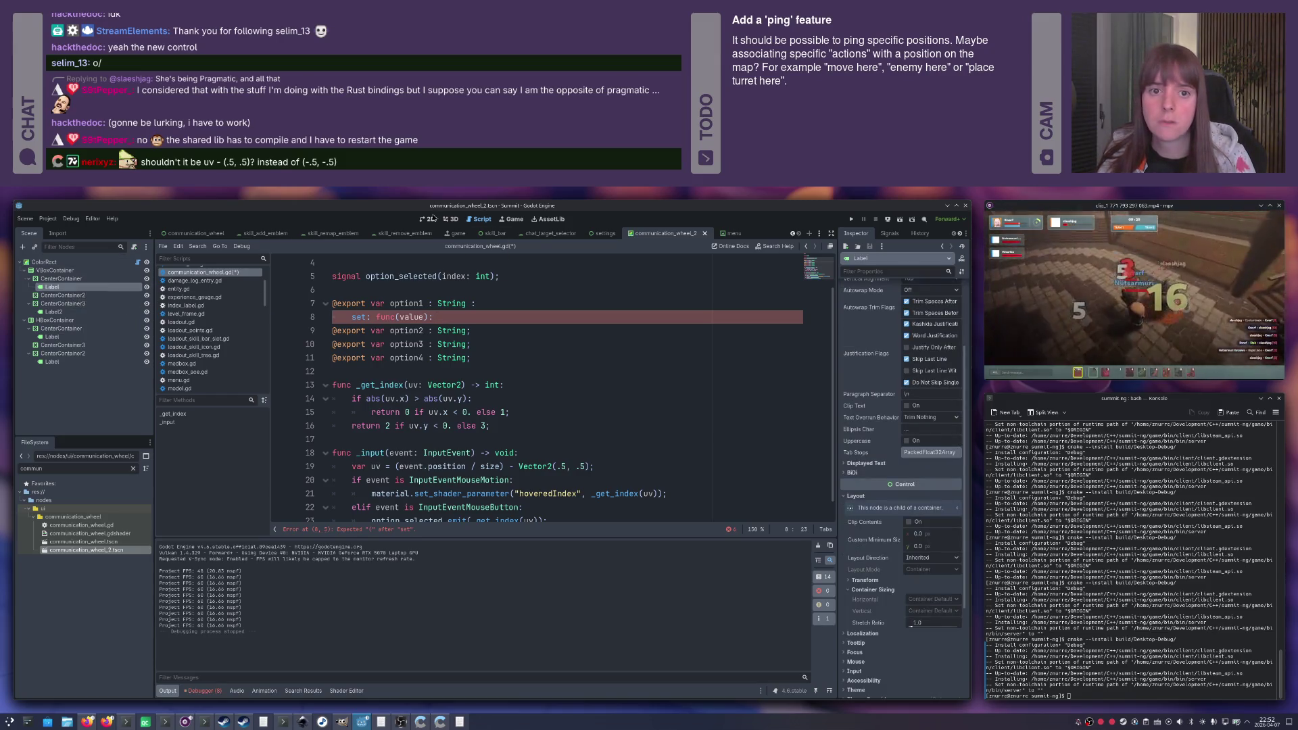
Rename the FOCUS FIRE label node to Option1 and the WATCH label to Option2.
left_click(430, 219)
double_click(104, 290)
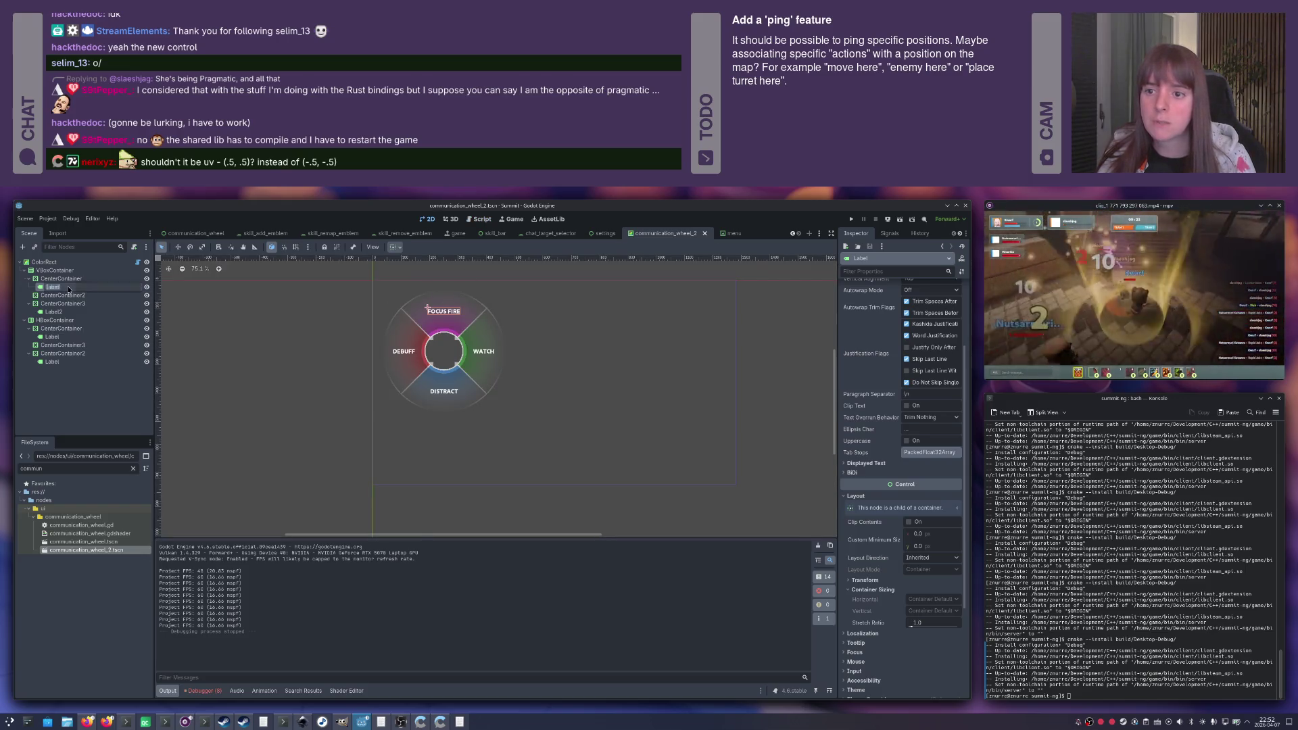
type("Option")
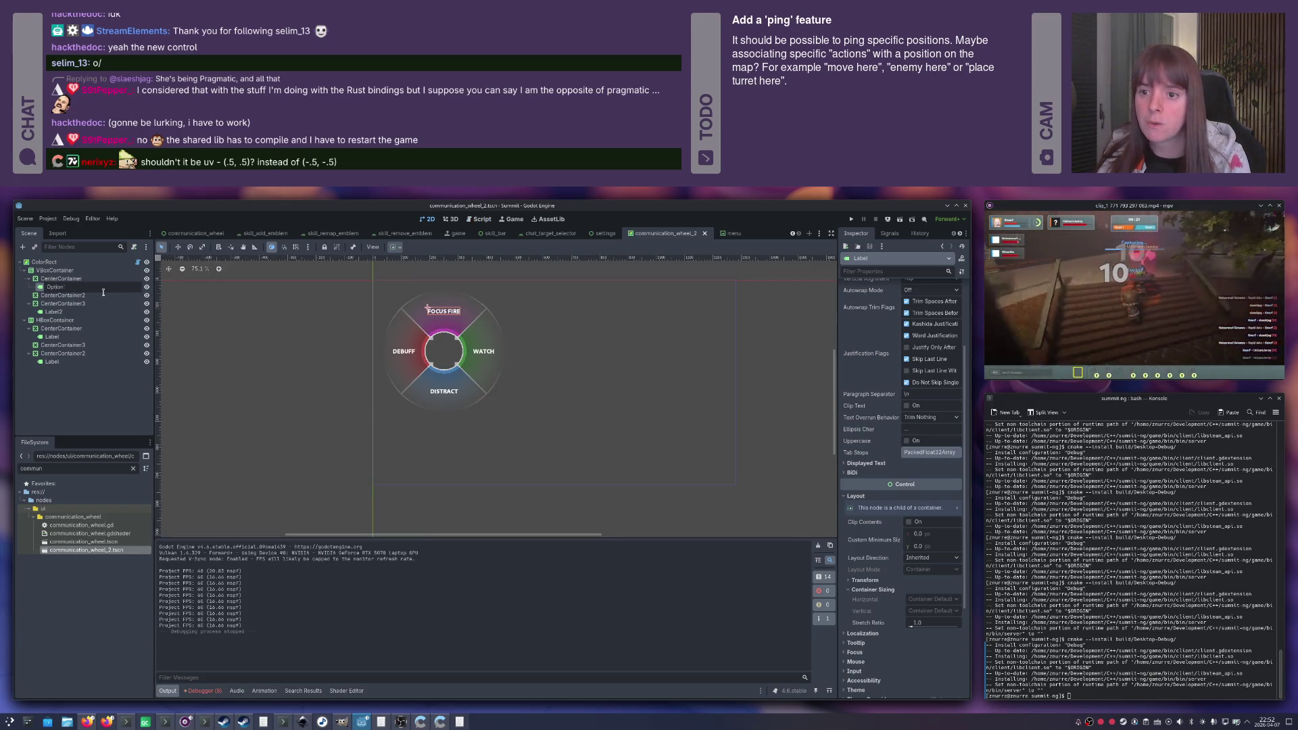
type("1")
key("Return")
left_click(54, 311)
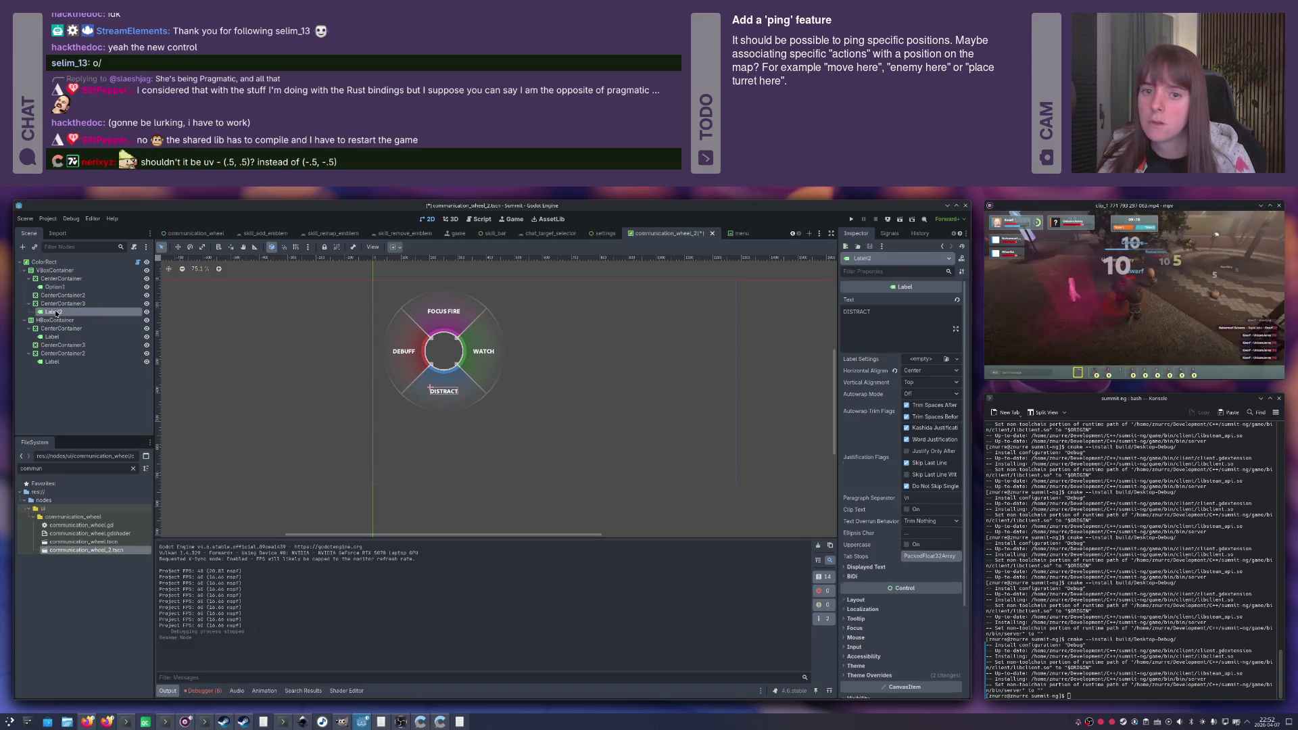
left_click(52, 336)
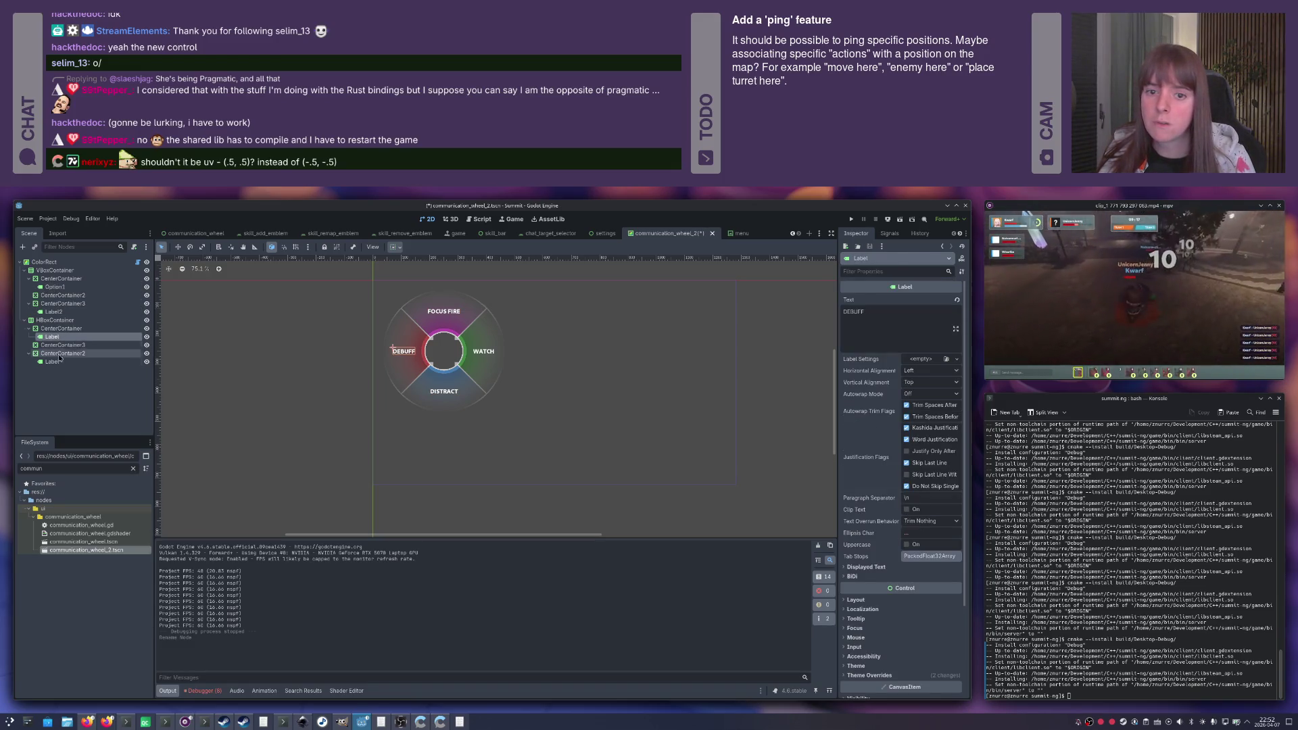
left_click(59, 363)
double_click(59, 362)
type("Option2")
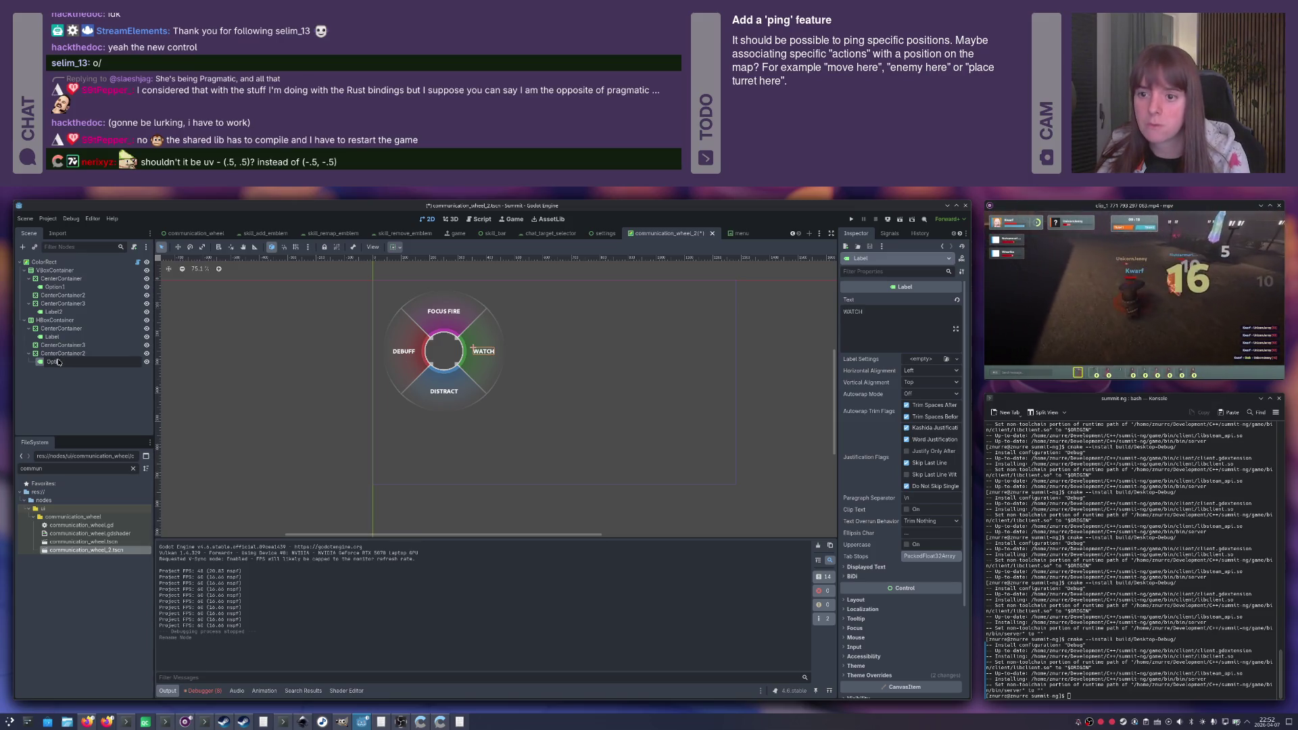
key("Return")
Rename the DISTRACT label to Option3 and DEBUFF to Option4, then save the scene.
left_click(58, 336)
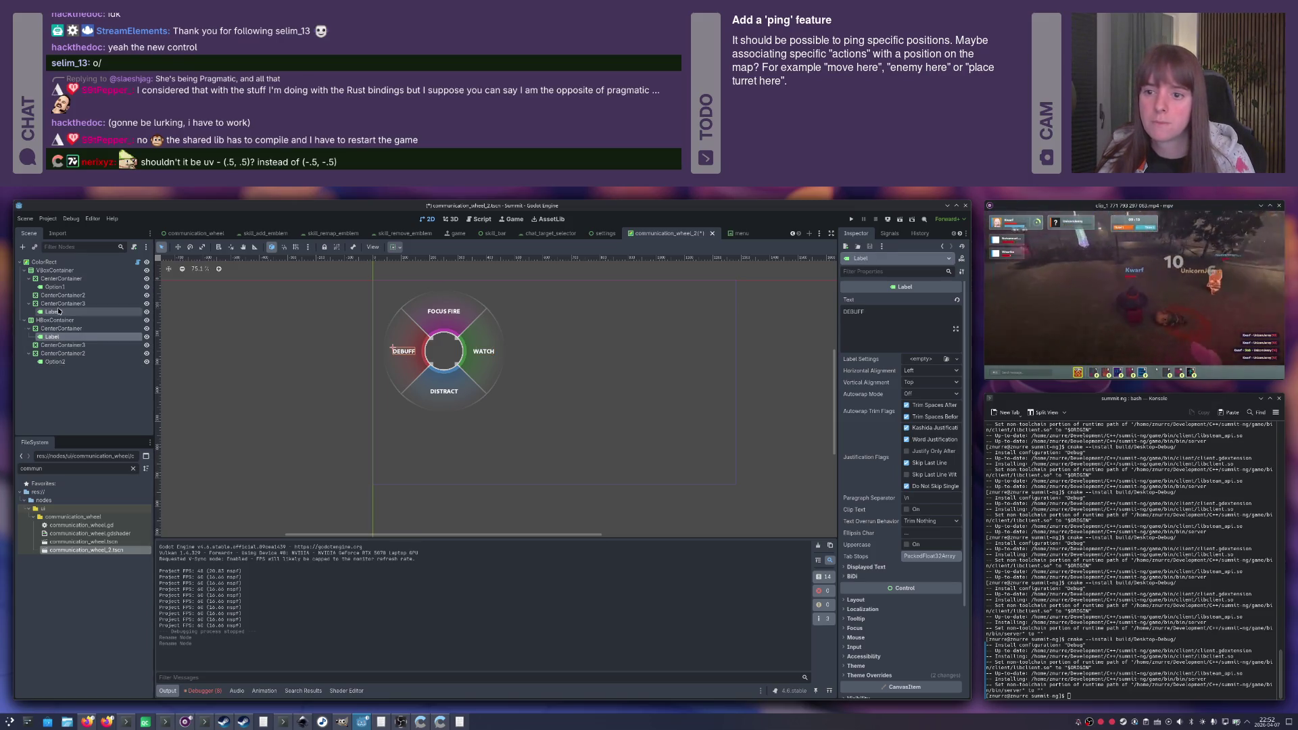
left_click(59, 312)
double_click(58, 312)
type("Option3")
key("Return")
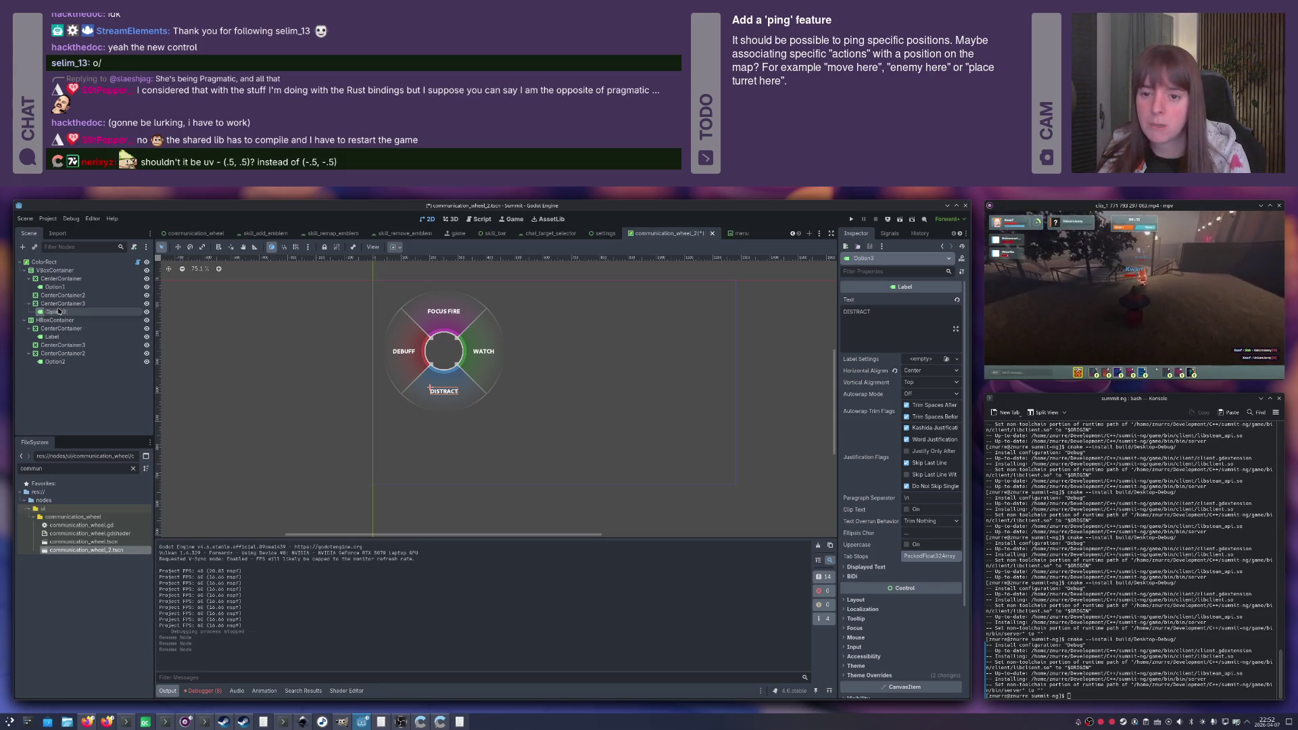
double_click(51, 337)
type("Option4")
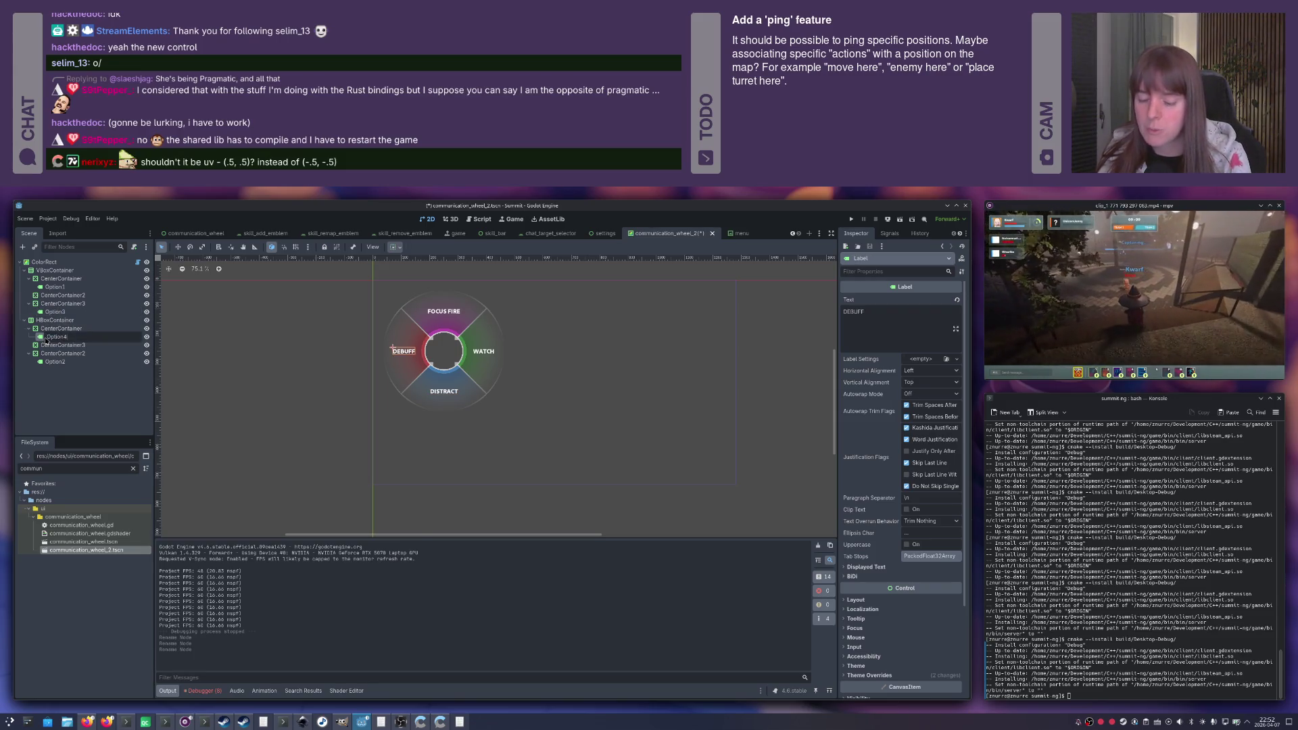
key("Return")
key("ctrl+s")
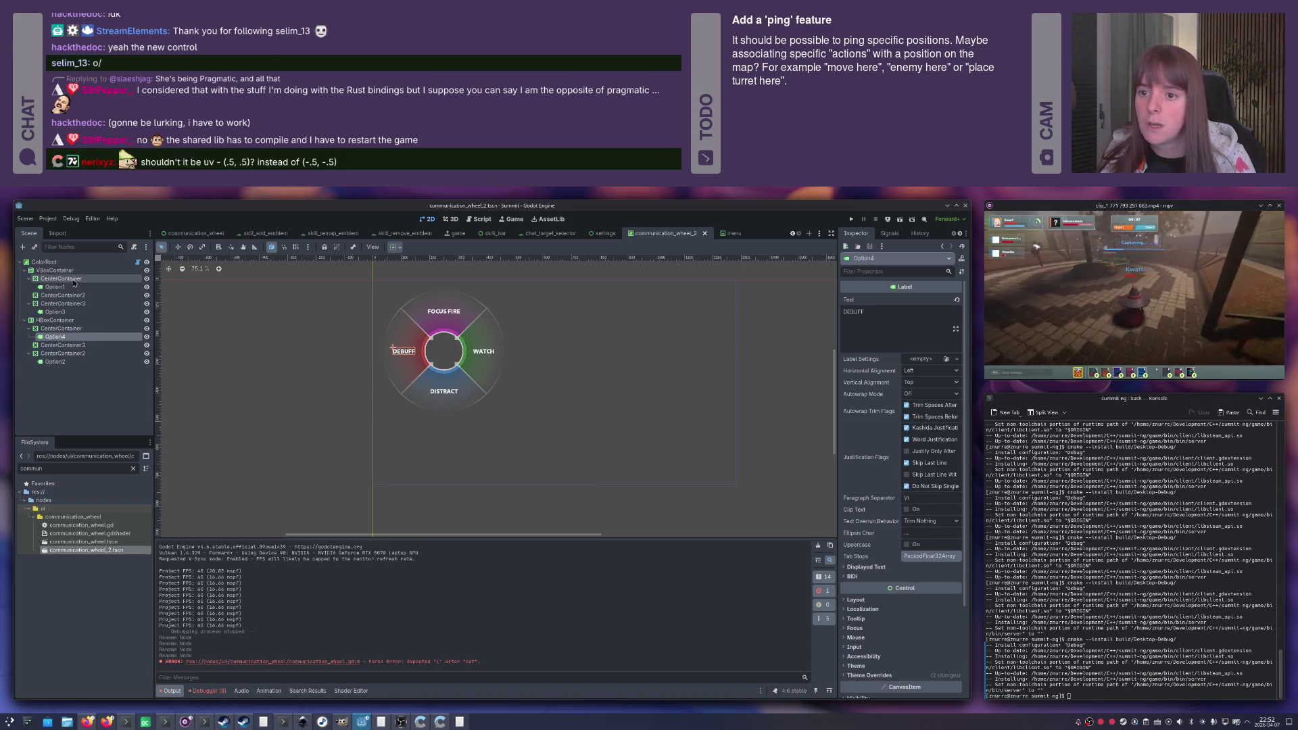
Set Access as Unique Name on Option1, Option3, Option4 and Option2, and save the scene.
left_click(60, 288)
right_click(60, 289)
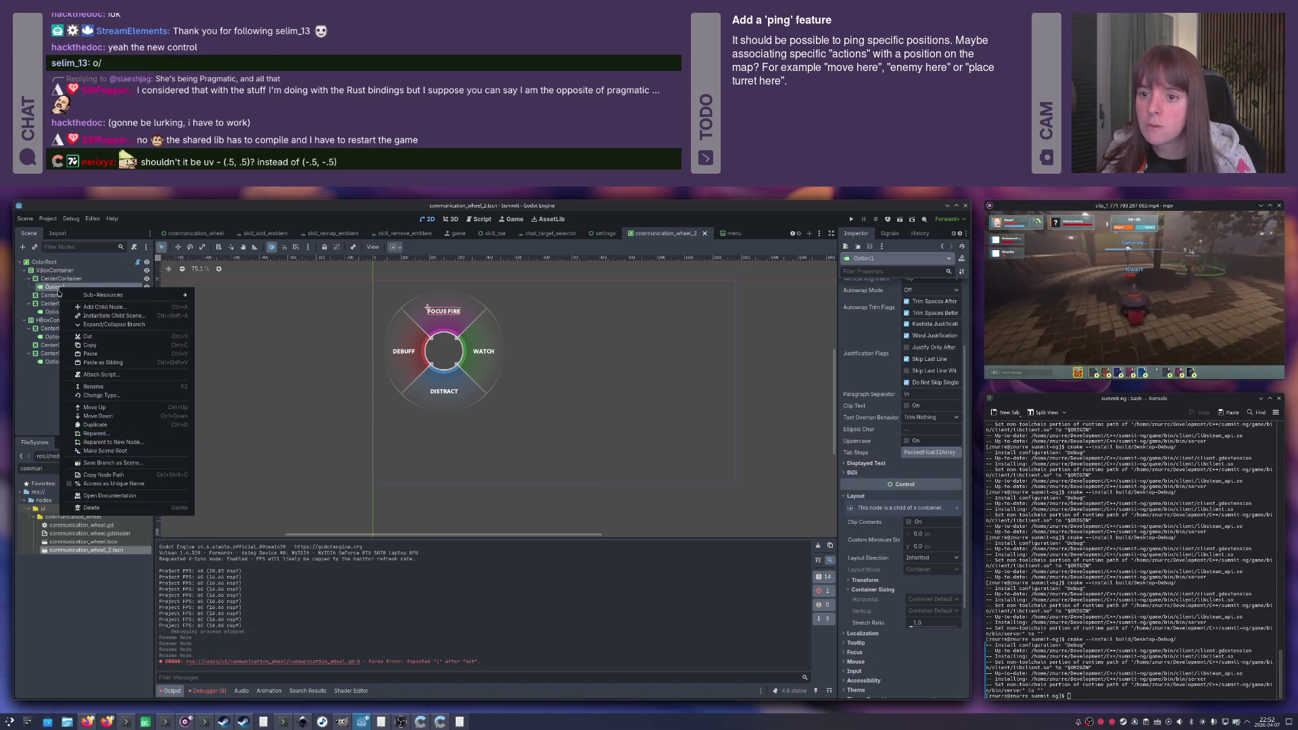
left_click(124, 484)
left_click(53, 312)
right_click(60, 312)
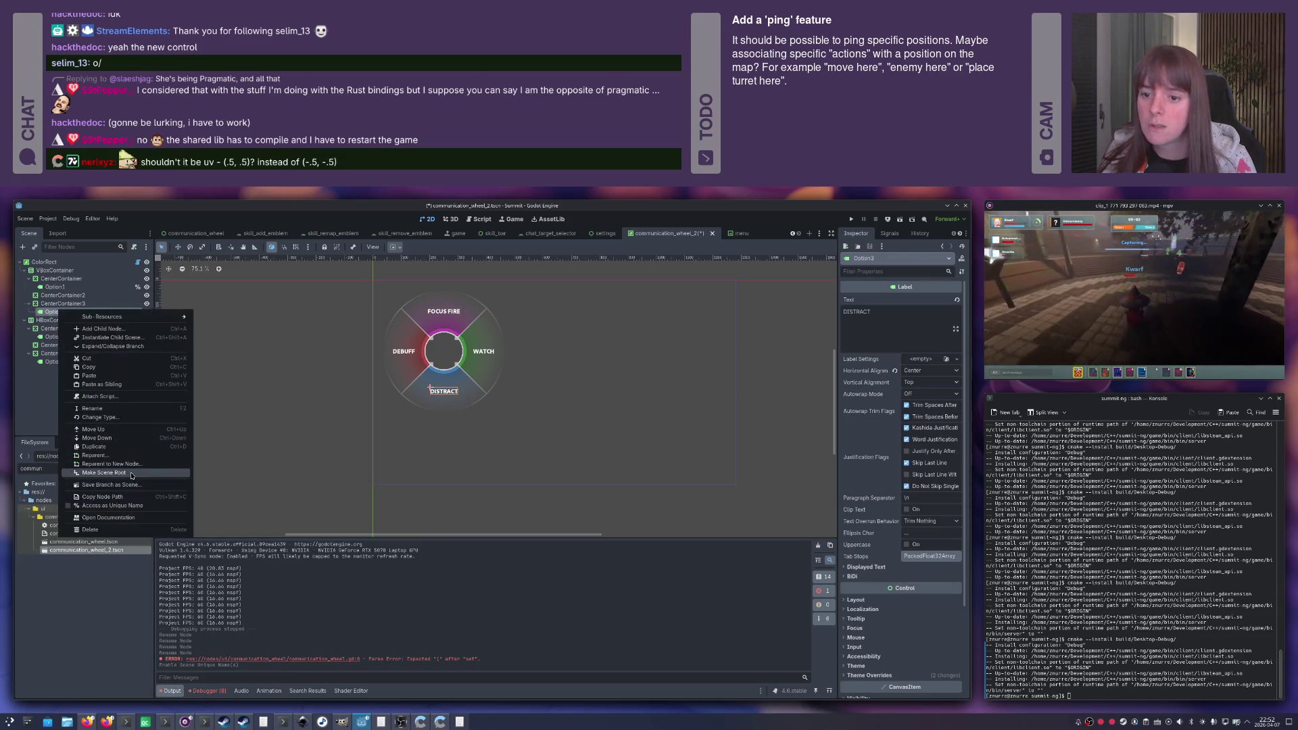
left_click(126, 509)
left_click(56, 337)
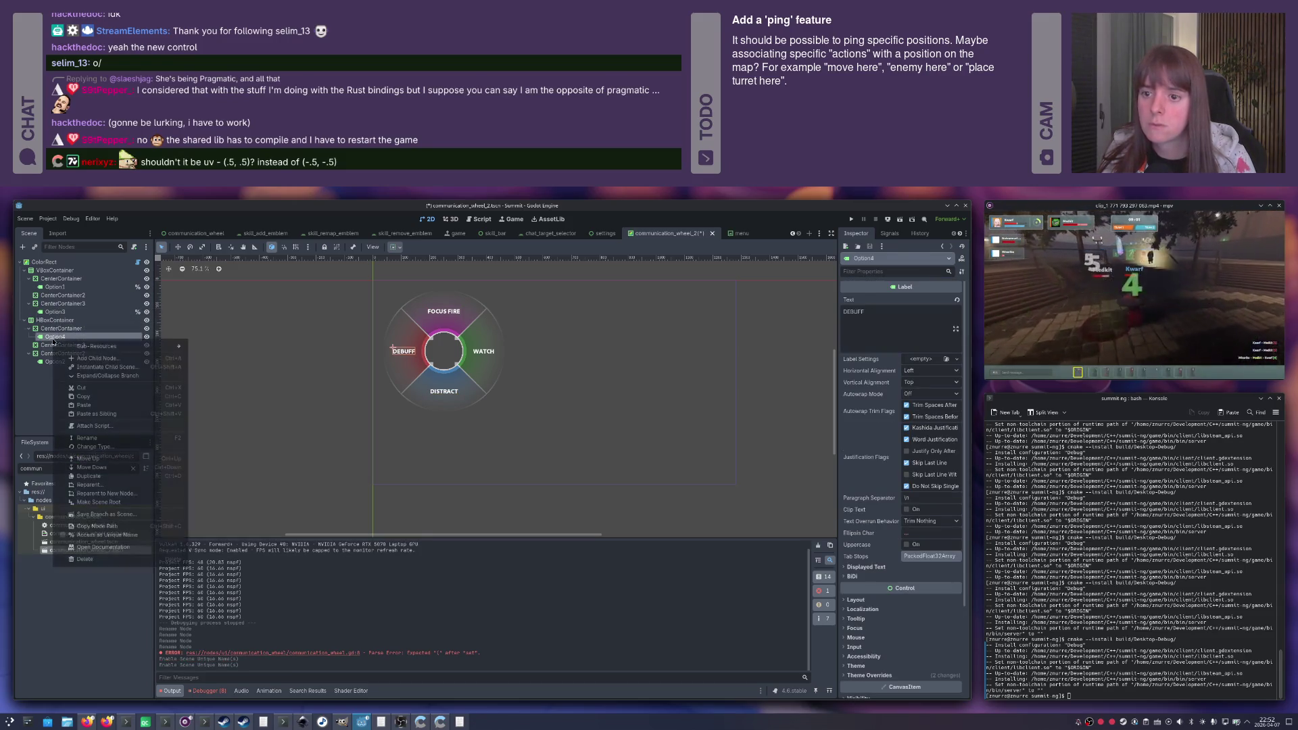
right_click(56, 338)
left_click(108, 534)
left_click(54, 362)
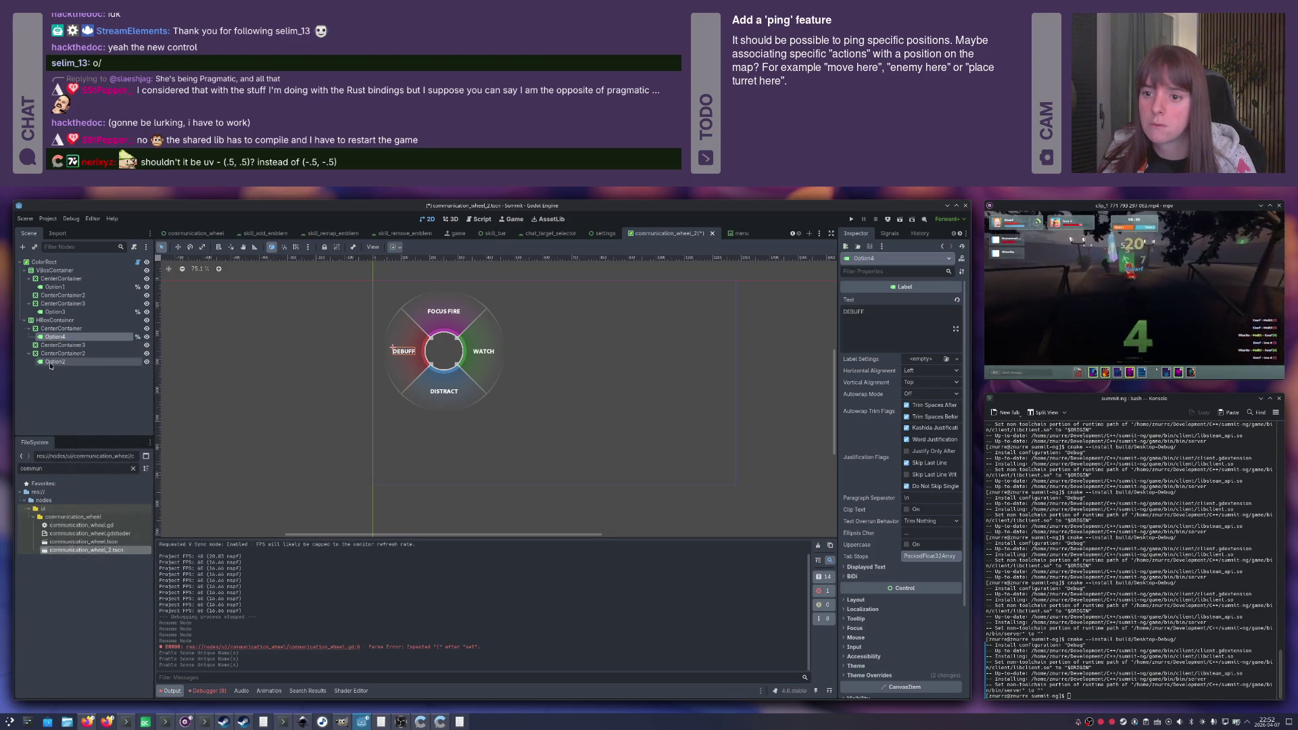
right_click(54, 362)
left_click(105, 558)
key("ctrl+s")
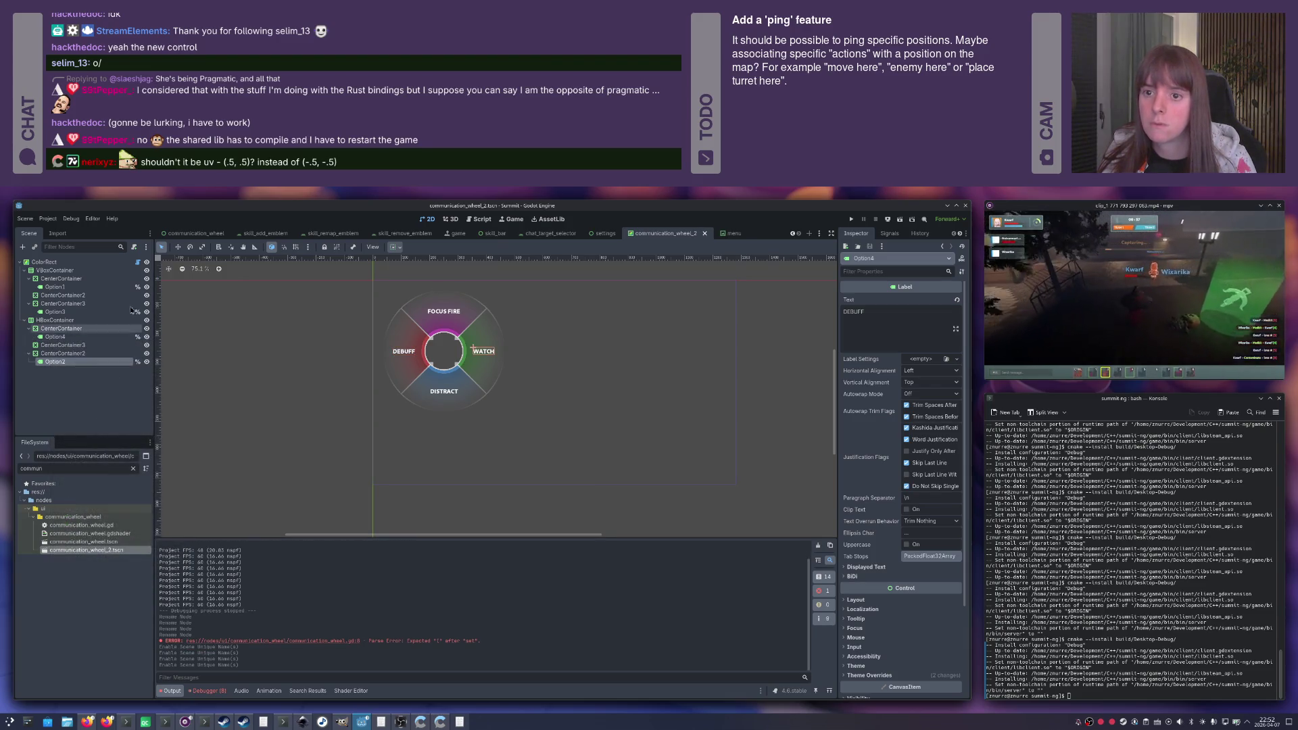
left_click(137, 263)
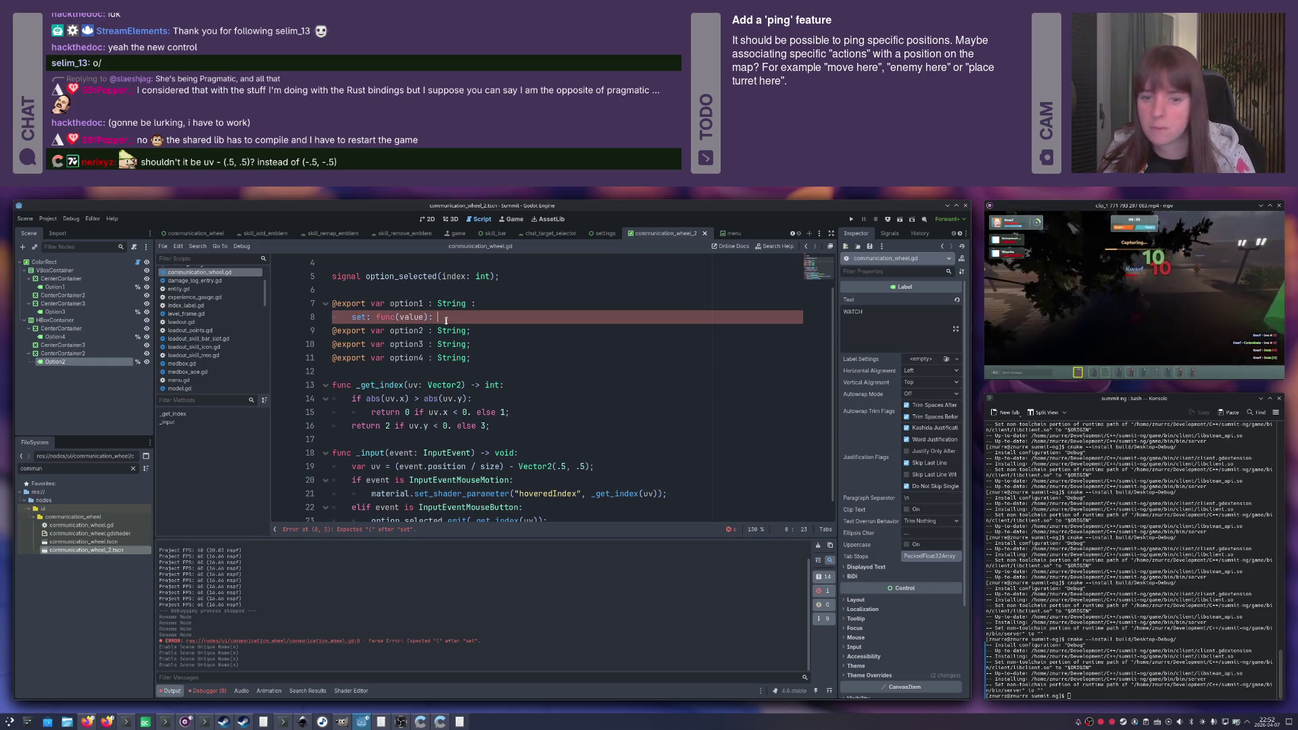
Complete the option1 setter so it assigns the value to %Option1.text.
type("%Option1.text = v")
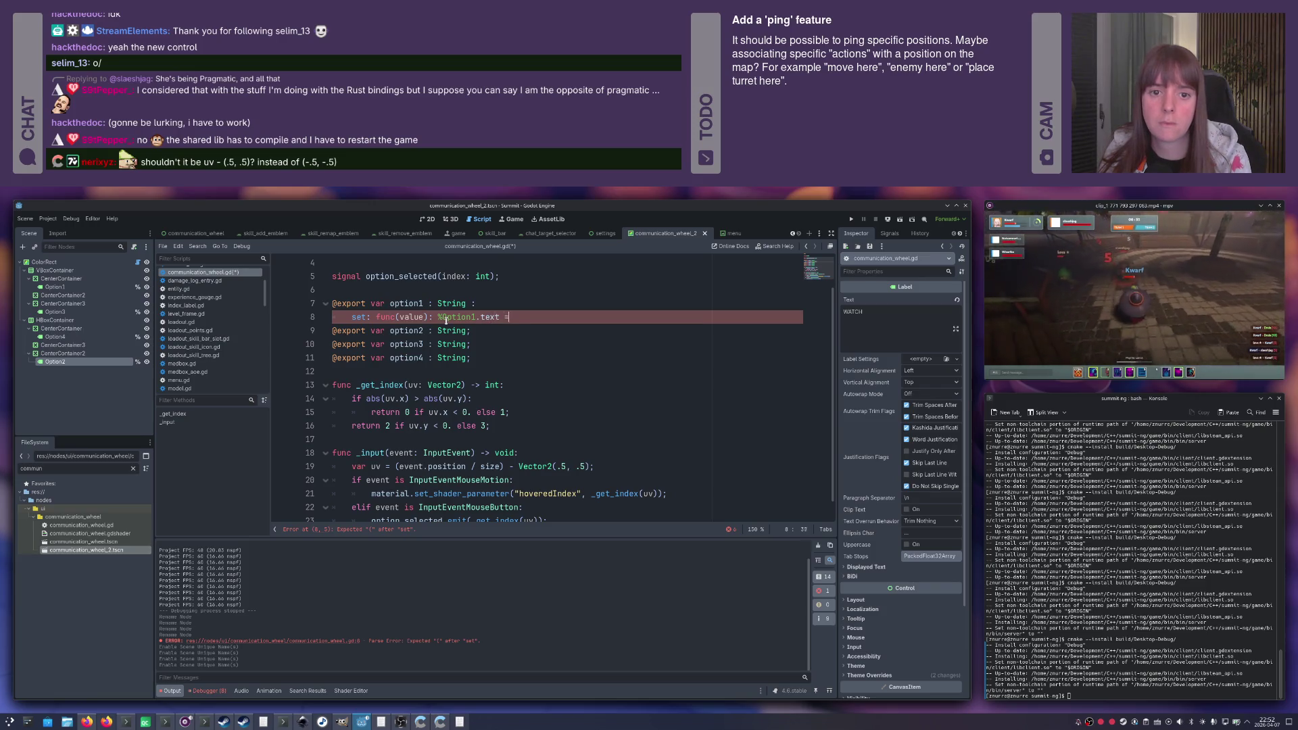
type("alue;")
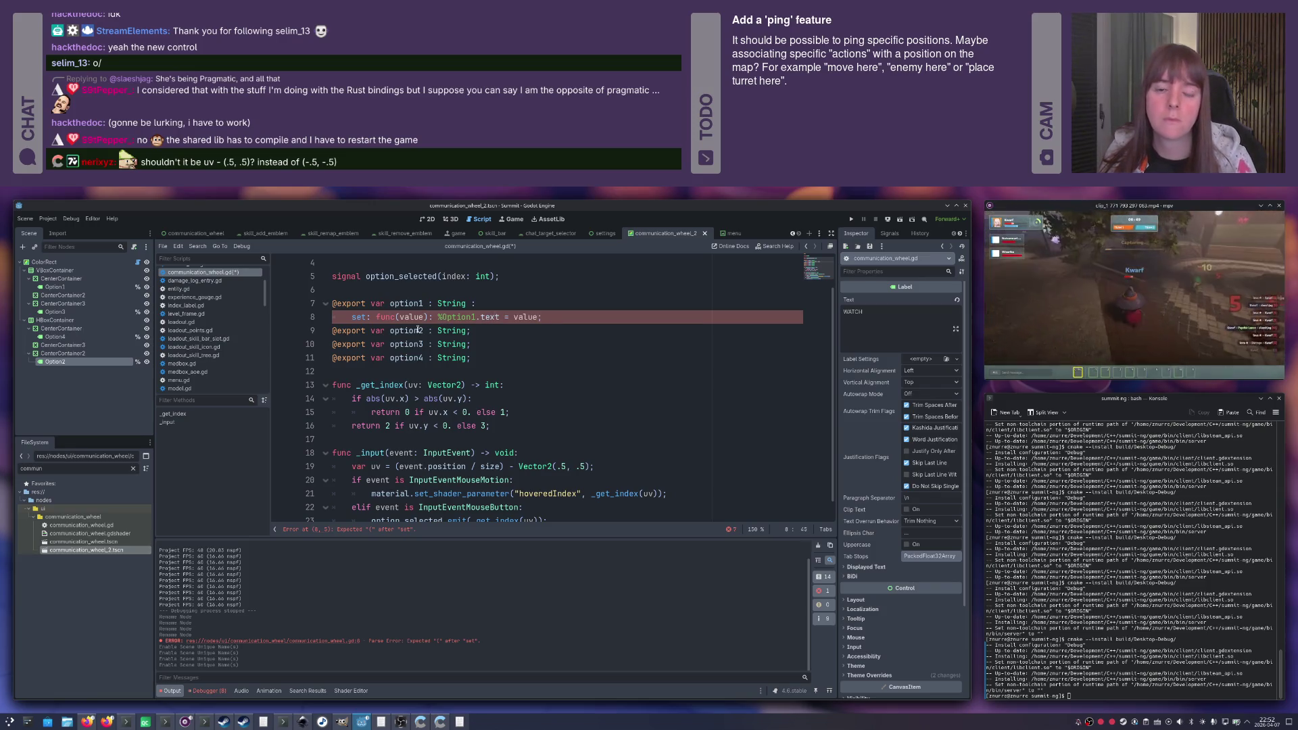
left_click(374, 317)
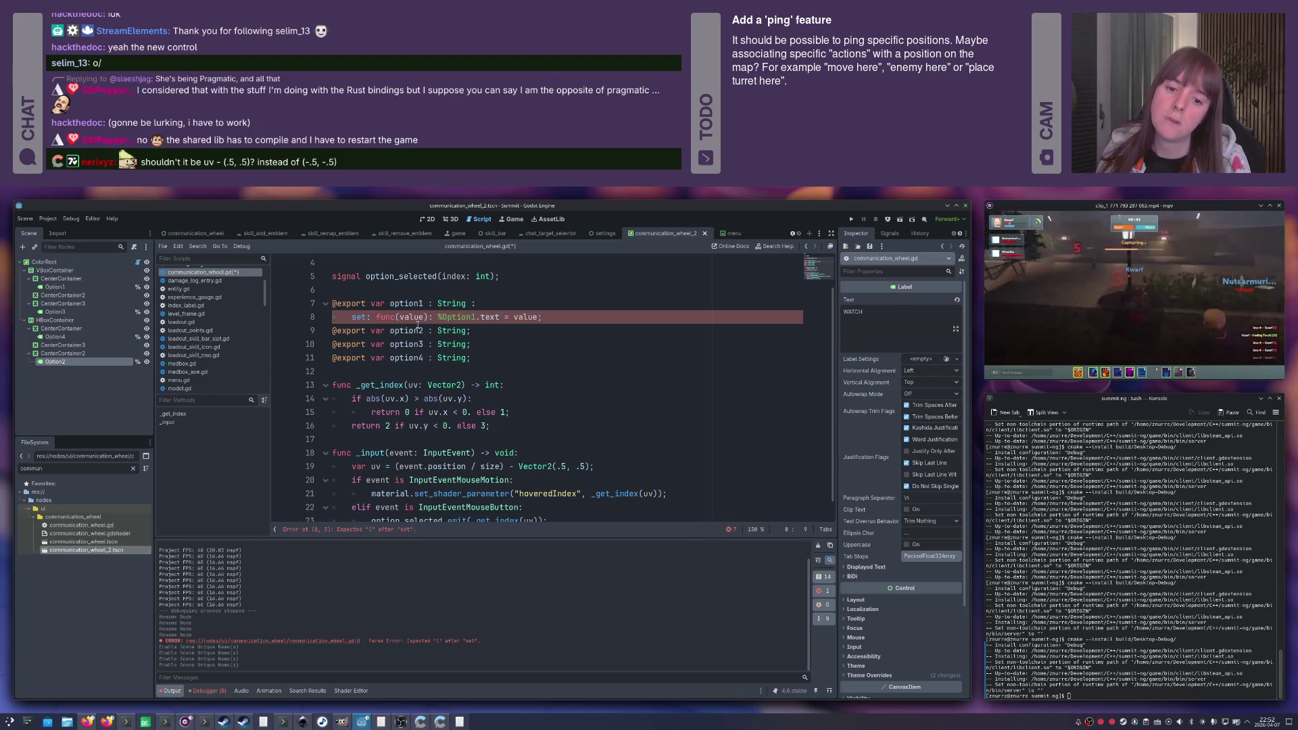
key("ctrl+shift+Right")
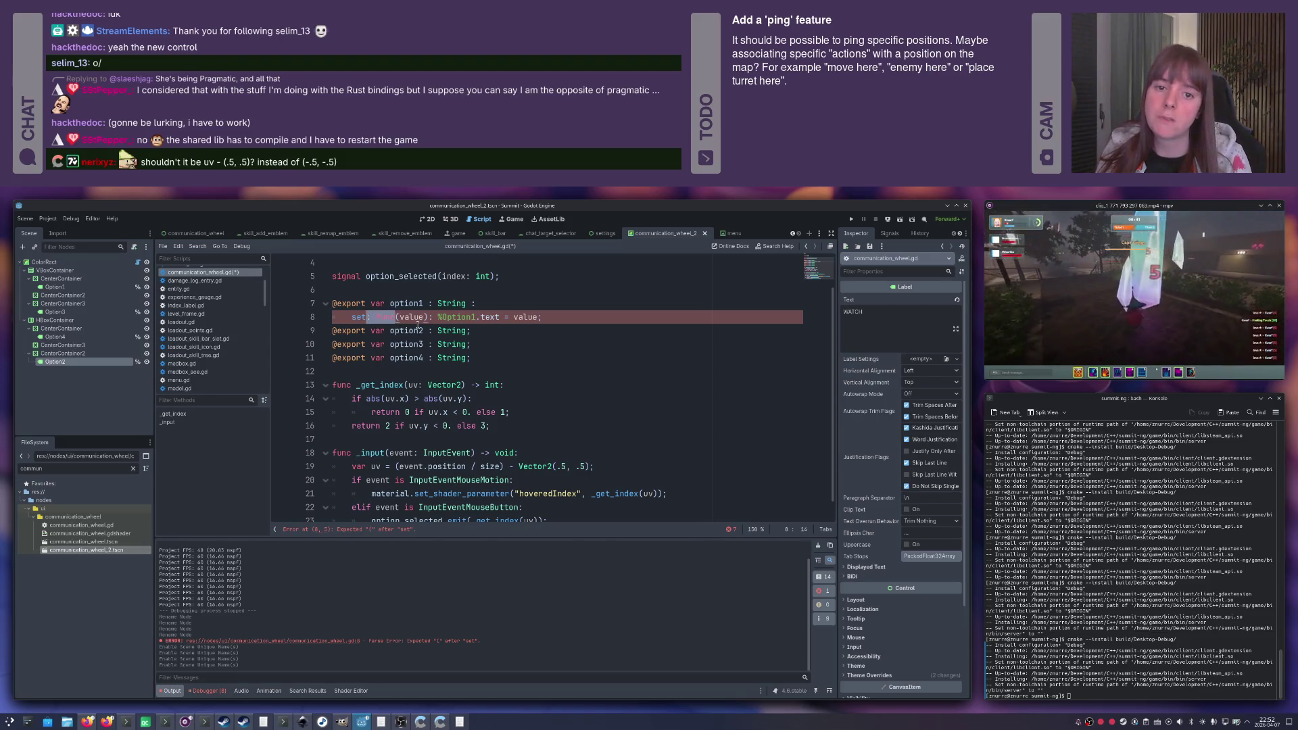
key("BackSpace")
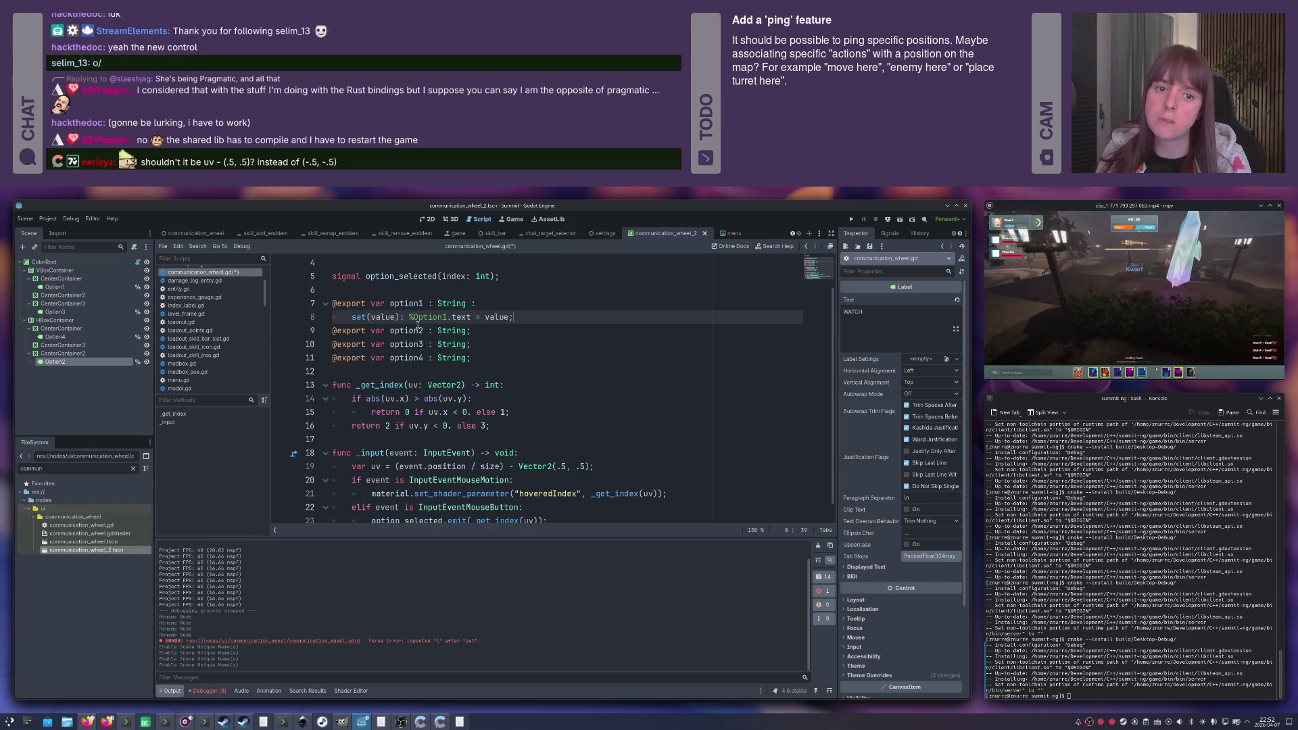
key("Return")
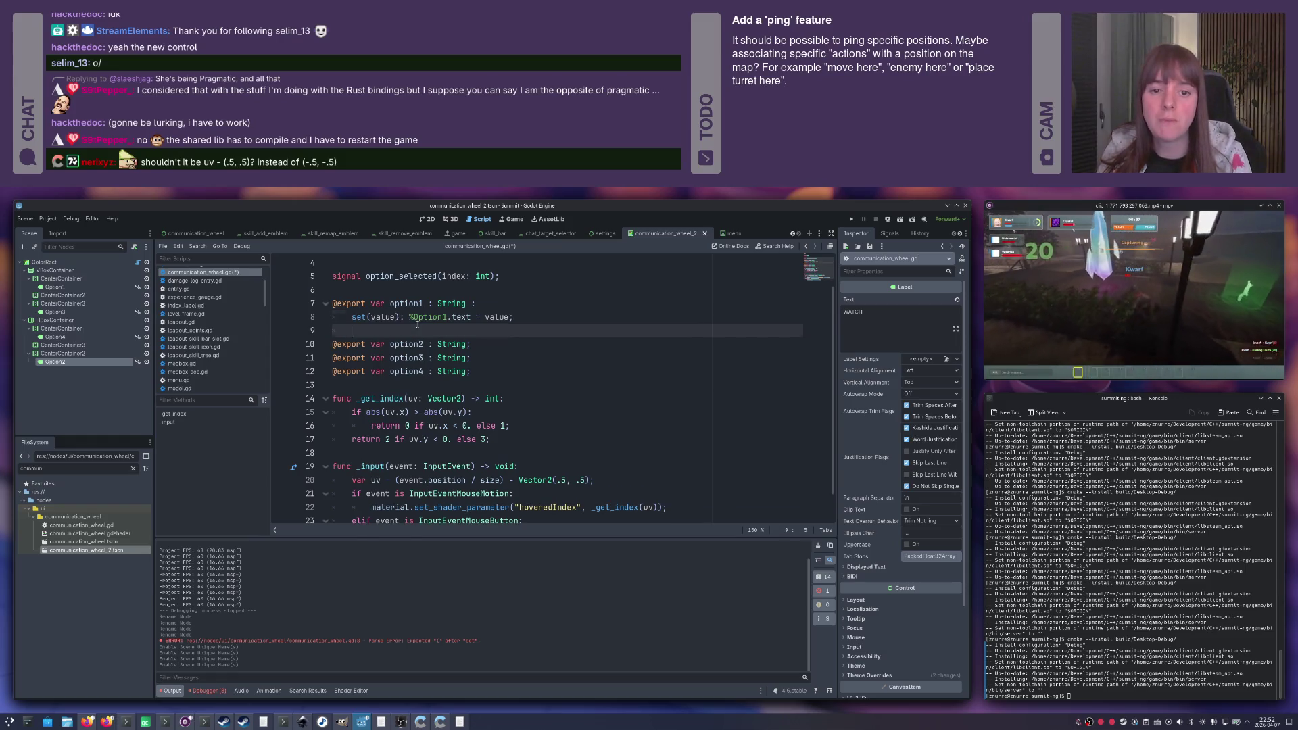
Add a matching setter under option2 that writes to %Option2.text.
key("Down")
key("BackSpace")
type(":")
key("Return")
type("set(value): %Option1.text = value;")
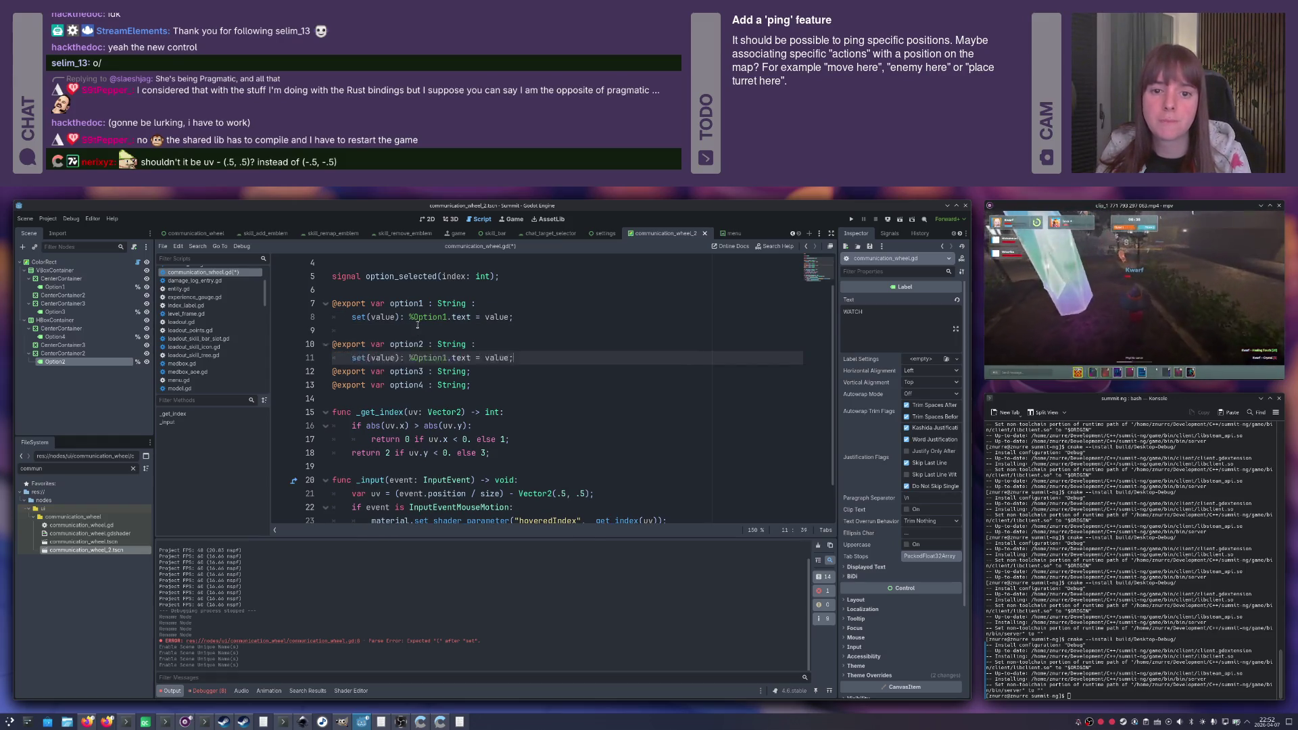
key("Return")
key("Up")
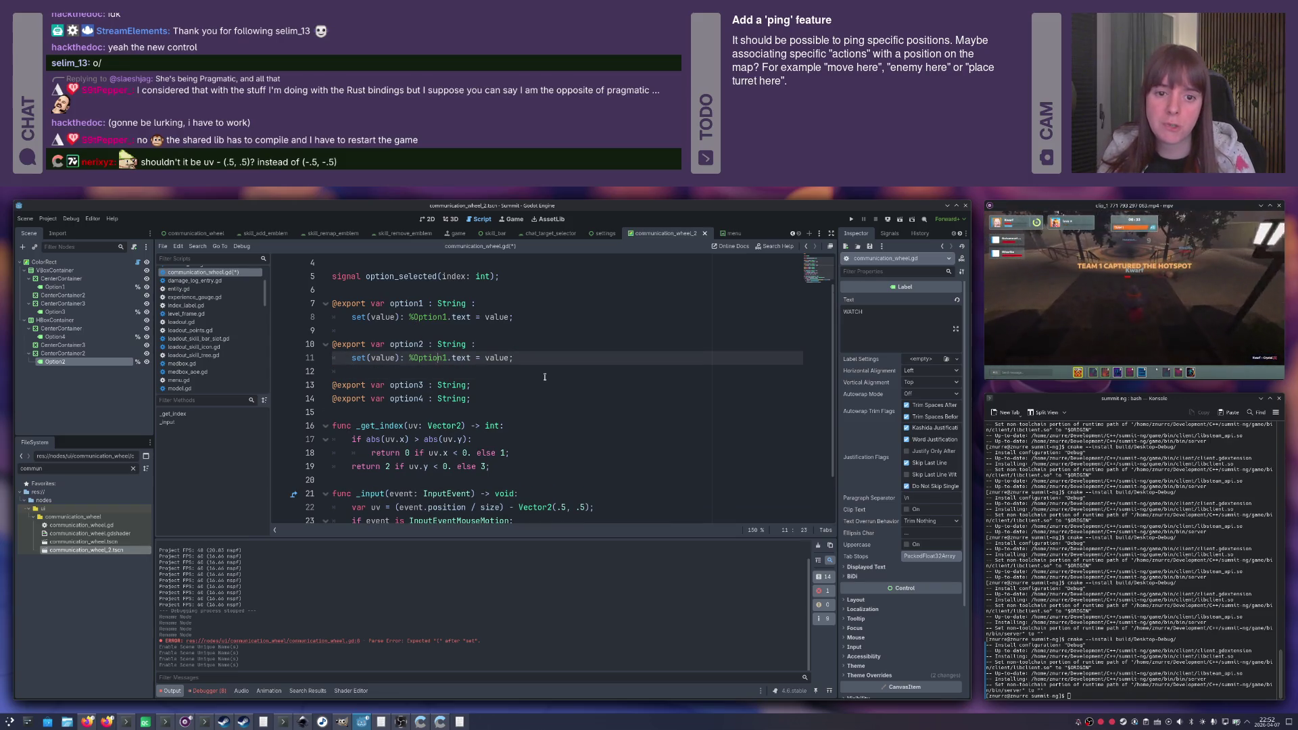
left_click(446, 357)
key("BackSpace")
type("2")
key("End")
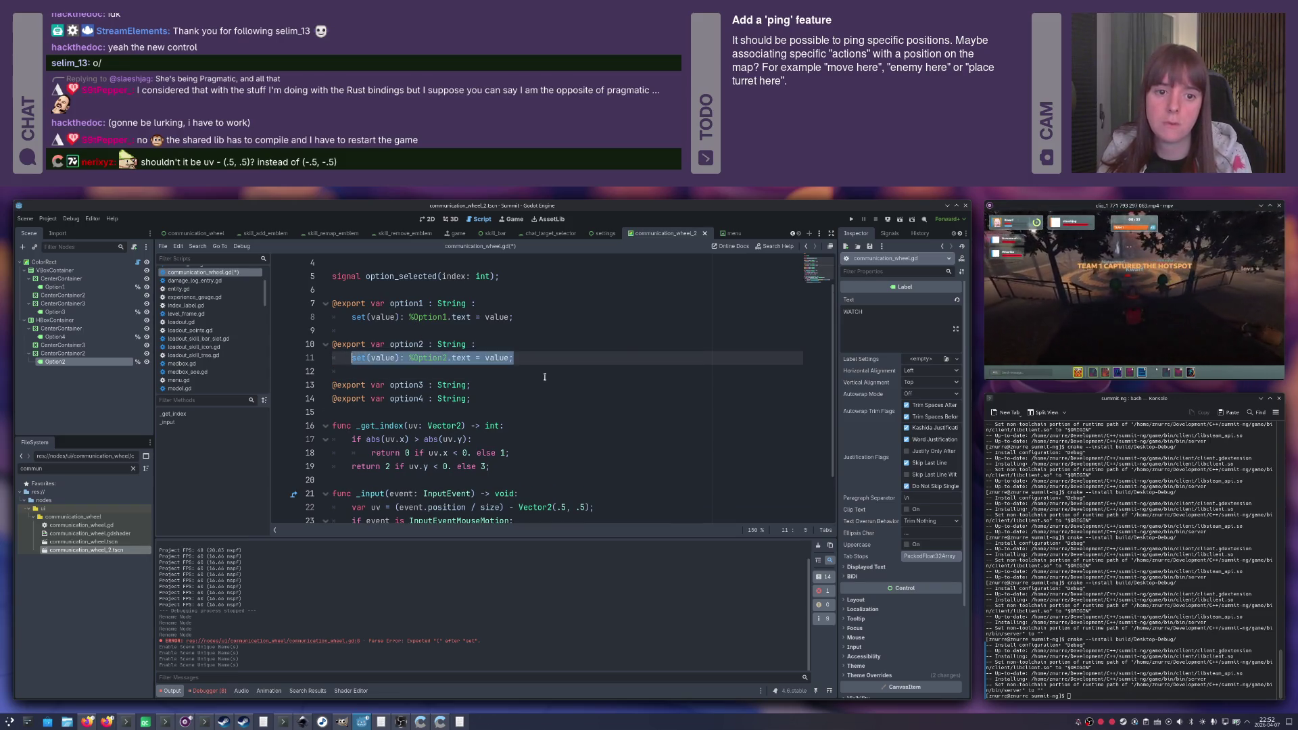
Add a setter under option3 that writes to %Option3.text.
key("Down")
key("Down")
key("BackSpace")
key("Return")
key("Up")
key("End")
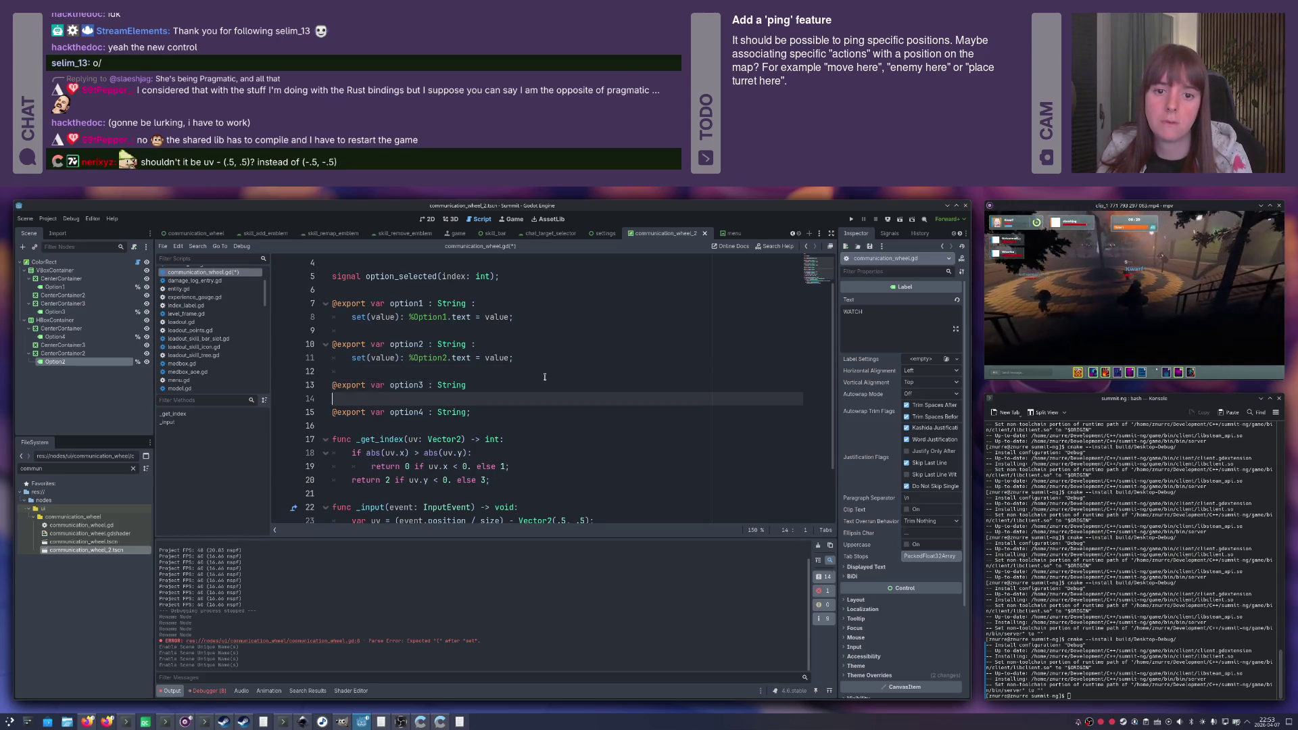
type(":")
key("Return")
type("set(value): %Option2.text = value;")
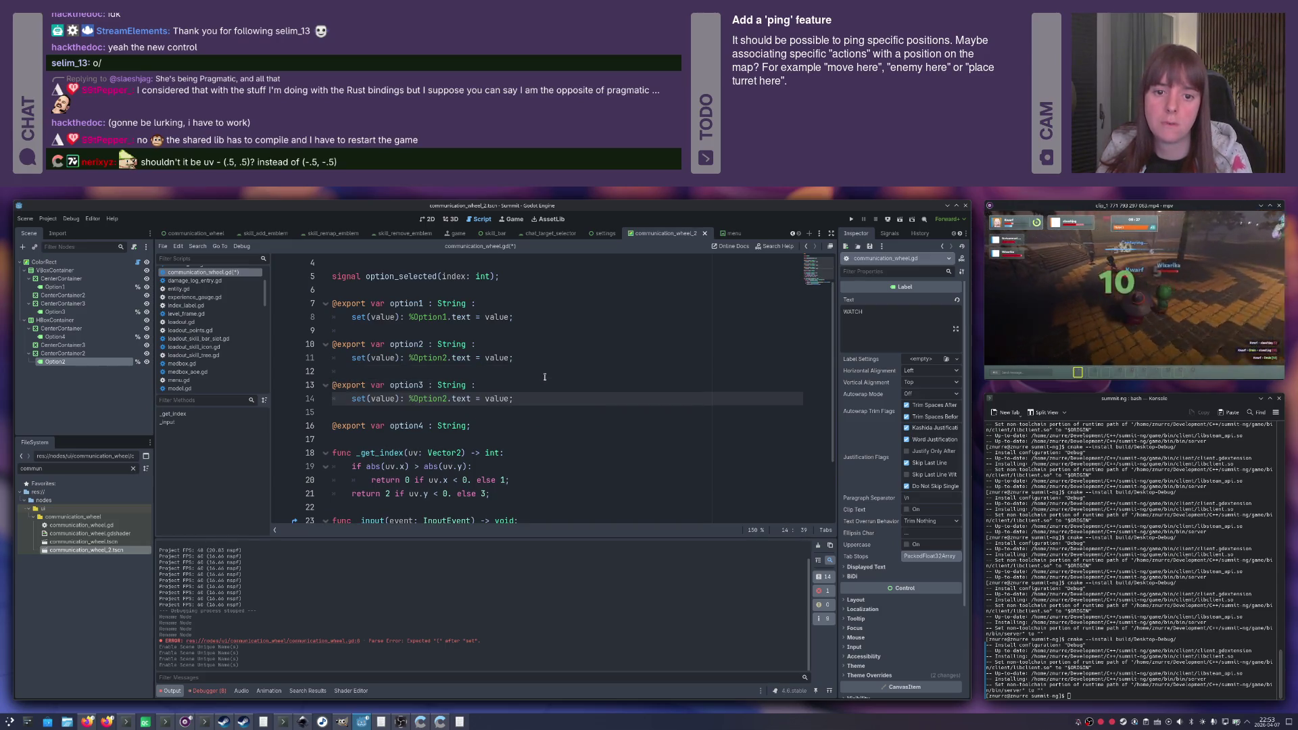
key("BackSpace")
type("3")
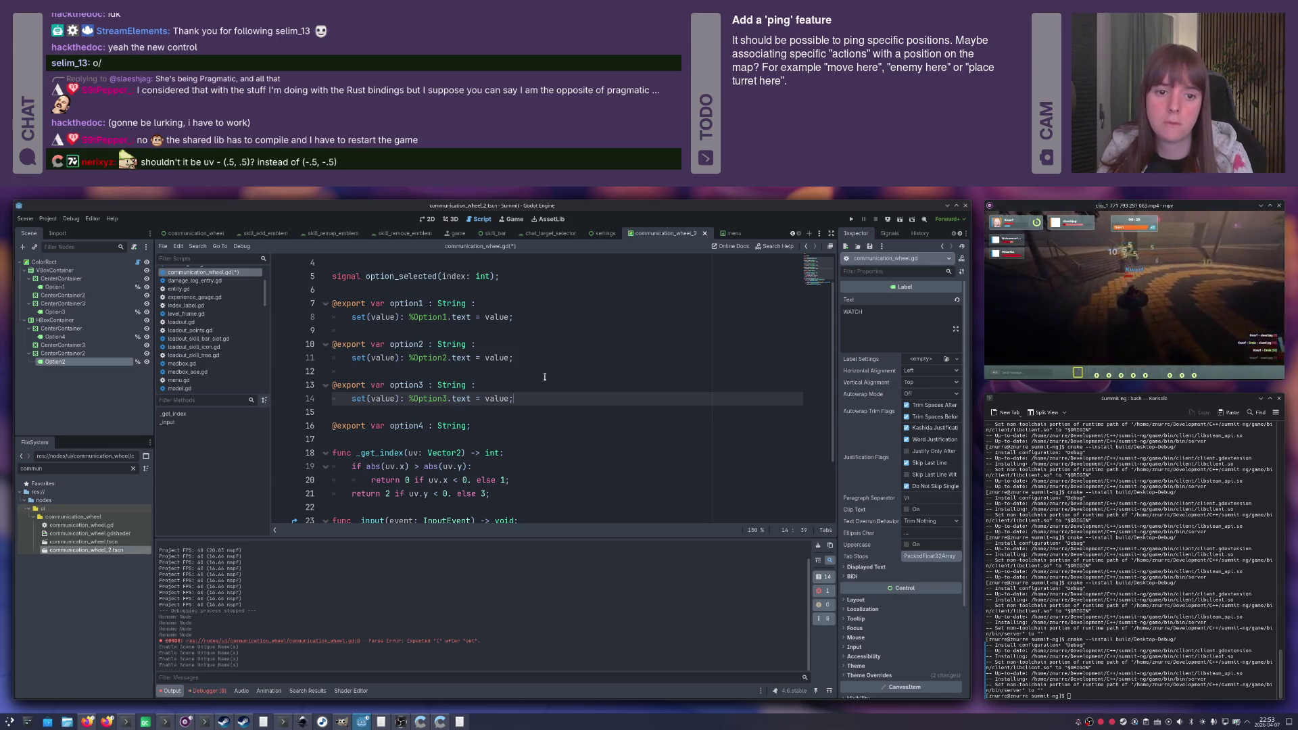
Give option4 a setter writing %Option4.text, save the script, and return to the 2D view.
key("Down")
key("Down")
key("End")
type(";")
type(":")
key("Return")
type("set(value): %Option2.text = value;")
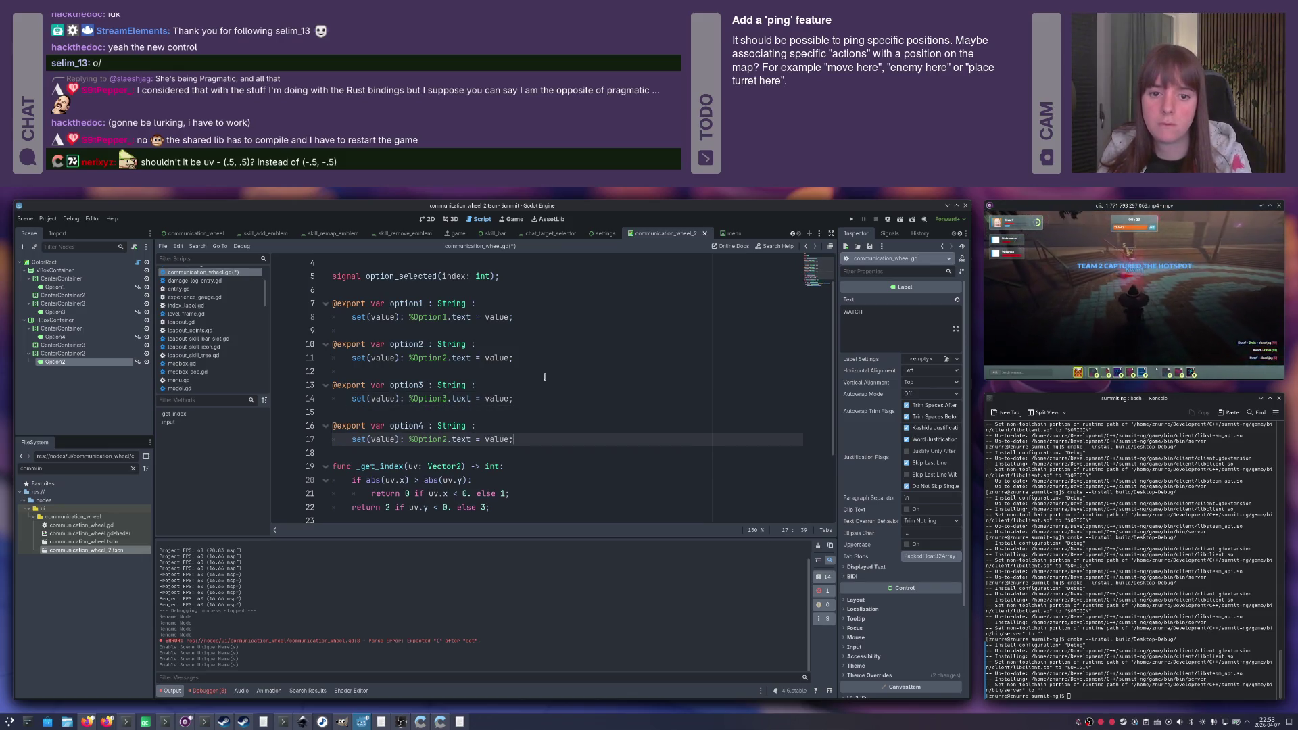
key("BackSpace")
type("4")
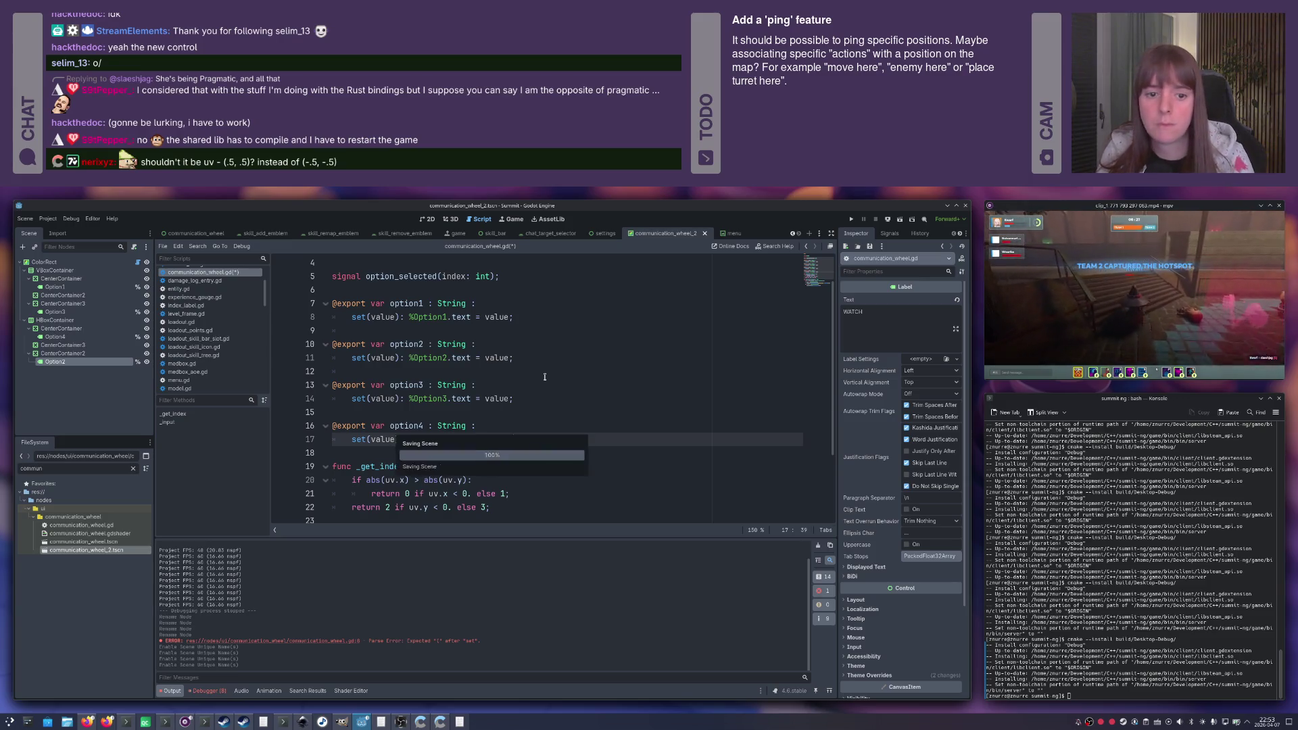
key("End")
key("ctrl+s")
scroll(519, 383, "down", 2)
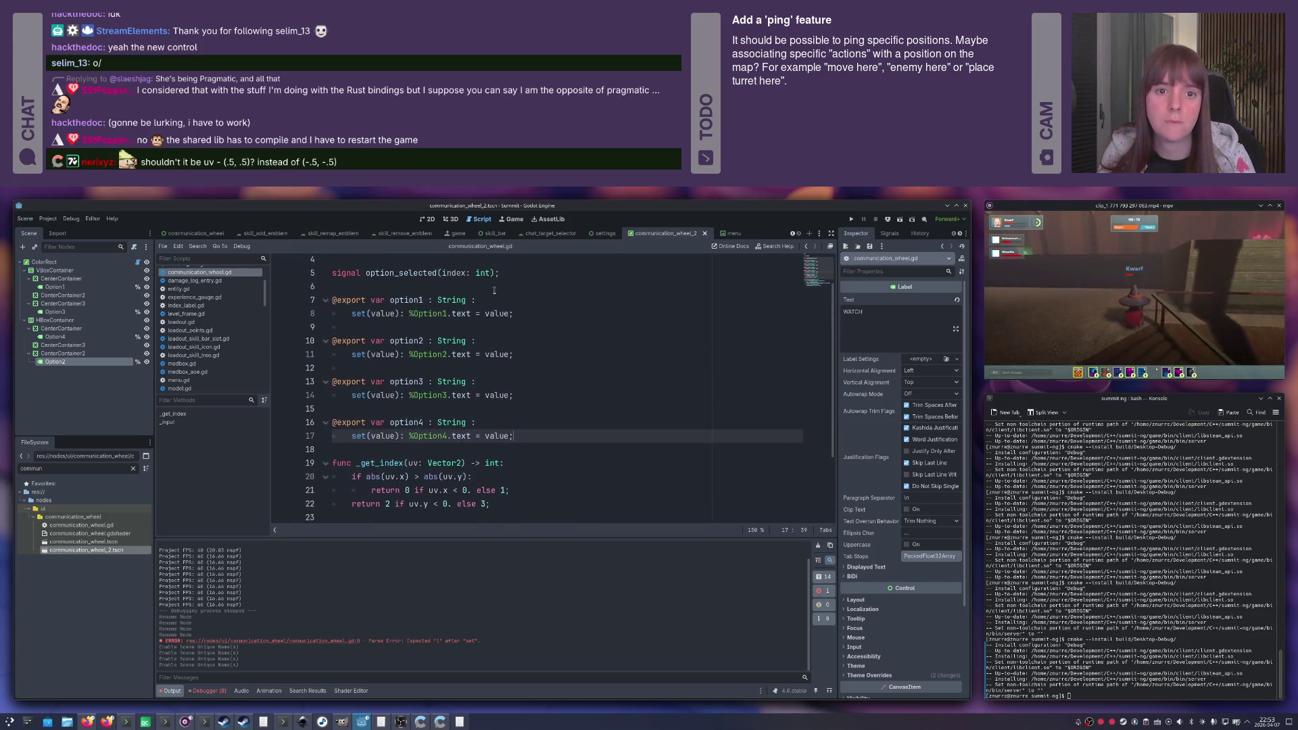
left_click(430, 220)
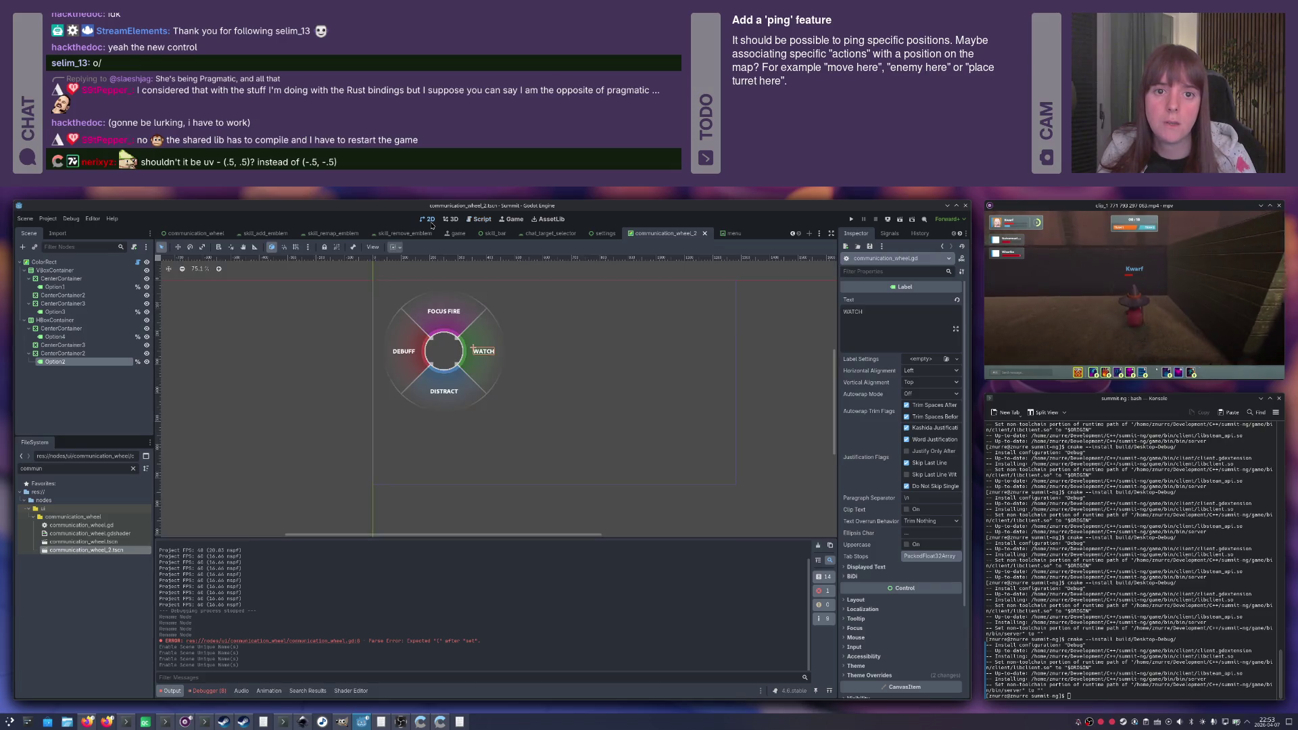
Reload the saved wheel scene from disk via the Scene menu.
left_click(48, 220)
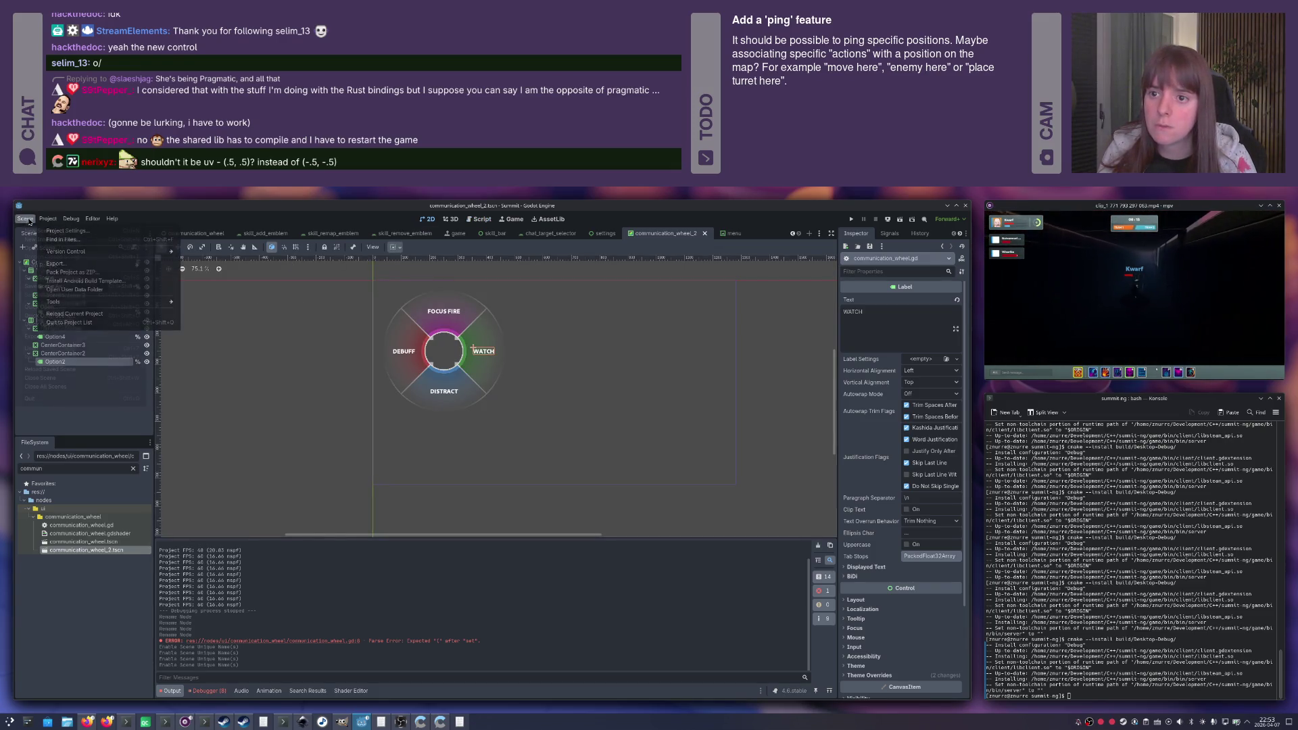
mouse_move(25, 219)
left_click(69, 370)
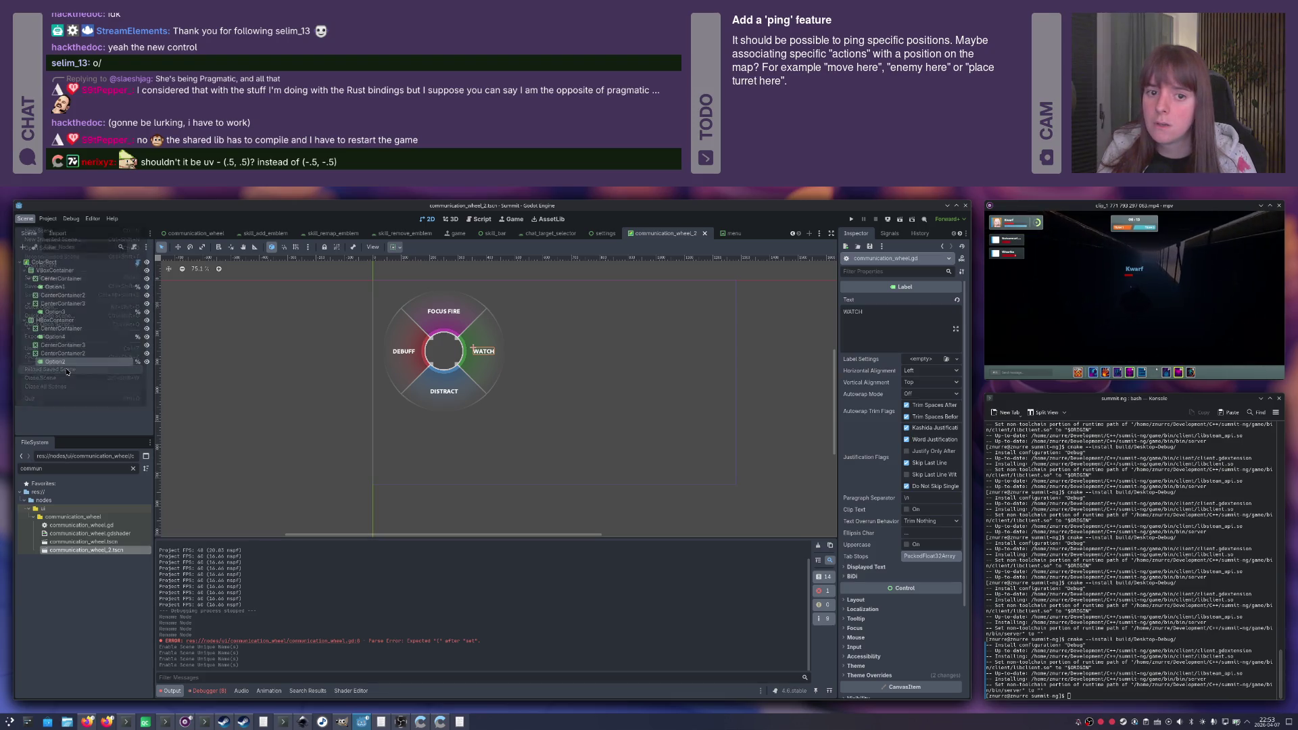
Type 'F' into the ColorRect's Option 1 field, which blanks the top label, then return to the script.
left_click(44, 263)
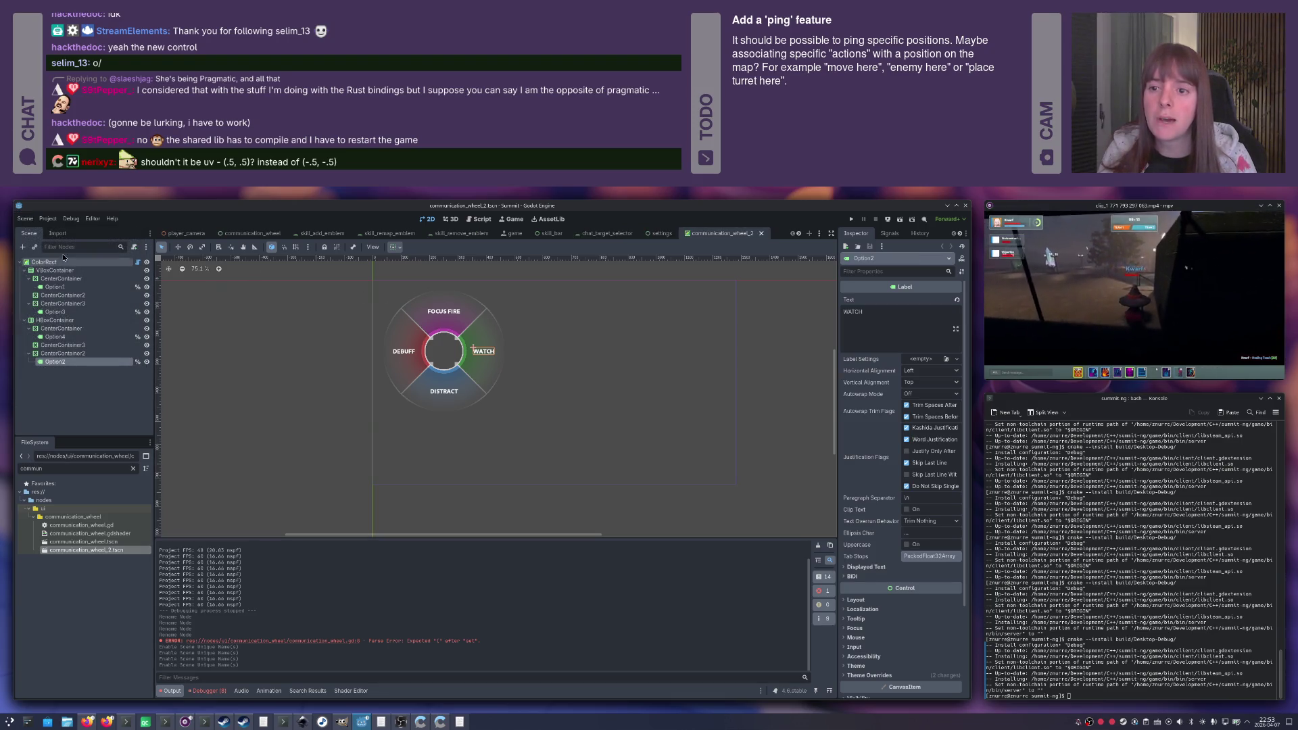
left_click(940, 299)
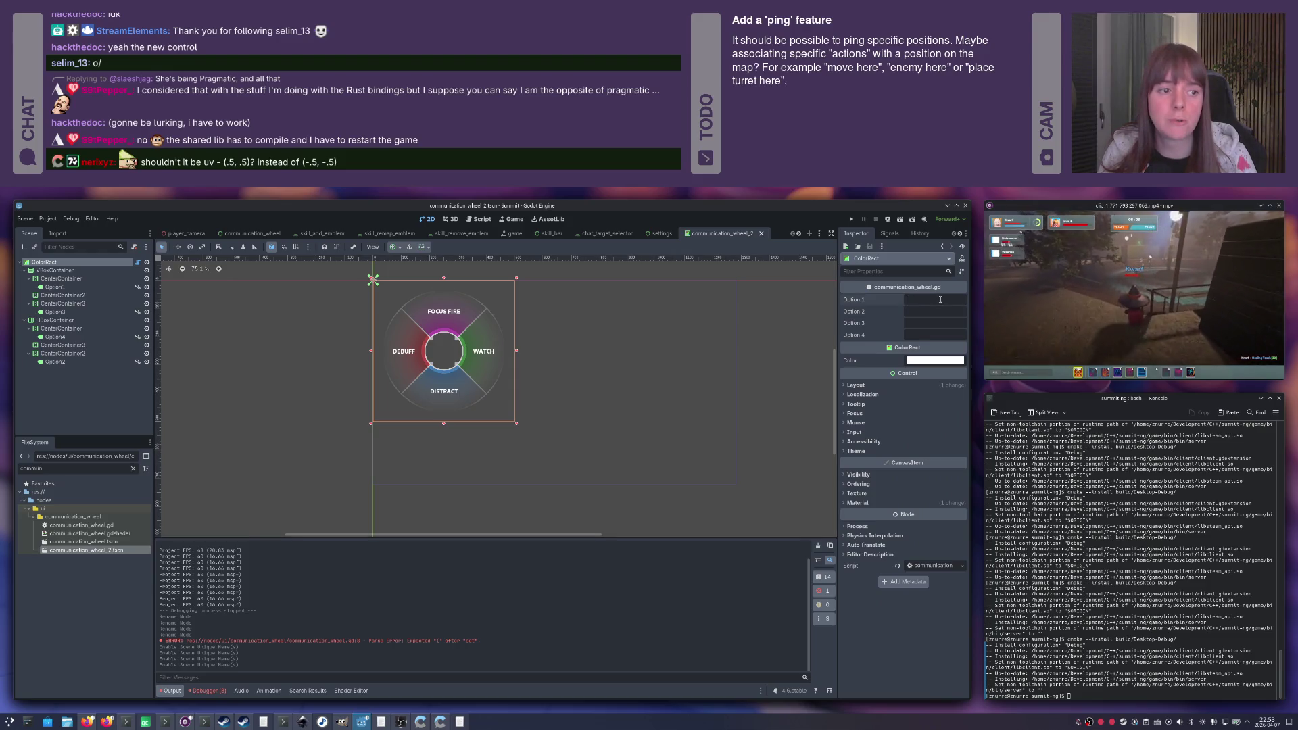
type("F")
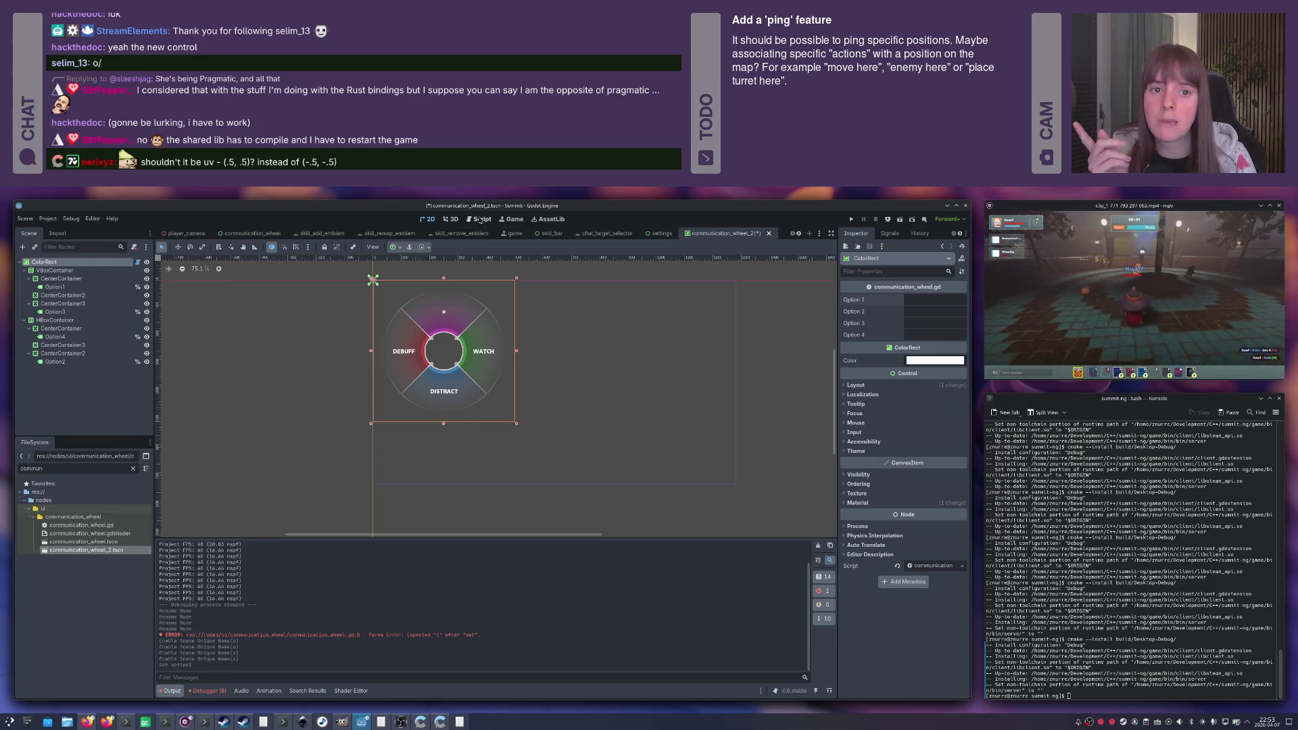
left_click(480, 219)
left_click(479, 305)
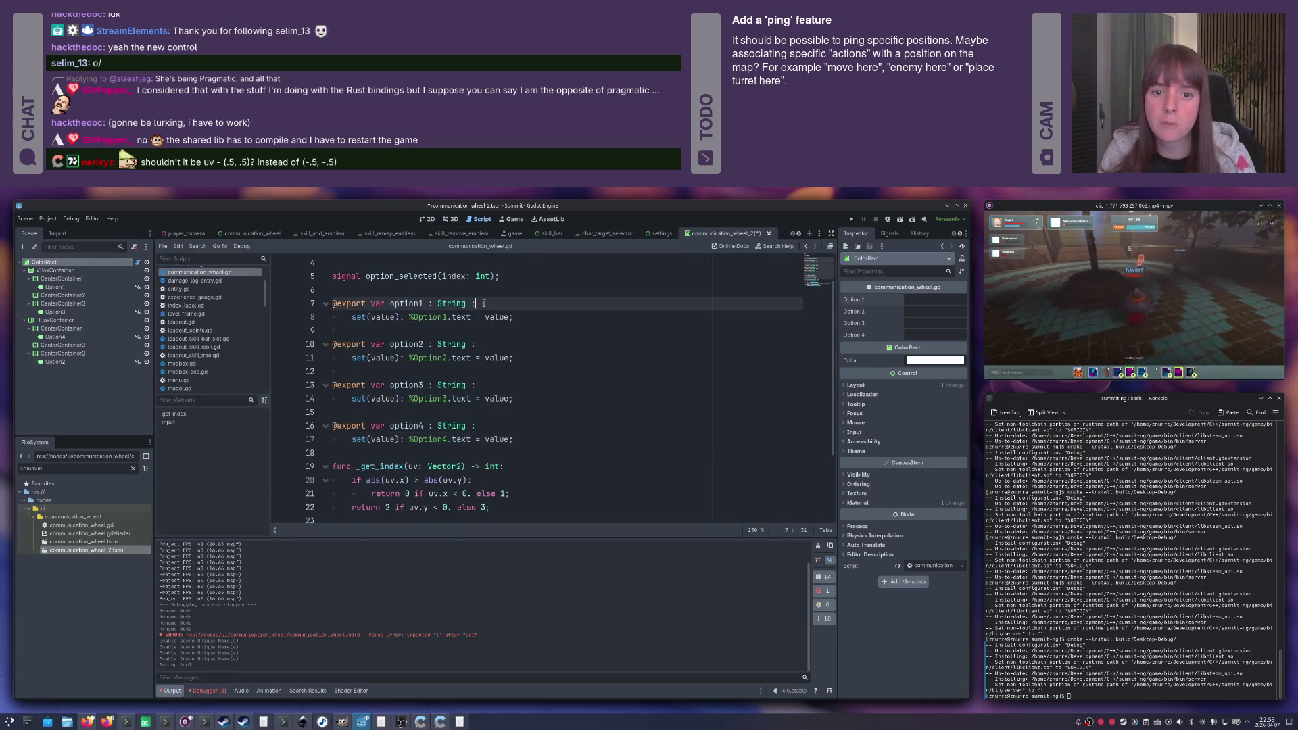
Add the getter 'get(): return %Option1.text;' under option1 and copy it.
key("Return")
type("get(): ")
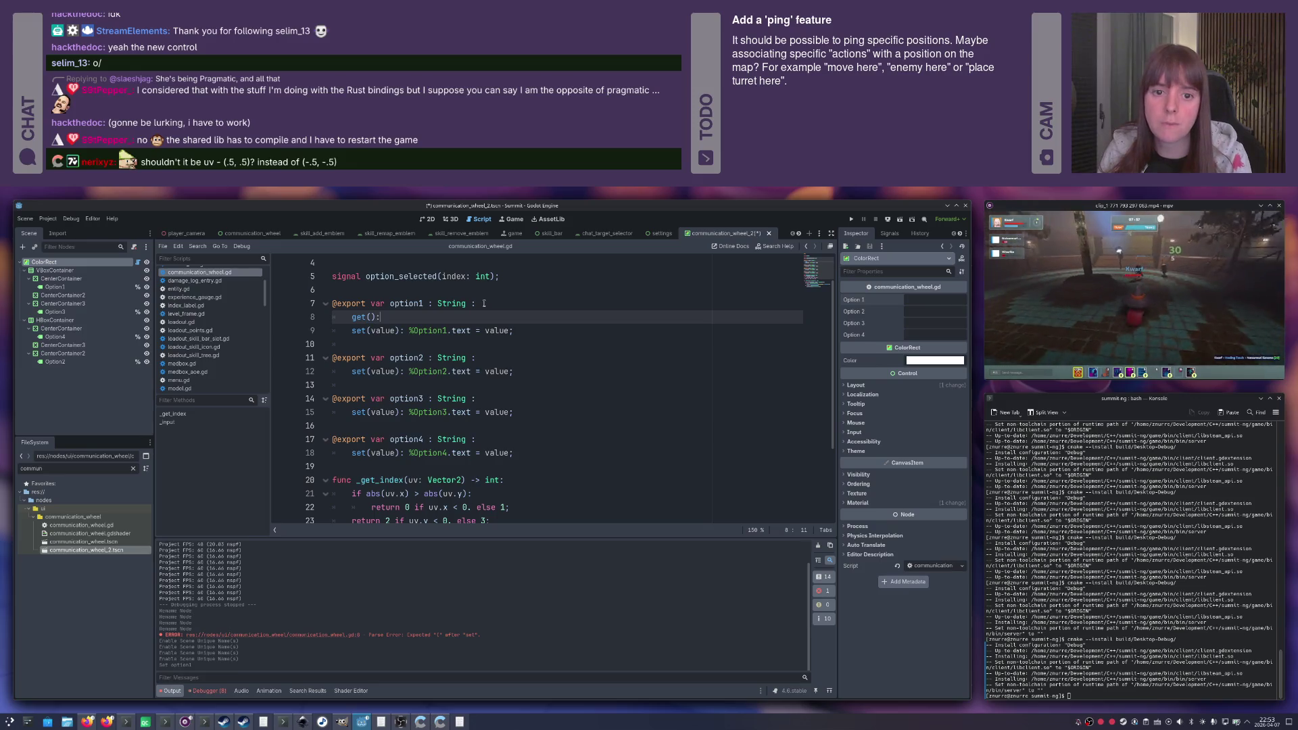
type("return ")
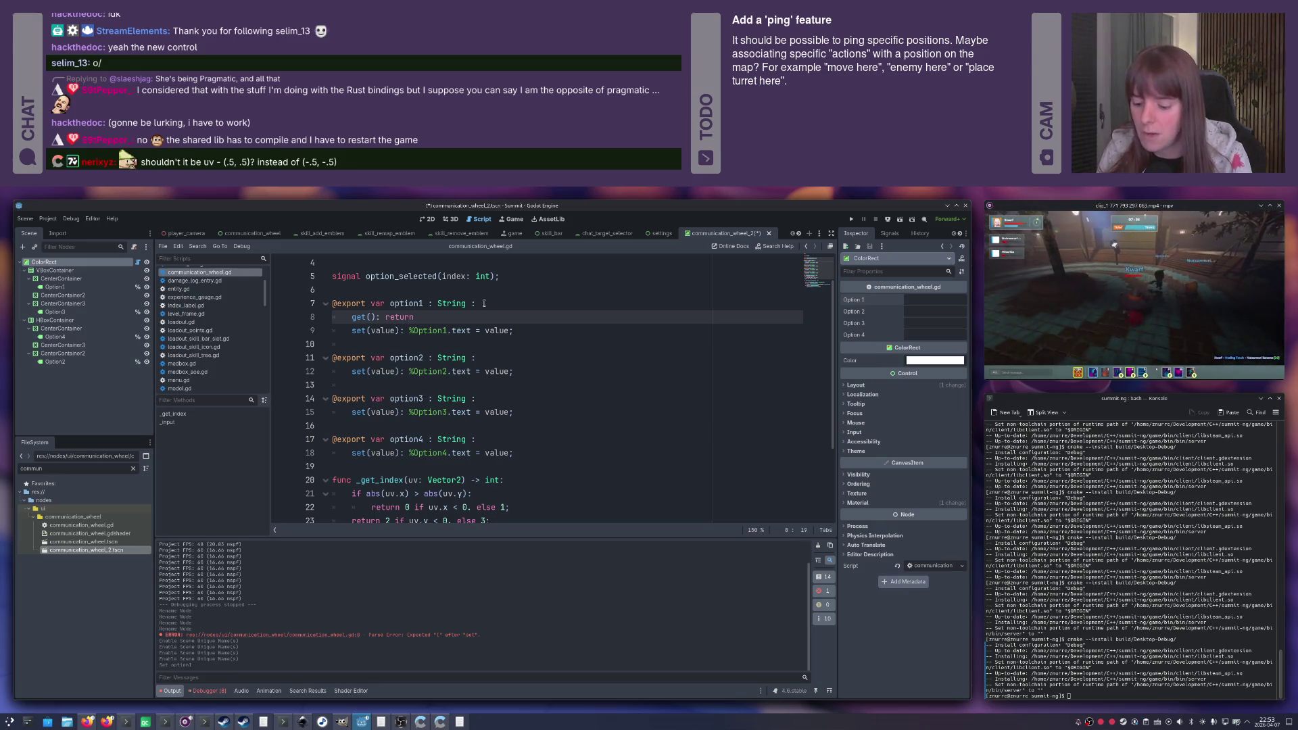
type("%Option1.te")
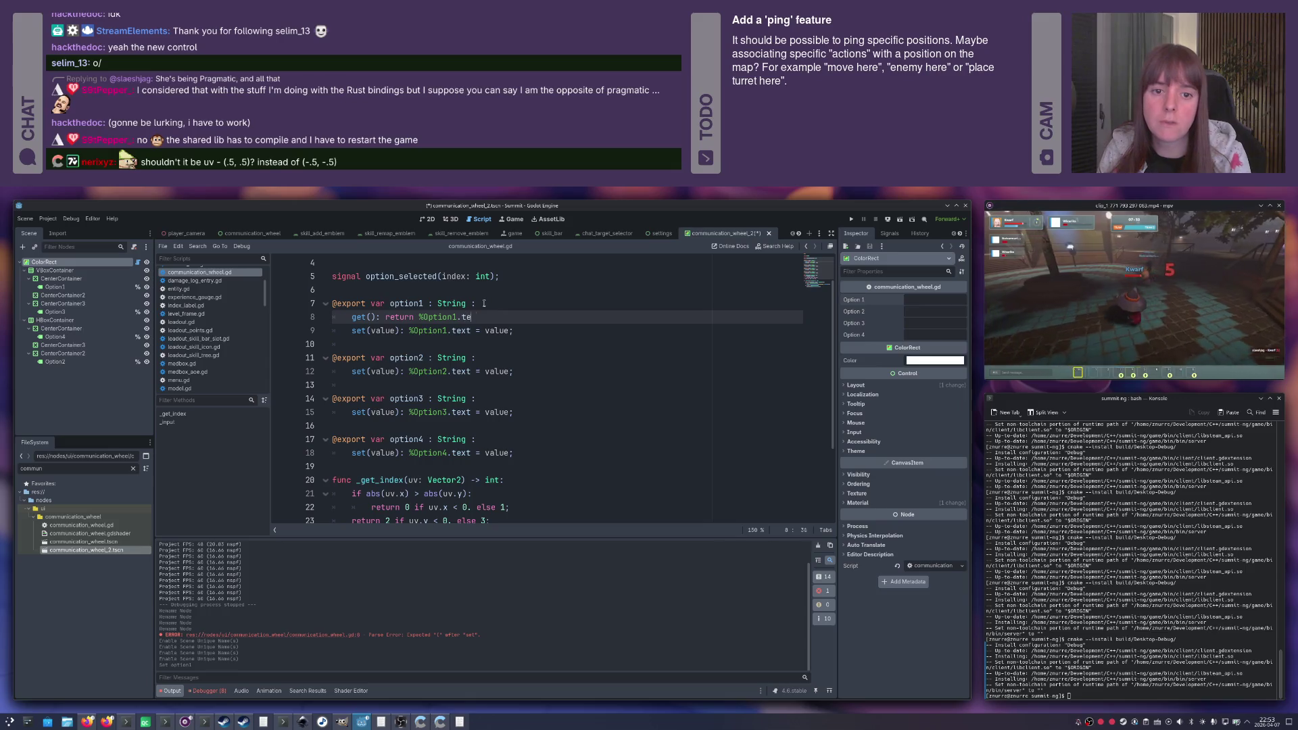
type("xt;")
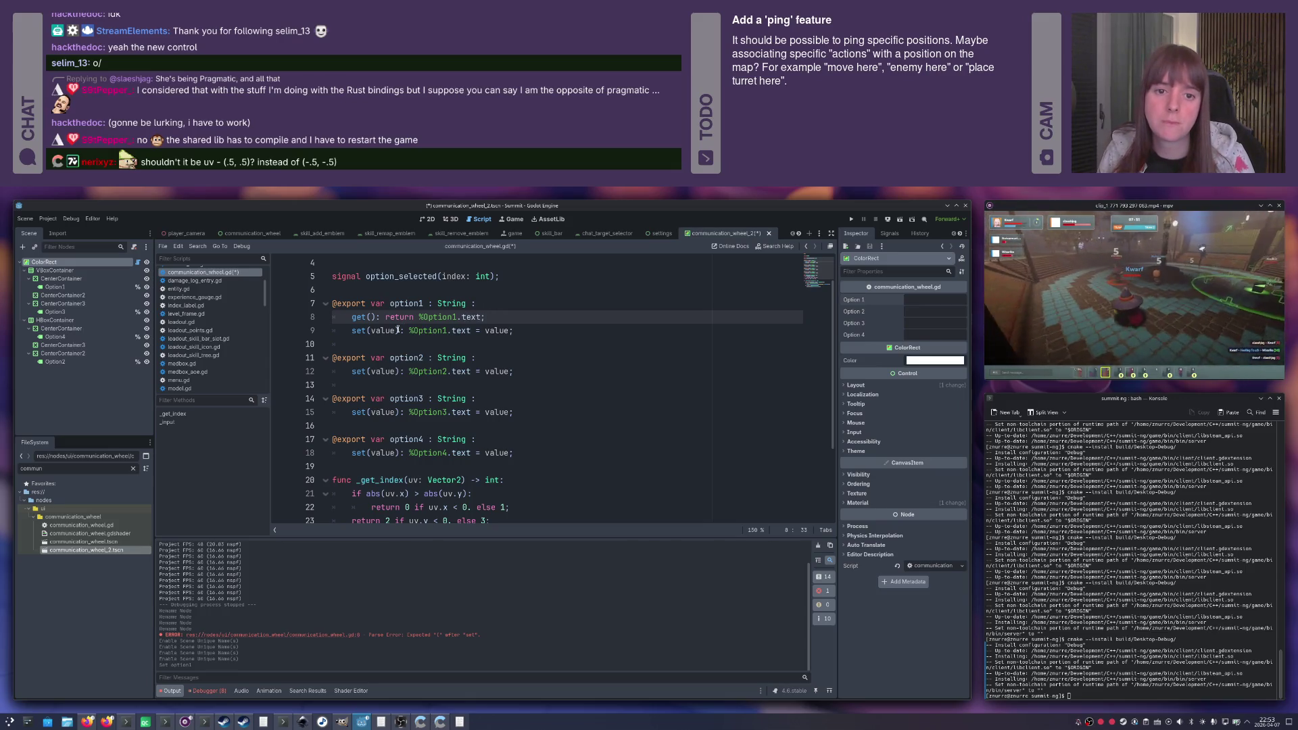
key("shift+Home")
key("ctrl+c")
Paste the getter under option2 and change it to return %Option2.text.
left_click(512, 358)
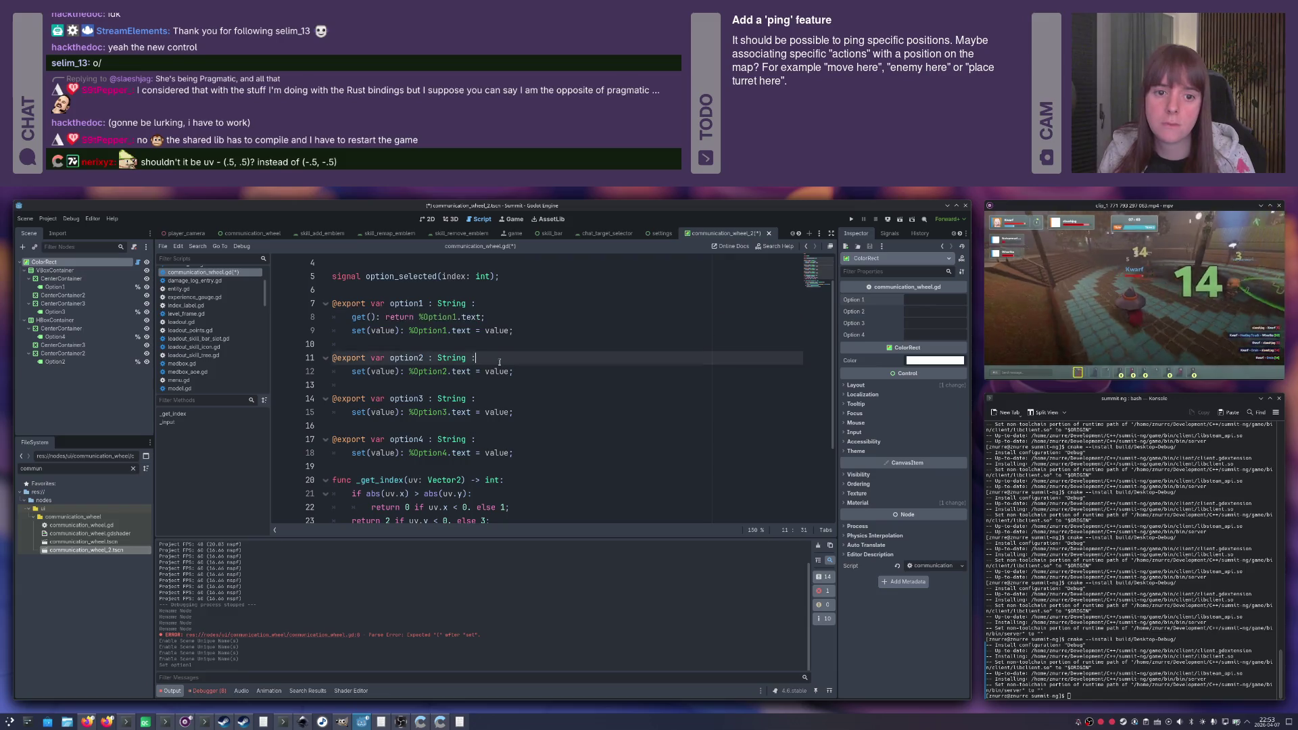
key("Return")
key("ctrl+v")
left_click(454, 372)
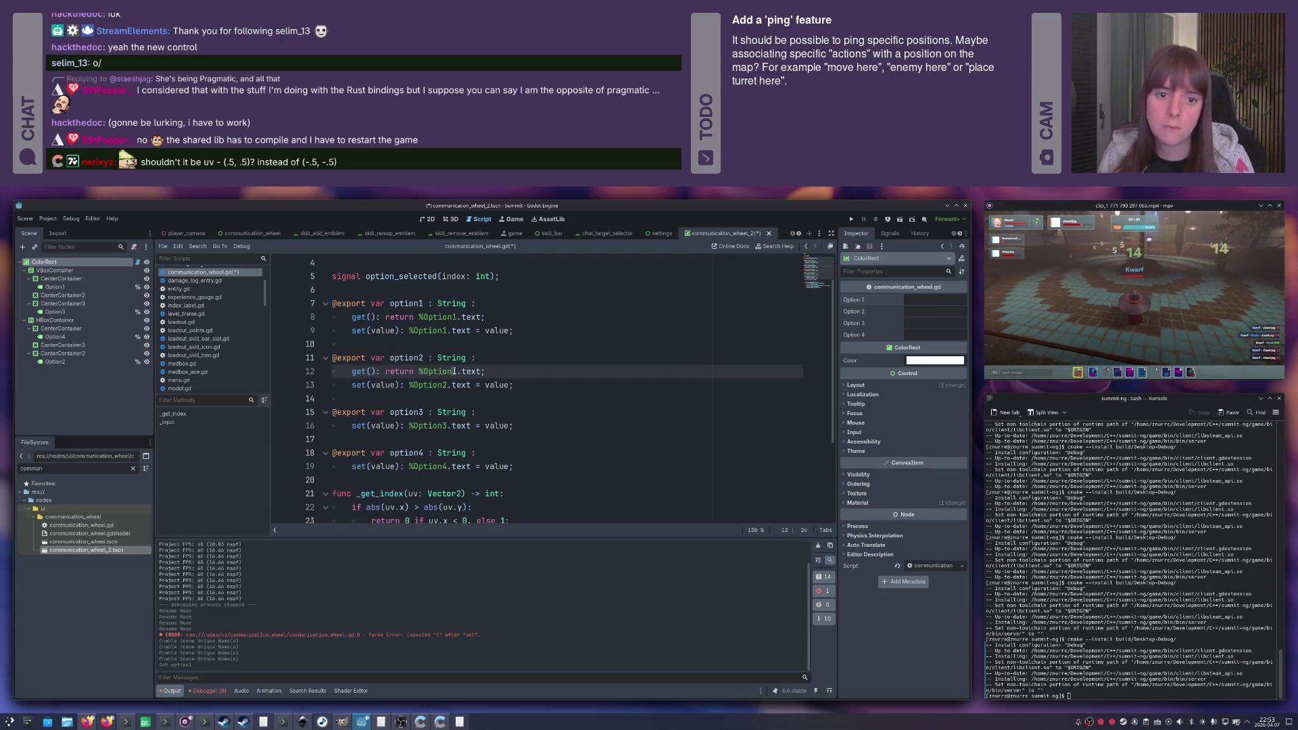
key("Delete")
type("2")
Paste the getter under option3 and option4, then save the script.
left_click(483, 414)
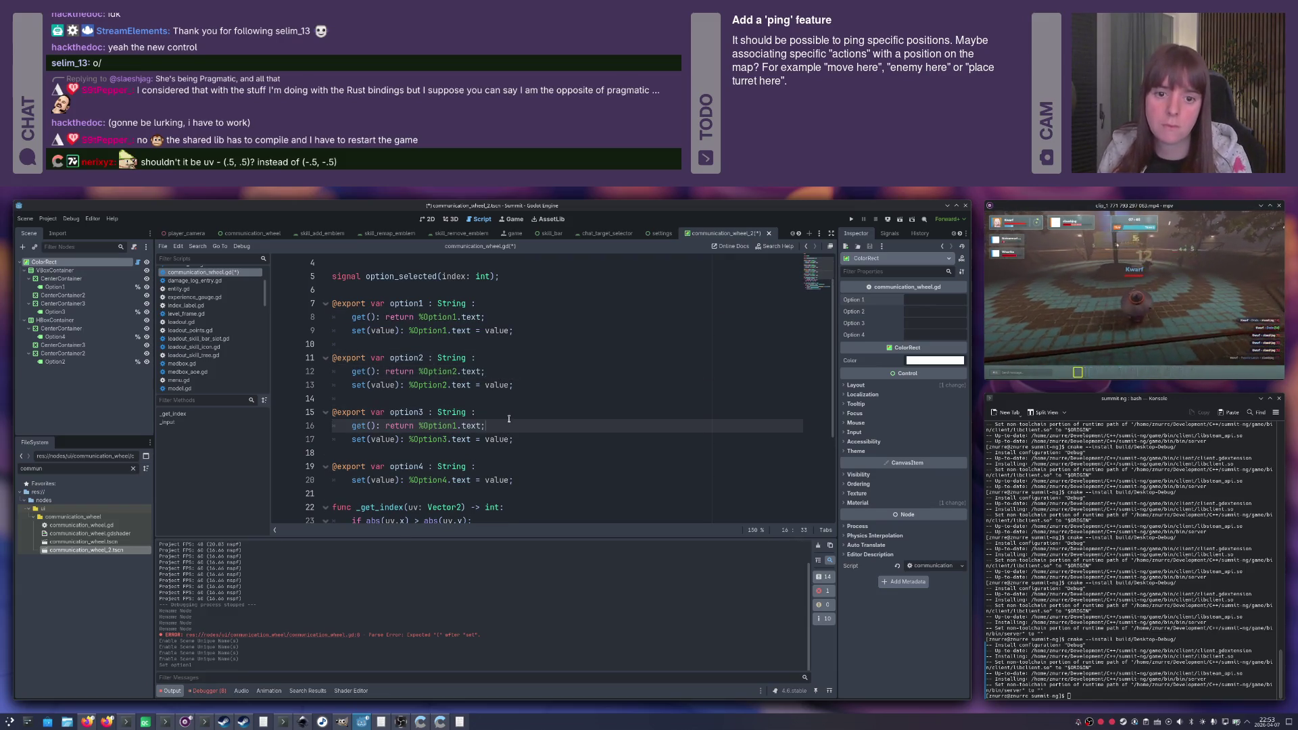
key("Return")
key("ctrl+v")
scroll(457, 426, "down", 1)
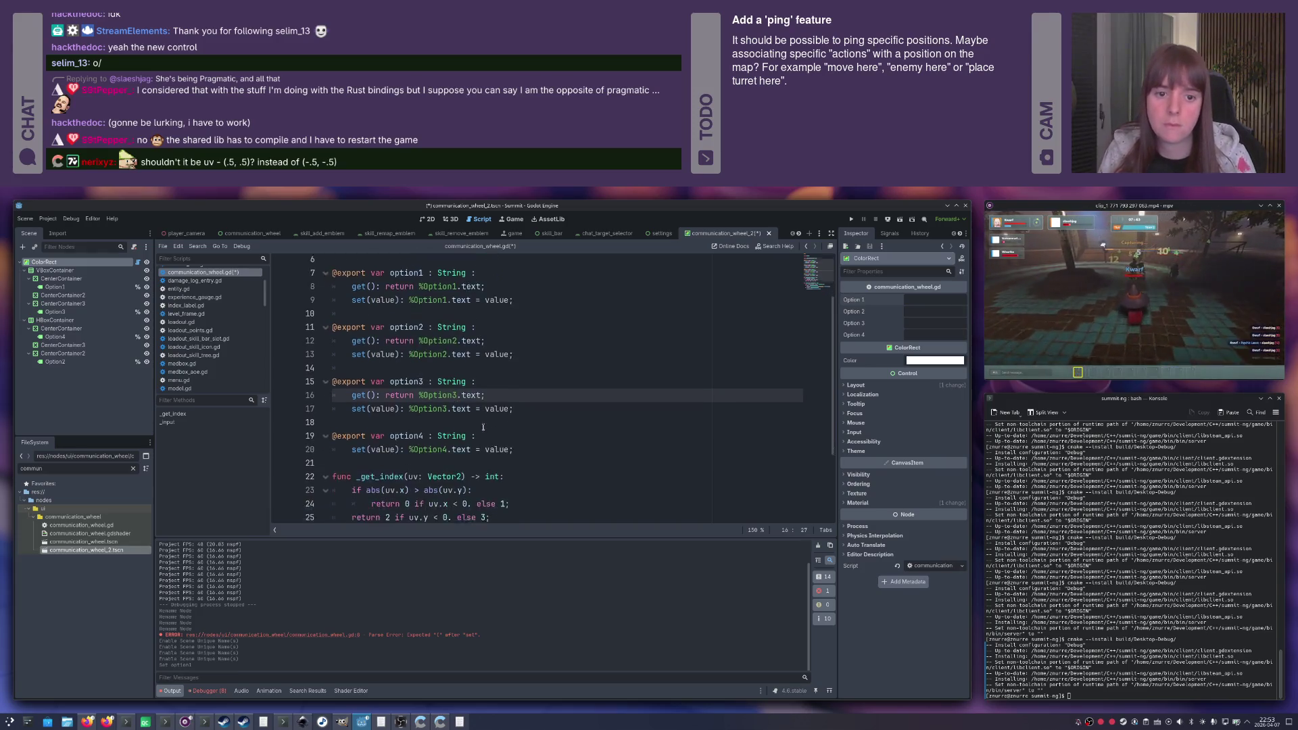
left_click(482, 421)
key("Return")
key("ctrl+v")
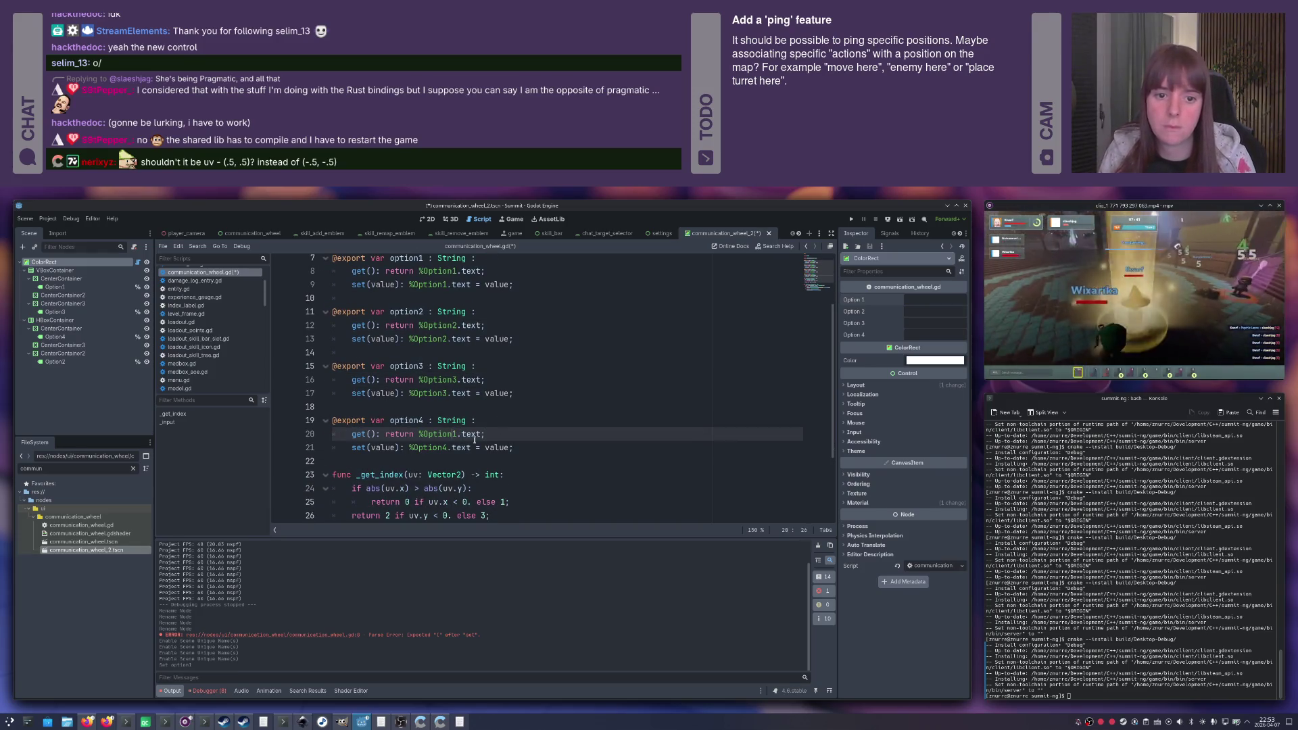
key("ctrl+s")
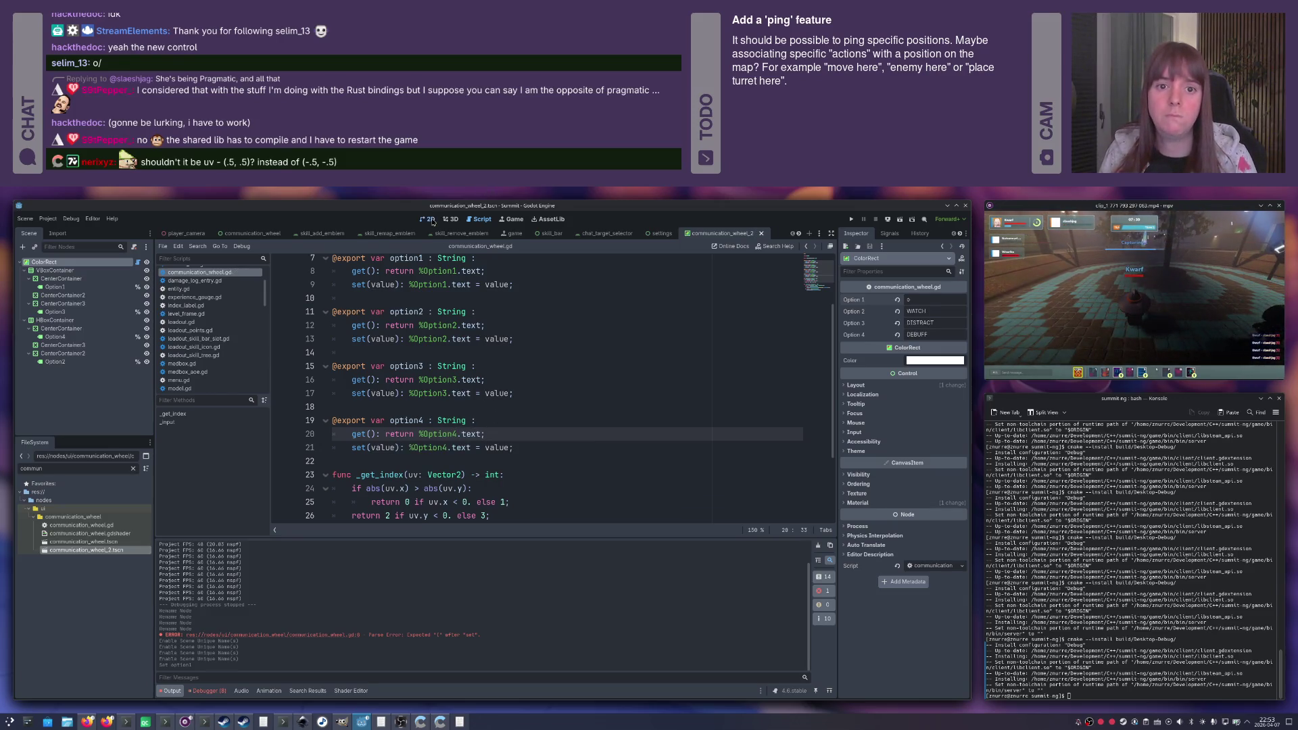
In the 2D view, type 'Focu' into the ColorRect's Option 1 field.
left_click(427, 219)
left_click(443, 311)
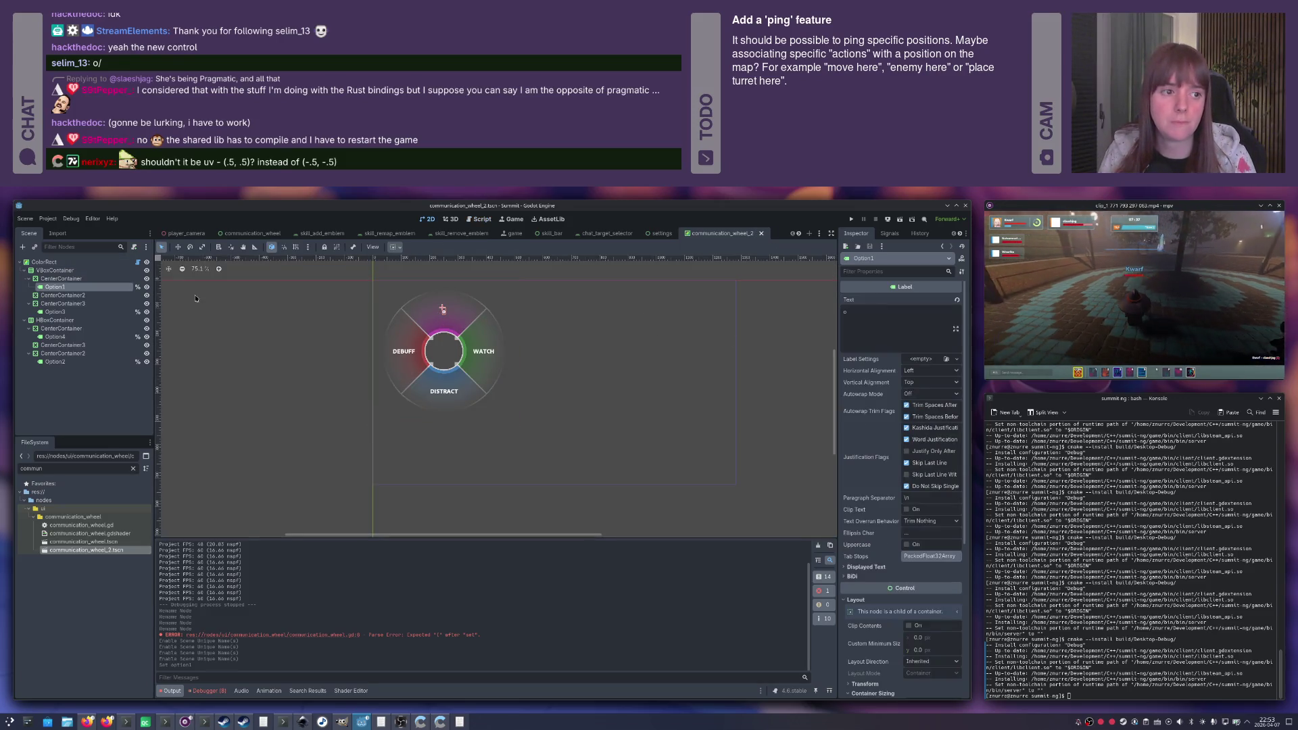
left_click(84, 263)
left_click(926, 299)
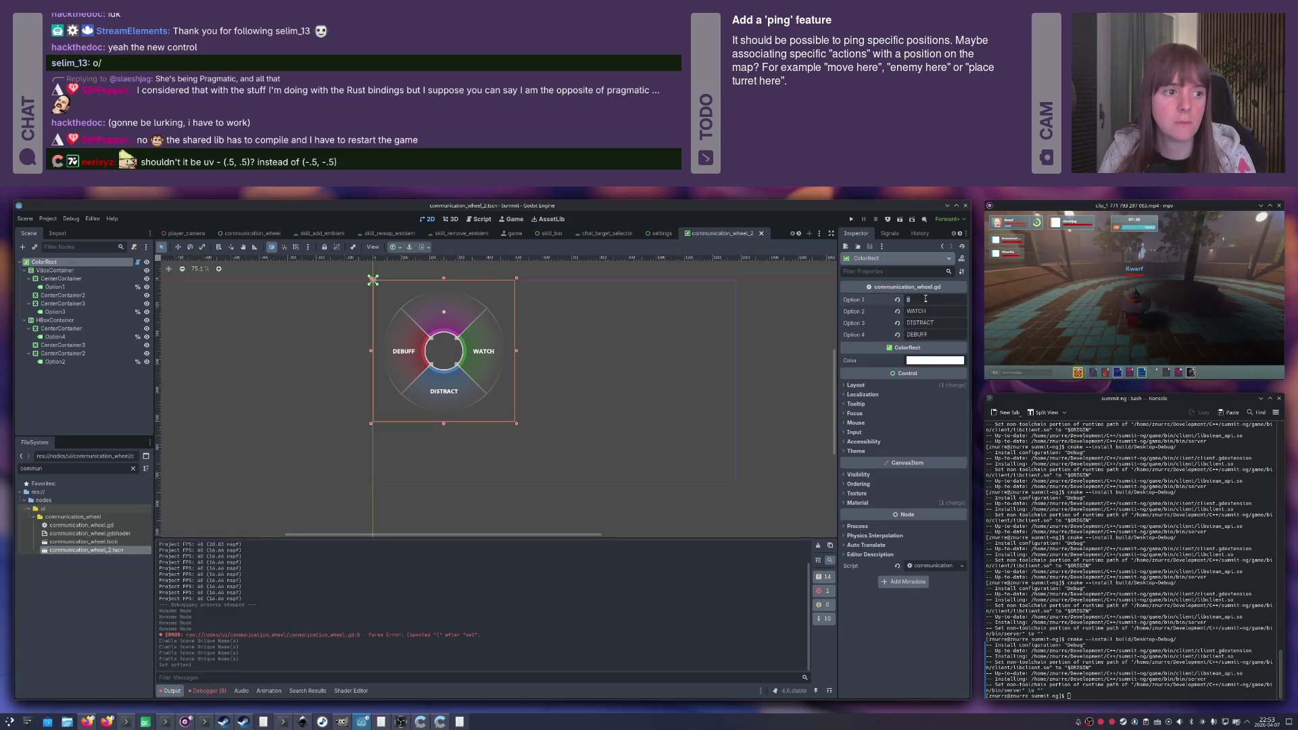
type("Focu")
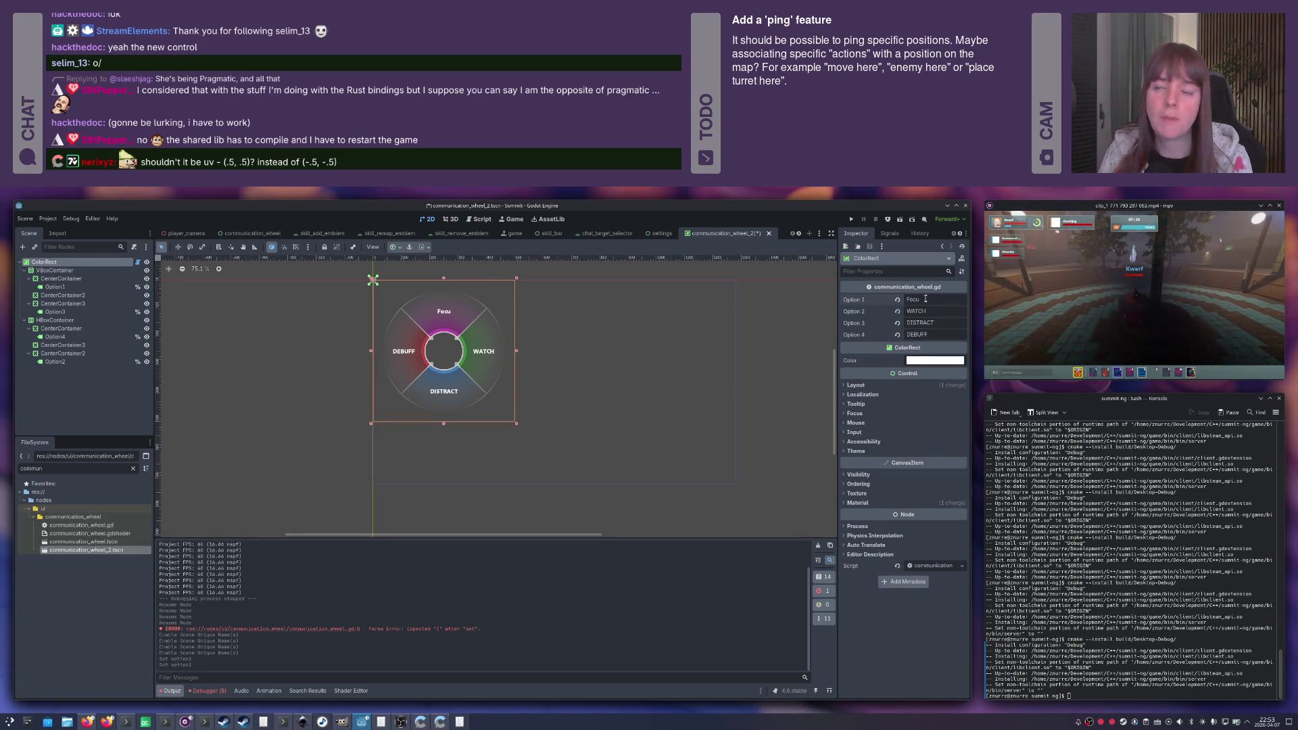
Turn on Uppercase for all four option labels and save the scene.
left_click(55, 286)
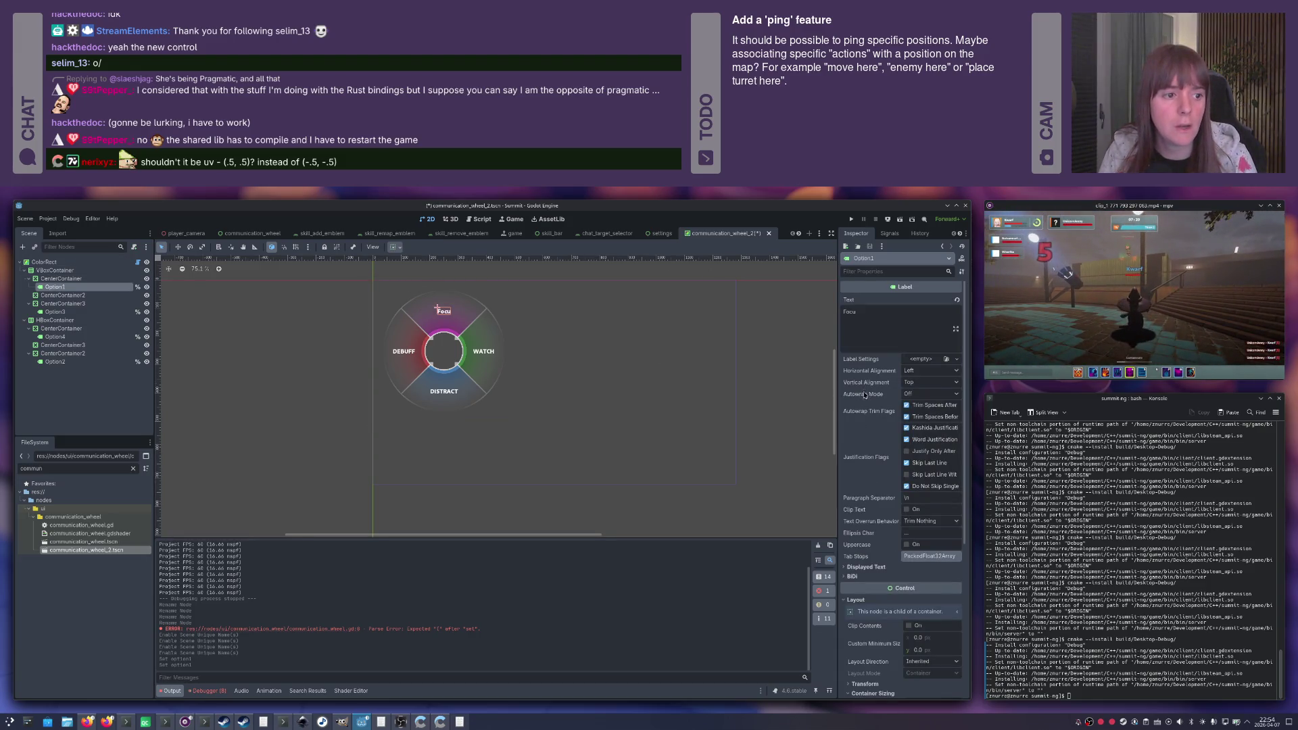
scroll(880, 457, "down", 2)
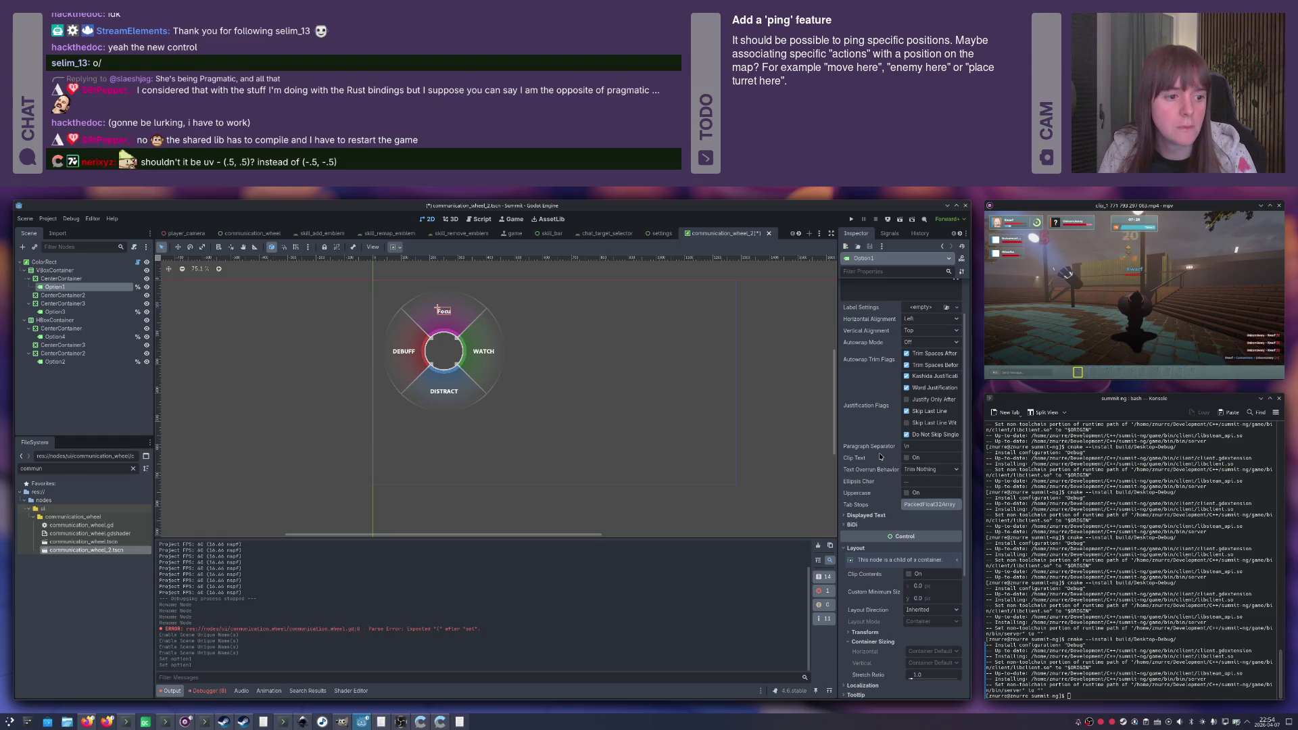
left_click(908, 493)
left_click(487, 355)
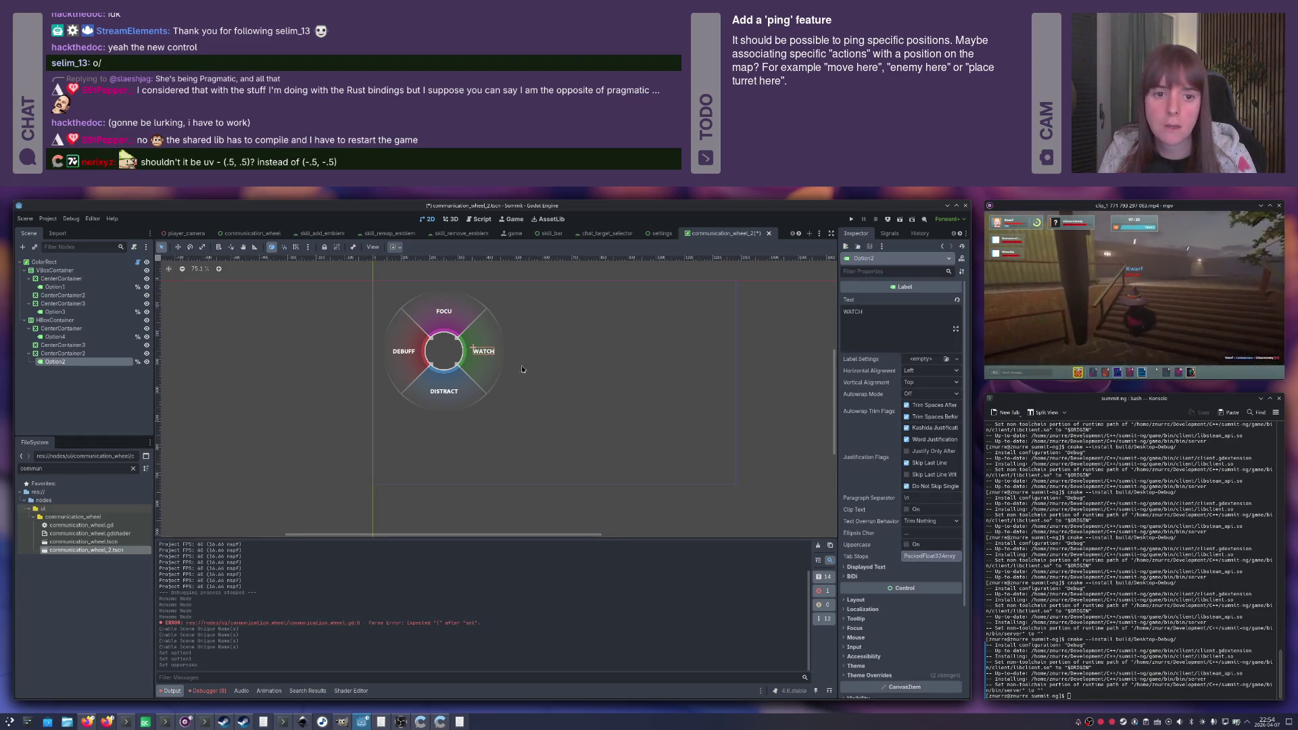
left_click(907, 544)
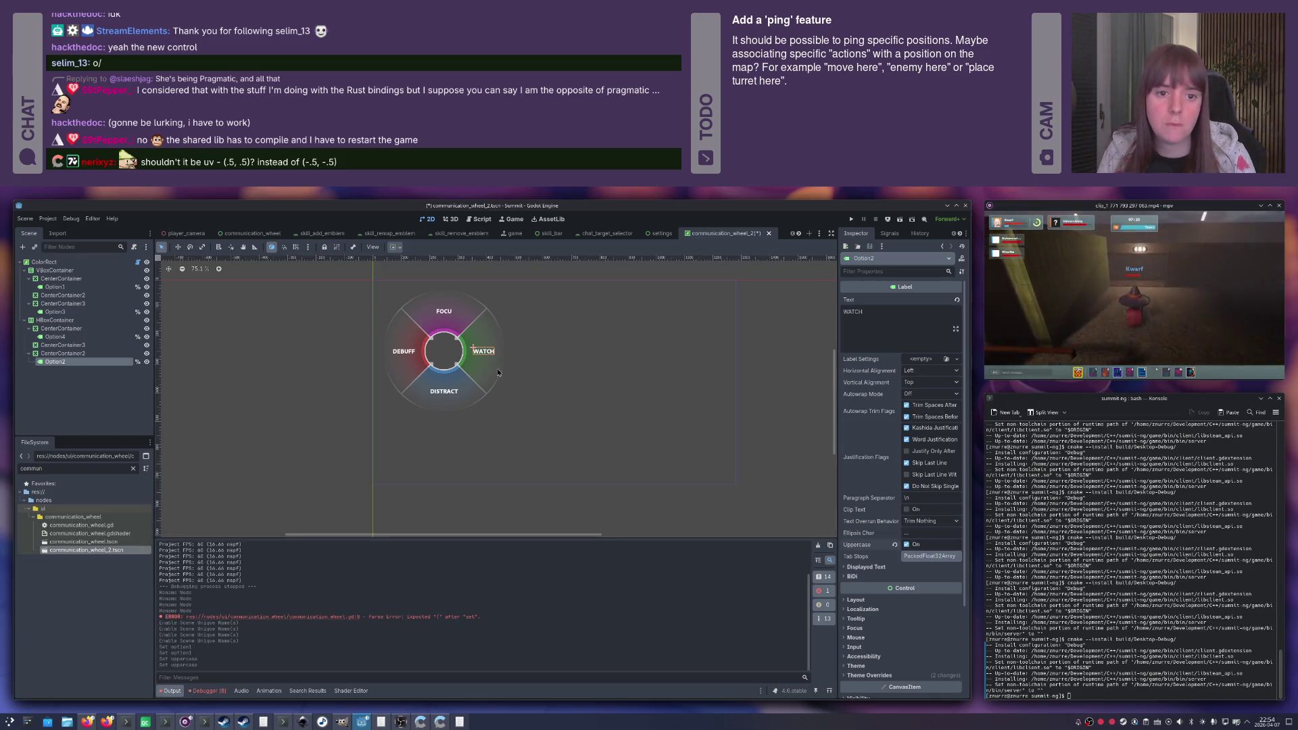
left_click(443, 392)
left_click(906, 544)
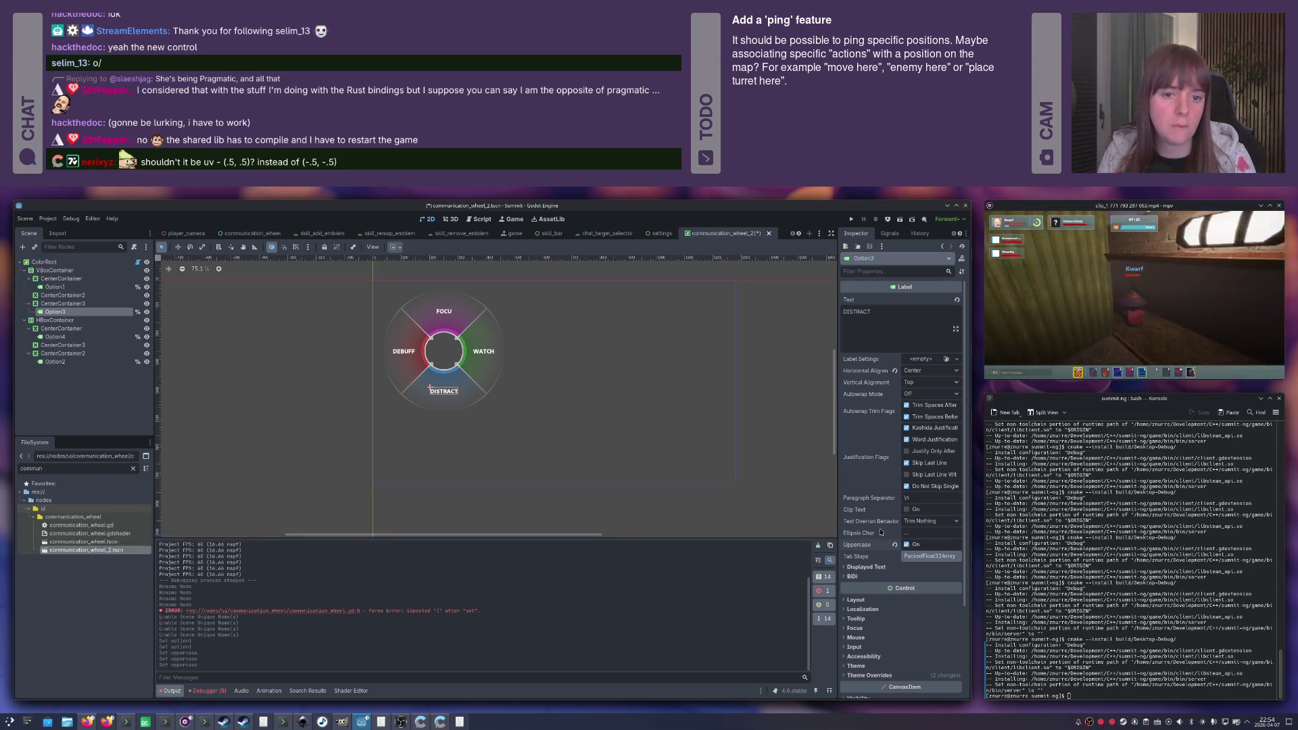
left_click(412, 355)
left_click(915, 546)
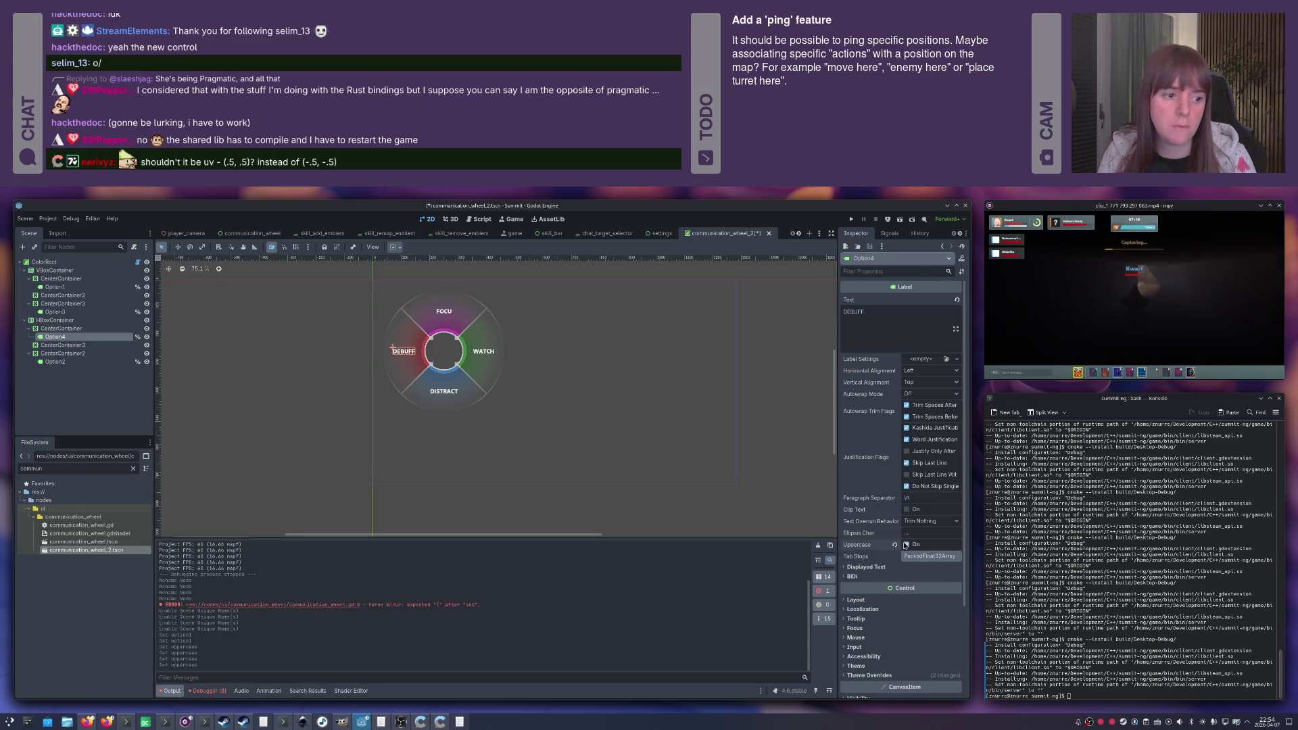
key("ctrl+s")
left_click(91, 261)
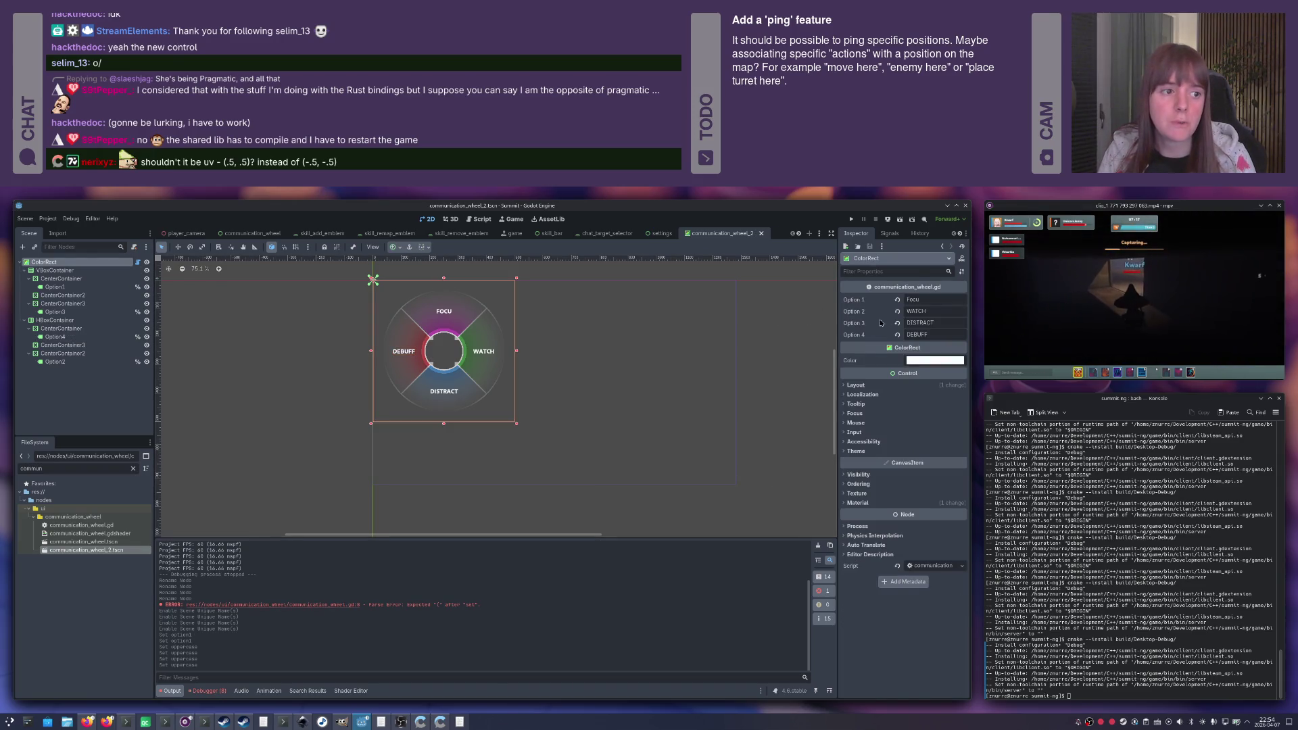
Set the Option 1 property to 'FOCUS FIRE', save the scene, and deselect the ColorRect.
double_click(924, 302)
type("foc")
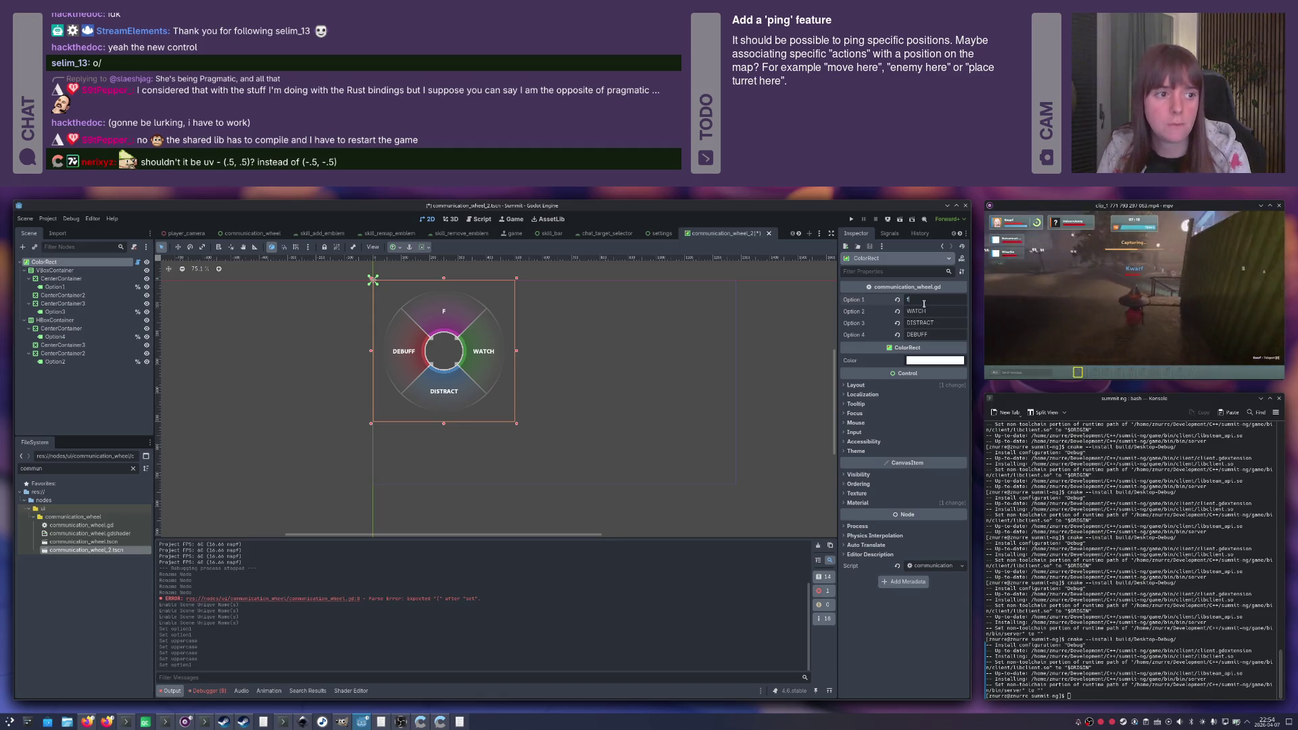
key("BackSpace")
key("BackSpace")
key("BackSpace")
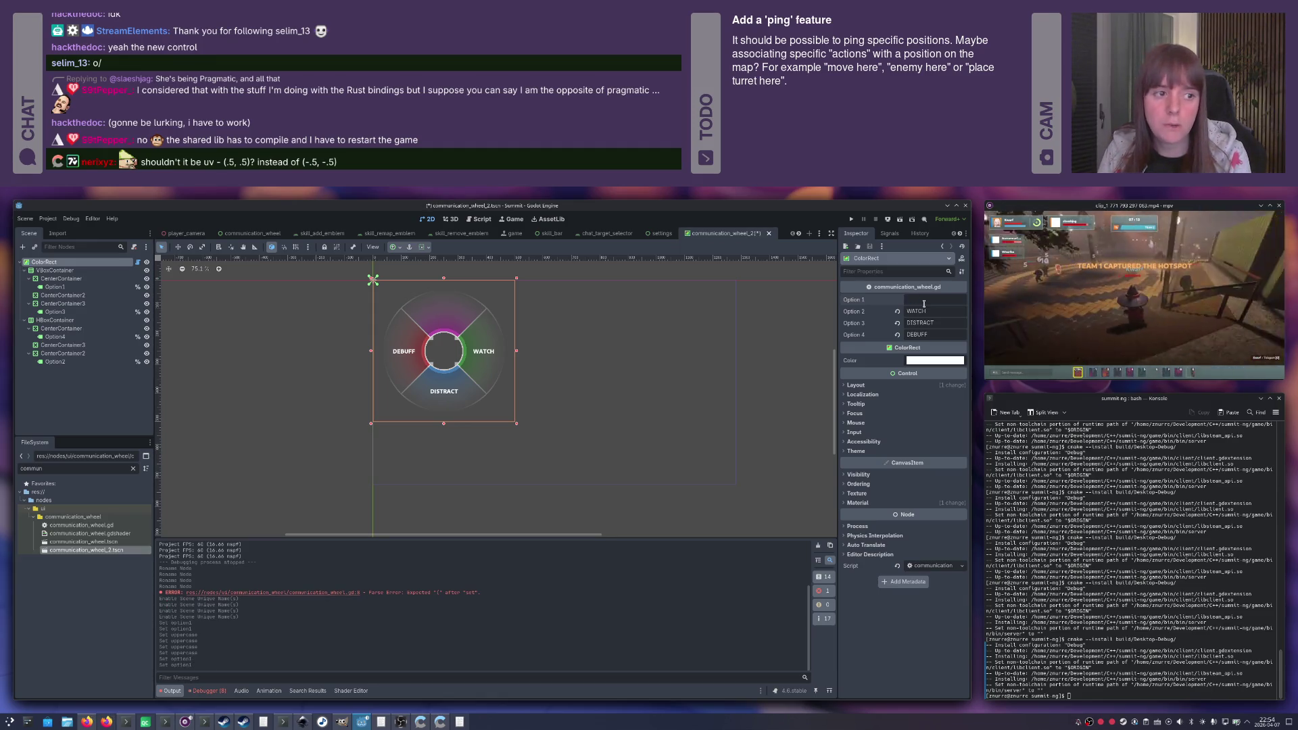
type("OCUS FIRE")
key("ctrl+s")
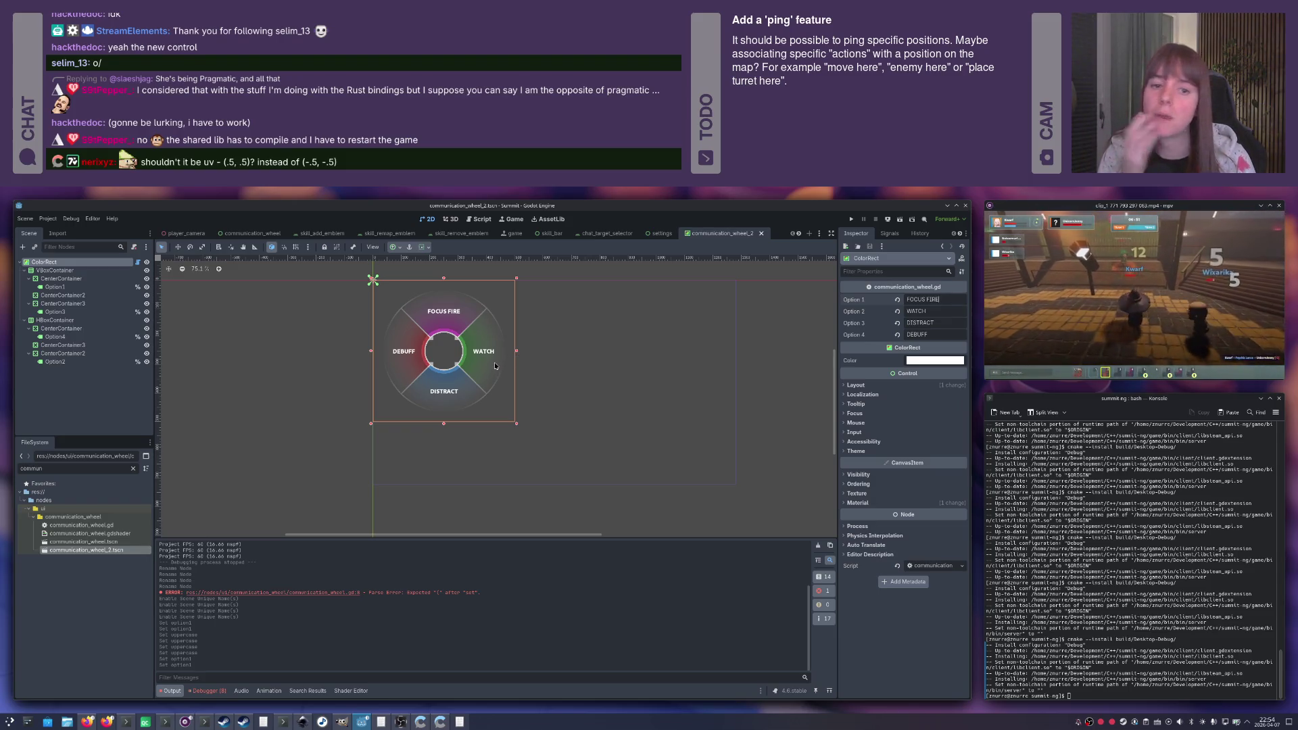
left_click(656, 342)
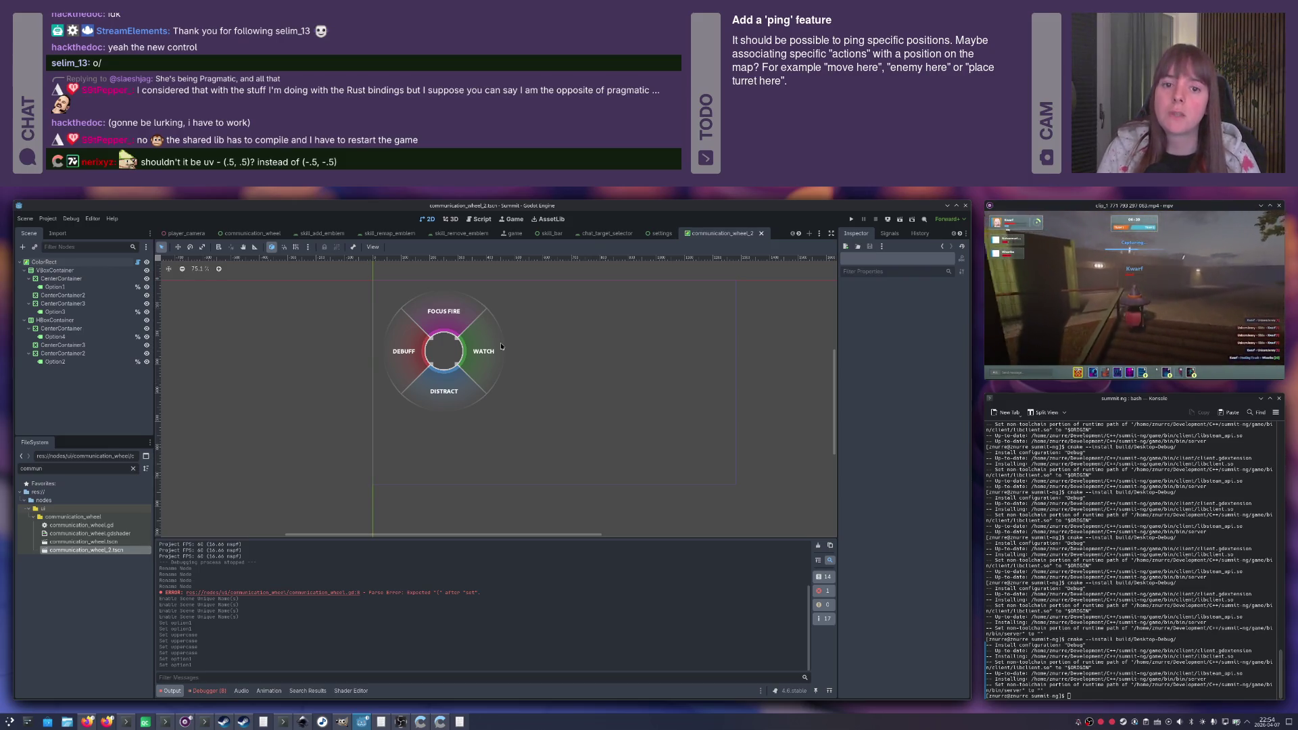
Switch to Qt Creator and open game.cpp through the Ctrl+K locator.
key("alt+Tab")
key("alt+Tab")
key("alt+Tab")
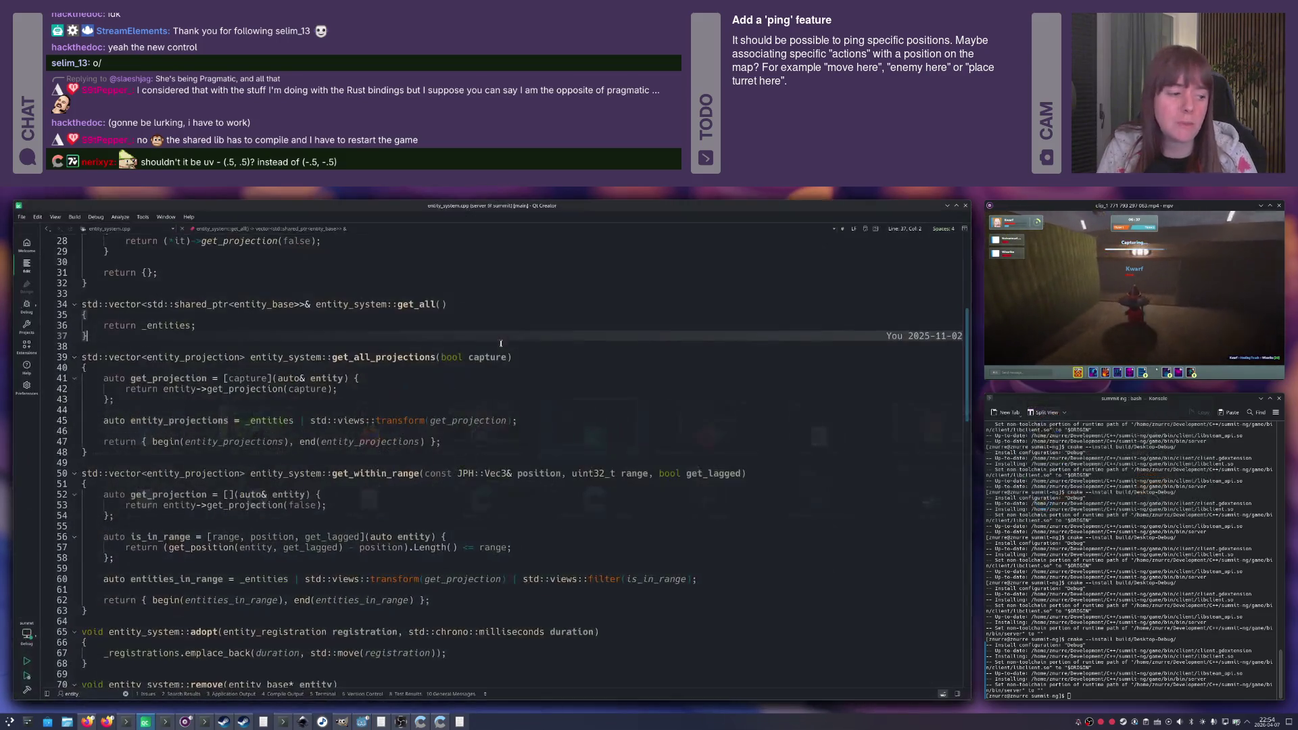
key("ctrl+k")
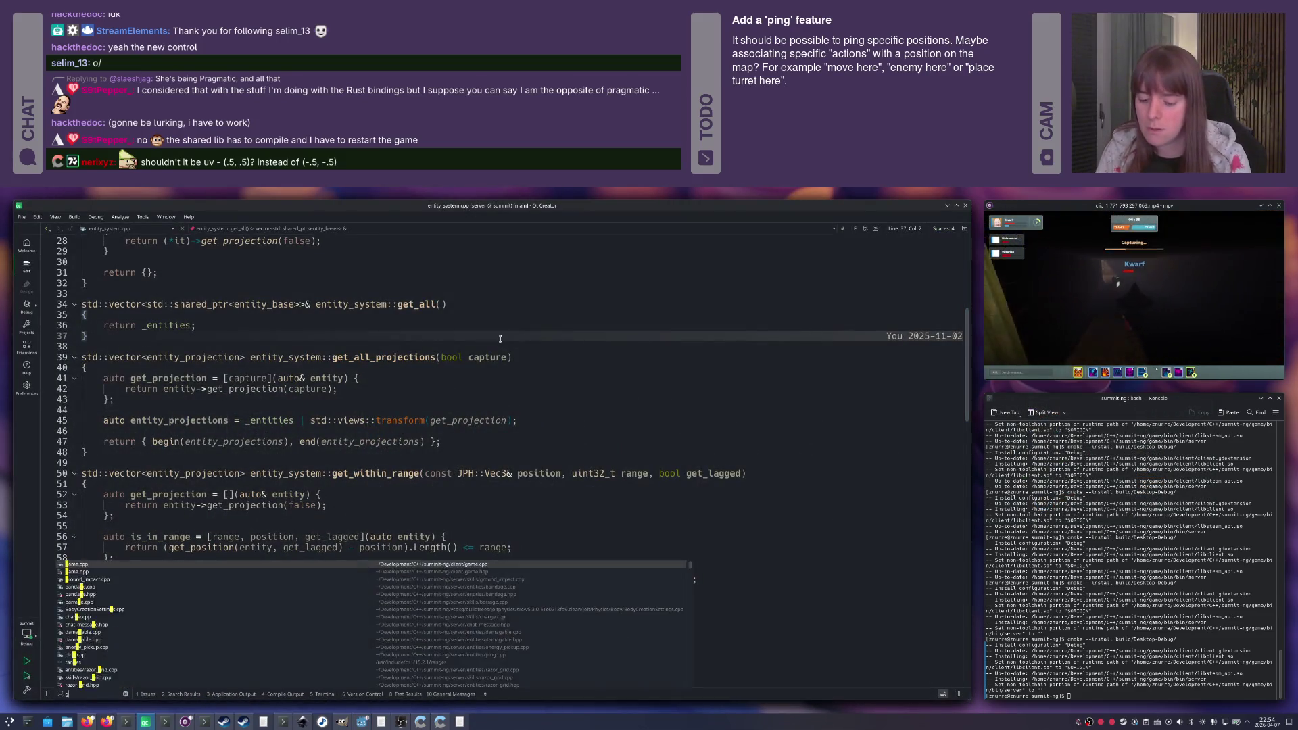
type("game")
key("Return")
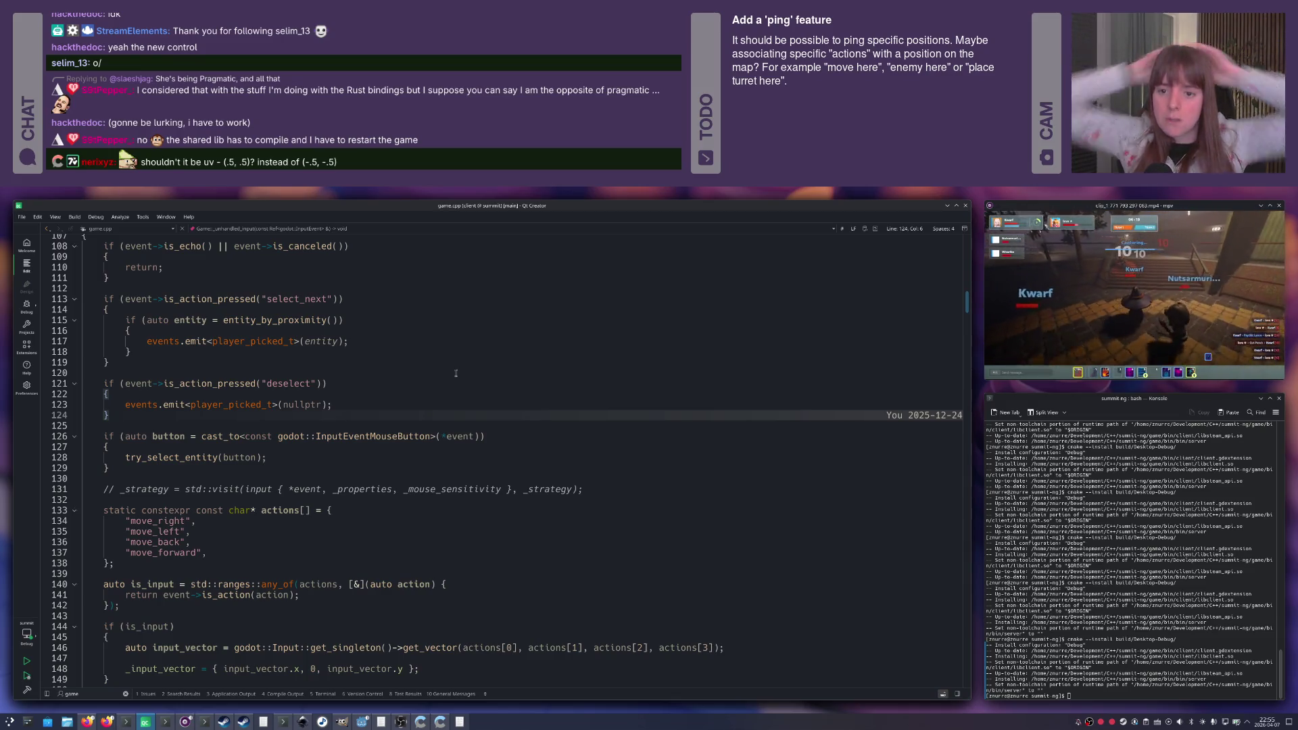
Start an 'if (event->is' check after the deselect block and browse completions like is_released().
scroll(406, 377, "up", 6)
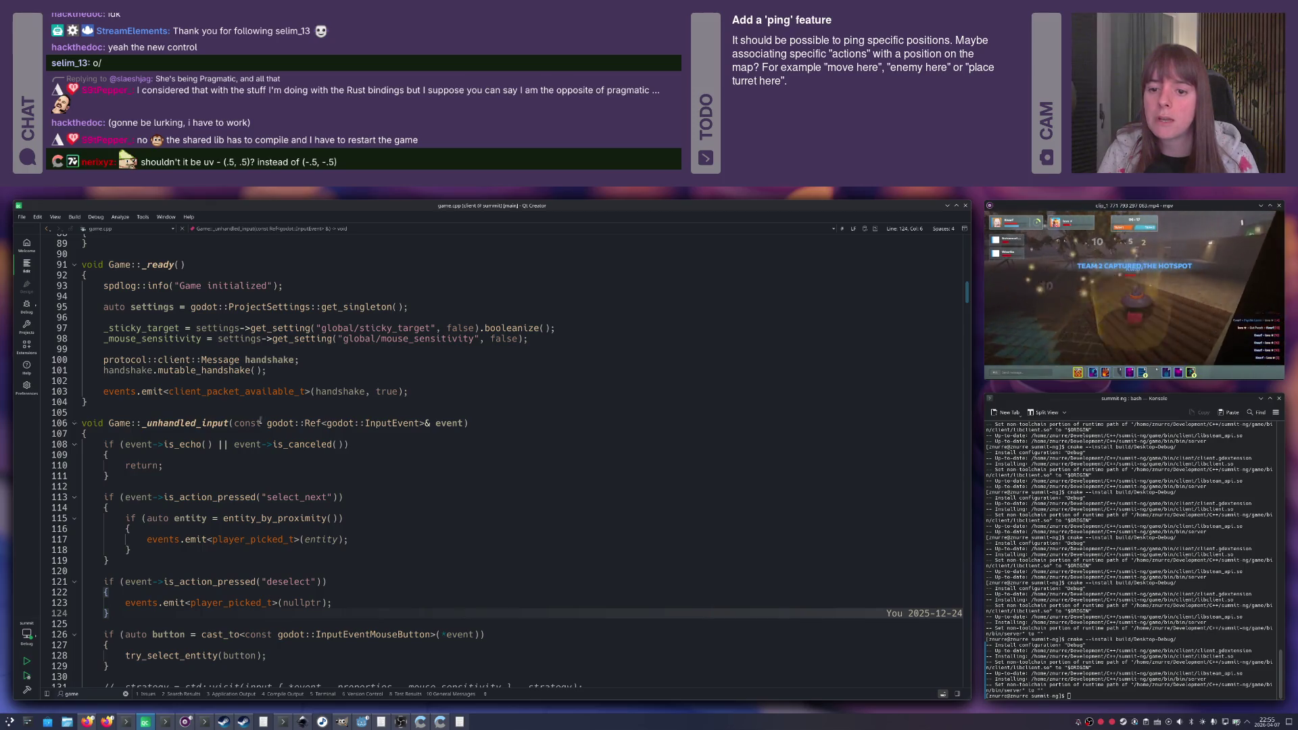
scroll(164, 431, "down", 7)
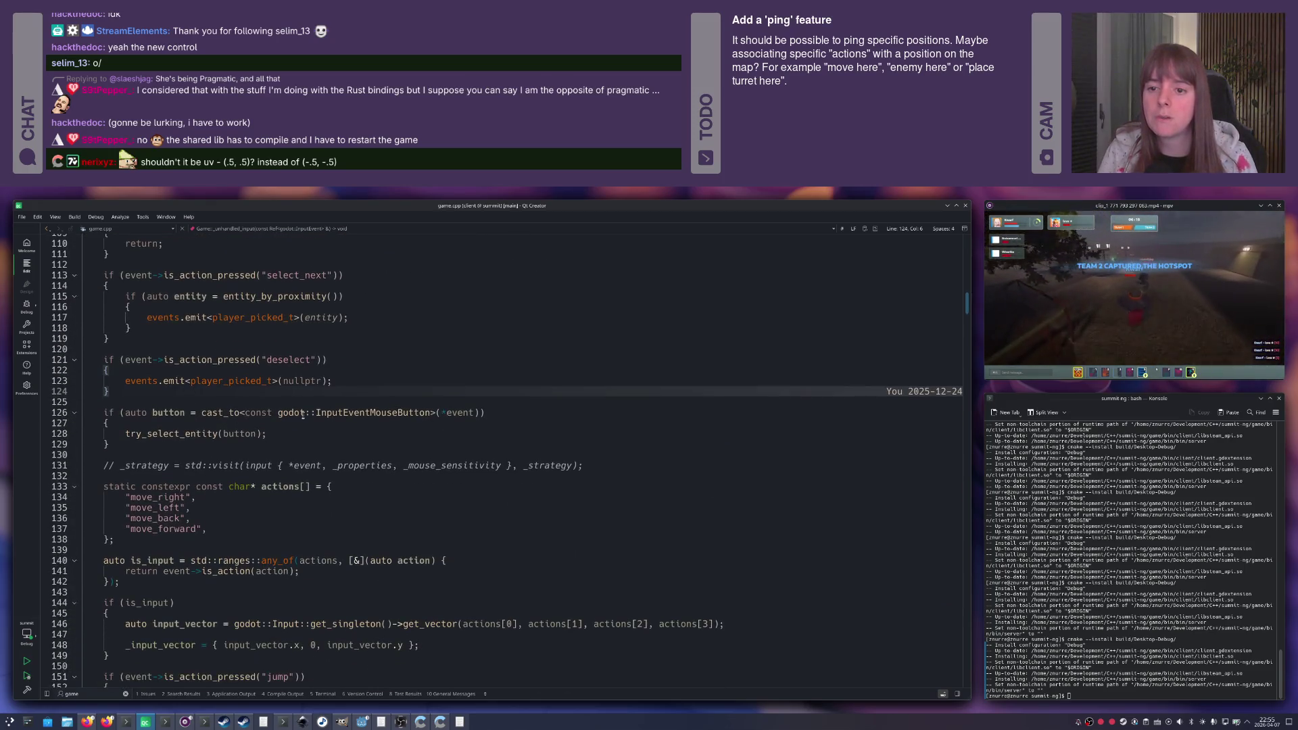
key("Return")
key("Return")
type("if (event->is")
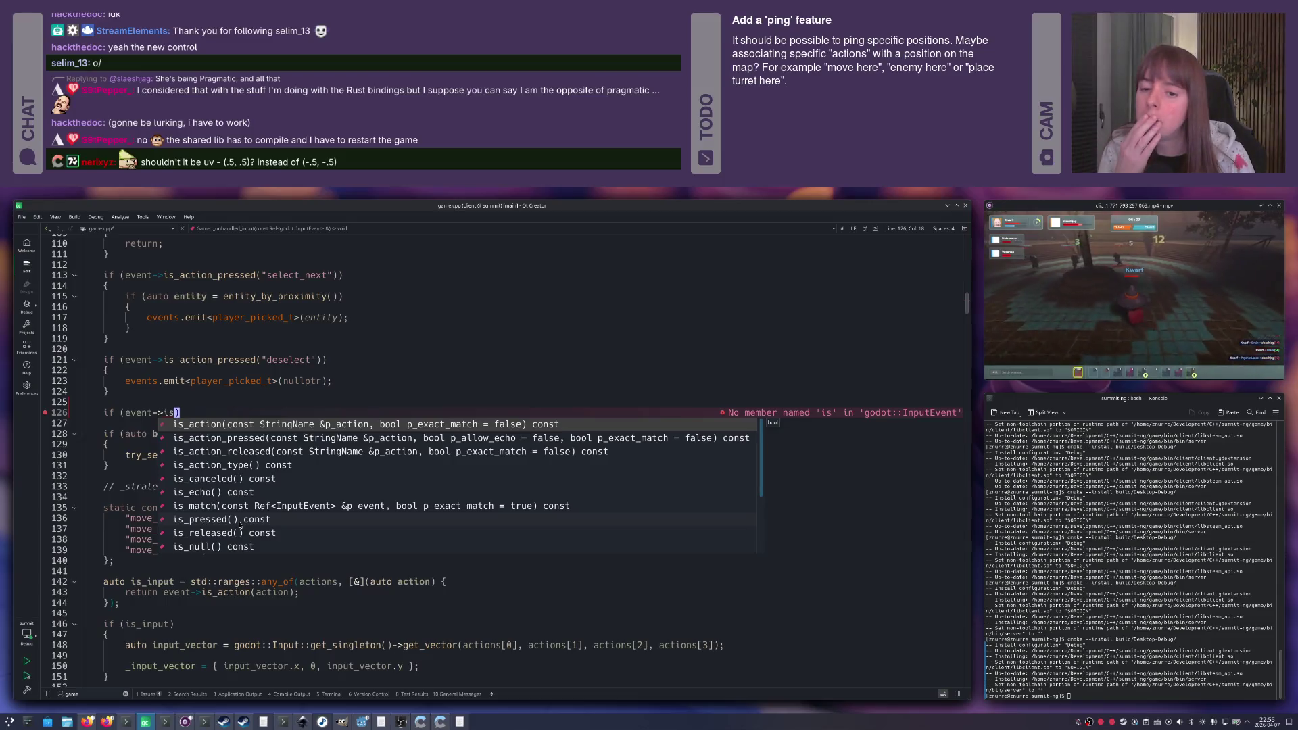
scroll(240, 525, "down", 3)
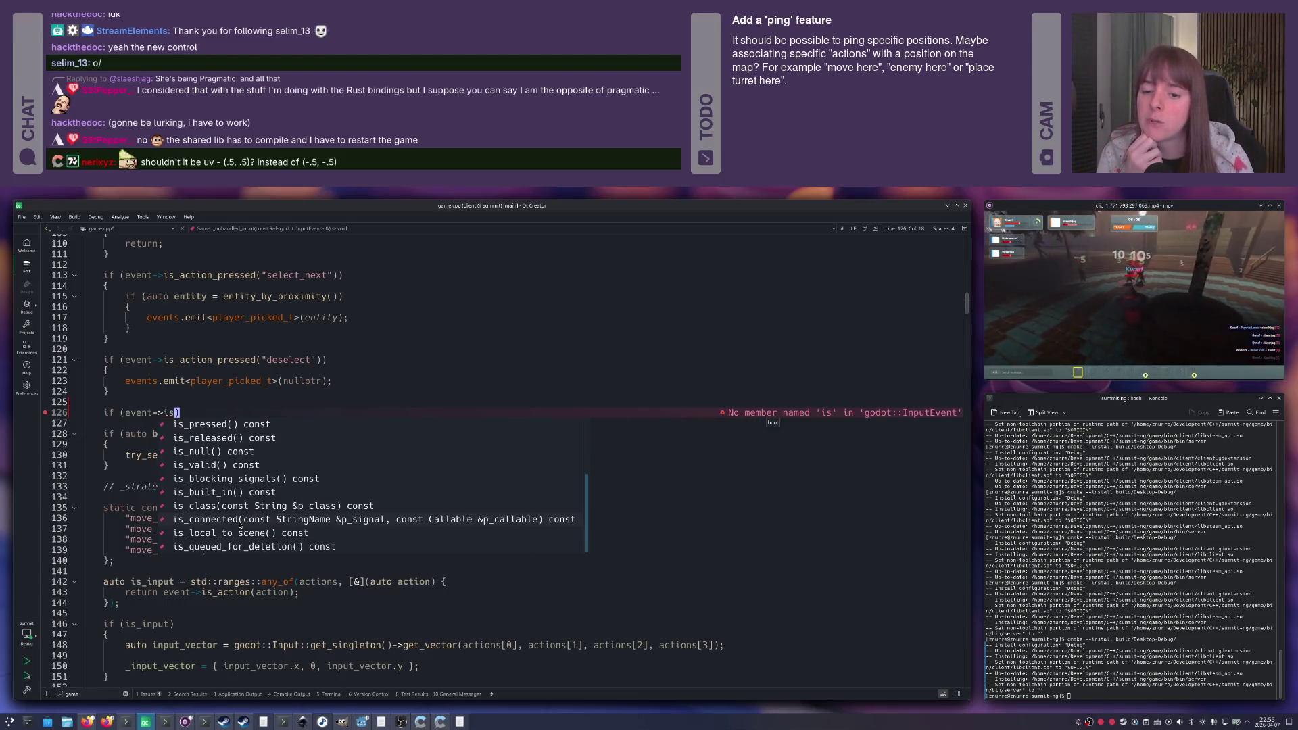
scroll(240, 526, "up", 3)
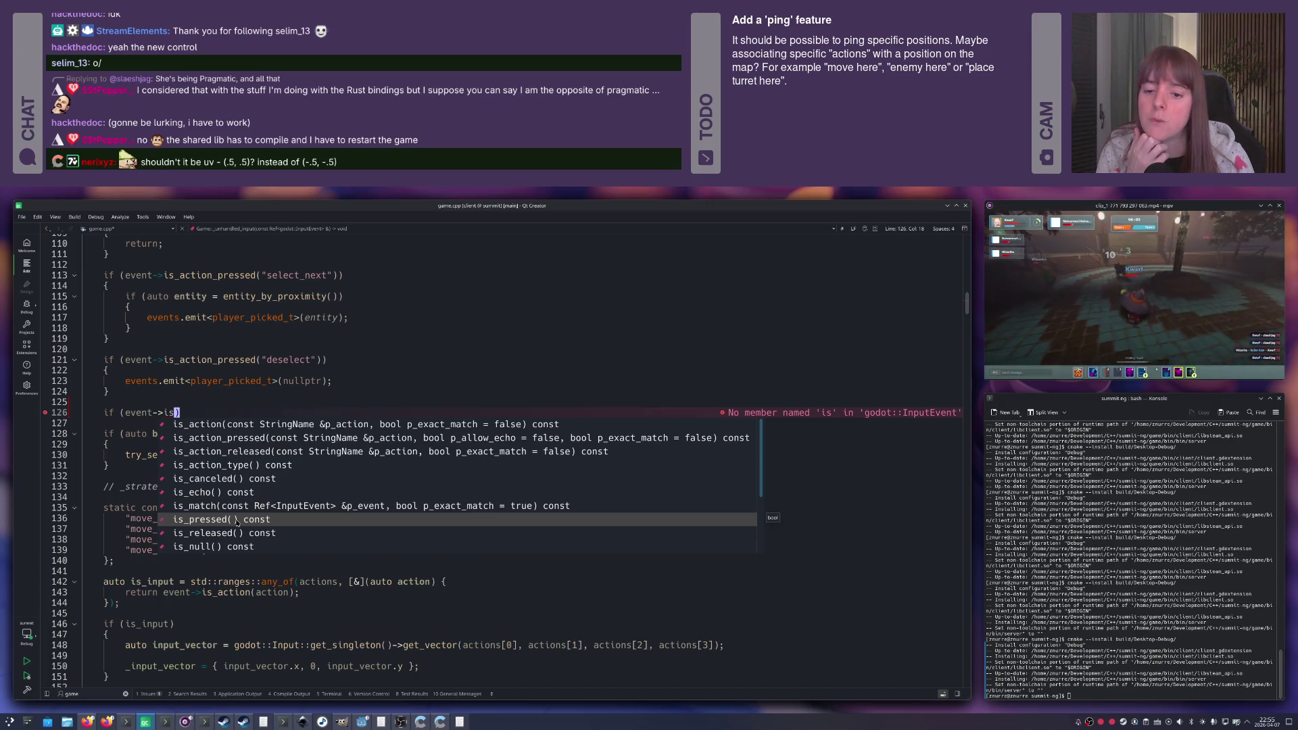
scroll(237, 522, "down", 1)
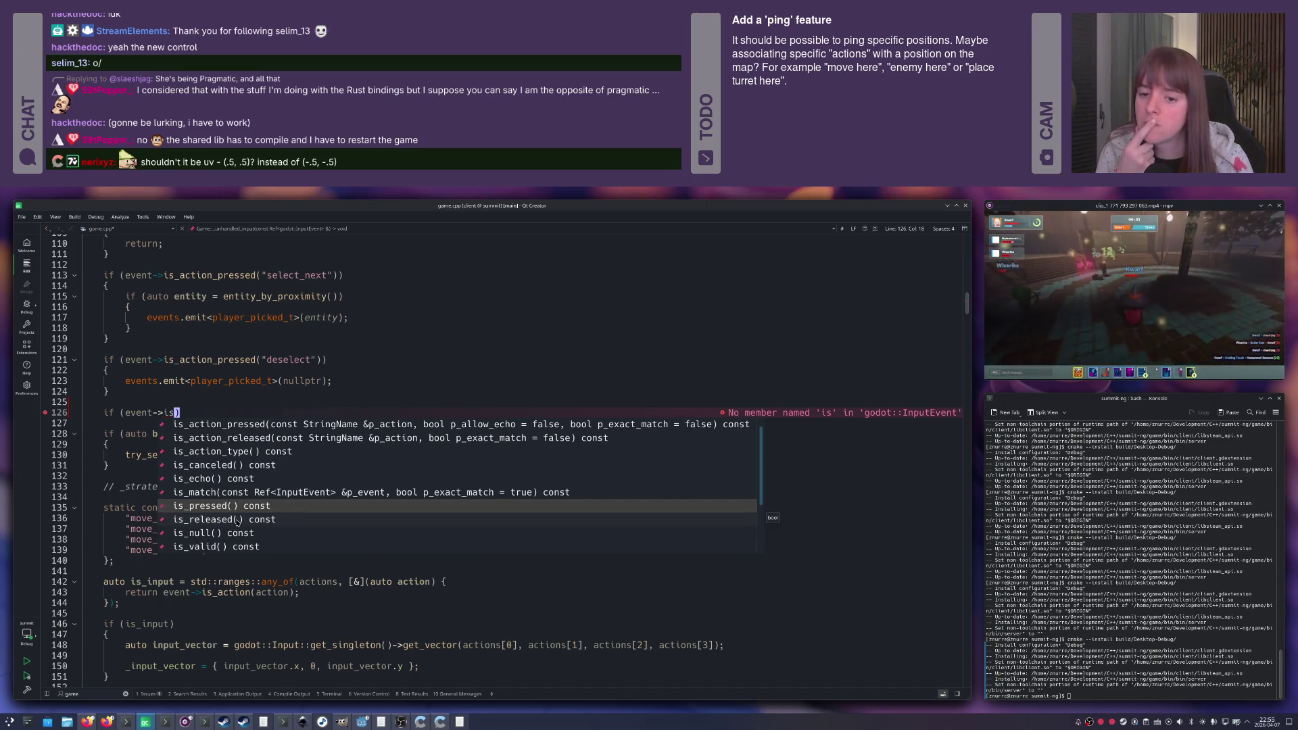
left_click(237, 522)
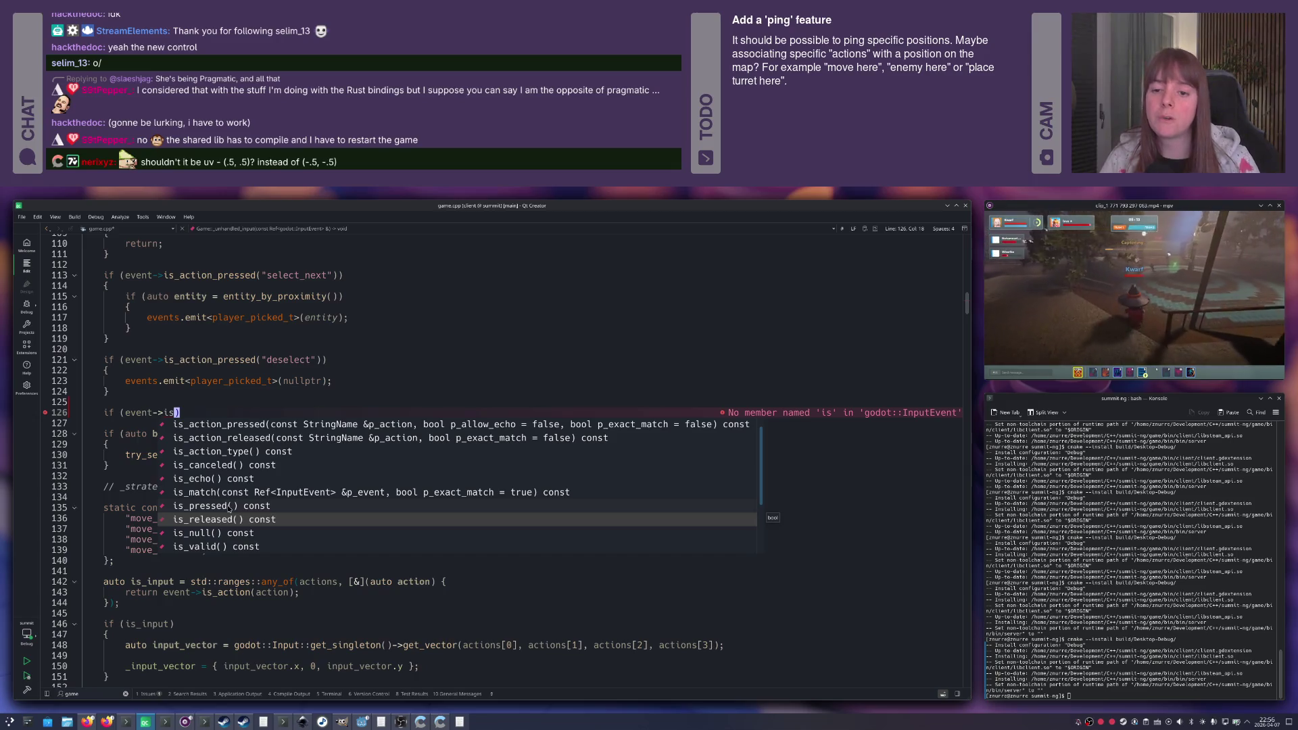
Comment out the unfinished event check on line 126, save game.cpp, and switch to Firefox.
key("Right")
key("Left")
key("BackSpace")
key("BackSpace")
key("BackSpace")
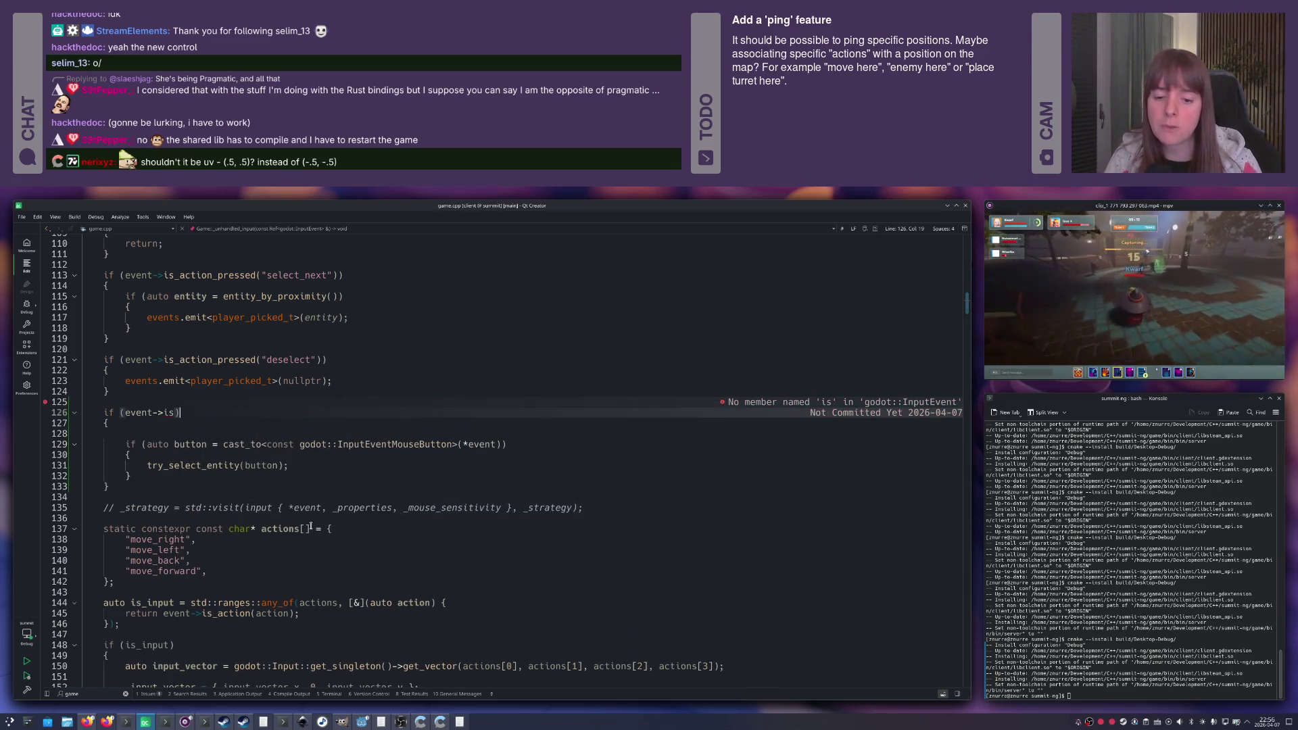
type(">is")
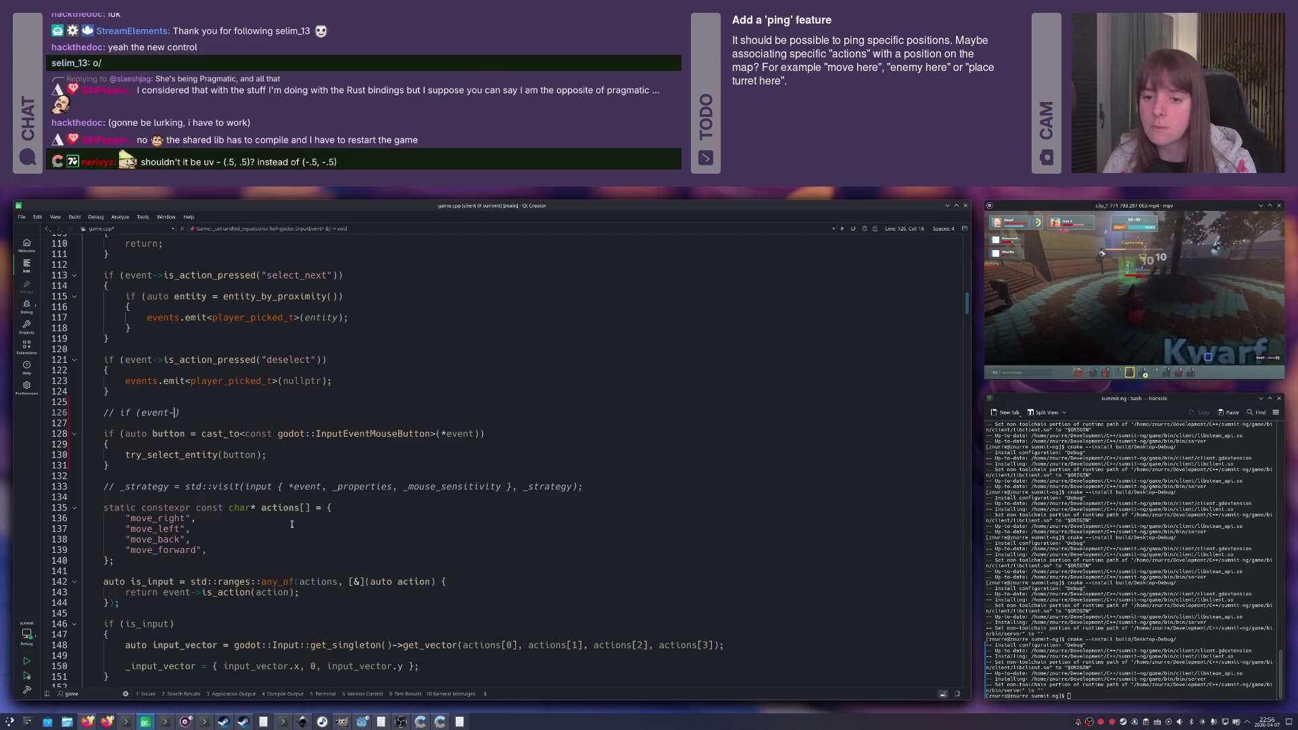
key("ctrl+s")
key("alt+Tab")
key("Tab")
key("Tab")
key("Tab")
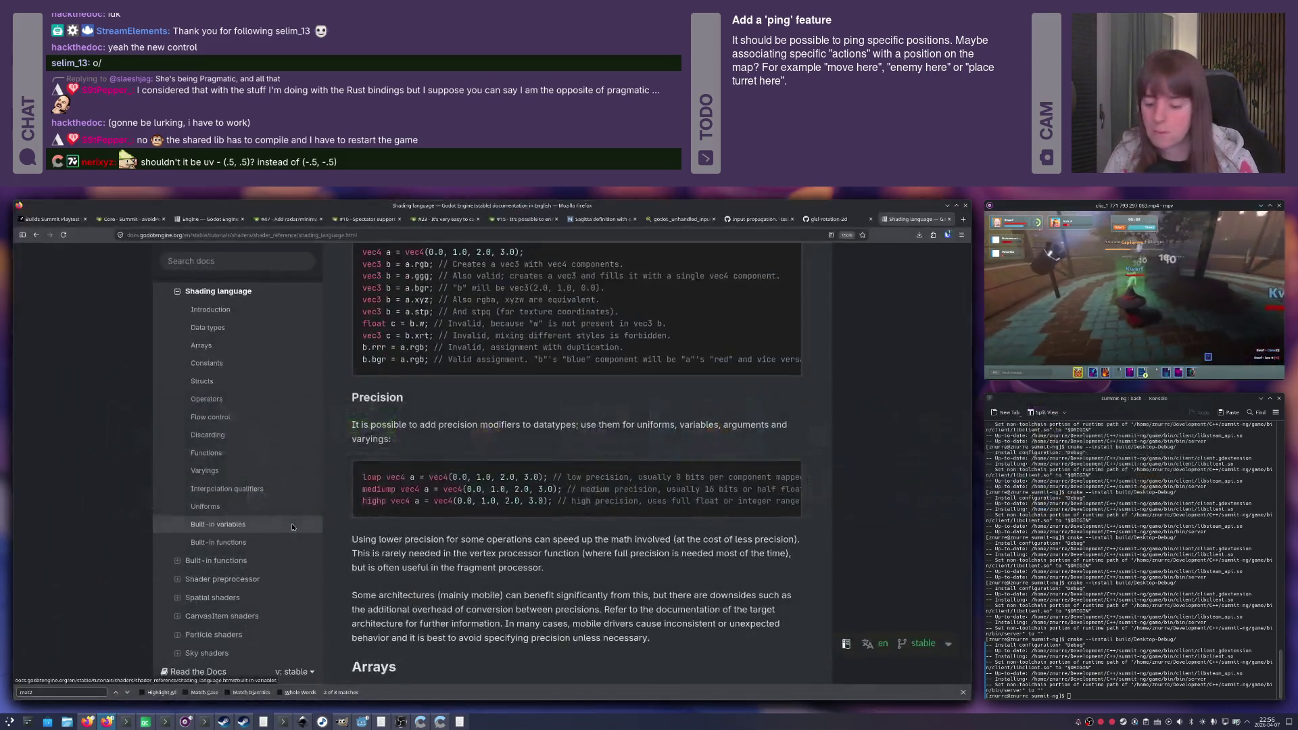
Search the web for 'godot press and hold' and open the Godot Forum thread.
key("ctrl+t")
type("godot press and hold")
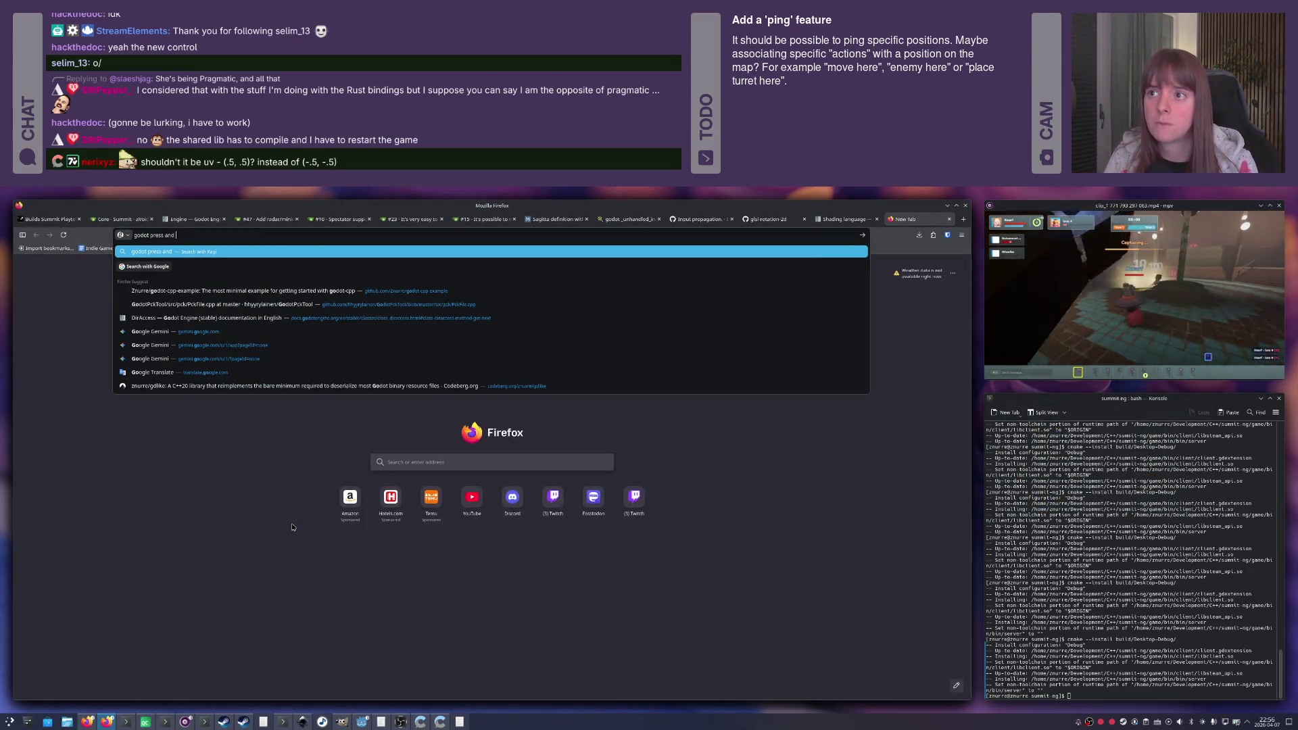
key("Return")
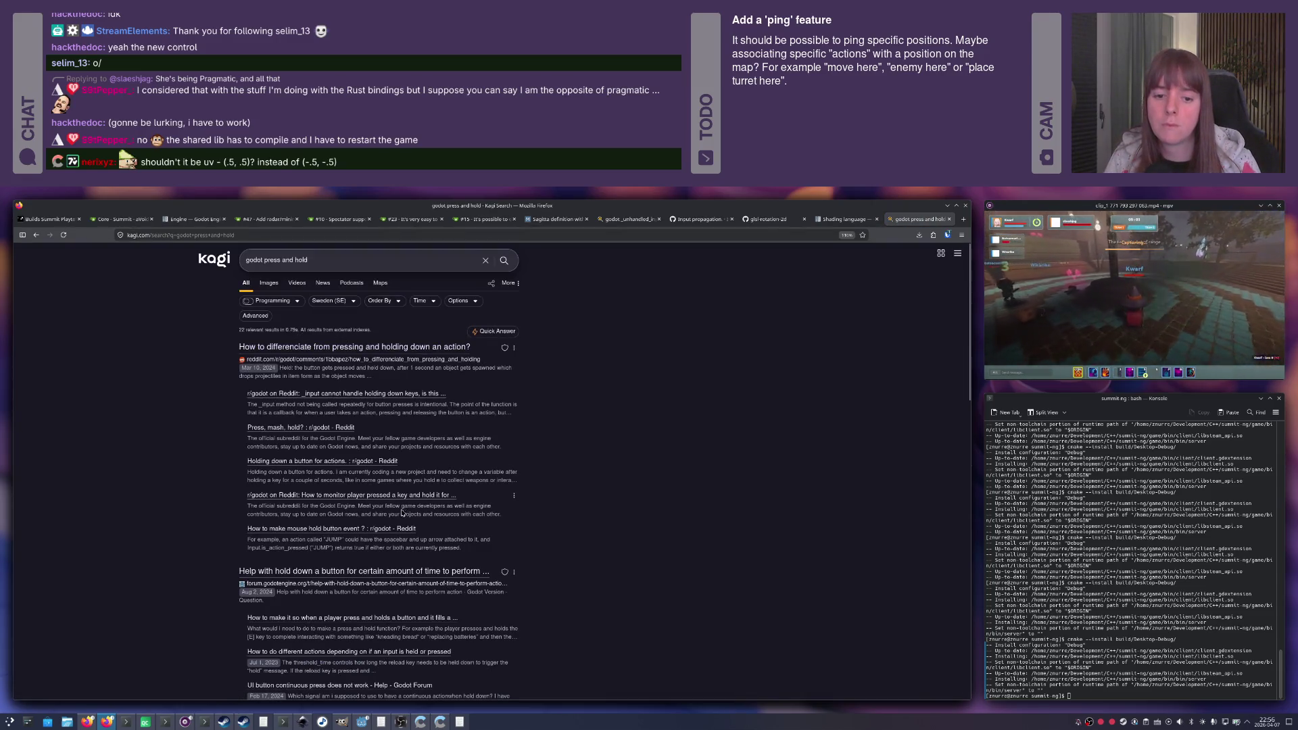
scroll(403, 510, "down", 5)
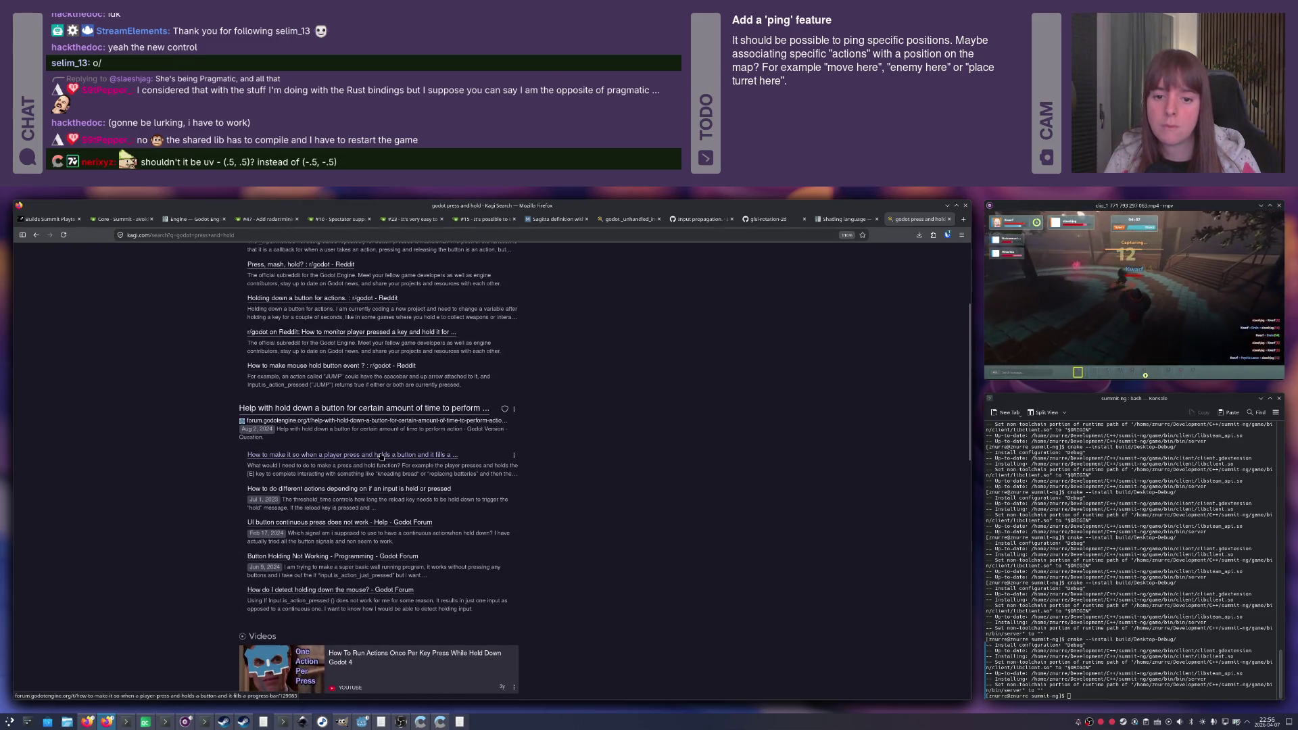
scroll(381, 456, "down", 2)
left_click(365, 403)
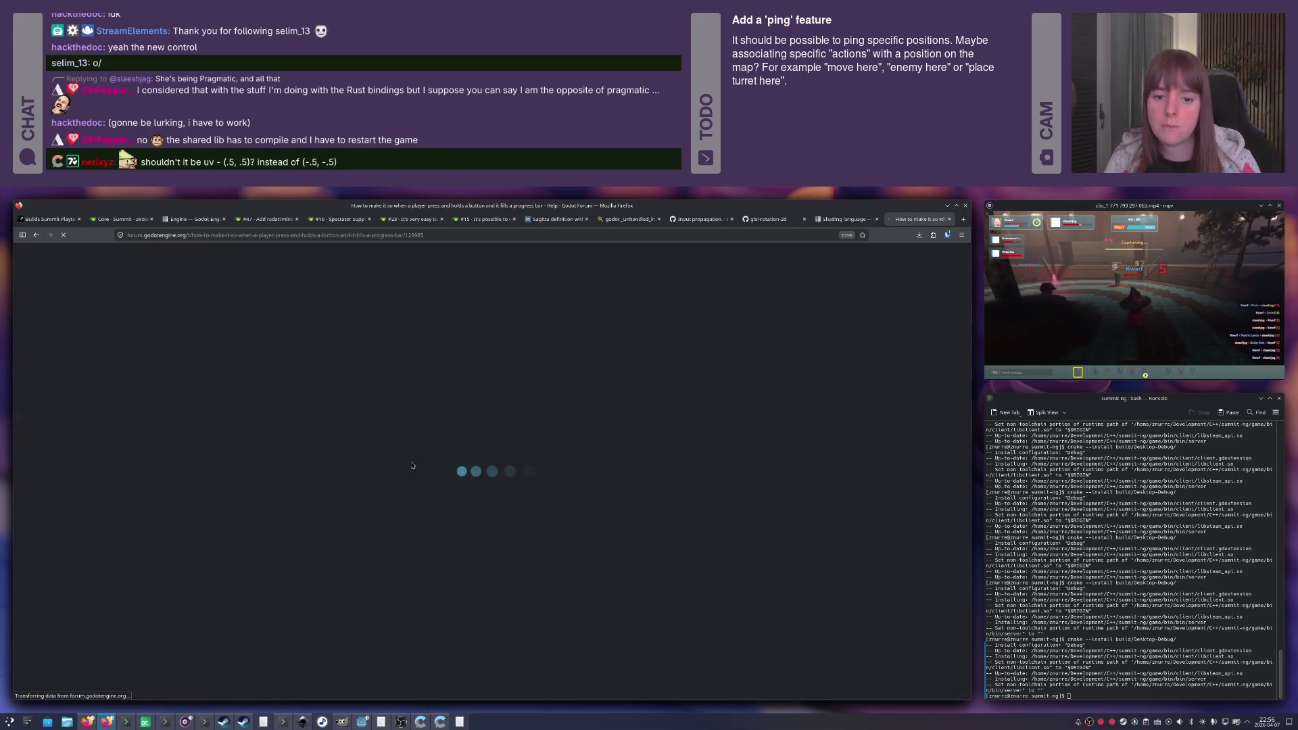
Read the forum replies on filling a progress bar while holding a button, then return to Qt Creator.
scroll(354, 457, "down", 6)
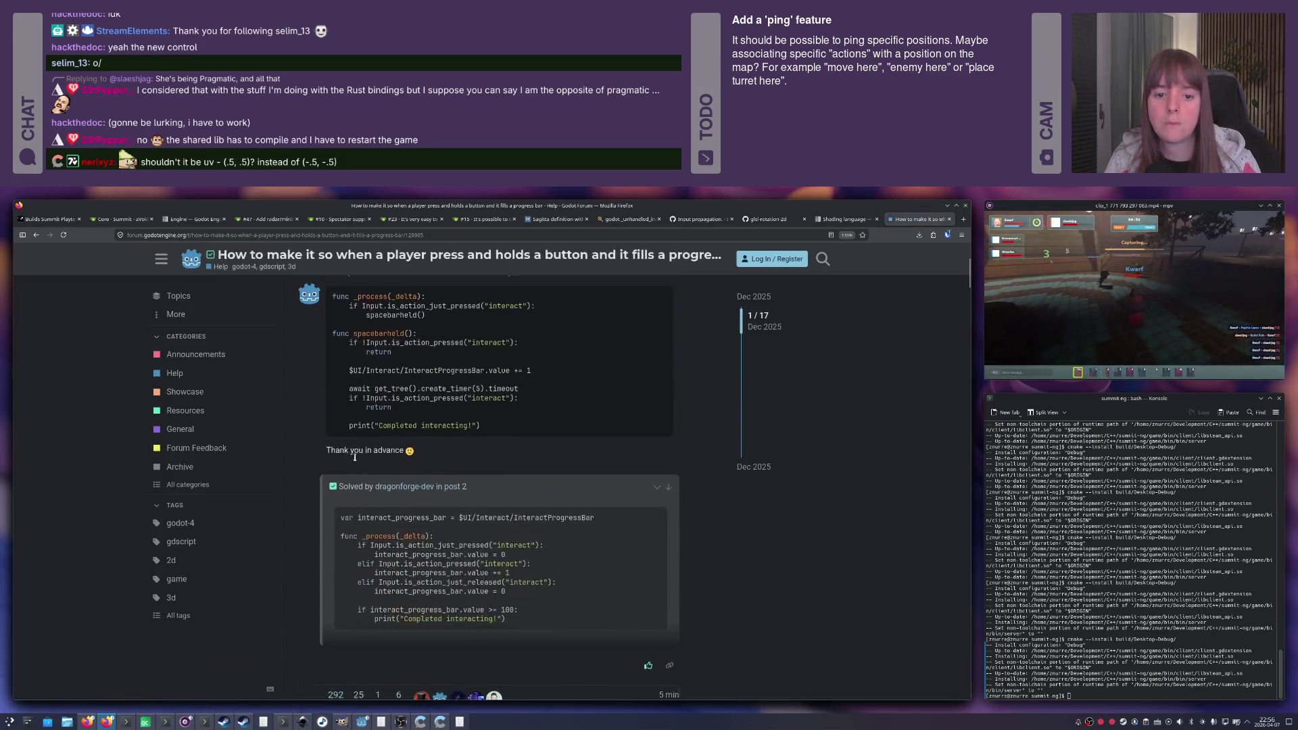
scroll(354, 457, "down", 9)
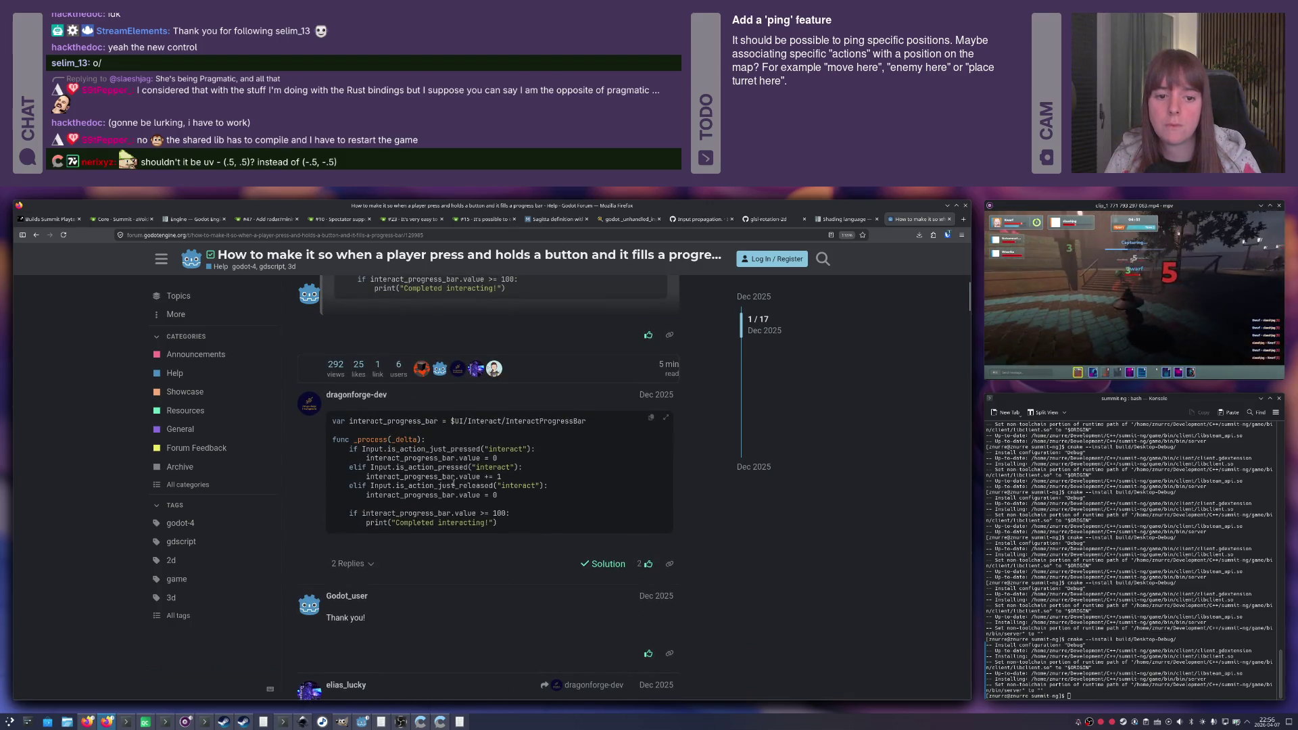
scroll(453, 482, "down", 2)
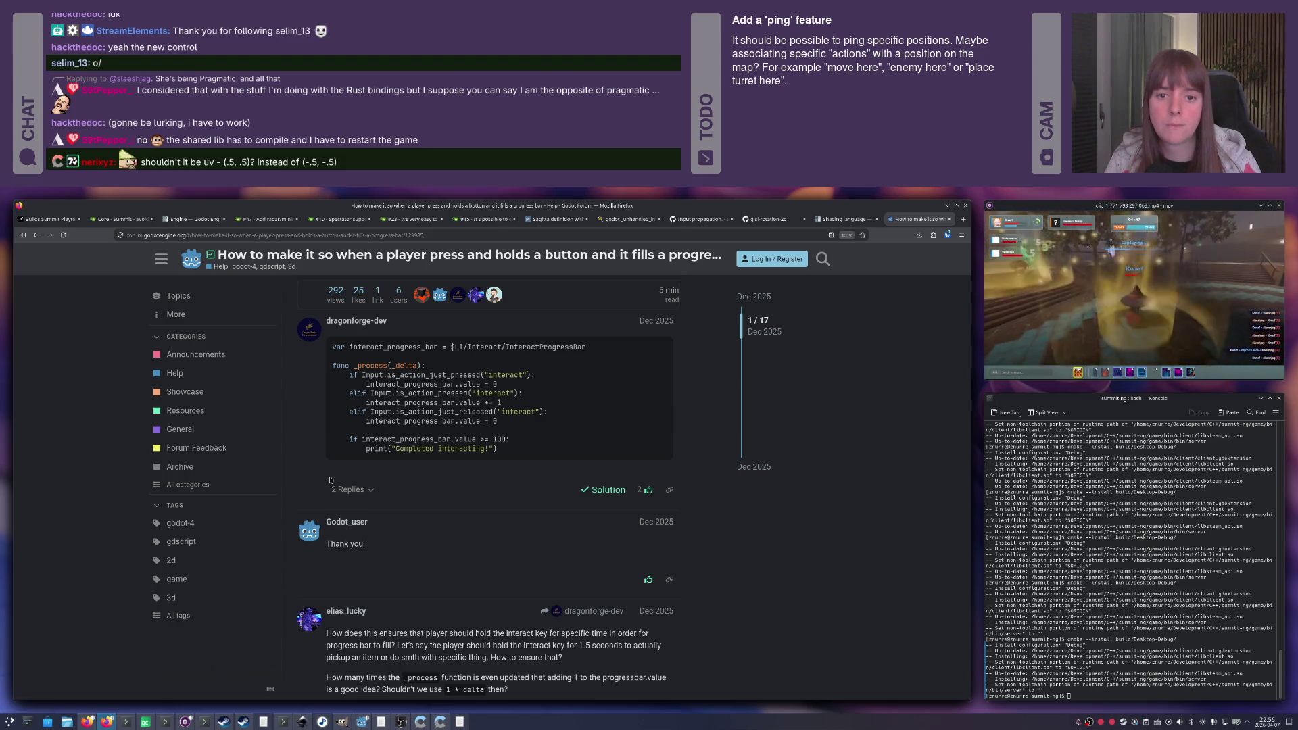
scroll(331, 480, "down", 5)
scroll(331, 480, "down", 5)
scroll(329, 477, "down", 3)
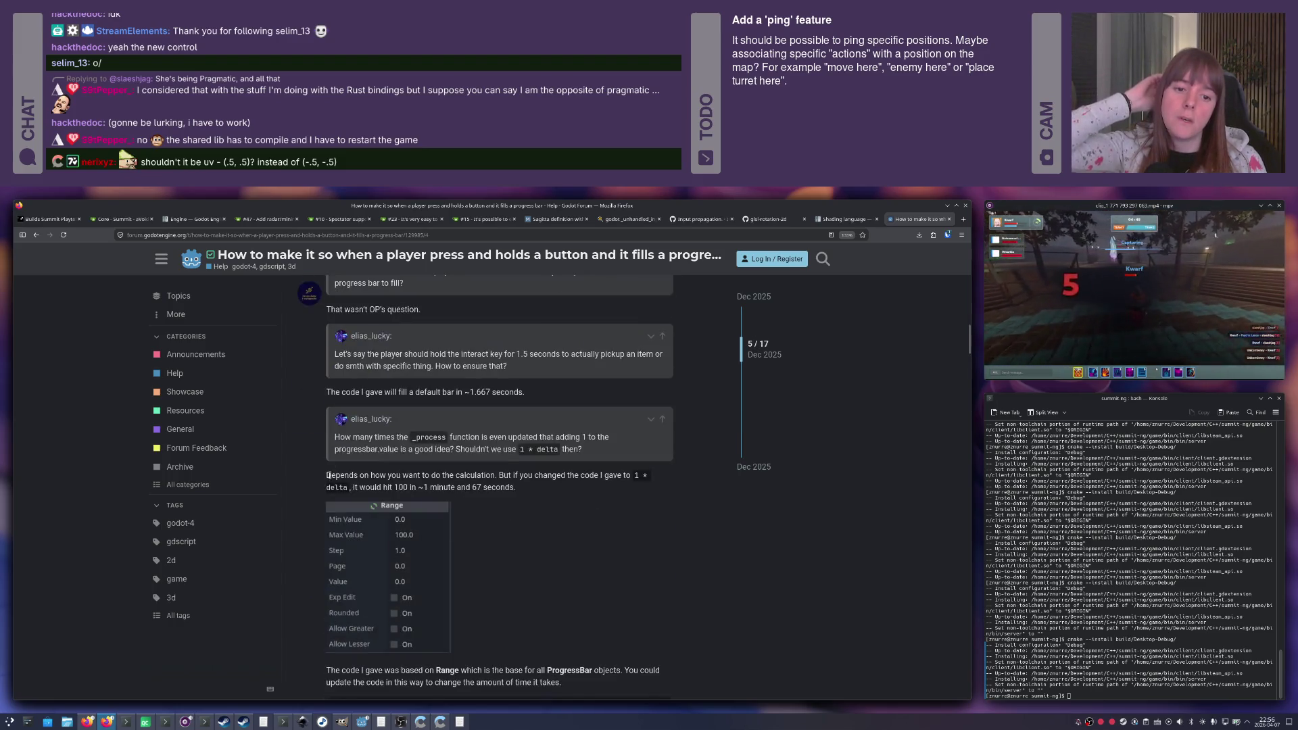
scroll(329, 476, "down", 10)
key("alt+Tab")
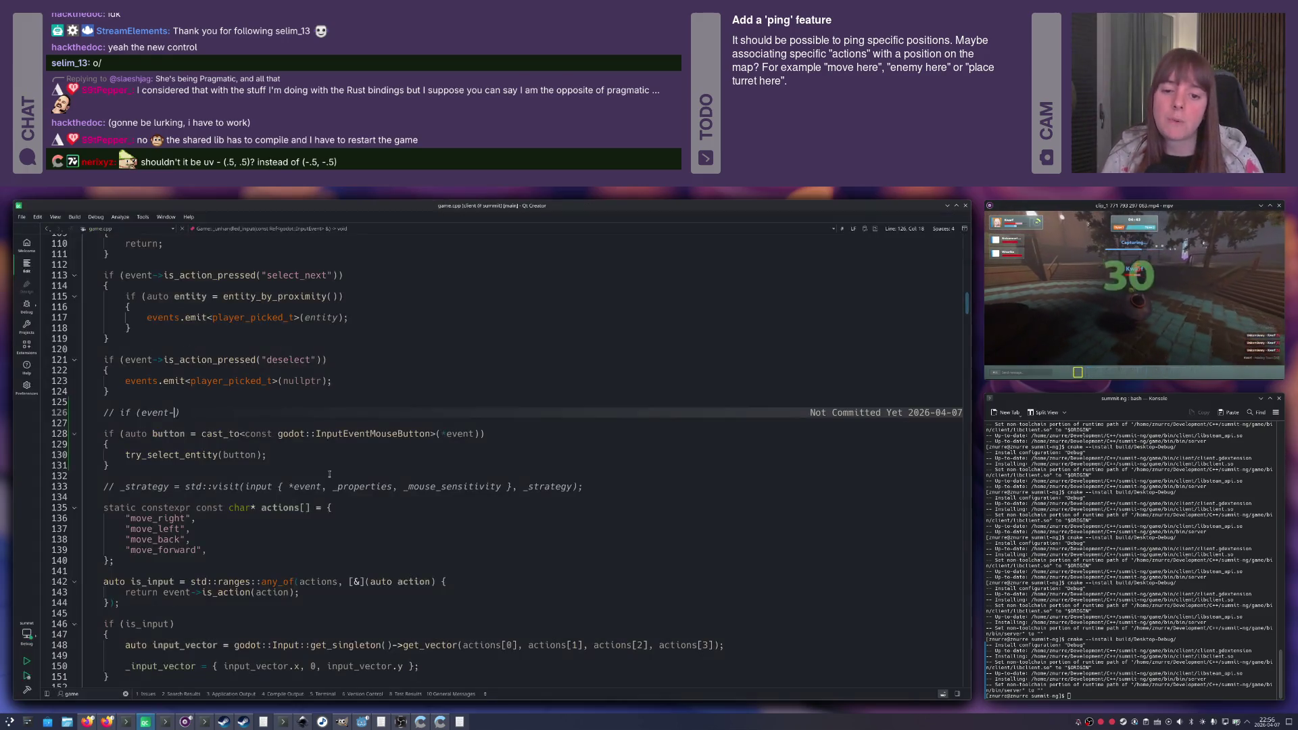
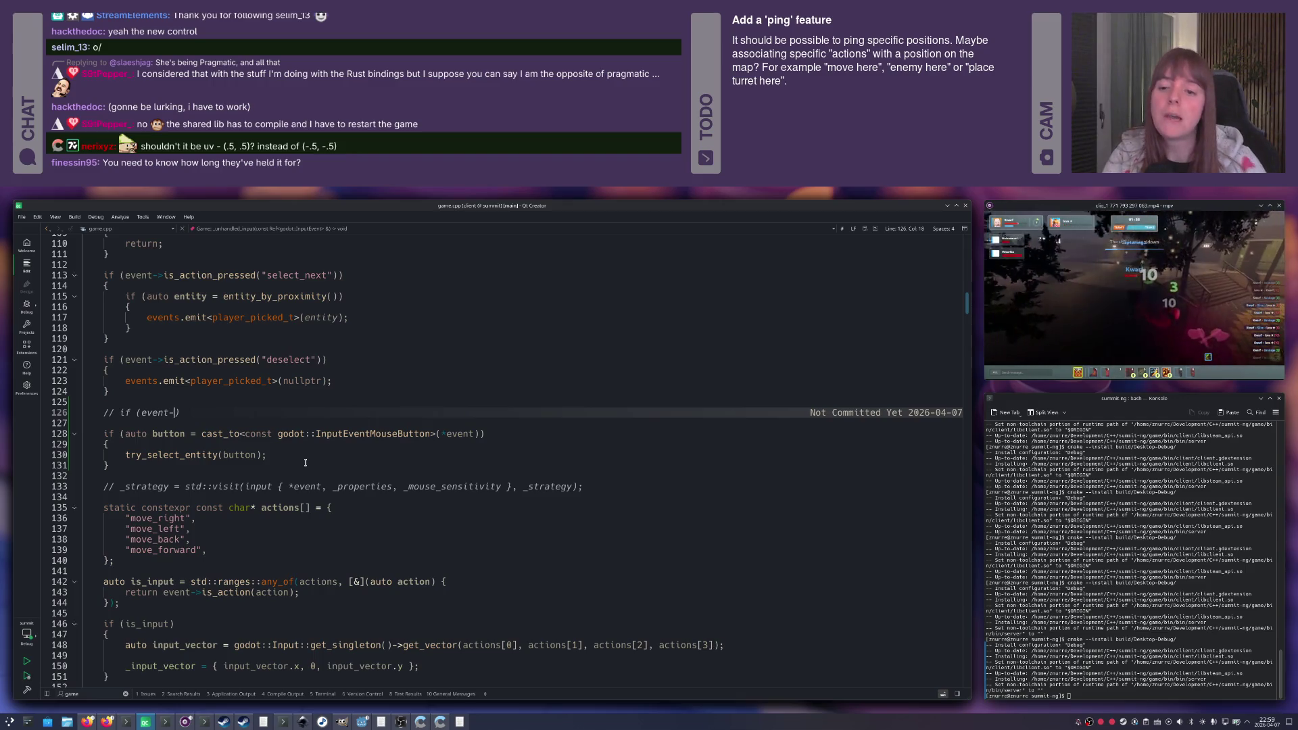
Switch to game.hpp and scroll down to the Game class's private member fields.
key("F4")
scroll(302, 471, "down", 3)
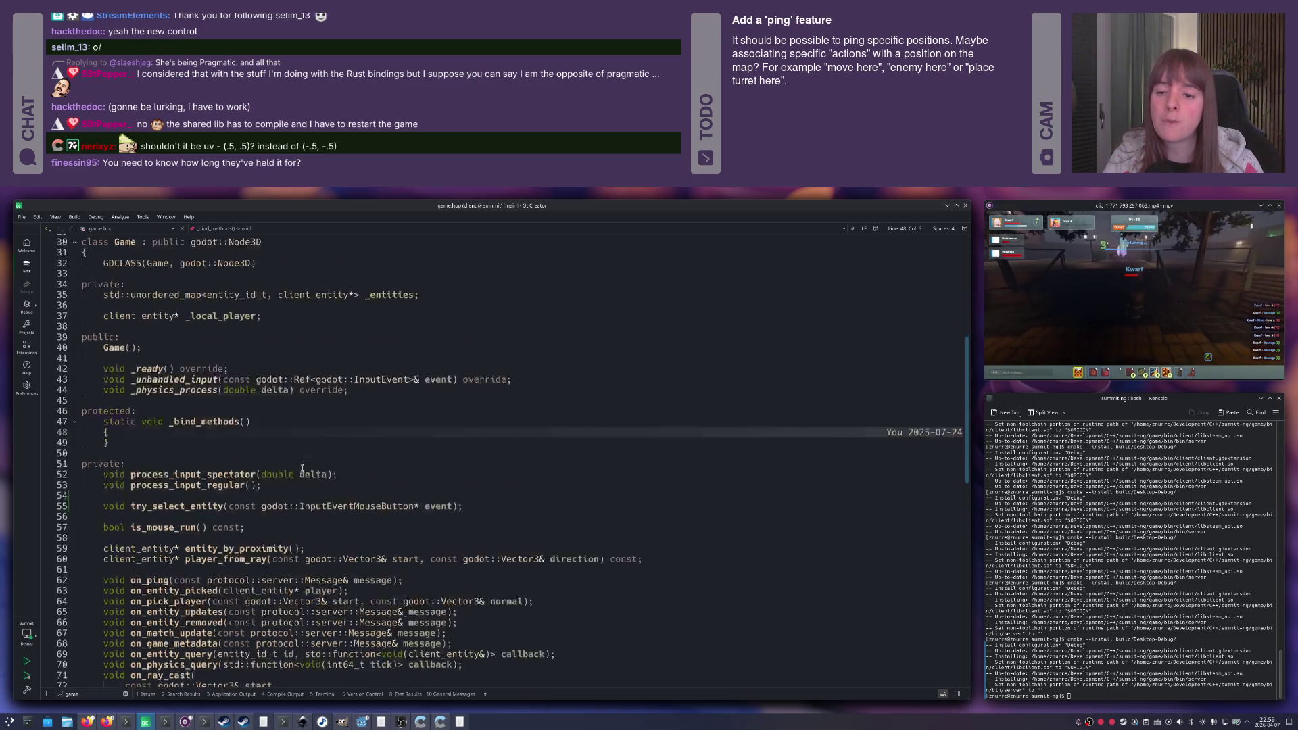
scroll(302, 471, "down", 14)
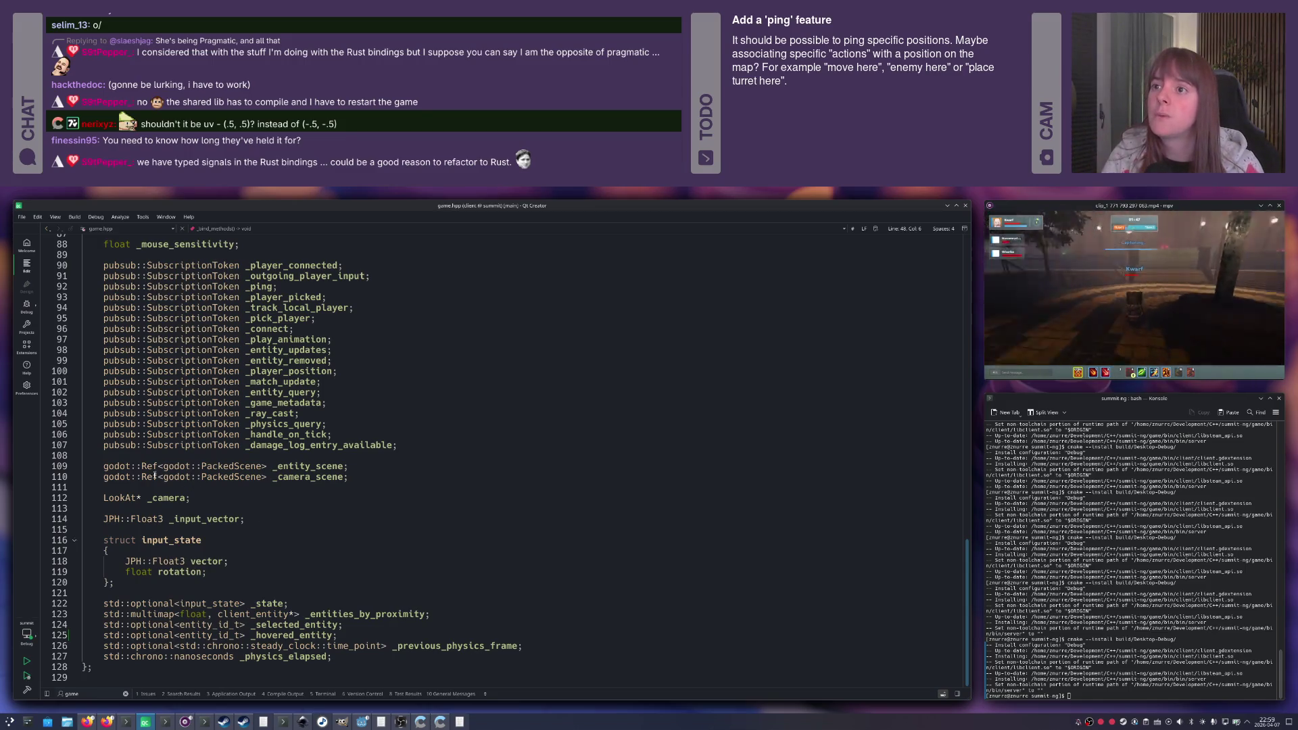
mouse_move(142, 474)
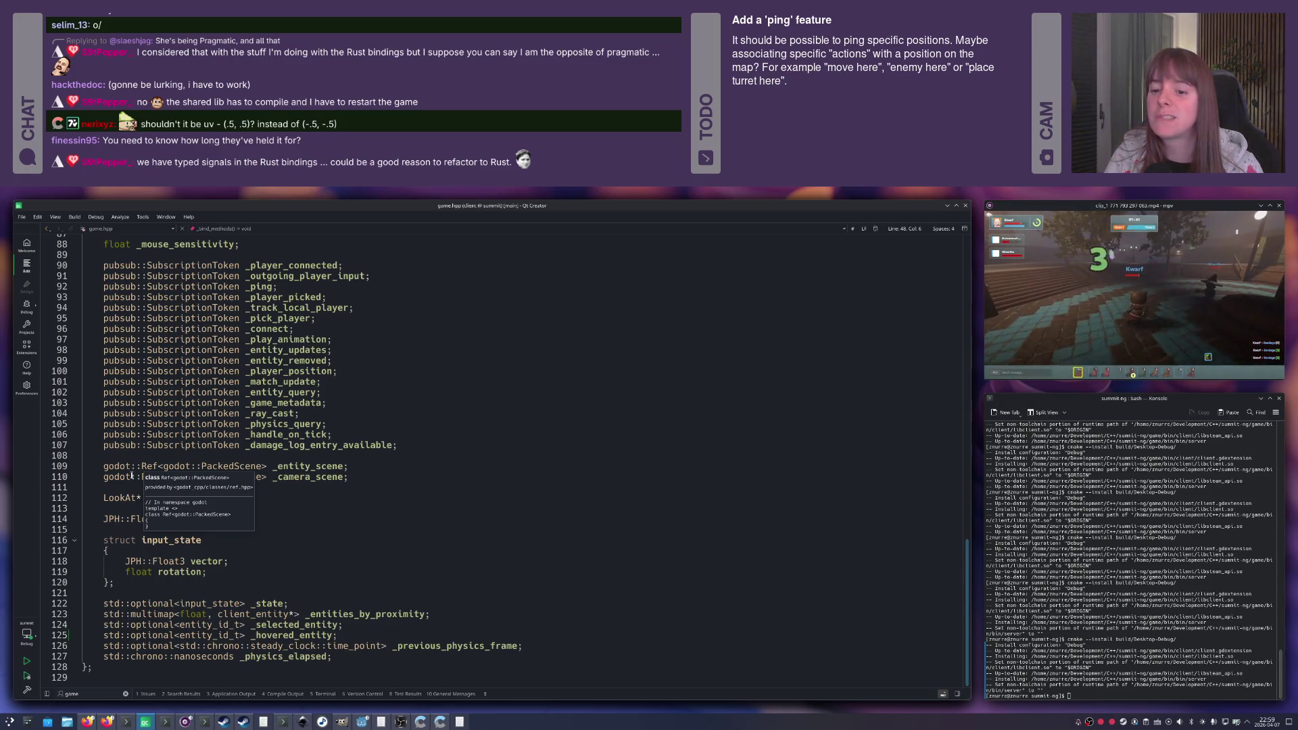
Duplicate the _physics_elapsed line into a std::chrono::milliseconds _hold_and_press_timeout member, then return to game.cpp.
left_click(343, 659)
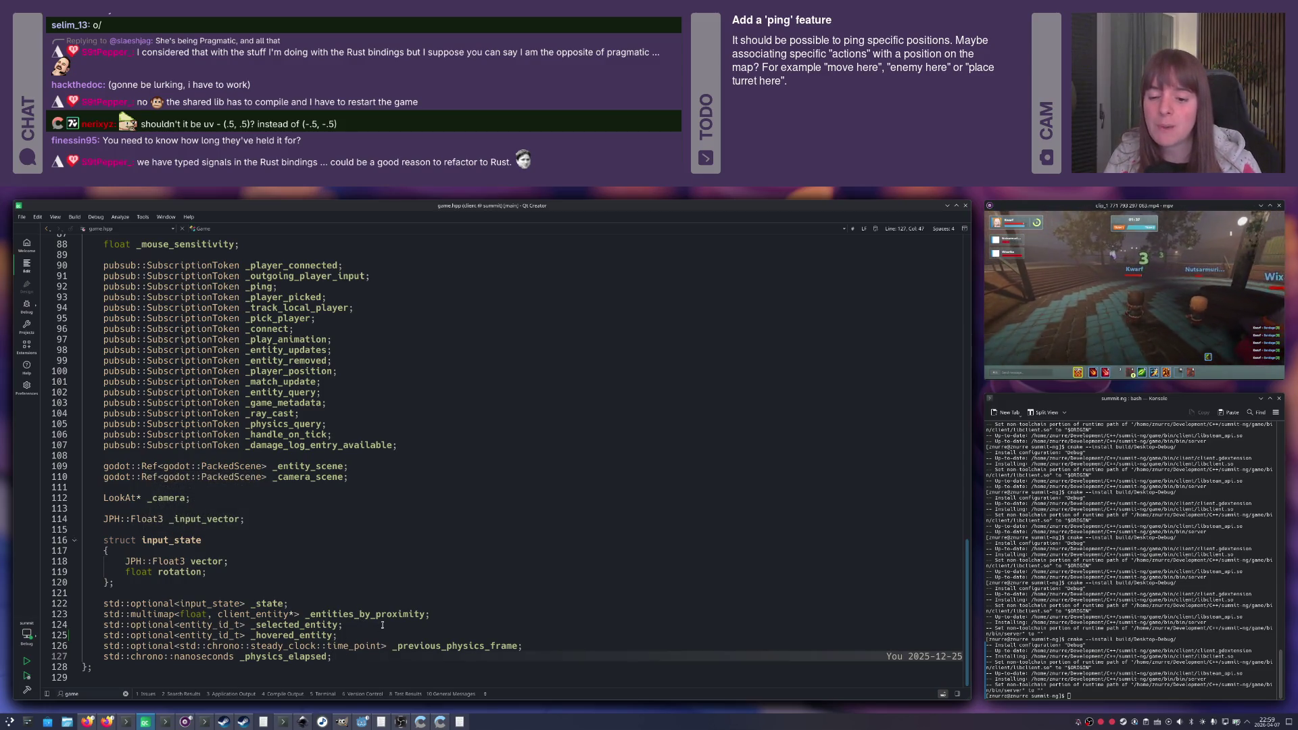
key("ctrl+alt+Down")
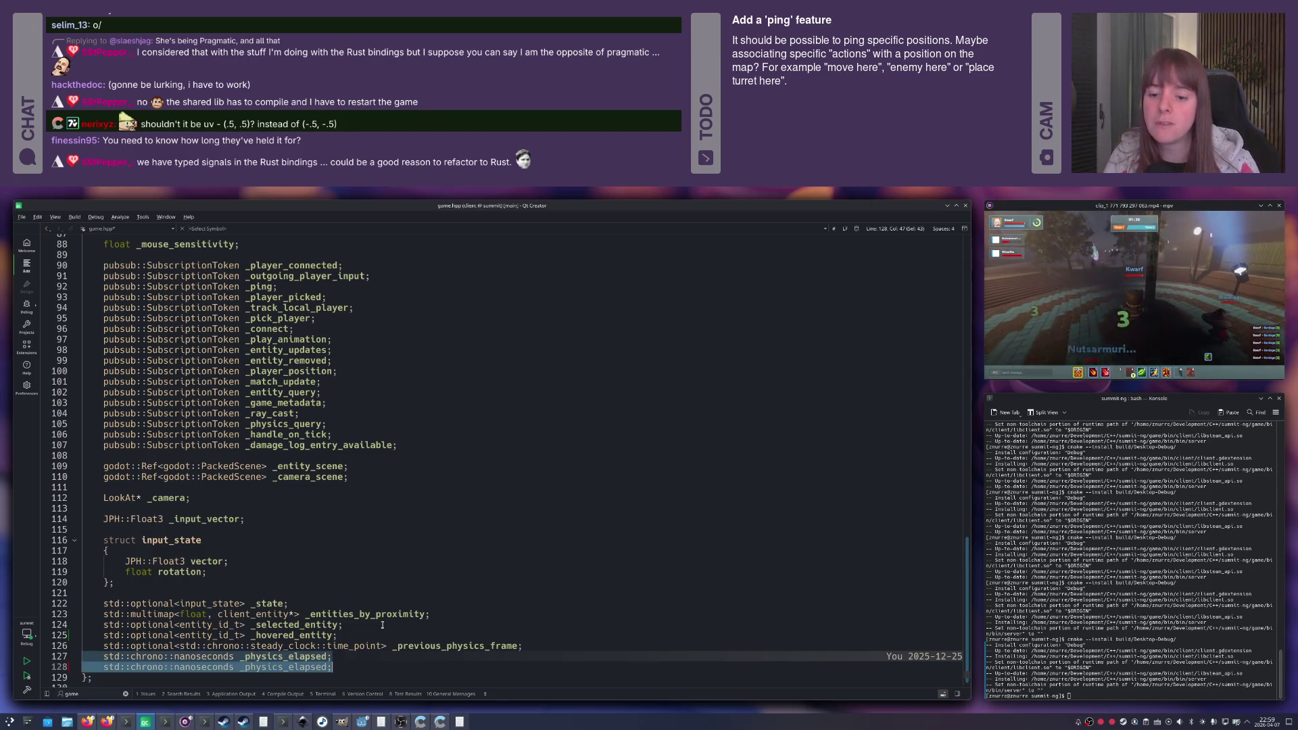
double_click(202, 667)
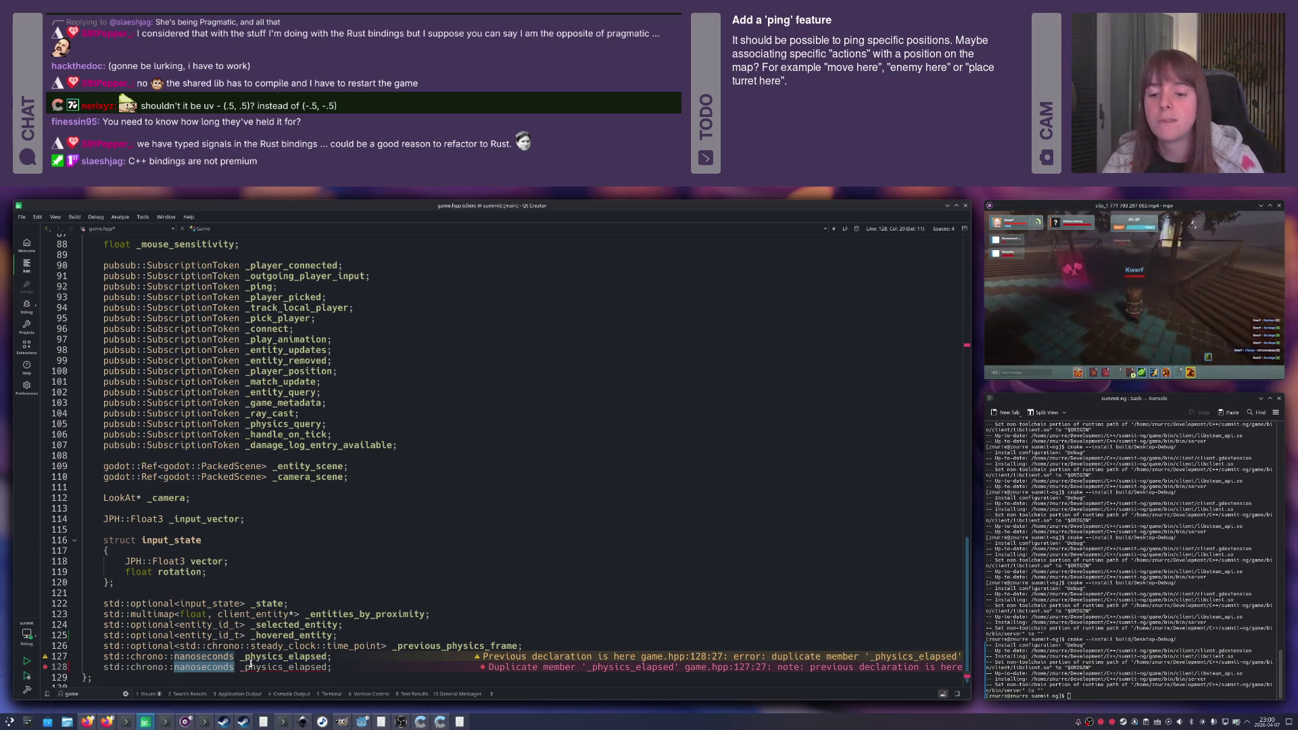
type("mil")
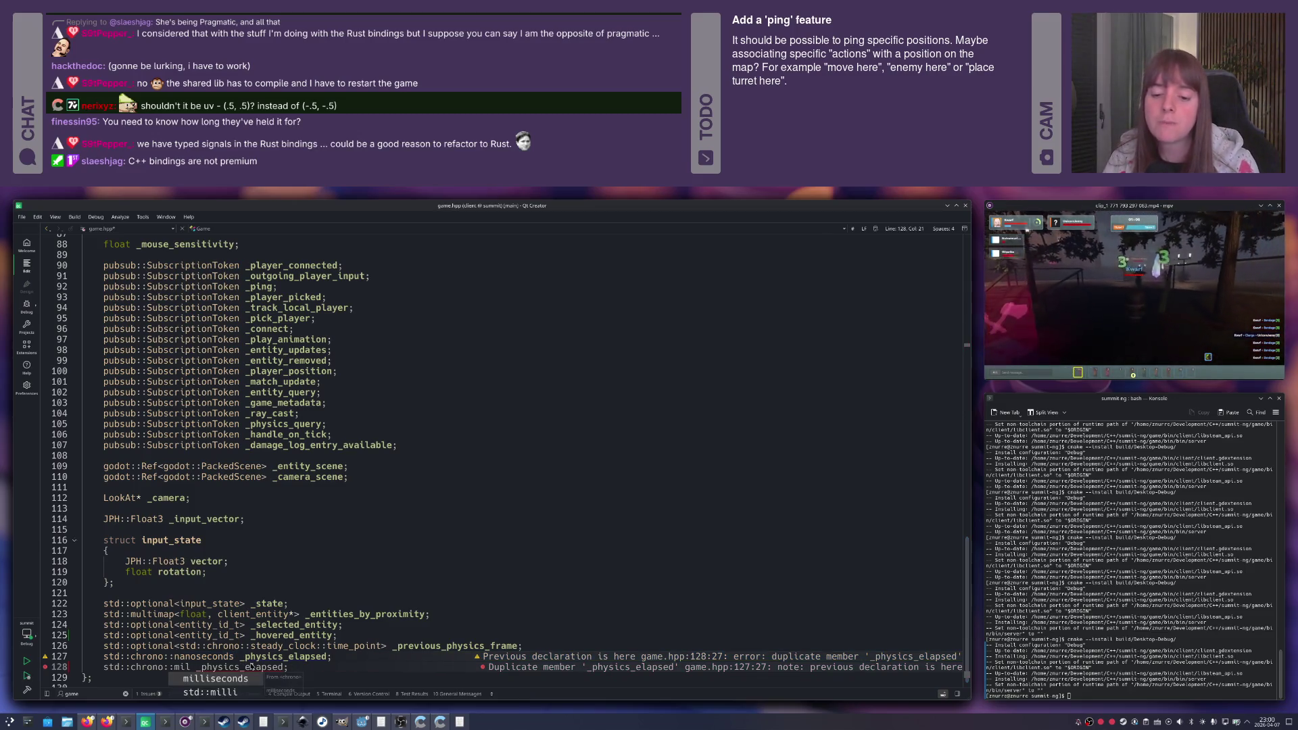
key("Return")
key("ctrl+shift+Right")
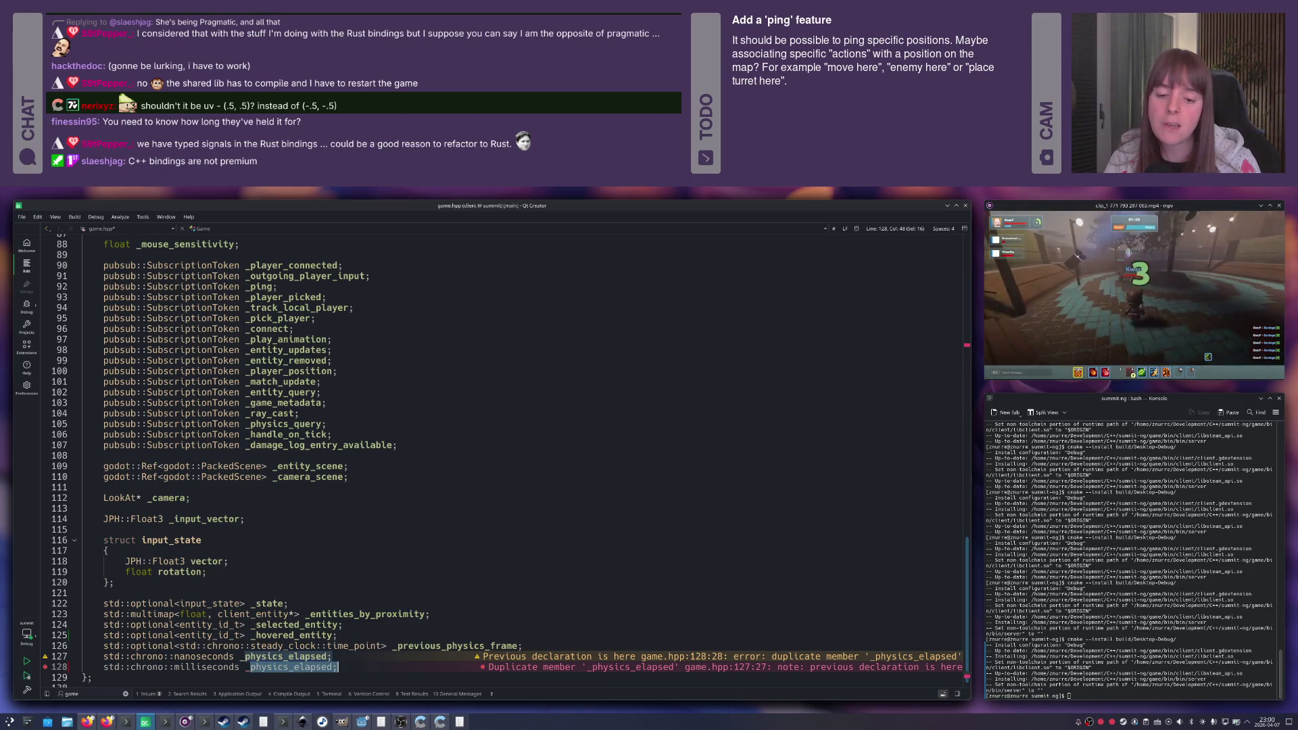
type("_")
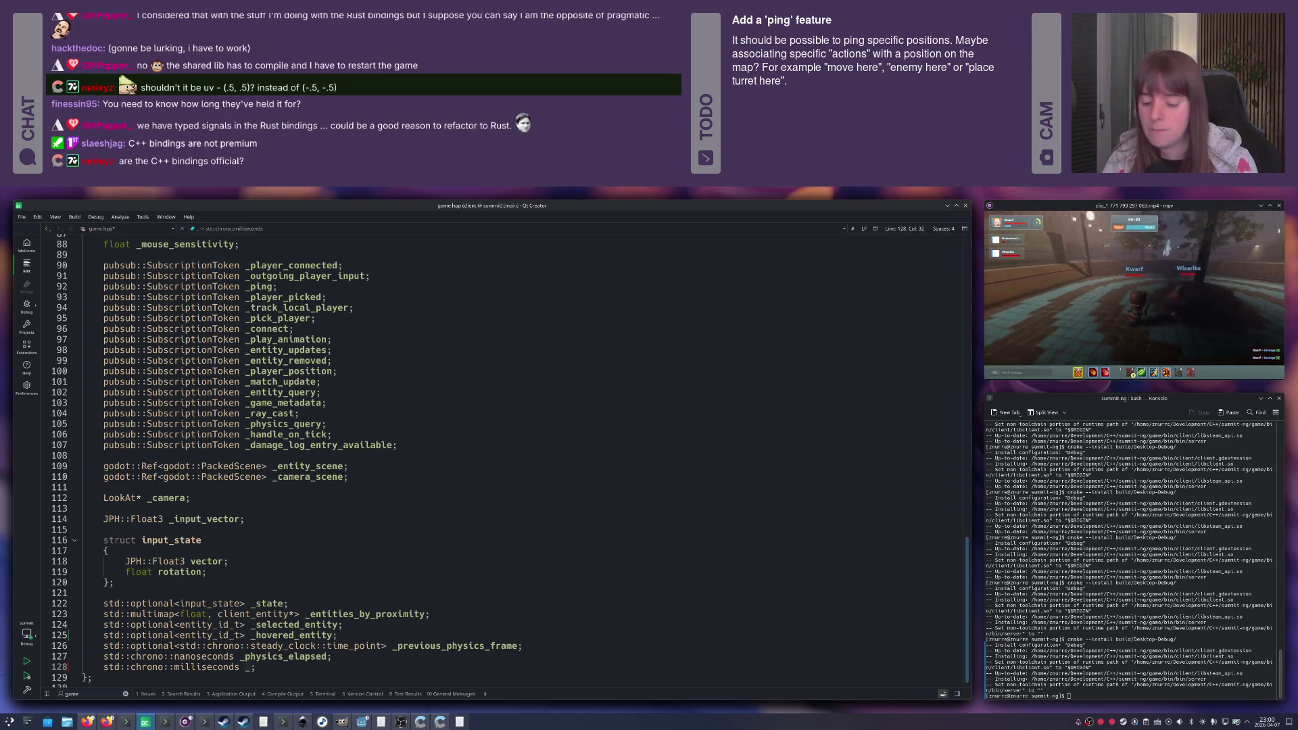
type("hold_and_pres")
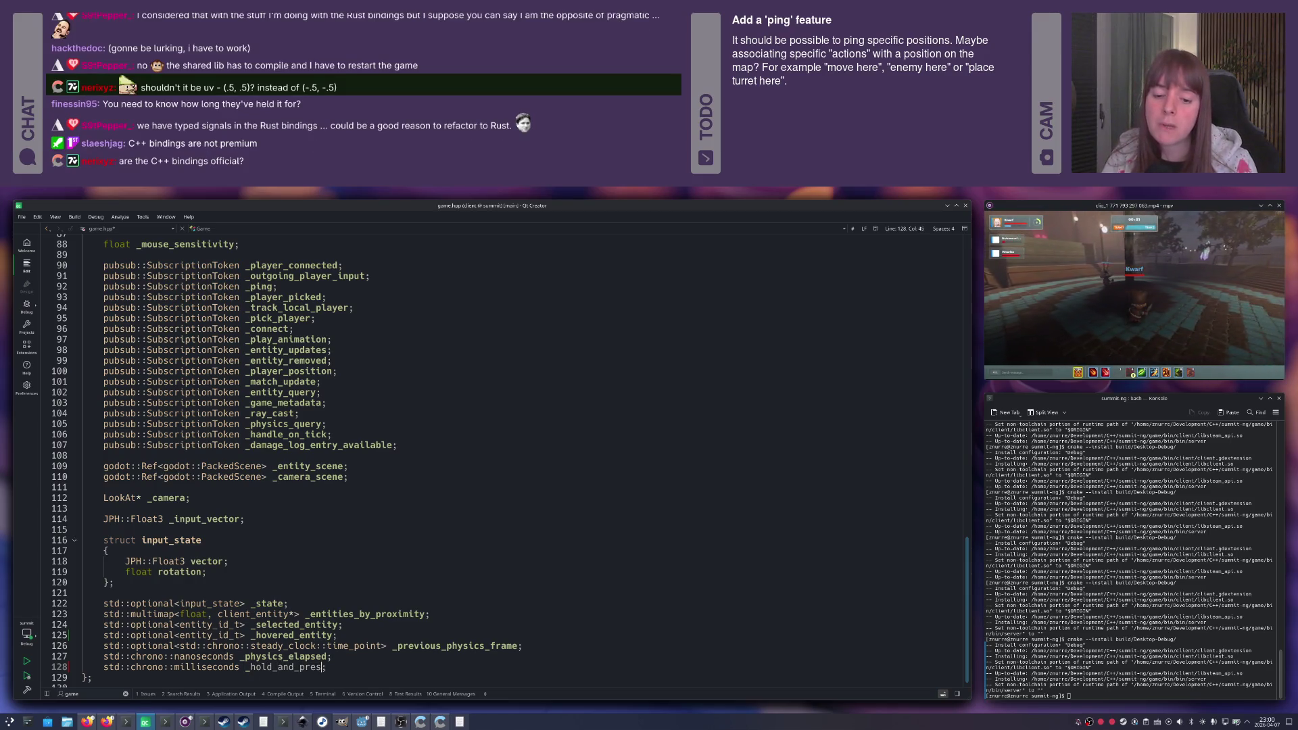
type("s_timeout")
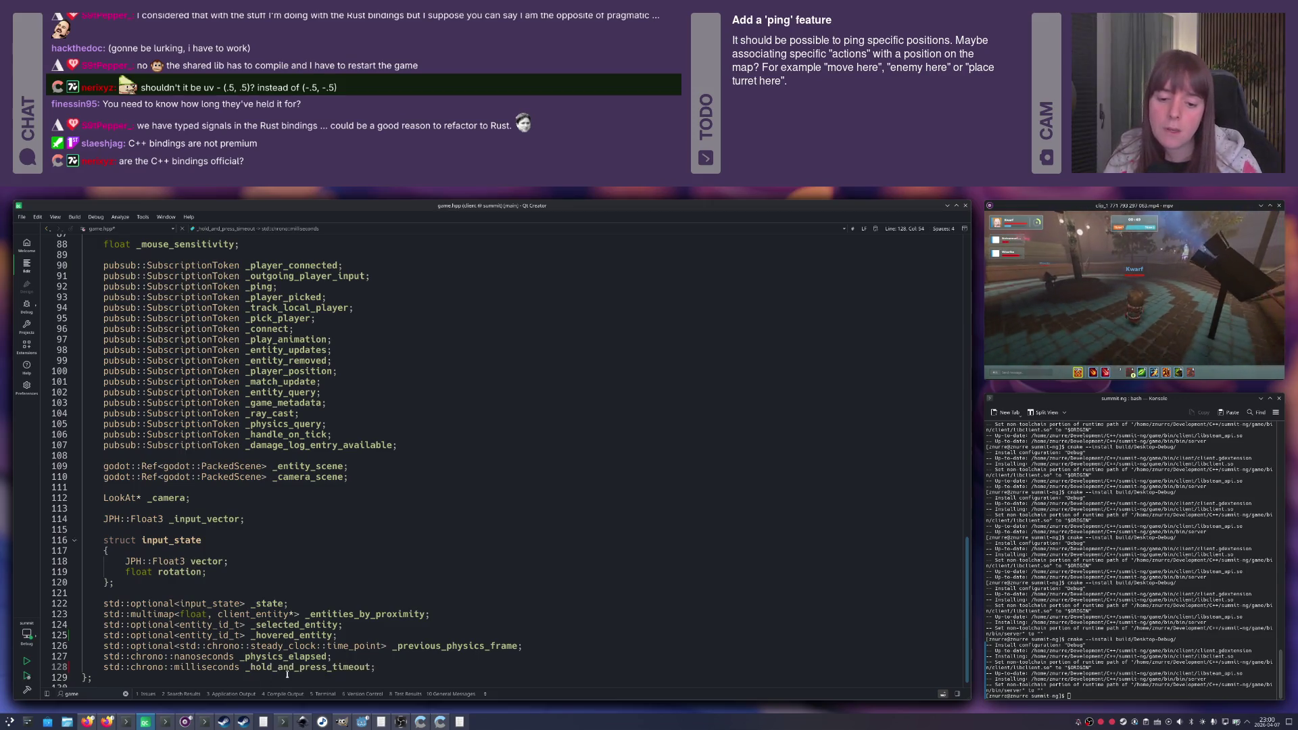
double_click(287, 667)
key("ctrl+a")
left_click(310, 666)
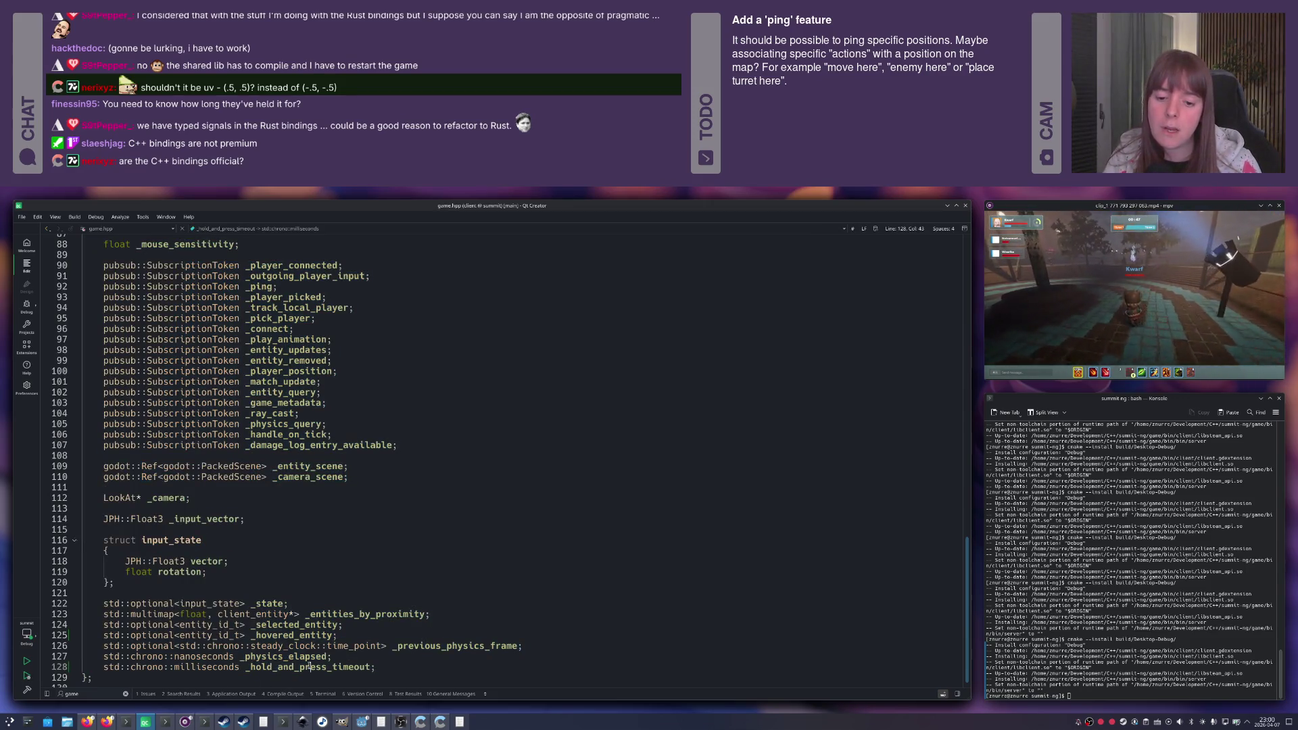
key("F4")
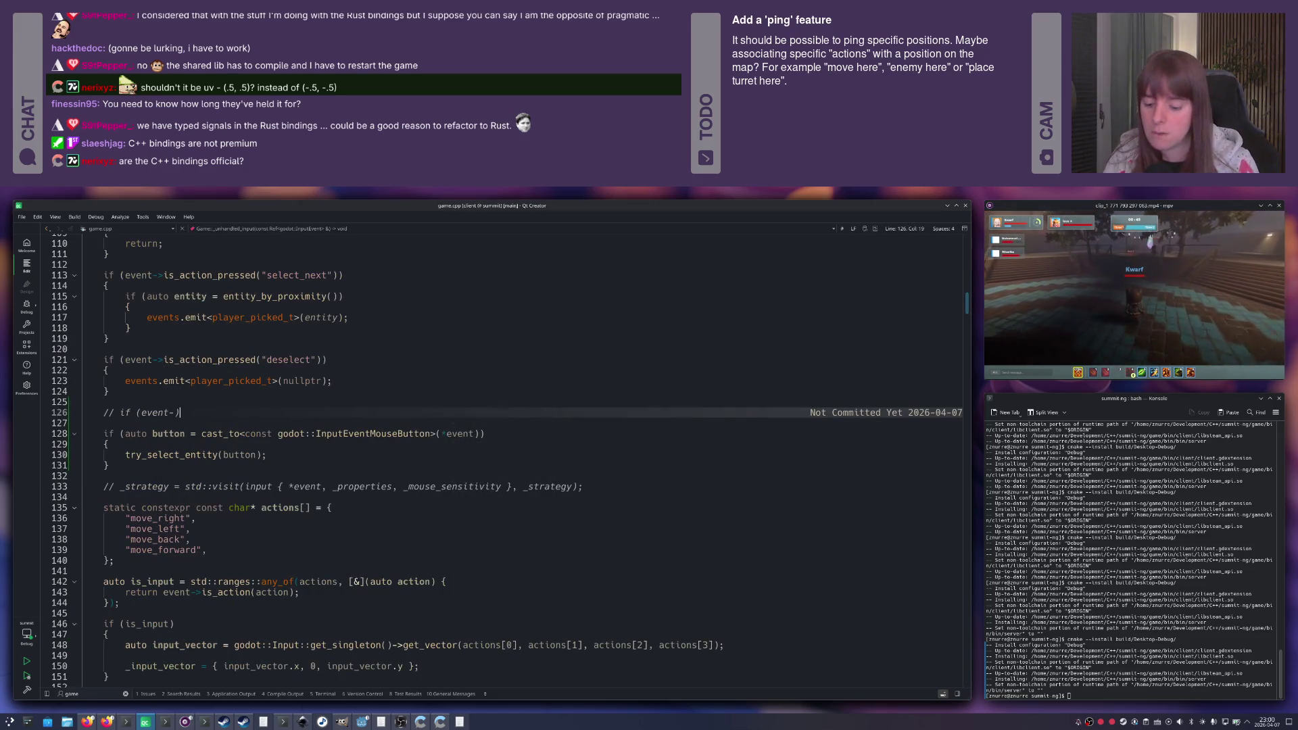
Cut the unfinished event check out of line 126.
key("ctrl+slash")
key("ctrl+space")
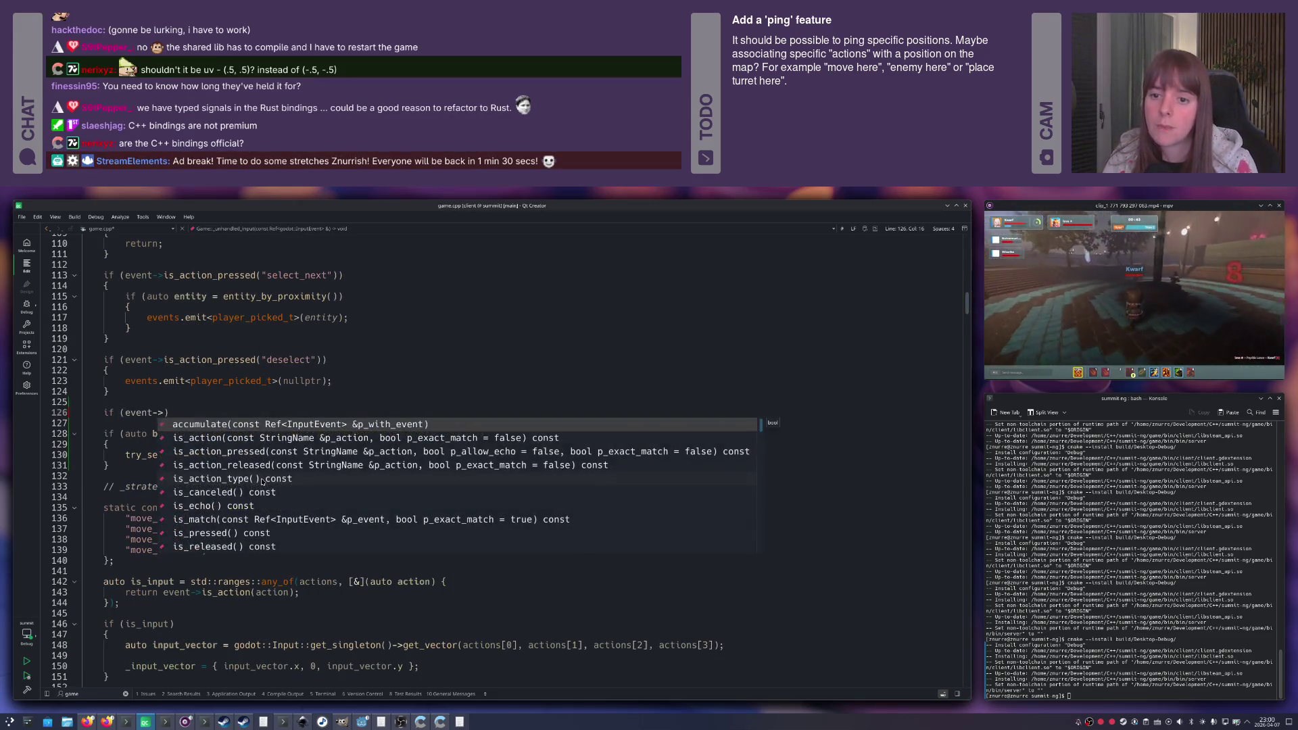
key("Escape")
scroll(265, 479, "up", 5)
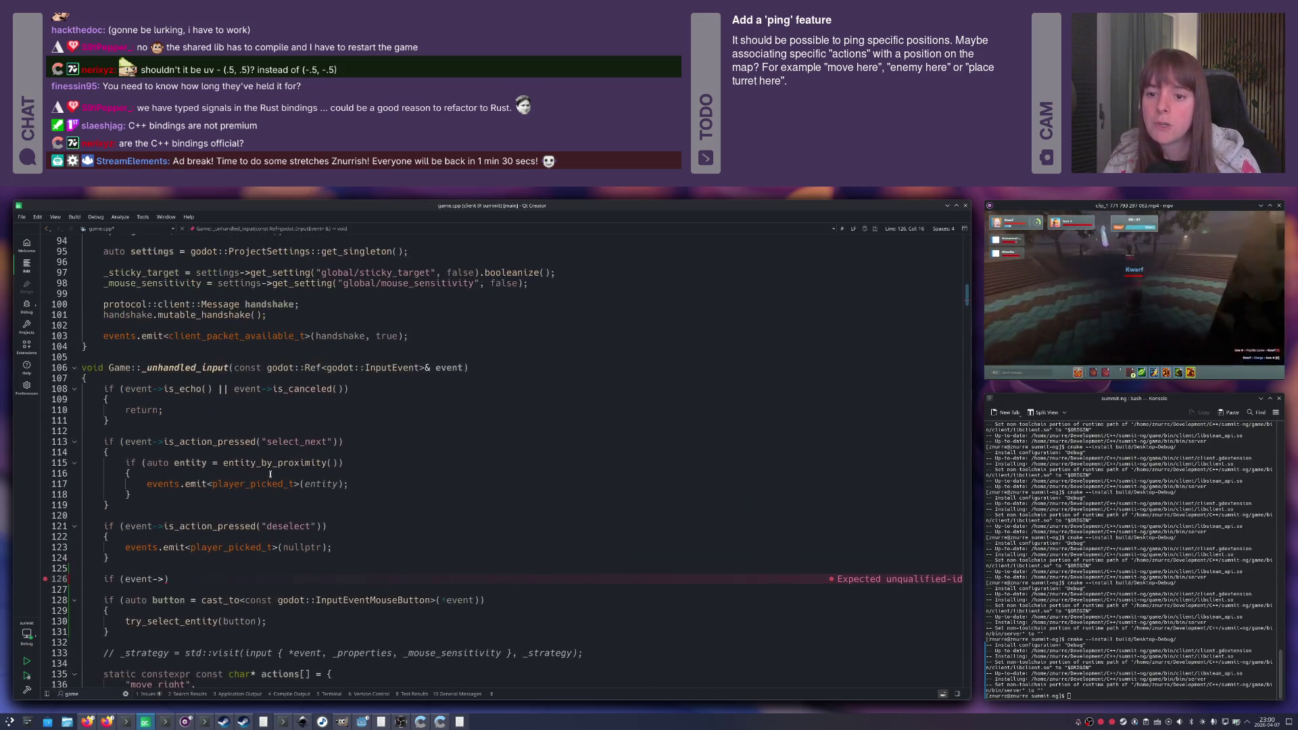
scroll(270, 475, "down", 2)
key("shift+Home")
key("ctrl+x")
Start _physics_process with an if (_hold_and_press_timeout) block holding an unfinished -= check.
left_click(88, 320)
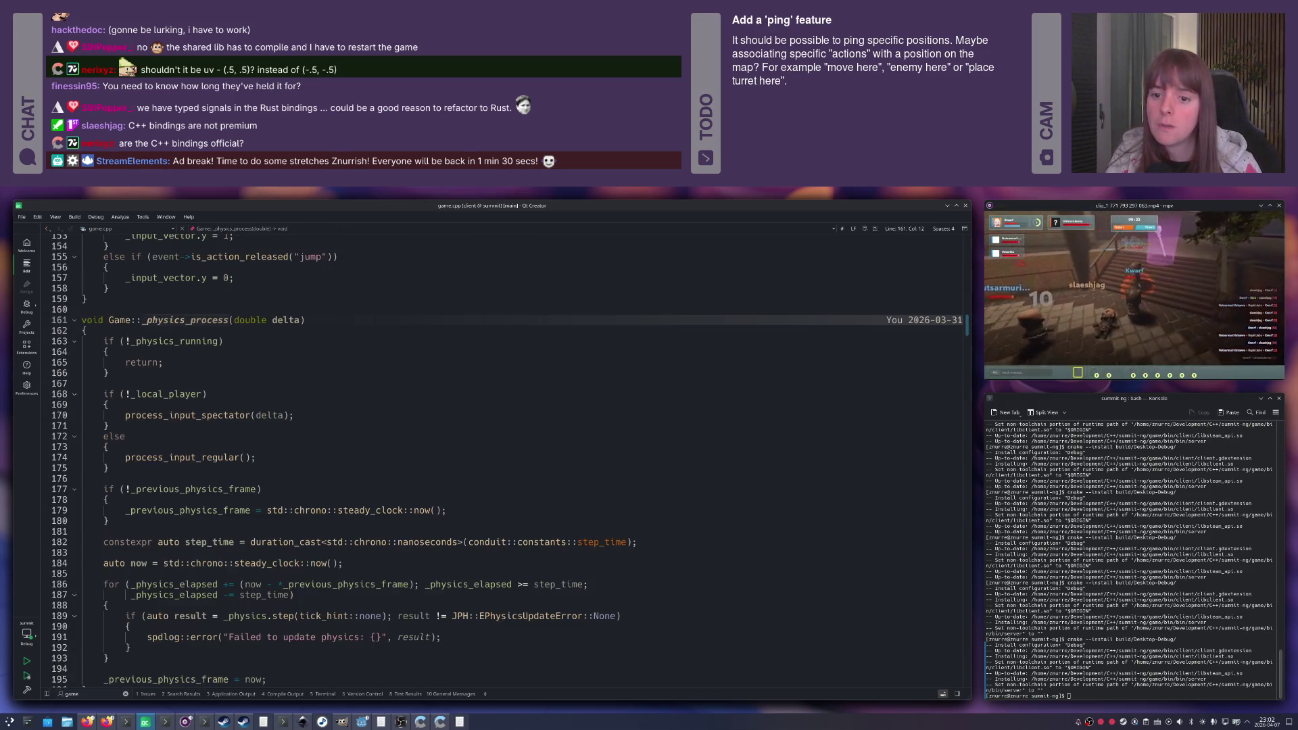
key("Return")
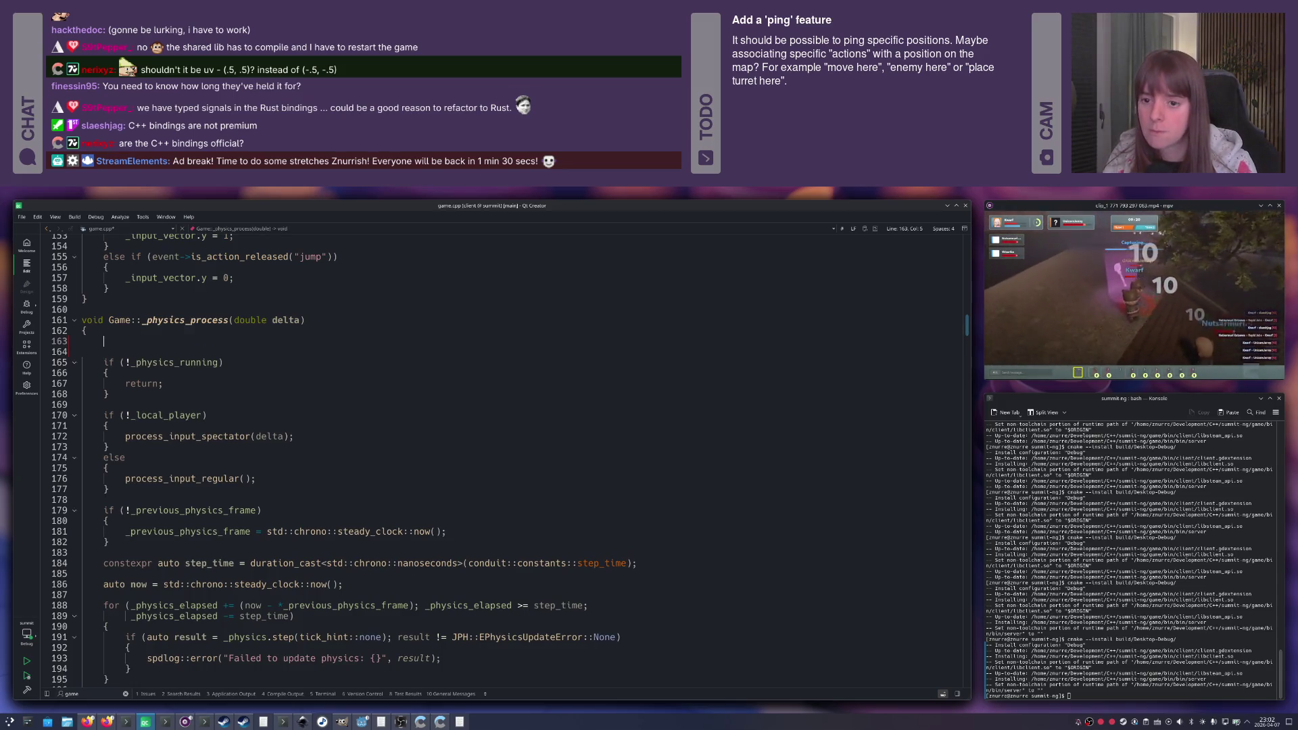
type("if (")
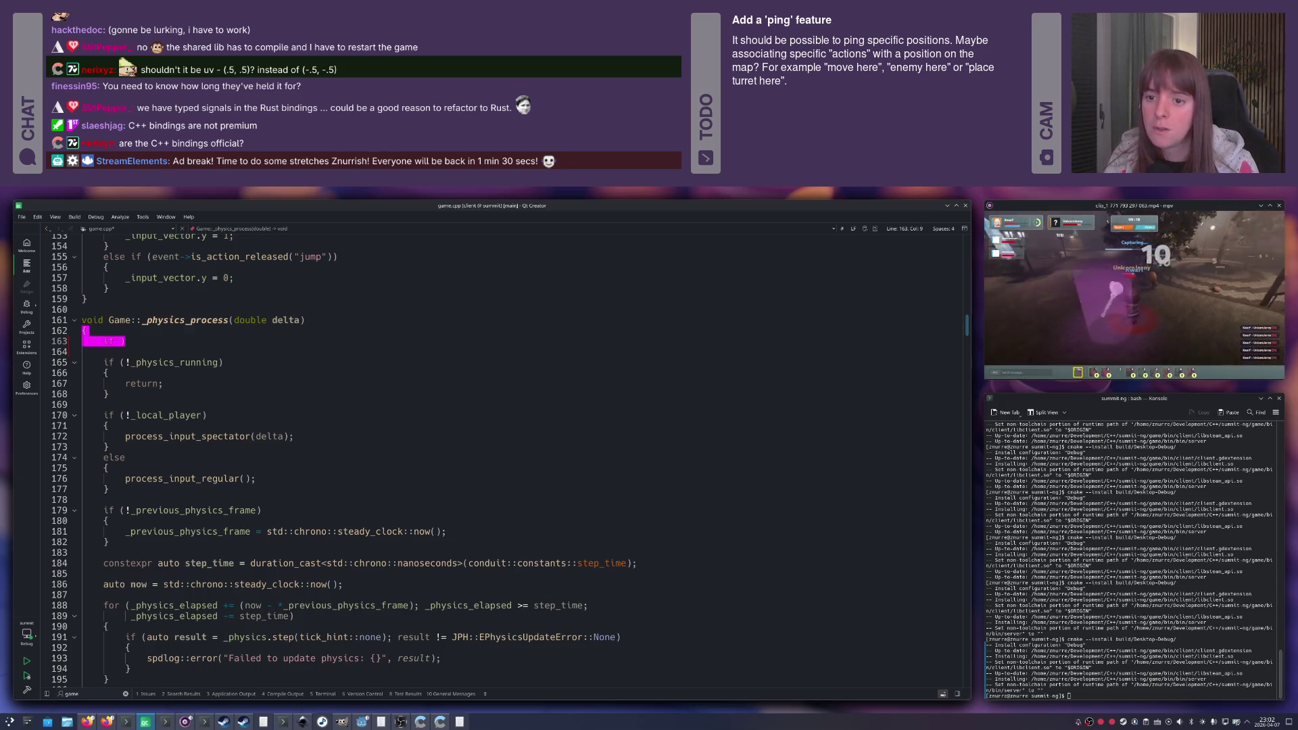
type("_hold_and_press_timeout)")
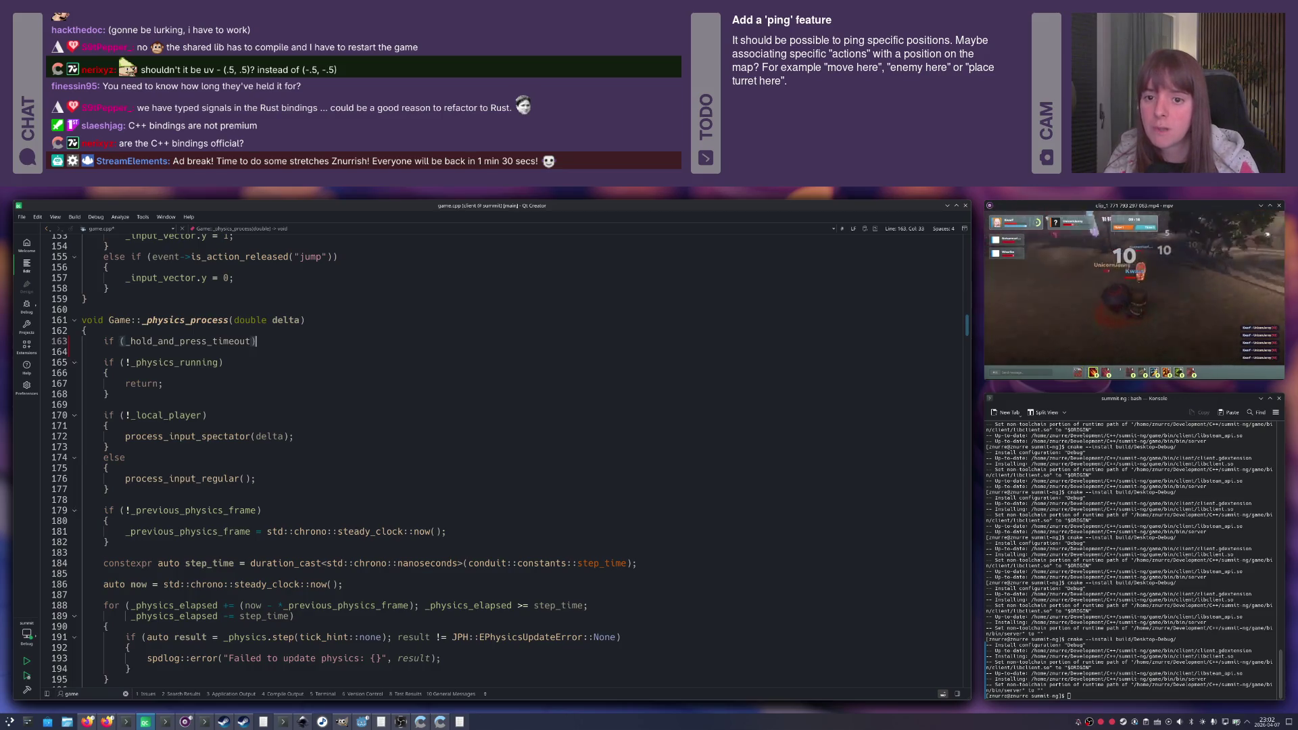
type("{")
key("Return")
type("if (_hold_and_press_timeout")
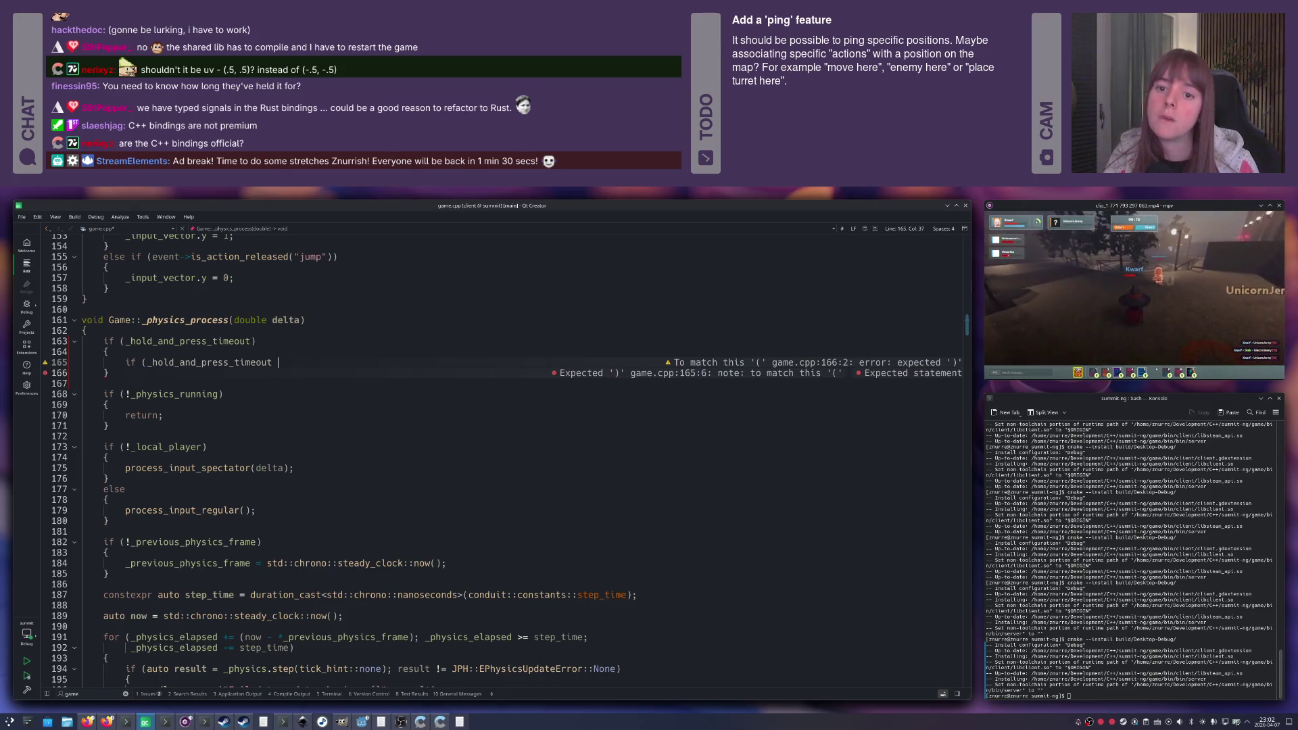
type(" -=")
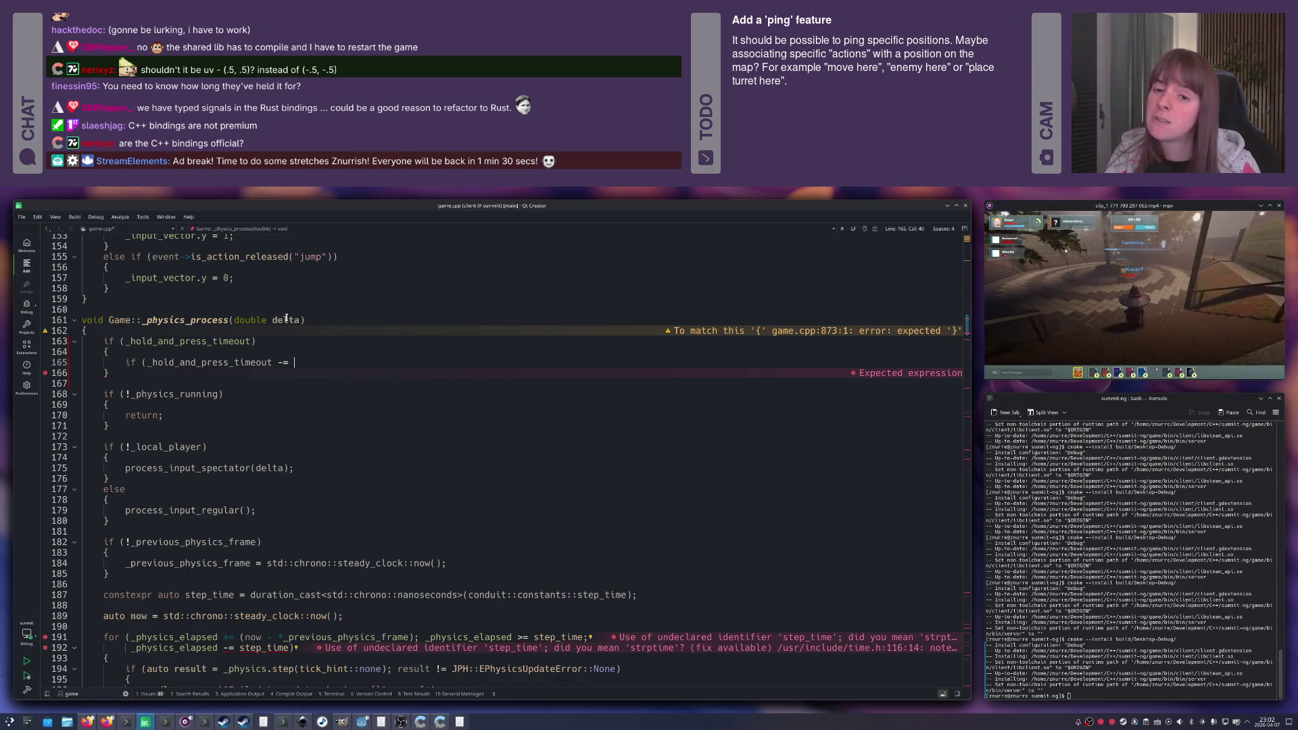
left_click(150, 320)
key("alt+Tab")
key("alt+Tab")
key("alt+Tab")
key("alt+shift+Tab")
key("alt+shift+Tab")
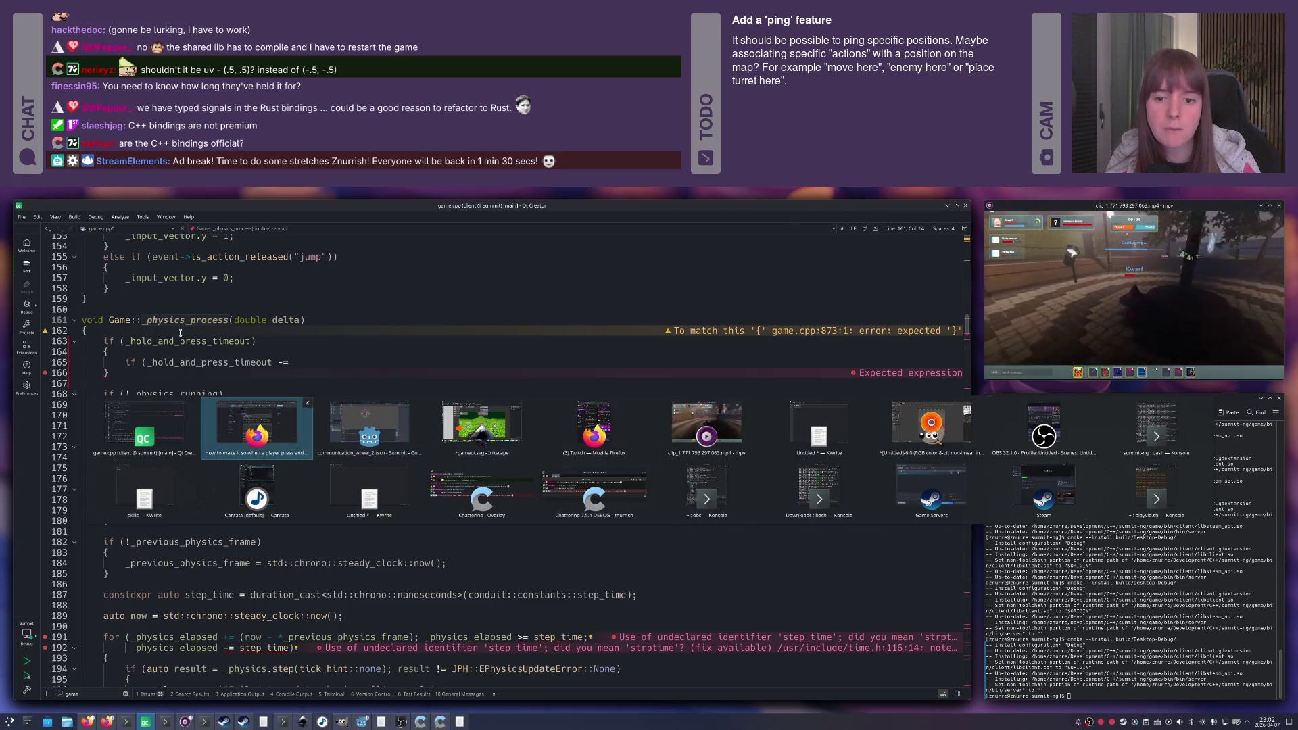
Search 'godot node' and read Node._physics_process in the docs to confirm delta is in seconds.
key("ctrl+t")
type("godot node")
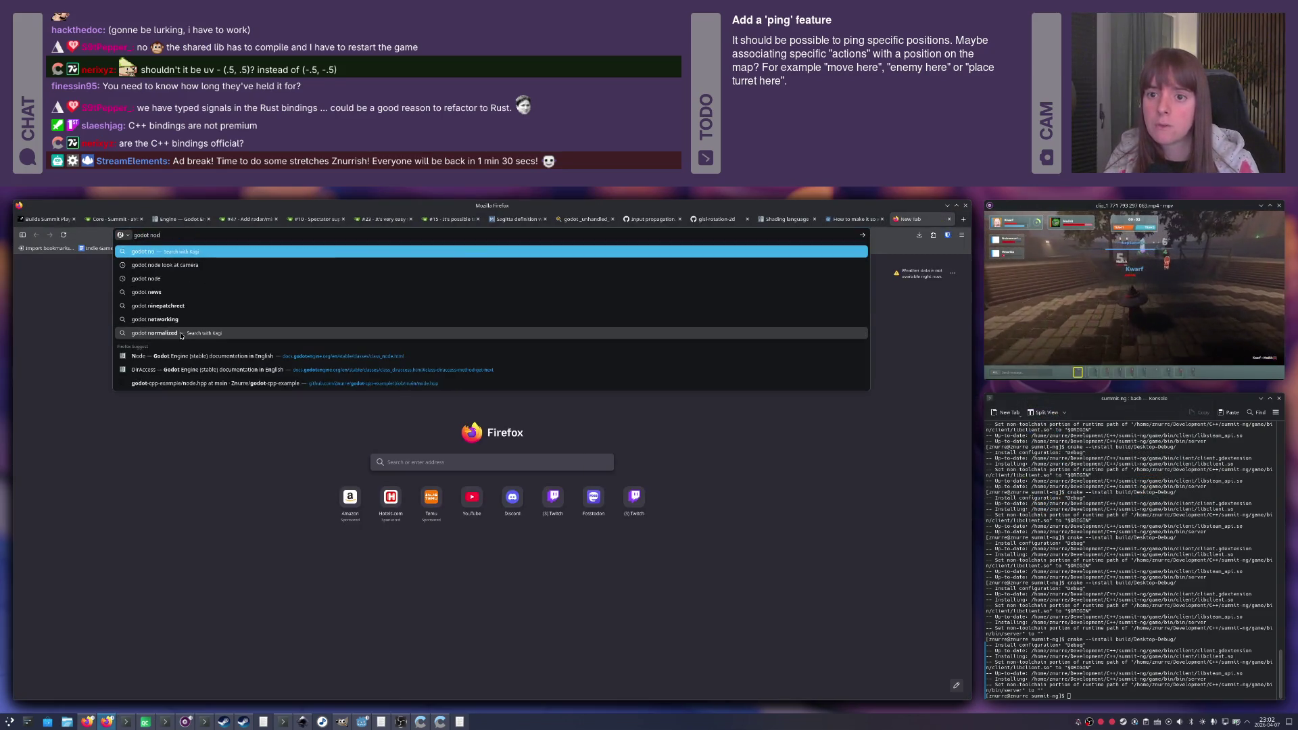
key("Return")
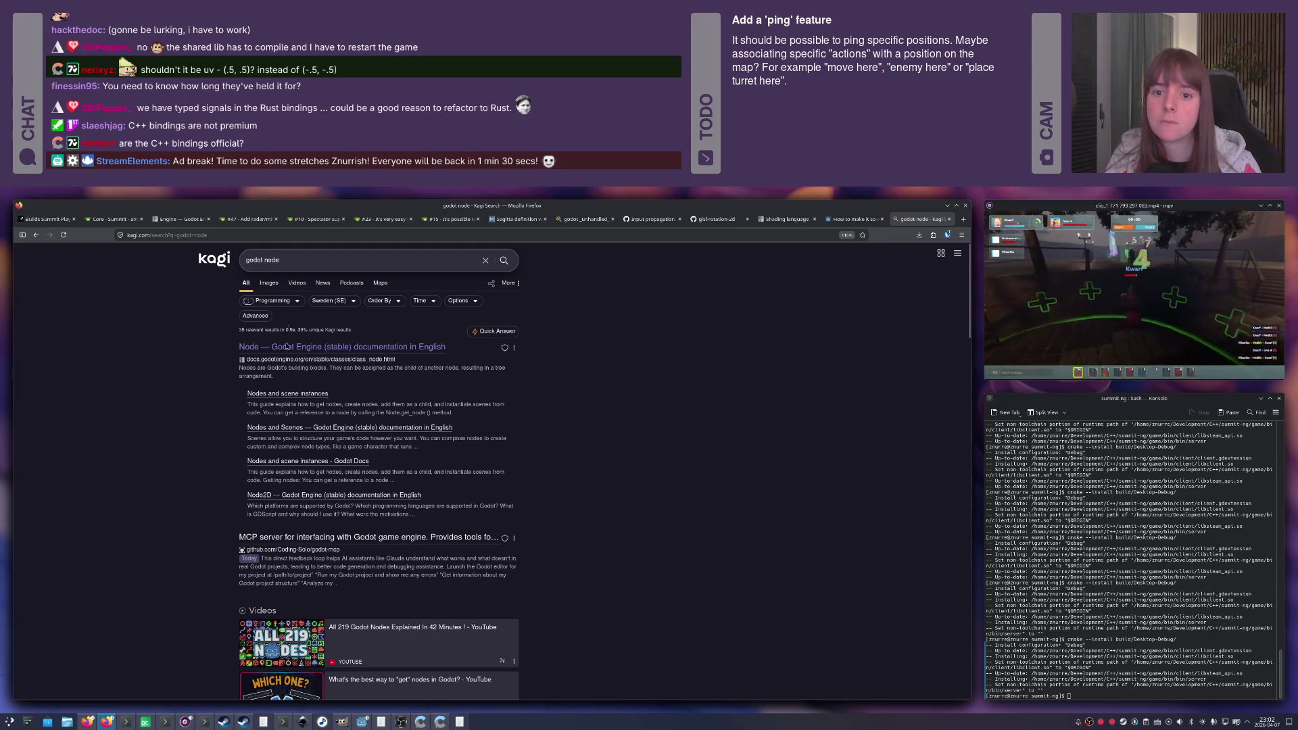
left_click(287, 347)
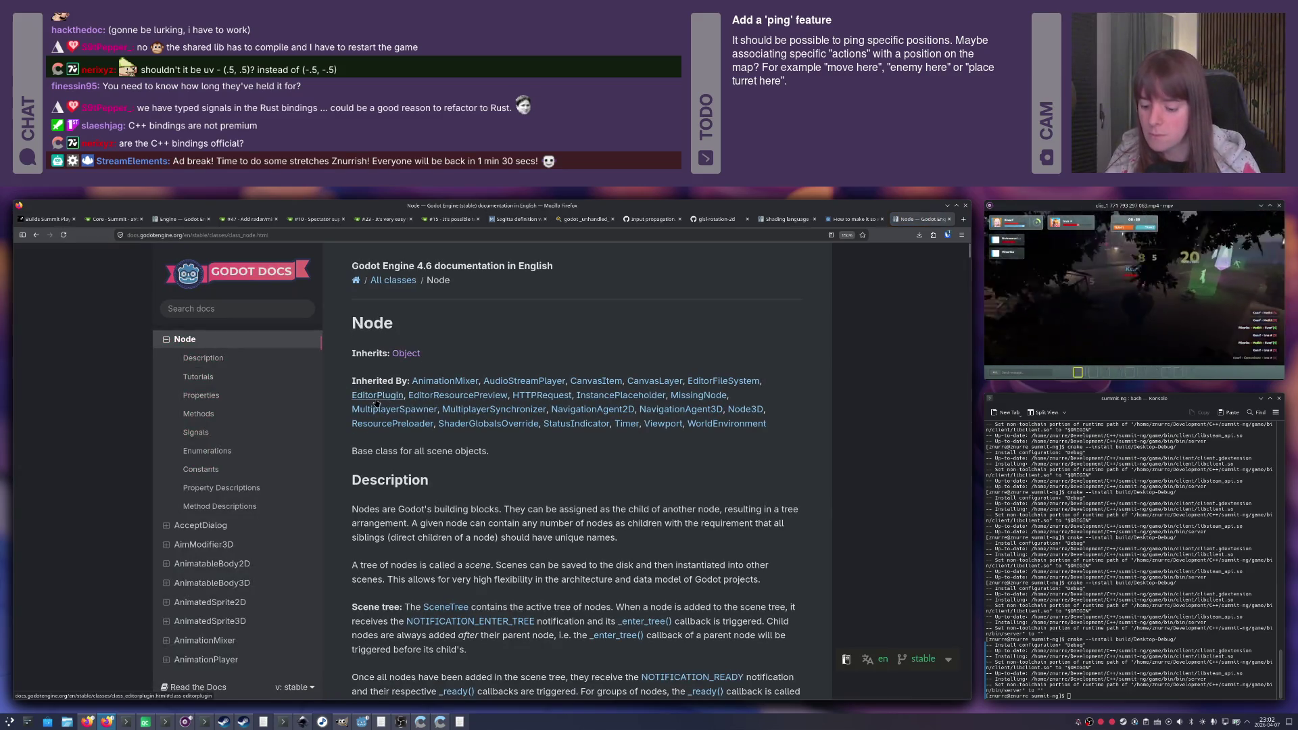
key("ctrl+f")
type("process_")
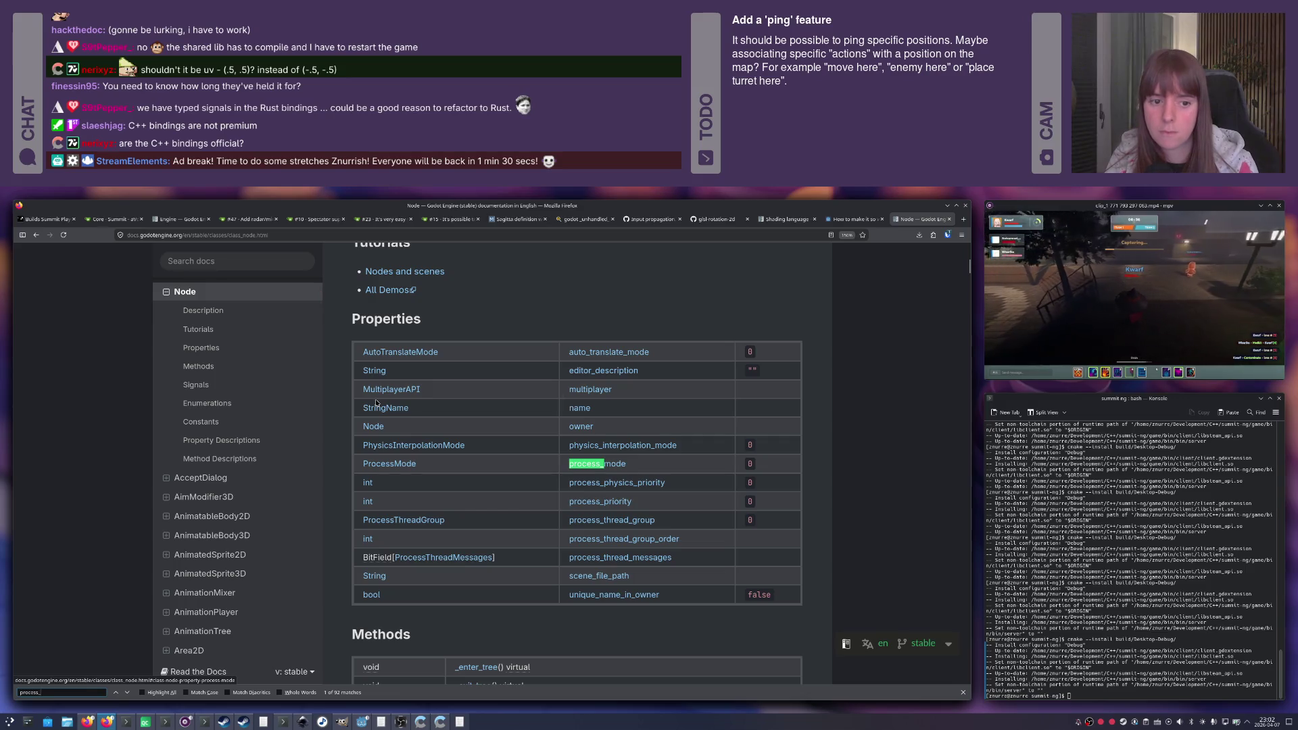
key("ctrl+a")
type("physics_proc")
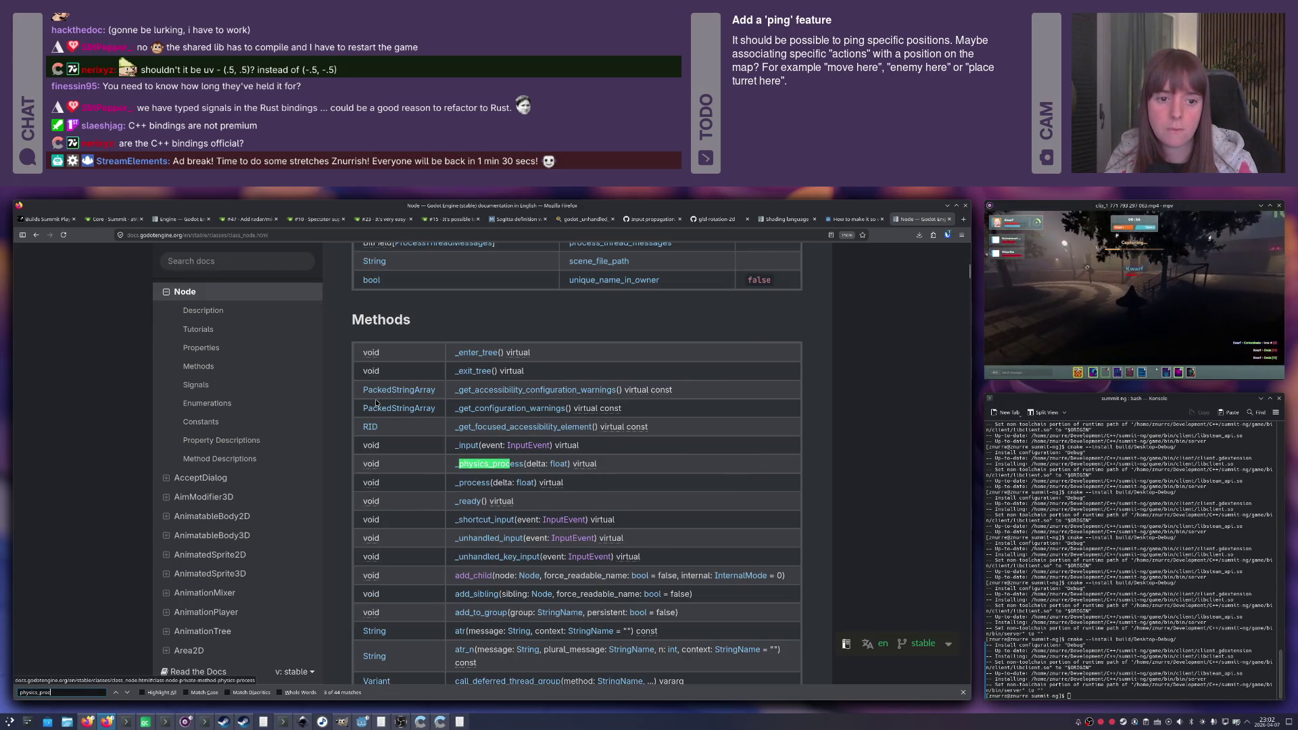
type("e")
left_click(473, 464)
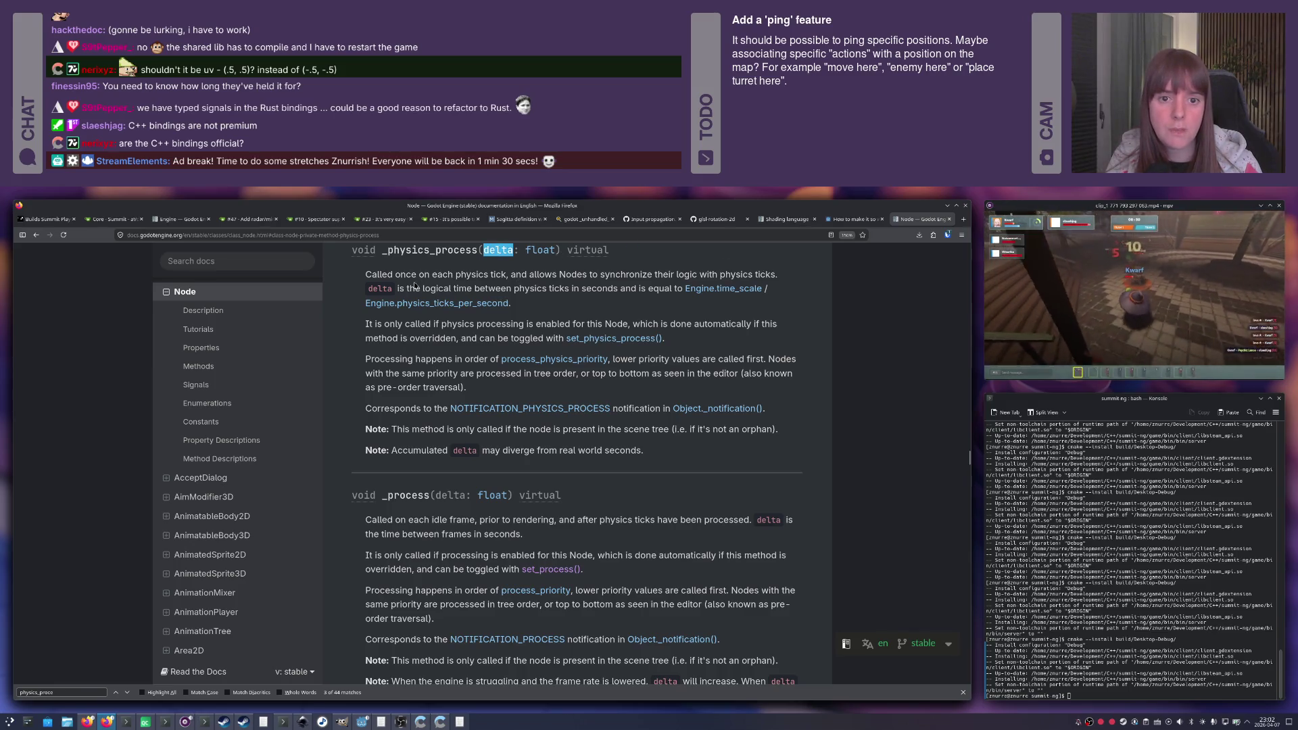
key("alt+Tab")
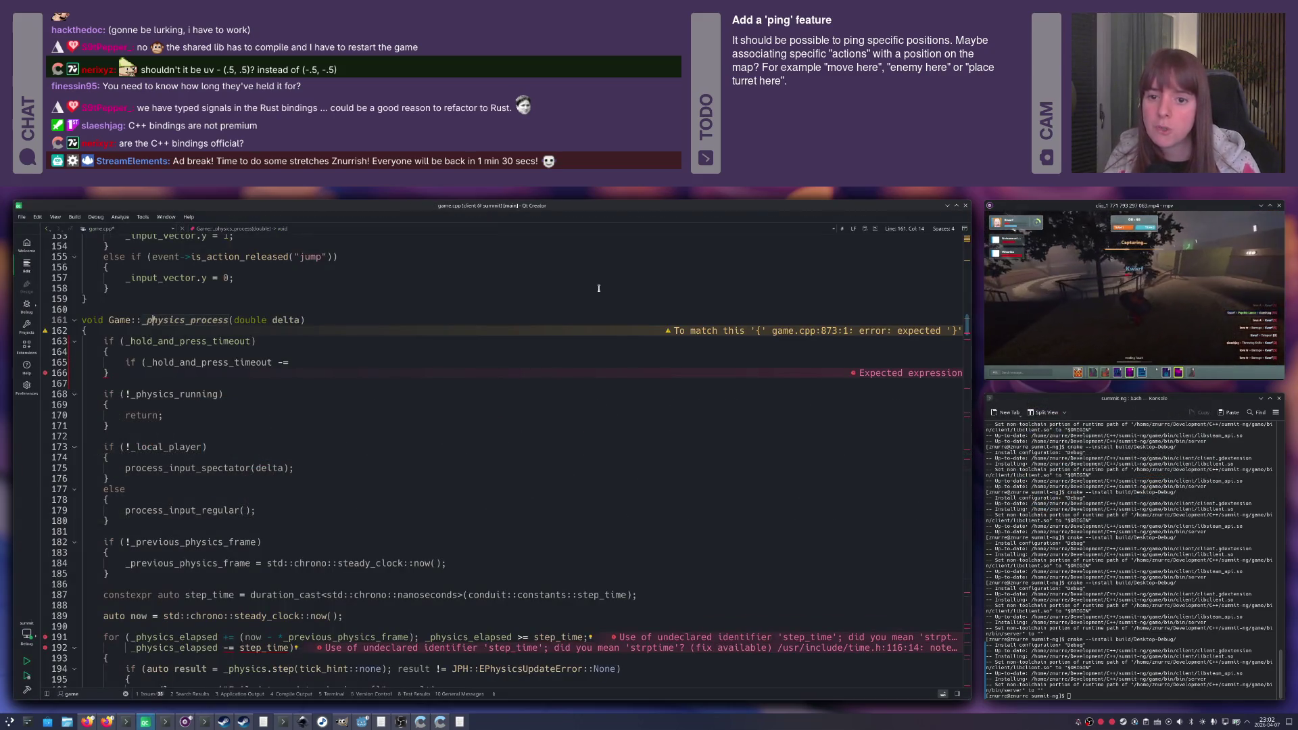
Subtract std::chrono::duration<double>(delta) from the timeout and make it an if condition with an empty block.
left_click(318, 363)
type("std::chrono:")
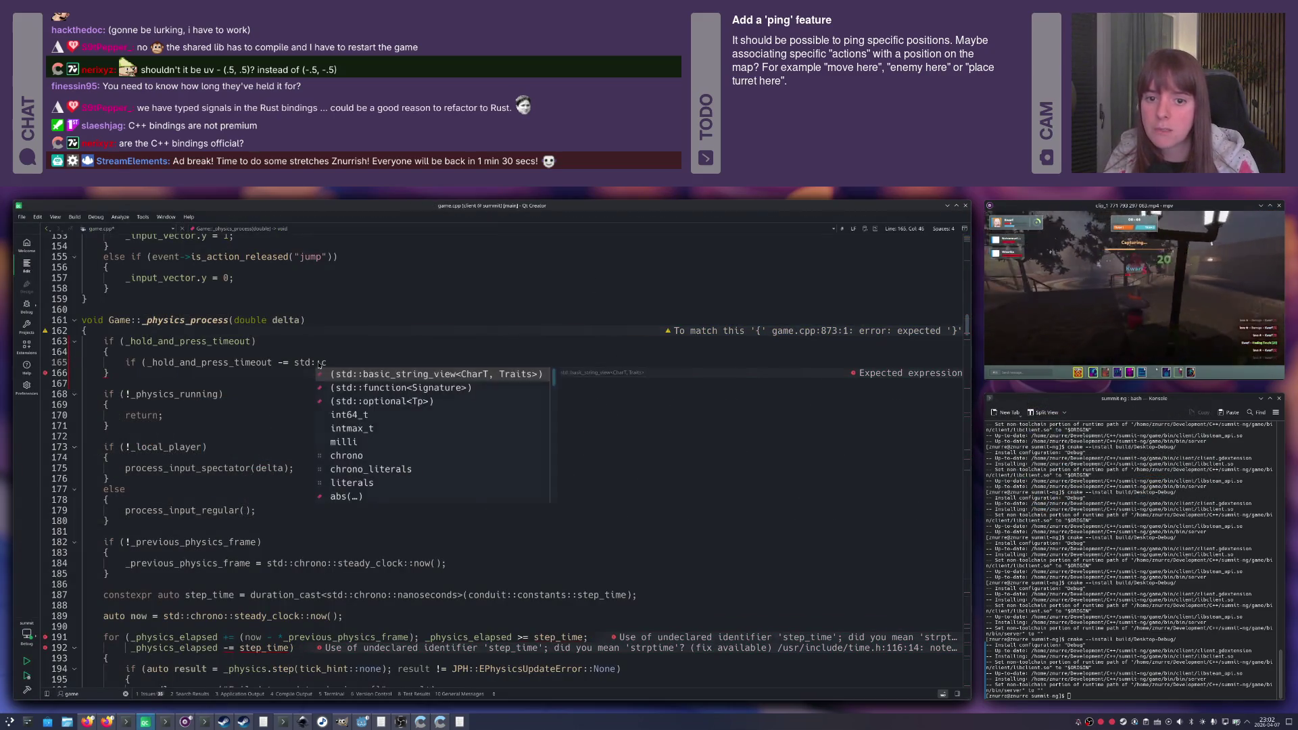
type(":seconds(de")
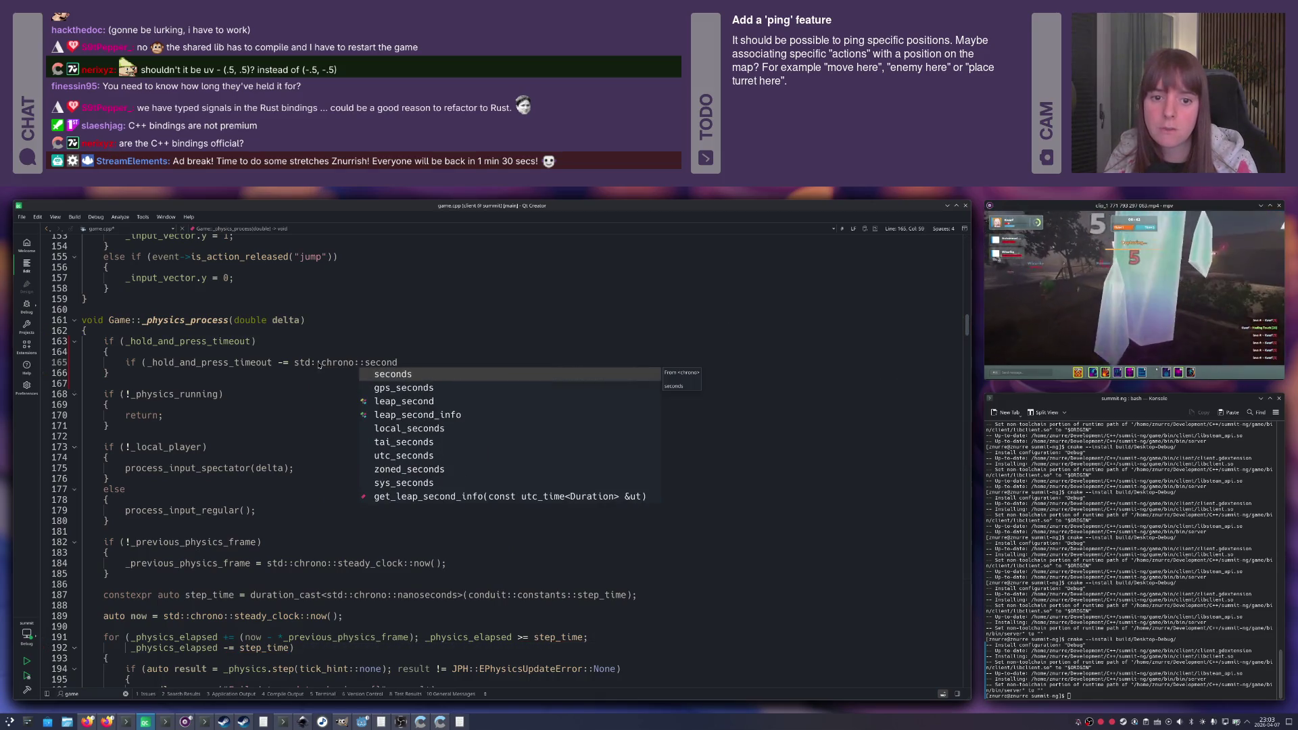
type("lta);")
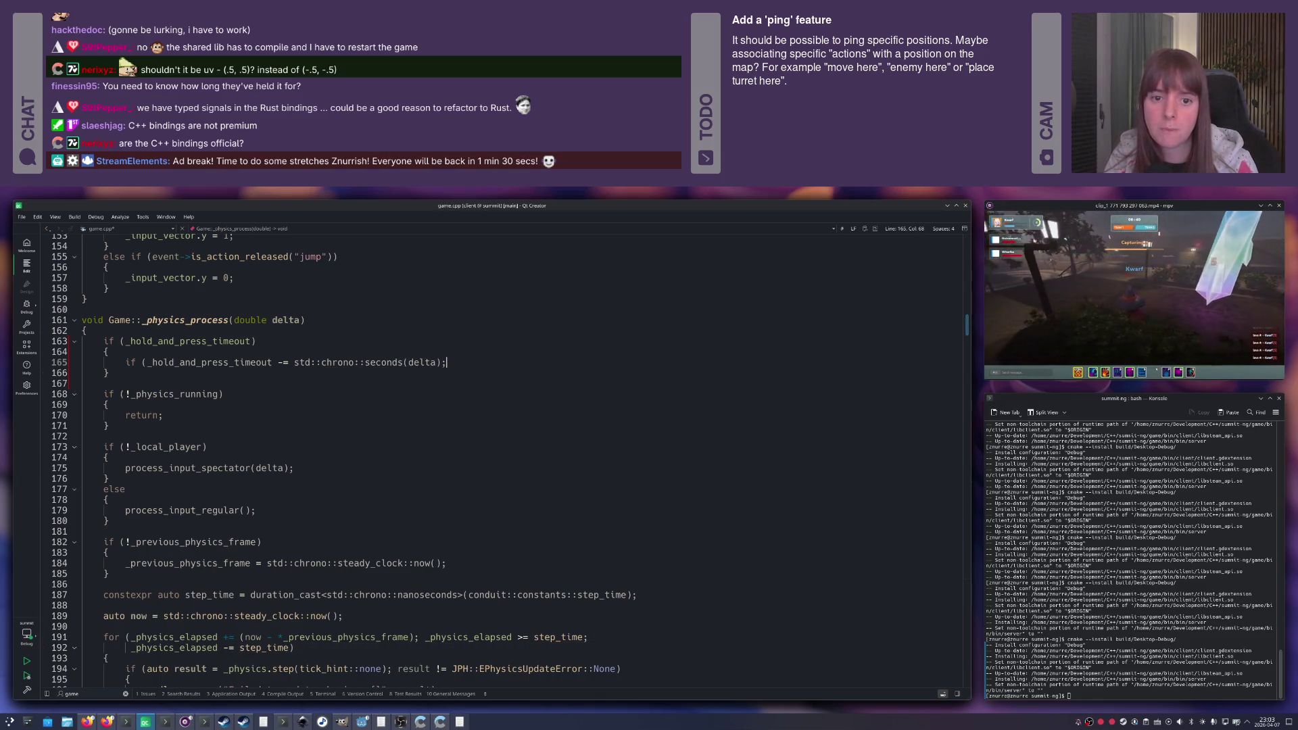
double_click(383, 363)
type("duration<double")
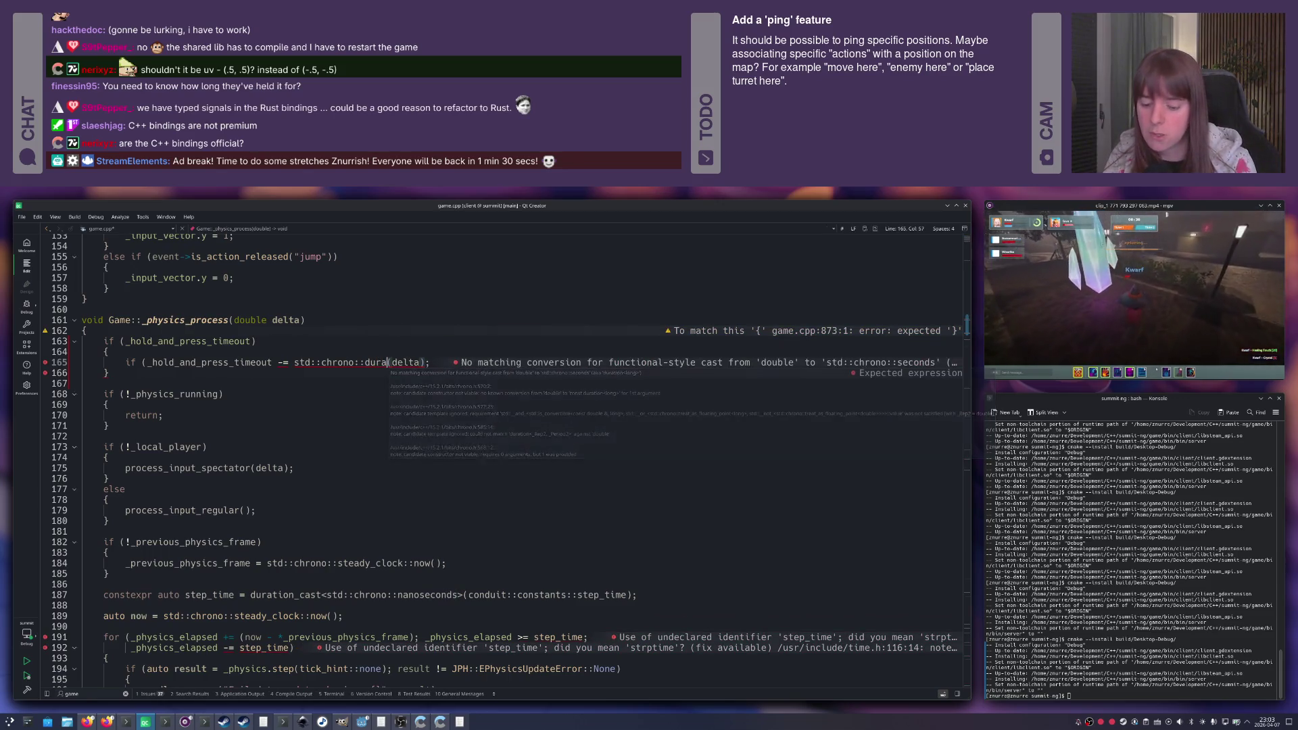
type(">")
key("End")
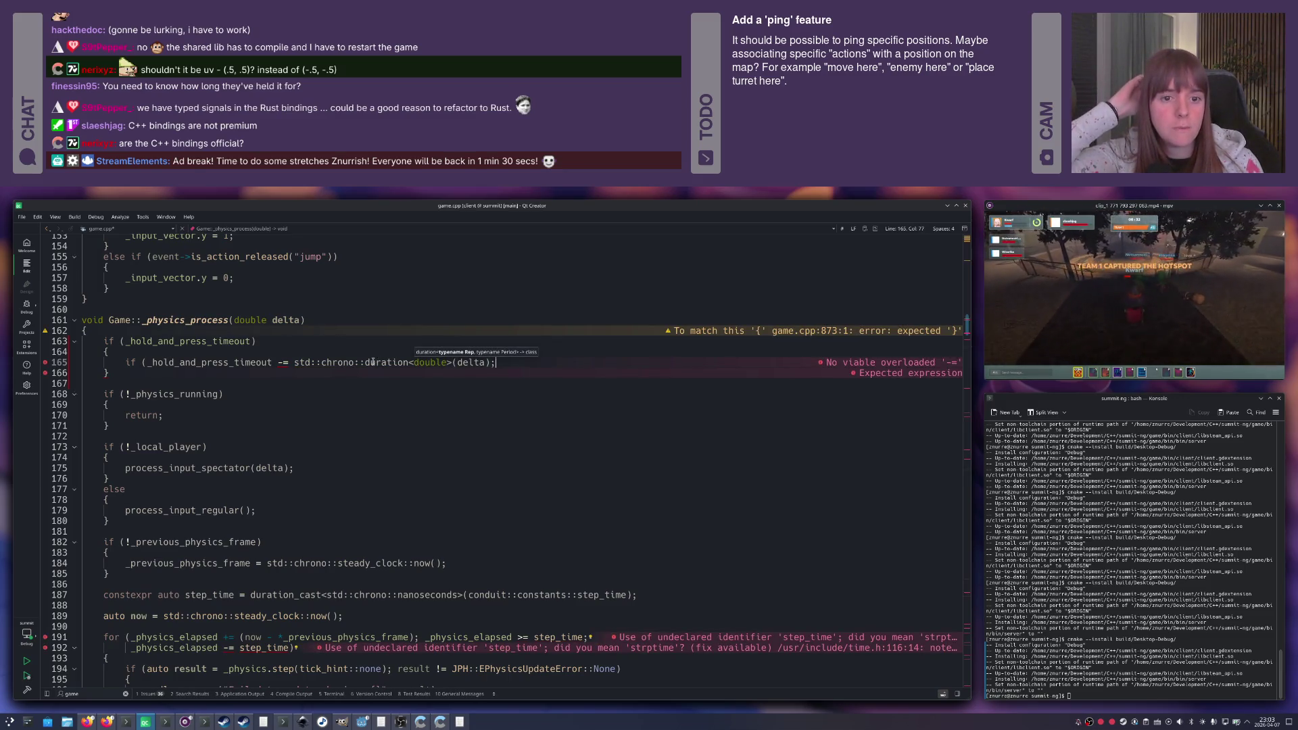
left_click(238, 363)
key("End")
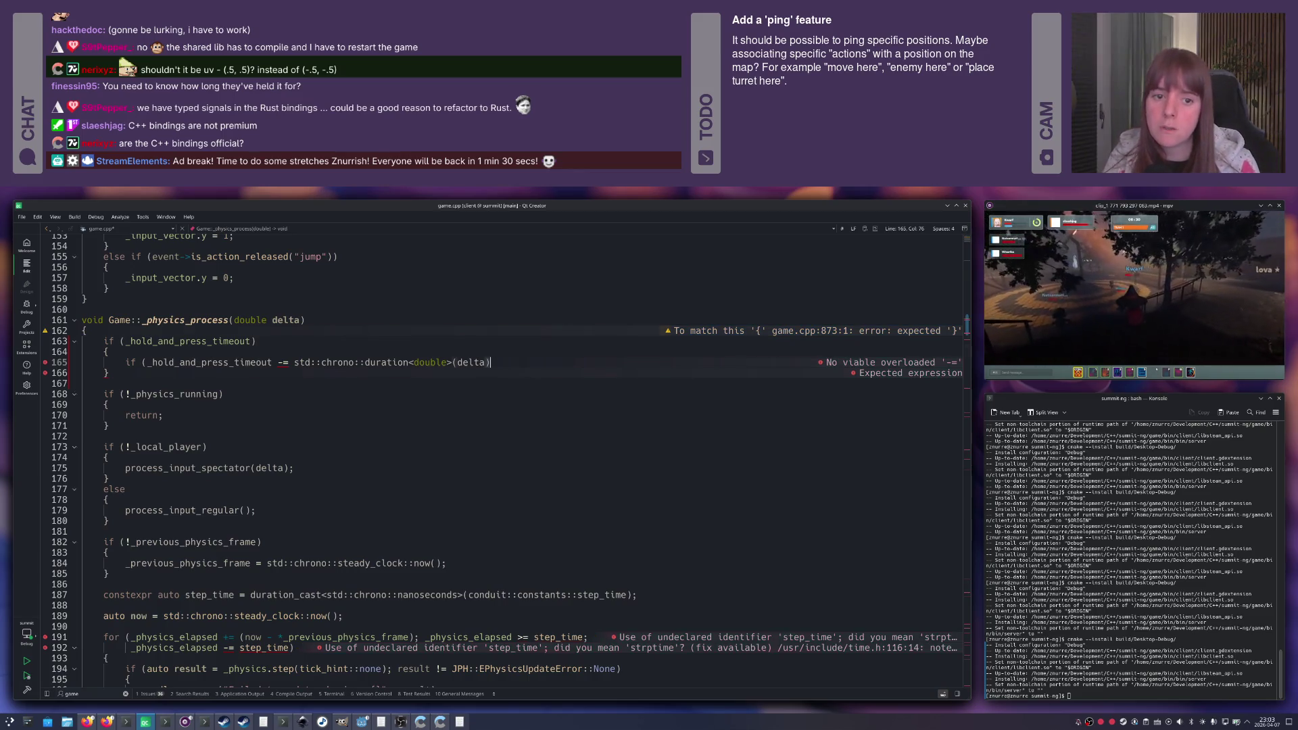
key("BackSpace")
type(")")
key("Return")
type("{")
key("Return")
Try duration<double> as the member type, wrap the subtraction in a 0s comparison, and save game.cpp.
left_click(240, 362, "ctrl")
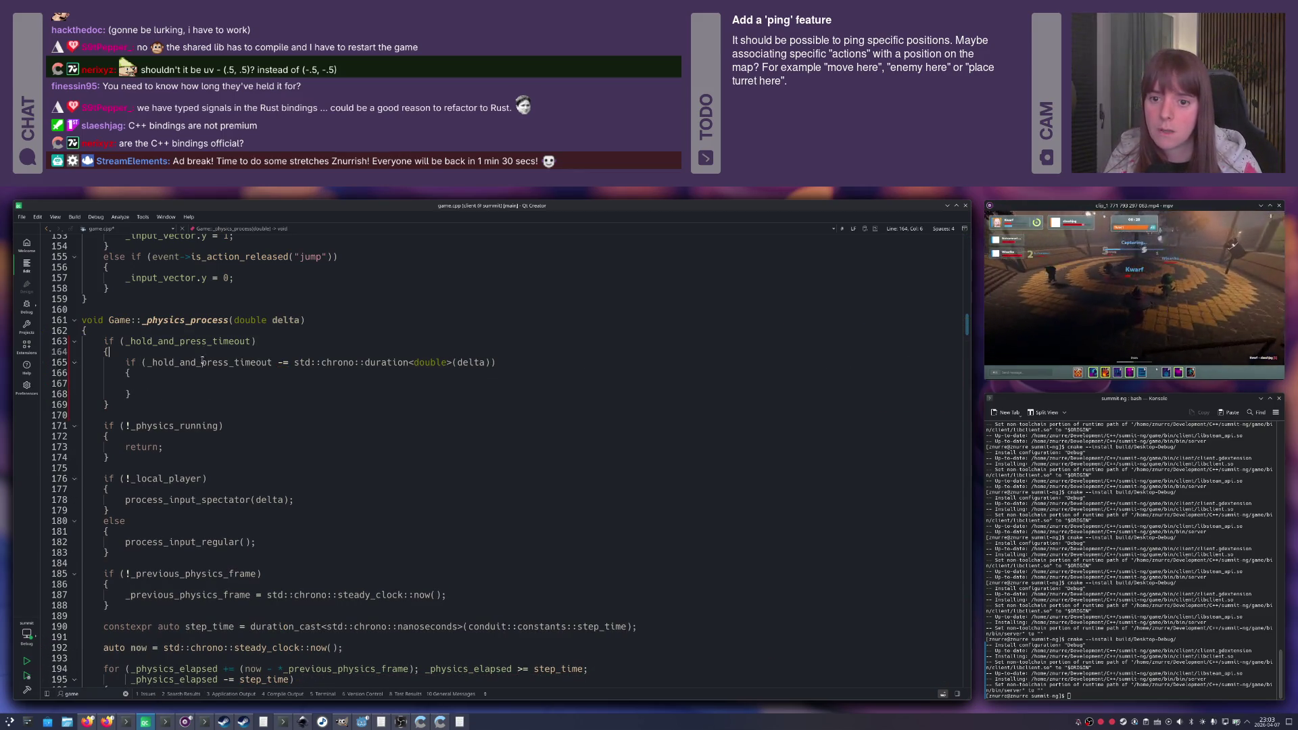
double_click(274, 659)
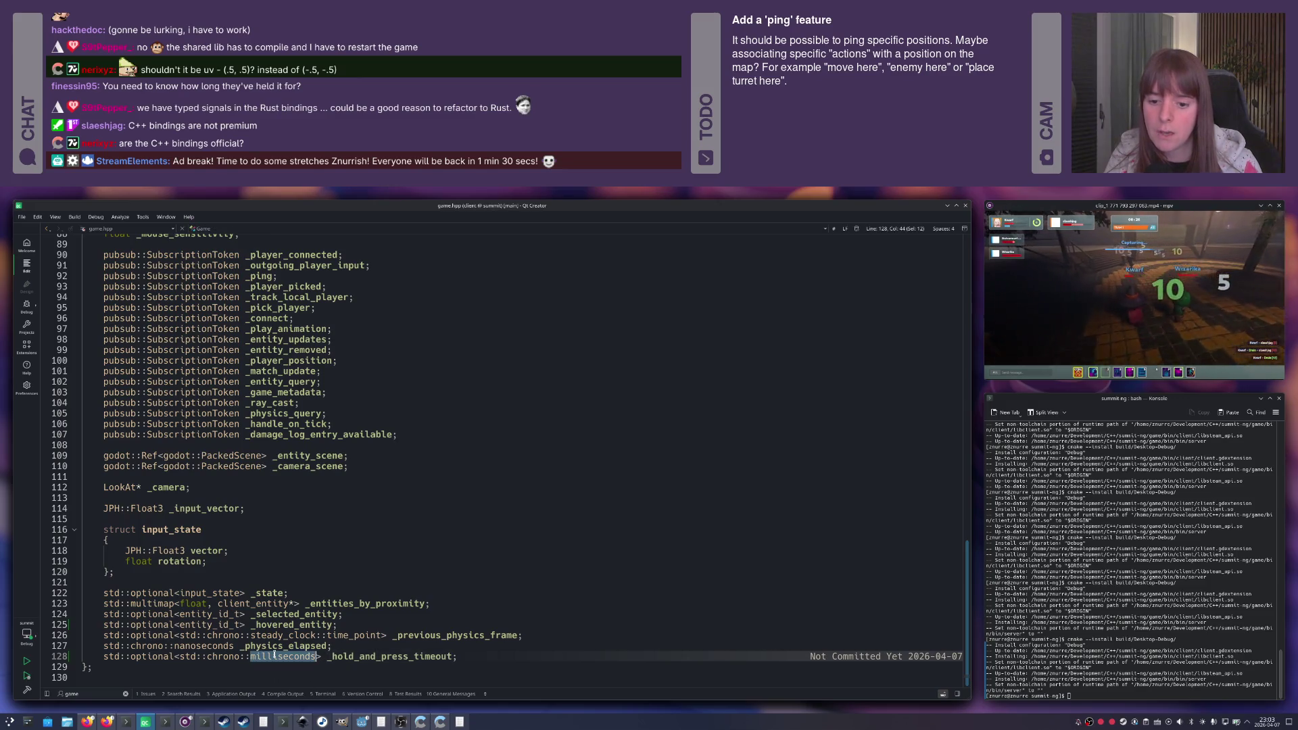
type("duration<double>")
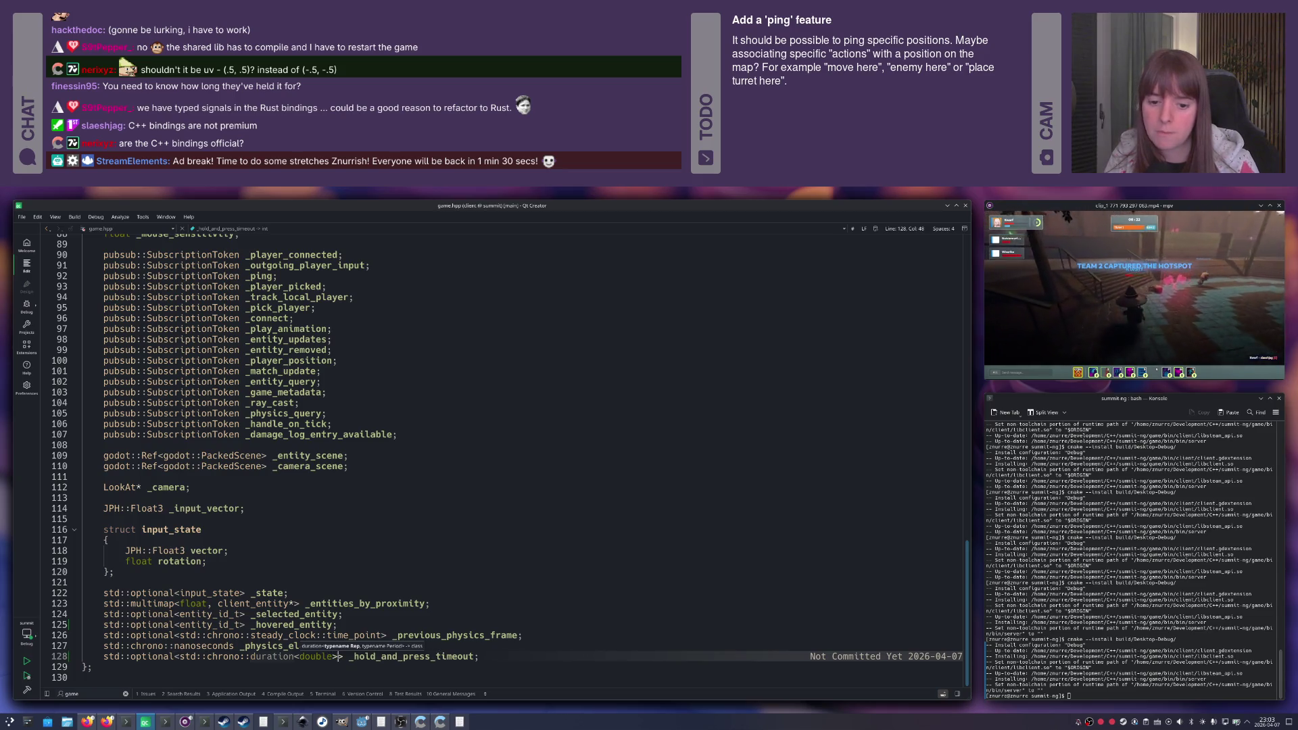
key("alt+Left")
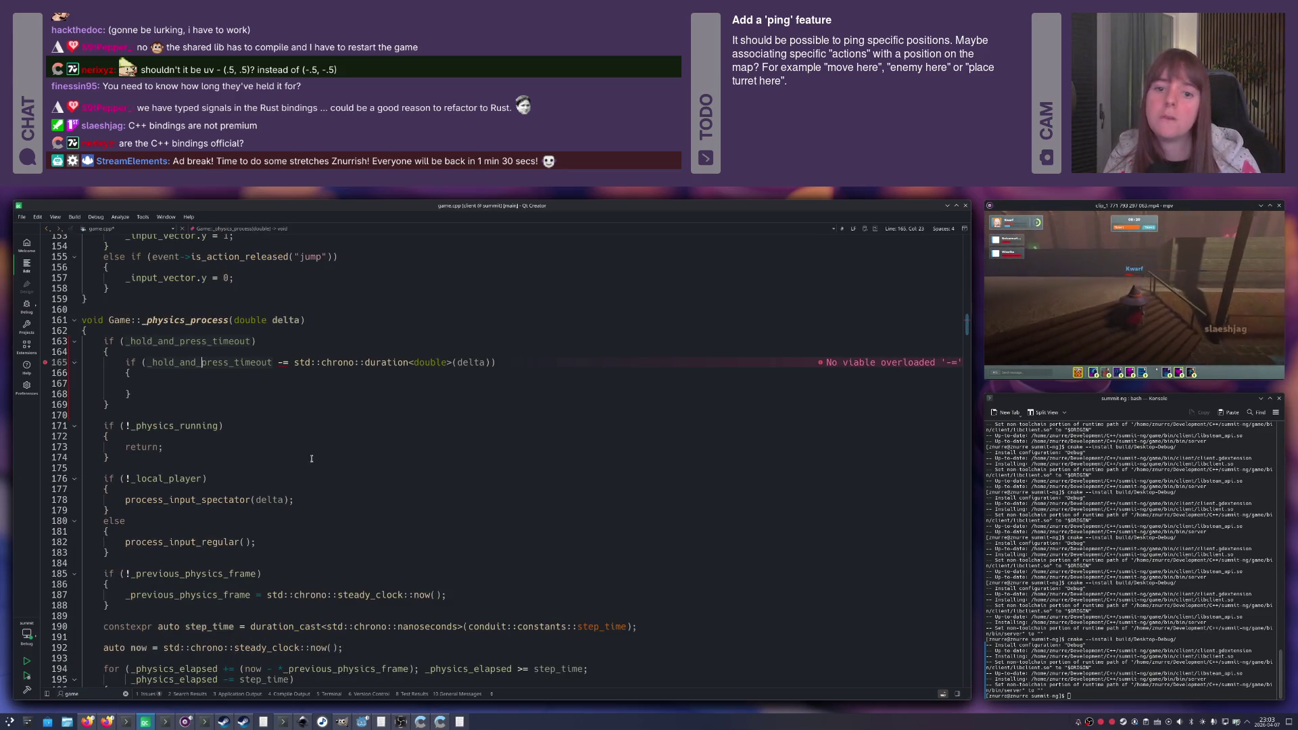
key("ctrl+Left")
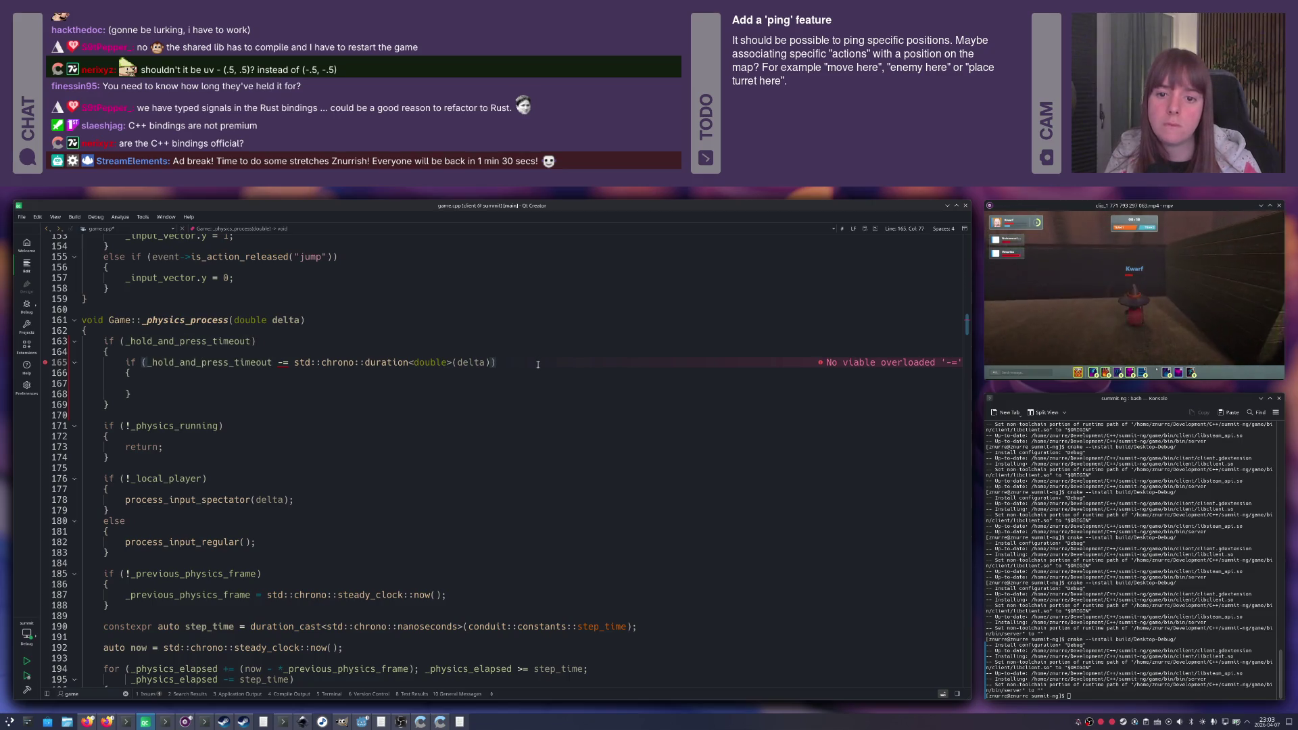
type("(")
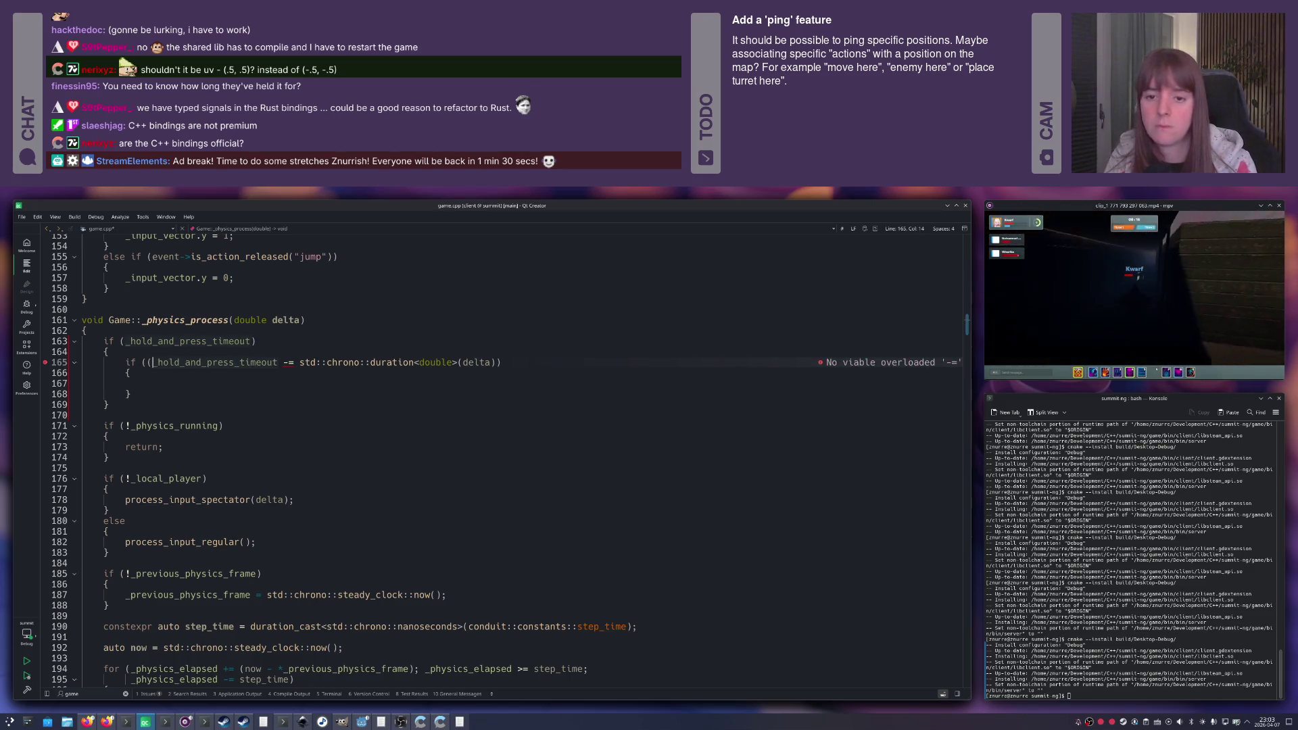
key("End")
key("Left")
type(") >")
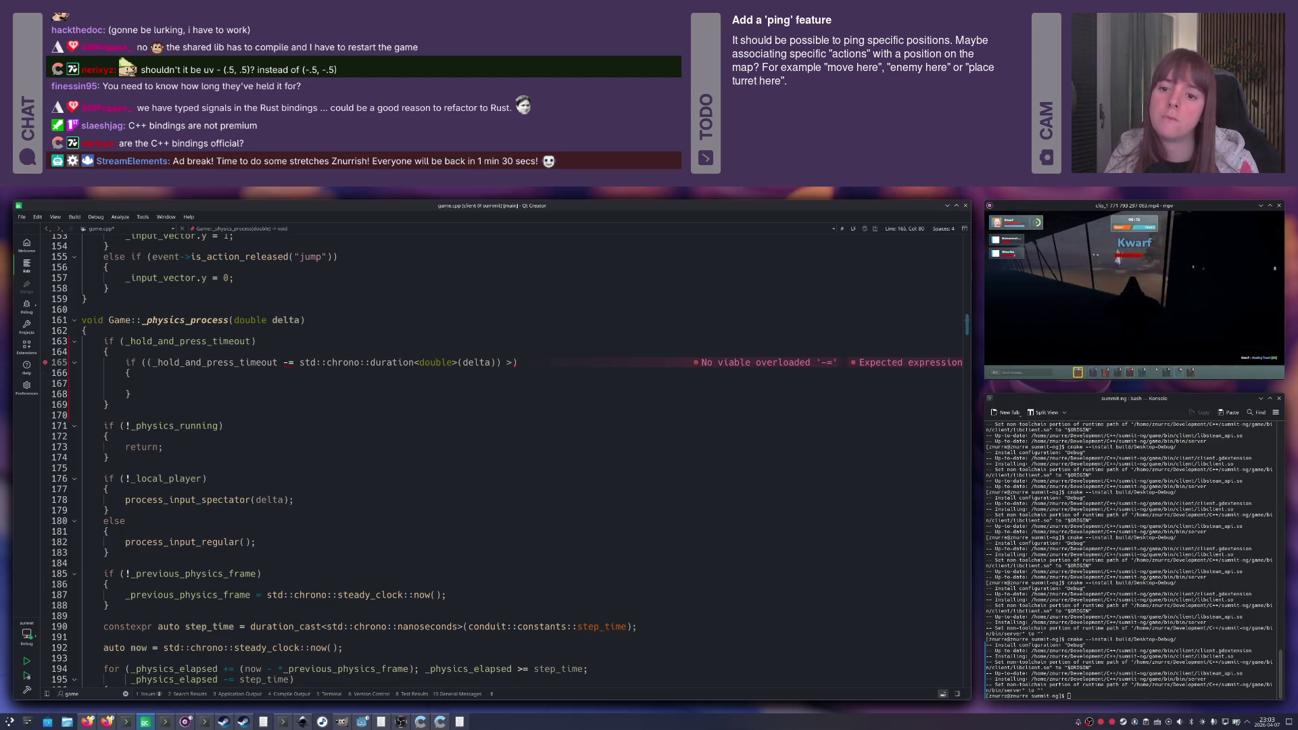
type("= 0")
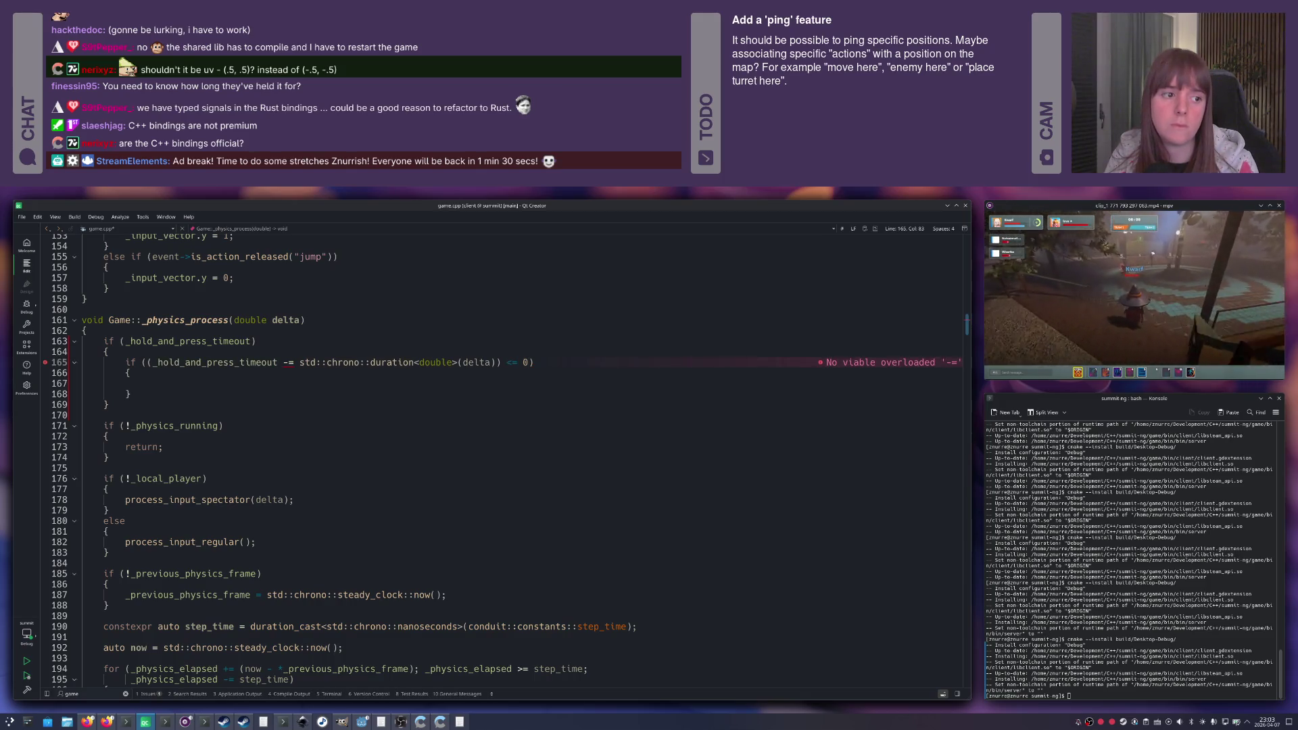
type("s")
key("End")
key("ctrl+s")
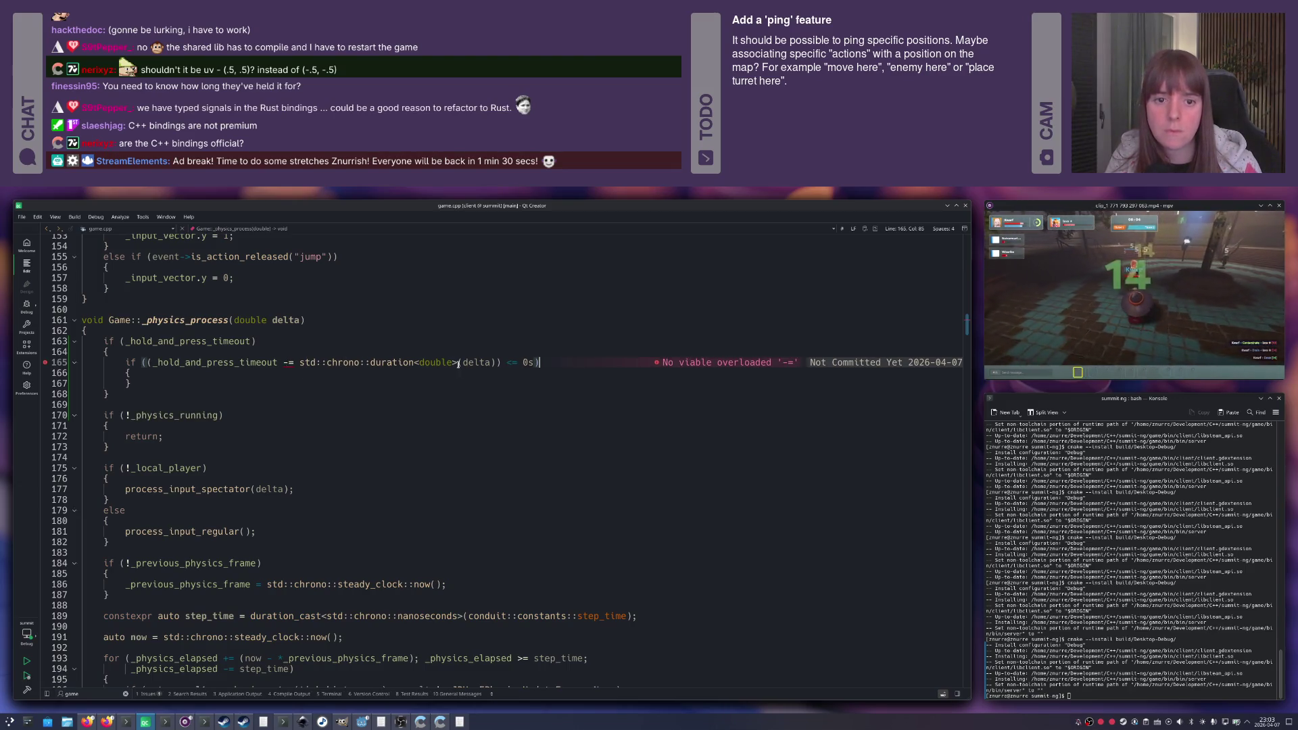
Dereference the timeout with *, restore milliseconds in the header, and start a line inside the block.
left_click(240, 363)
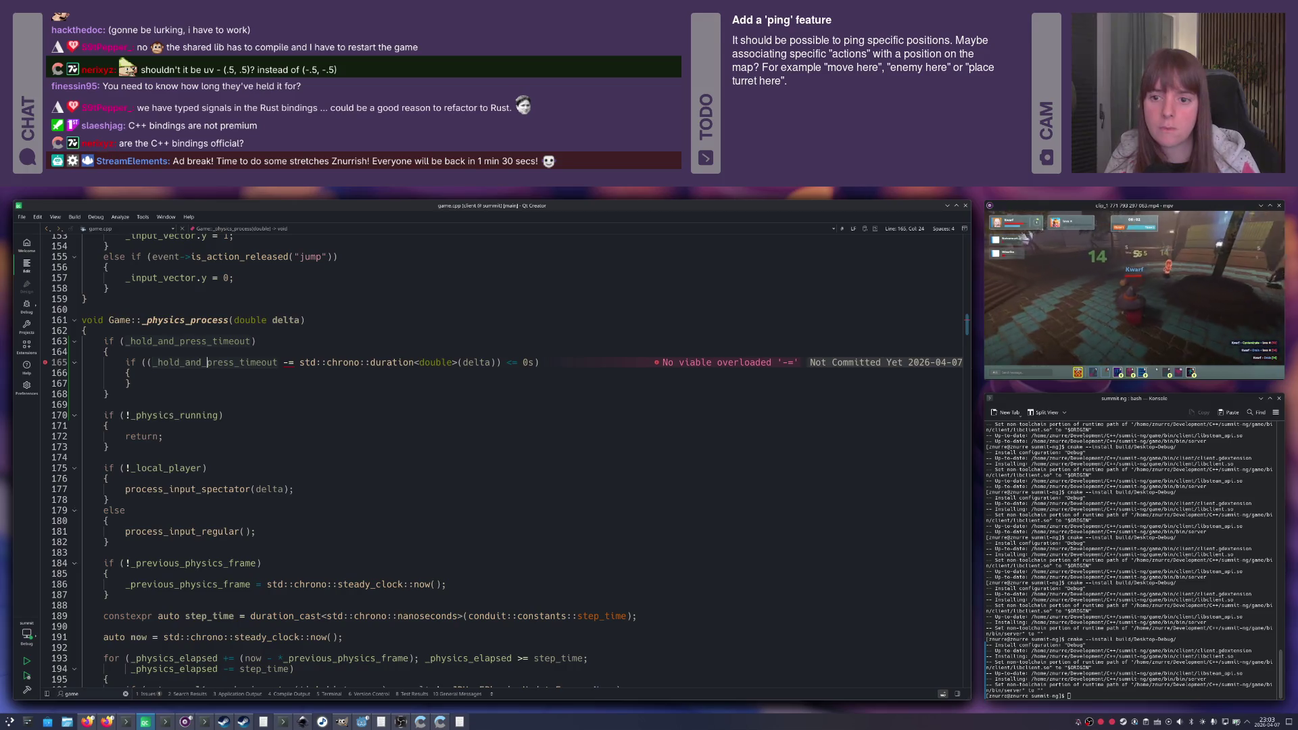
type("*")
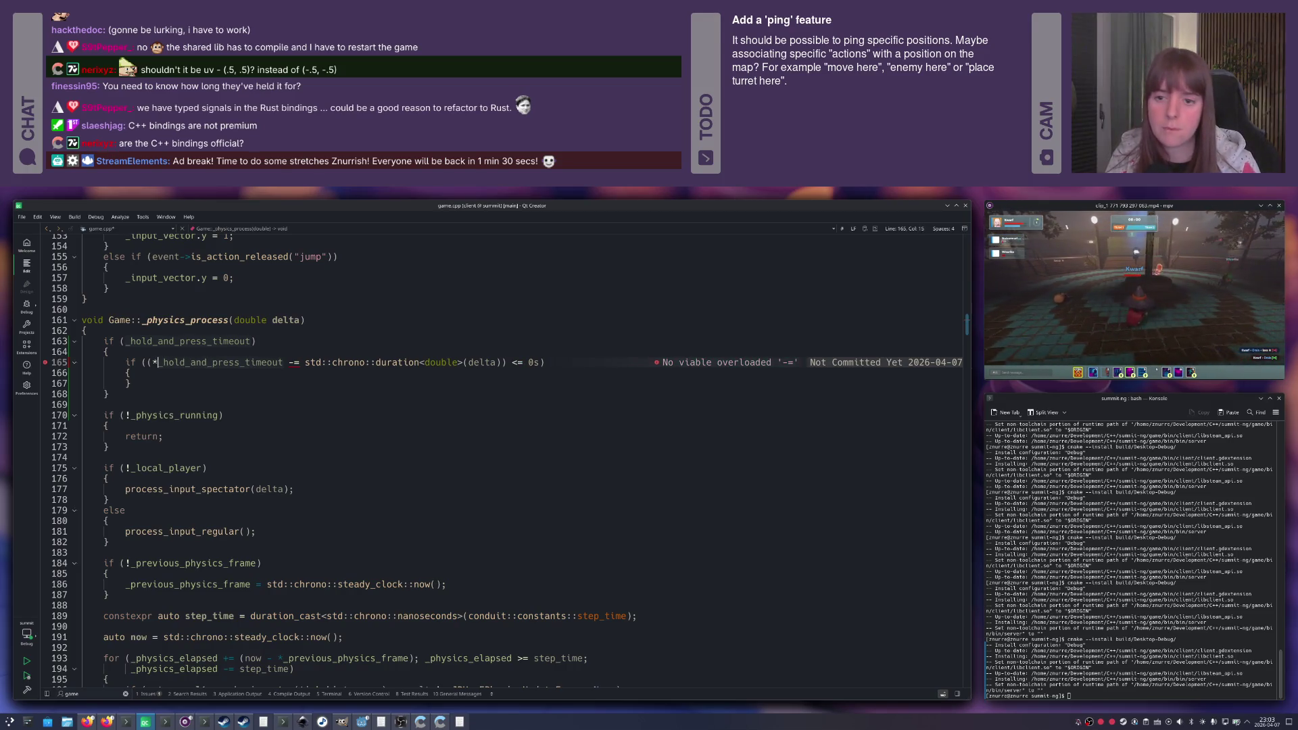
key("Down")
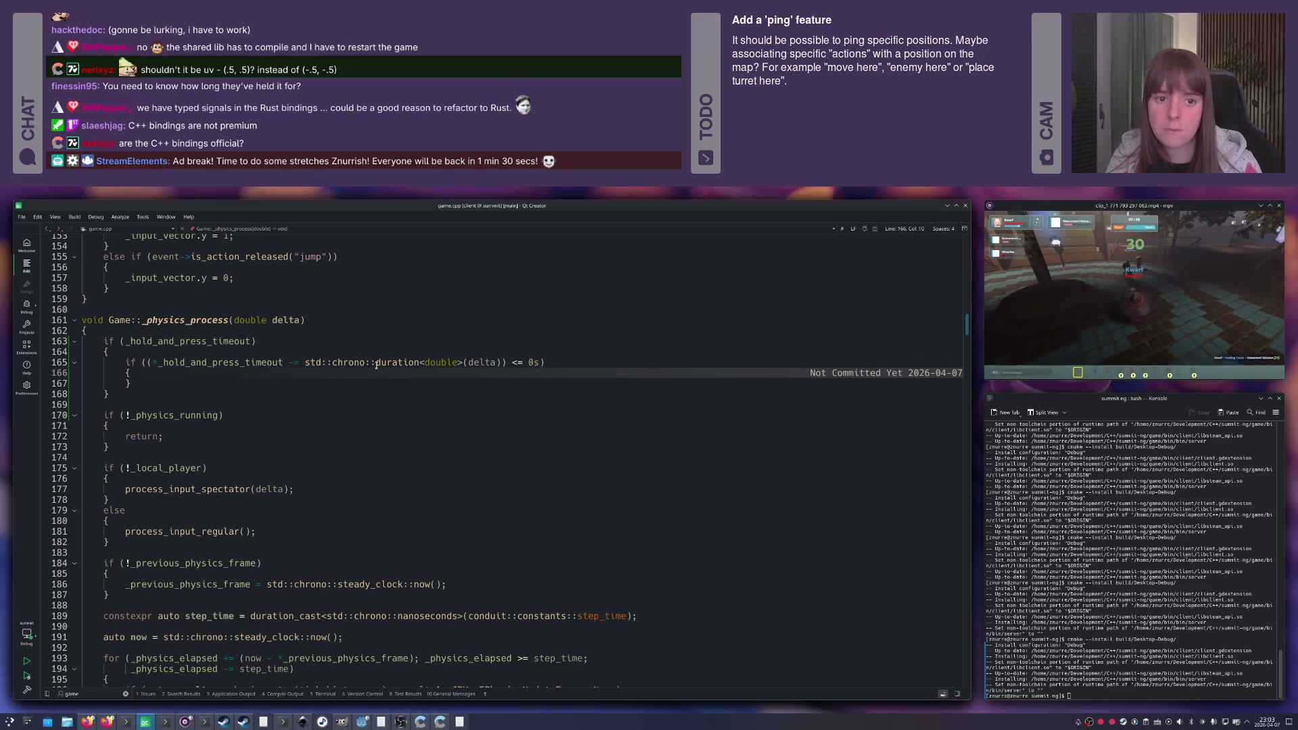
left_click(236, 363, "ctrl")
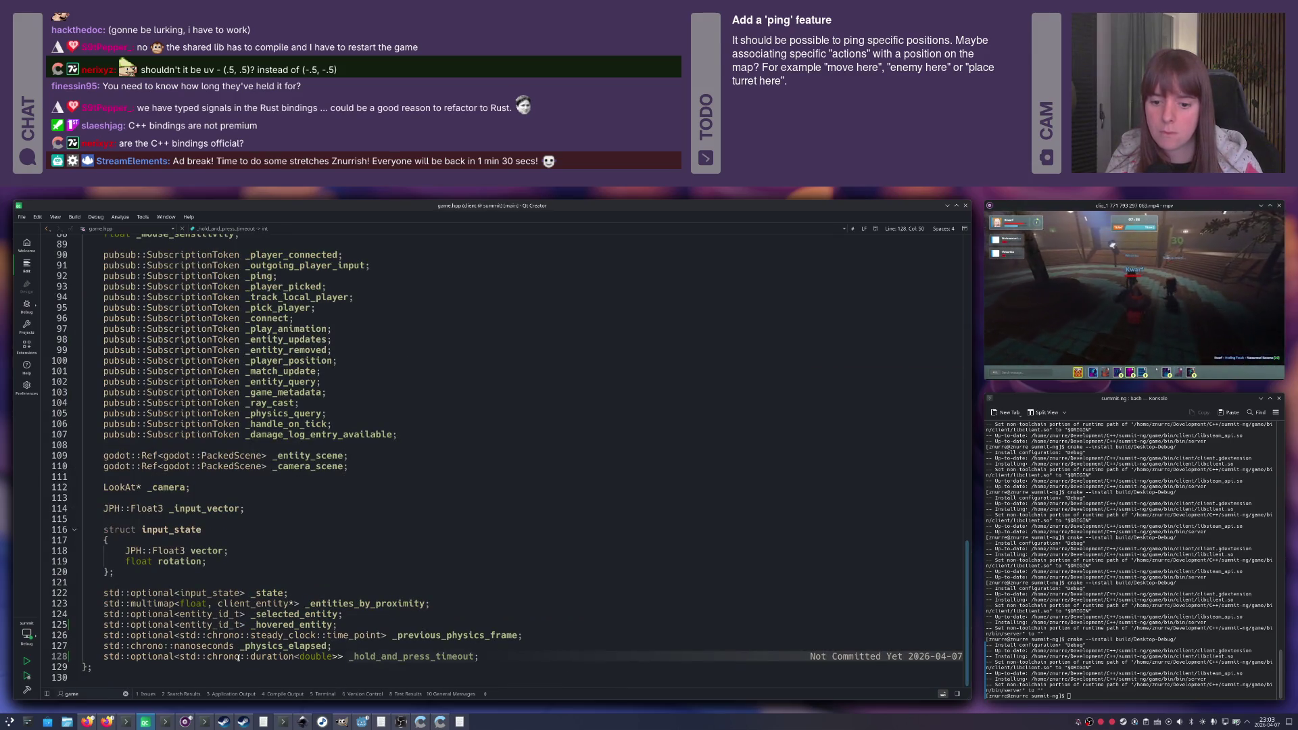
left_click_drag(251, 657, 338, 657)
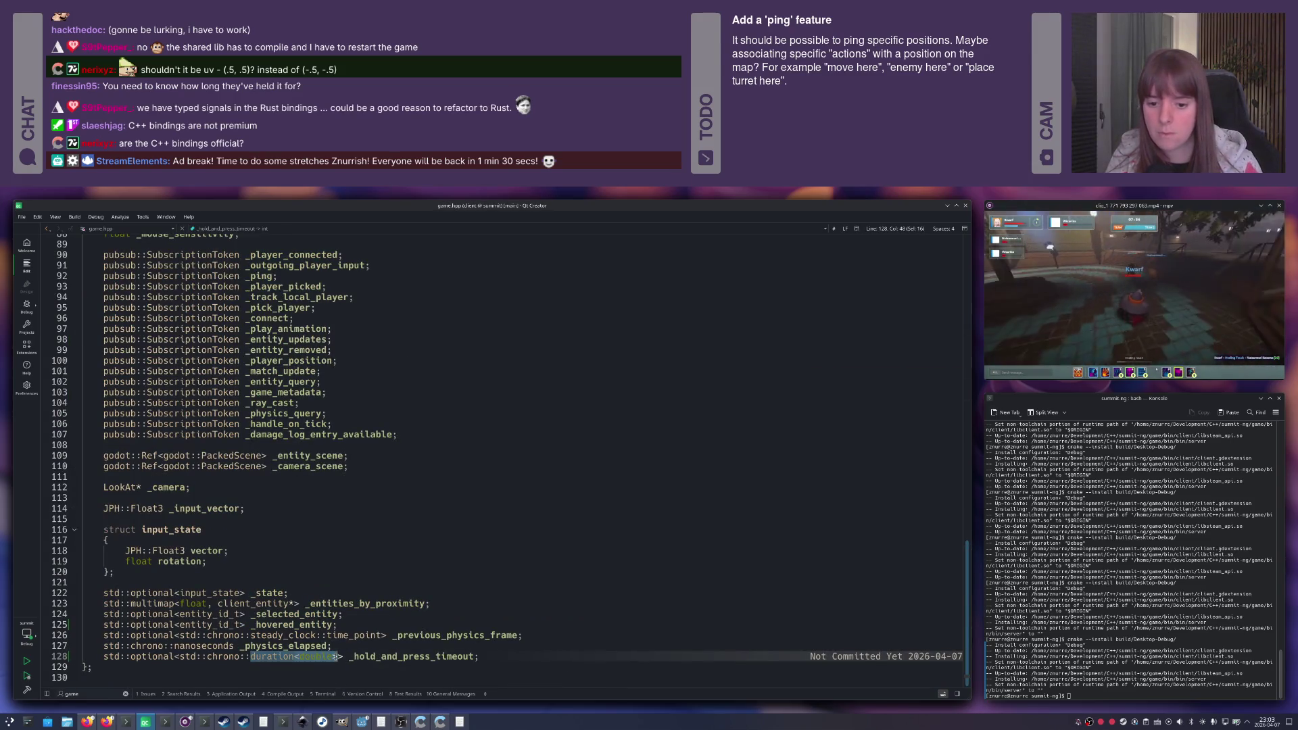
type("milli")
key("Return")
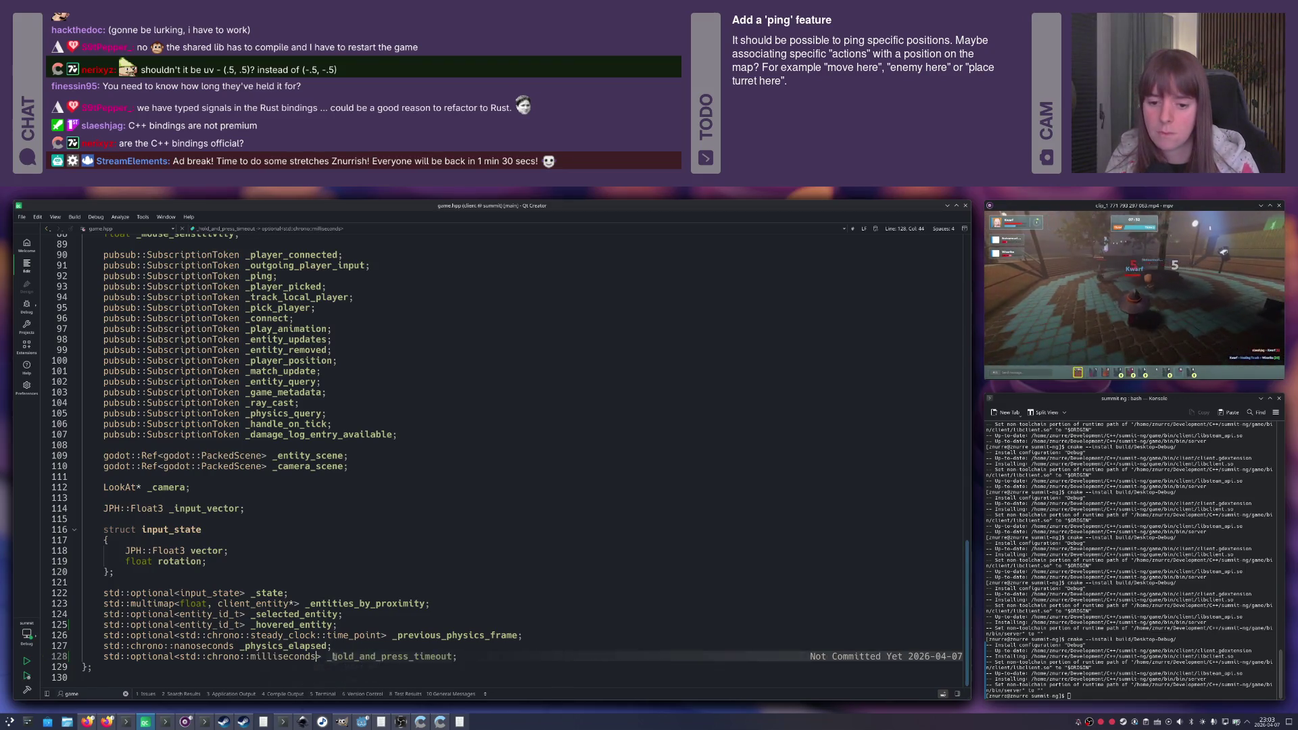
key("ctrl+Tab")
key("Down")
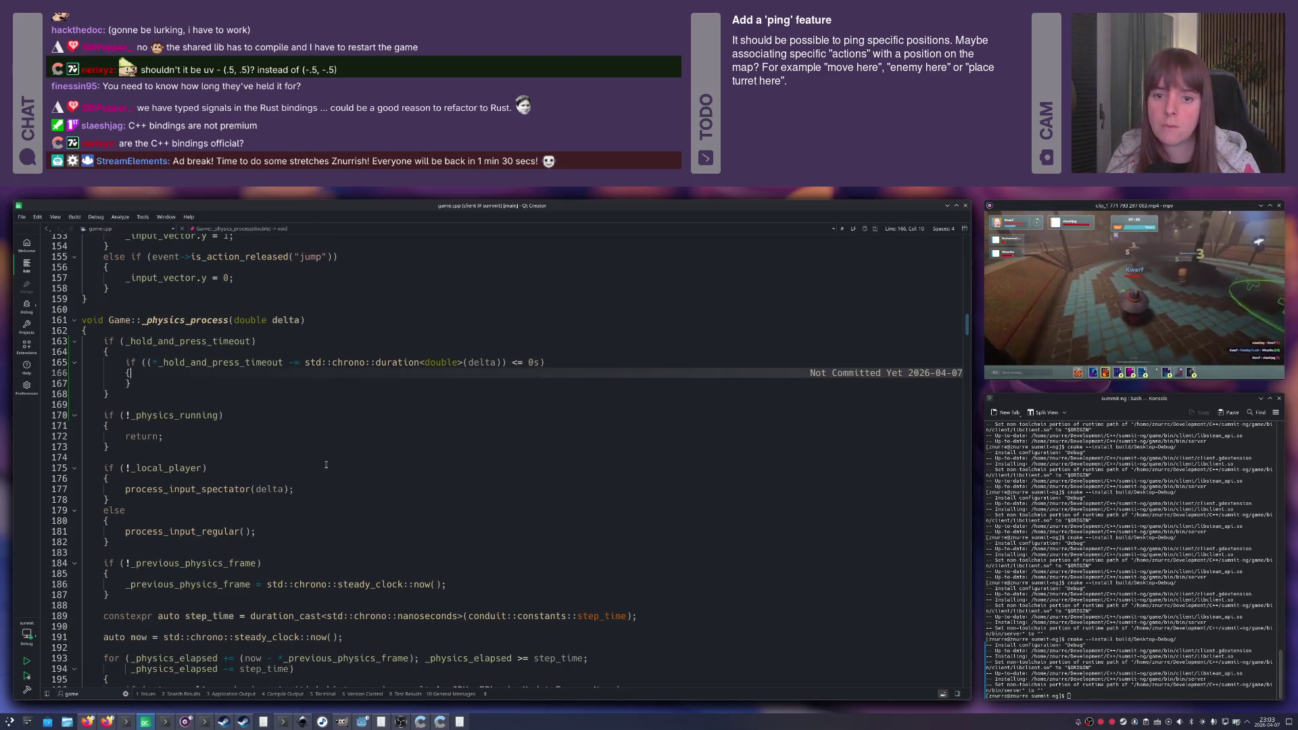
key("Return")
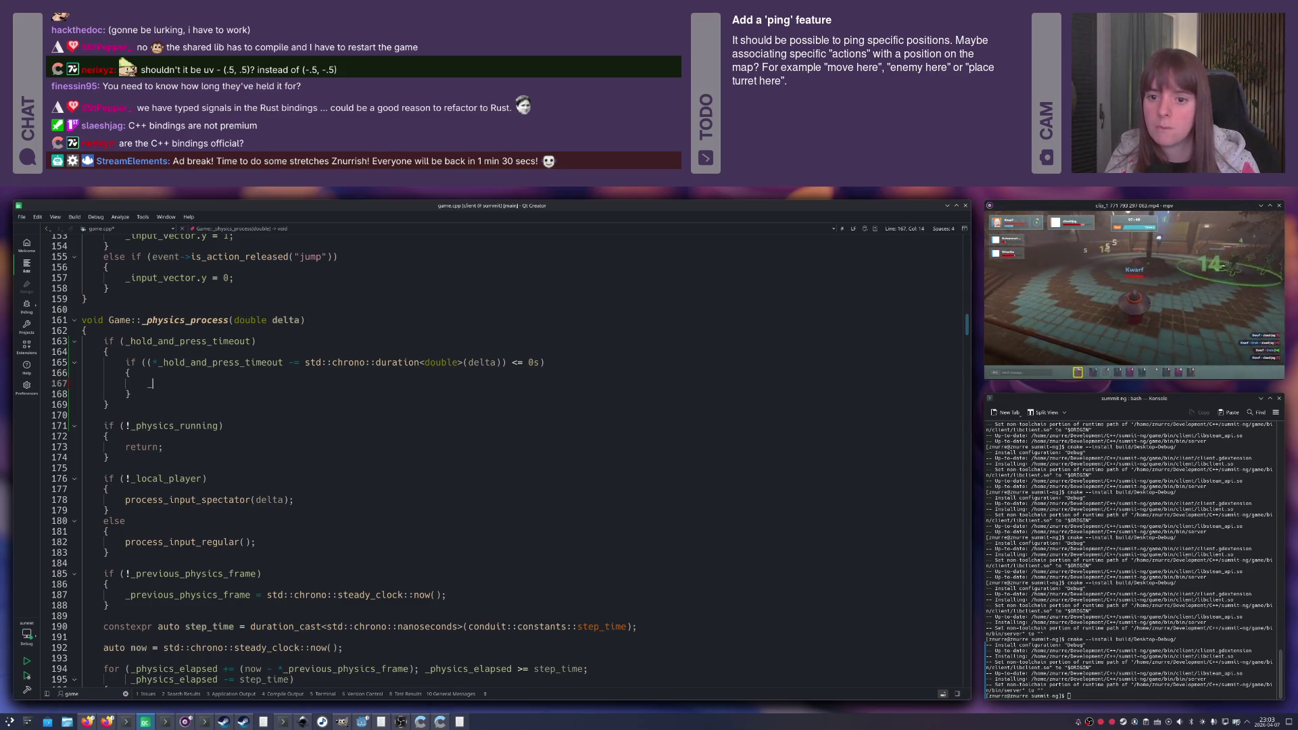
In the block, log "show communication menu" with spdlog::info and call _hold_and_press_timeout.reset().
type("_hold_and")
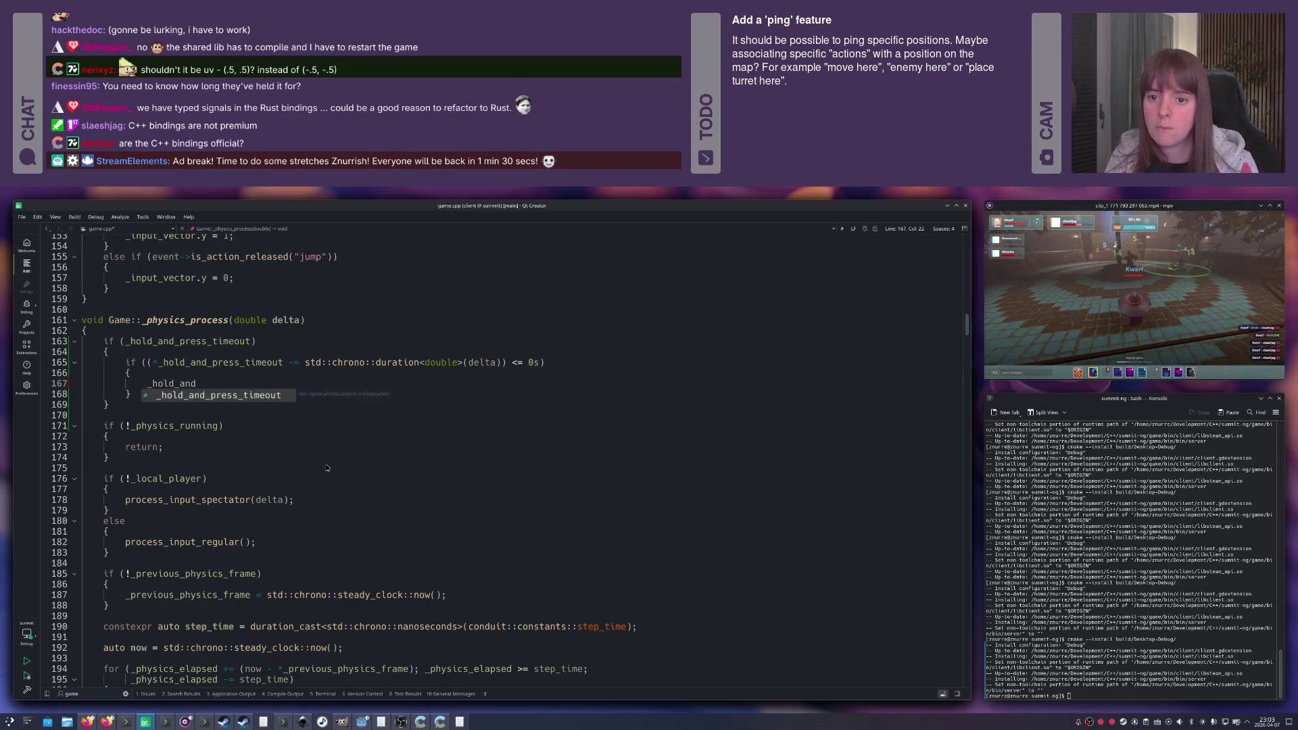
key("Return")
type(".reset();")
key("ctrl+shift+Return")
key("Return")
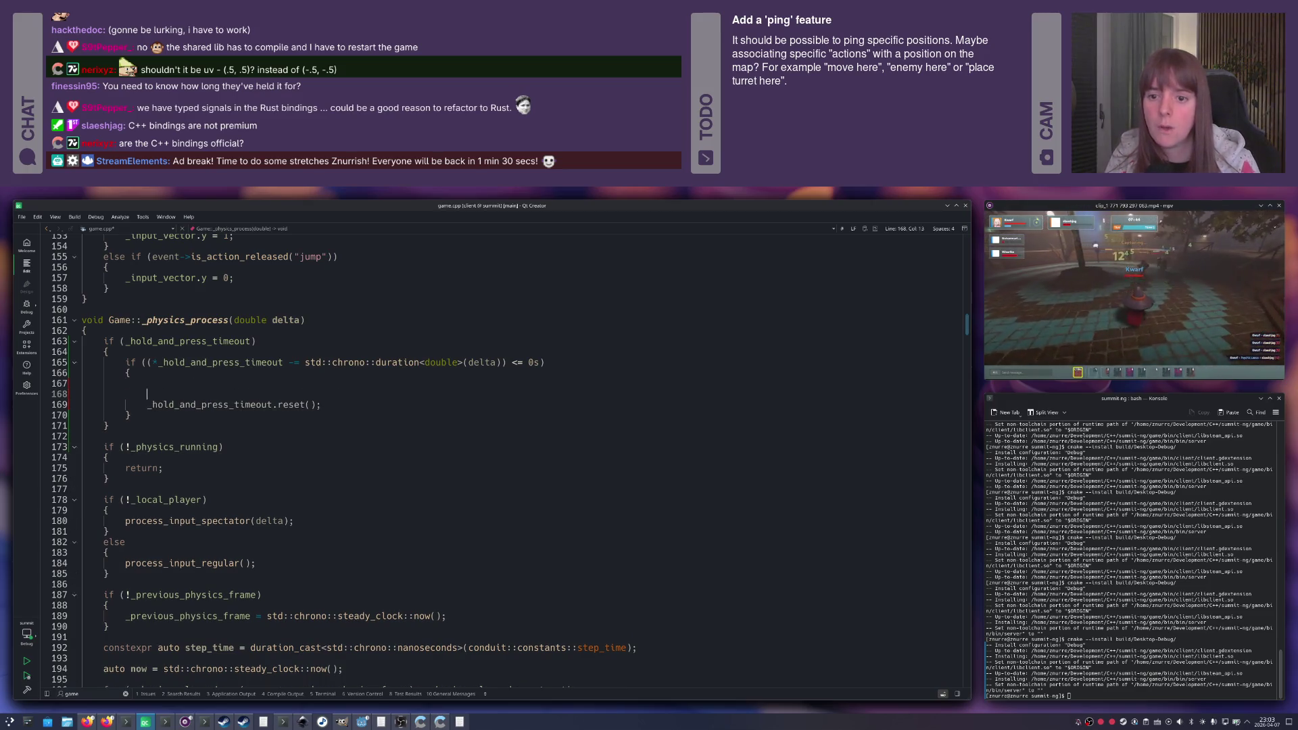
left_click(147, 384)
type("spdlog::")
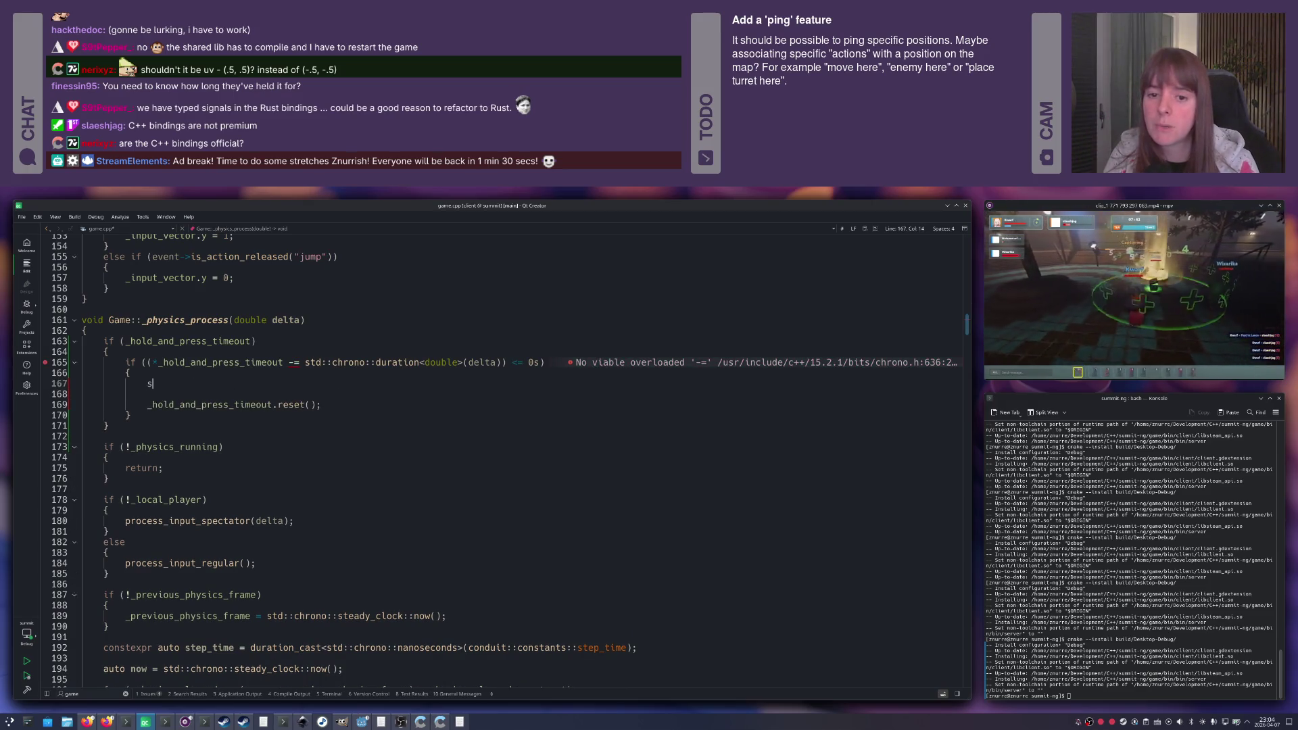
type("info(\"s")
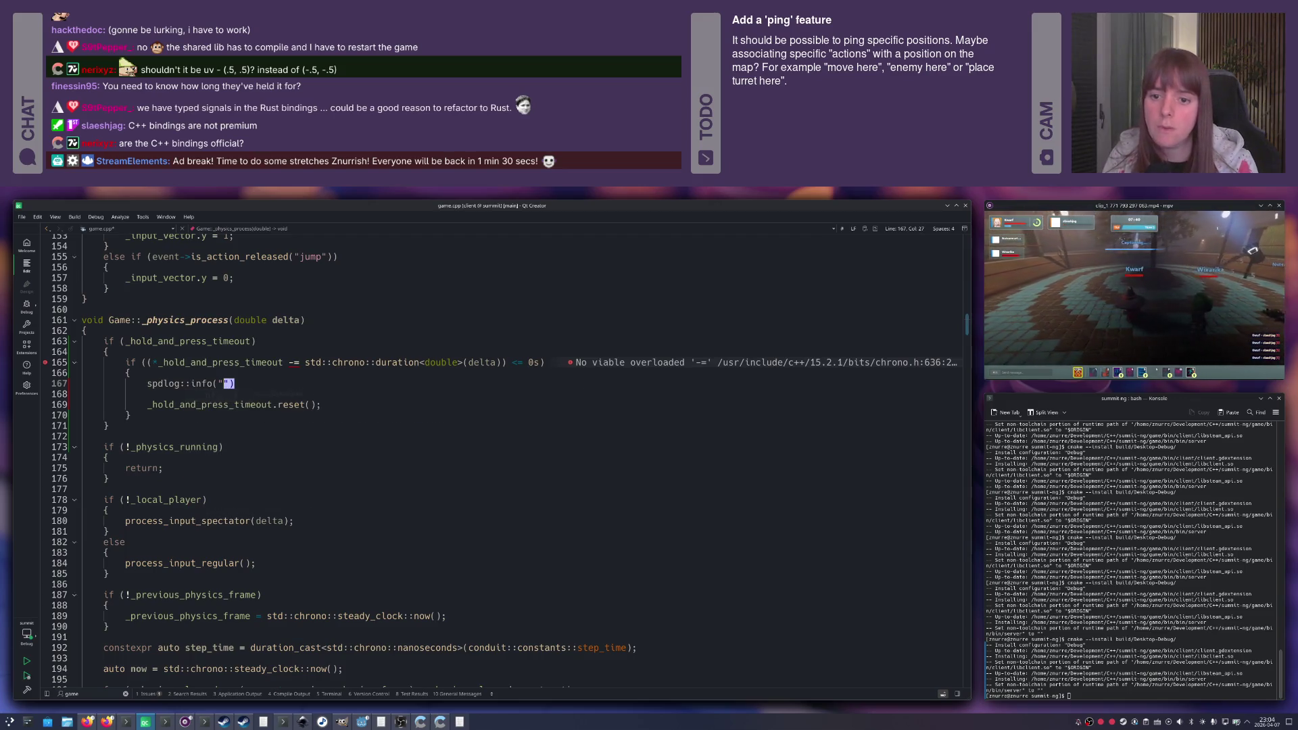
type("how commun")
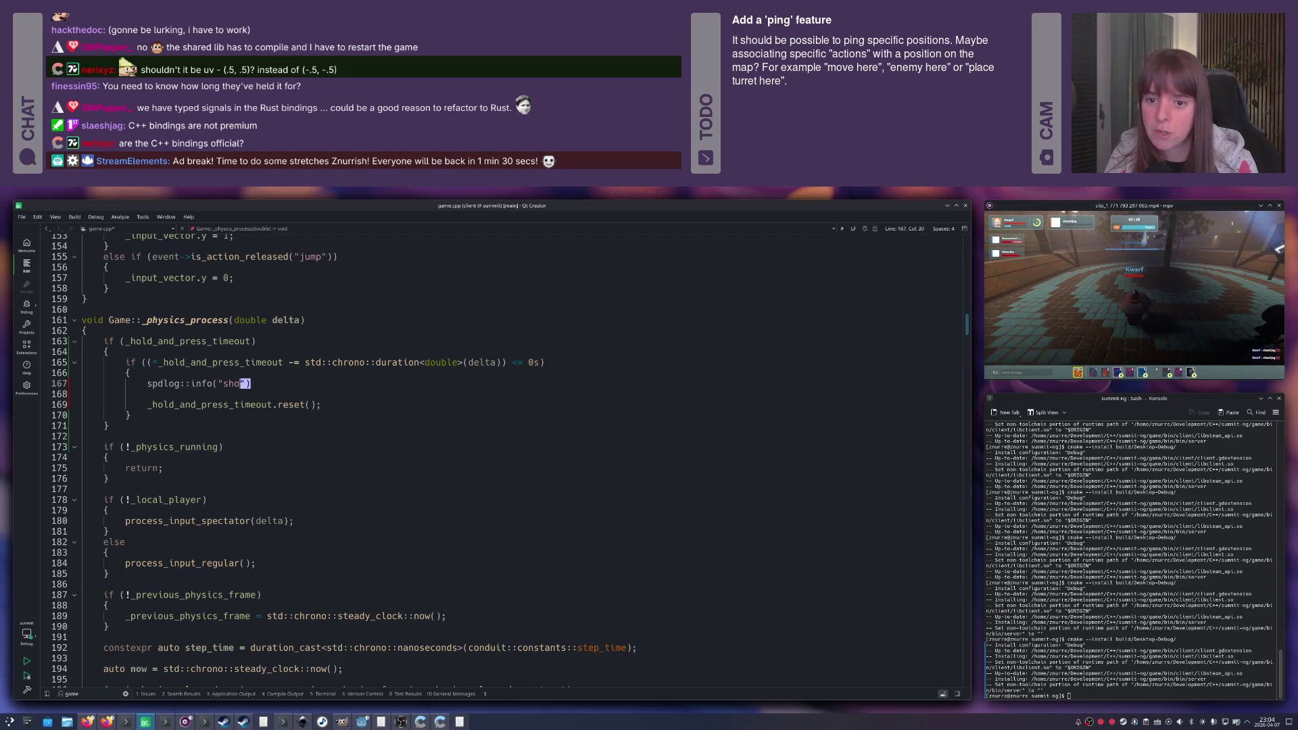
type("ication menu\");")
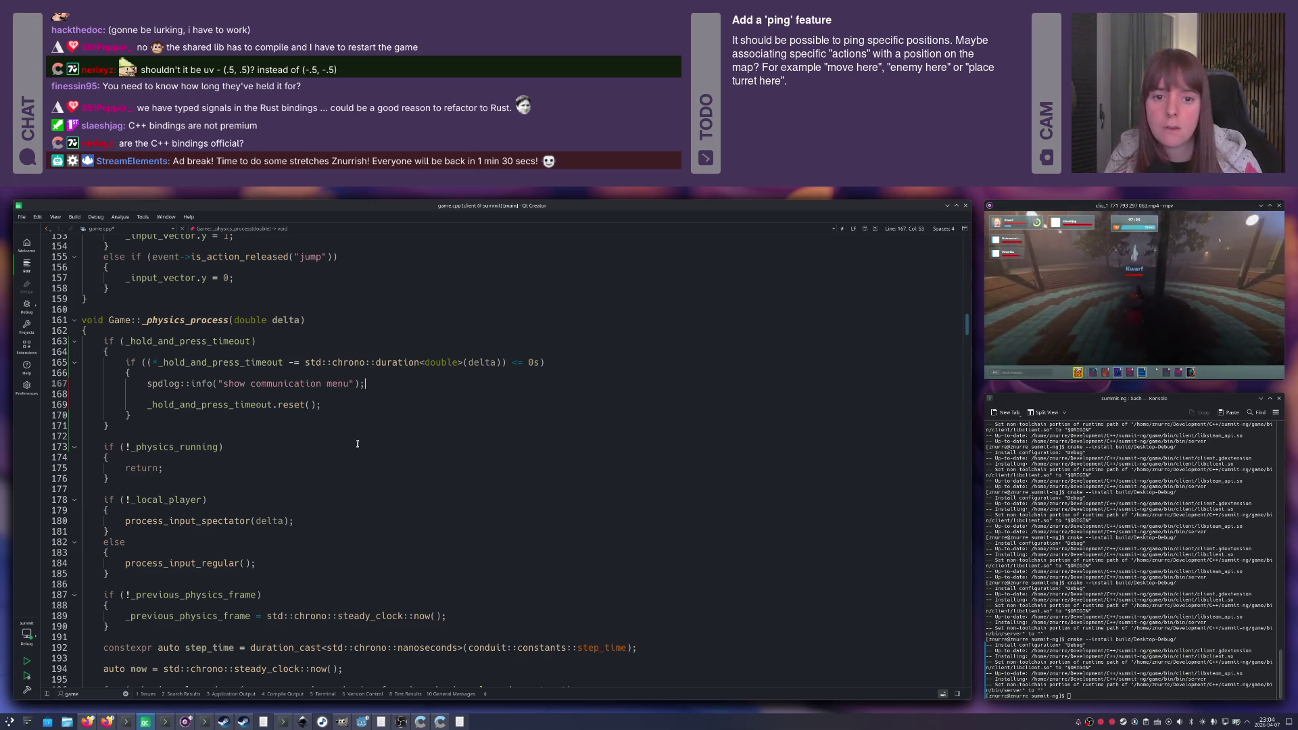
Change the header member to std::optional<std::chrono::duration<double>> and return to _physics_process.
left_click(245, 362)
key("F2")
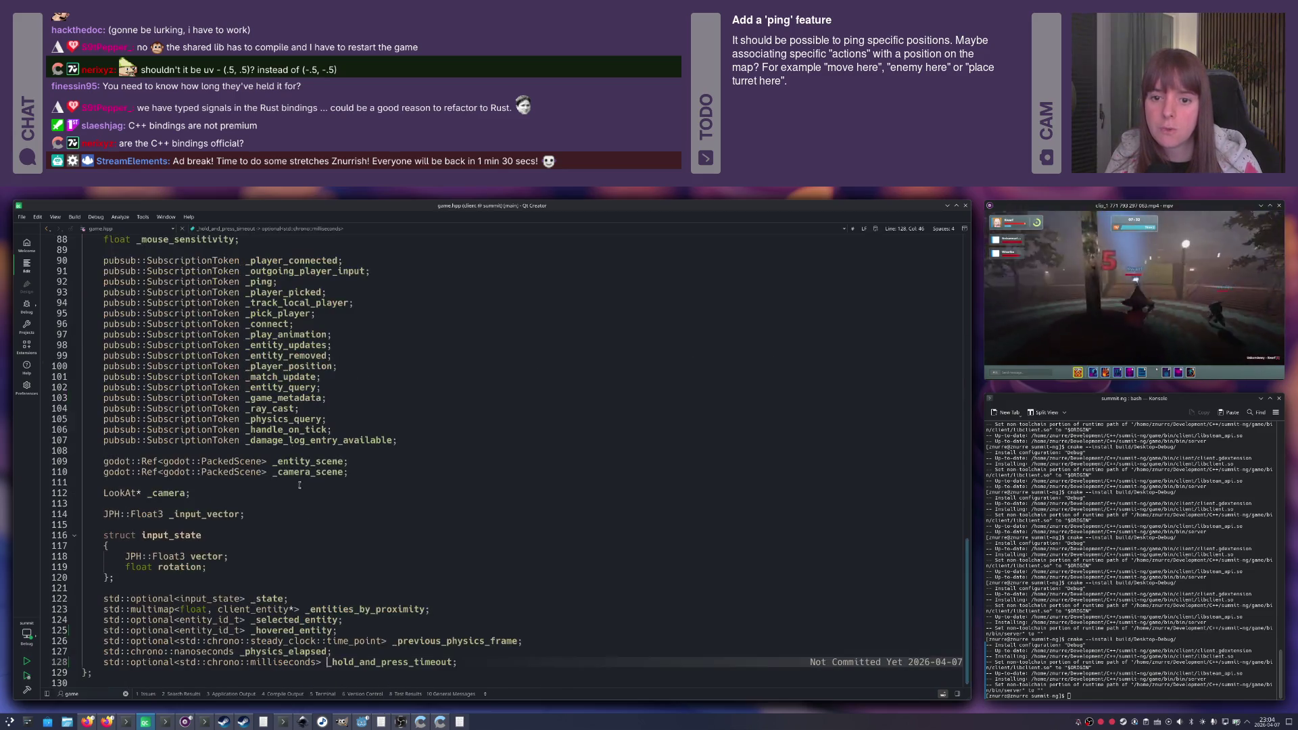
key("ctrl+shift+Left")
type("duration<double")
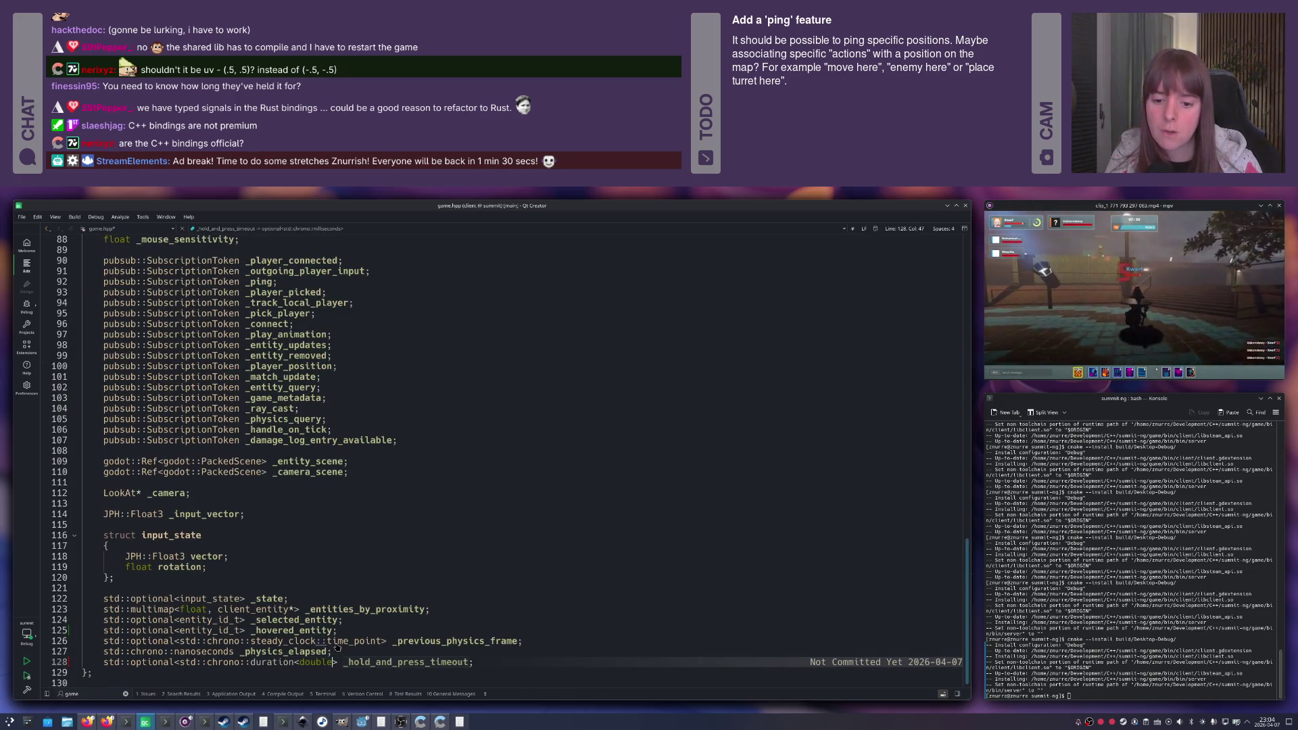
type(">")
key("alt+Left")
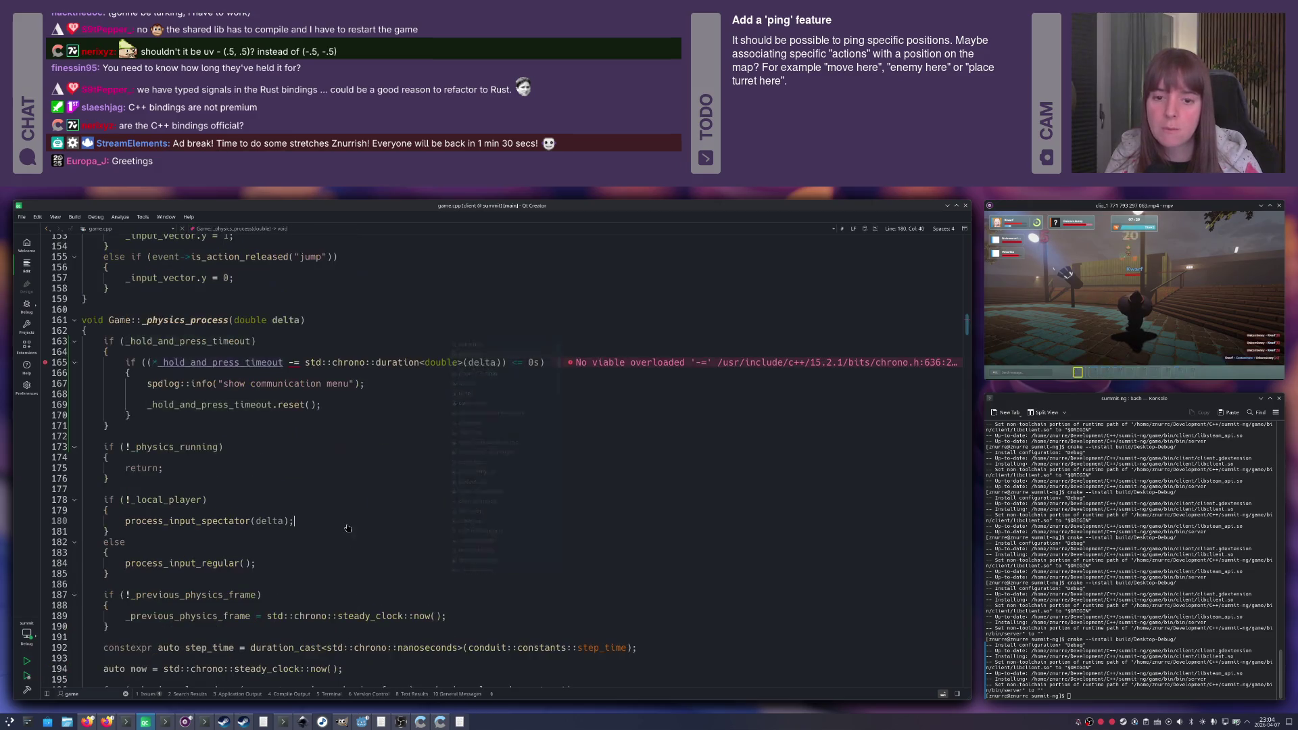
left_click(399, 501)
scroll(400, 507, "up", 4)
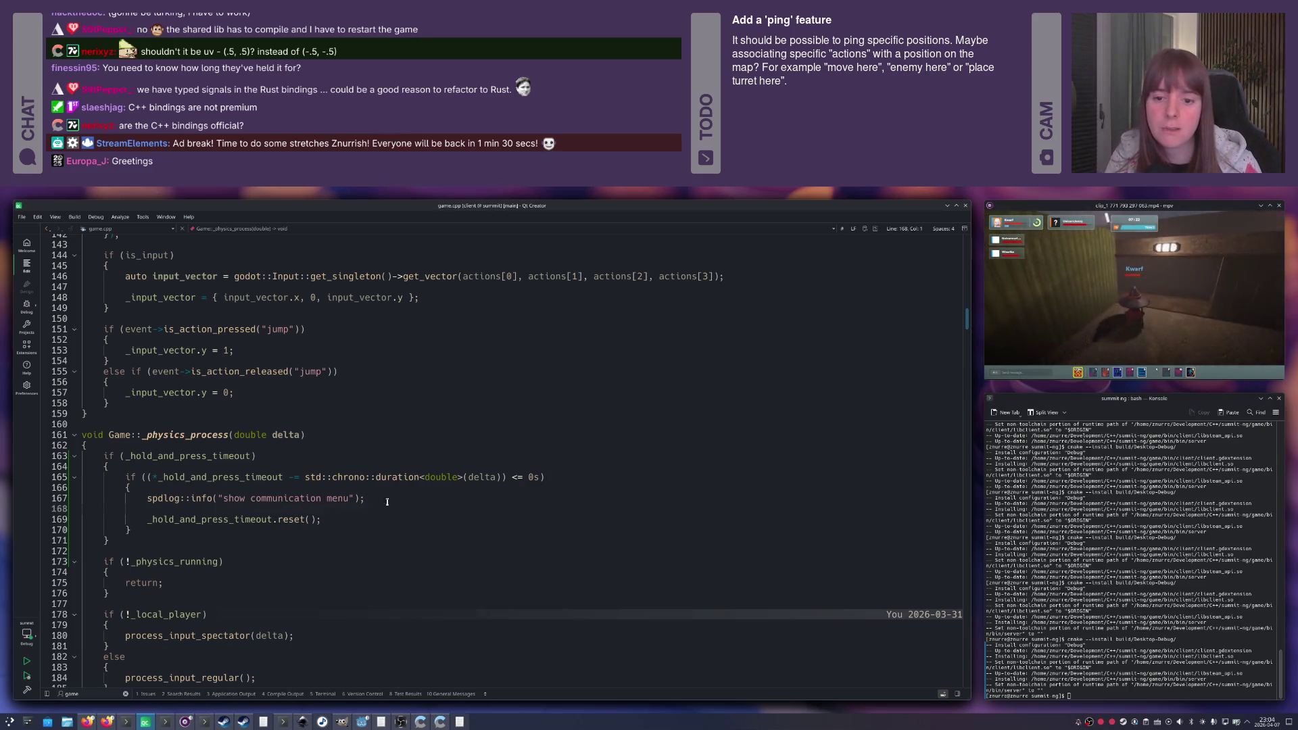
left_click(399, 507)
left_click(325, 492)
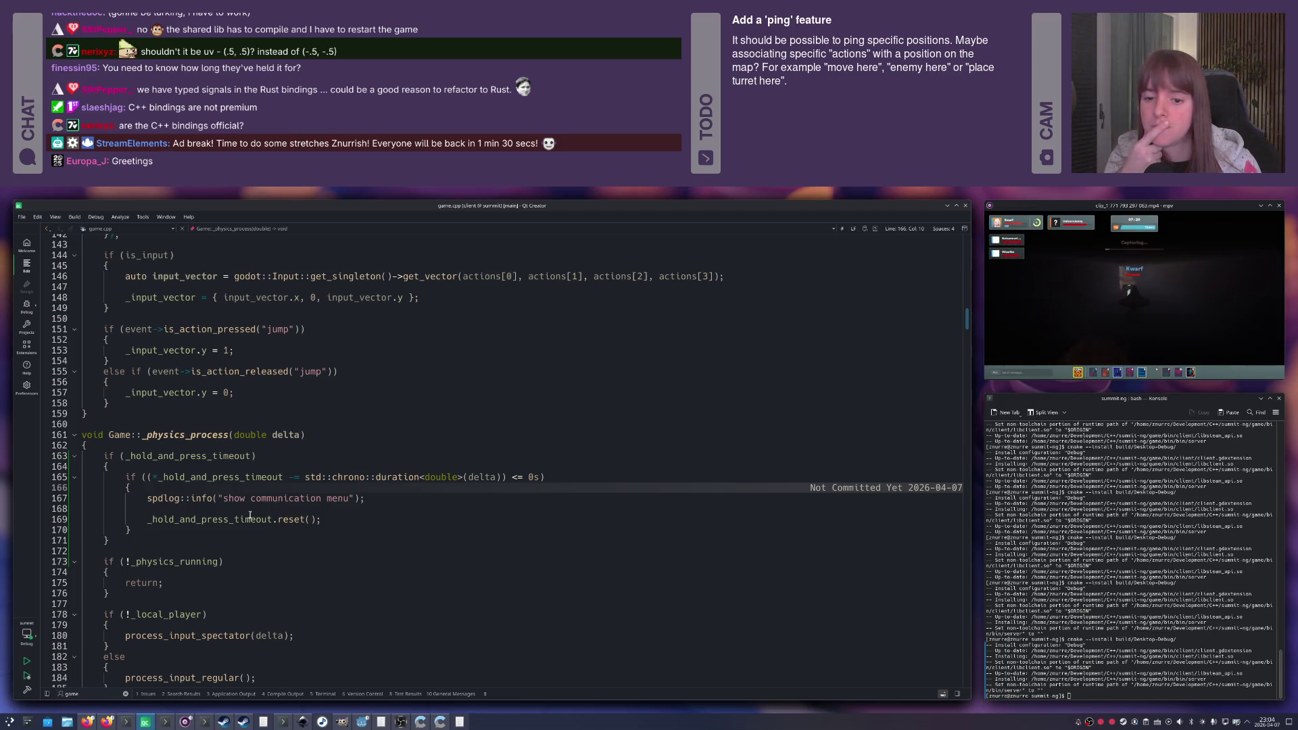
left_click(250, 518)
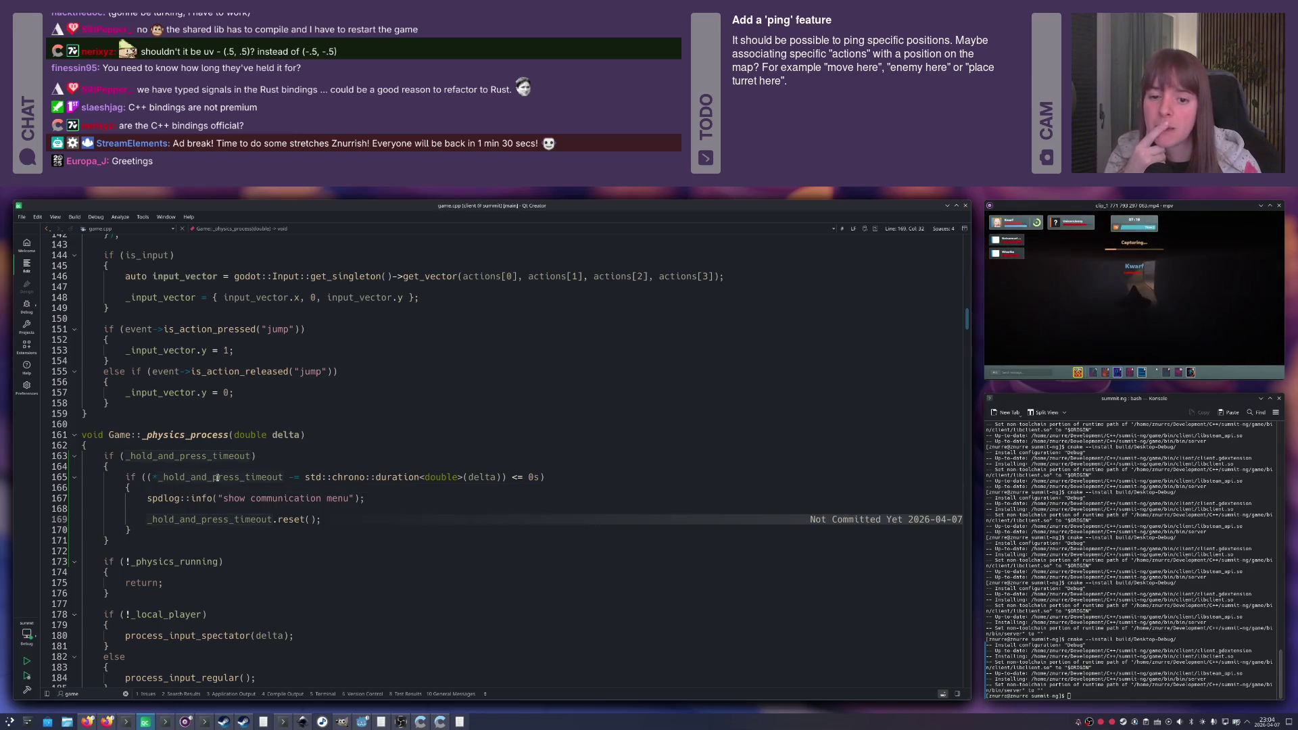
left_click(585, 477)
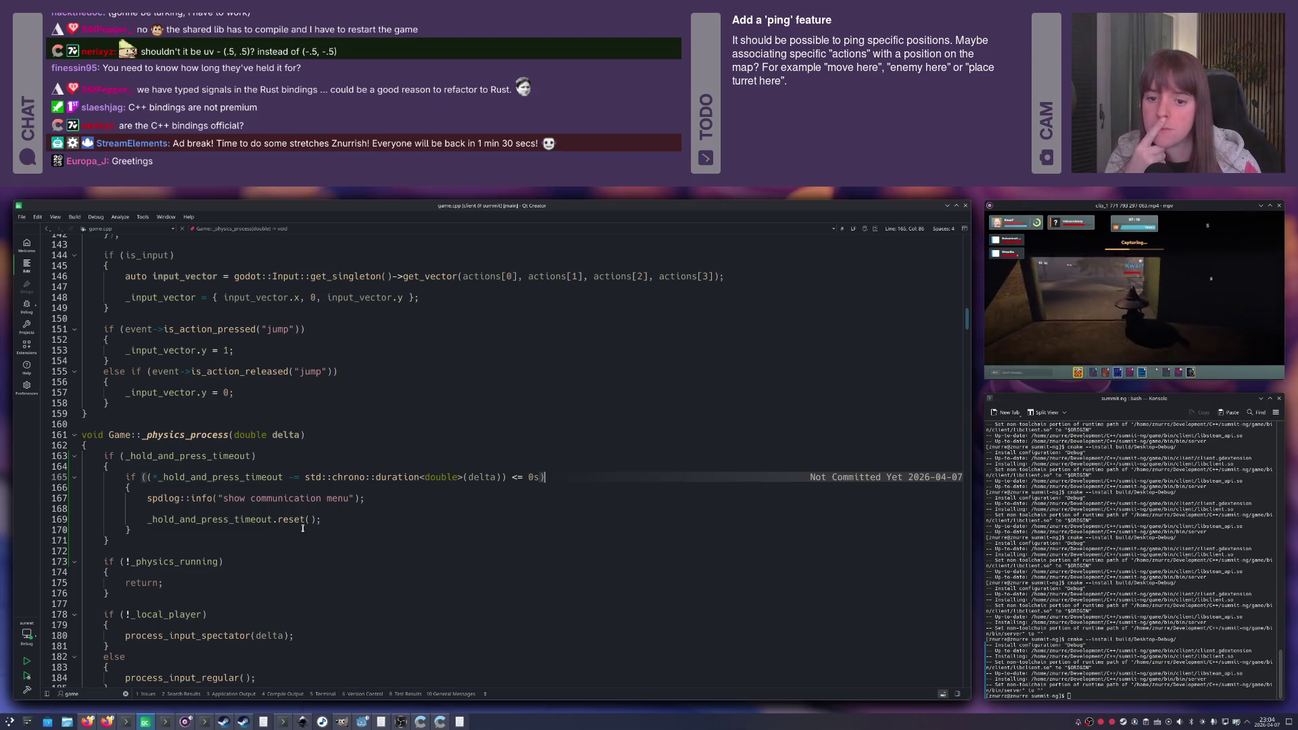
double_click(218, 520)
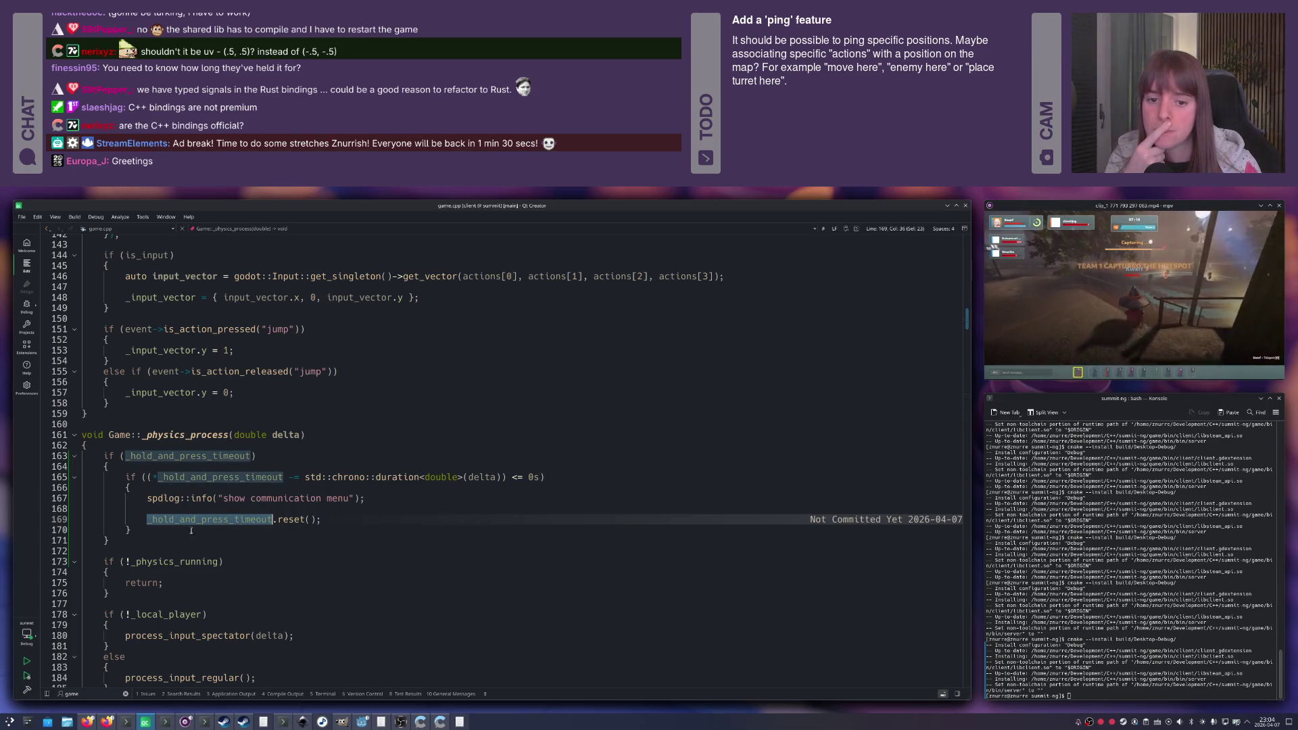
left_click(192, 531)
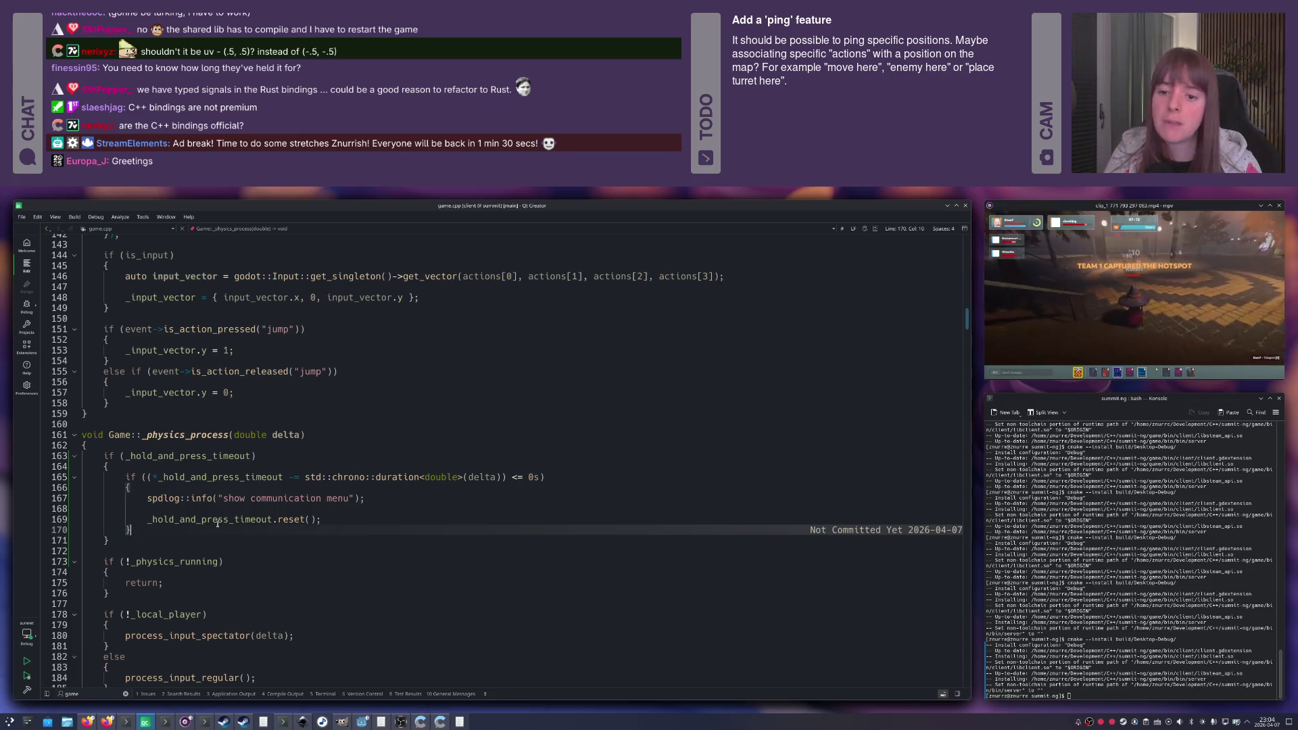
scroll(227, 520, "up", 11)
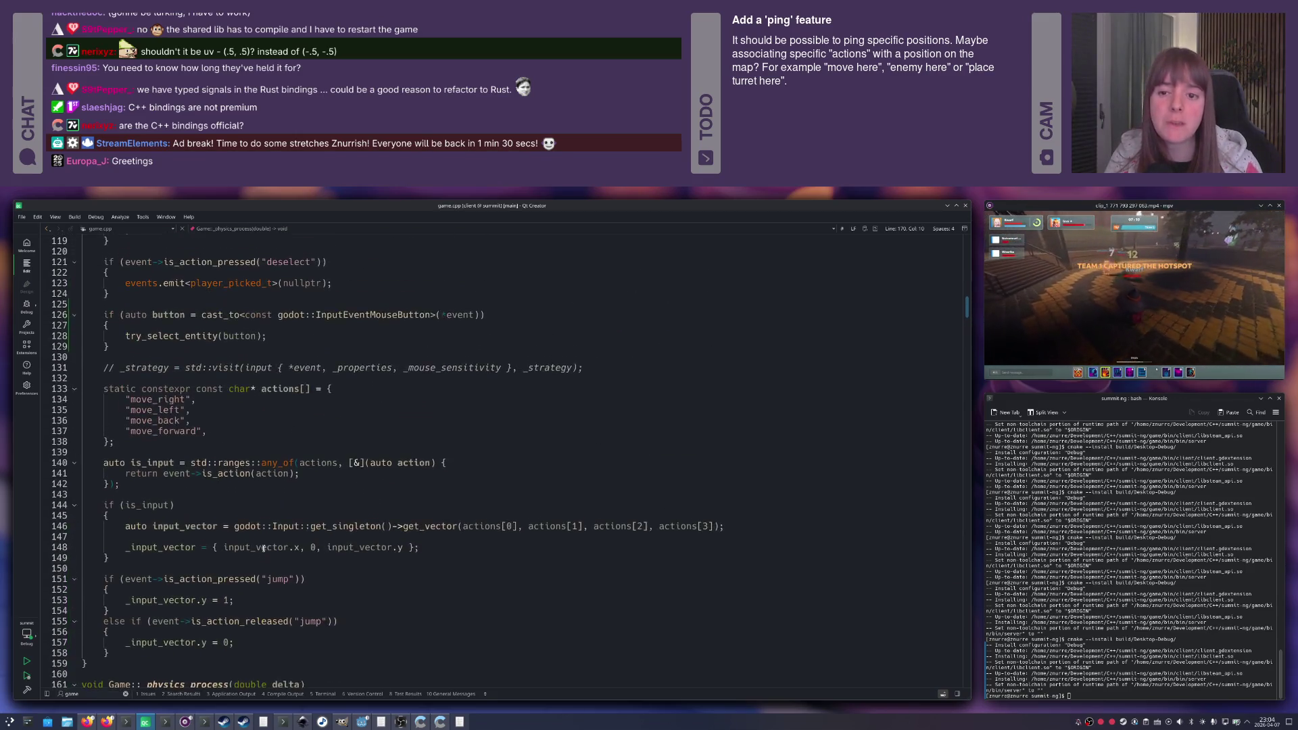
scroll(264, 547, "up", 2)
scroll(263, 548, "down", 2)
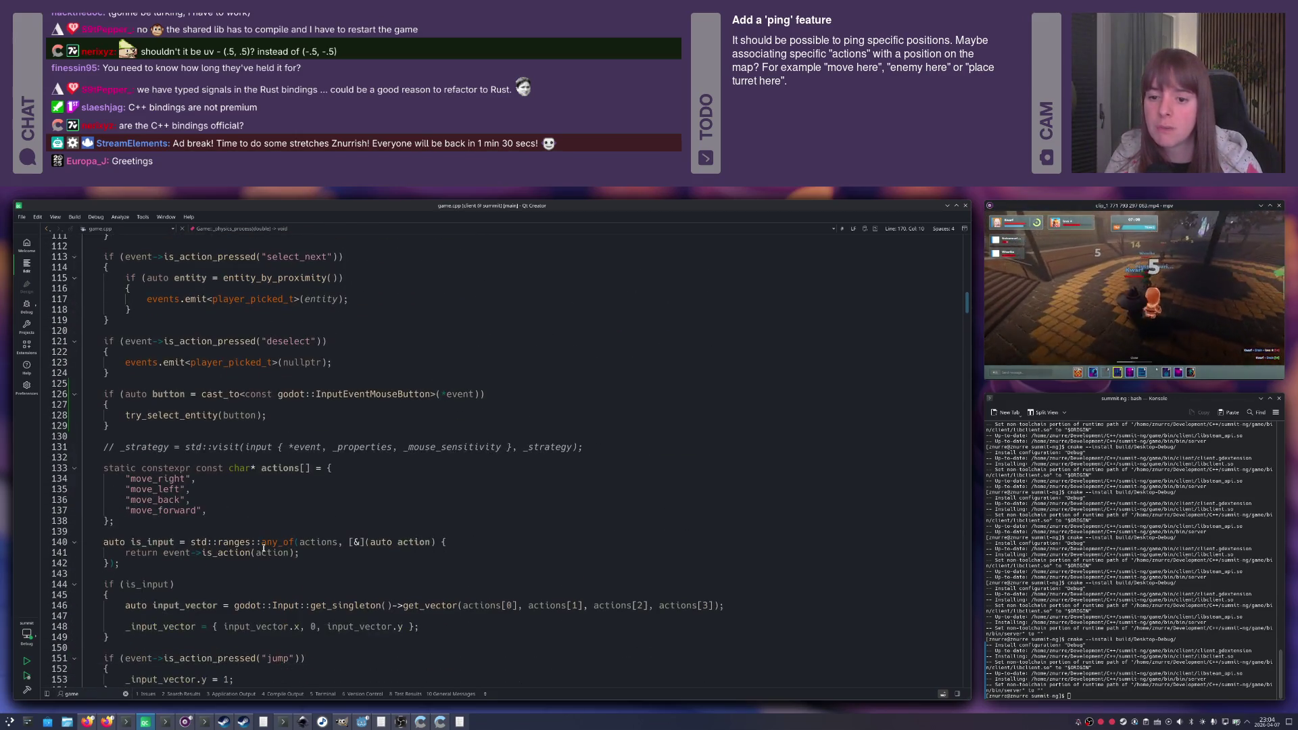
scroll(263, 548, "up", 2)
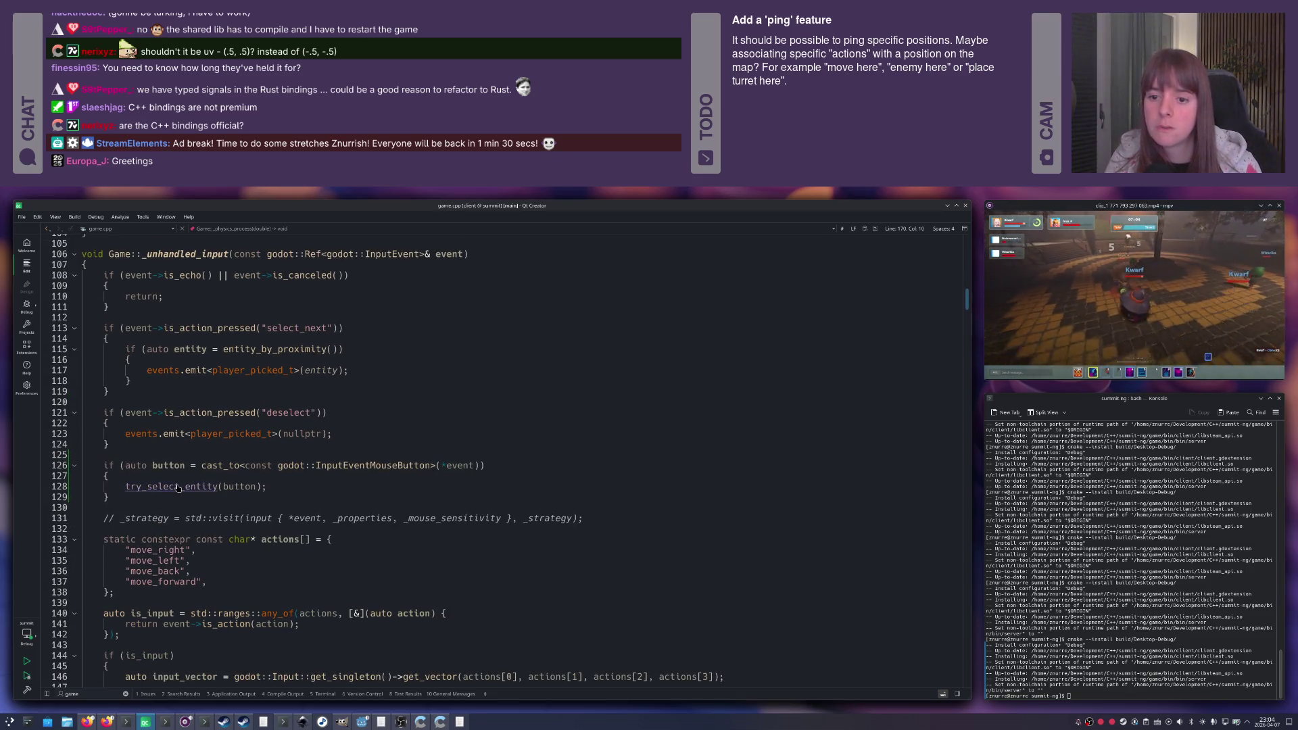
left_click(176, 487, "ctrl")
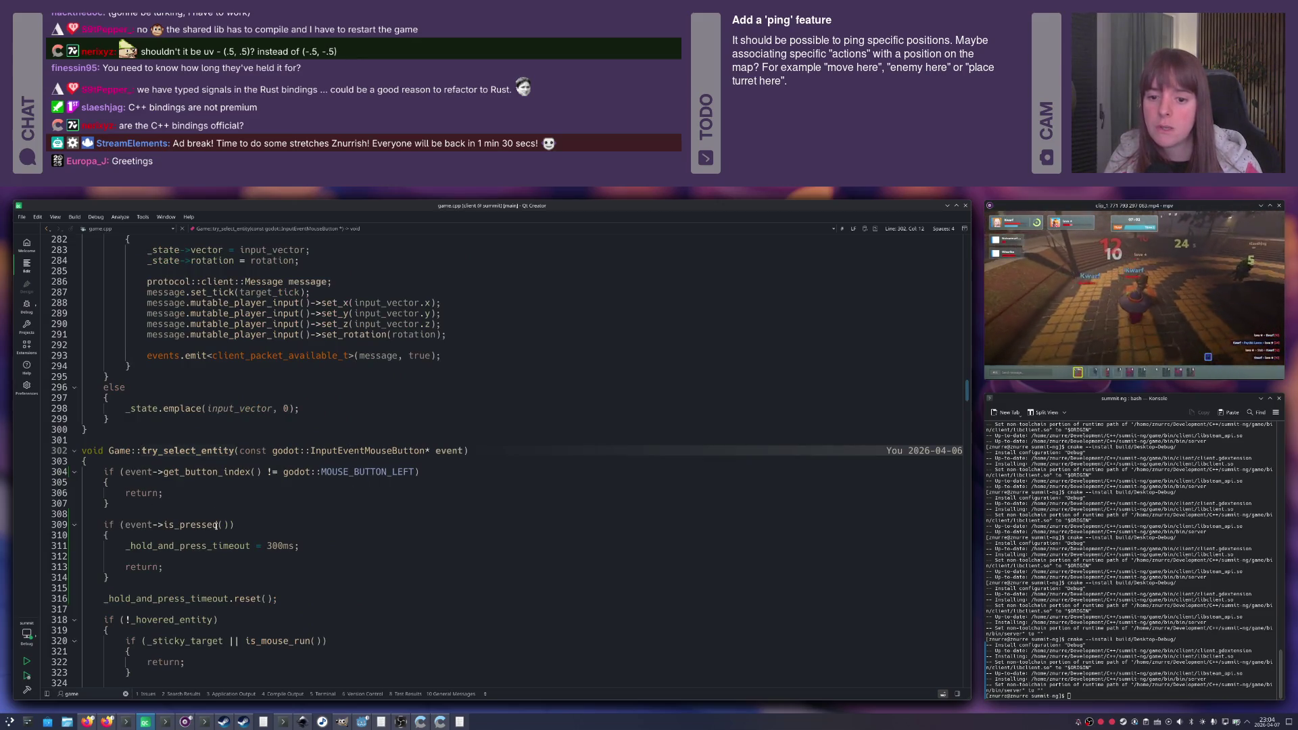
left_click(224, 546)
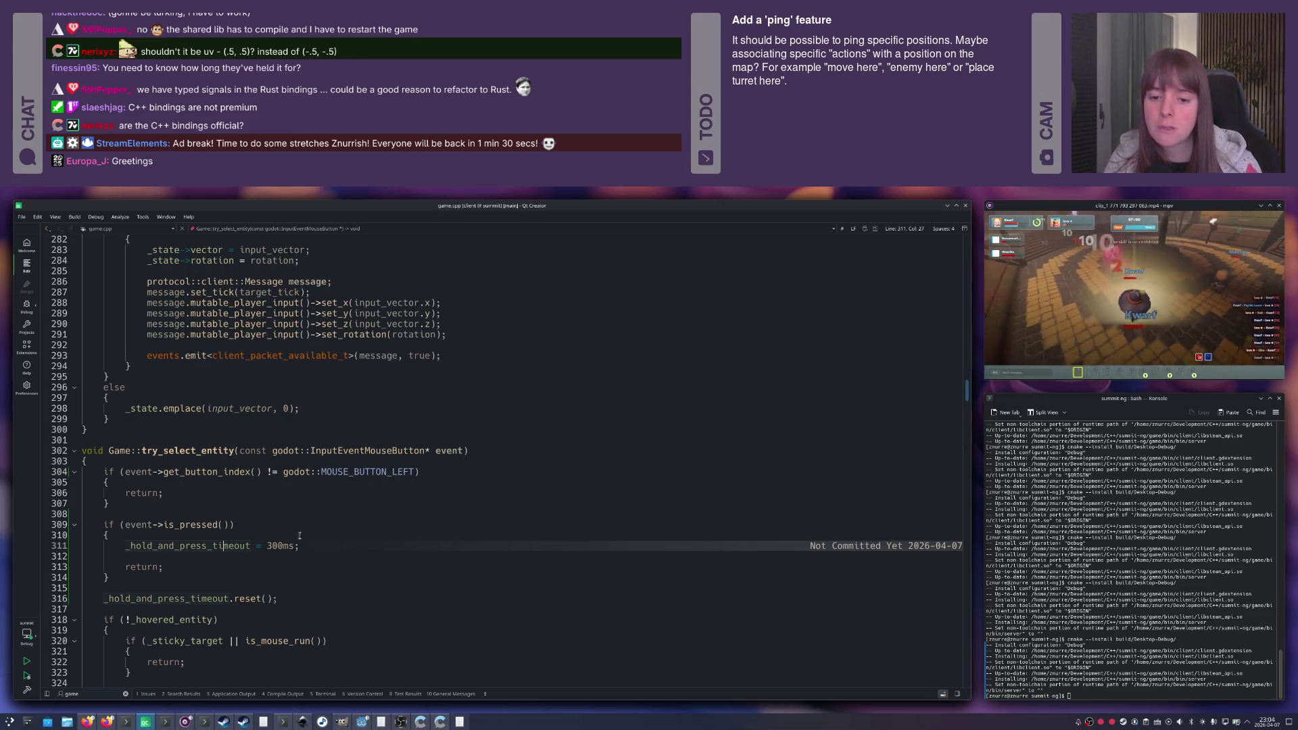
scroll(300, 536, "down", 1)
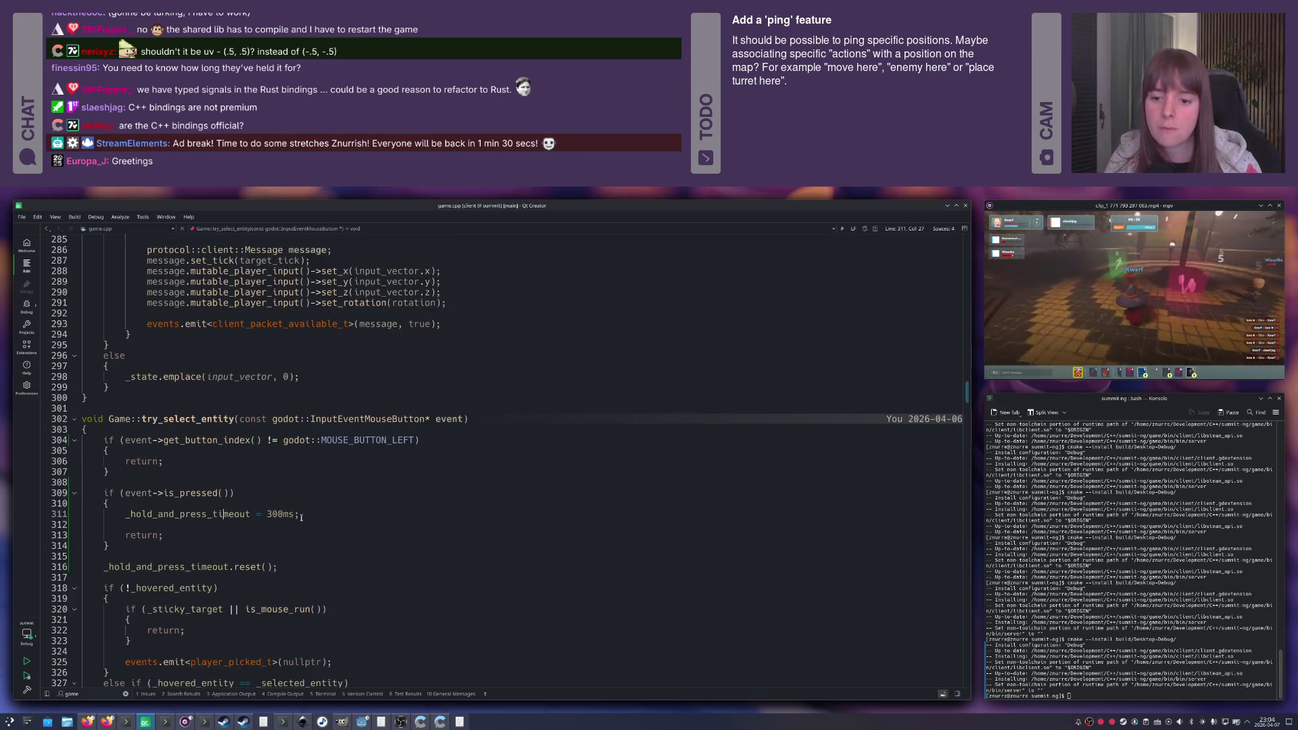
scroll(302, 517, "up", 20)
left_click(301, 520)
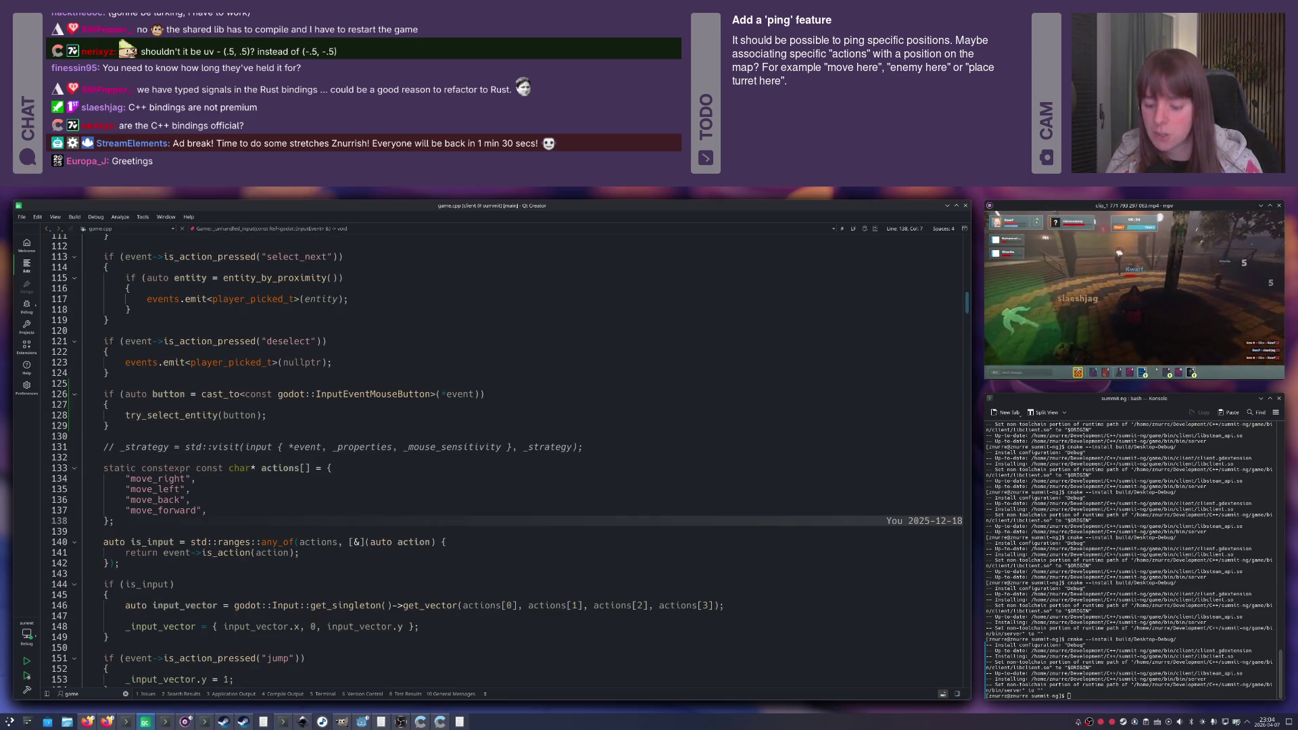
Build the project and run cmake --install build/Desktop-Debug/ in Konsole.
key("ctrl+b")
key("alt+Tab")
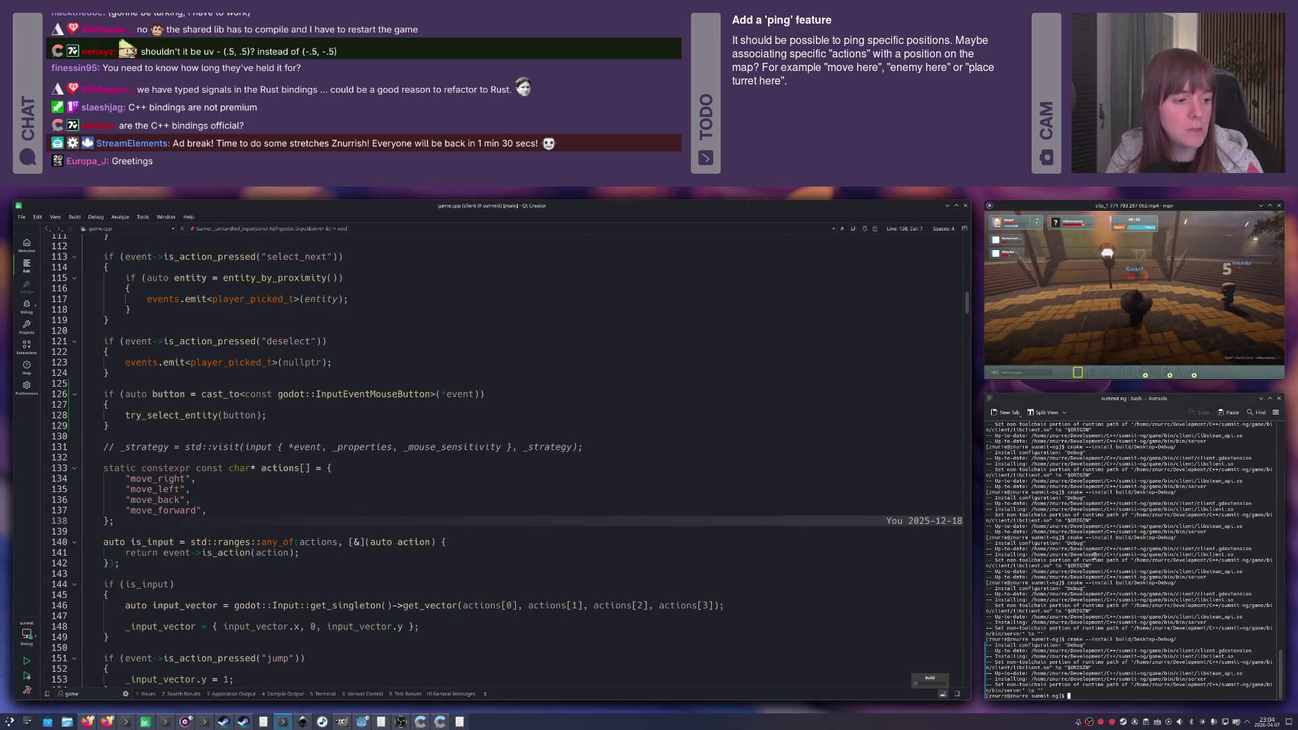
key("Up")
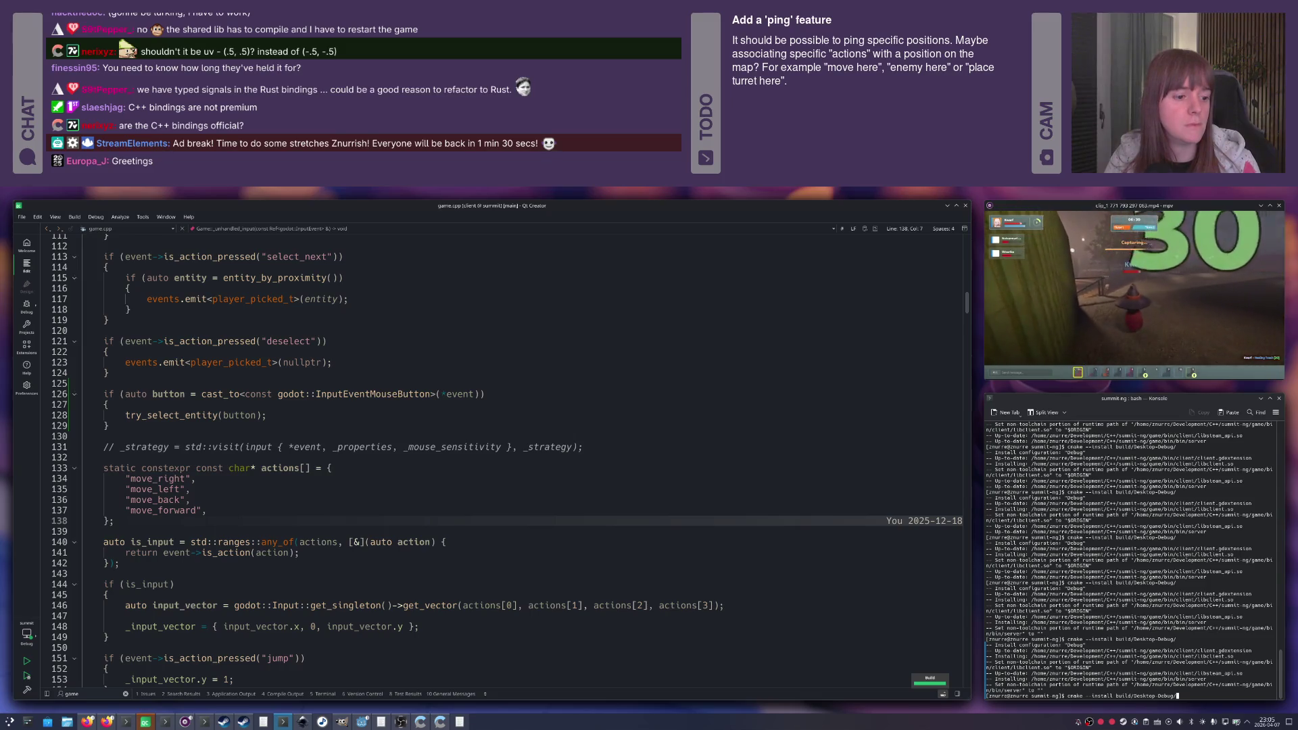
key("Return")
Rerun the game server on maps/courtyard.pck from Qt Creator.
left_click(309, 499)
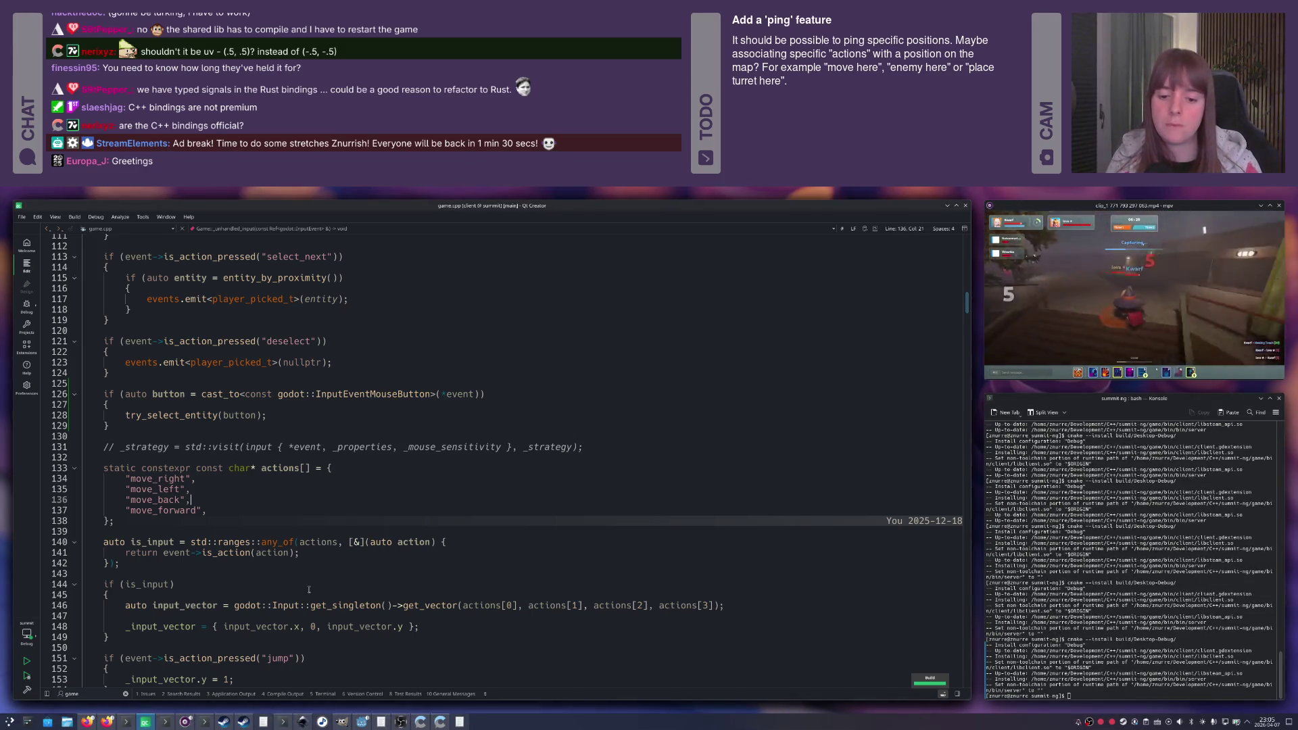
key("alt+Tab")
key("alt+shift+Tab")
key("ctrl+r")
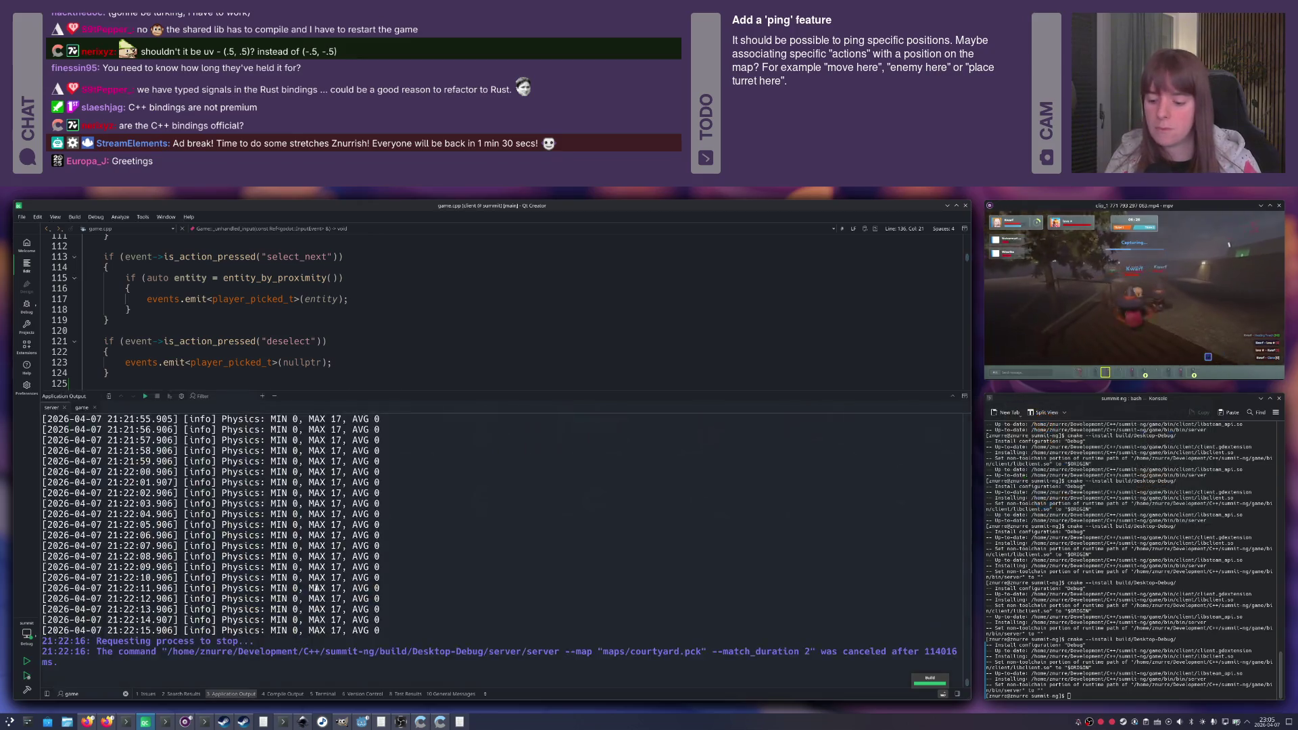
left_click(257, 319)
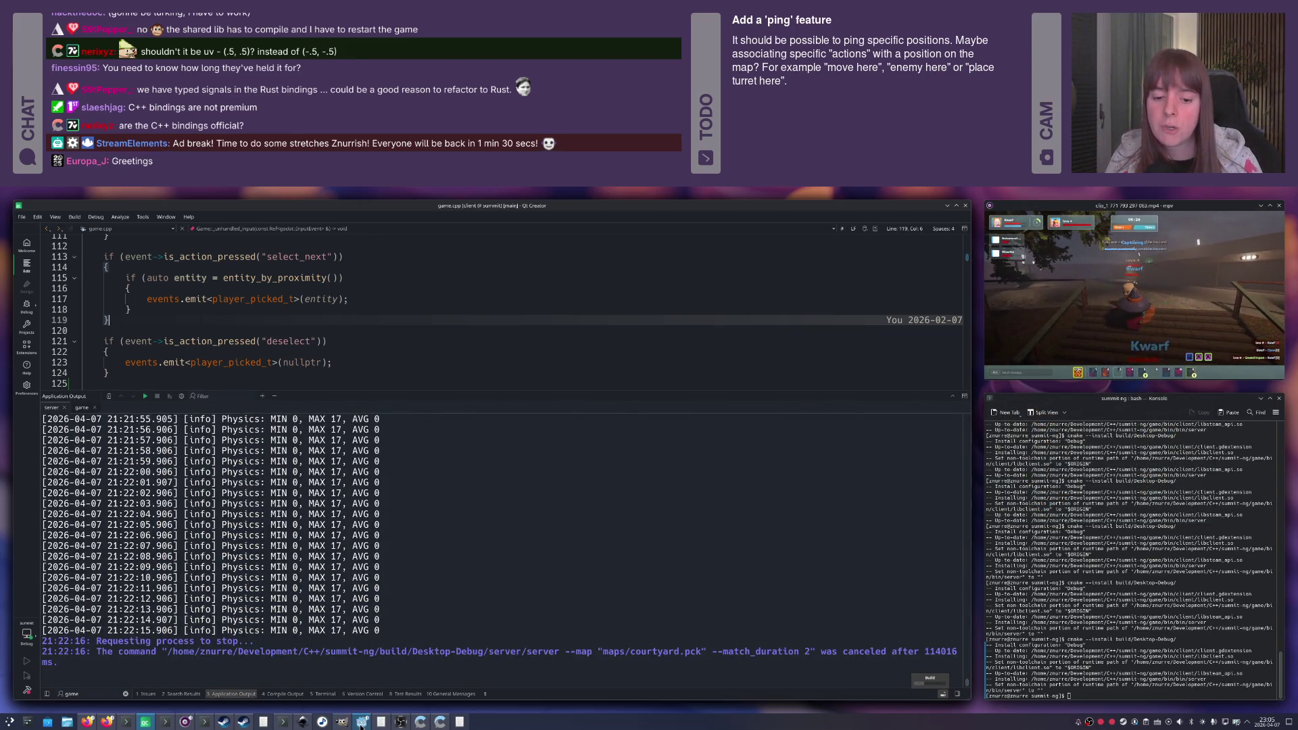
mouse_move(363, 724)
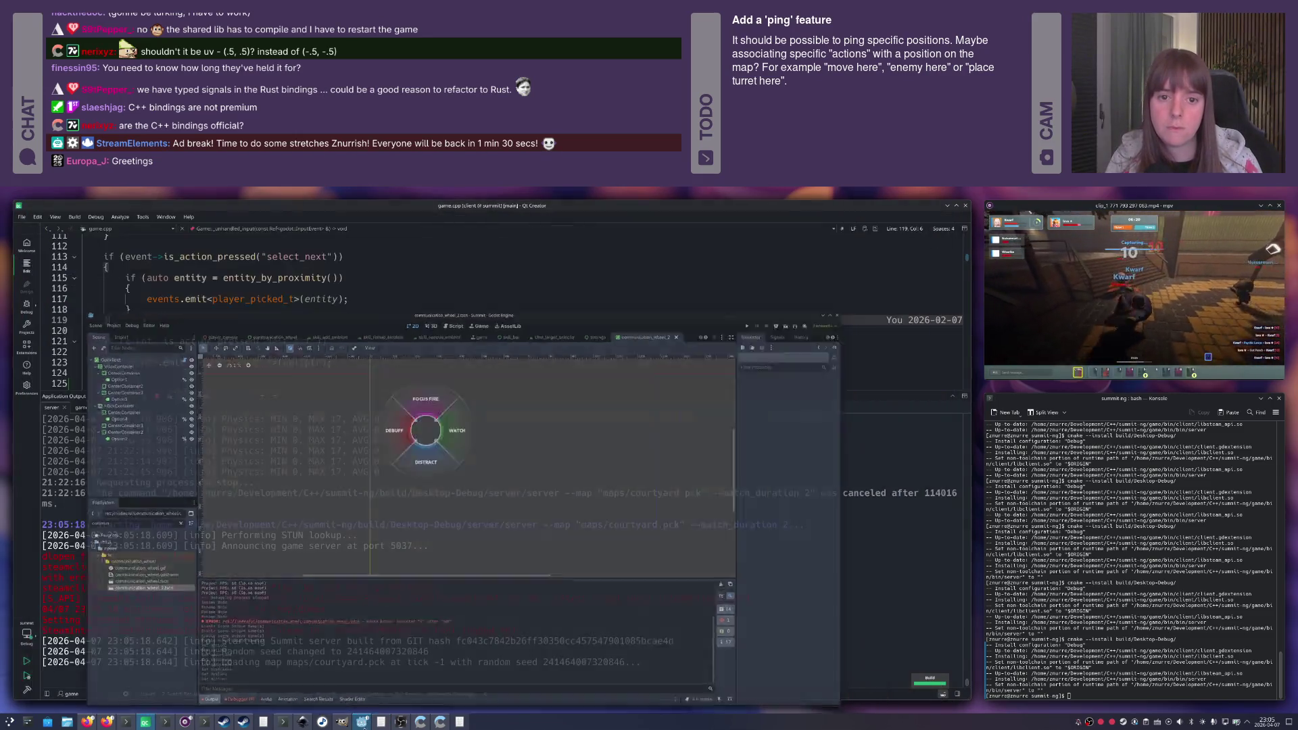
Launch the Summit debug build from the Godot editor with F5 and shift its window slightly left.
left_click(363, 723)
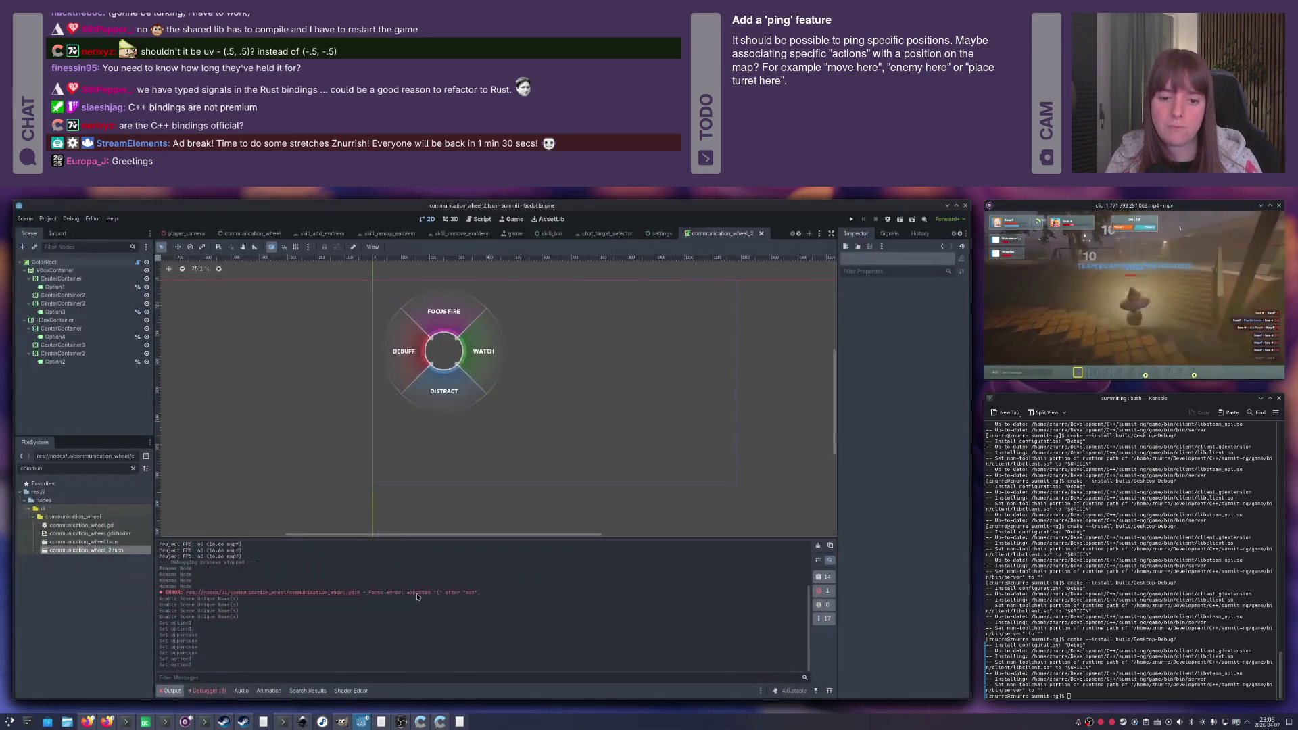
key("F5")
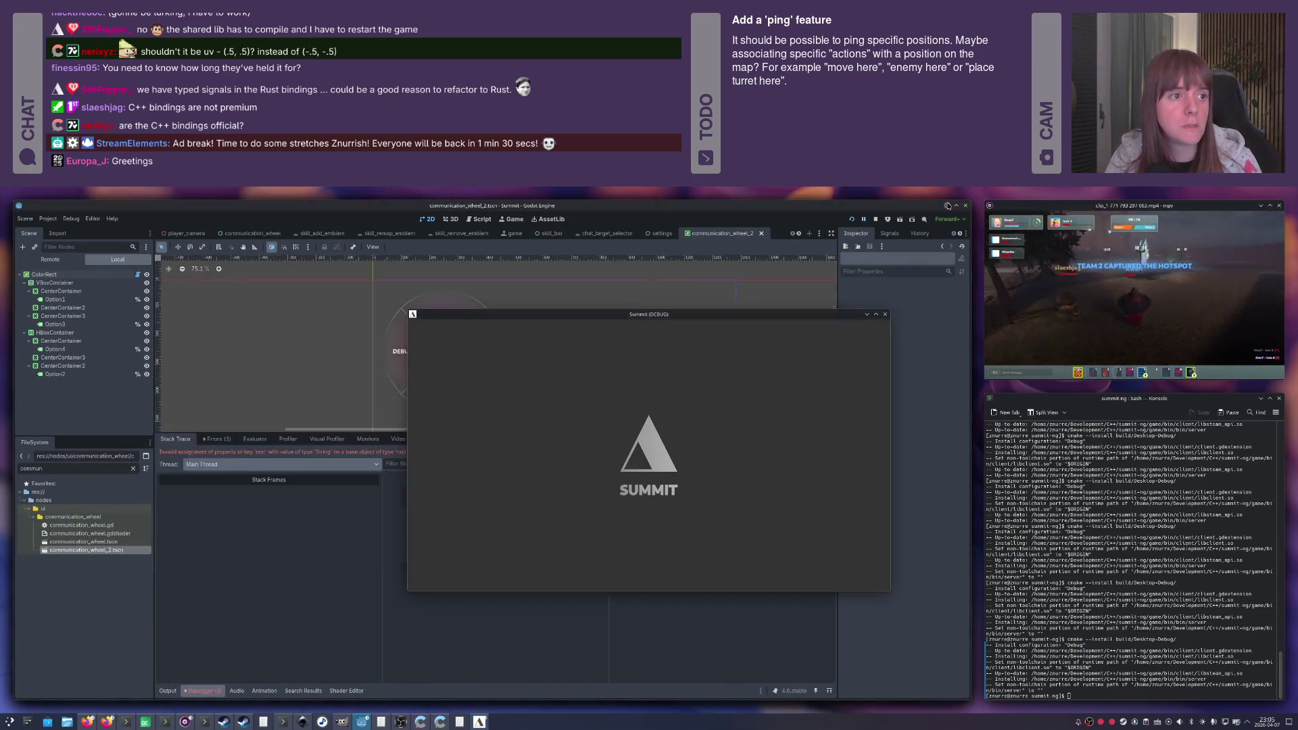
key("alt+Tab")
left_click_drag(659, 316, 637, 314)
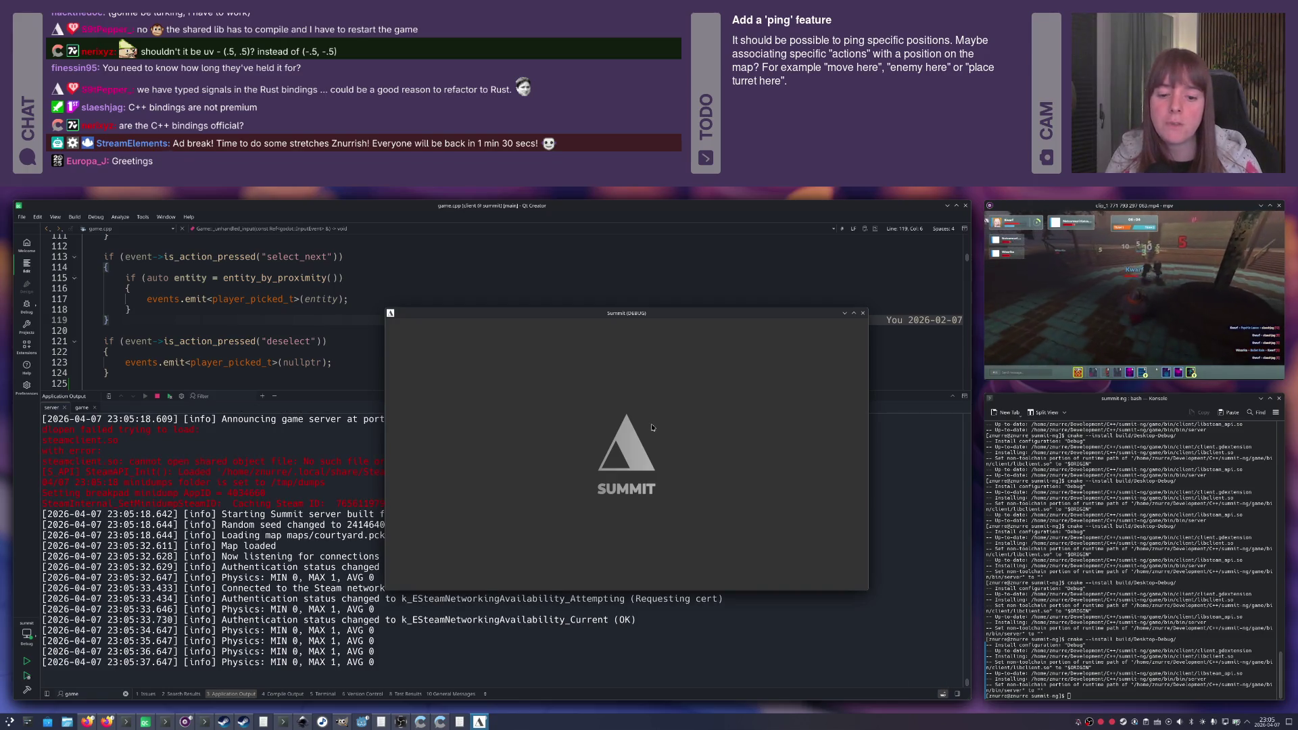
key("alt+Tab")
key("alt+Tab")
key("alt+Tab")
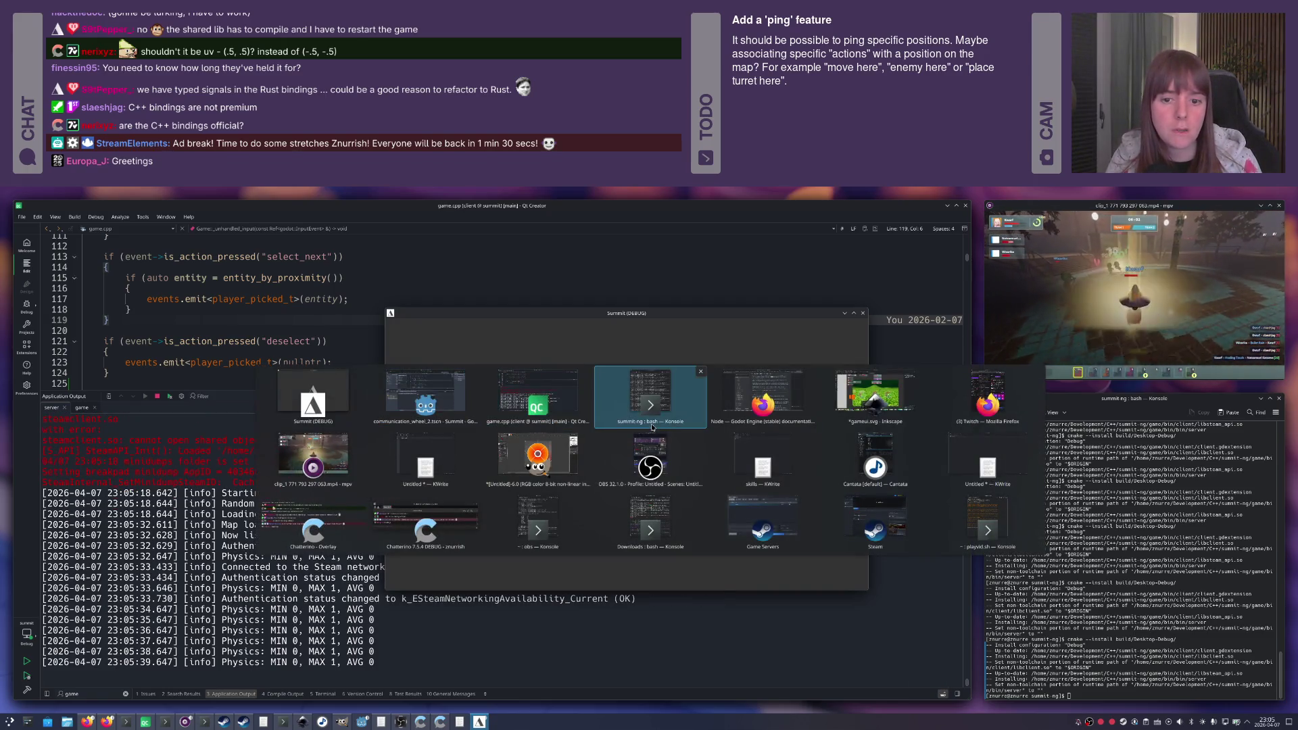
Read the "Node not found: %Option1" error, stop the debug session, and go to the option1 setter.
key("Down")
key("Down")
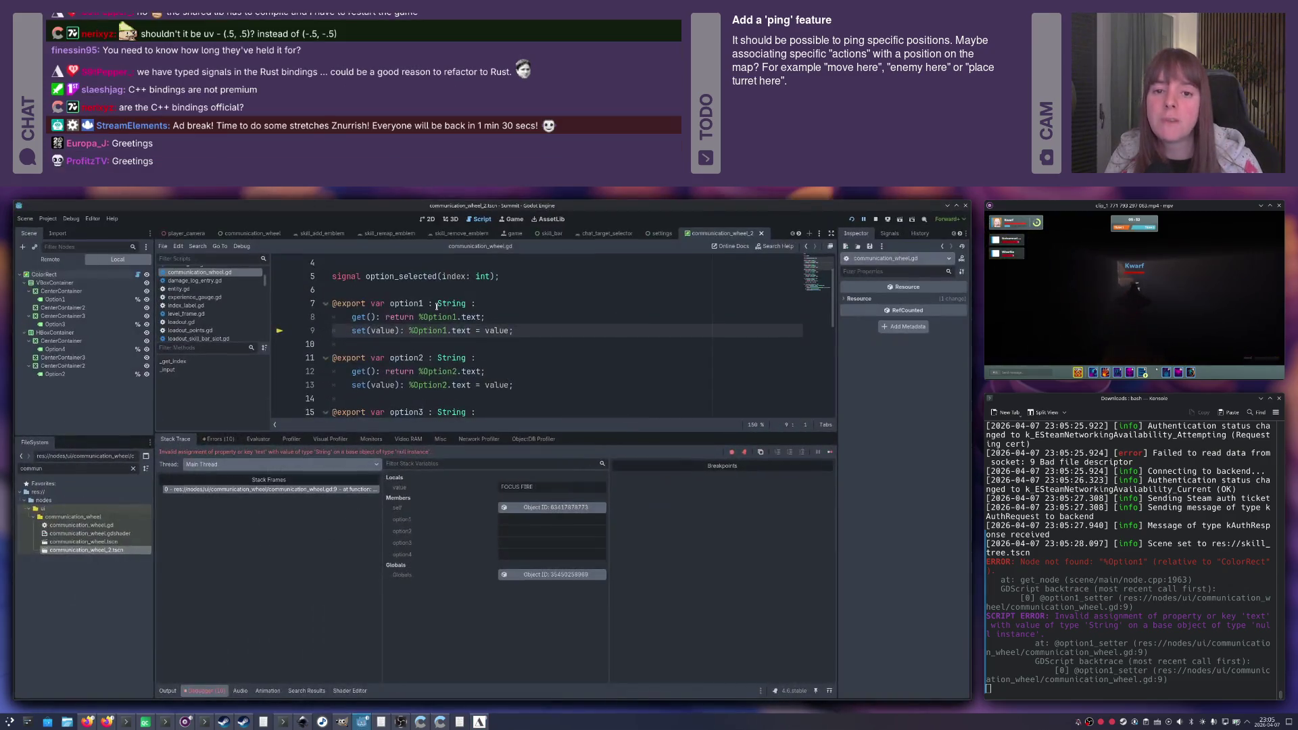
left_click(521, 344)
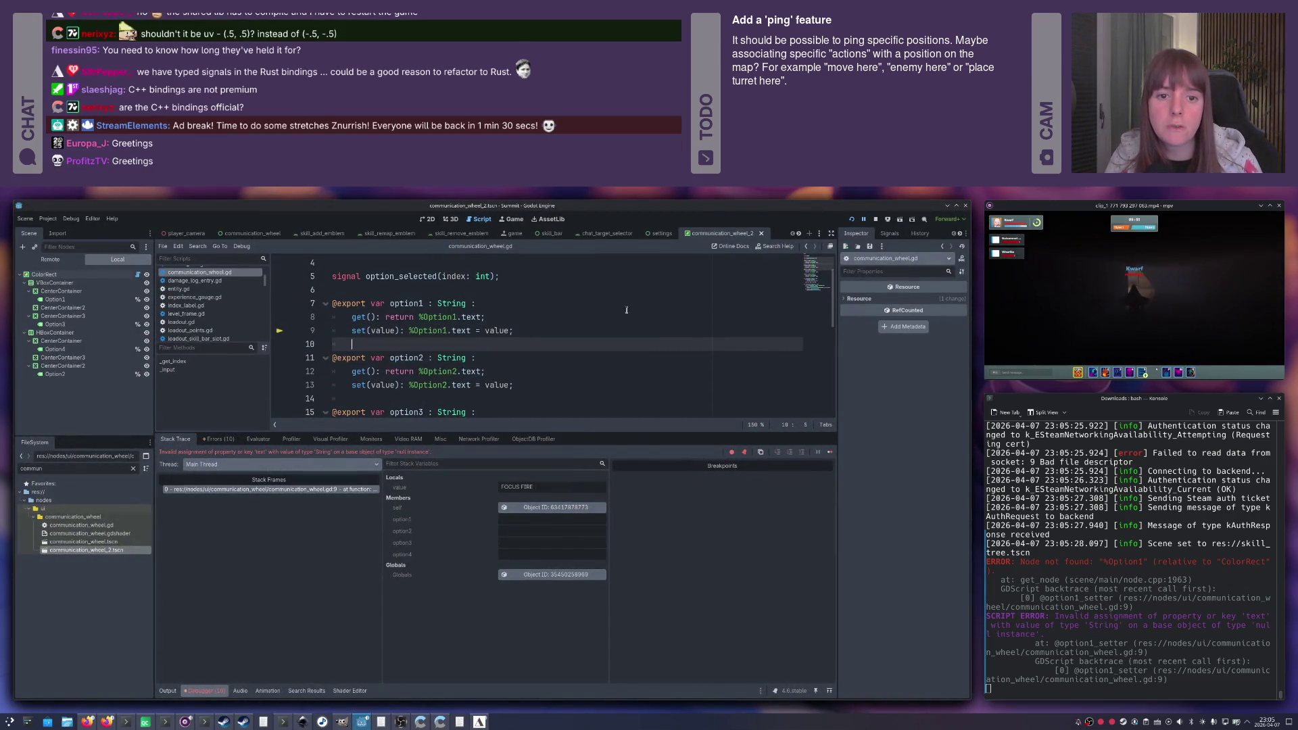
left_click(876, 219)
left_click(379, 330)
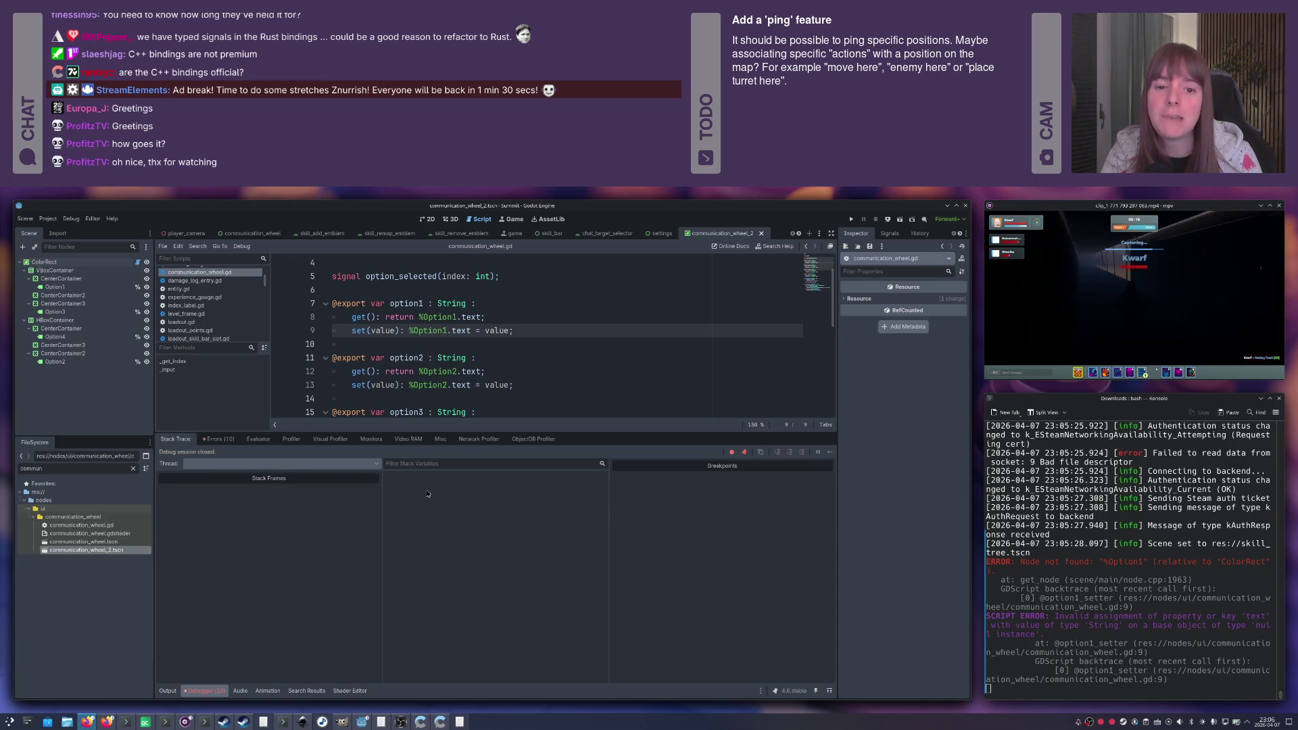
left_click(410, 329)
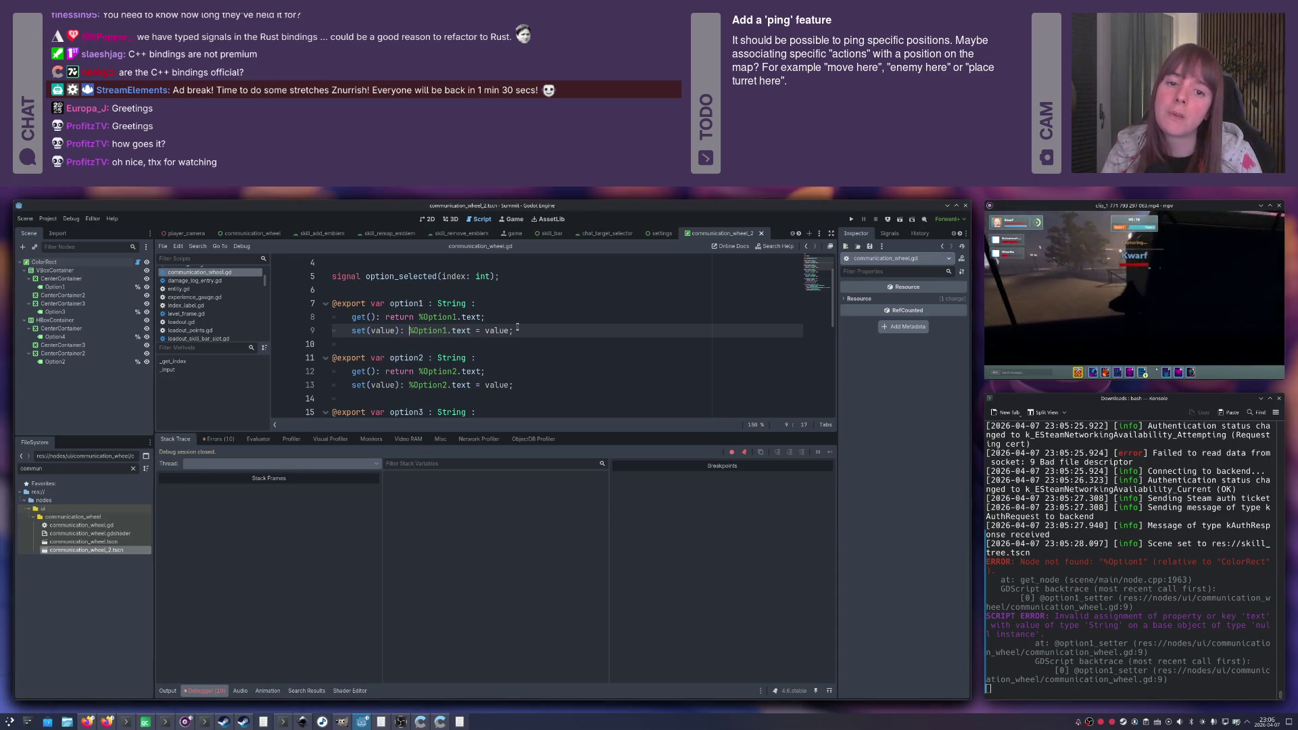
Move the option1 setter body to its own line and add an unfinished 'if' above %Option1.text = value.
key("Return")
key("Up")
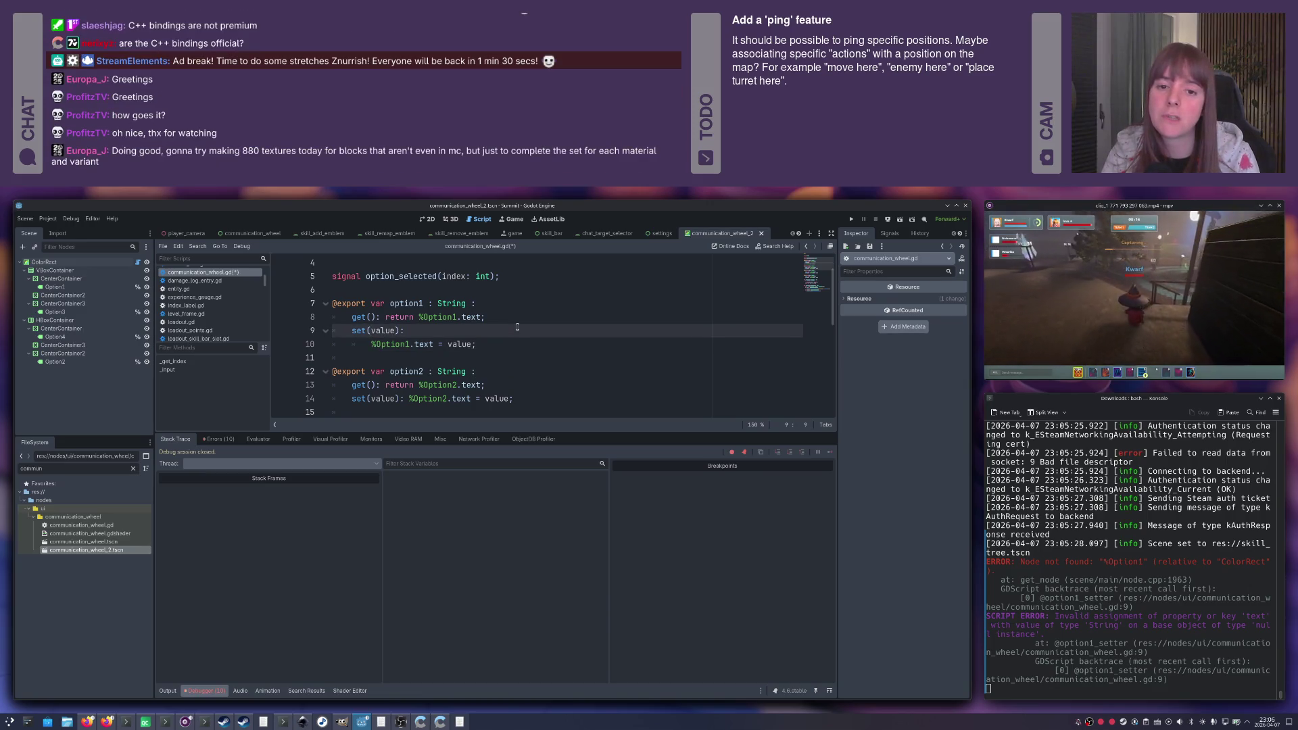
key("Return")
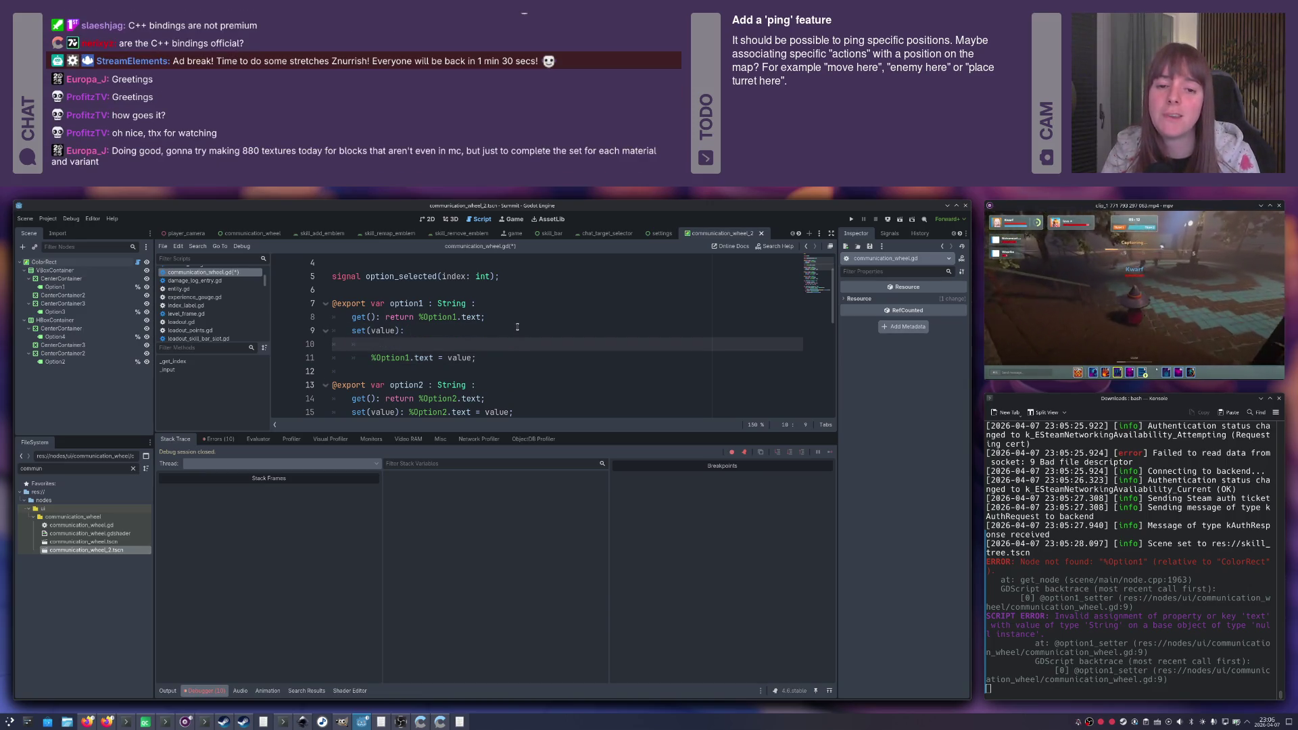
type("if")
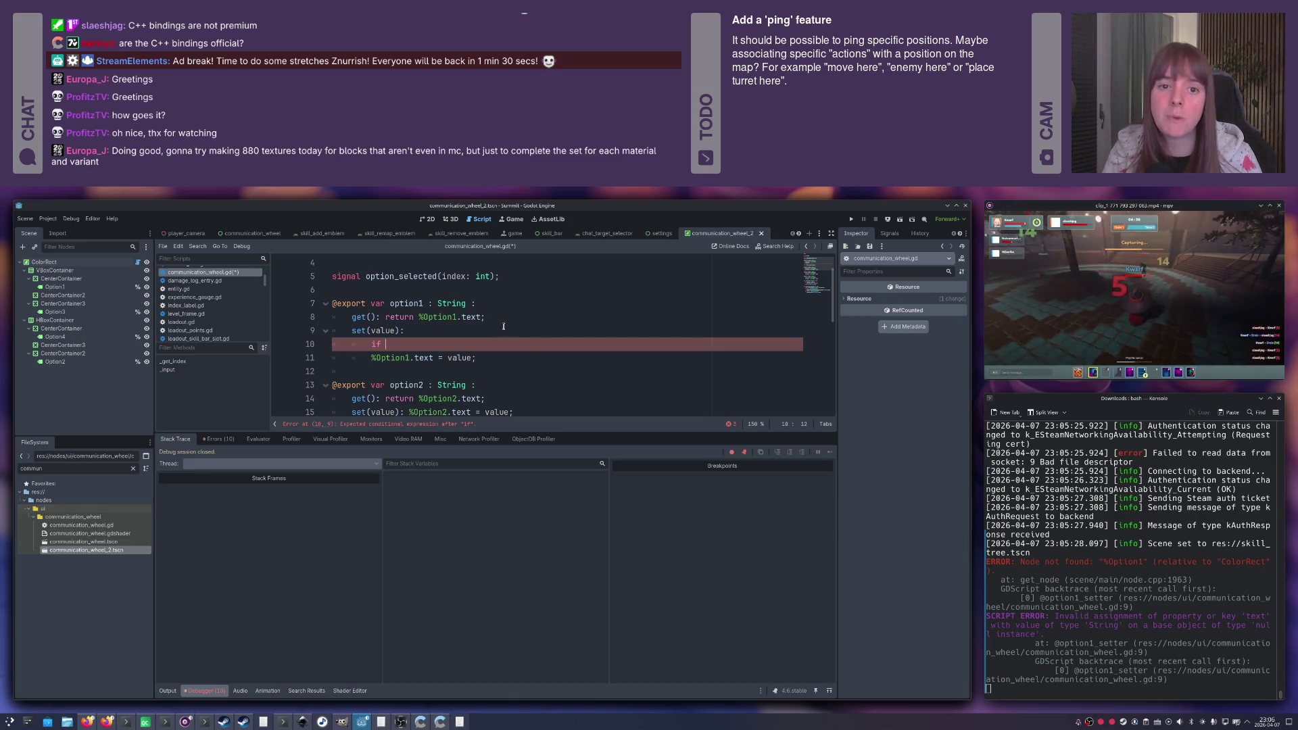
key("alt+Tab")
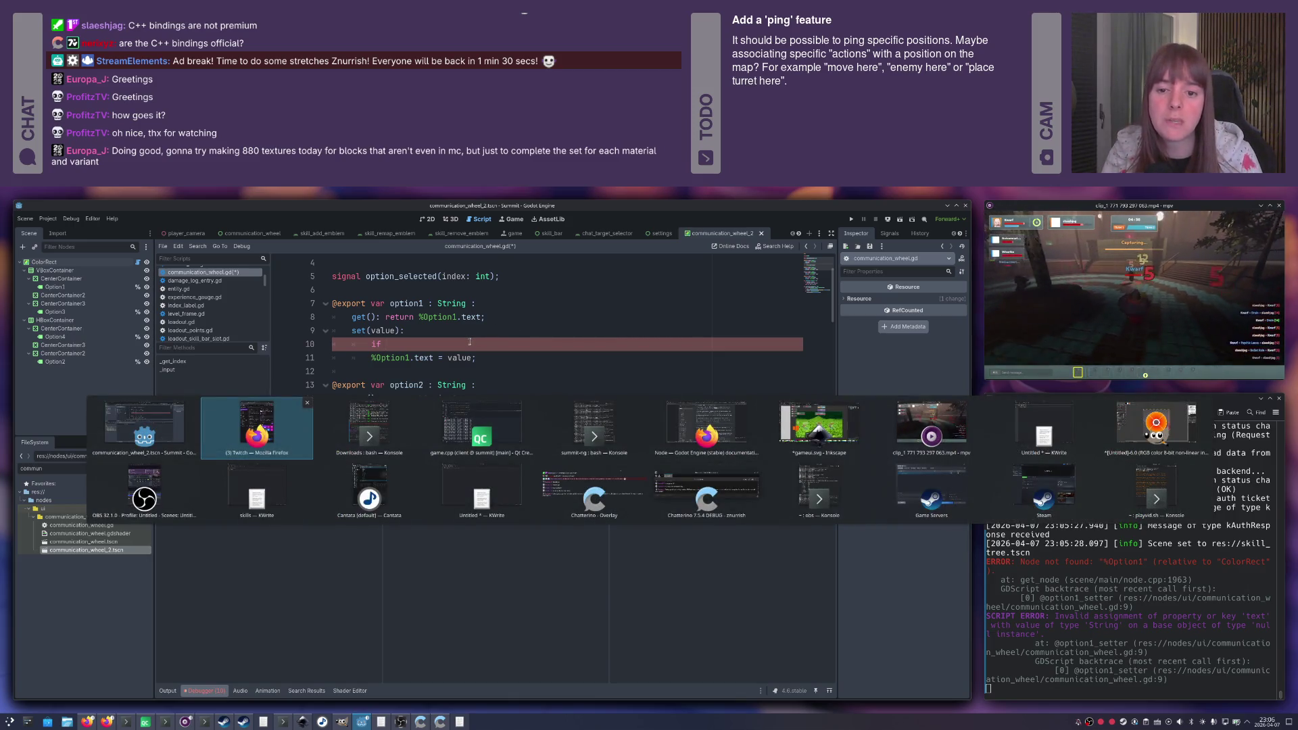
key("alt+Tab")
key("Tab")
key("Tab")
key("Tab")
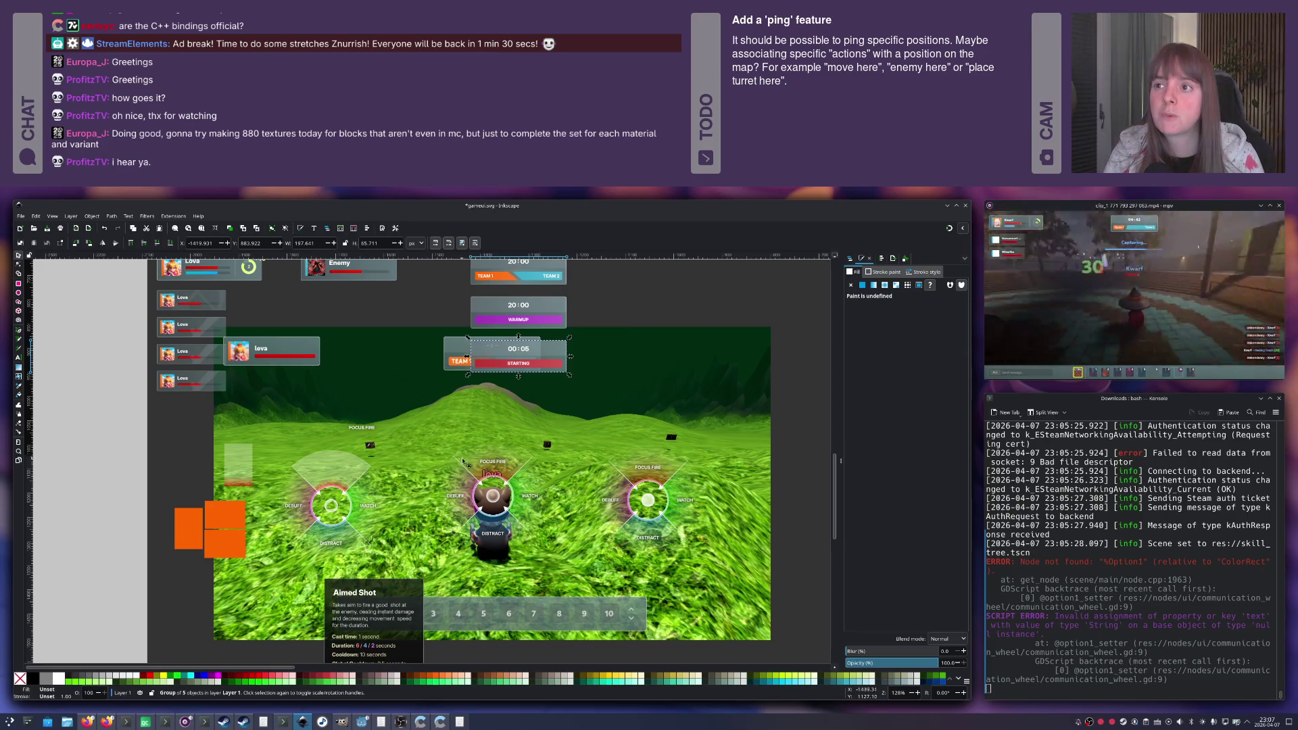
key("alt+Tab")
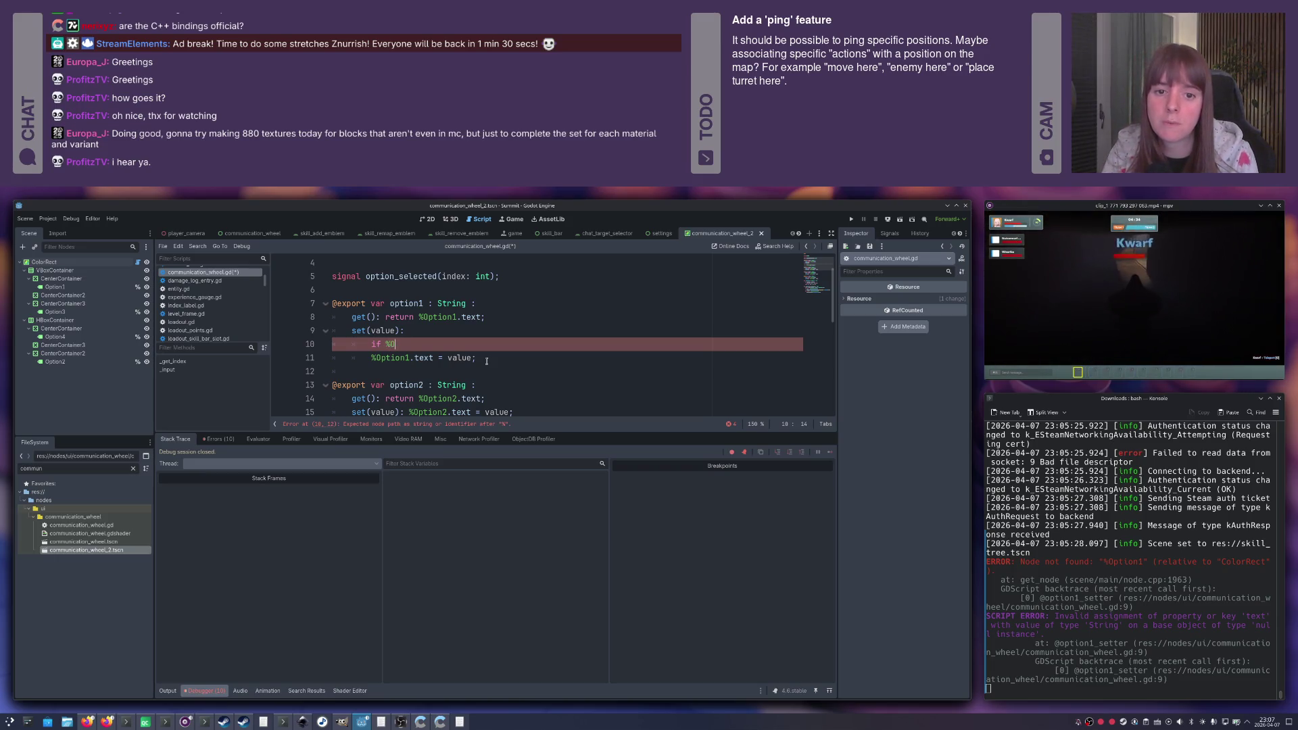
Finish the 'if %Option1:' guard and indent the Option1 text assignment under it.
type("ption1:")
key("Down")
key("Home")
key("Tab")
key("End")
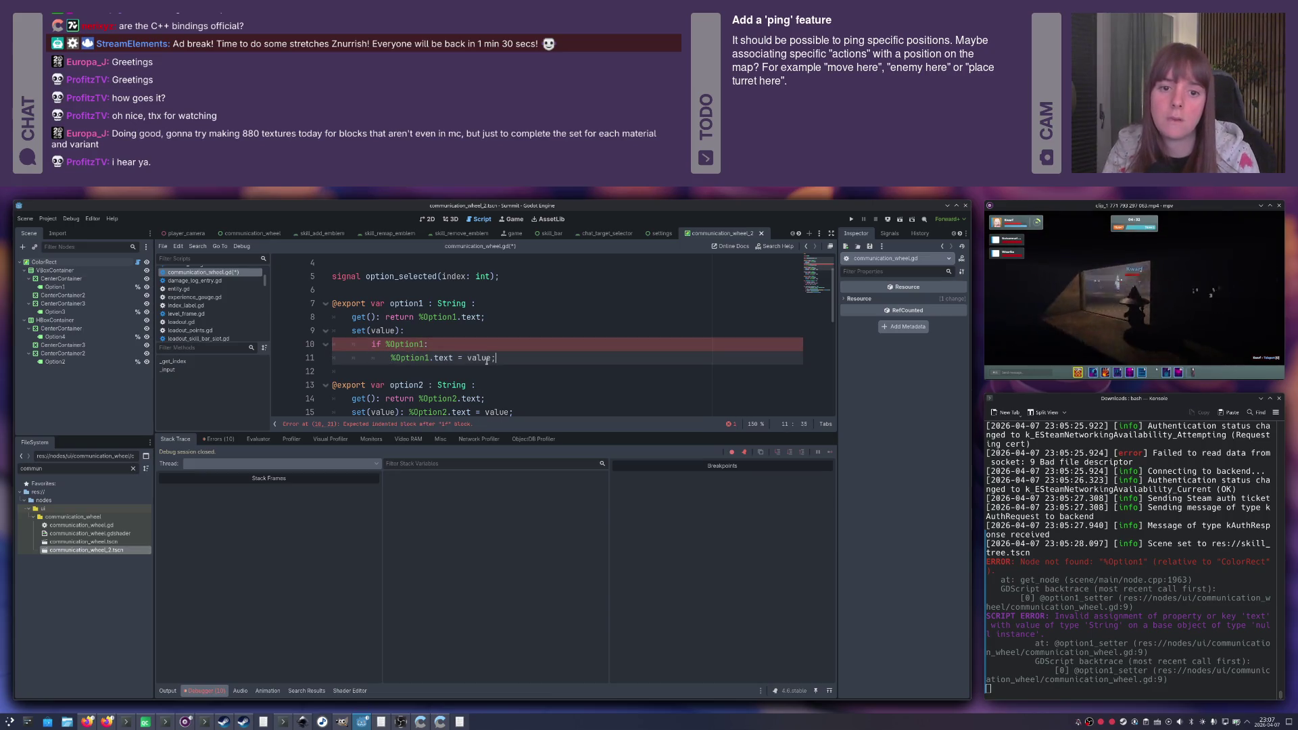
Guard the option2 setter's text assignment with 'if %Option2:' and save the script.
scroll(549, 374, "down", 2)
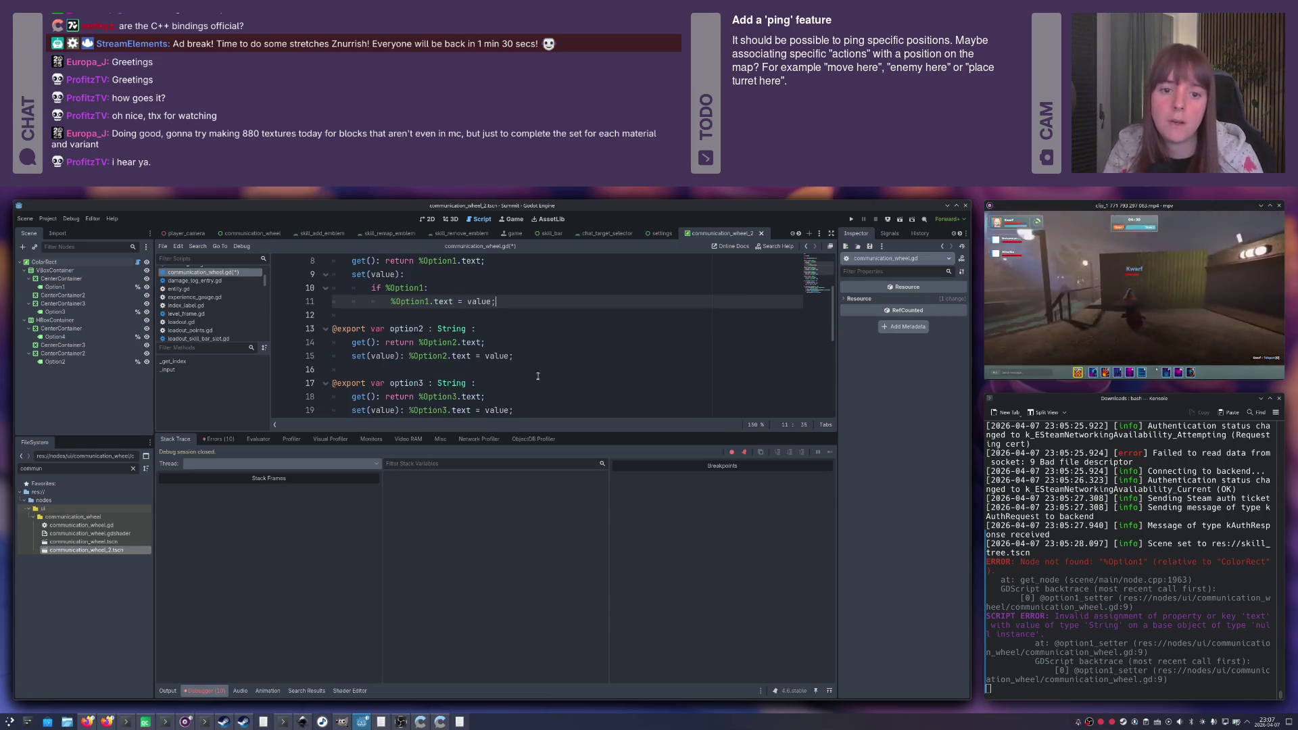
left_click(401, 356)
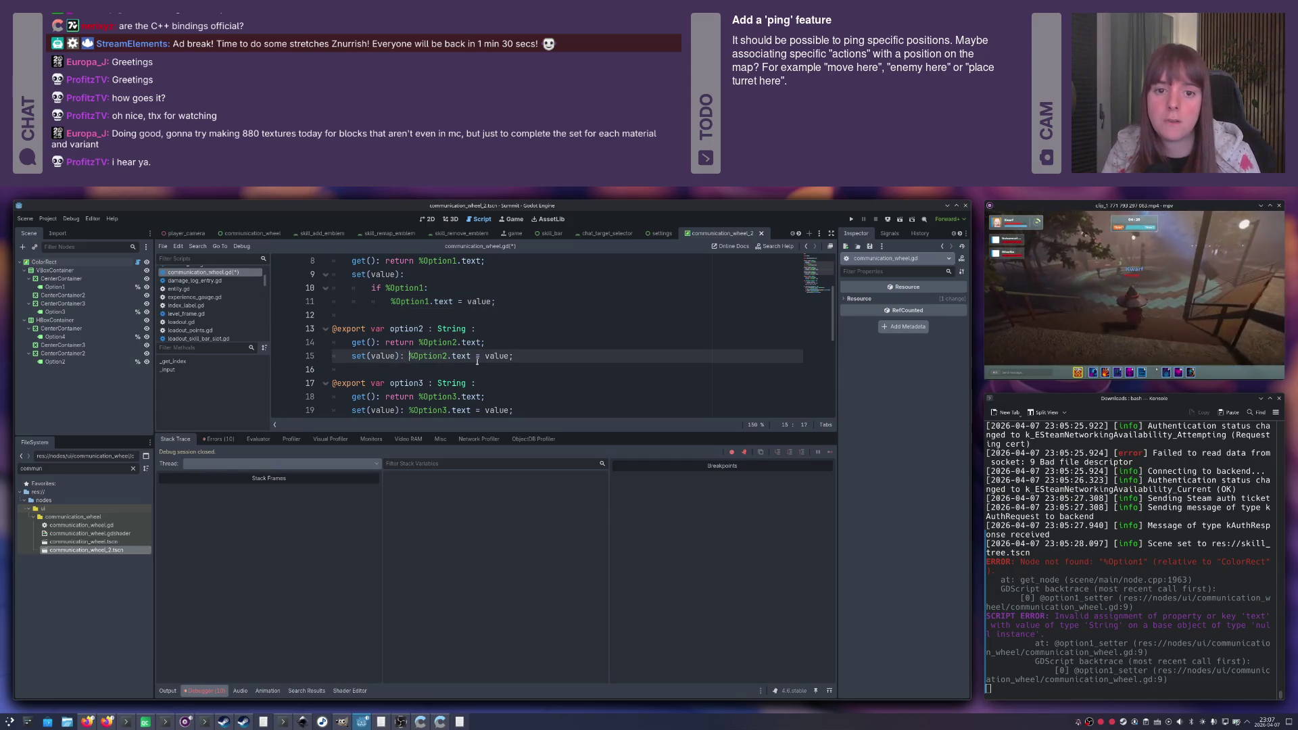
key("Return")
key("Return")
key("Up")
type("if")
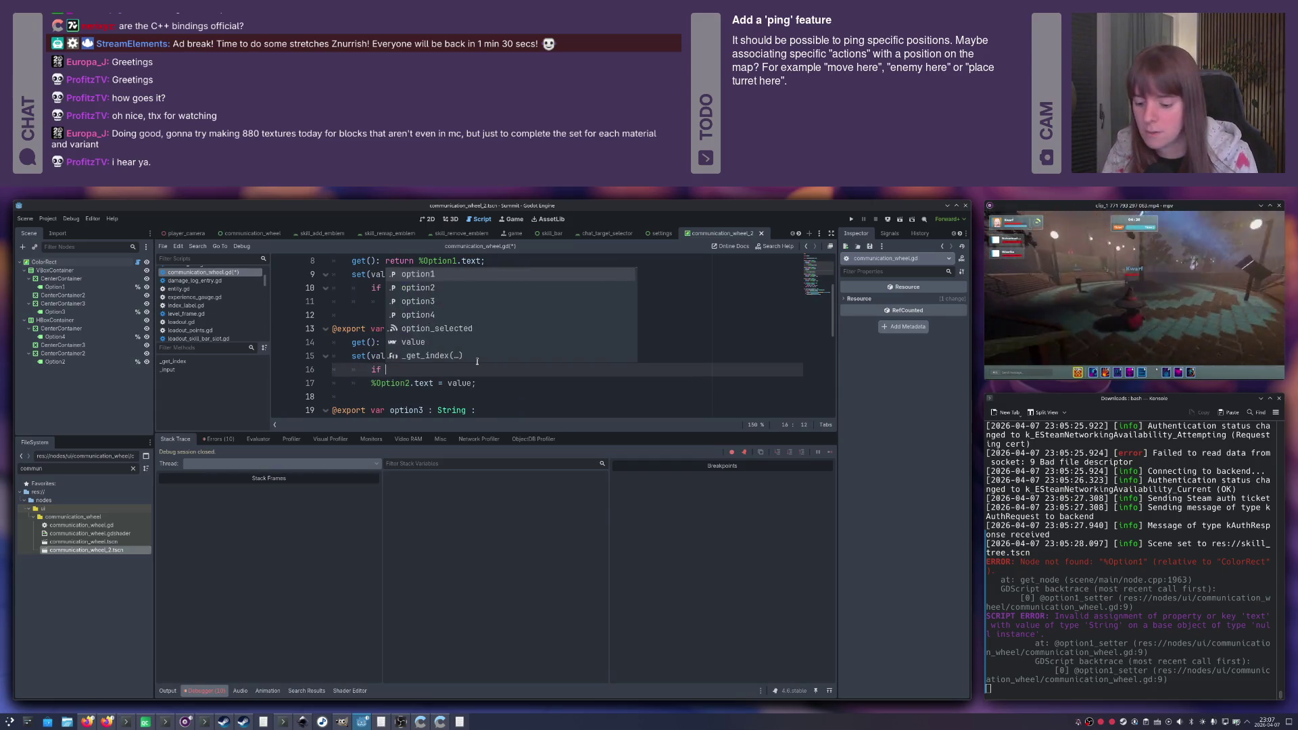
key("Escape")
type("%Option2")
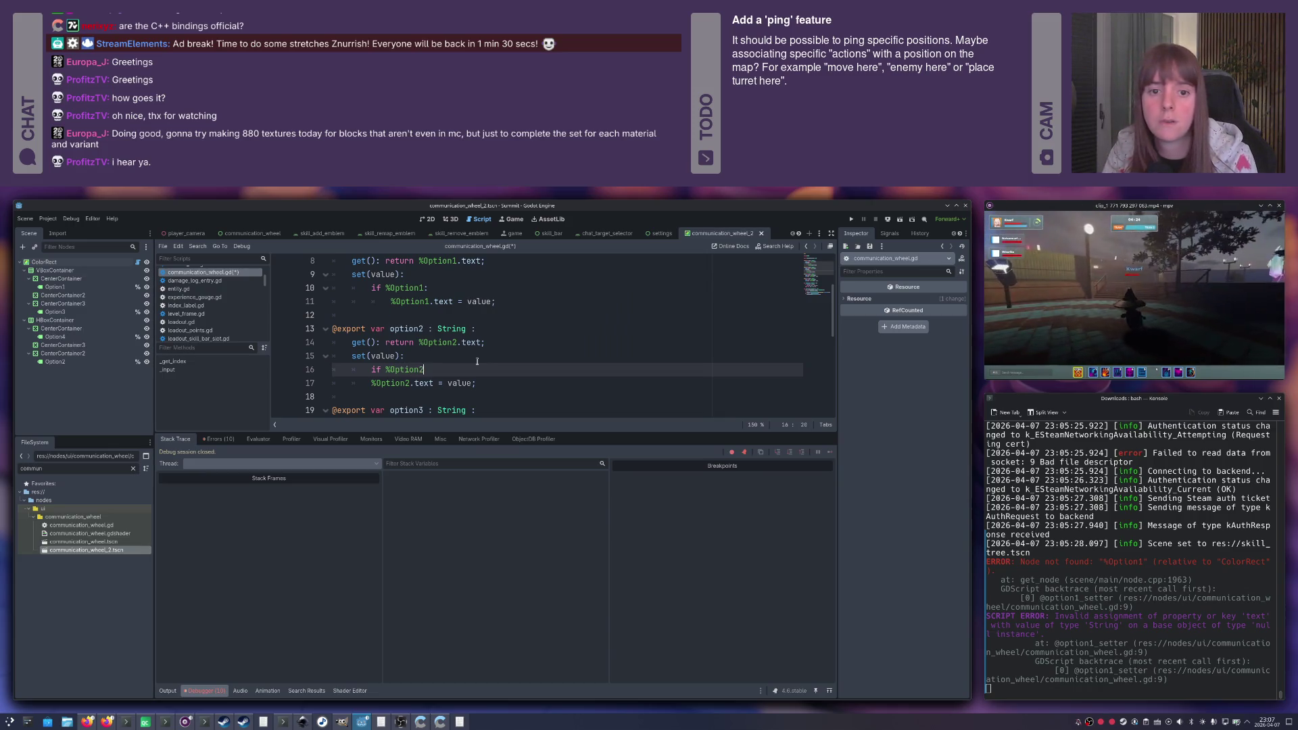
type(":")
key("Down")
key("Home")
key("Tab")
key("End")
key("ctrl+s")
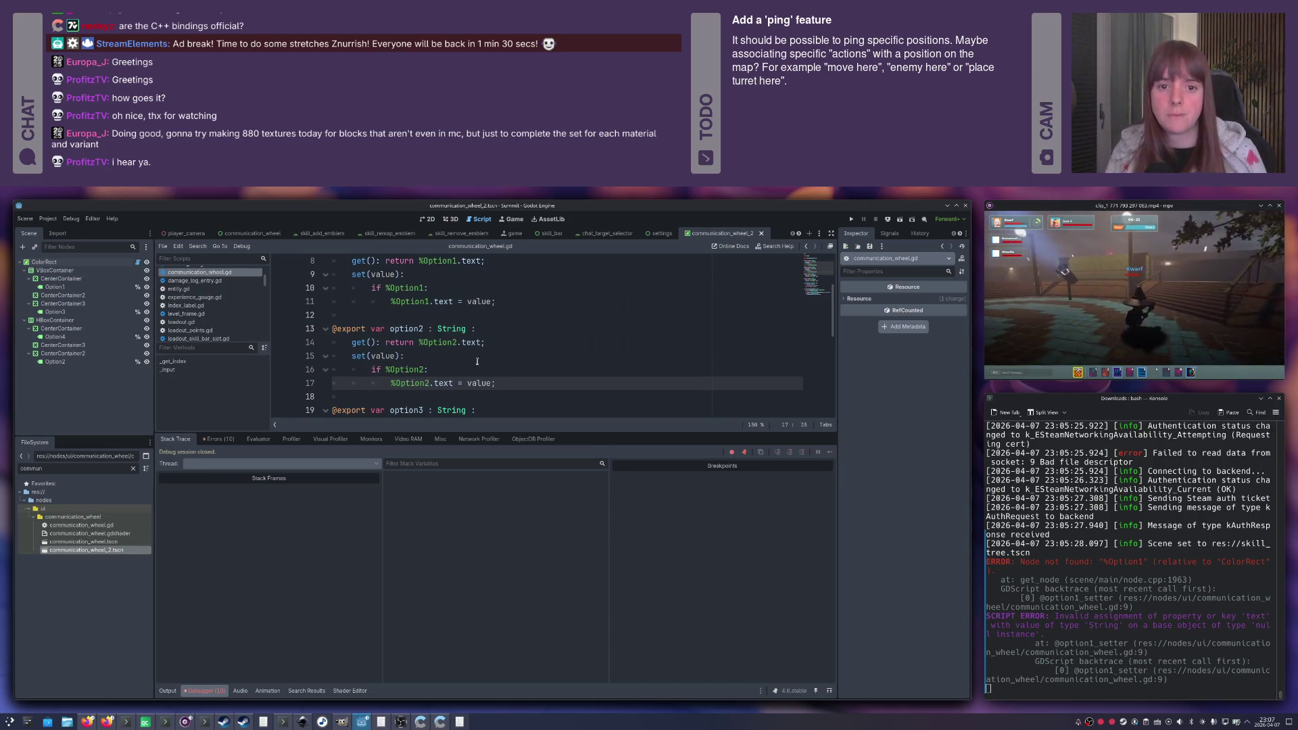
Wrap the option3 setter's assignment in 'if %Option3:' and save.
scroll(478, 362, "down", 2)
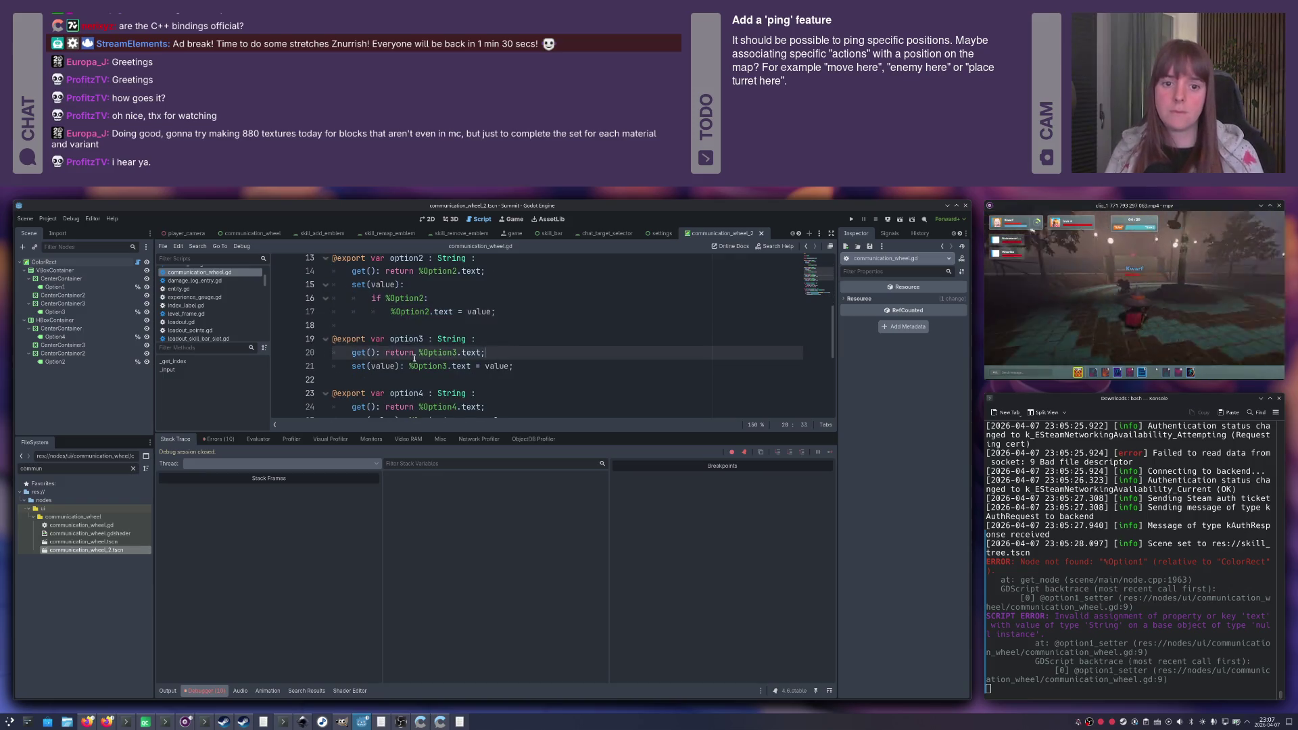
left_click(408, 366)
key("Return")
key("Return")
key("Up")
type("if ")
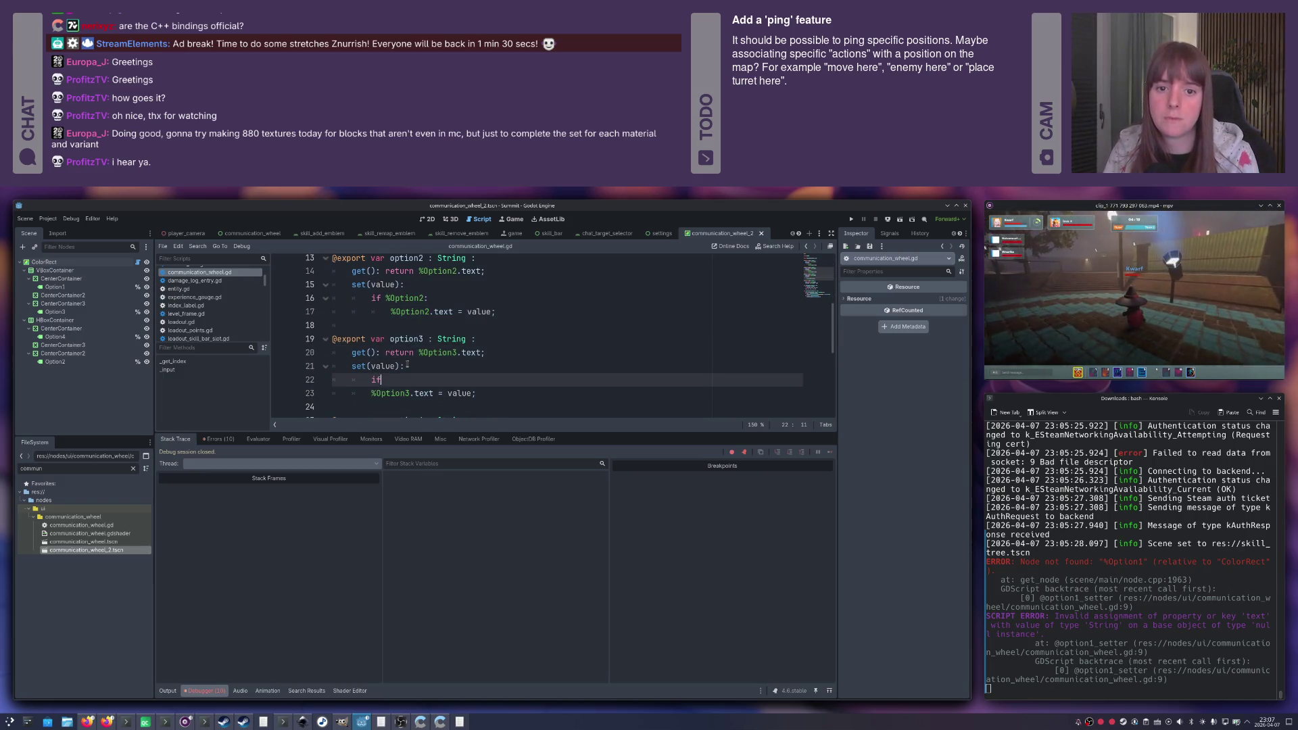
type("%Option3:")
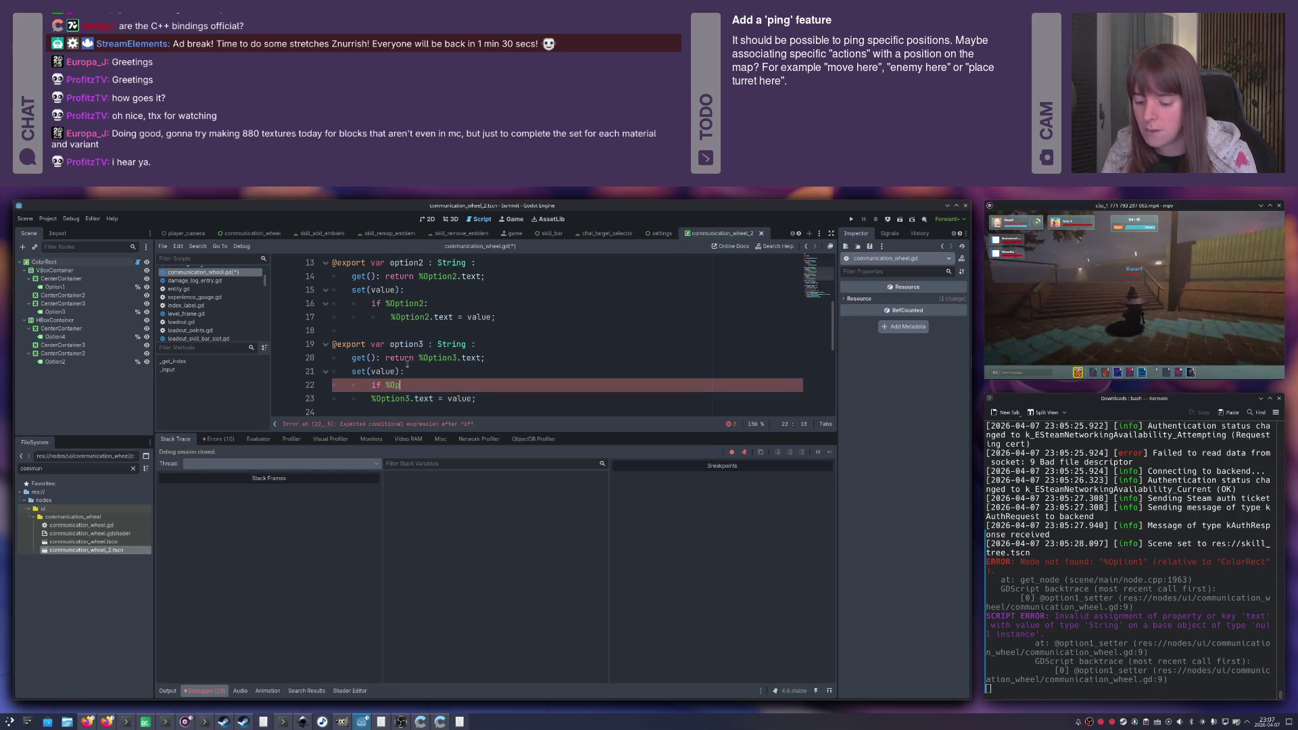
key("Down")
key("Home")
key("Tab")
key("End")
key("ctrl+s")
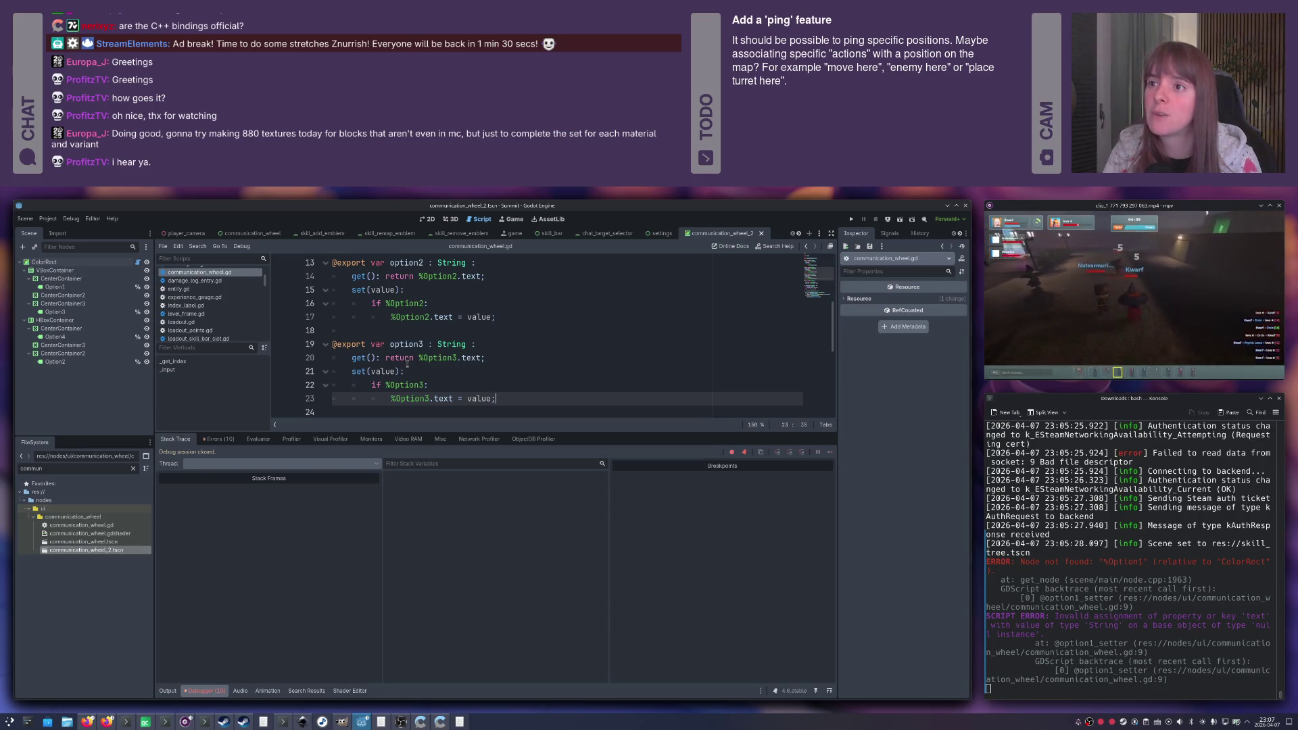
Add the 'if %Option4:' guard to the option4 setter, then run the project with F5.
scroll(396, 345, "down", 3)
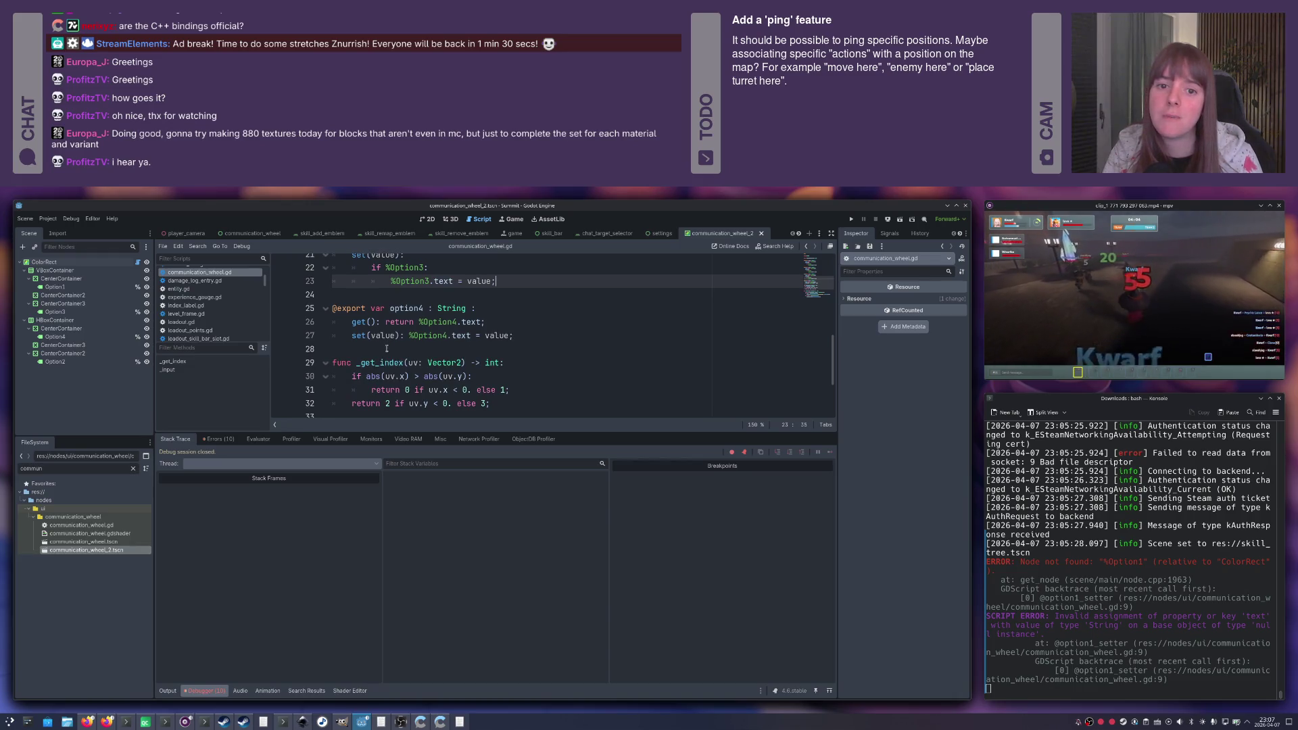
left_click(410, 340)
key("Return")
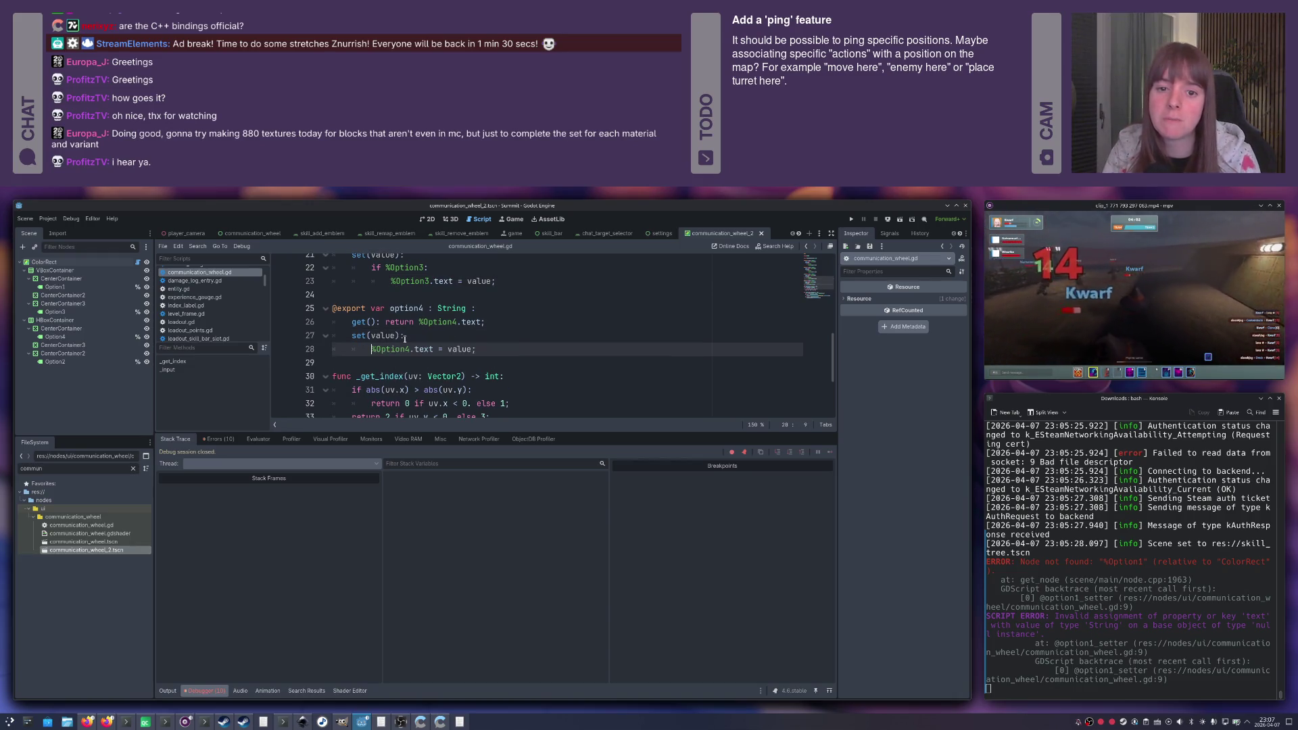
left_click(405, 339)
key("Return")
type("if %")
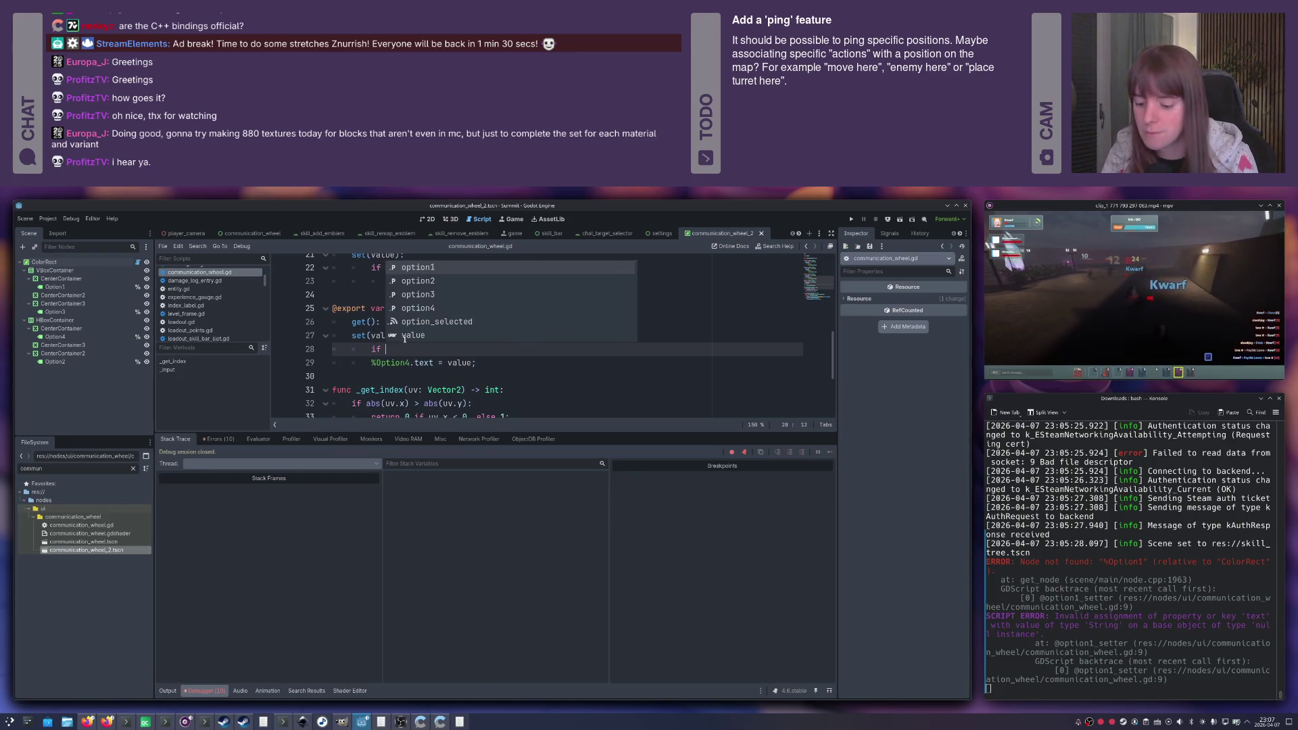
key("Escape")
type("Option4:")
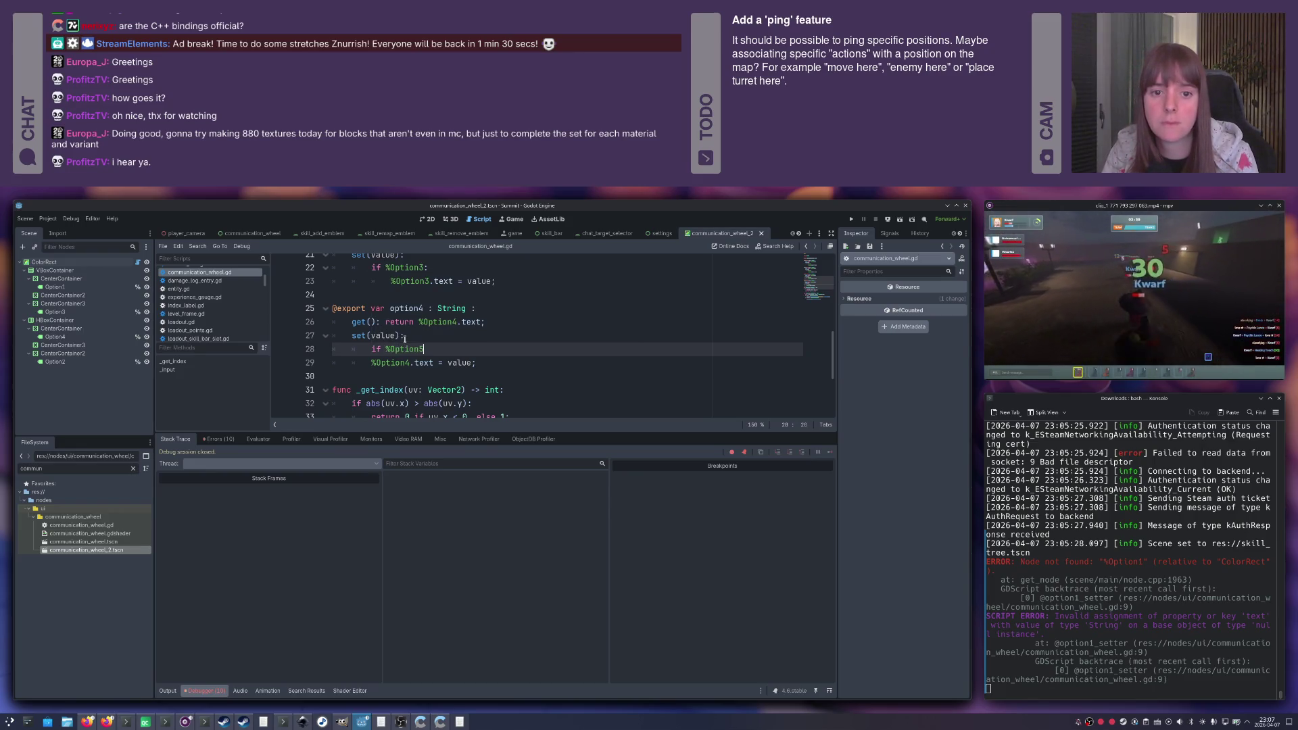
key("Down")
key("Home")
key("Tab")
key("Up")
key("End")
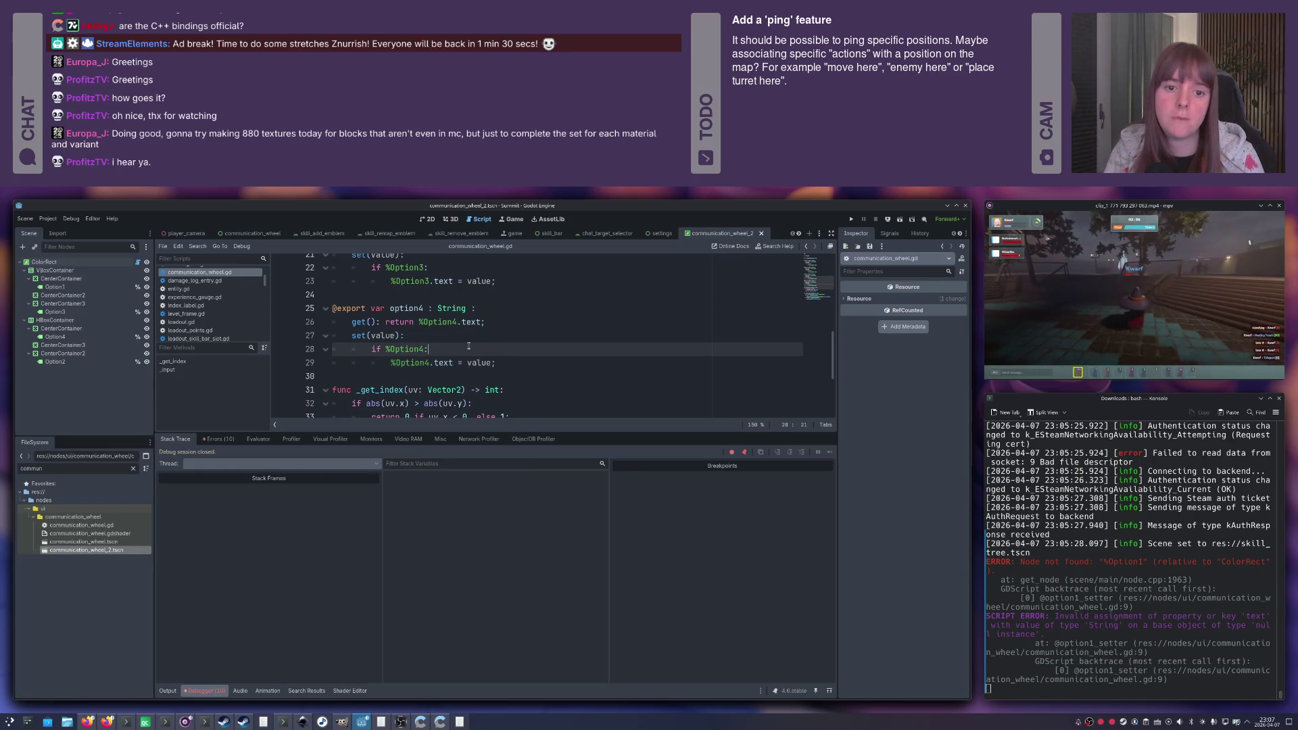
key("F5")
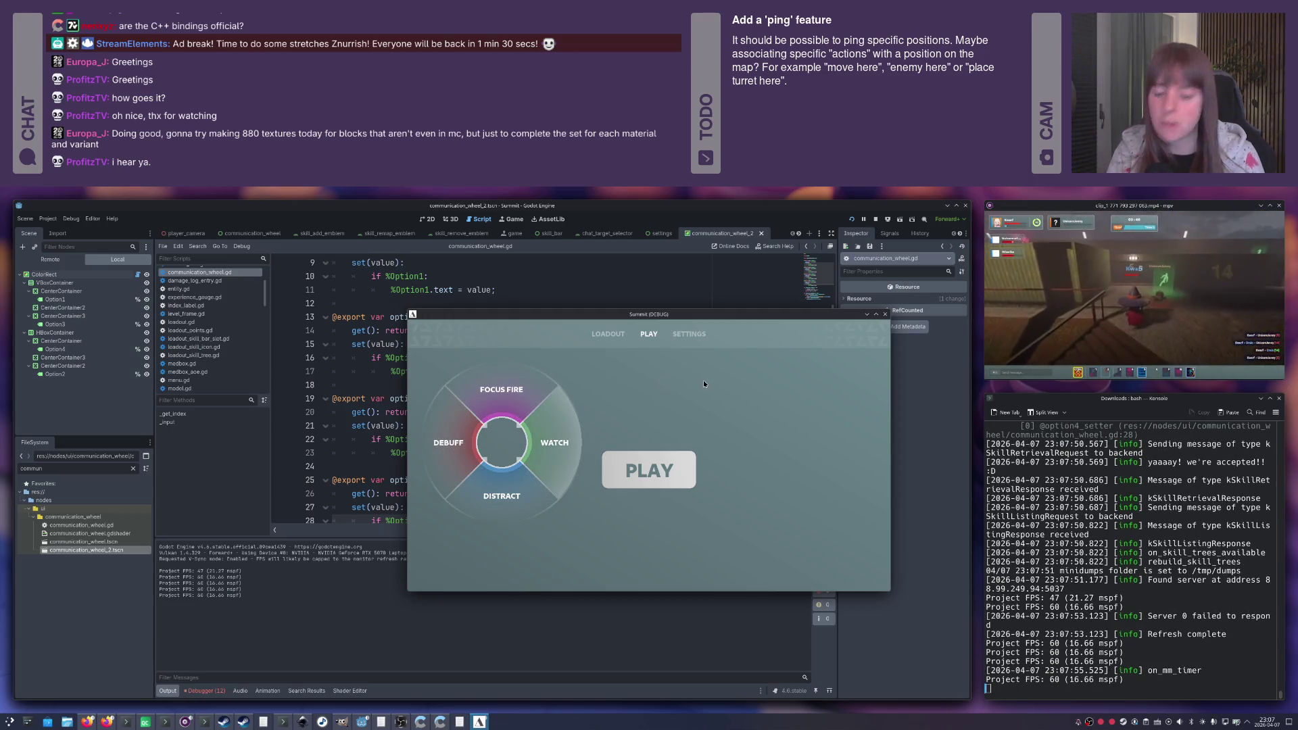
Trigger the key-event error and inspect the failing uv line 37 in _input.
key("ctrl")
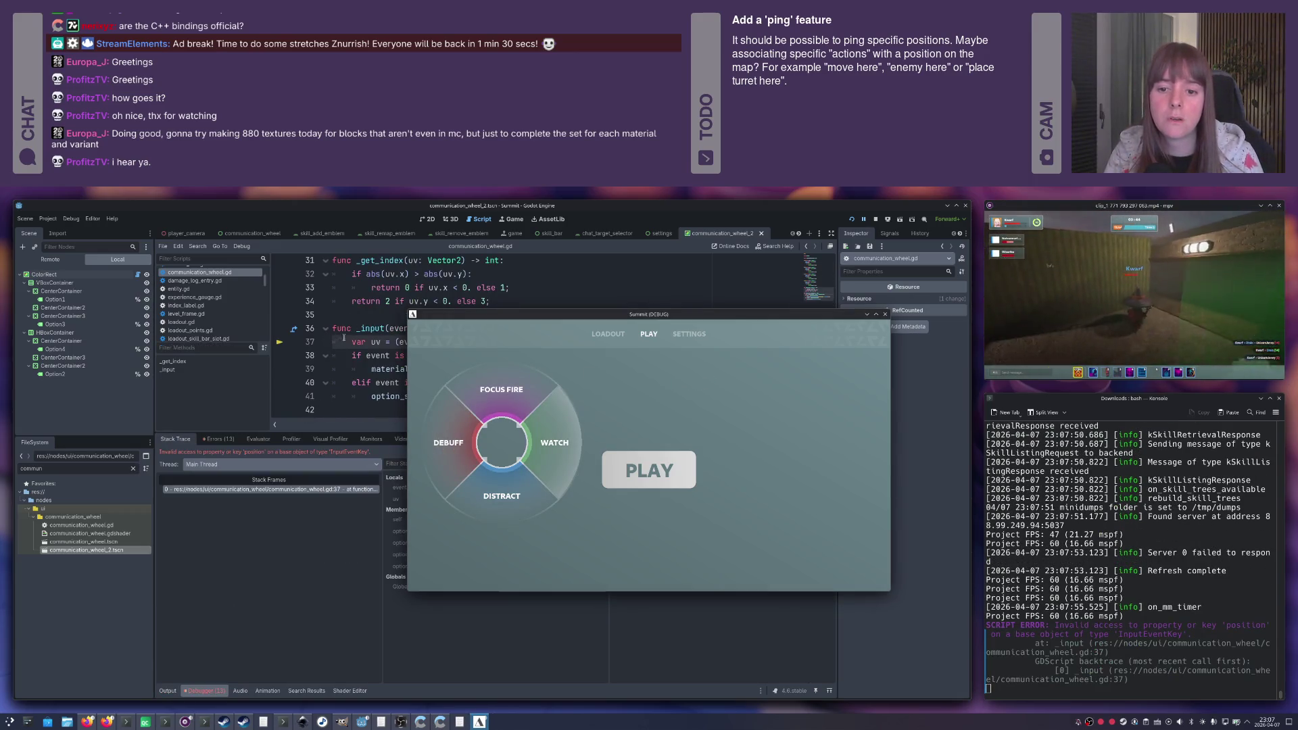
left_click(347, 331)
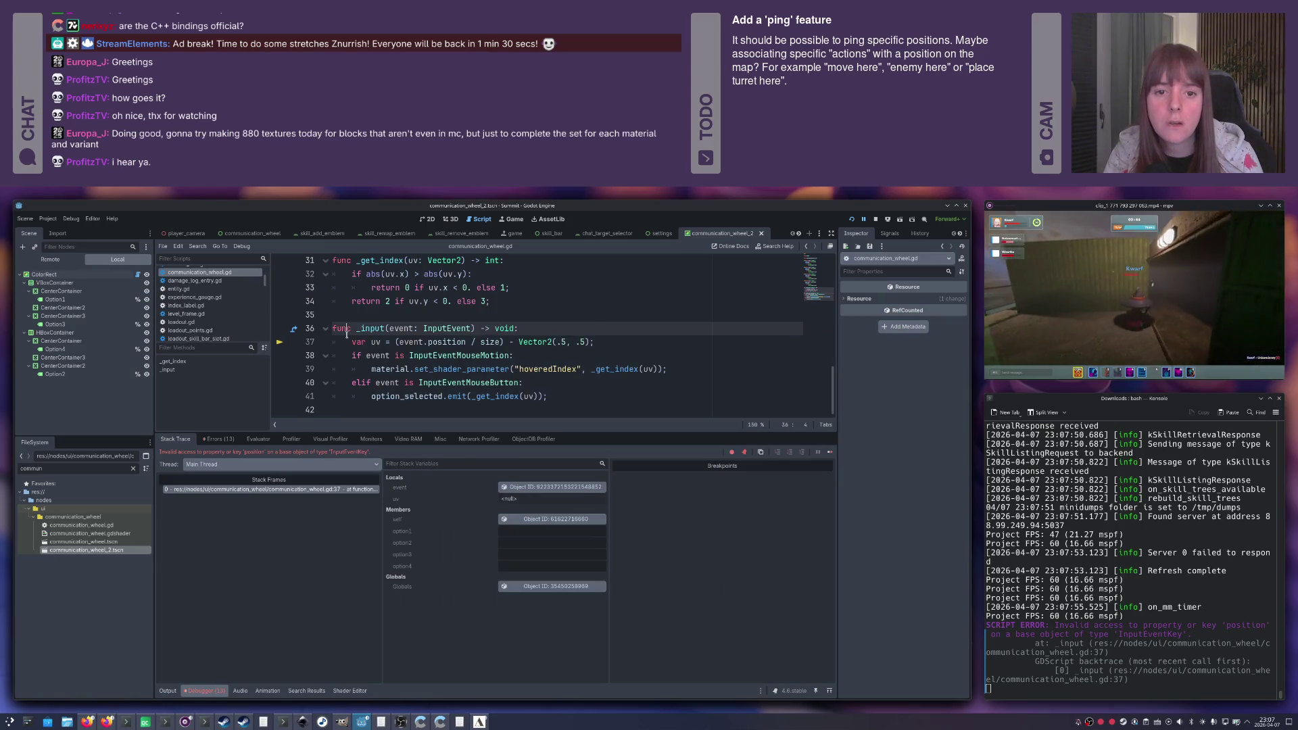
left_click(428, 345)
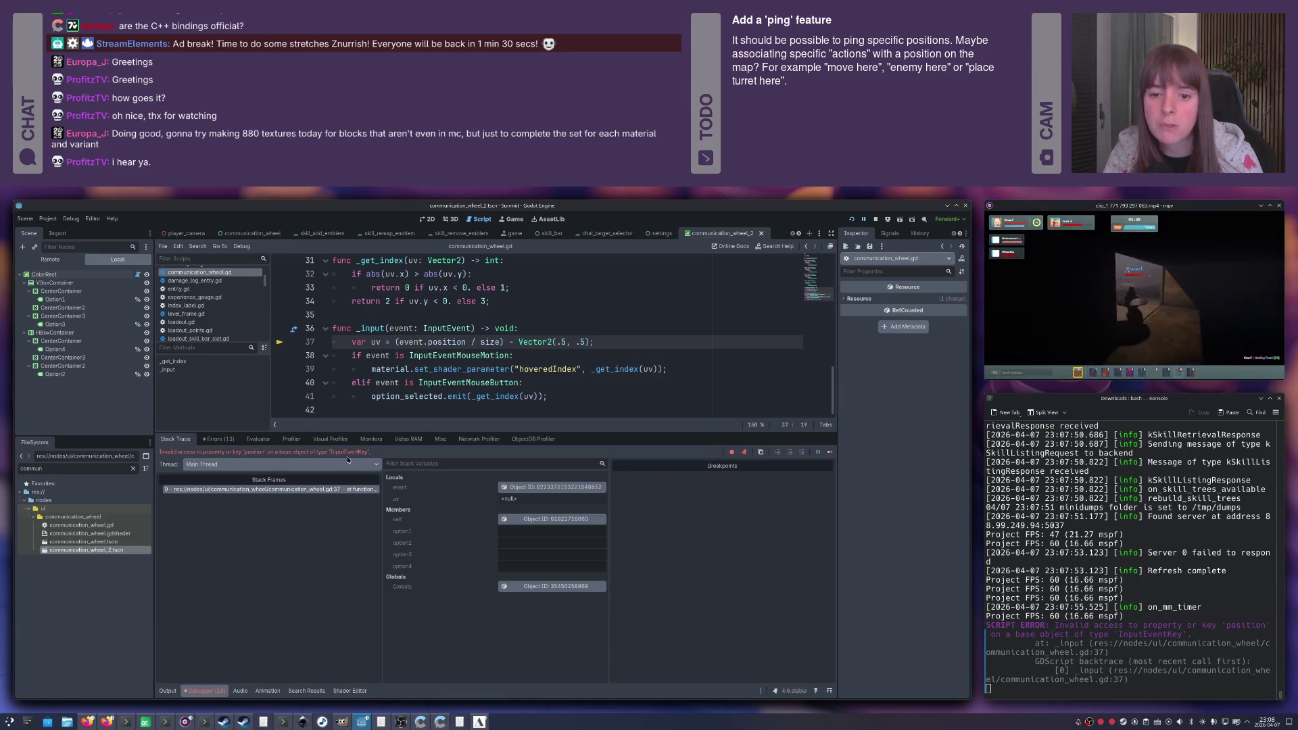
Stop the debug session and open the InputEventMouseMotion class reference.
left_click(876, 219)
left_click(528, 331)
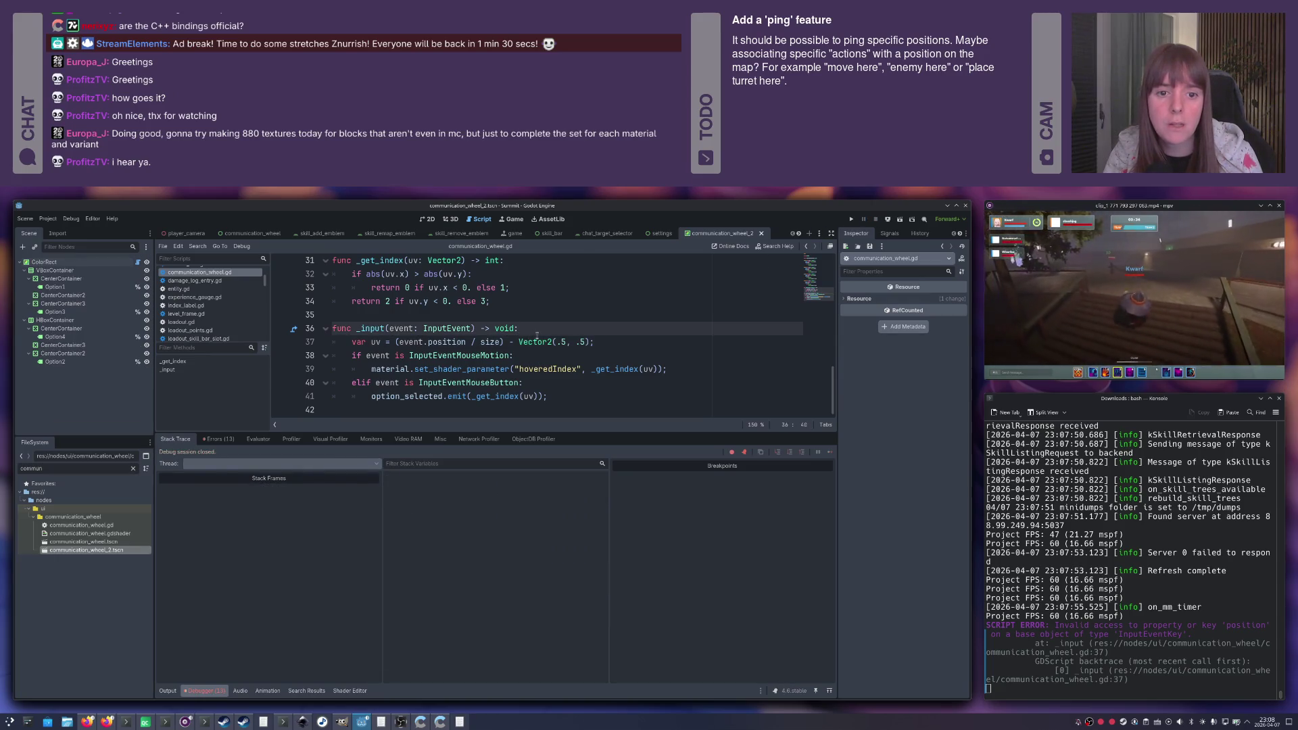
left_click(543, 356)
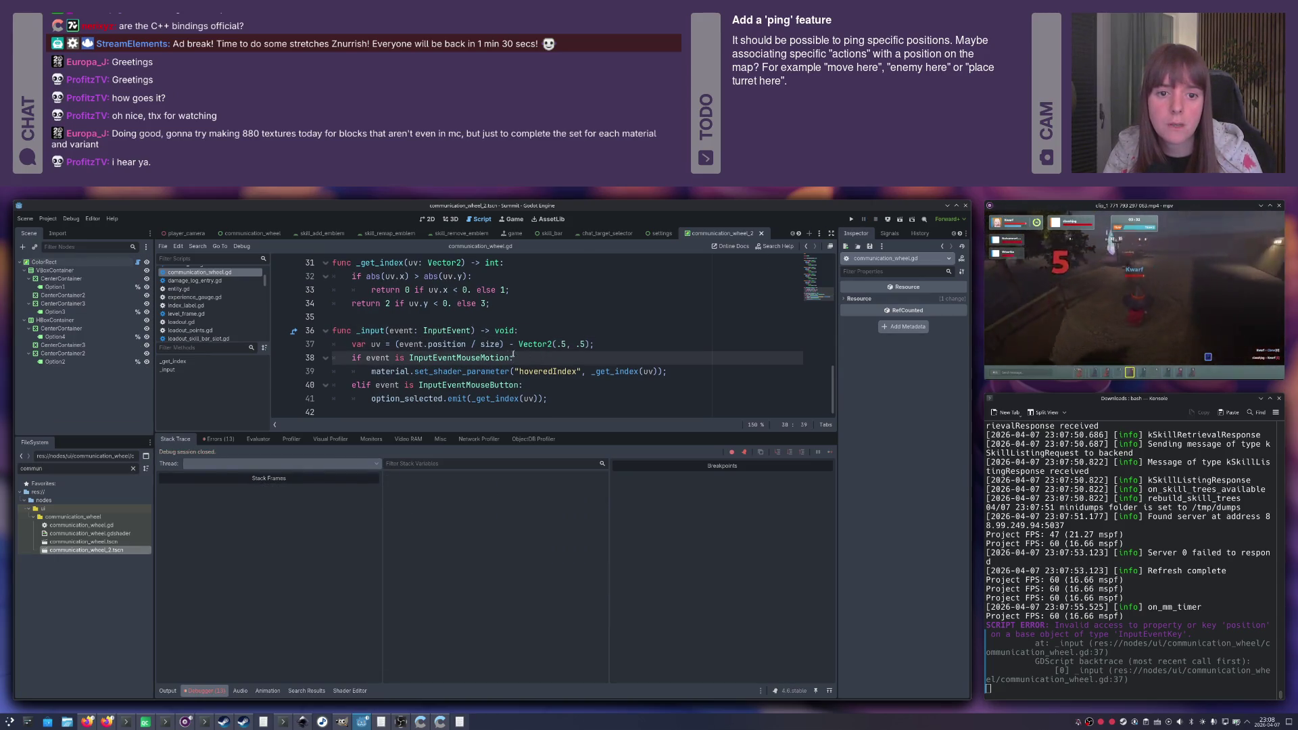
left_click(476, 359, "ctrl")
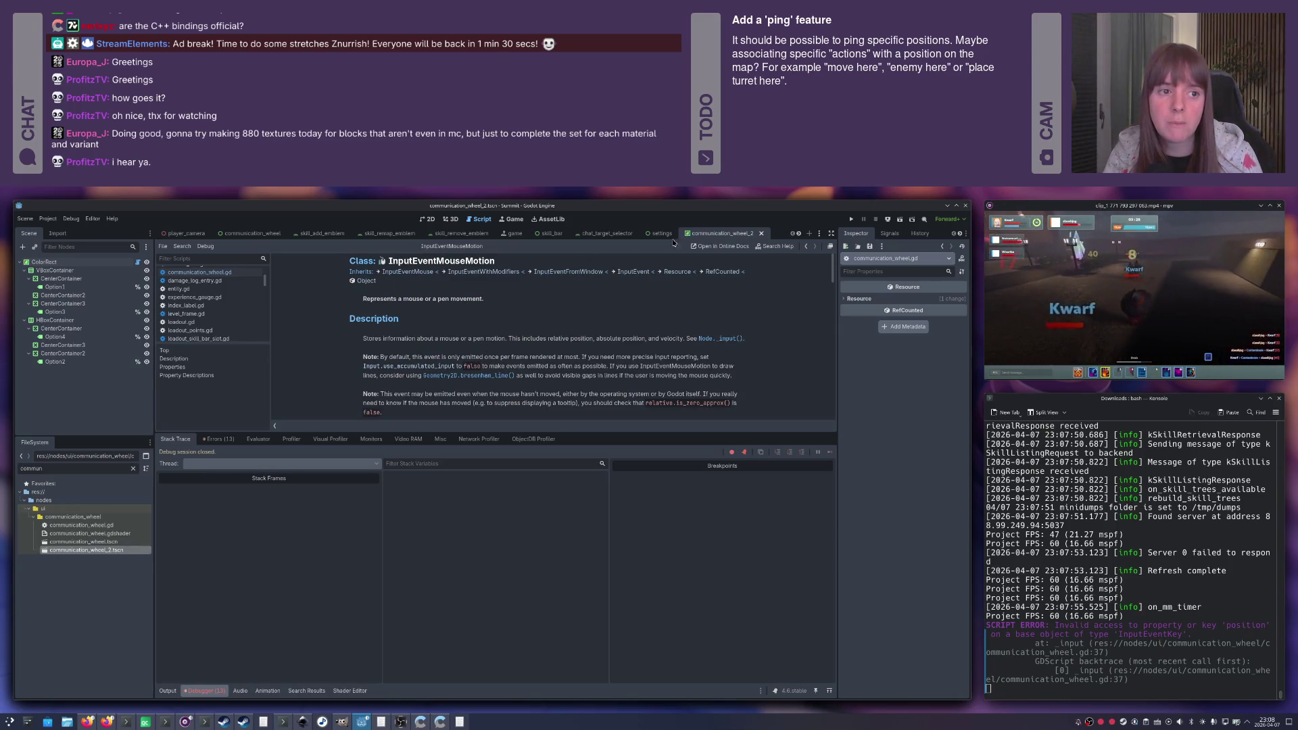
Make _input return early with 'return;' when the event is not InputEventMouse.
left_click(803, 247)
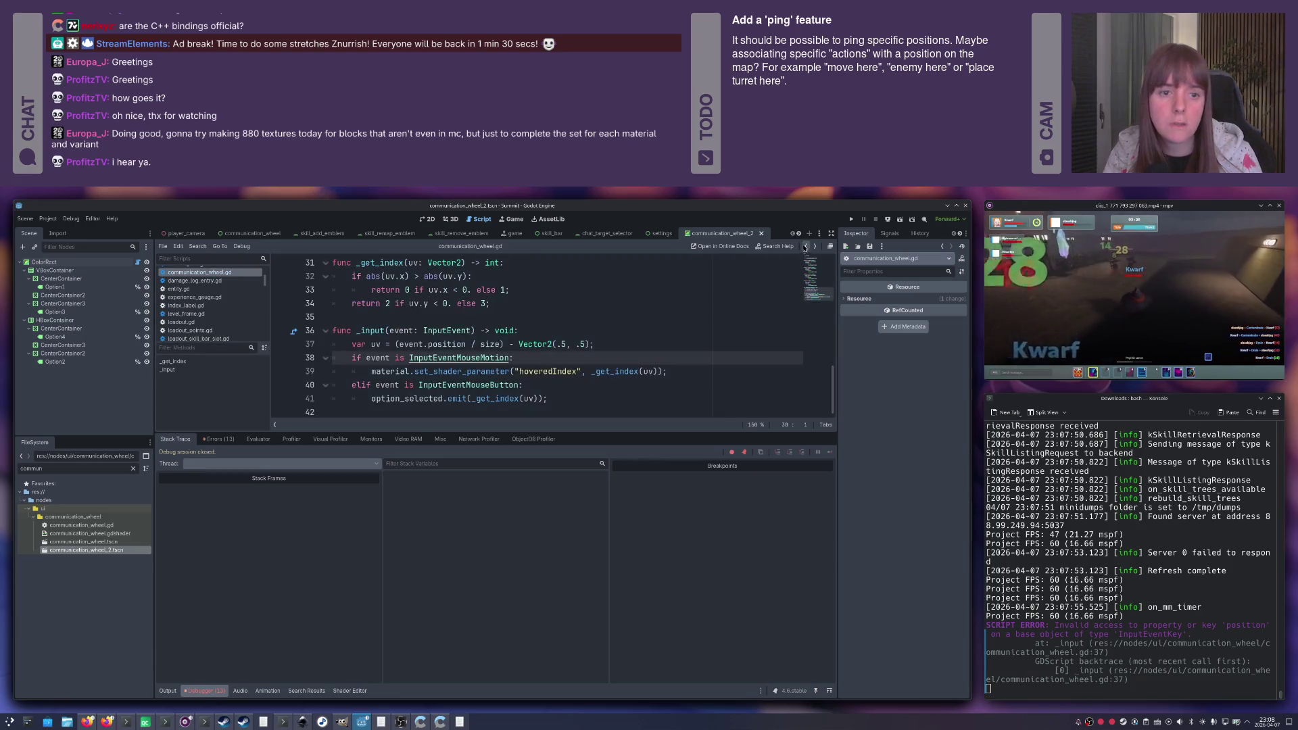
left_click(607, 330)
key("Return")
type("if event i")
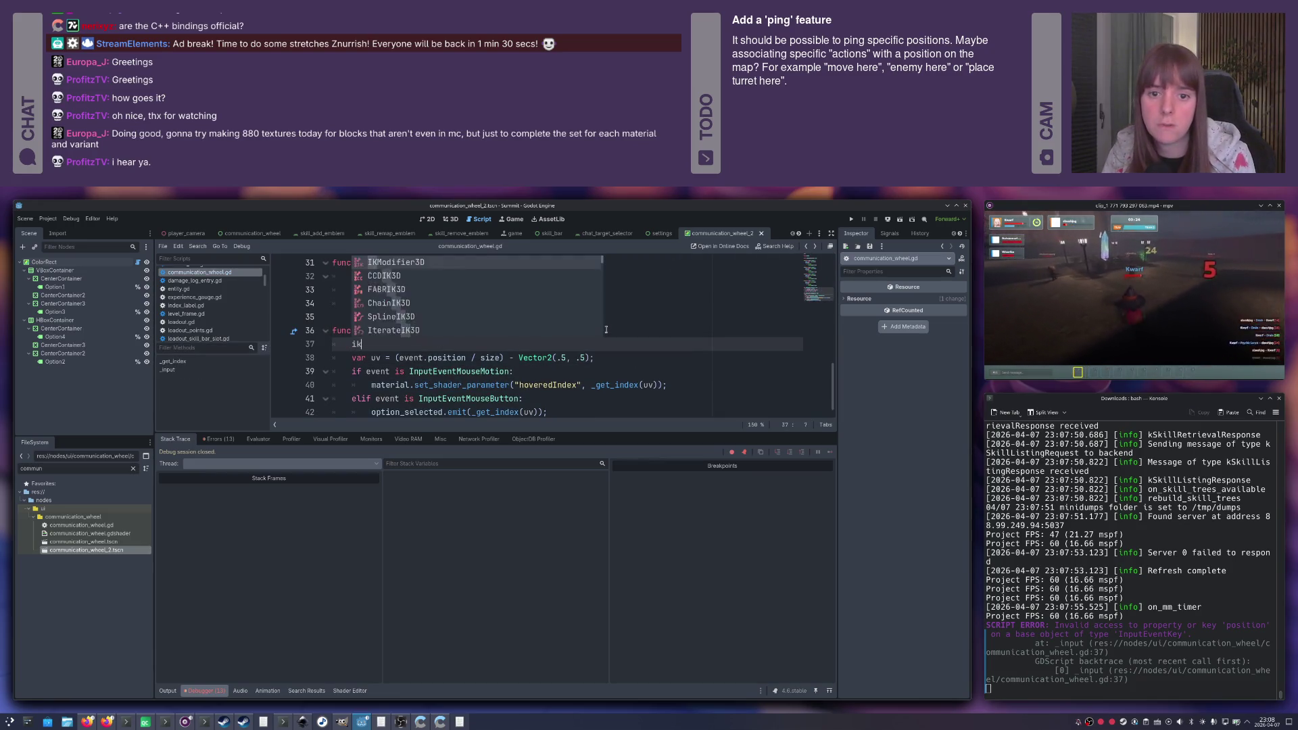
type("s not Inp")
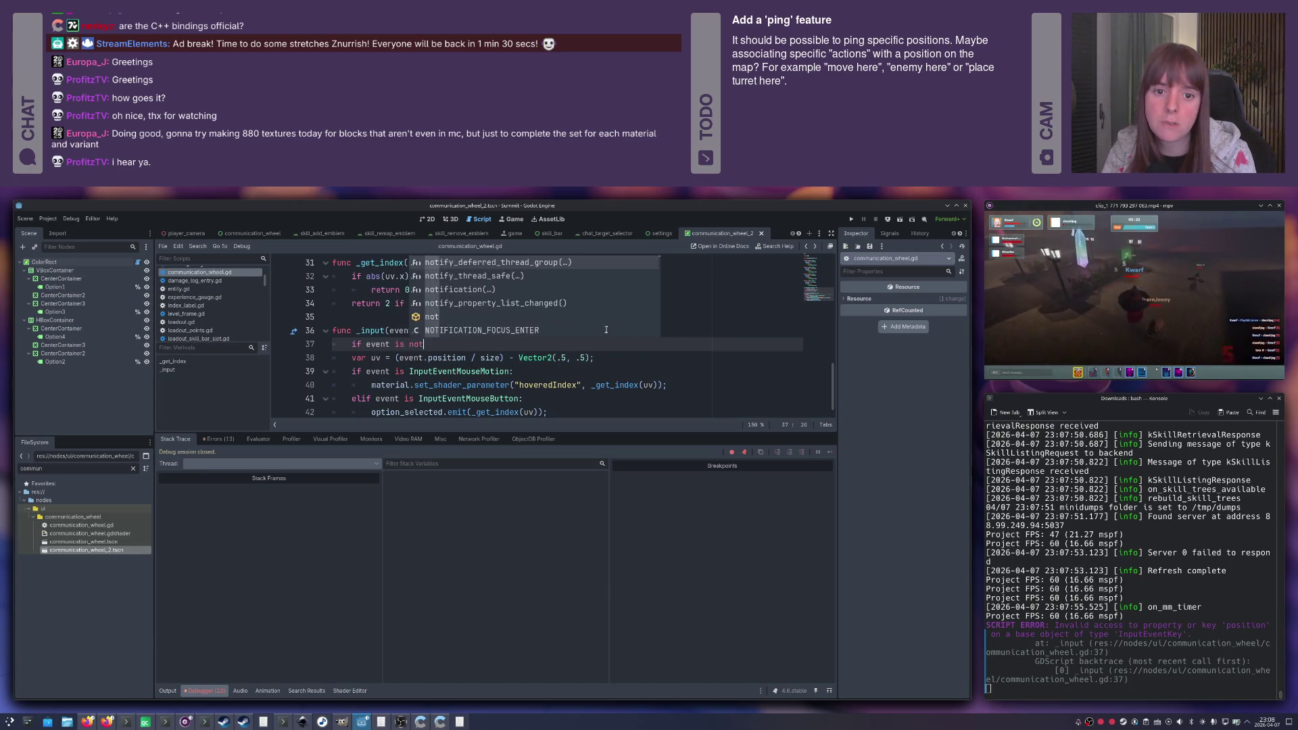
type("utEventMp")
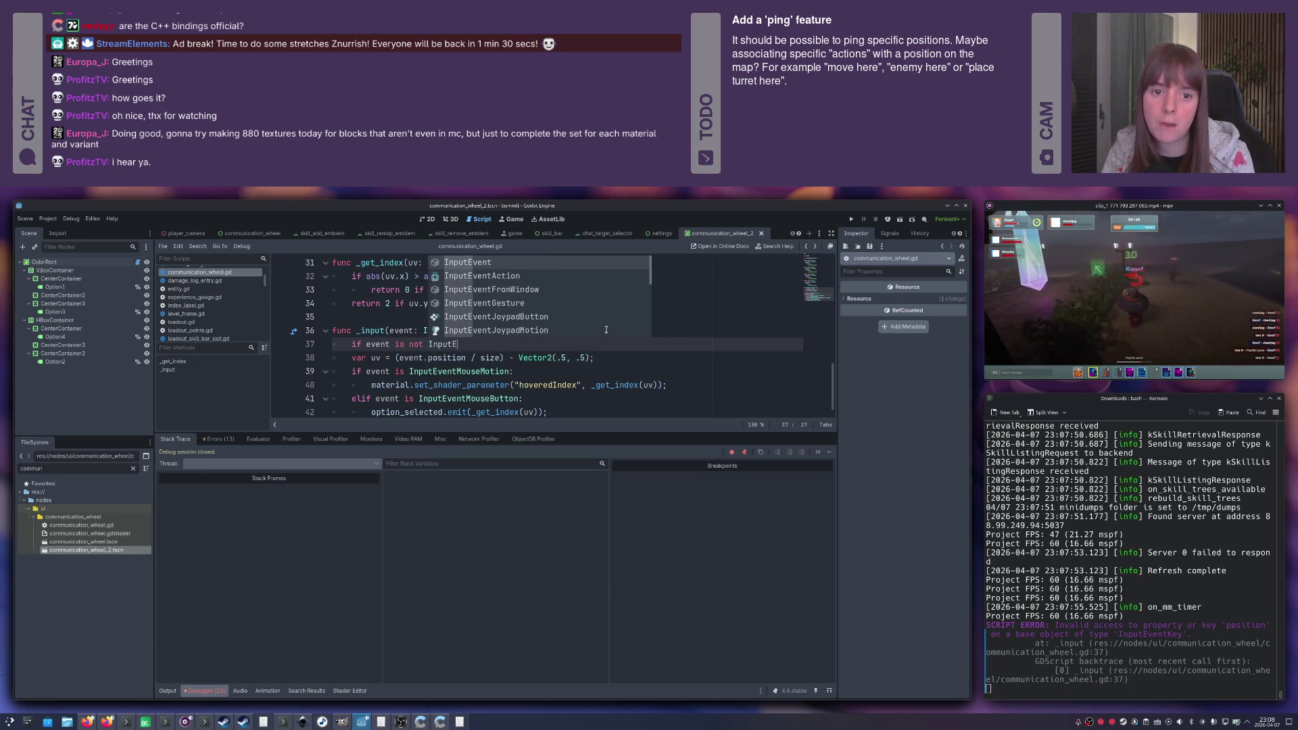
type("use:")
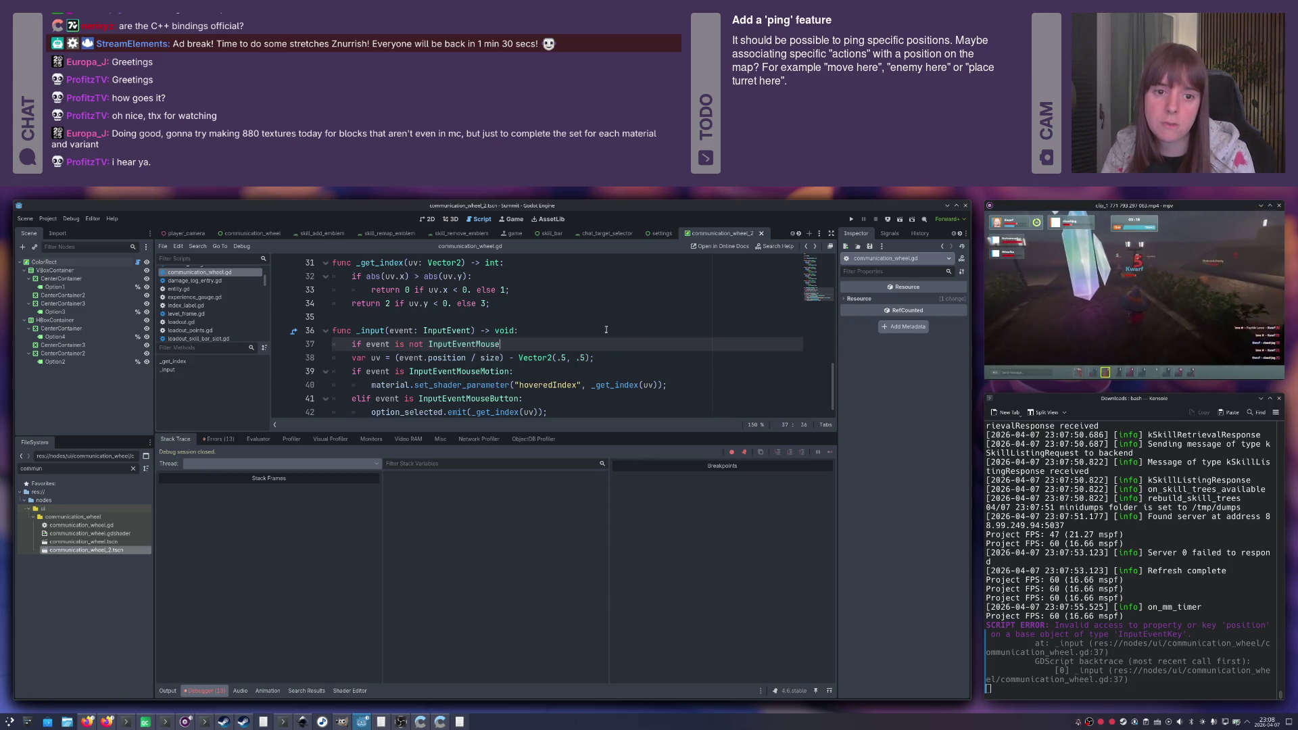
key("Return")
type("return;")
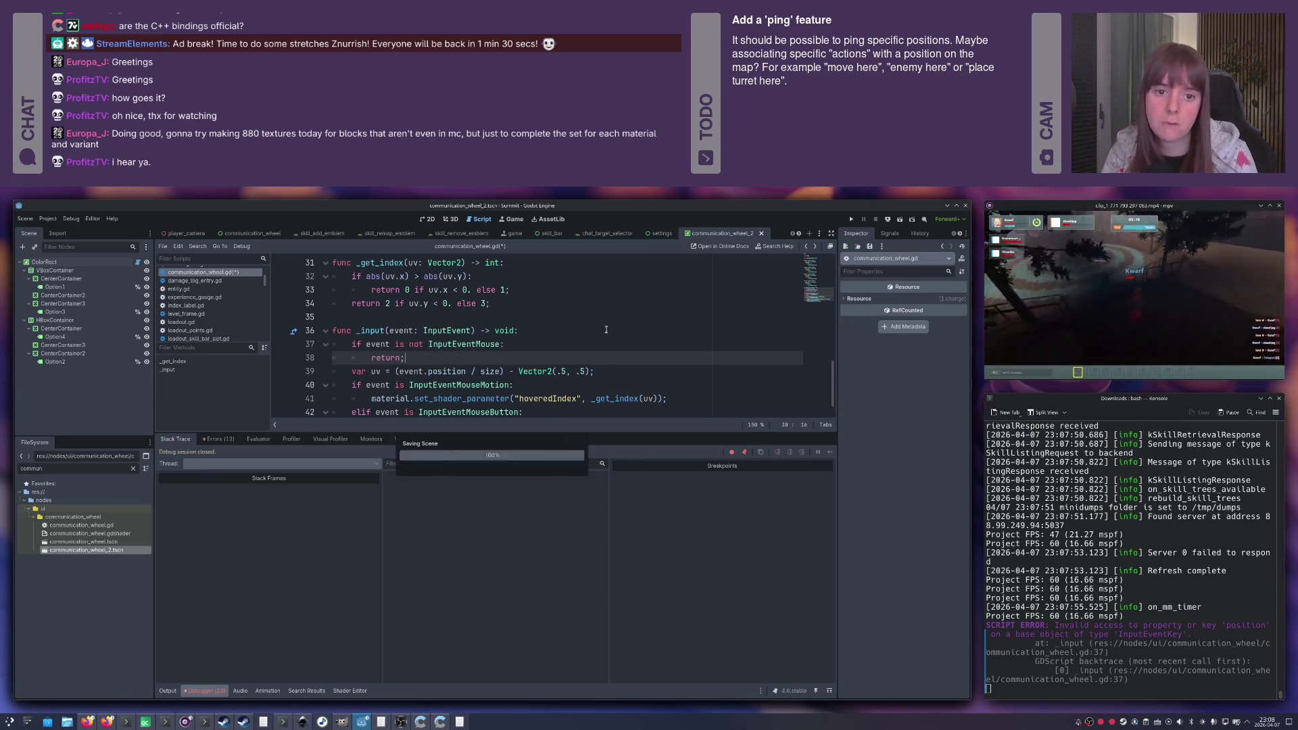
Tidy the blank lines around the uv declaration, then run the game and join the local server.
scroll(606, 329, "down", 1)
key("Return")
key("shift+Home")
key("BackSpace")
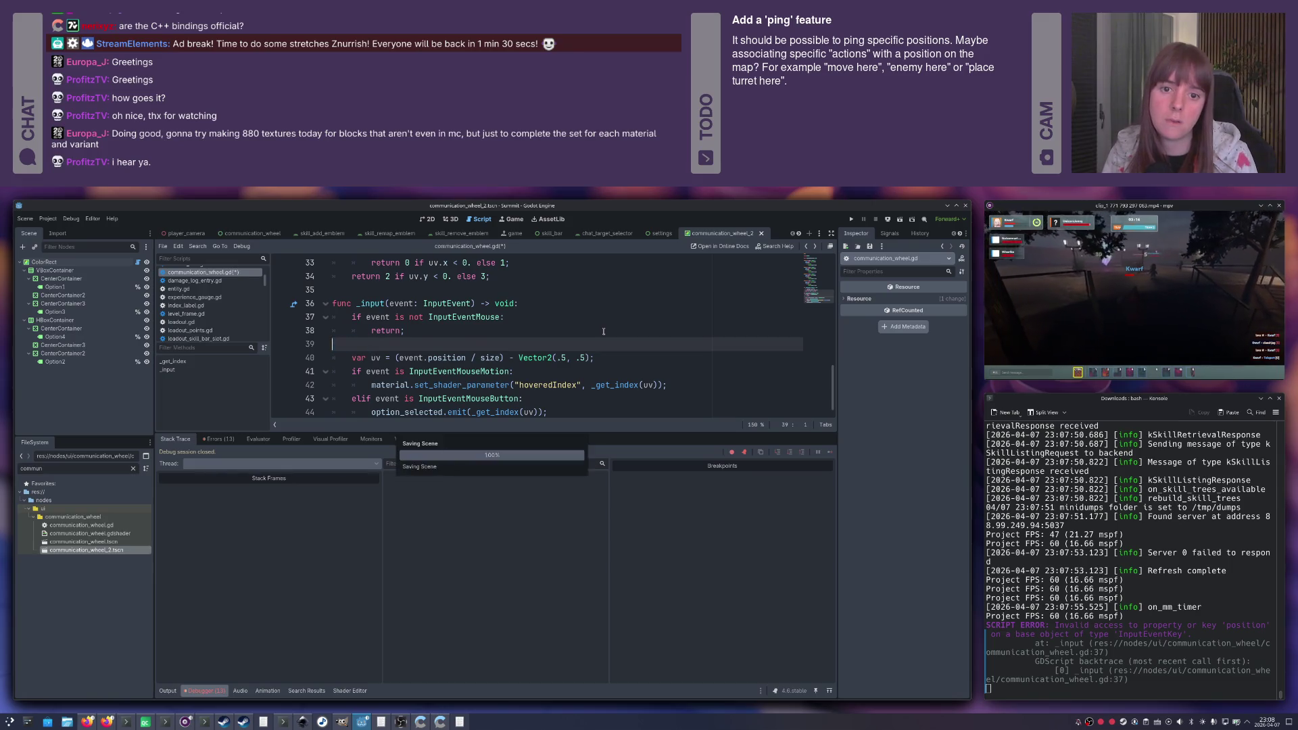
key("Down")
key("Return")
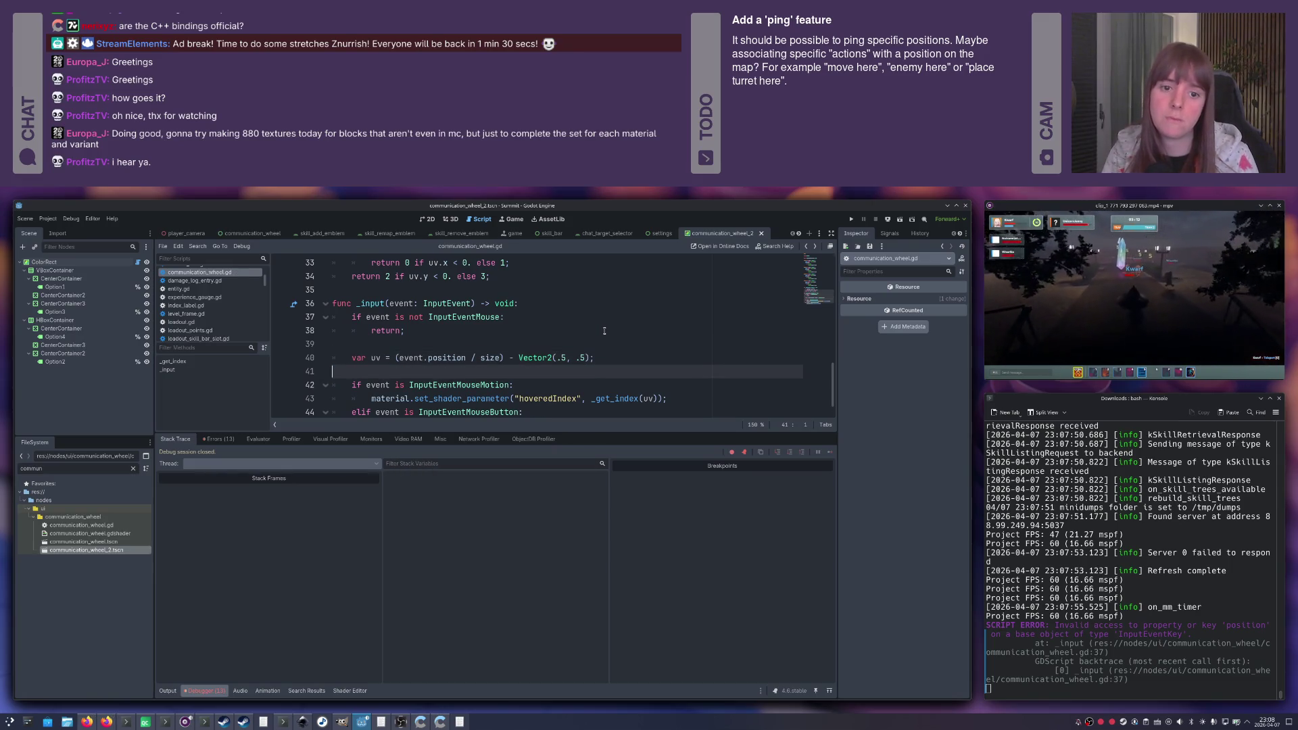
scroll(603, 330, "down", 1)
key("F5")
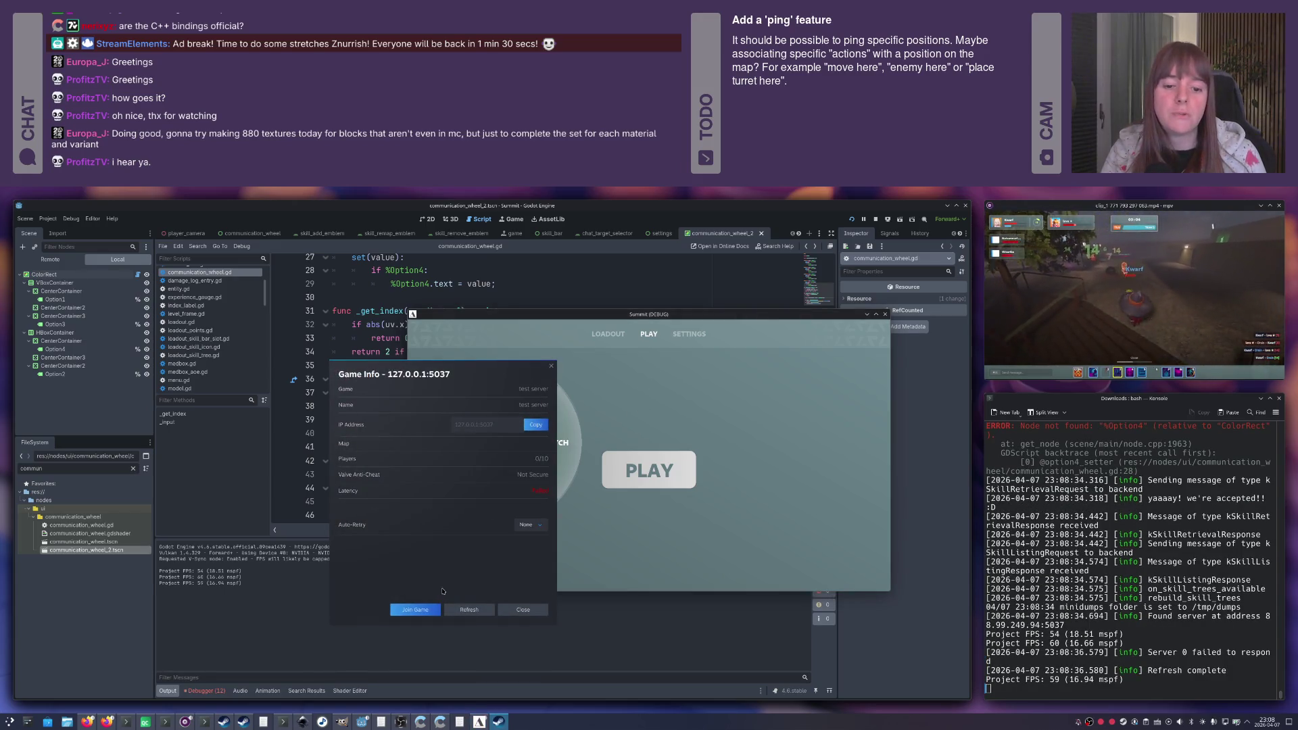
left_click(415, 610)
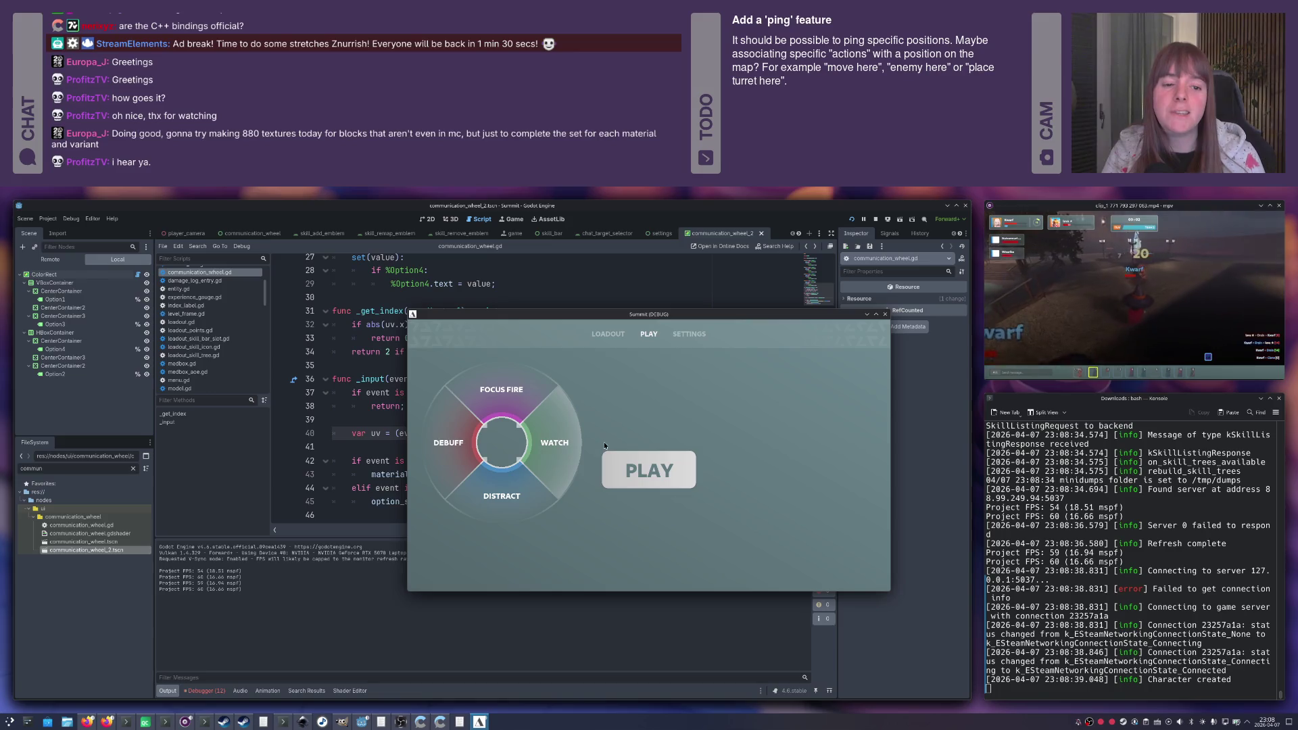
Press PLAY in the game's main menu to load into the courtyard match.
left_click(647, 460)
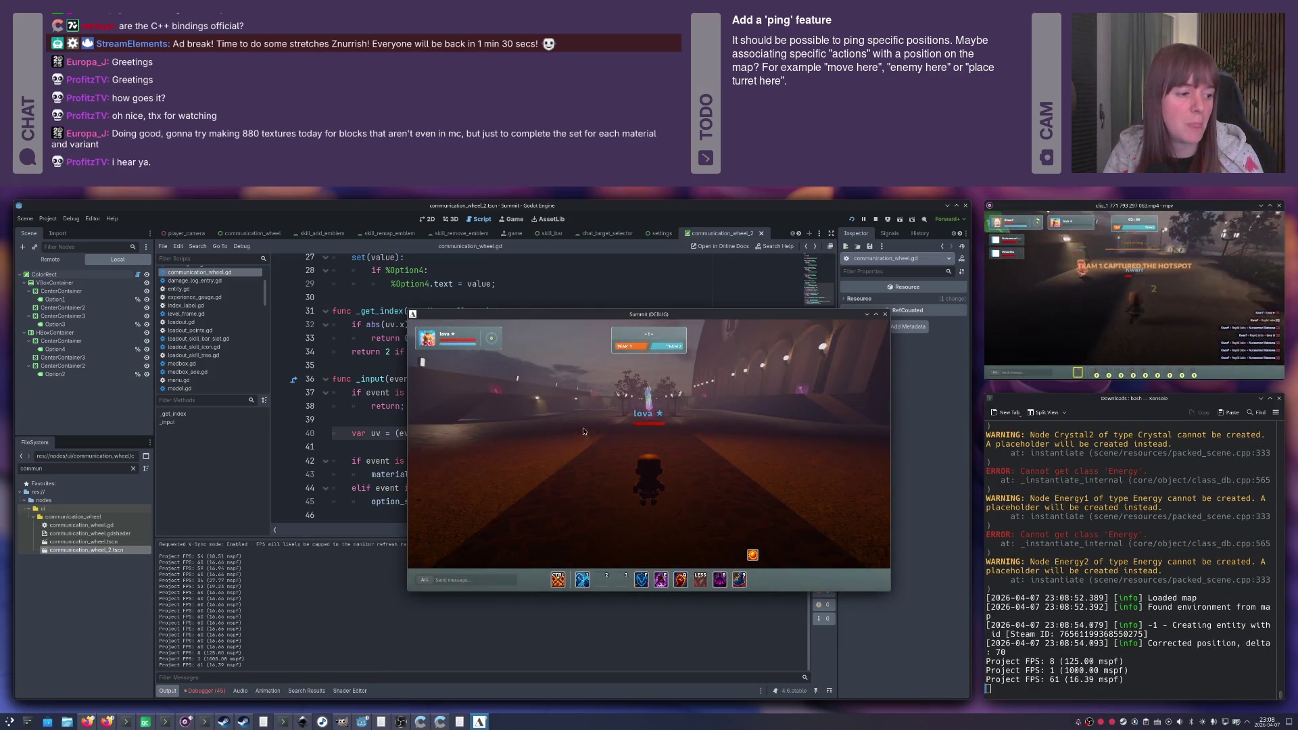
Middle-click seven times in the game window to fire communication menu requests.
middle_click(584, 425)
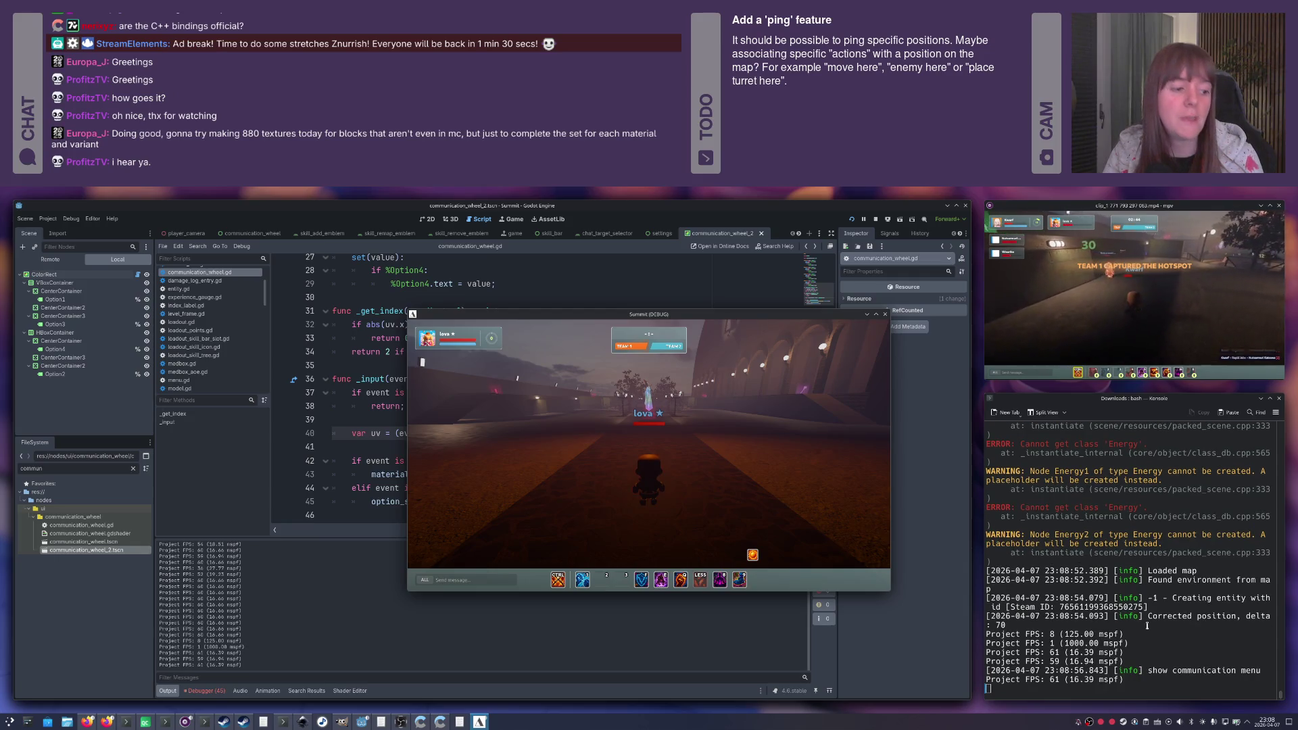
middle_click(703, 442)
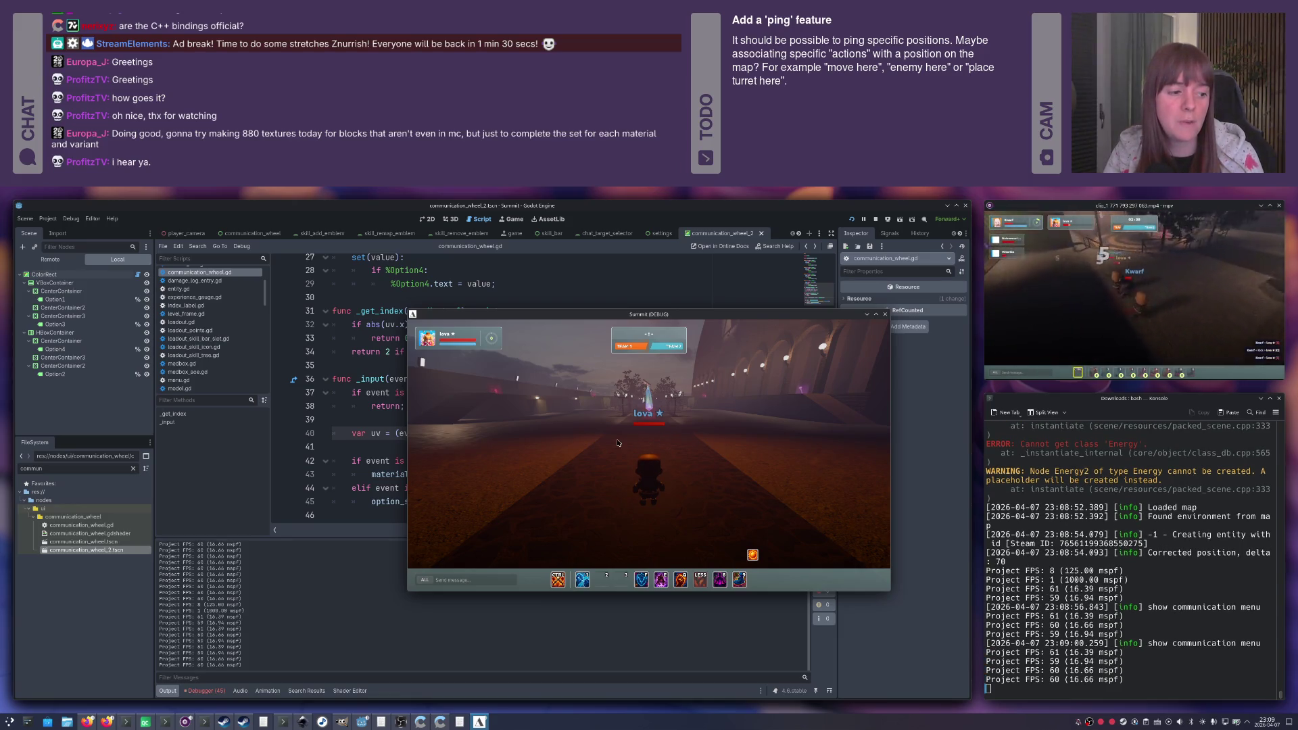
middle_click(651, 442)
middle_click(680, 441)
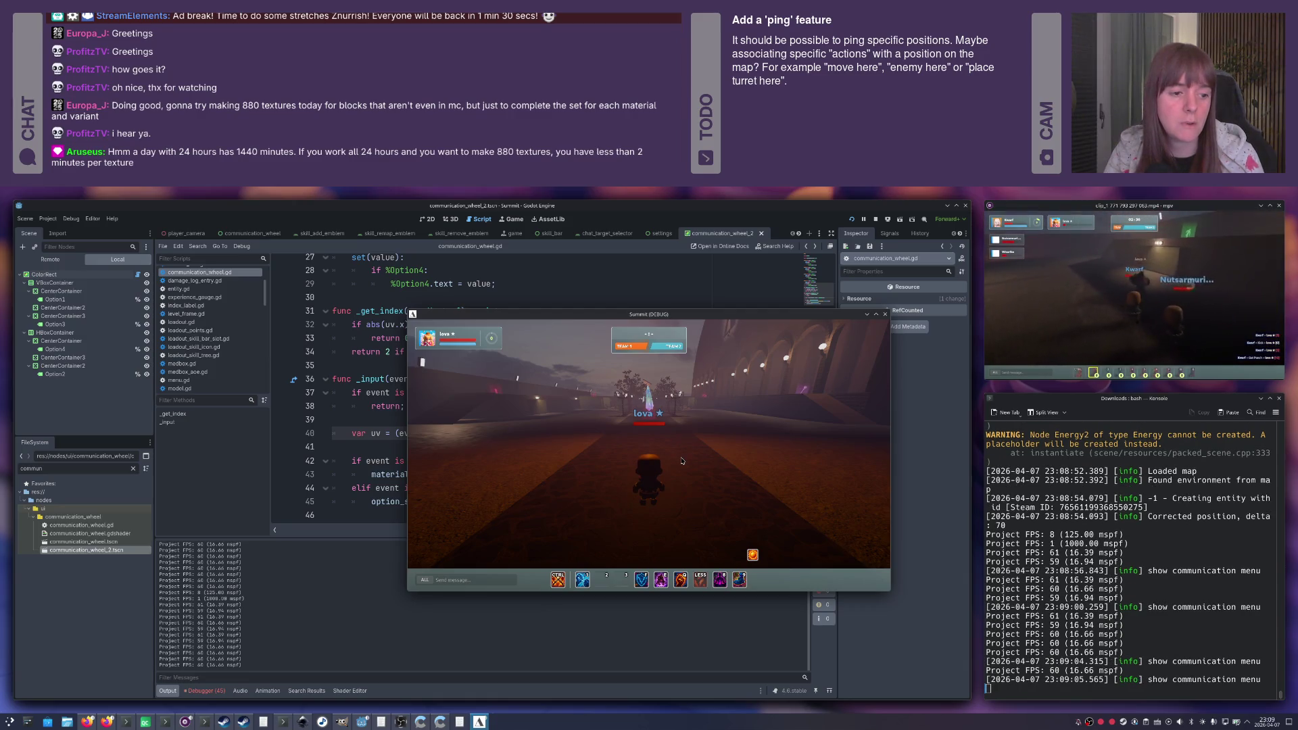
middle_click(676, 458)
middle_click(642, 453)
middle_click(598, 447)
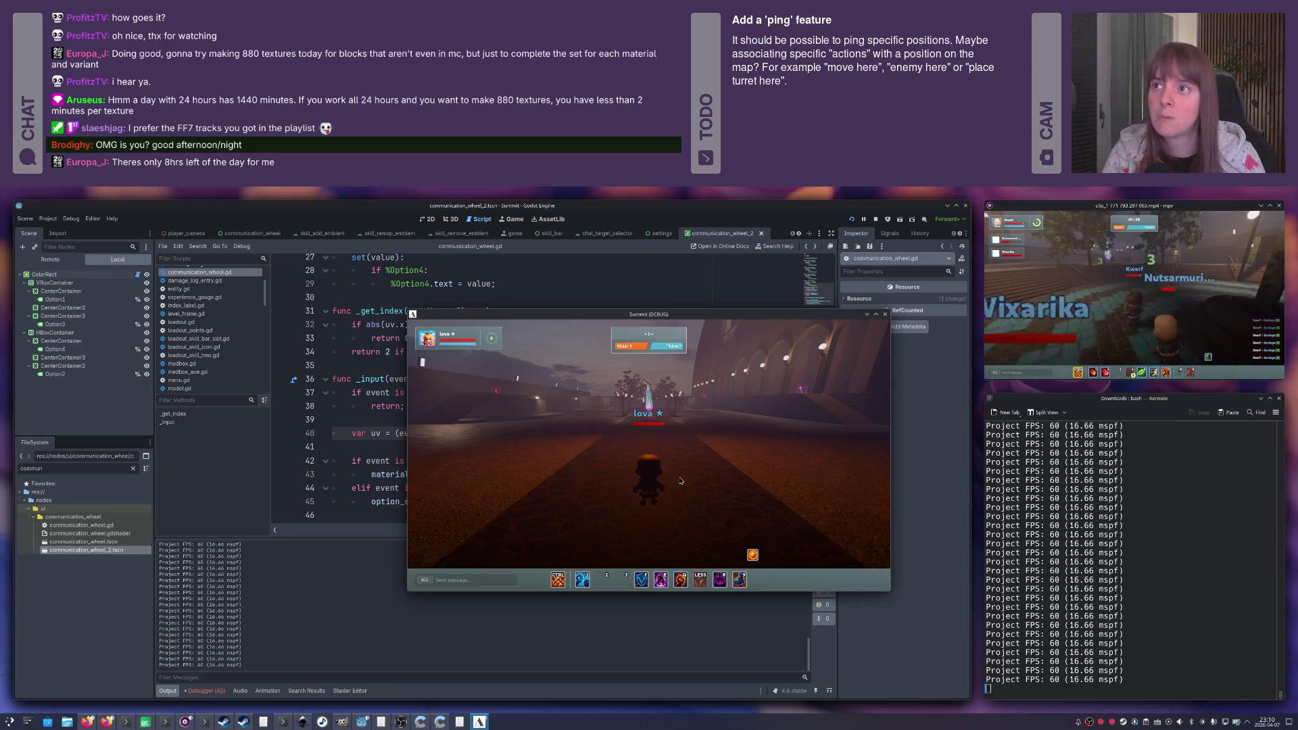
Walk the character forward toward the trees and maximize the game window.
key("w")
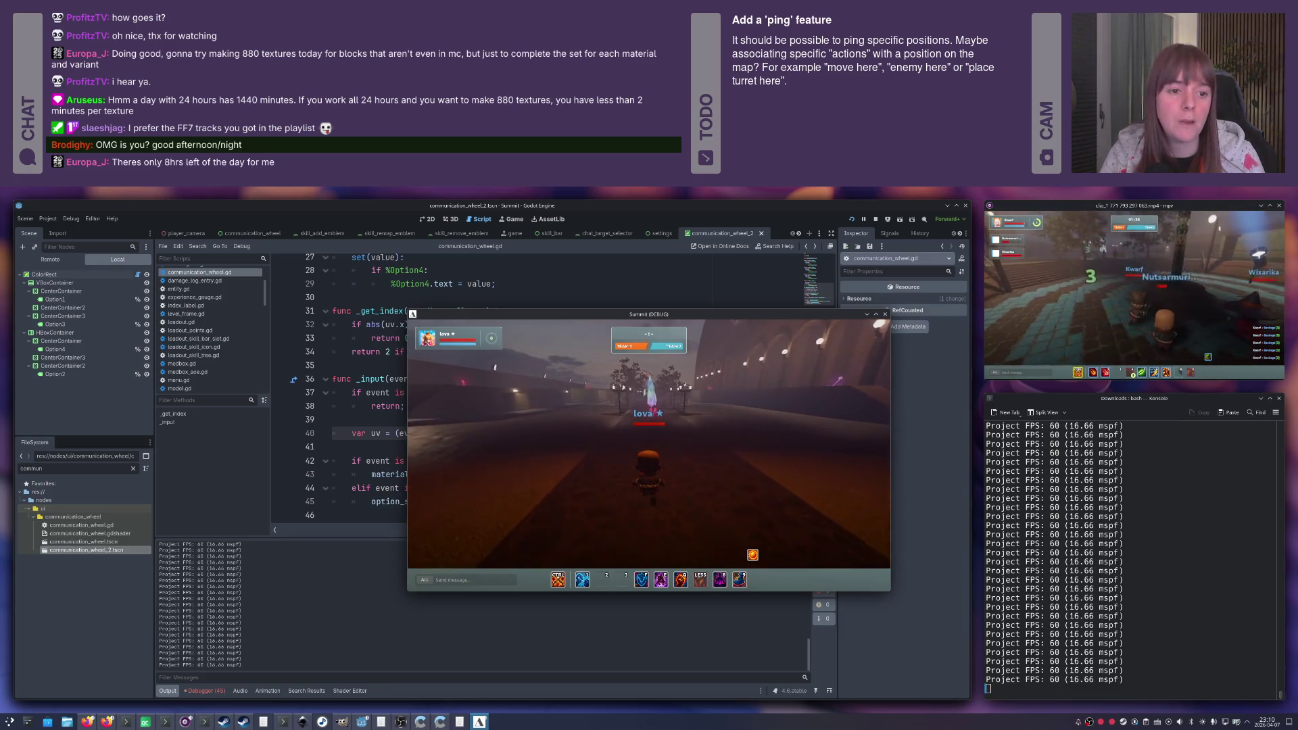
key("w")
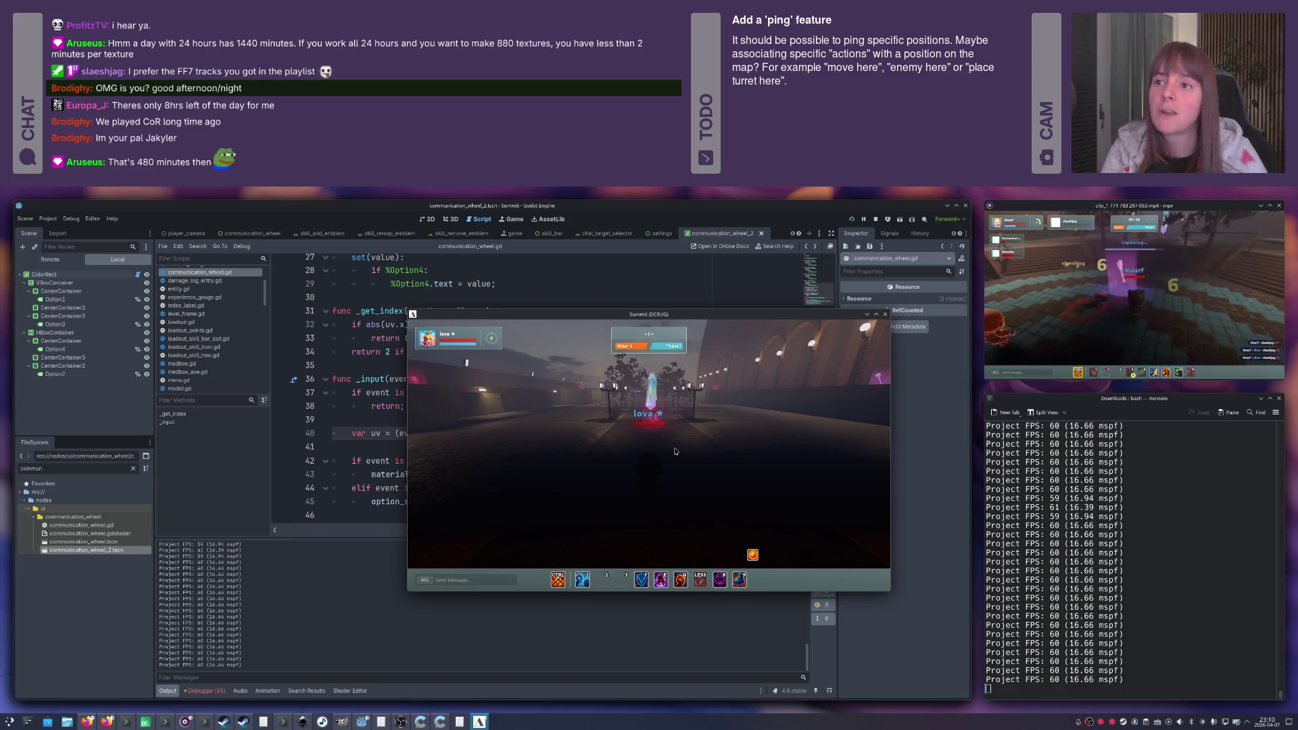
key("super+Page_Up")
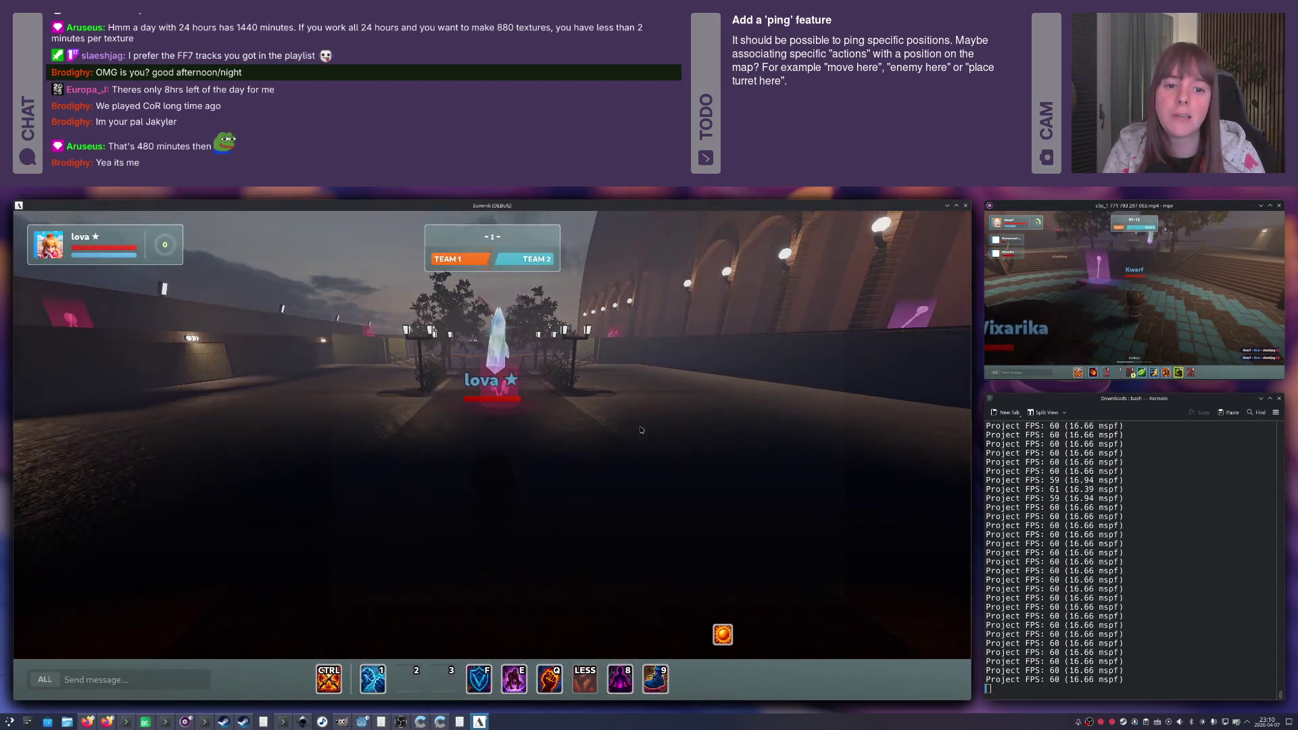
Walk to the crystal and attack it with ability 1 and a basic attack.
key("w")
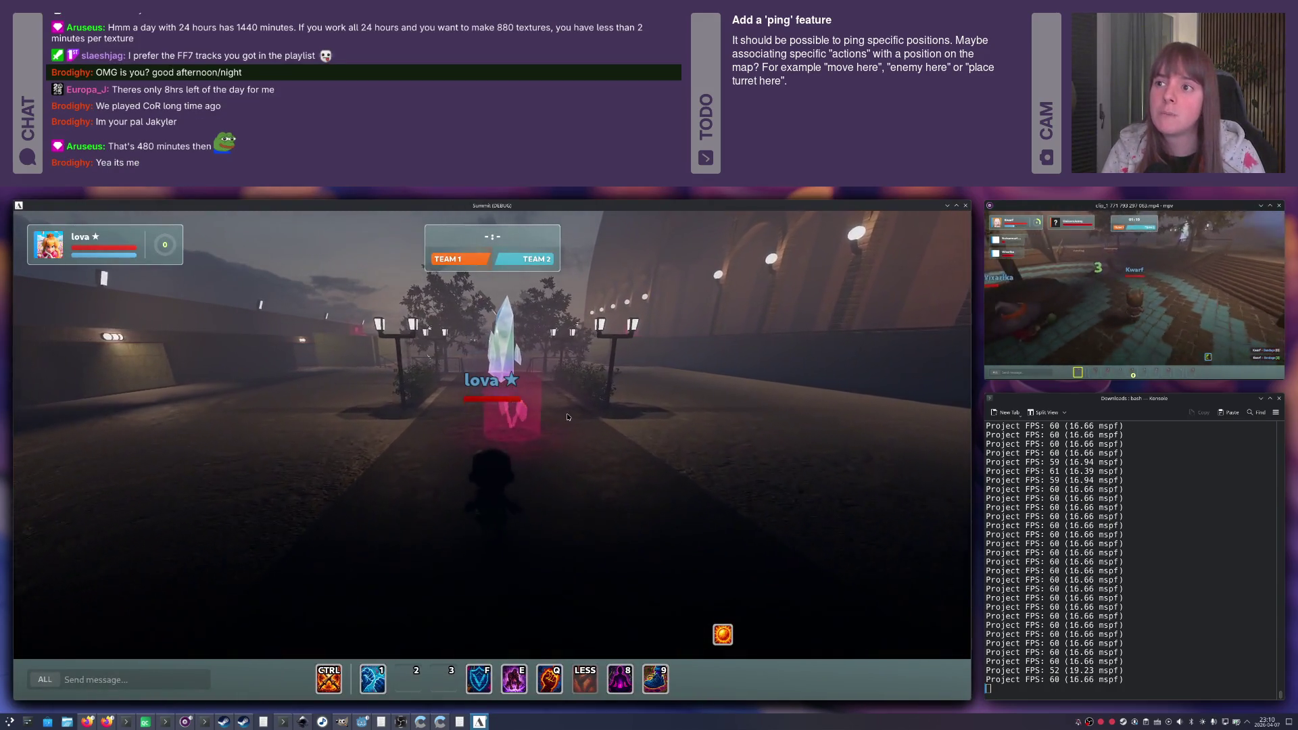
key("w")
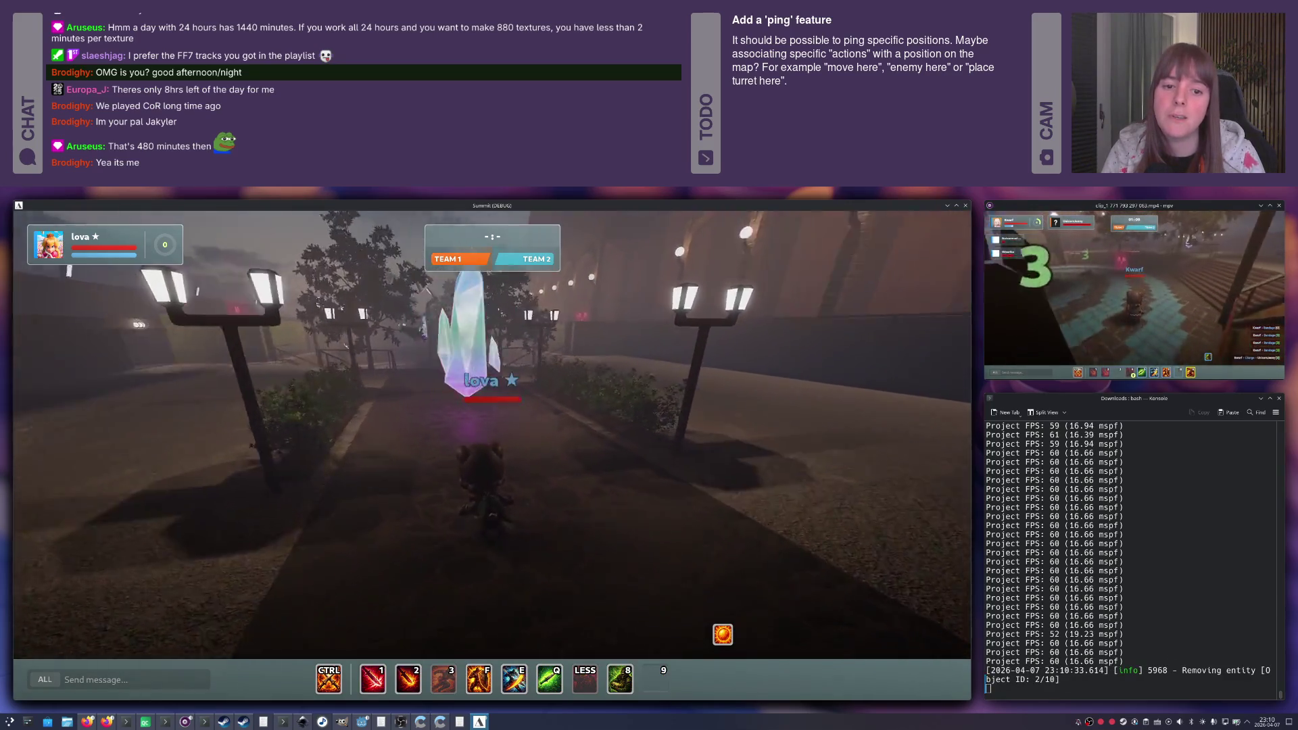
key("w")
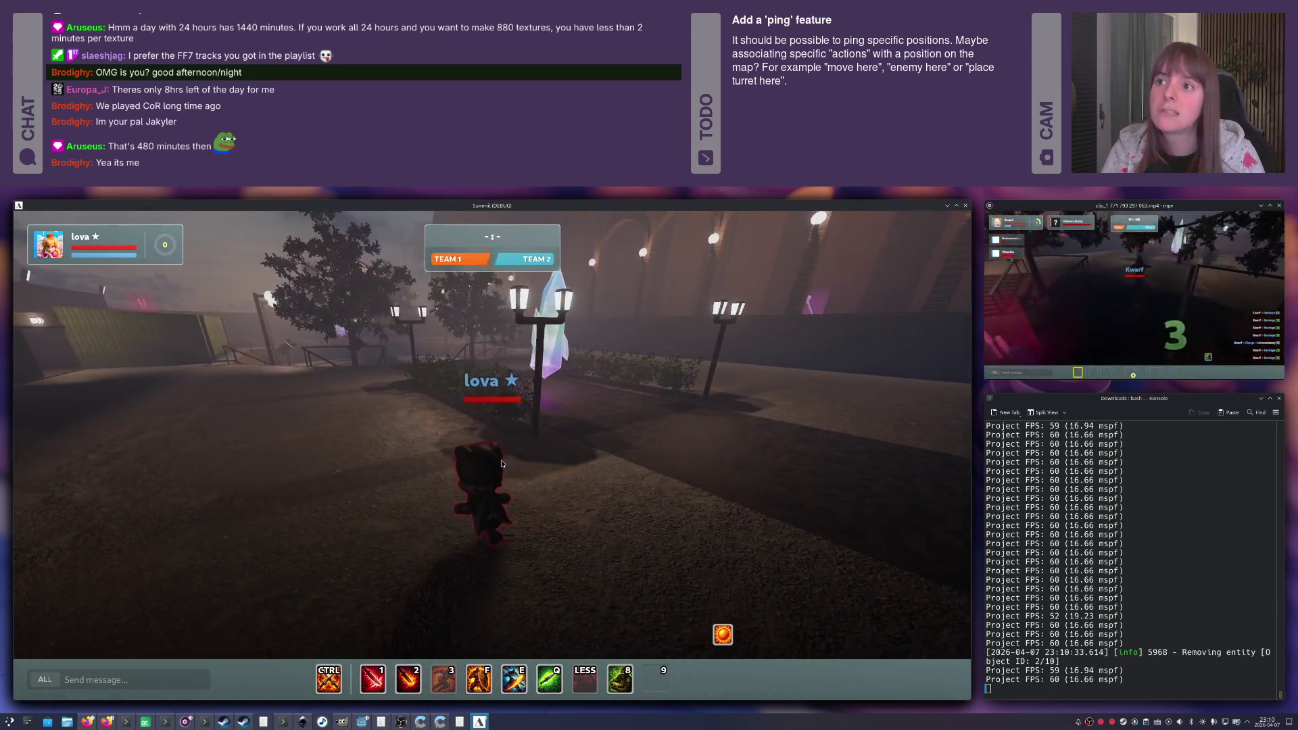
key("w")
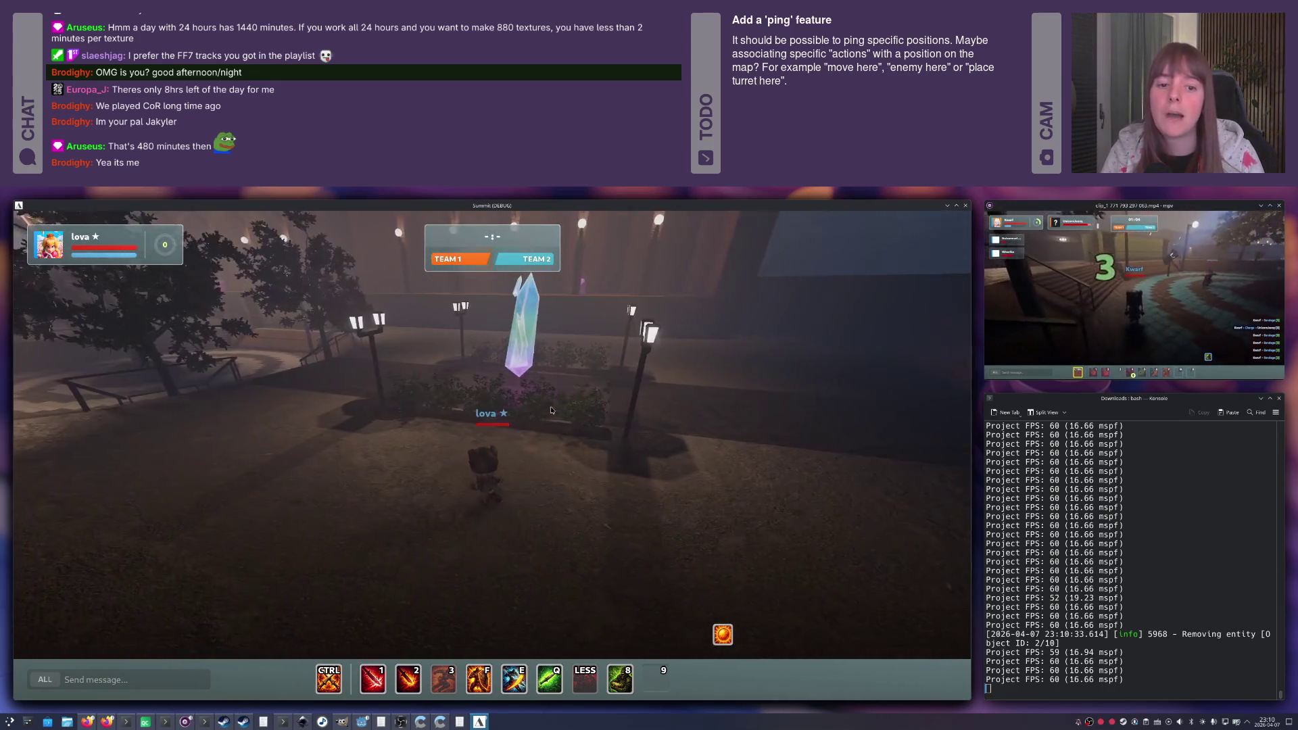
key("w")
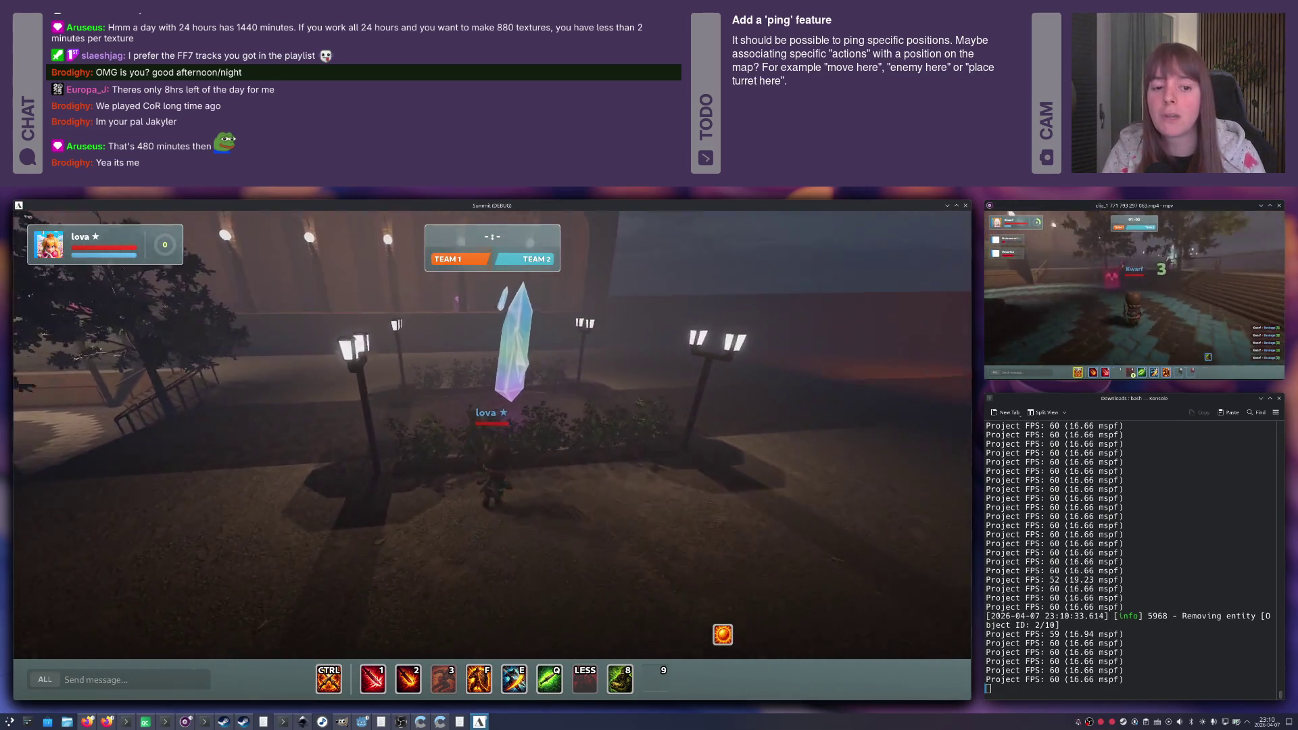
key("ctrl")
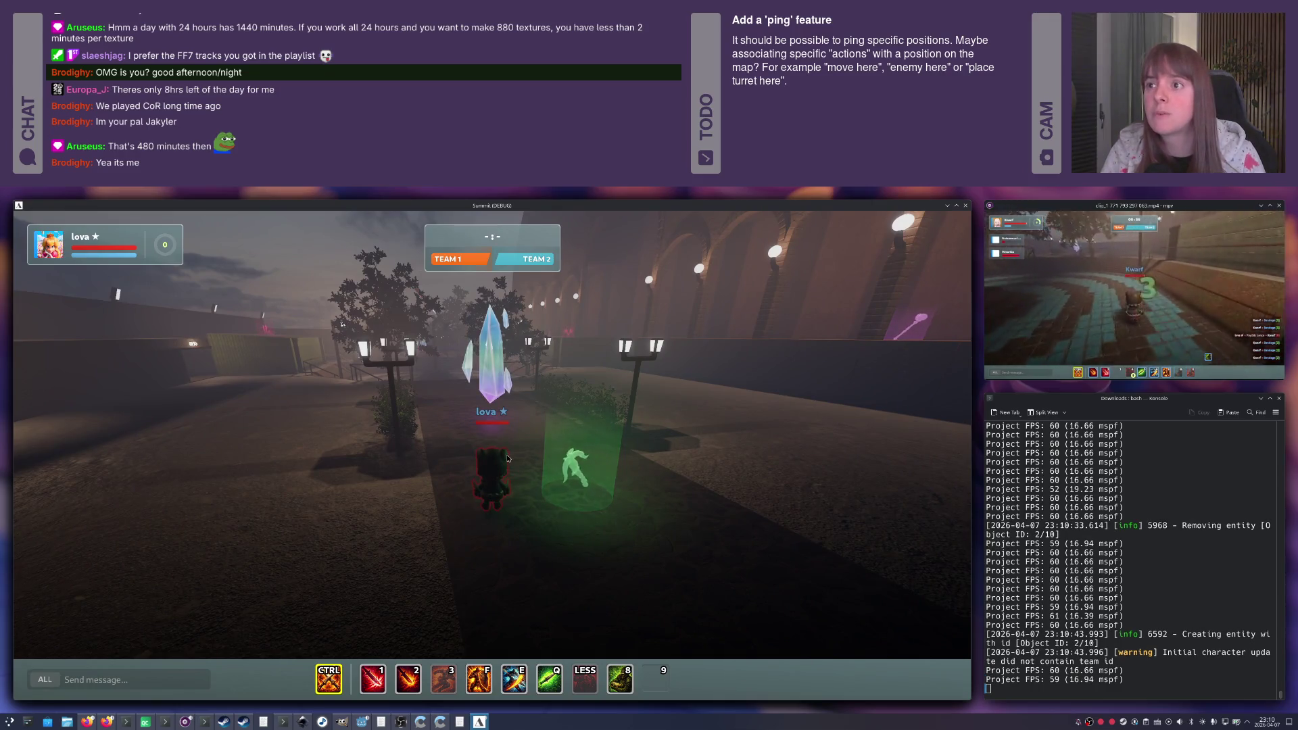
key("w")
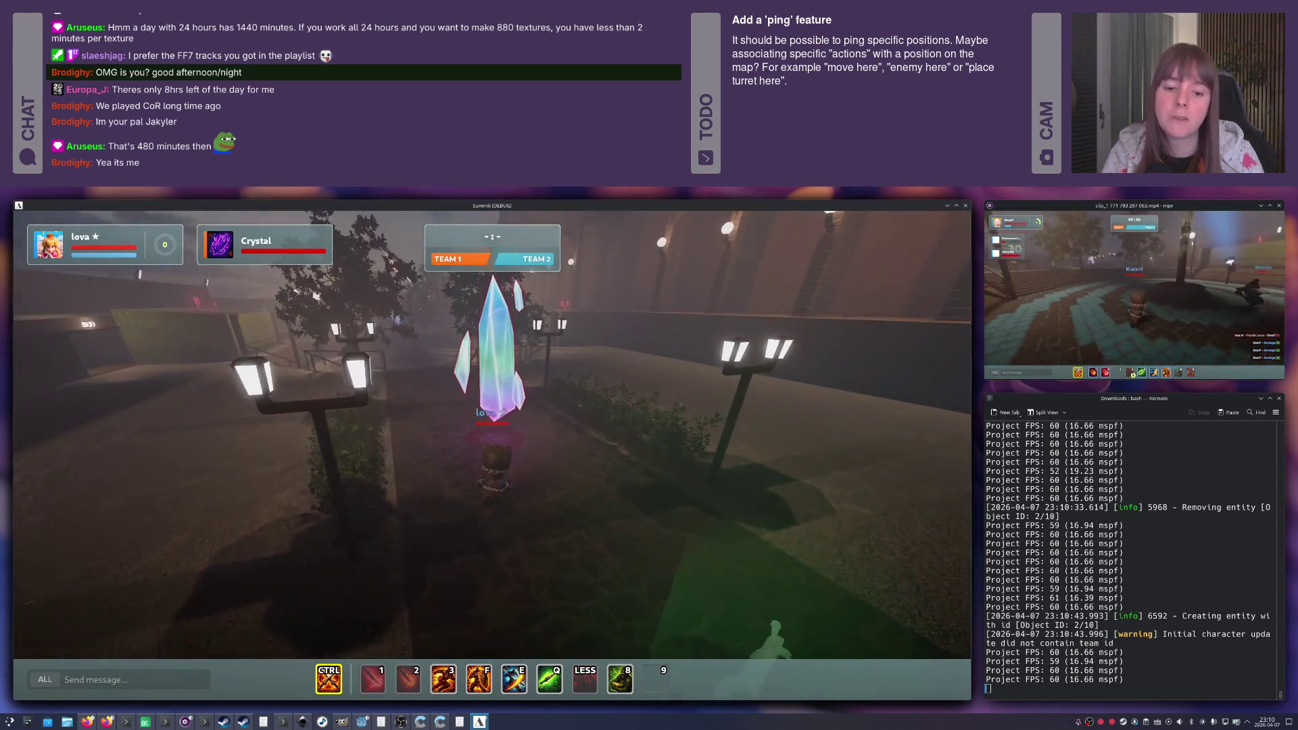
key("1")
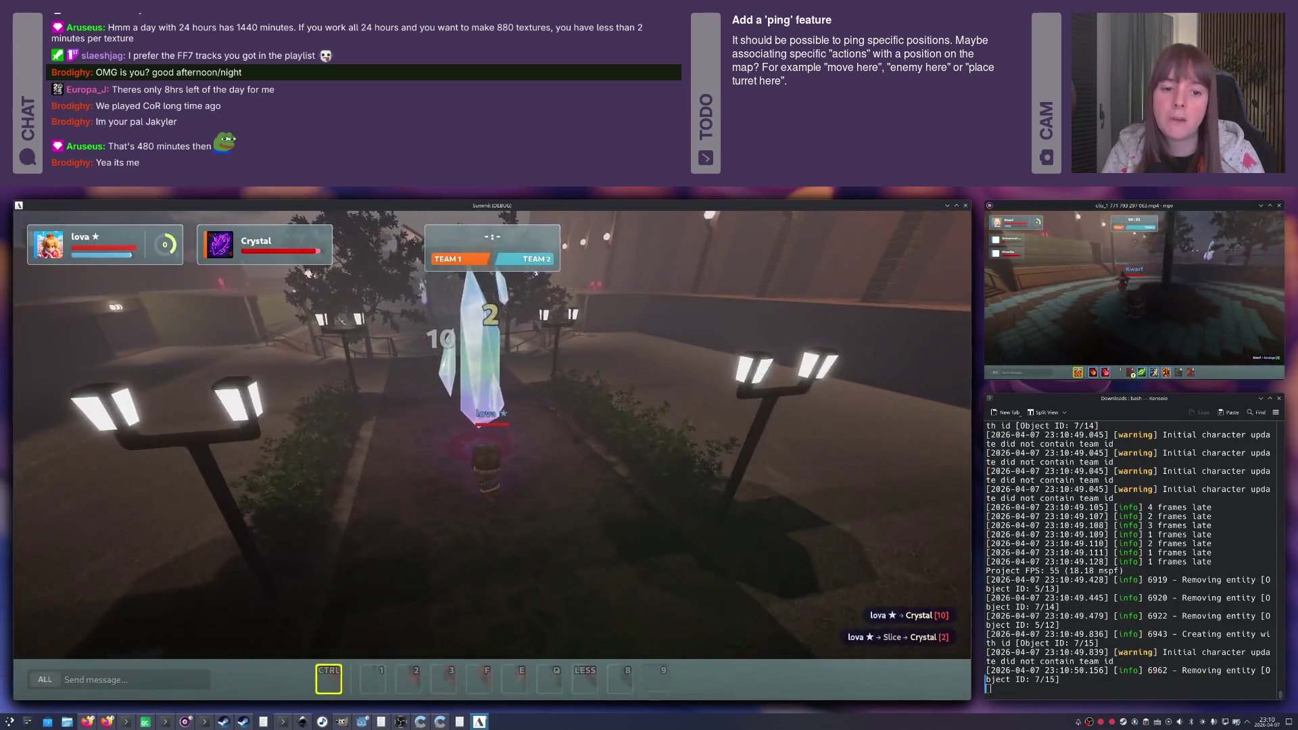
key("1")
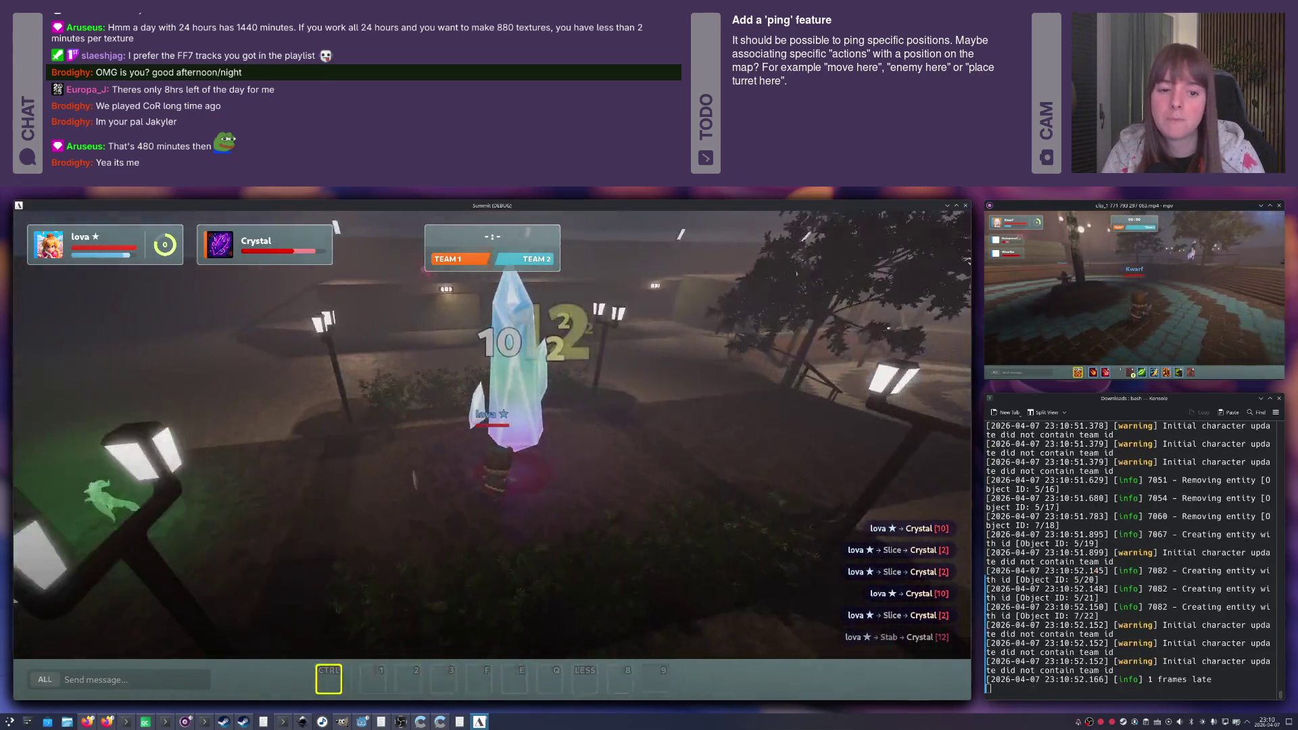
key("1")
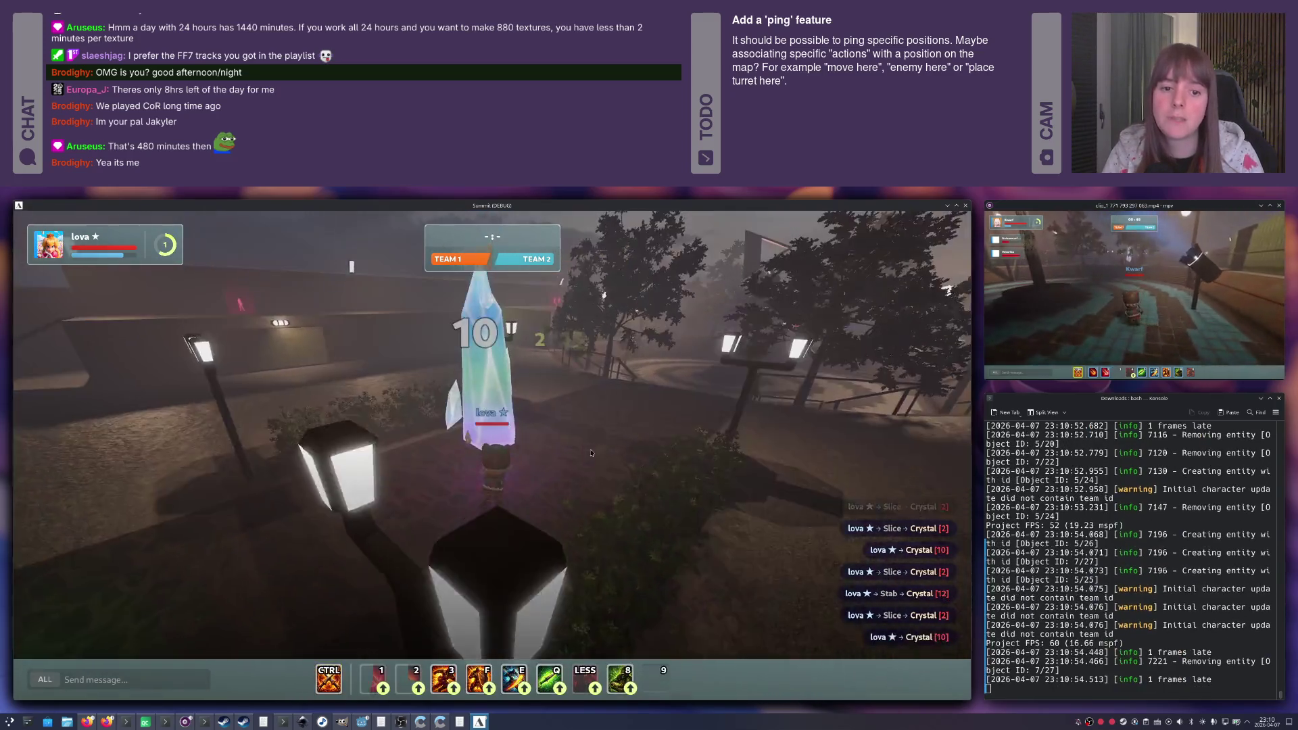
left_click(512, 457)
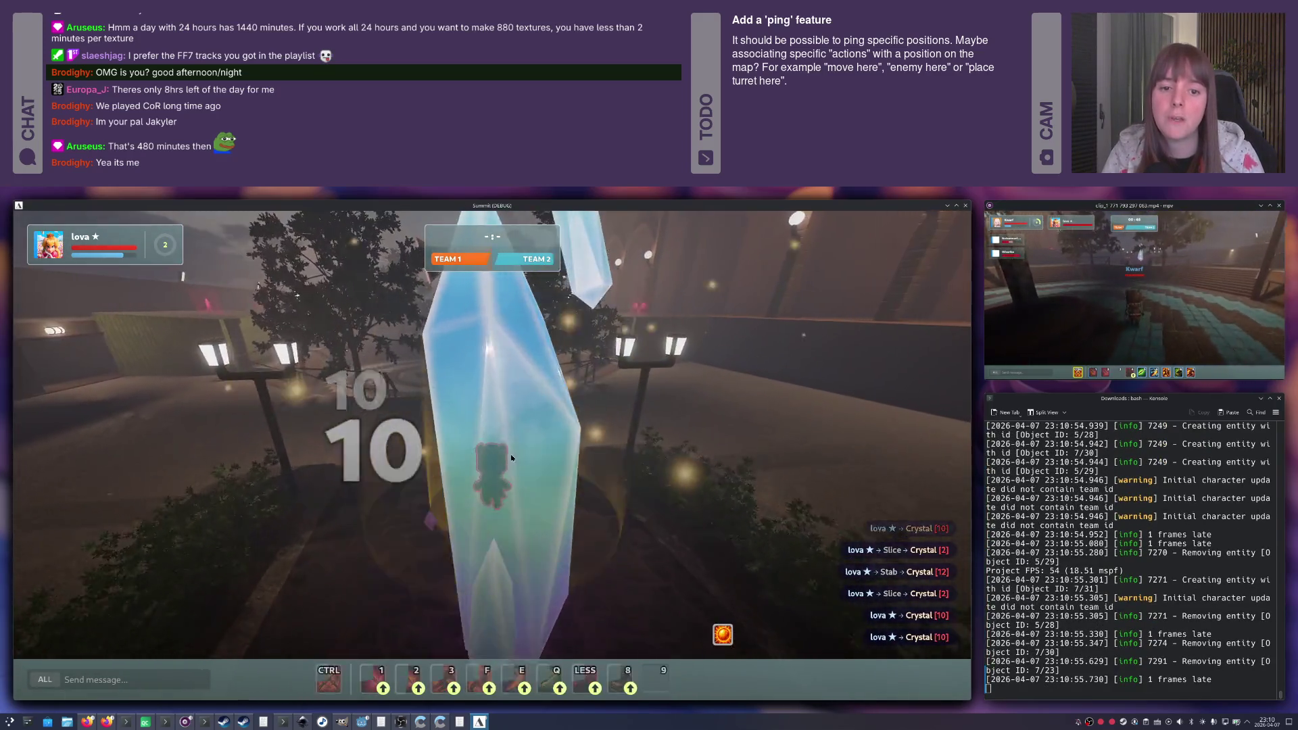
Roam up the stairs, across the plaza and streets, then shrink the game window.
key("w")
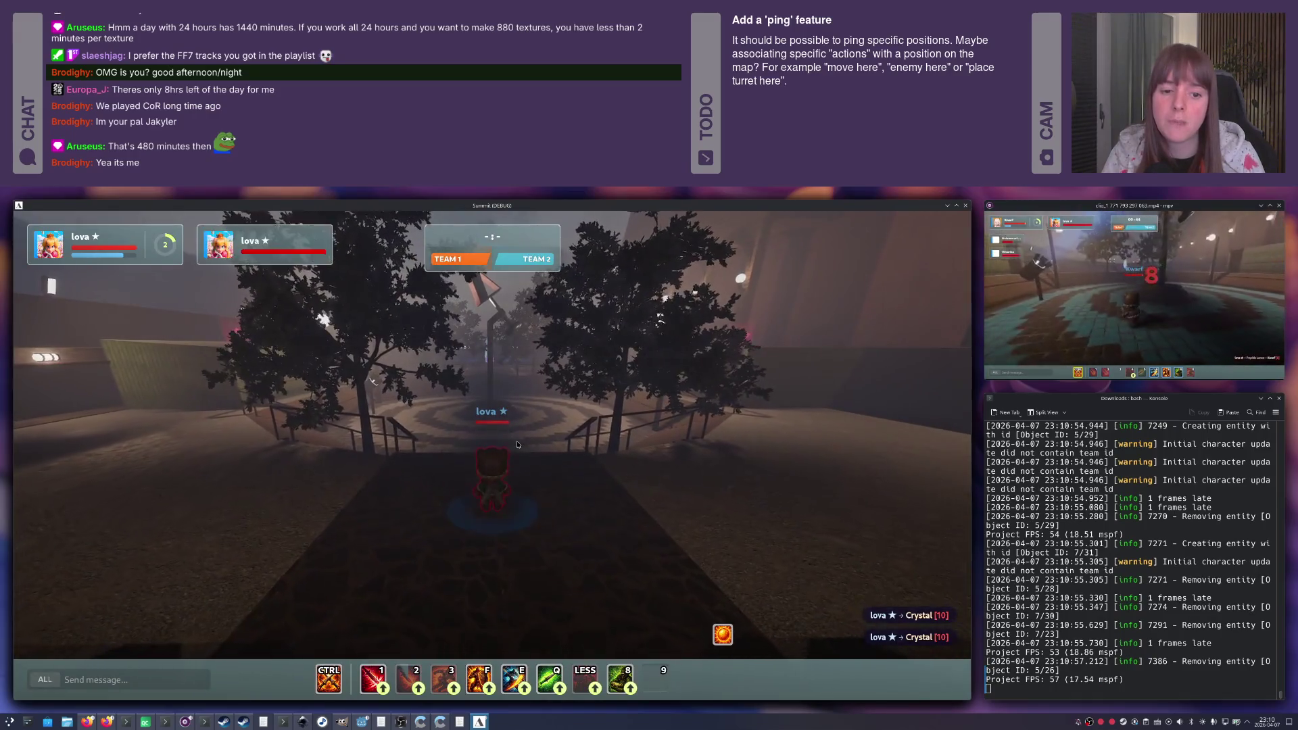
key("w")
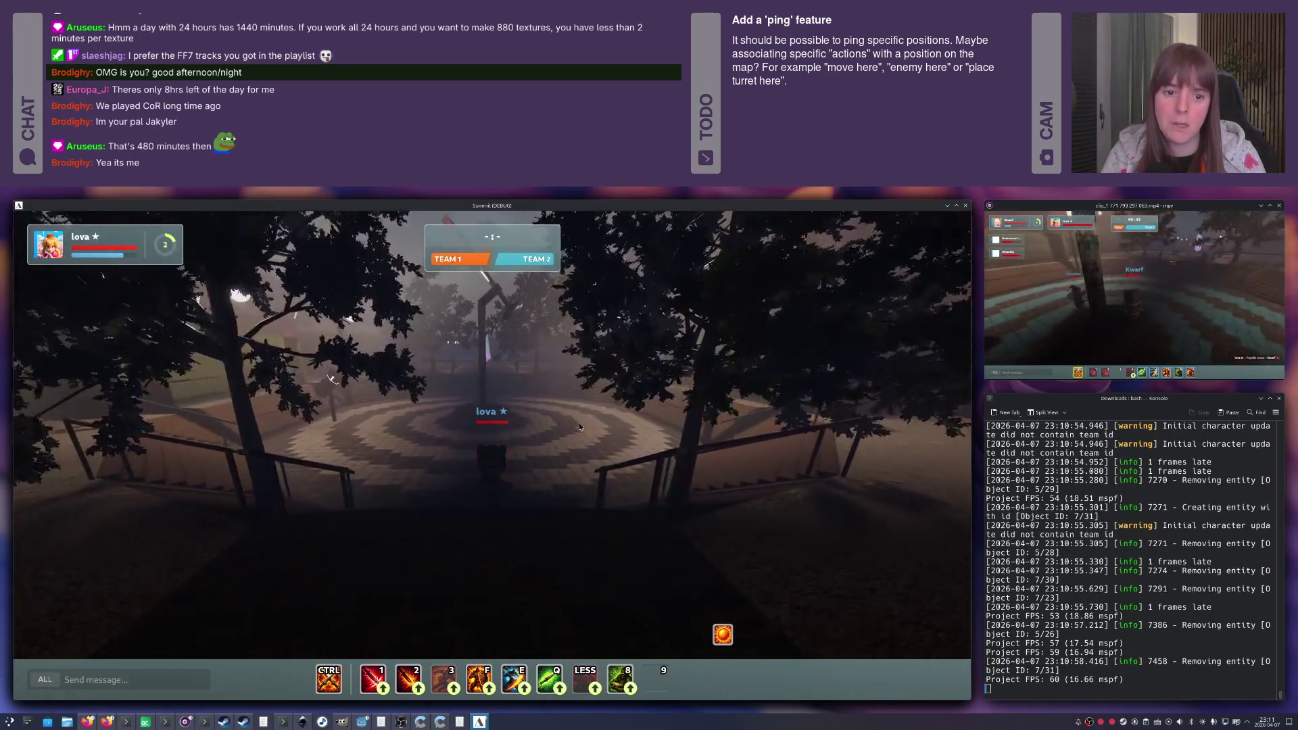
key("w")
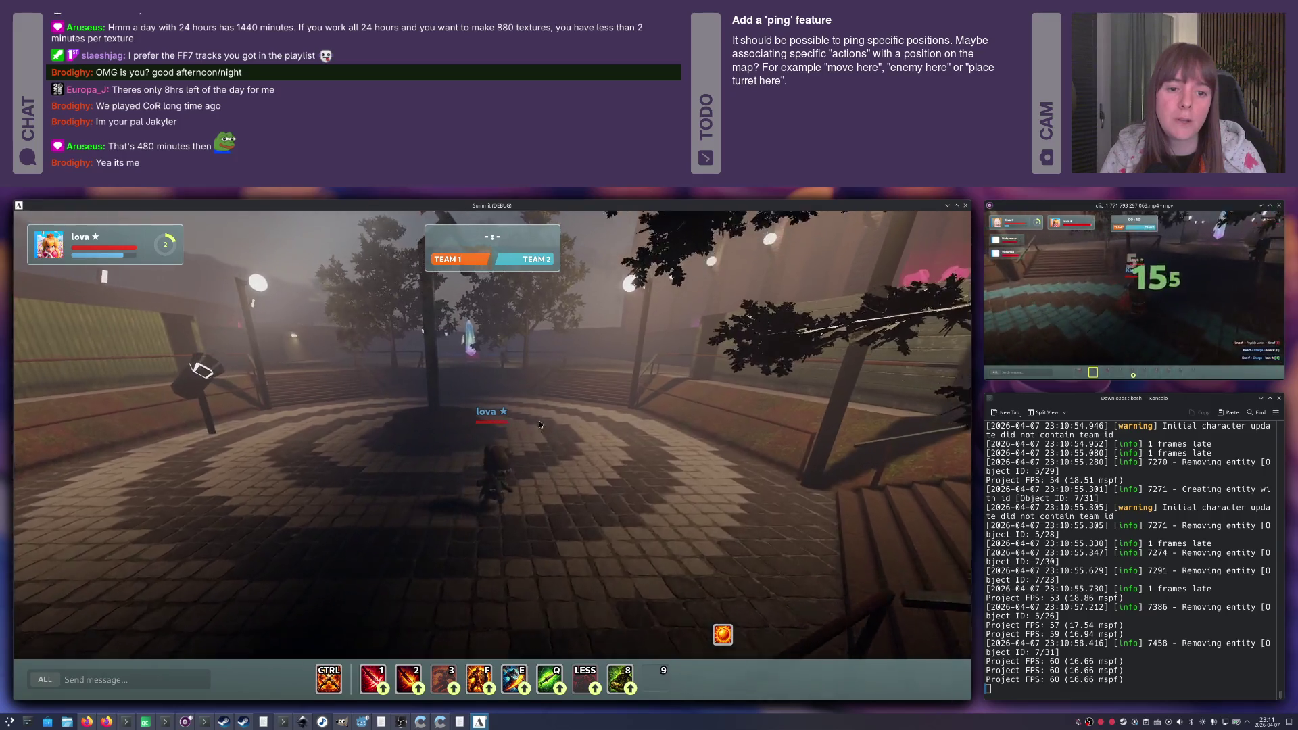
key("w")
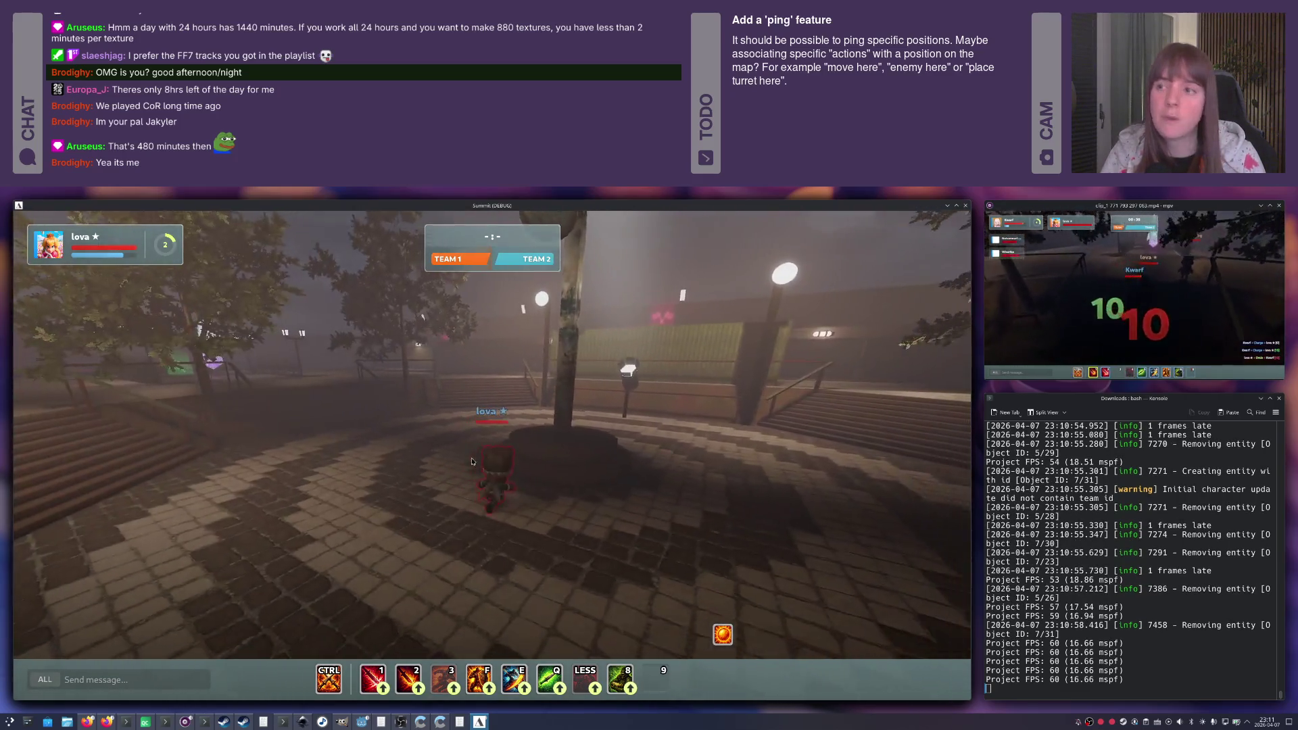
key("w")
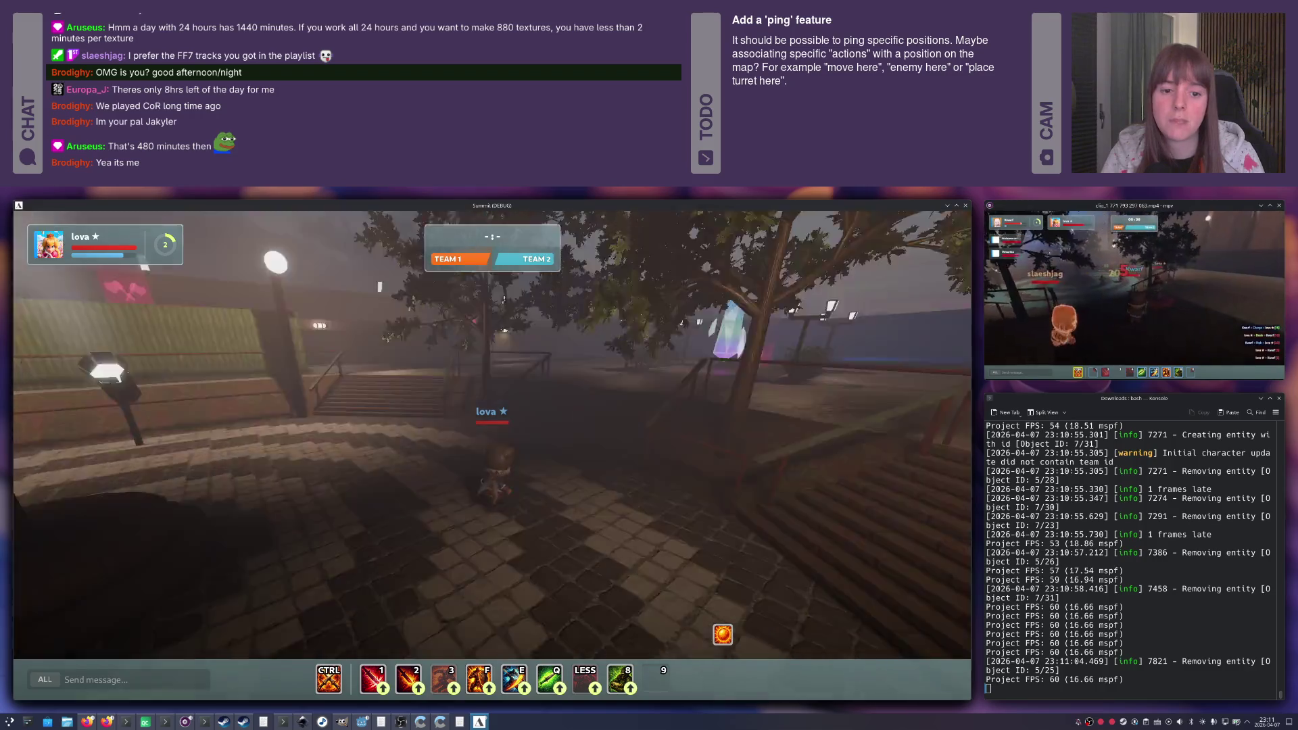
key("w")
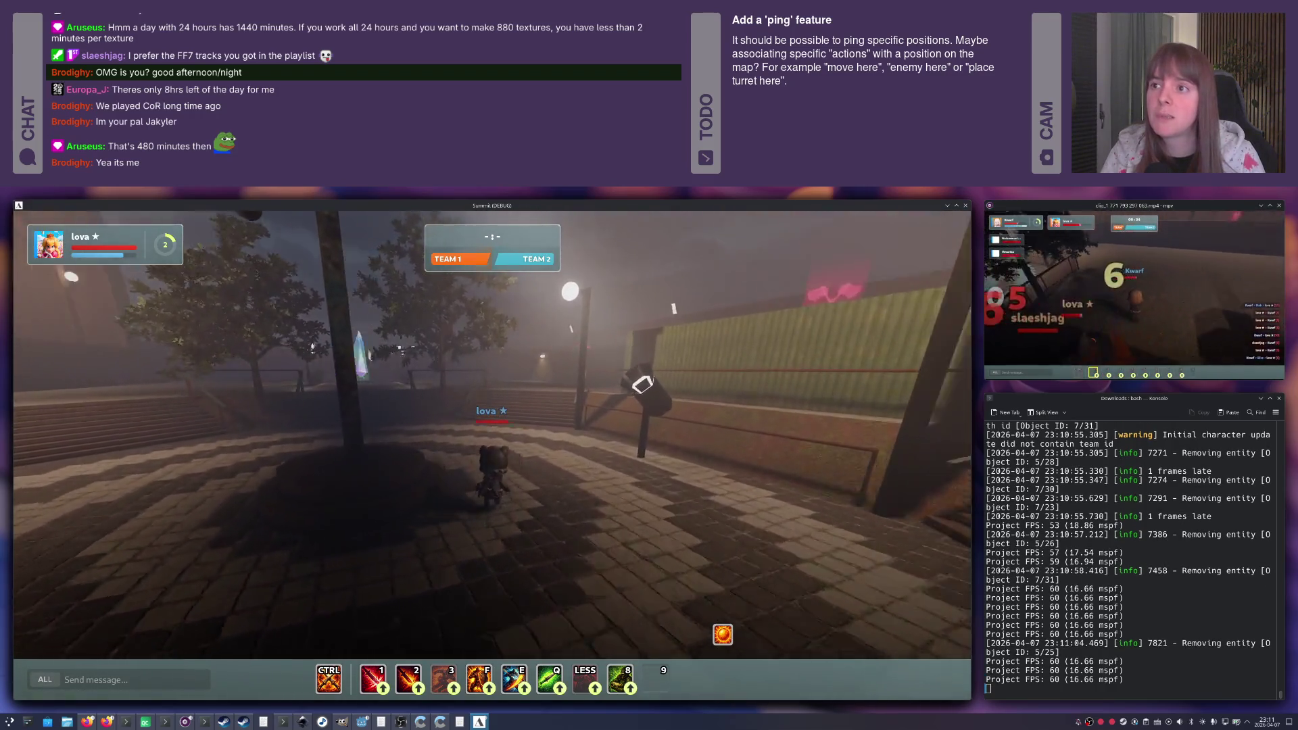
key("w")
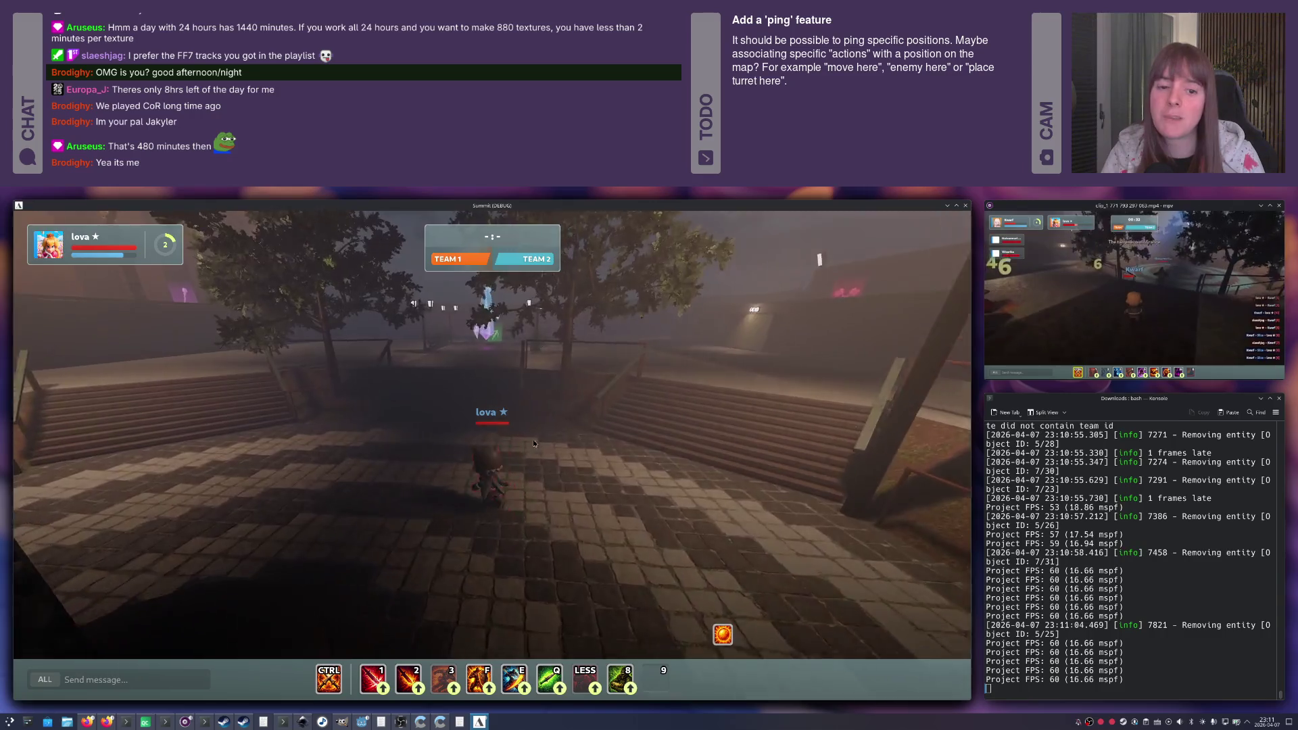
key("w")
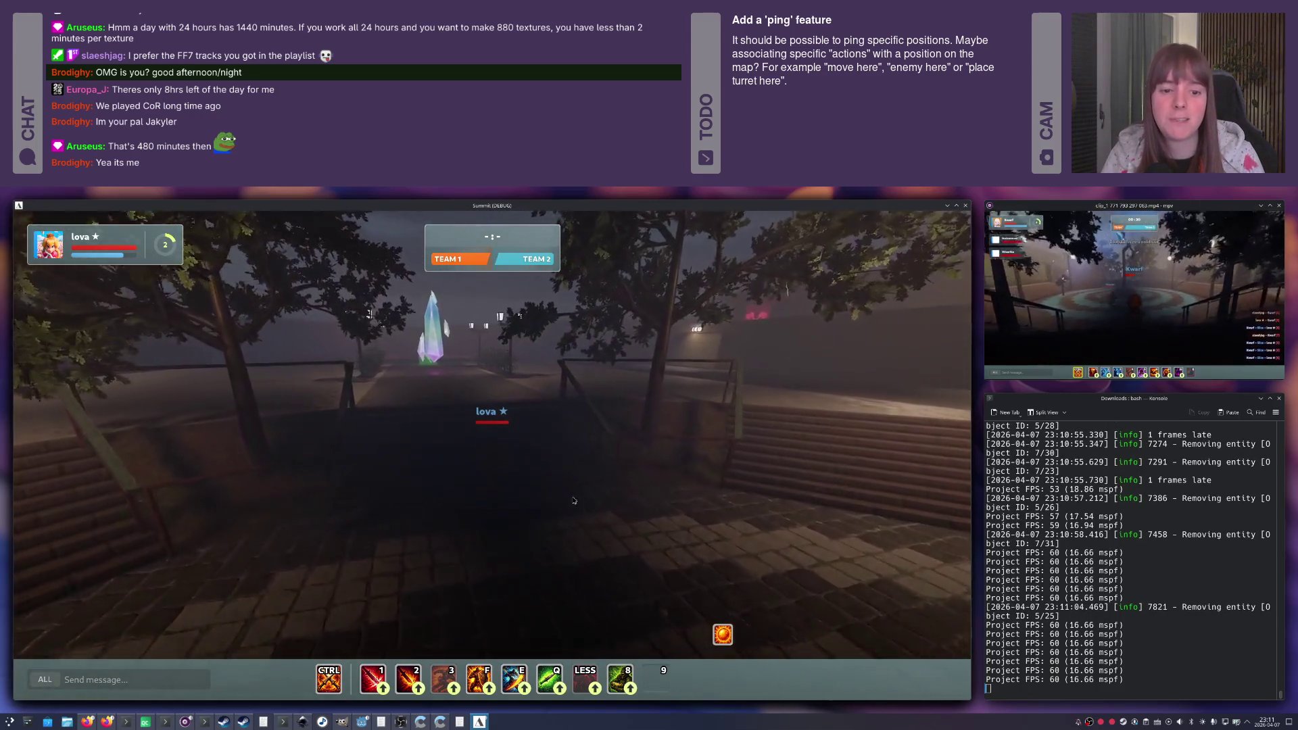
key("w")
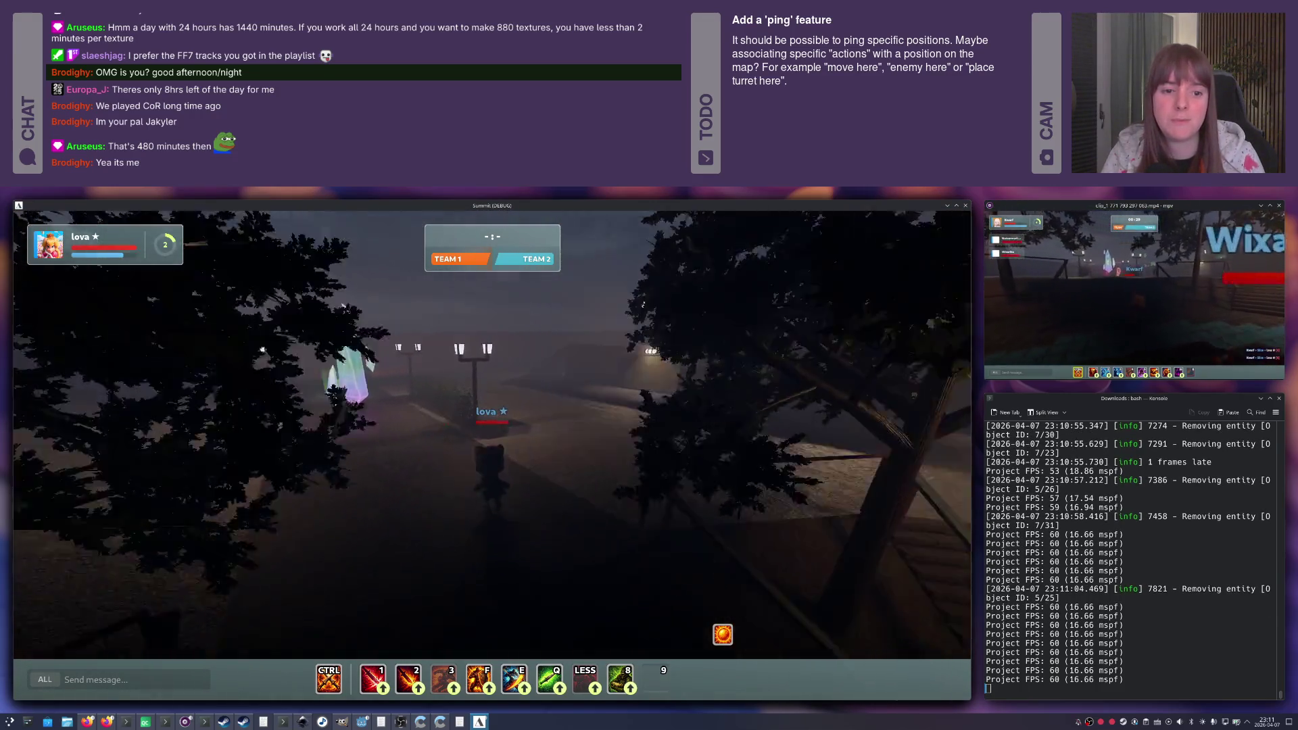
key("w")
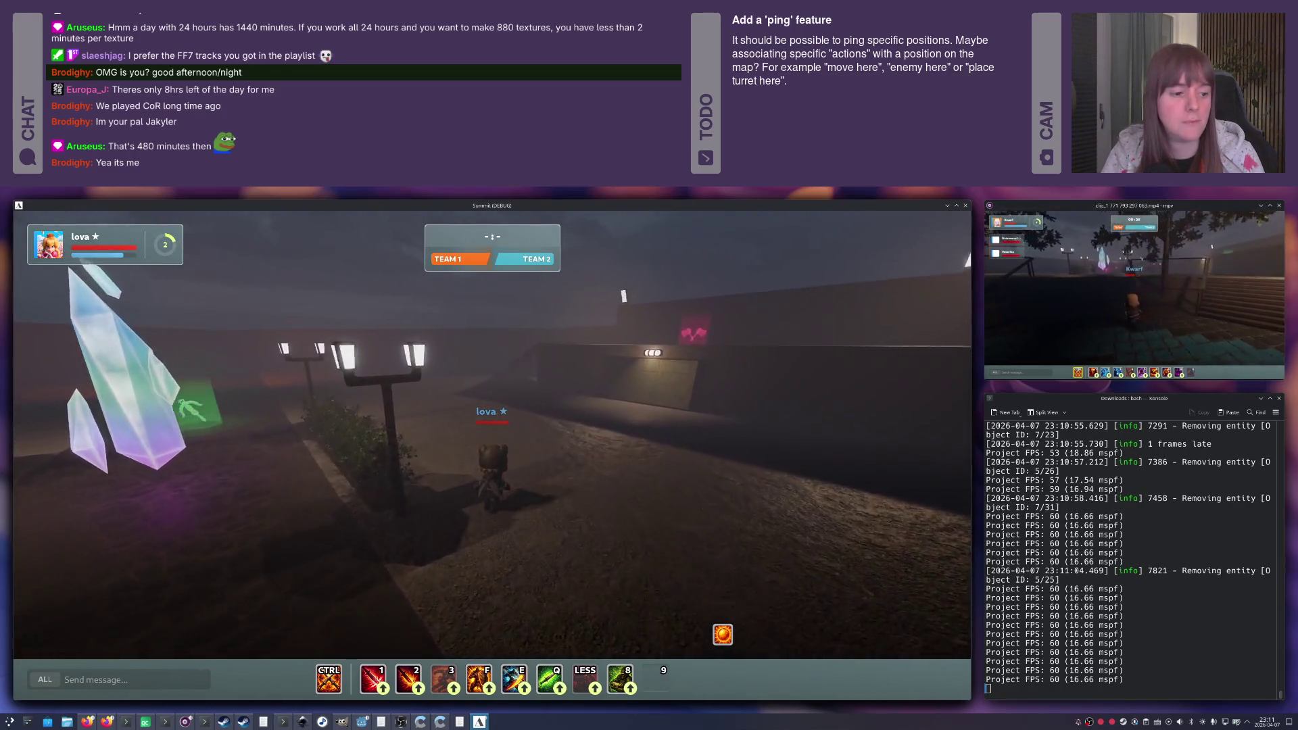
key("w")
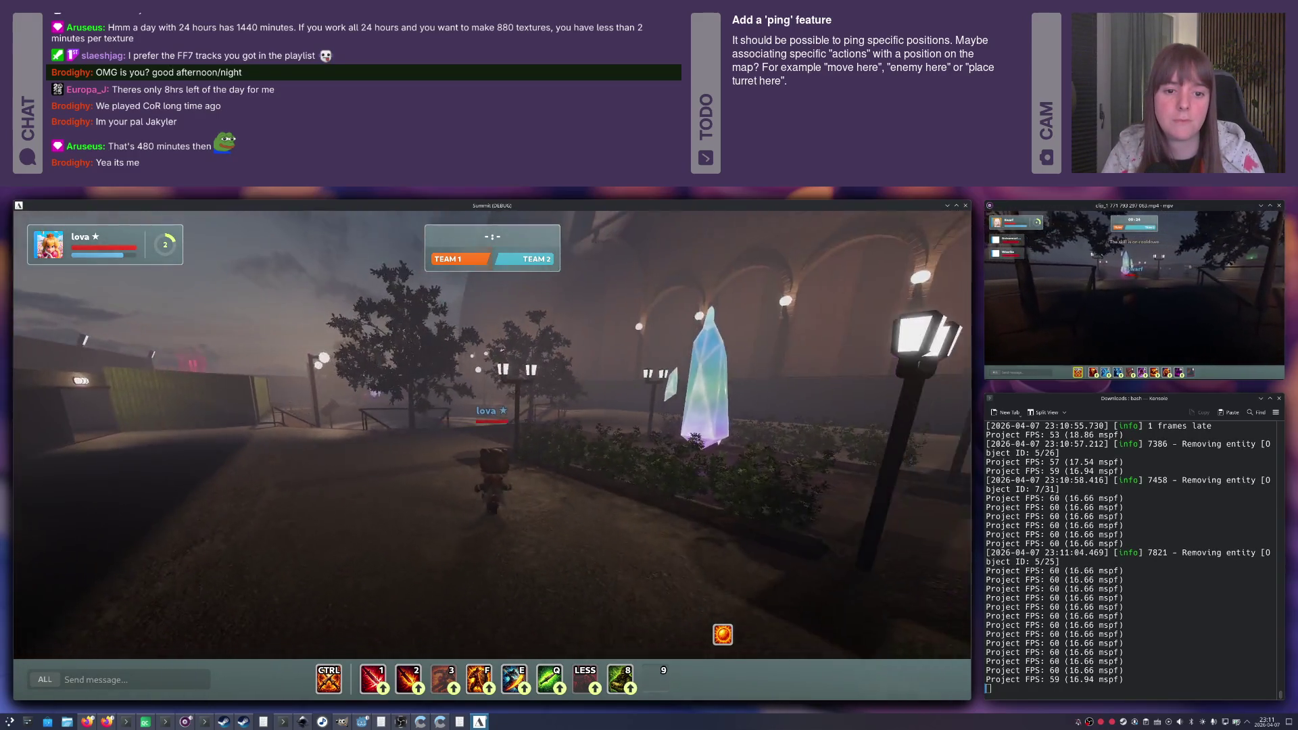
key("w")
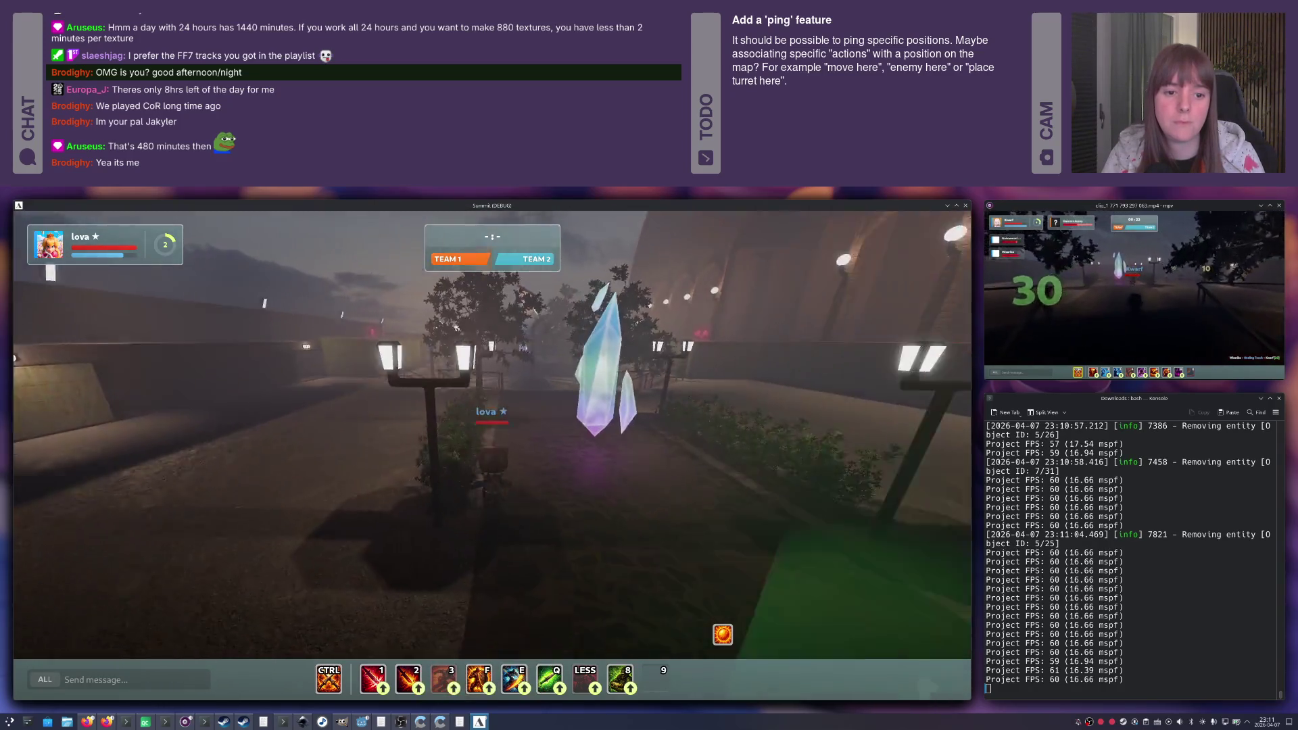
key("w")
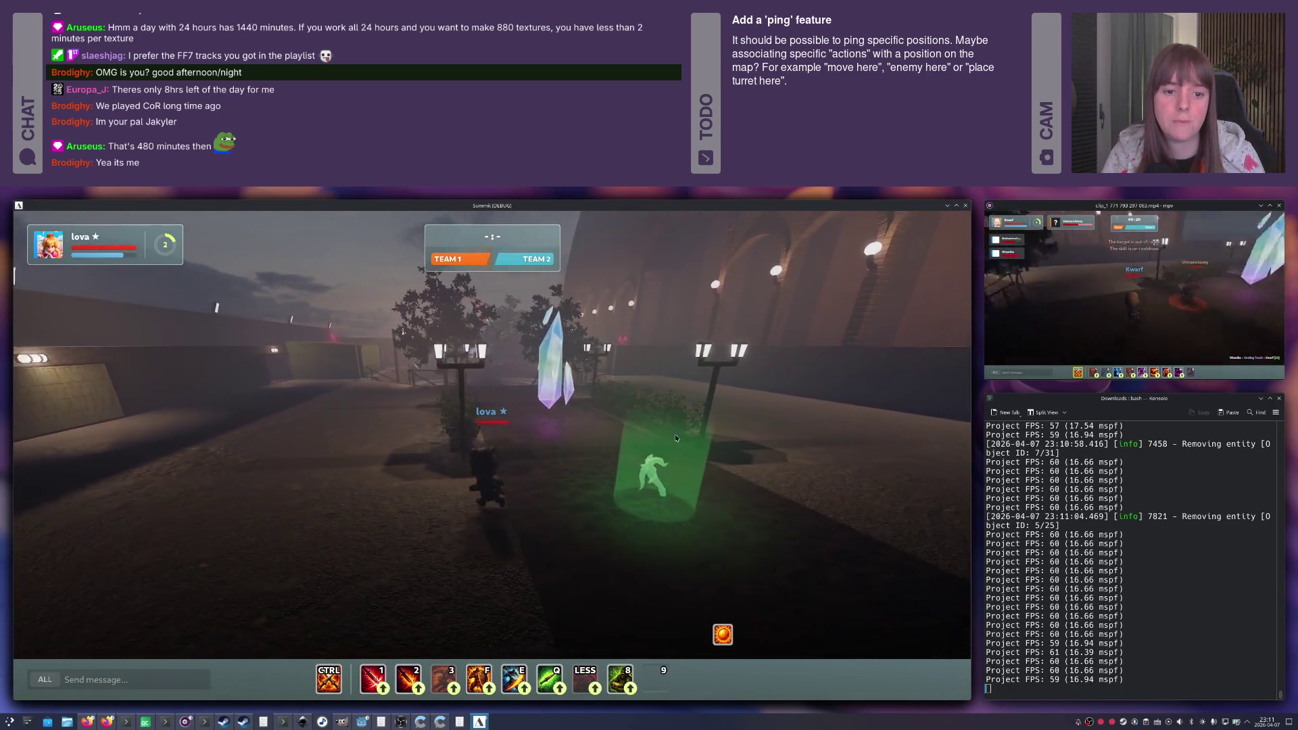
key("F11")
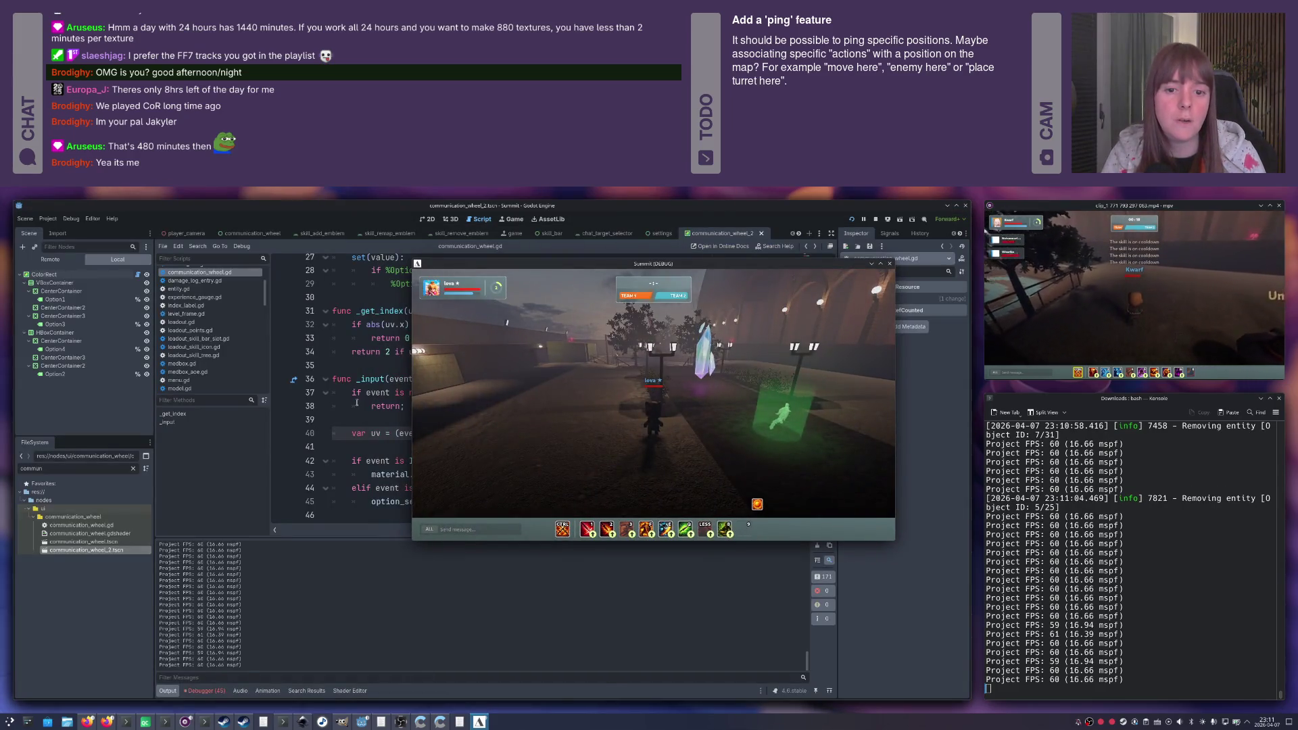
Show the communication wheel in the 2D view and recentre the canvas.
left_click(356, 403)
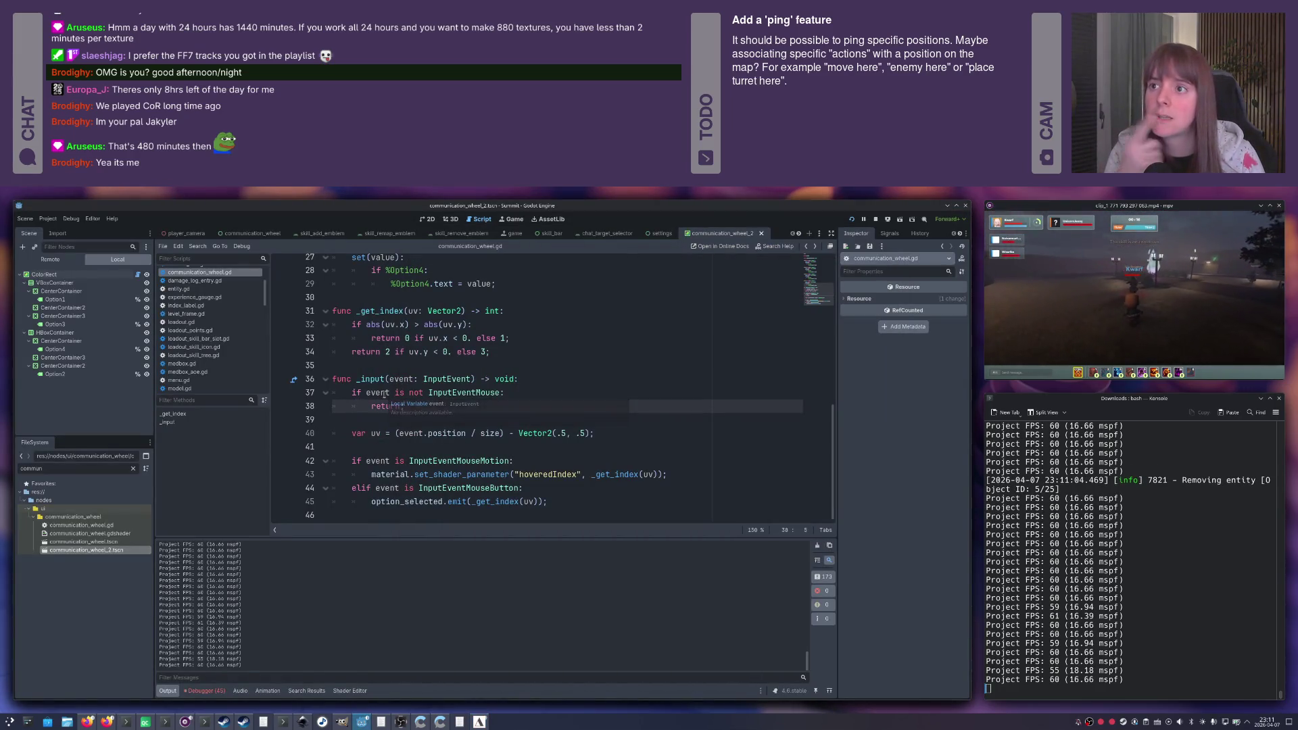
key("ctrl+F1")
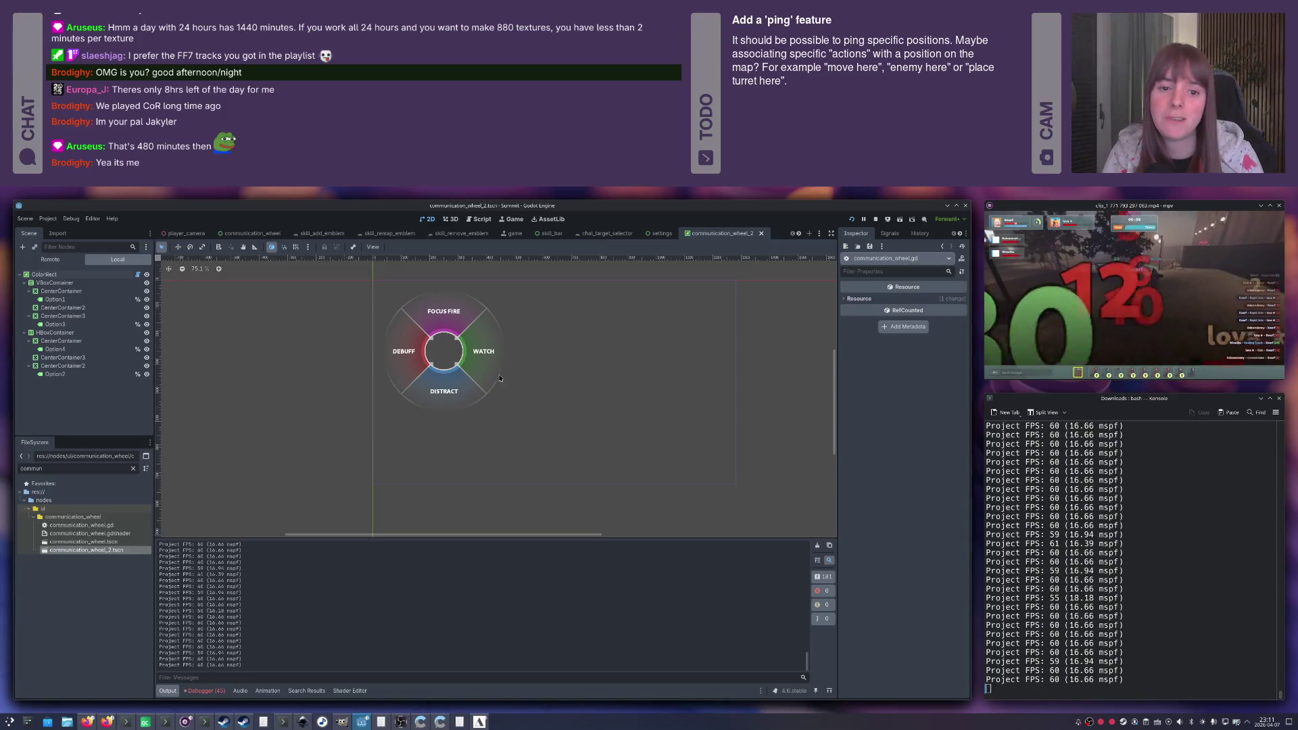
left_click_drag(500, 378, 579, 403)
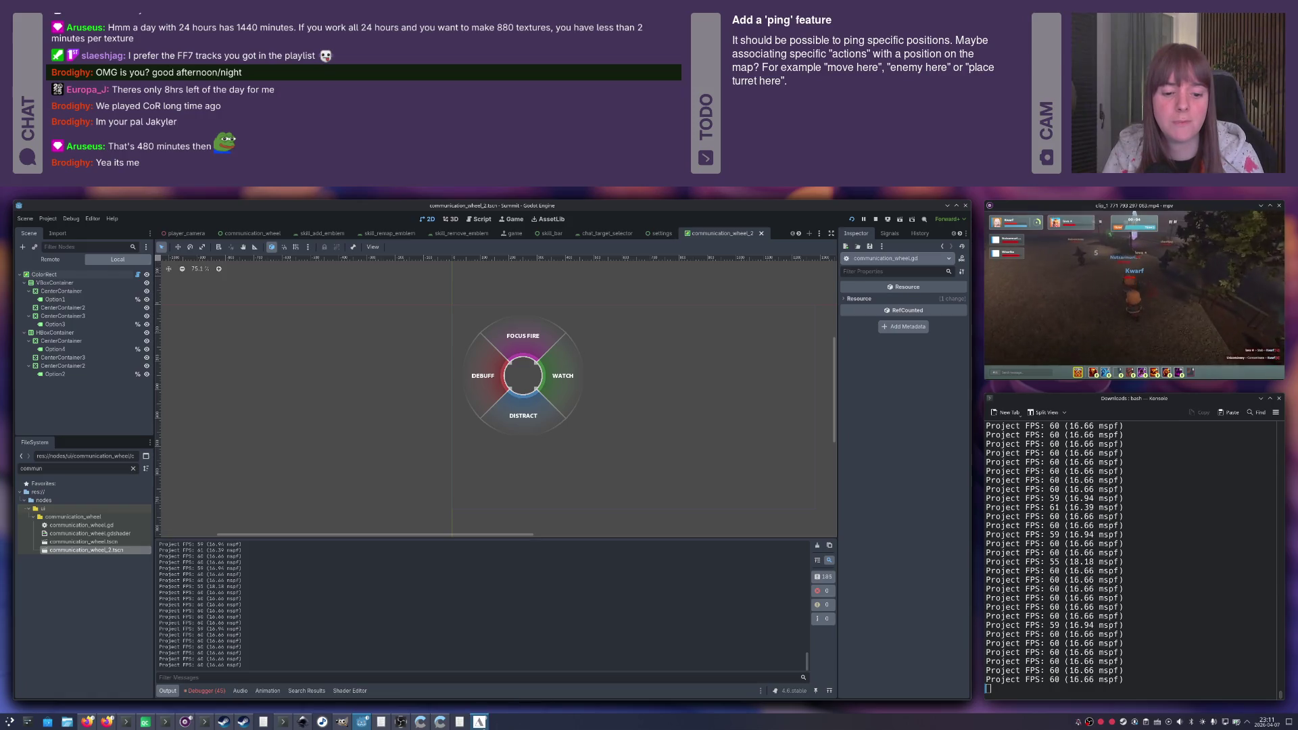
key("alt+Tab")
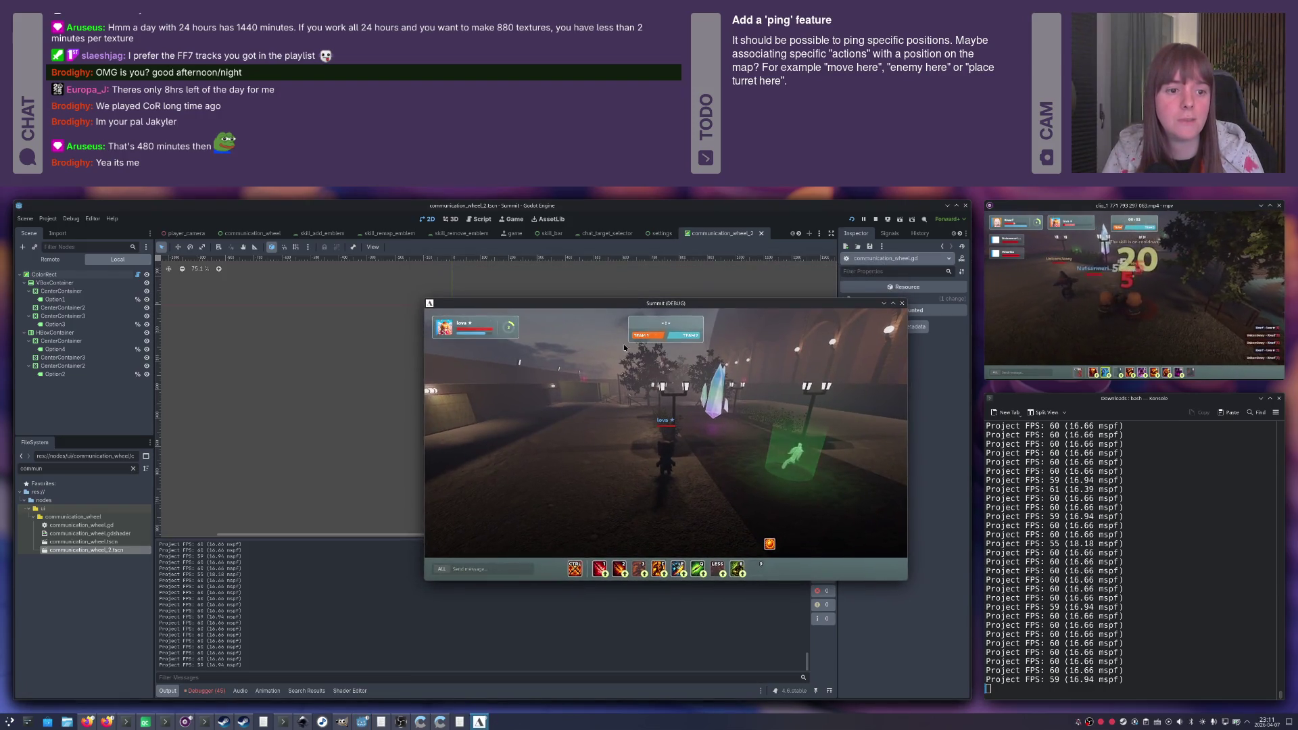
left_click(253, 371)
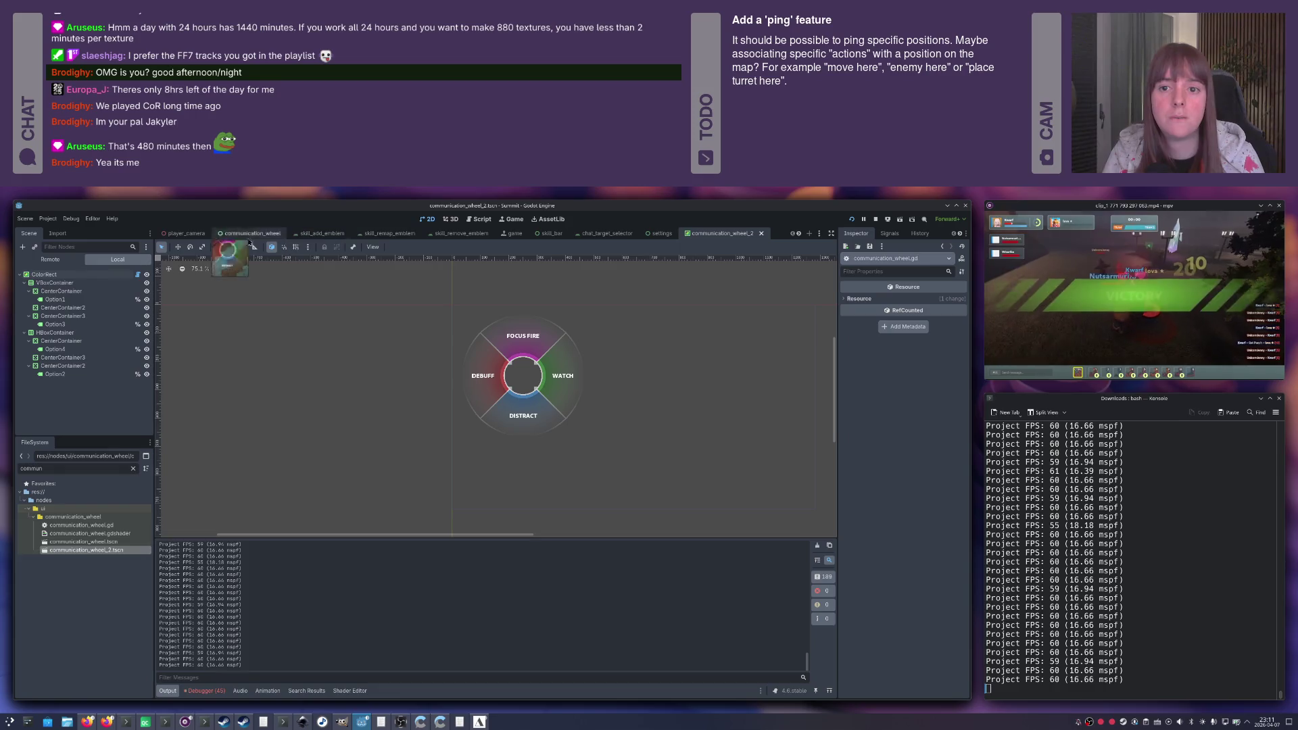
Open game.tscn via the 'game' FileSystem filter, select its Game root in 2D, and bring up Quick Open Scene.
double_click(46, 469)
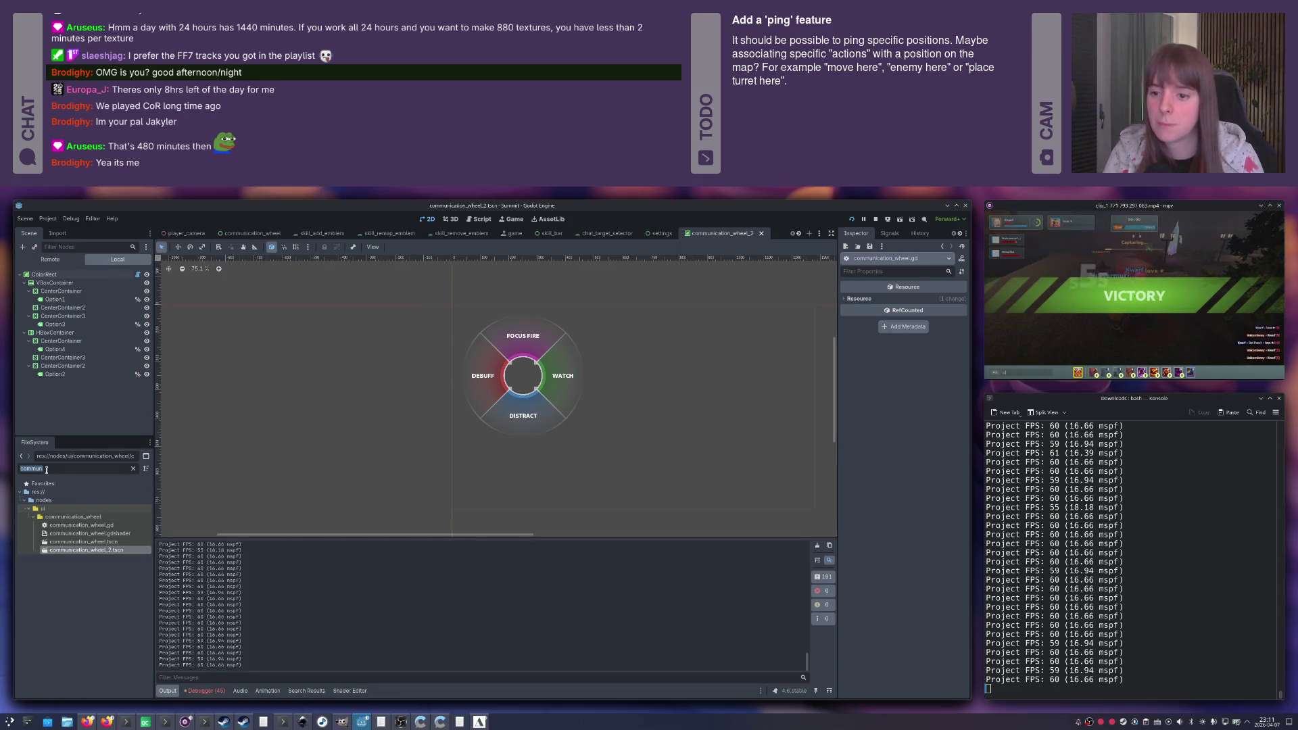
type("game")
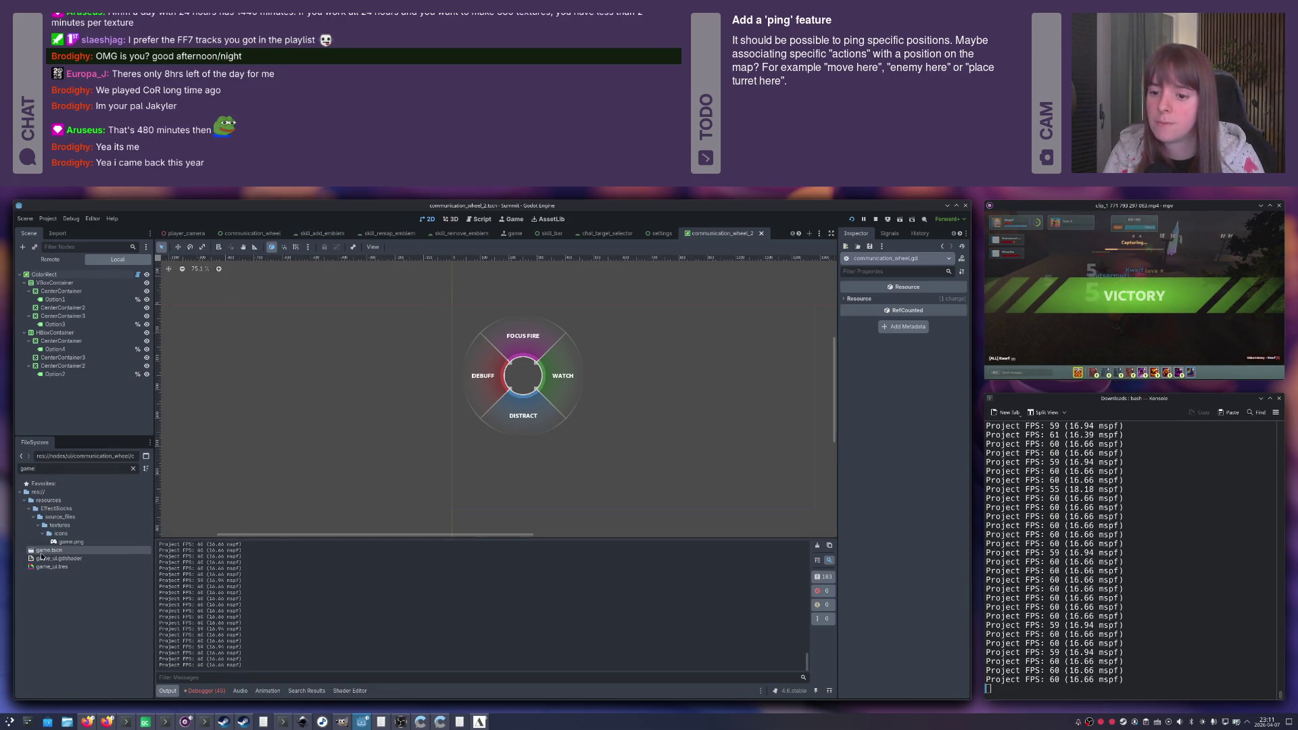
double_click(41, 553)
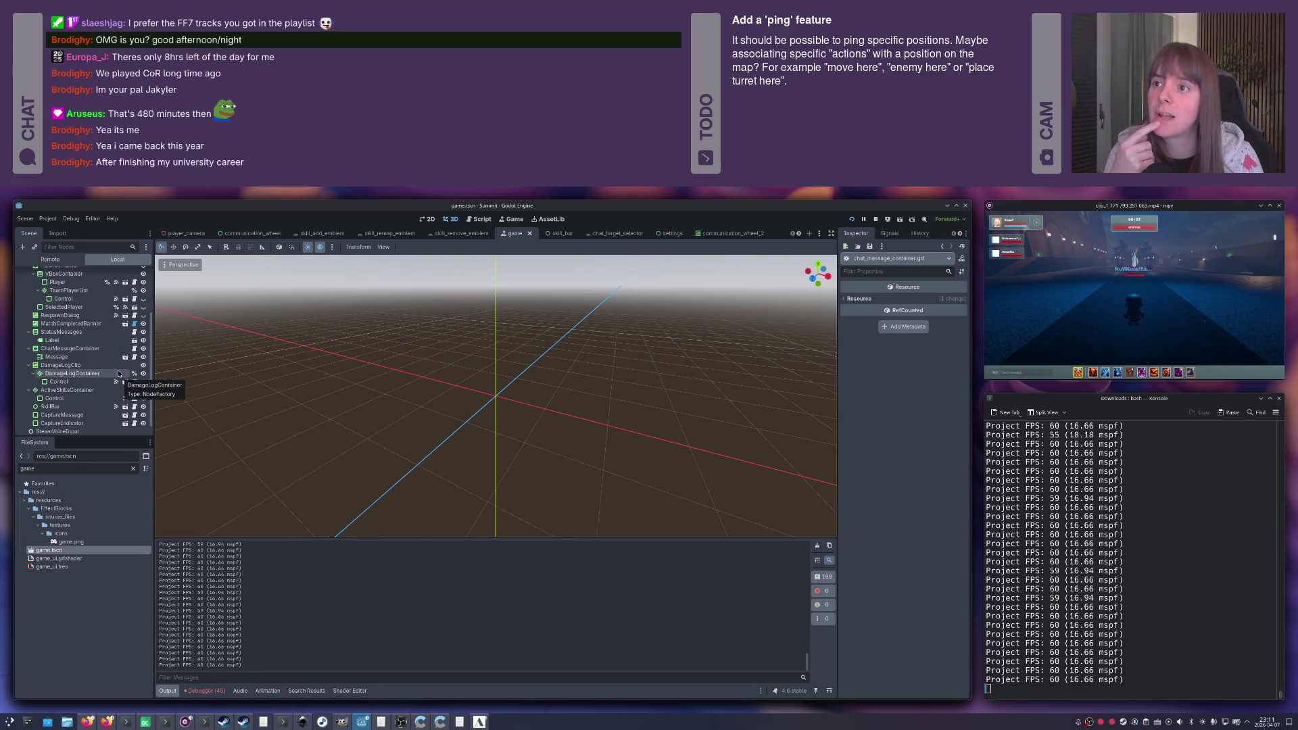
scroll(119, 374, "up", 5)
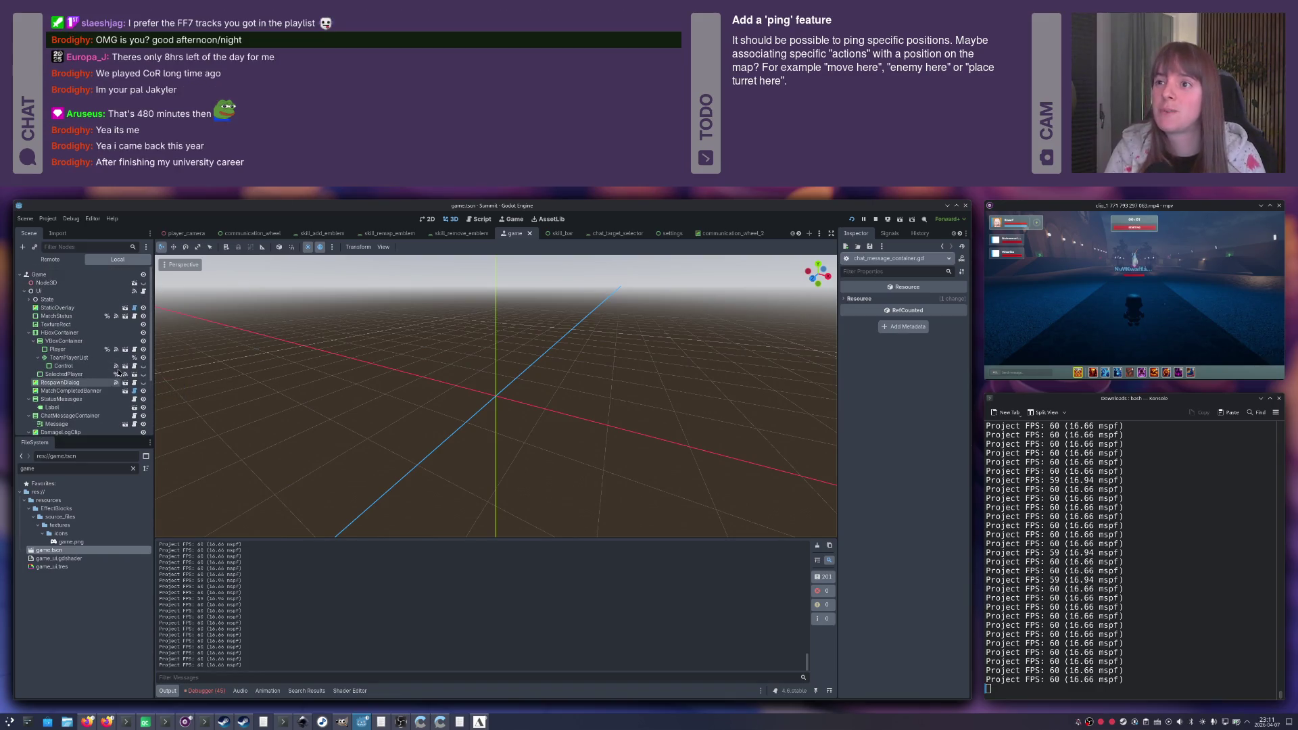
left_click(68, 280)
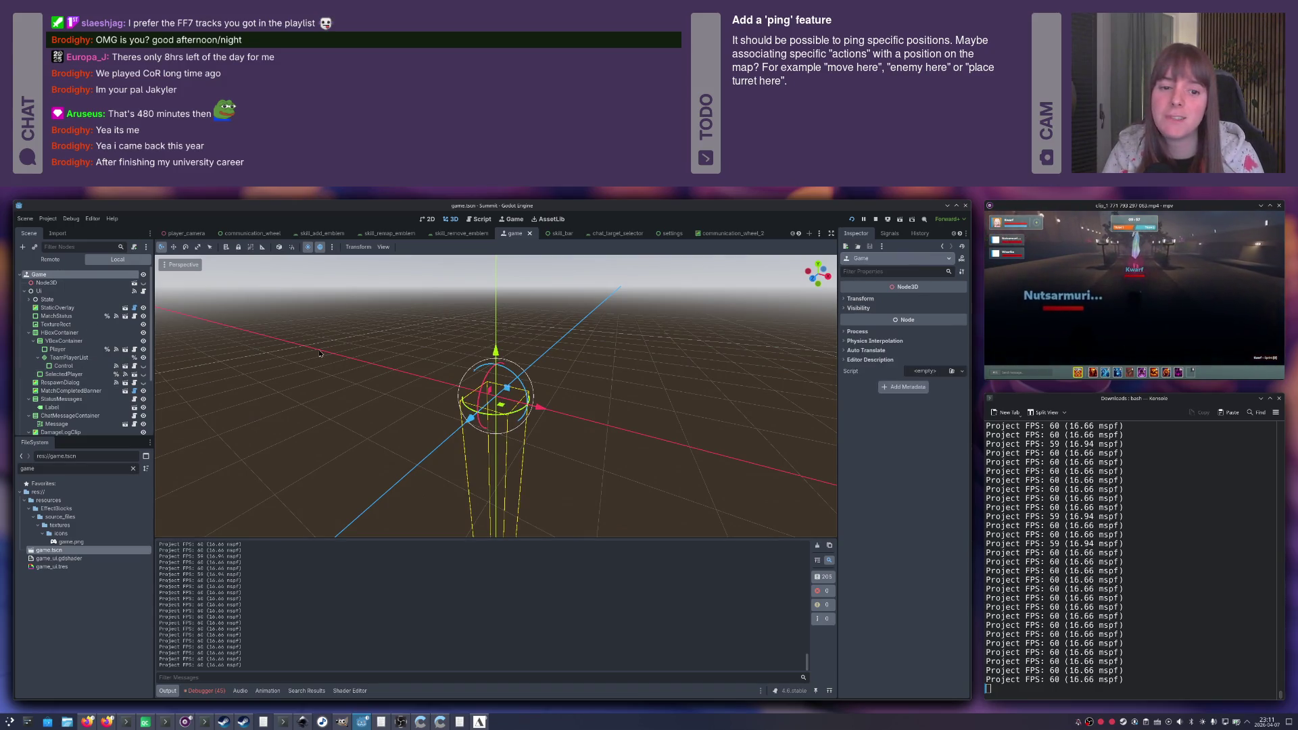
left_click(427, 220)
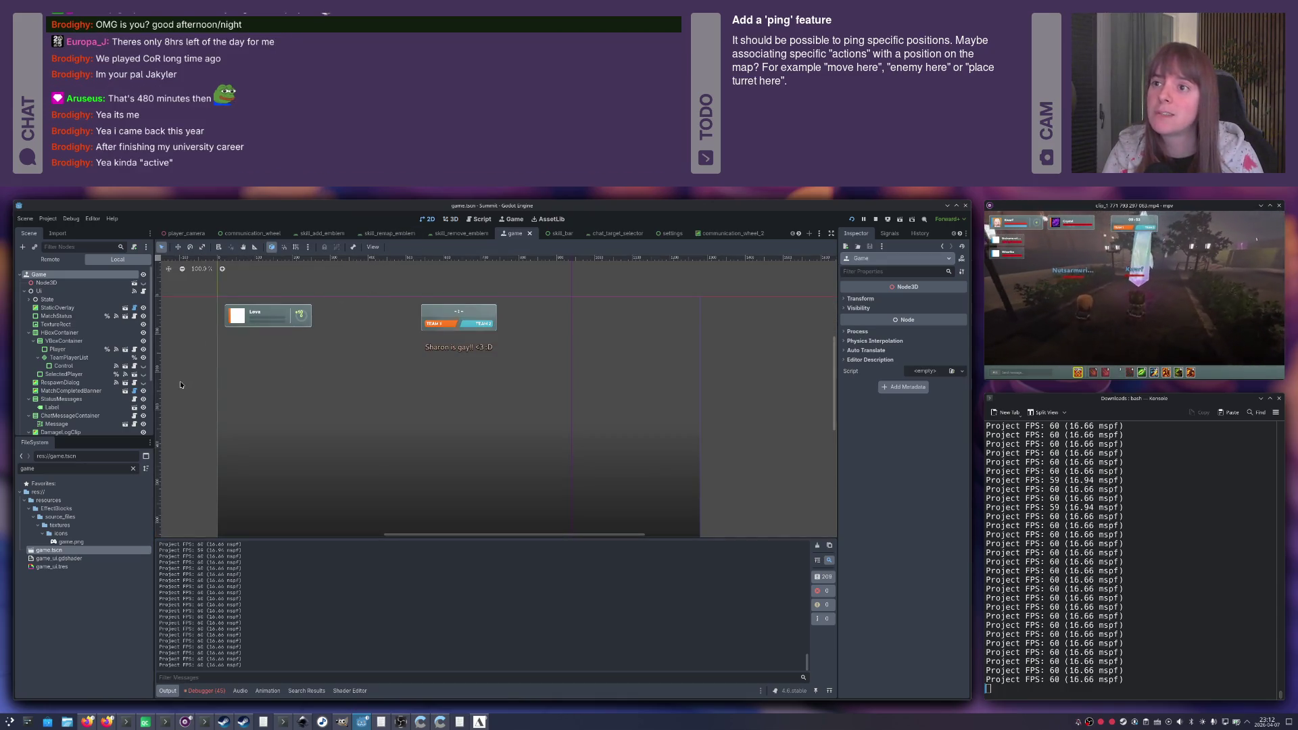
key("ctrl+shift+o")
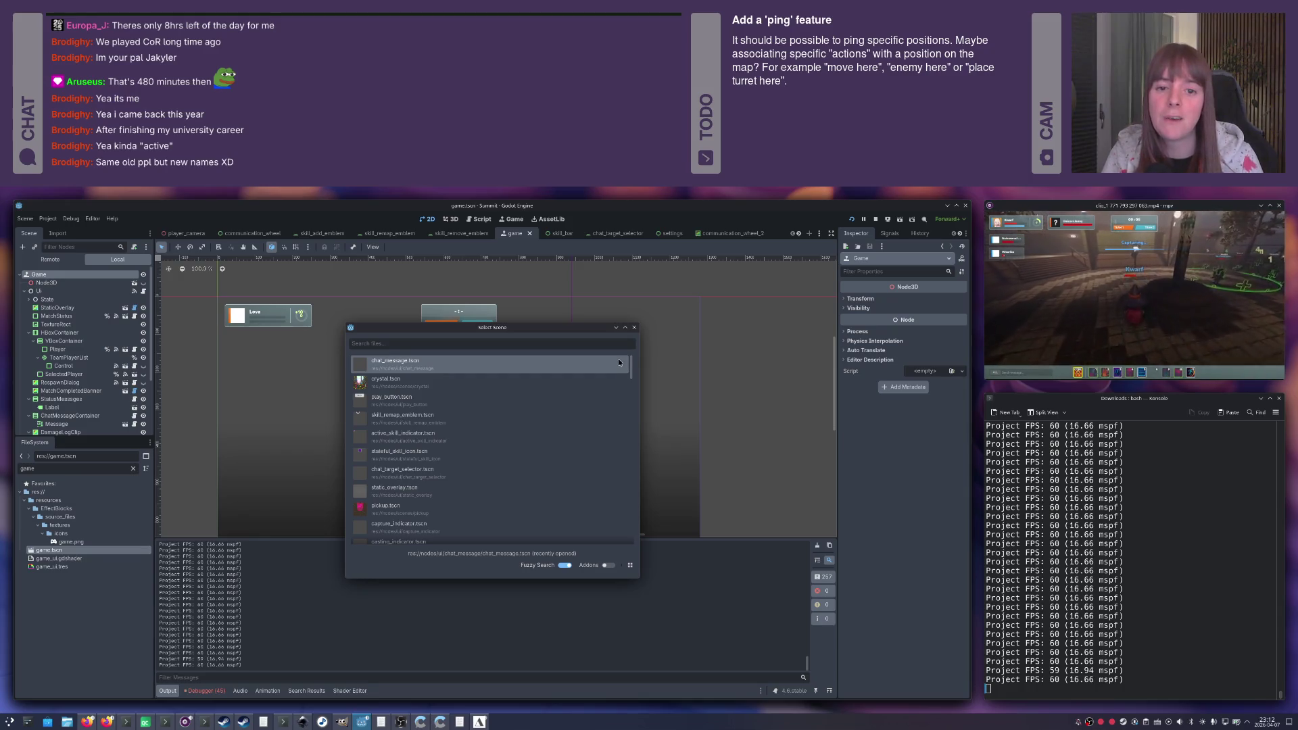
Search 'commun' in the scene picker, close it, and switch to game.cpp in Qt Creator with output hidden.
type("commun")
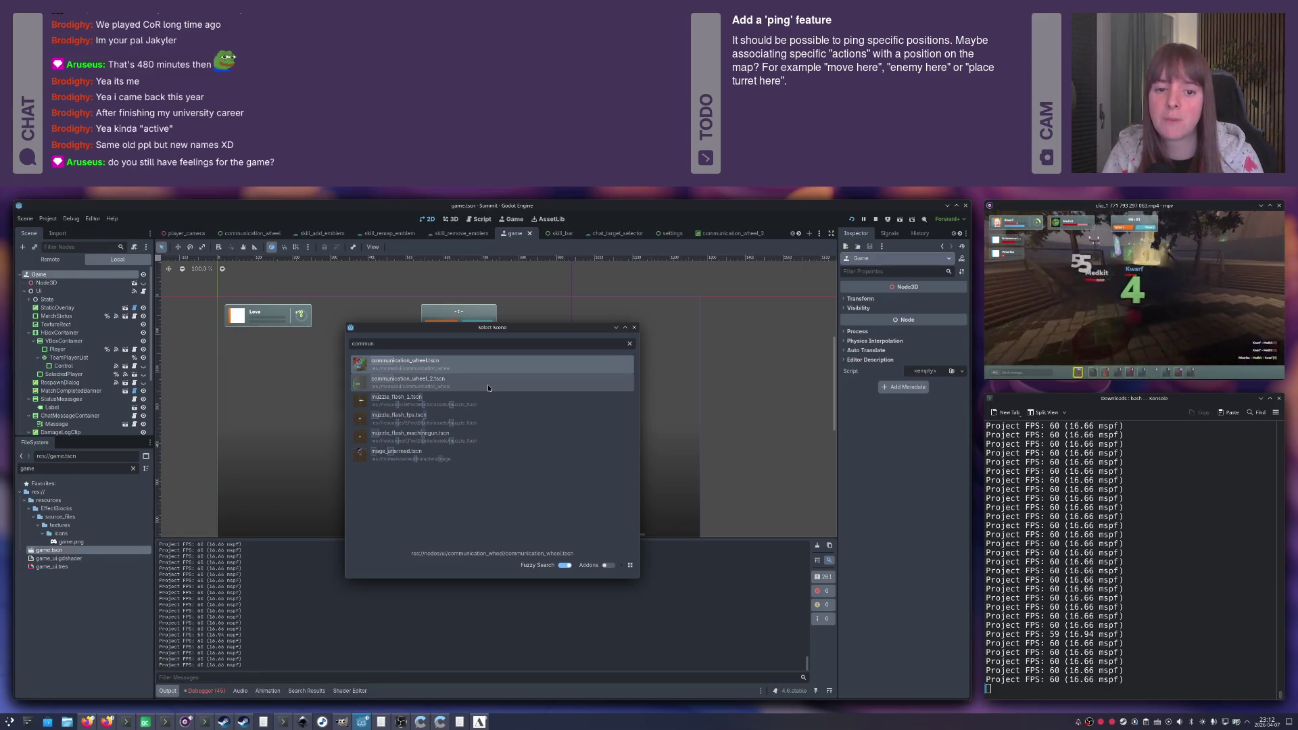
left_click(634, 328)
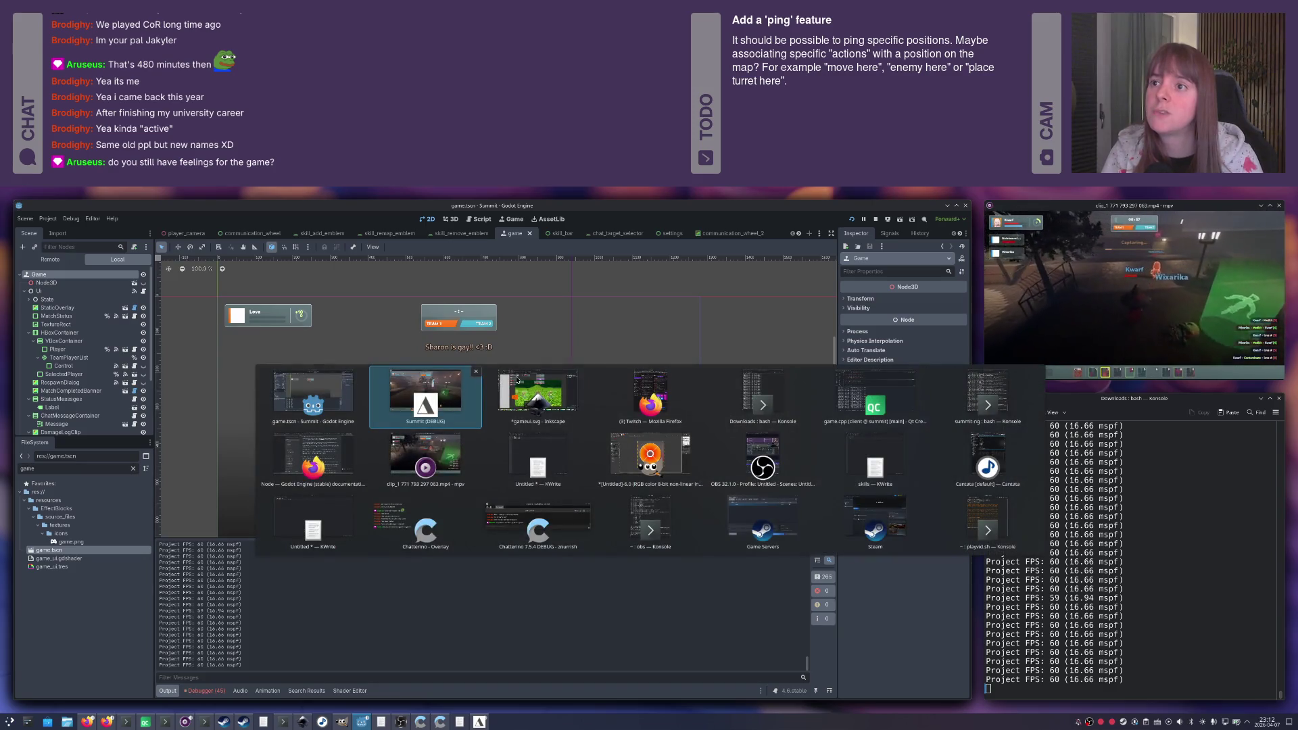
key("Tab")
key("Tab")
key("Tab")
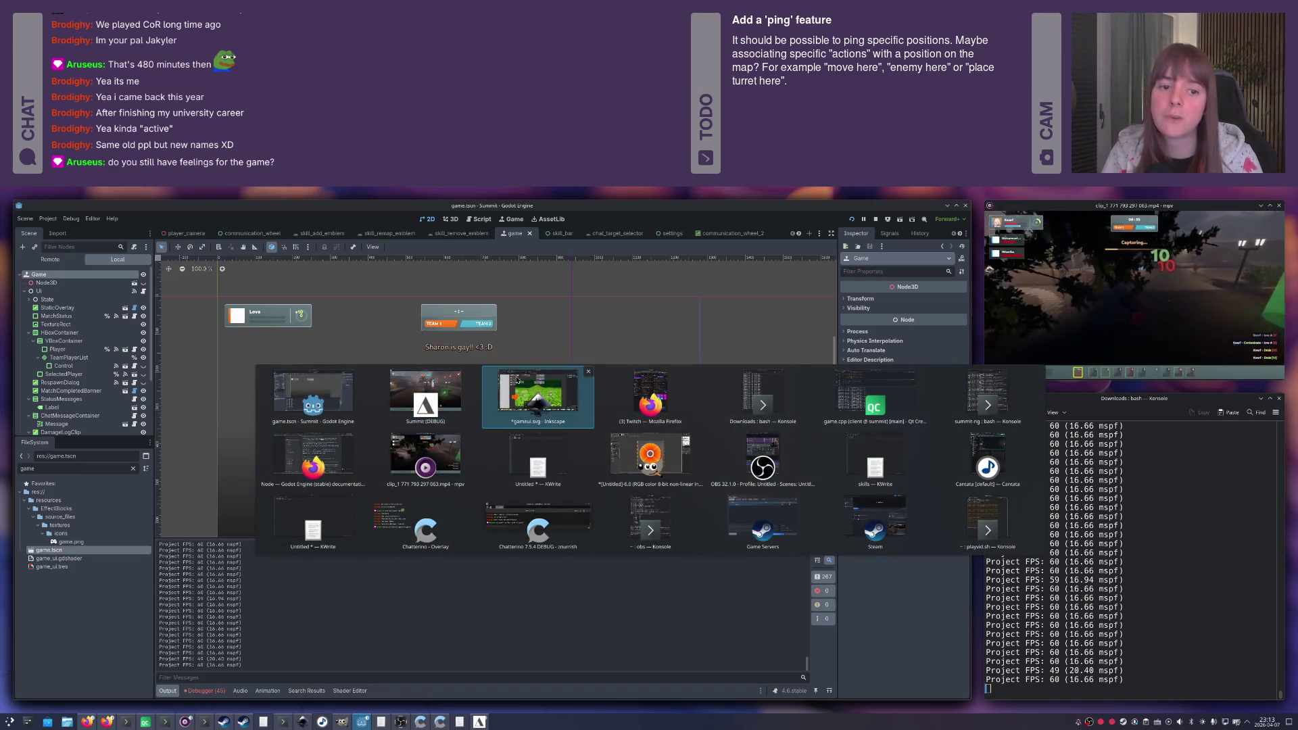
key("Escape")
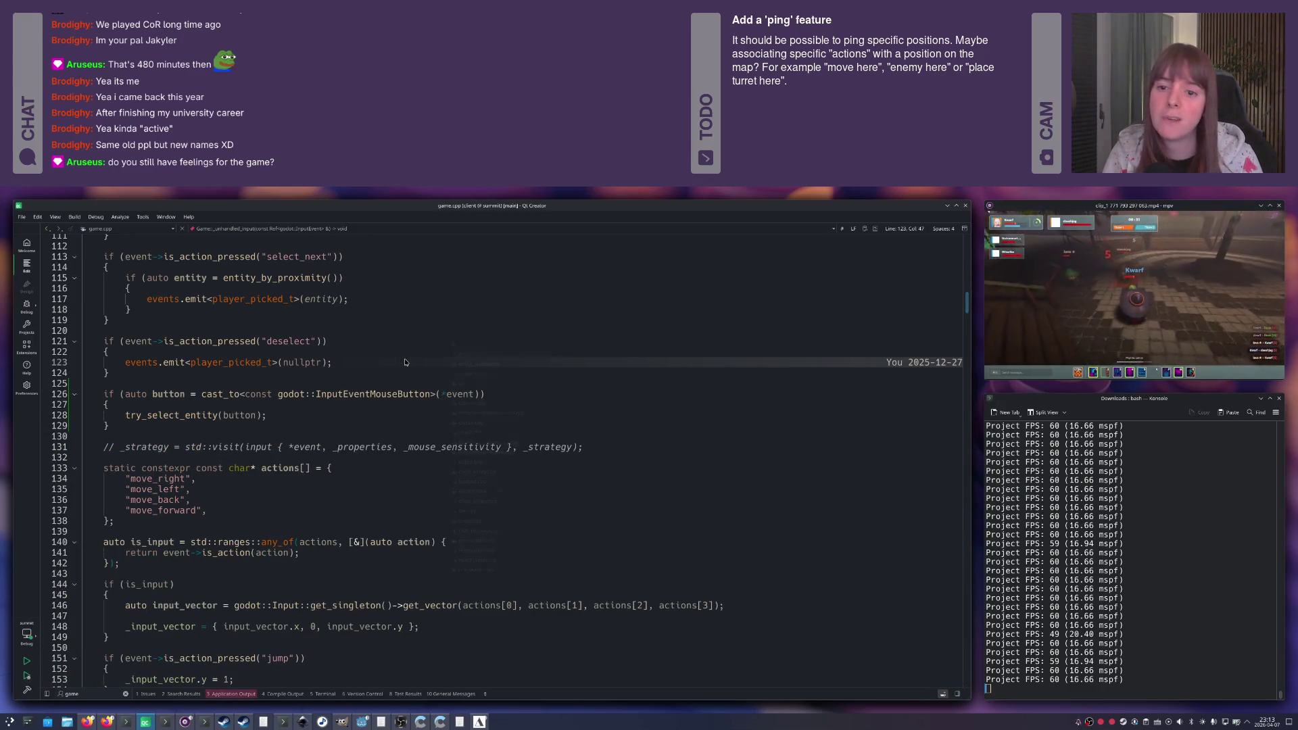
Review game.cpp's input-handling lines 121–124, then bring the running debug game to the front.
key("ctrl+Tab")
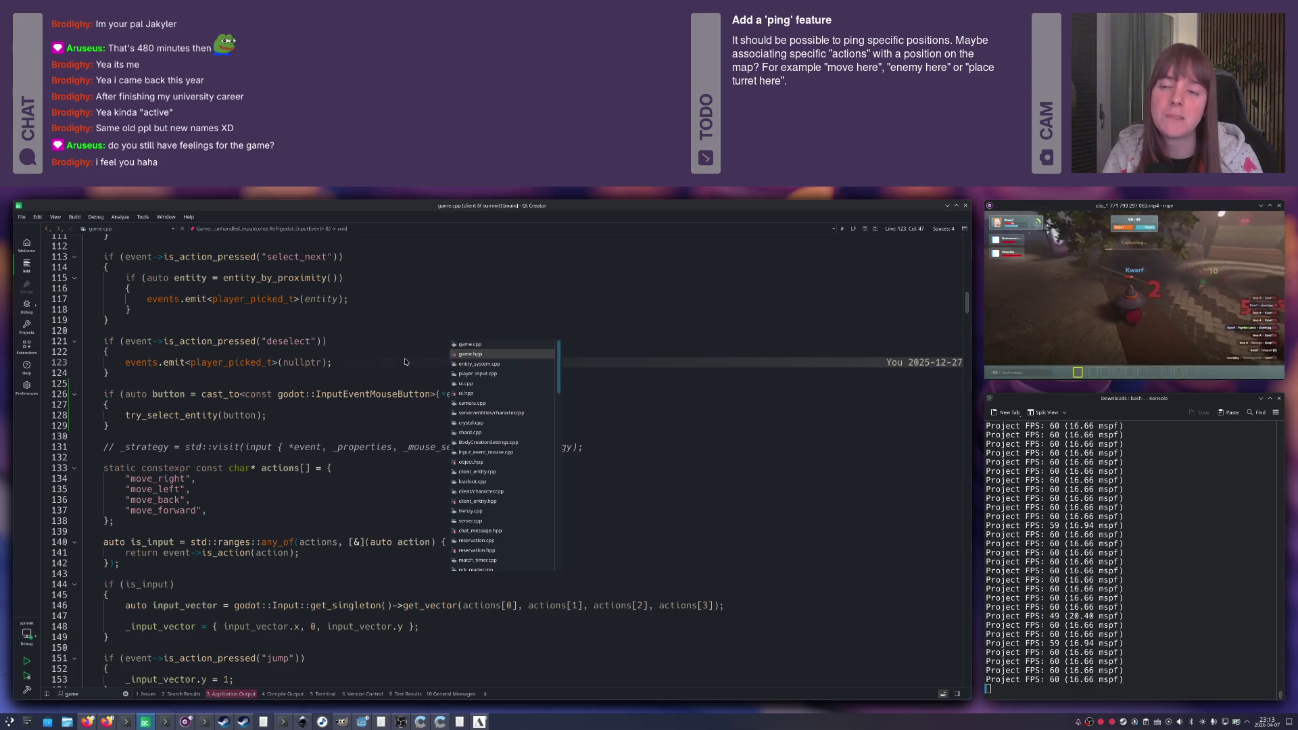
key("ctrl+shift+Tab")
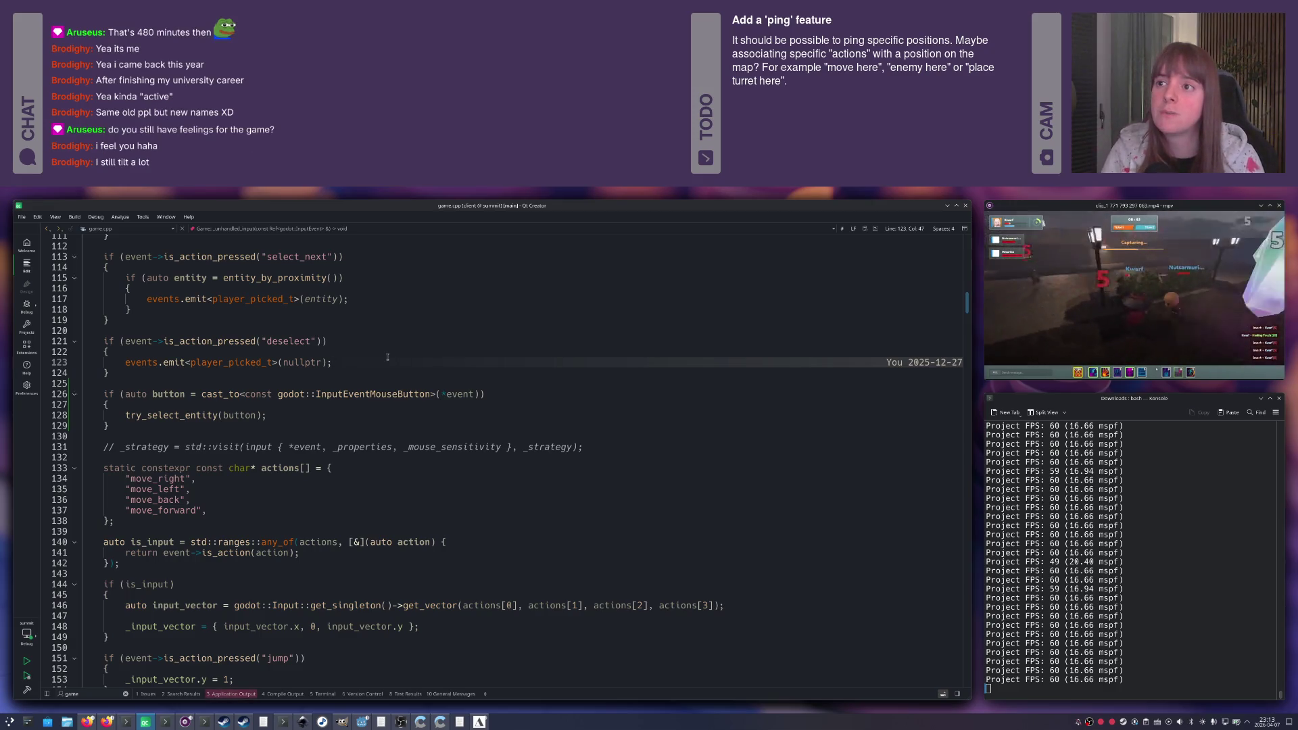
mouse_move(388, 357)
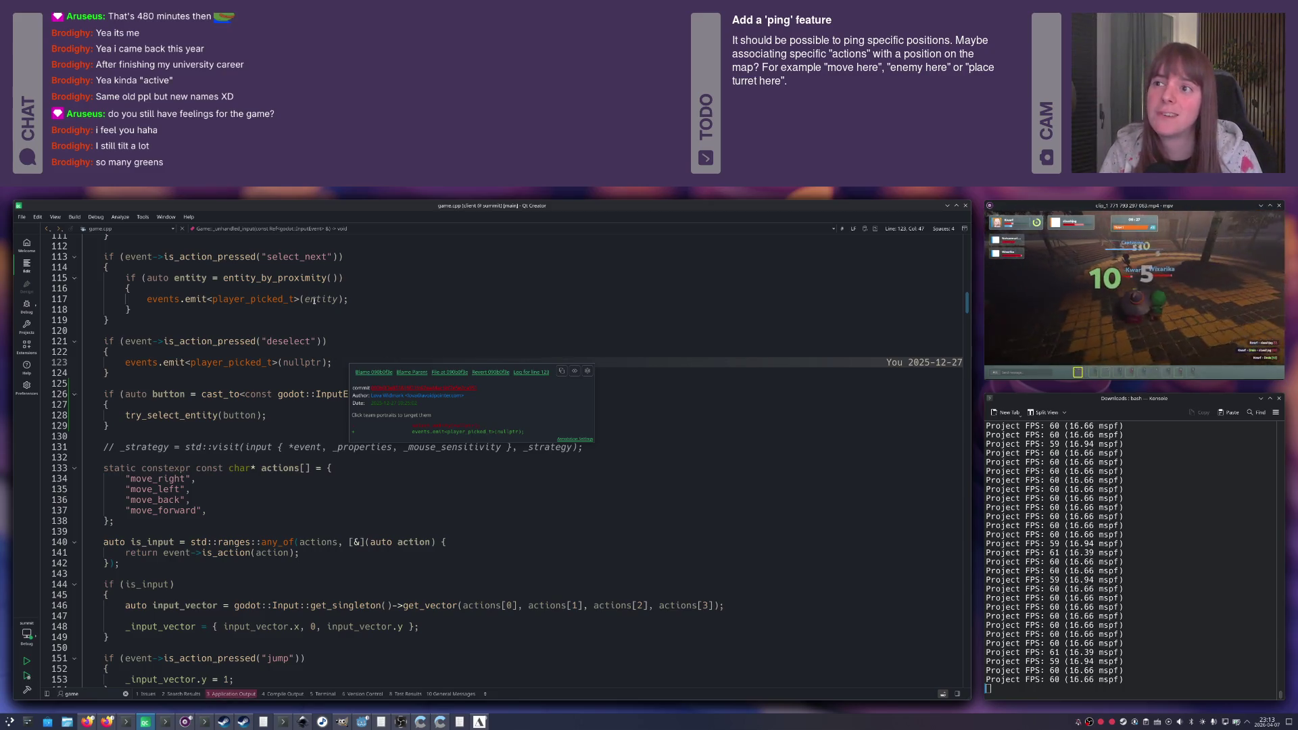
left_click(348, 339)
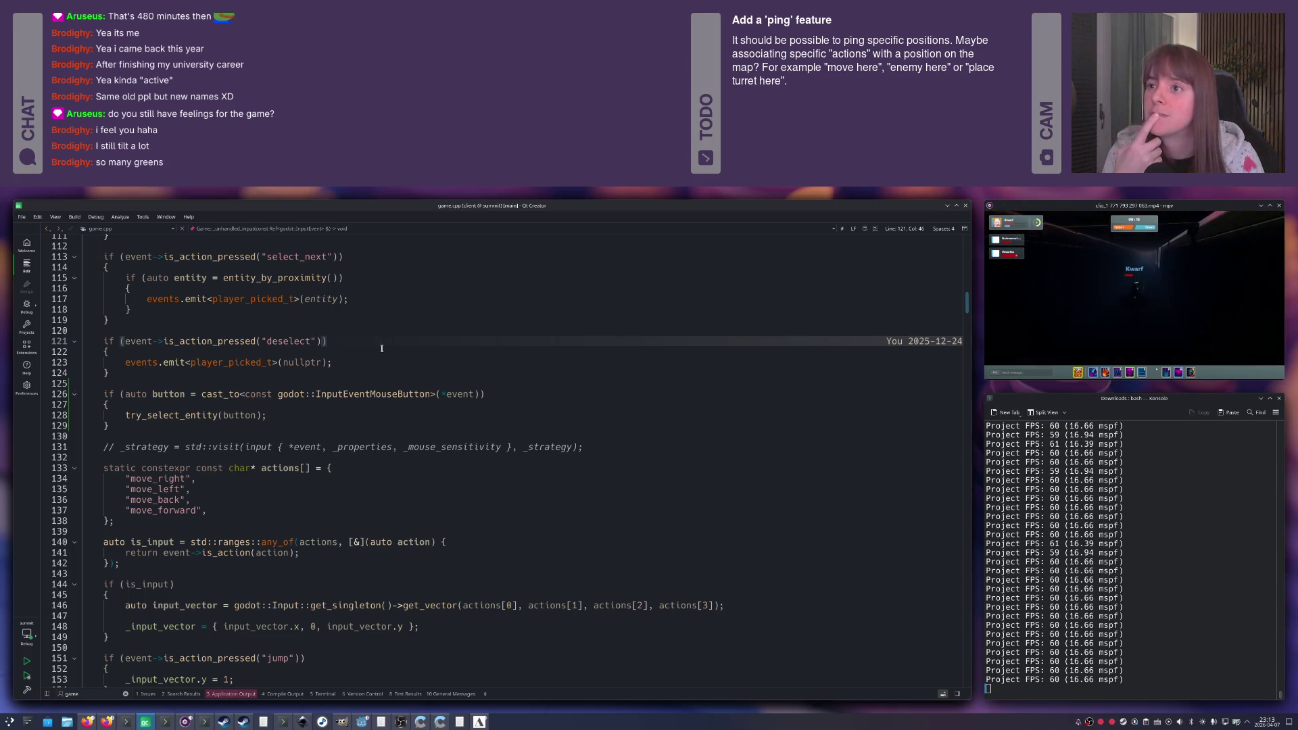
key("ctrl+Tab")
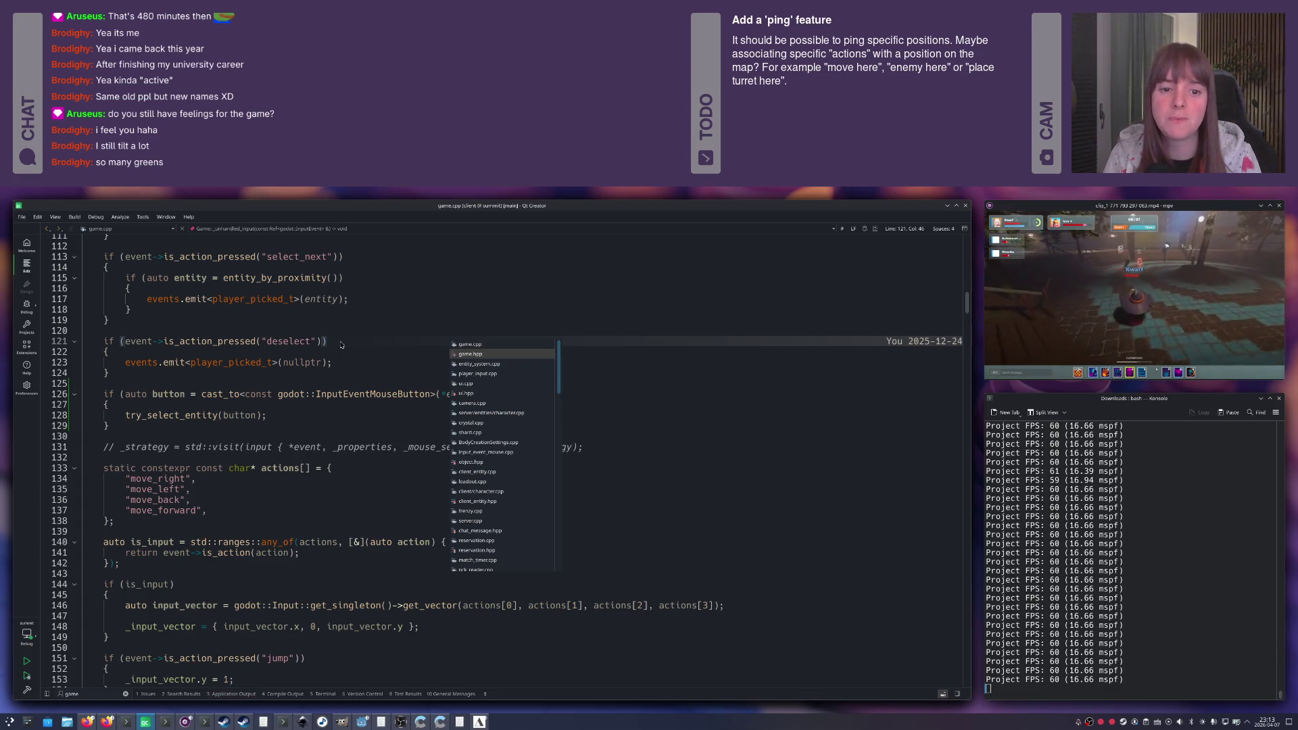
key("Escape")
left_click(350, 348)
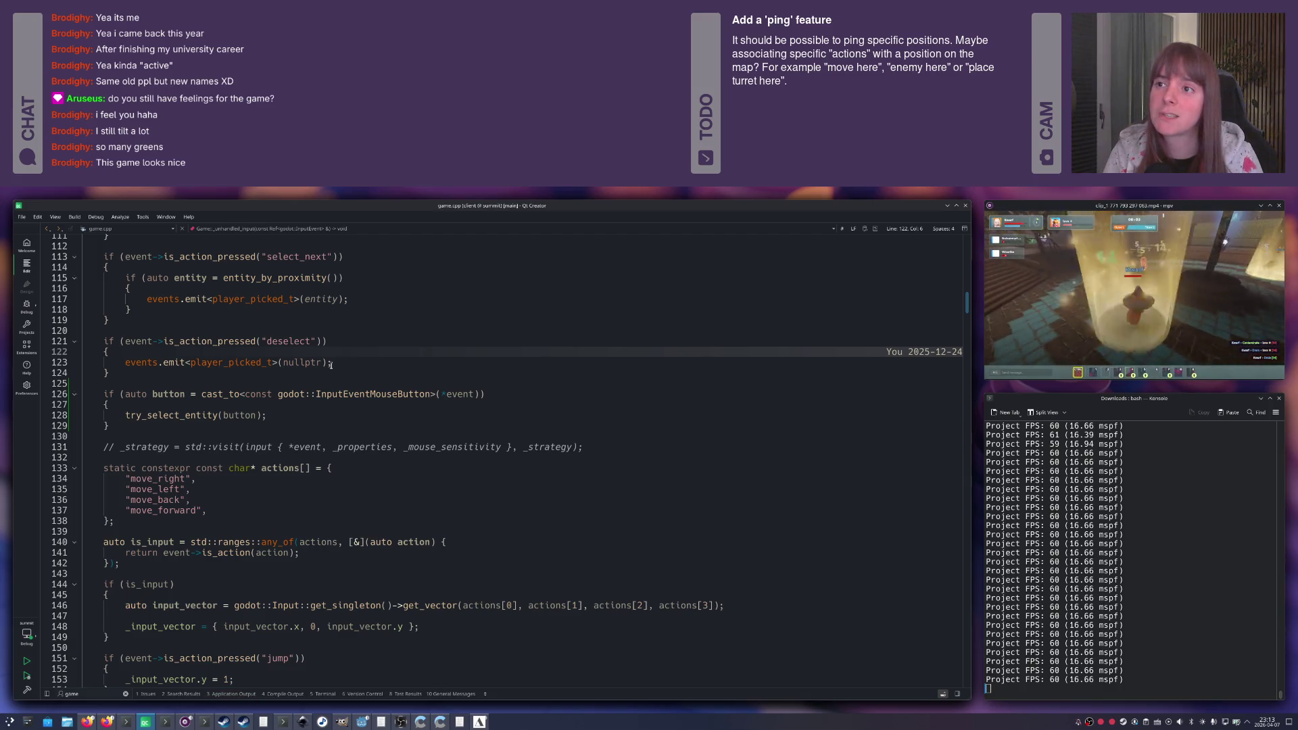
mouse_move(319, 364)
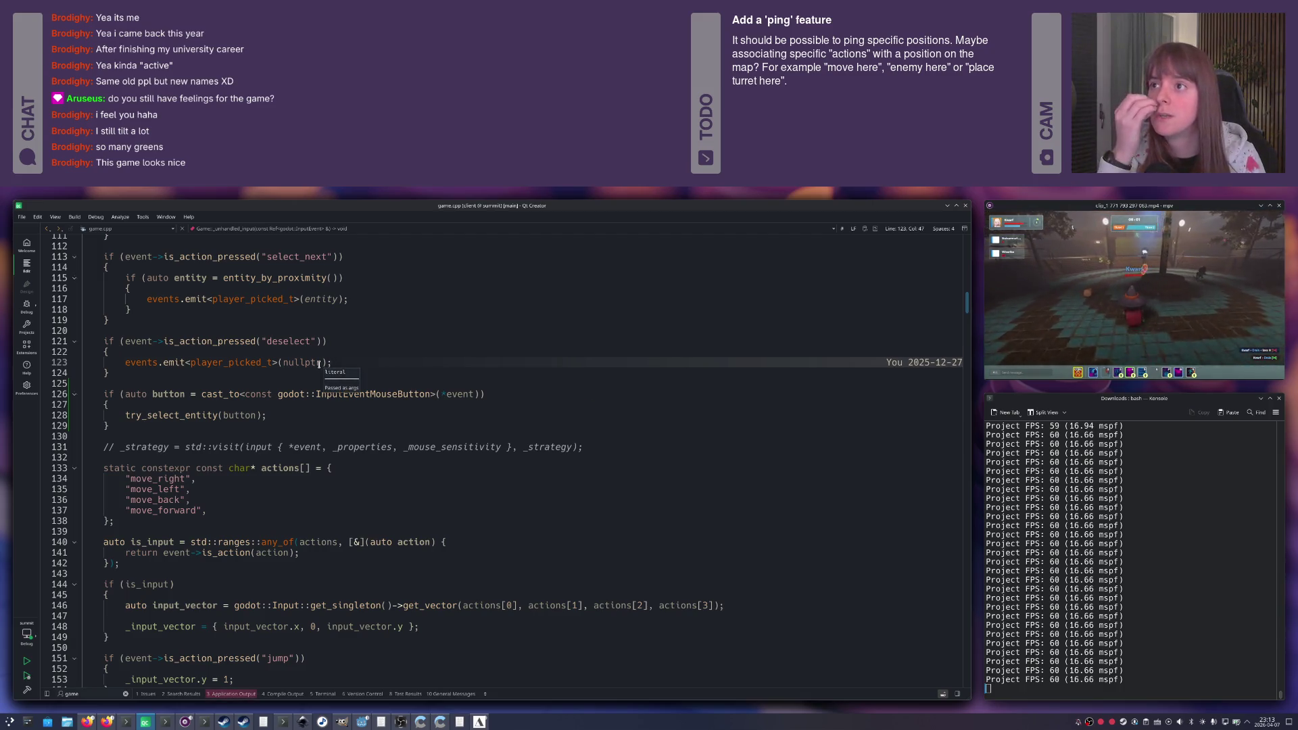
left_click(220, 368)
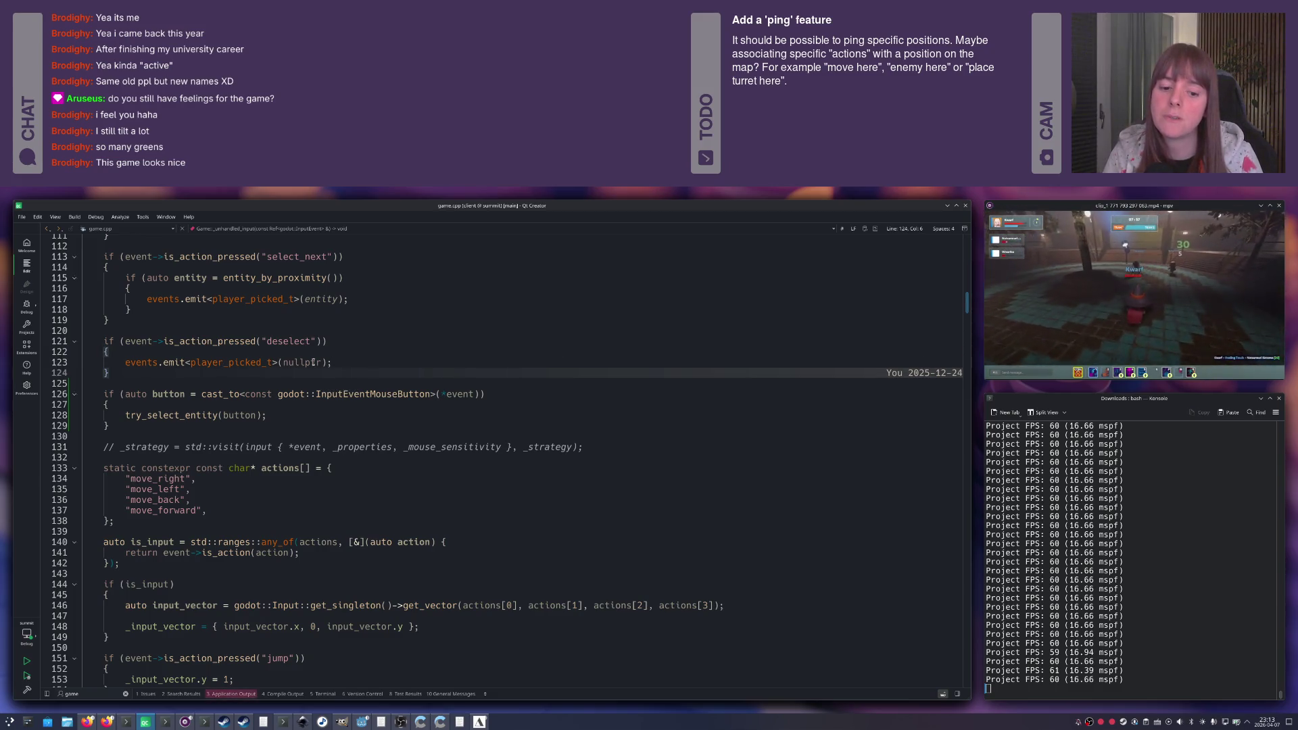
left_click(480, 723)
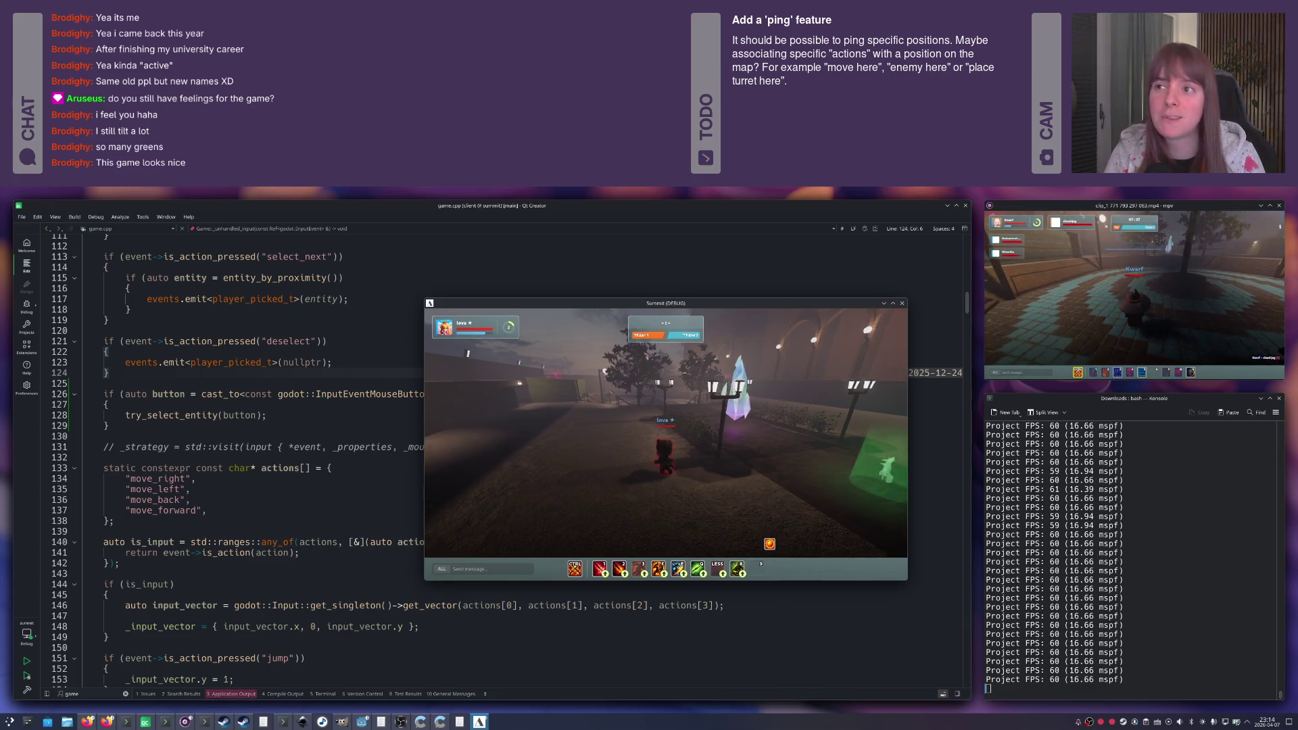
Close the debug game and go to the _bind_methods declaration in game.hpp.
left_click(902, 304)
left_click(289, 394)
key("F4")
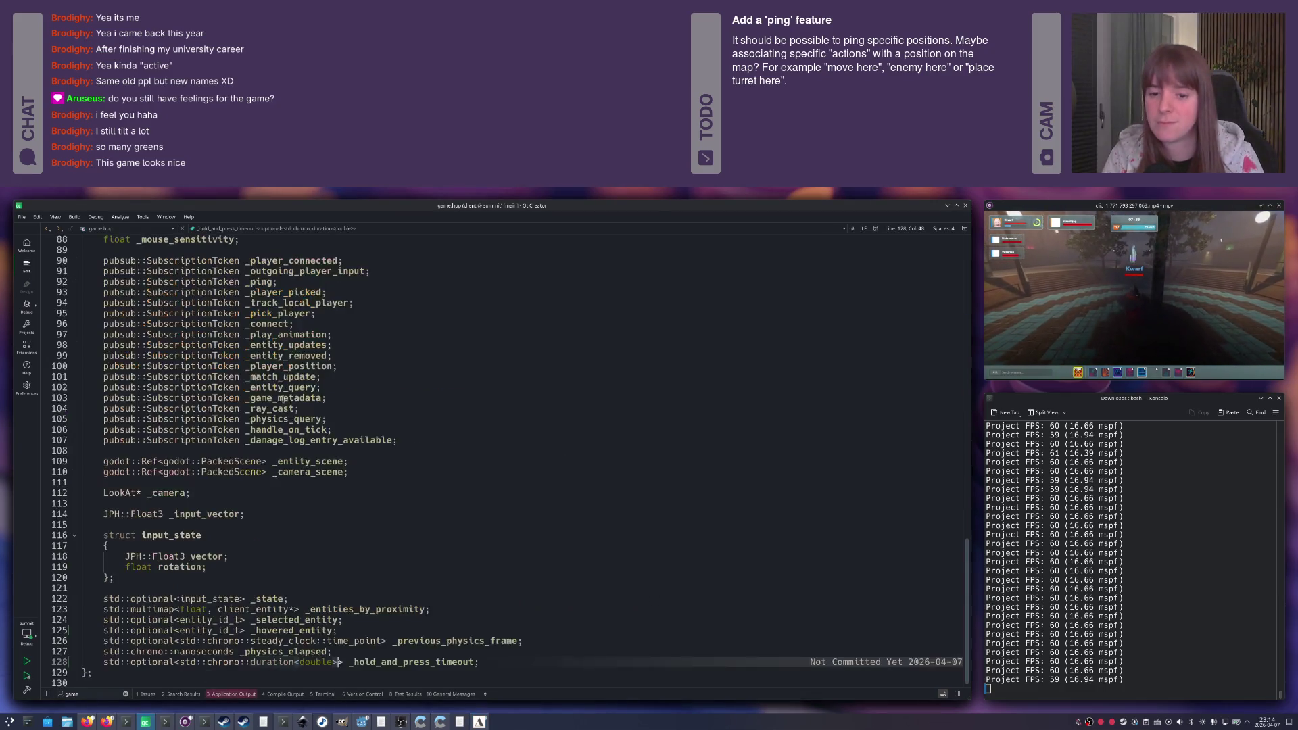
left_click(284, 400)
scroll(284, 419, "up", 11)
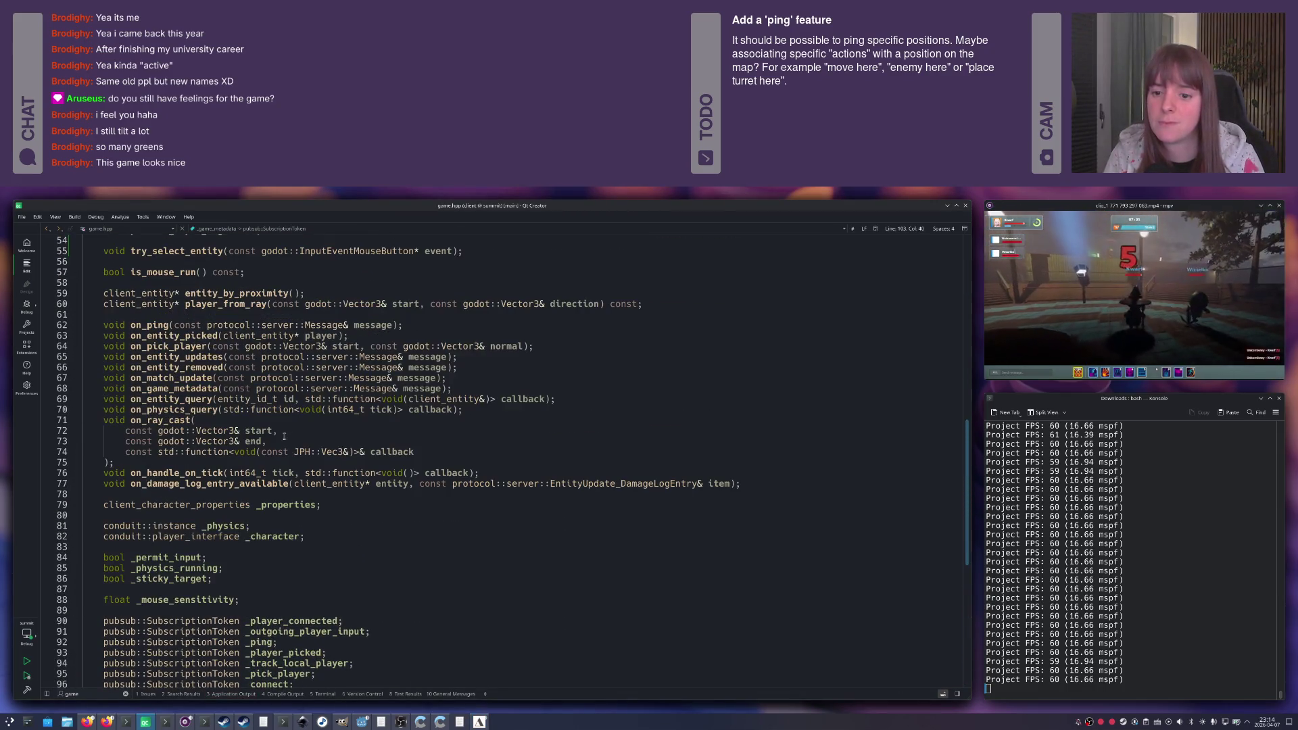
scroll(252, 401, "up", 7)
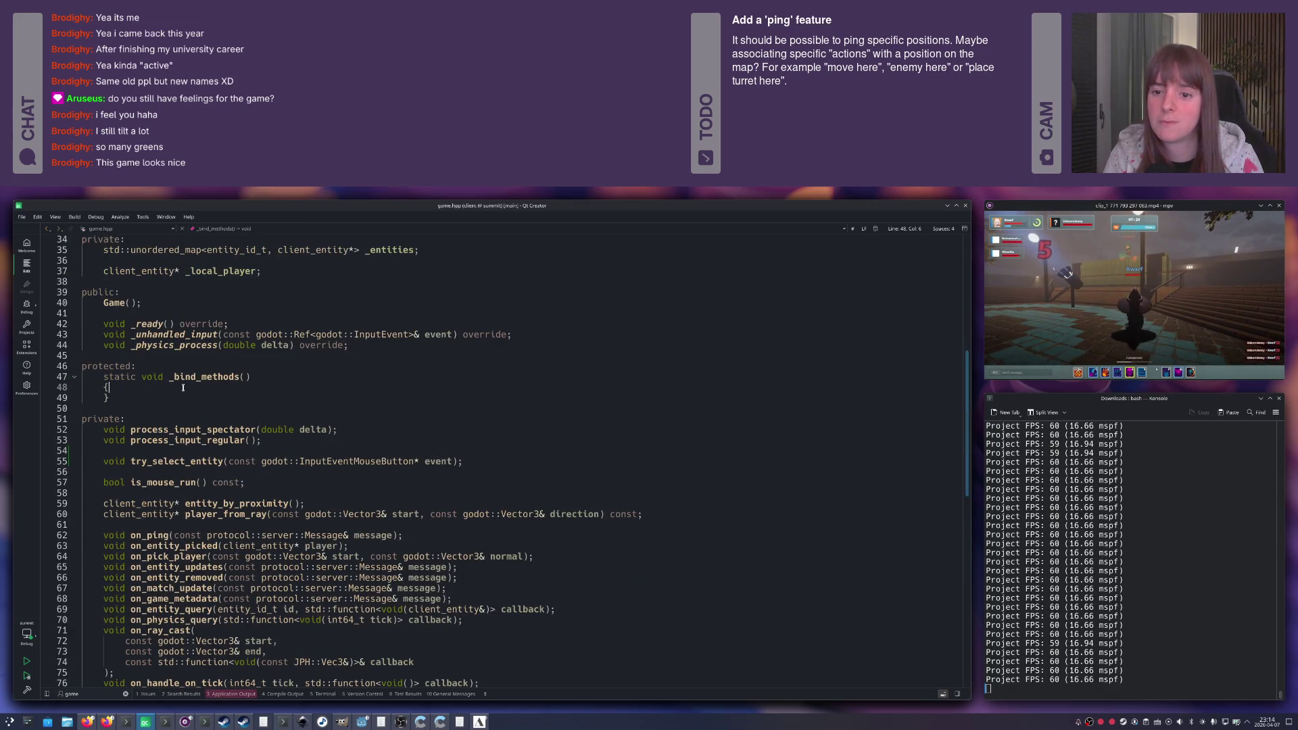
Move _bind_methods' definition into game.cpp with the quick-fix, then switch to ui.cpp.
key("Up")
key("End")
key("alt+Return")
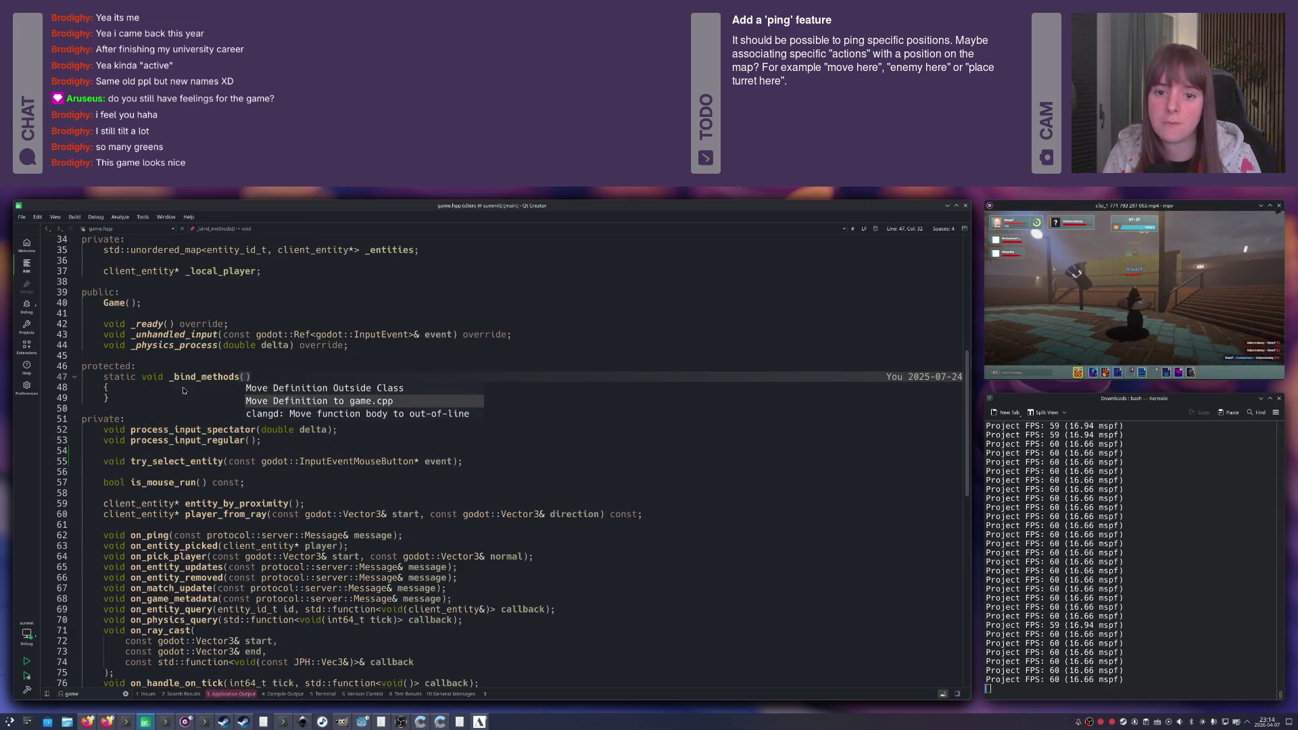
key("Return")
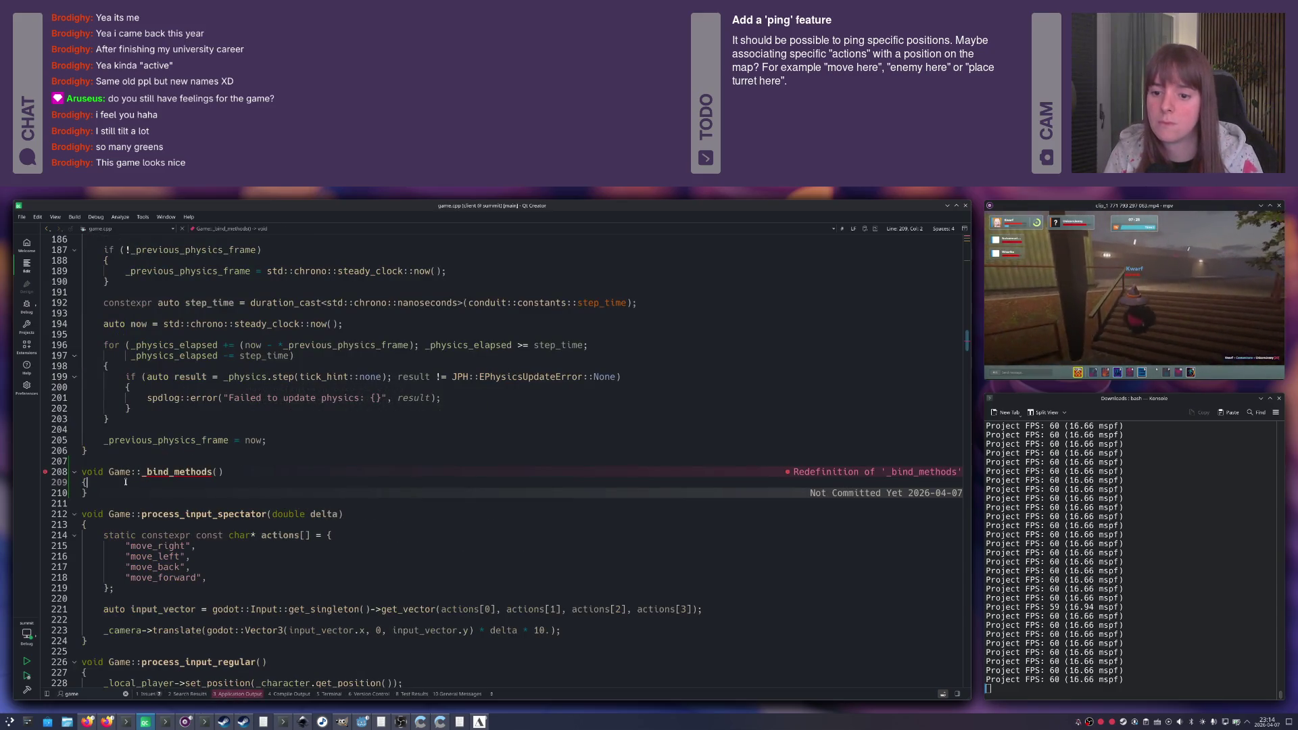
key("ctrl+Tab")
key("ctrl+Tab")
key("ctrl+Tab")
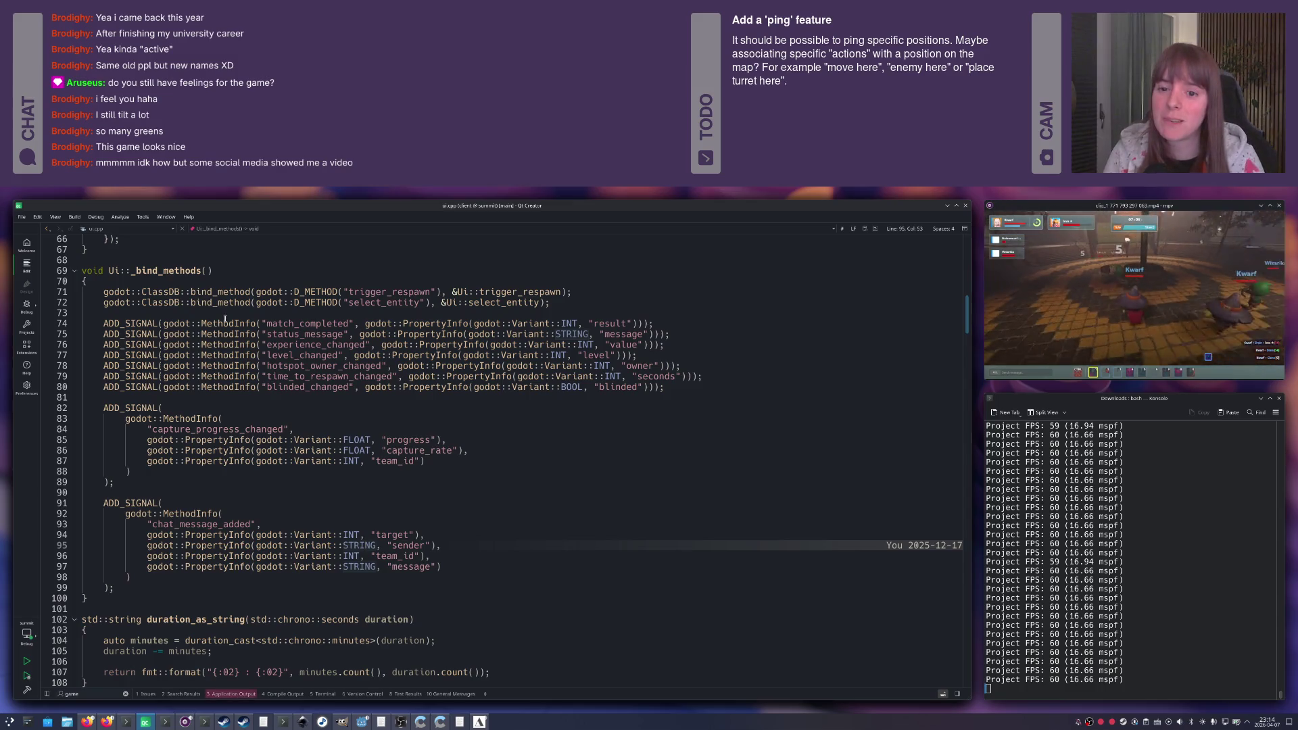
Cut the blinded_changed ADD_SIGNAL line from ui.cpp and paste it into Game::_bind_methods.
left_click(234, 387)
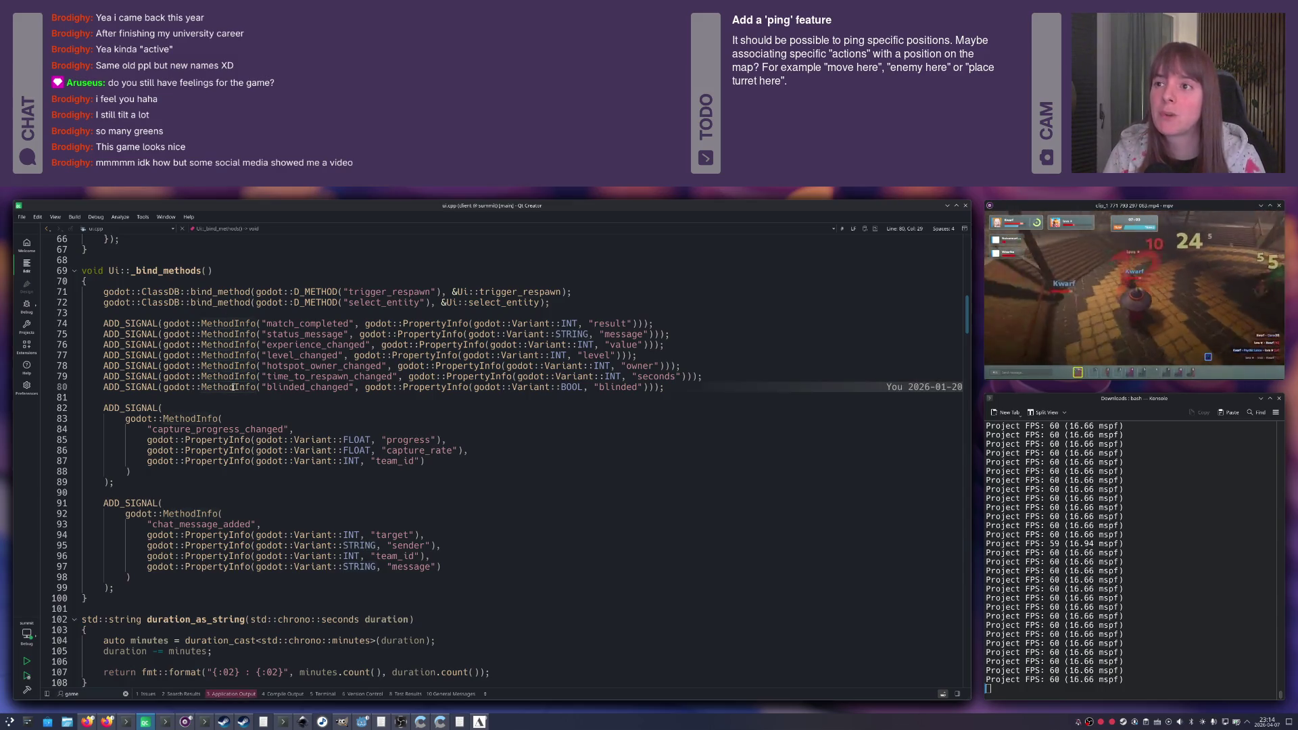
key("End")
key("shift+Left")
key("shift+Left")
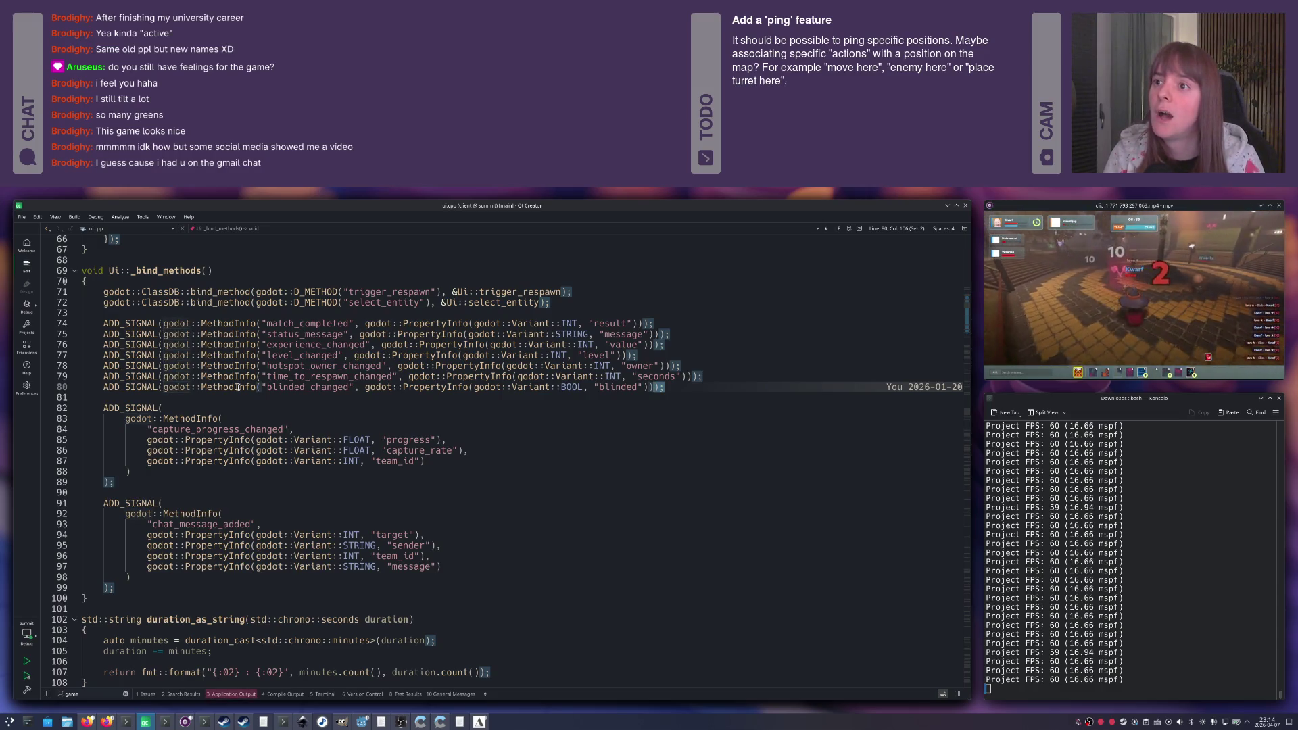
key("End")
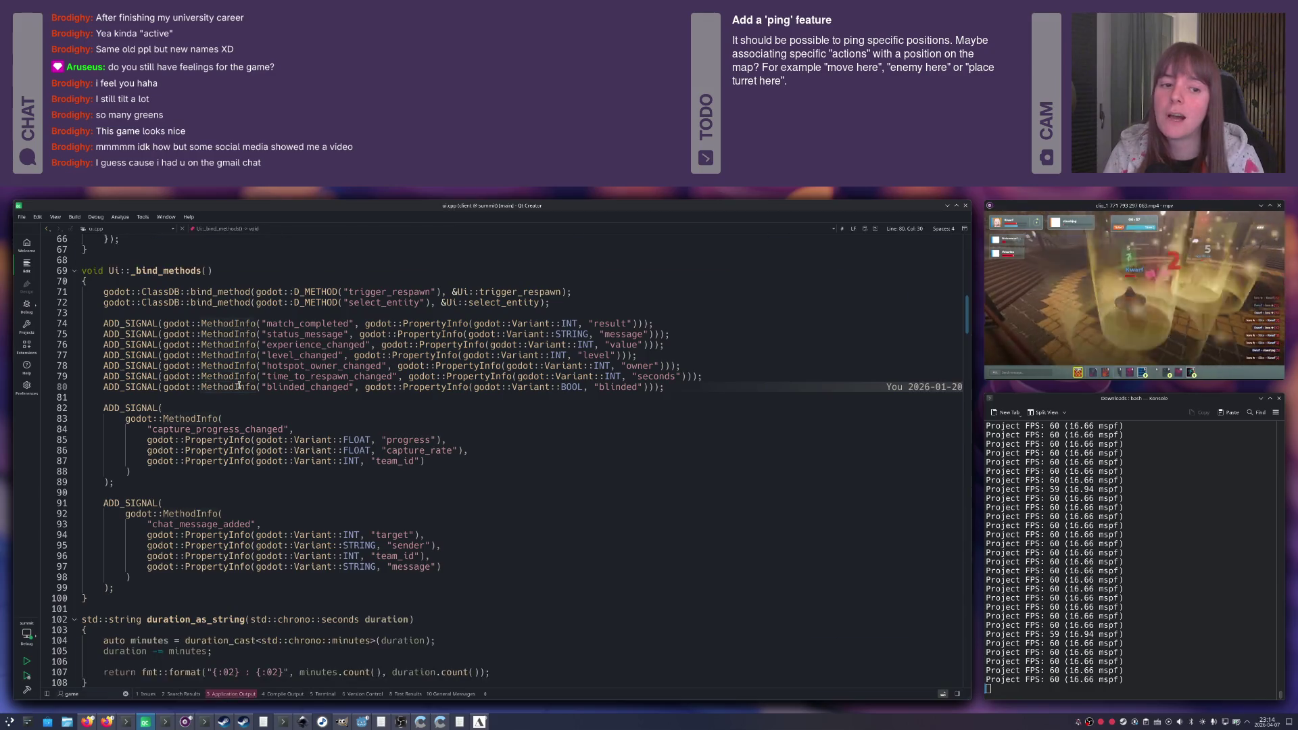
key("shift+Home")
key("ctrl+x")
key("ctrl+Tab")
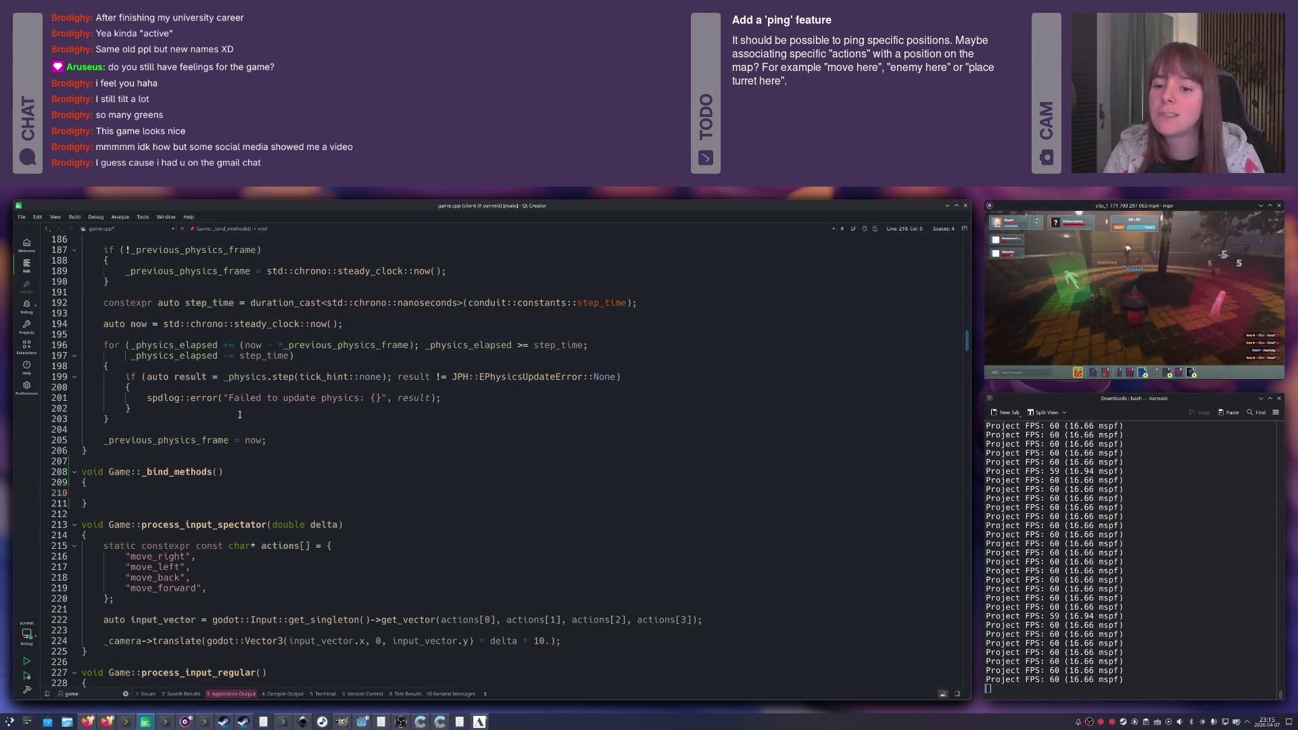
key("ctrl+v")
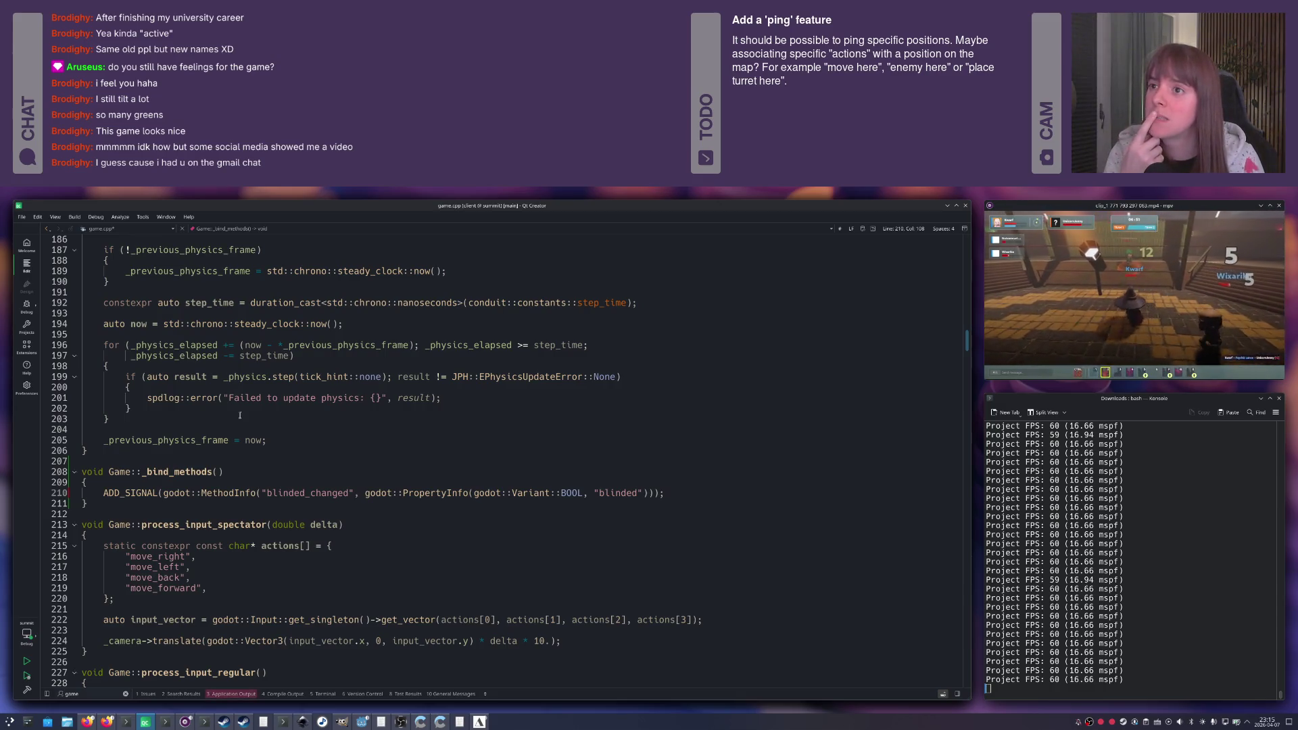
Rename the pasted signal to communication_menu_requested, drop the blinded argument, and build.
double_click(287, 493)
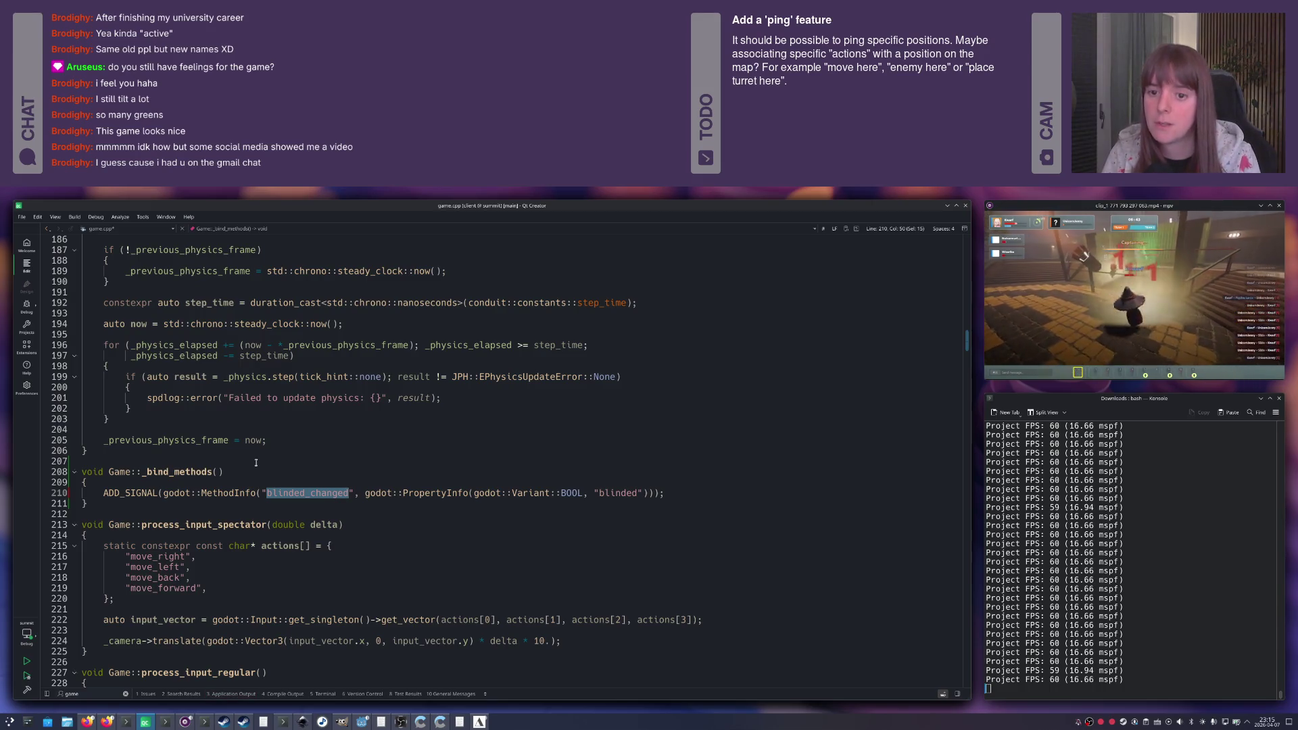
type("communication")
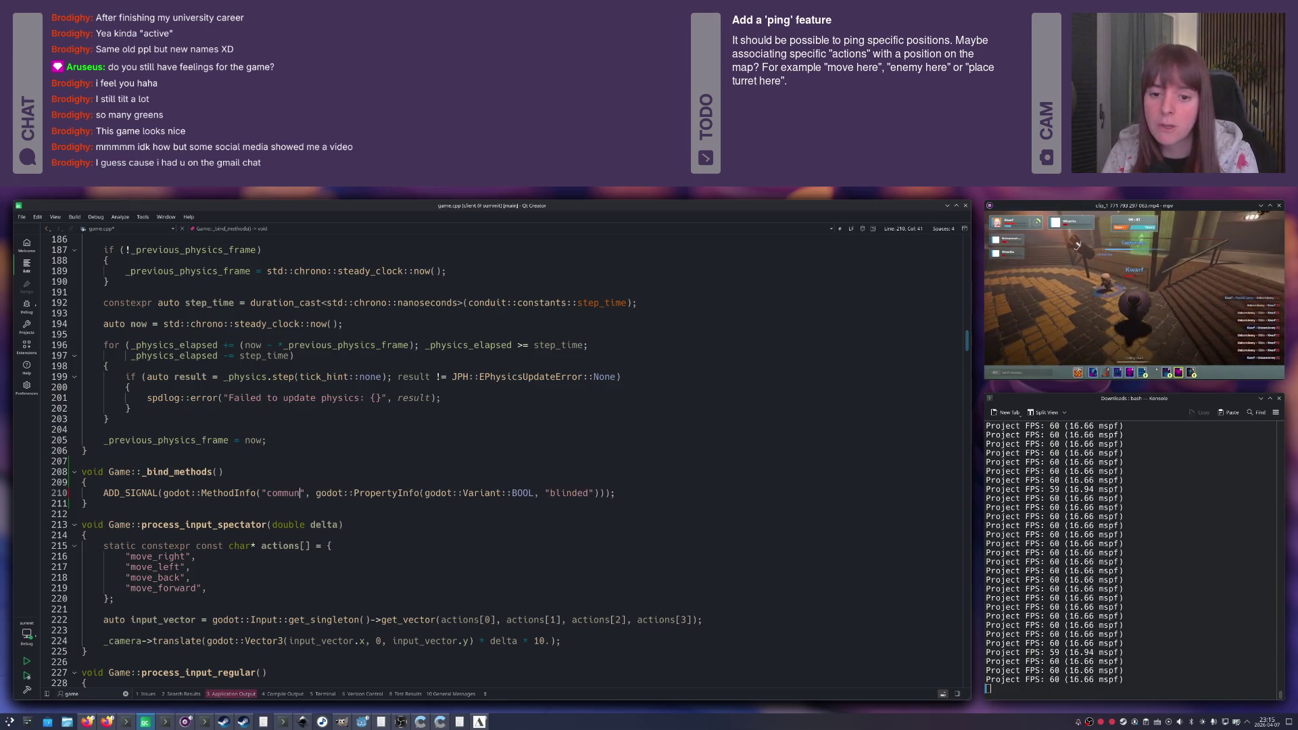
type("_menu_re")
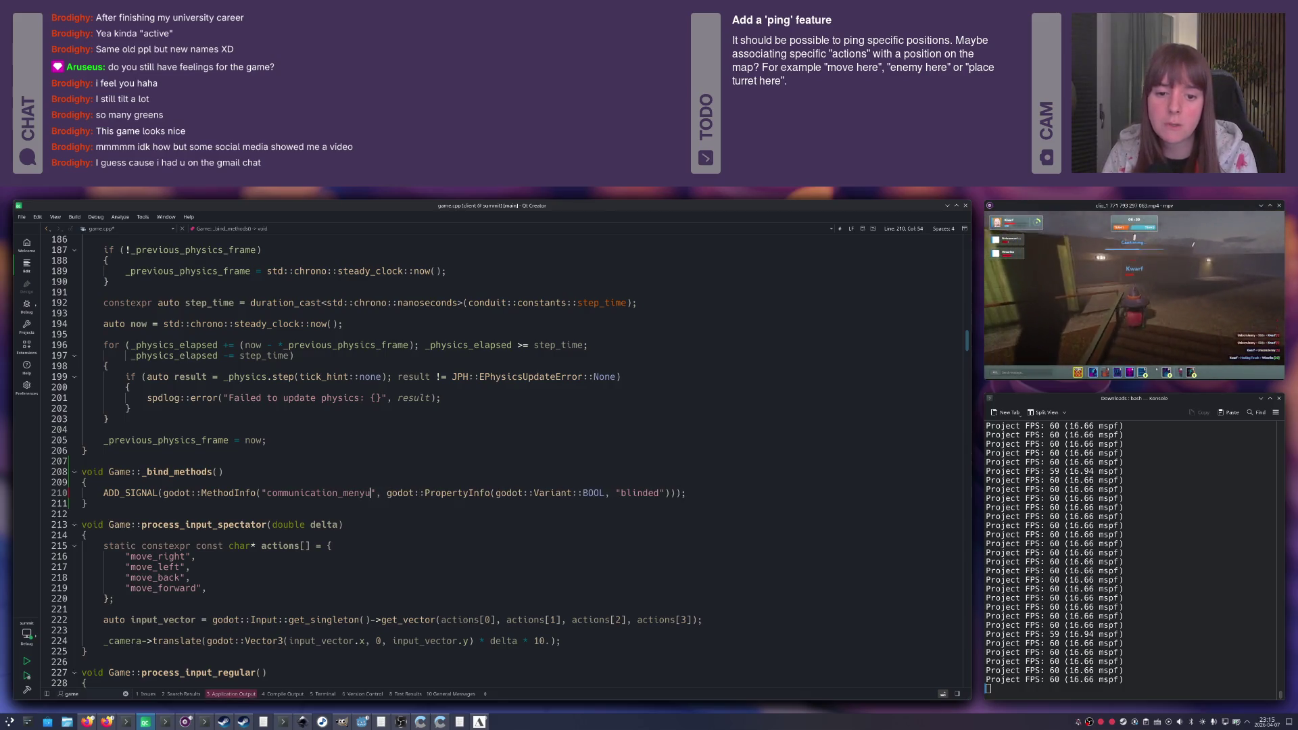
type("quested\"")
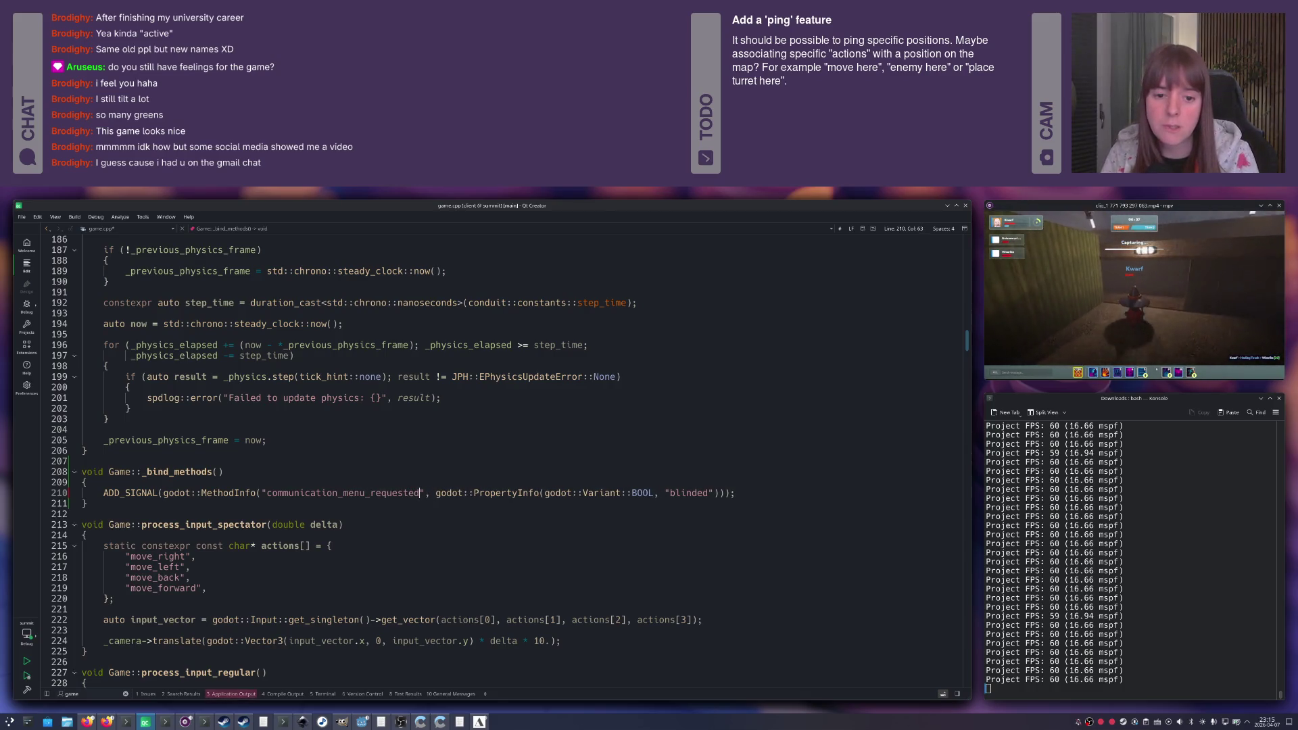
key("shift+End")
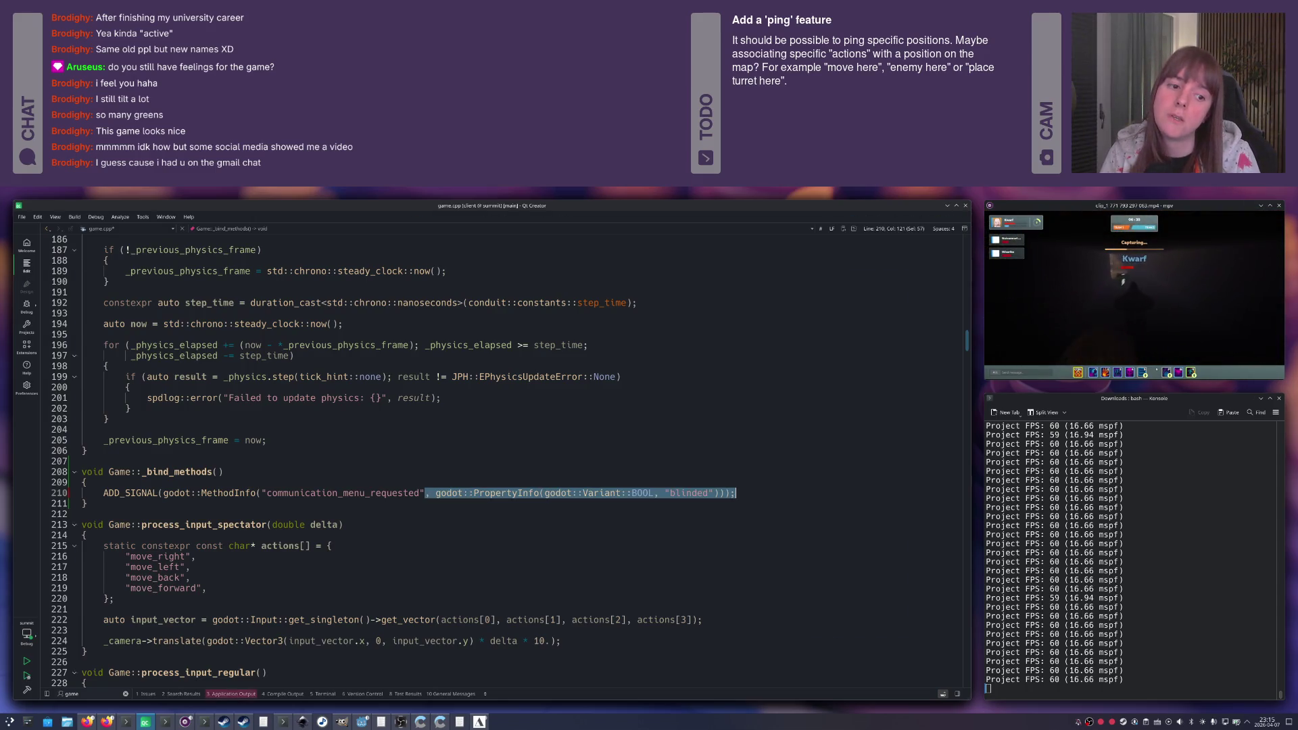
key("shift+Left")
key("shift+Left")
key("shift+Left")
key("Delete")
key("Right")
key("Right")
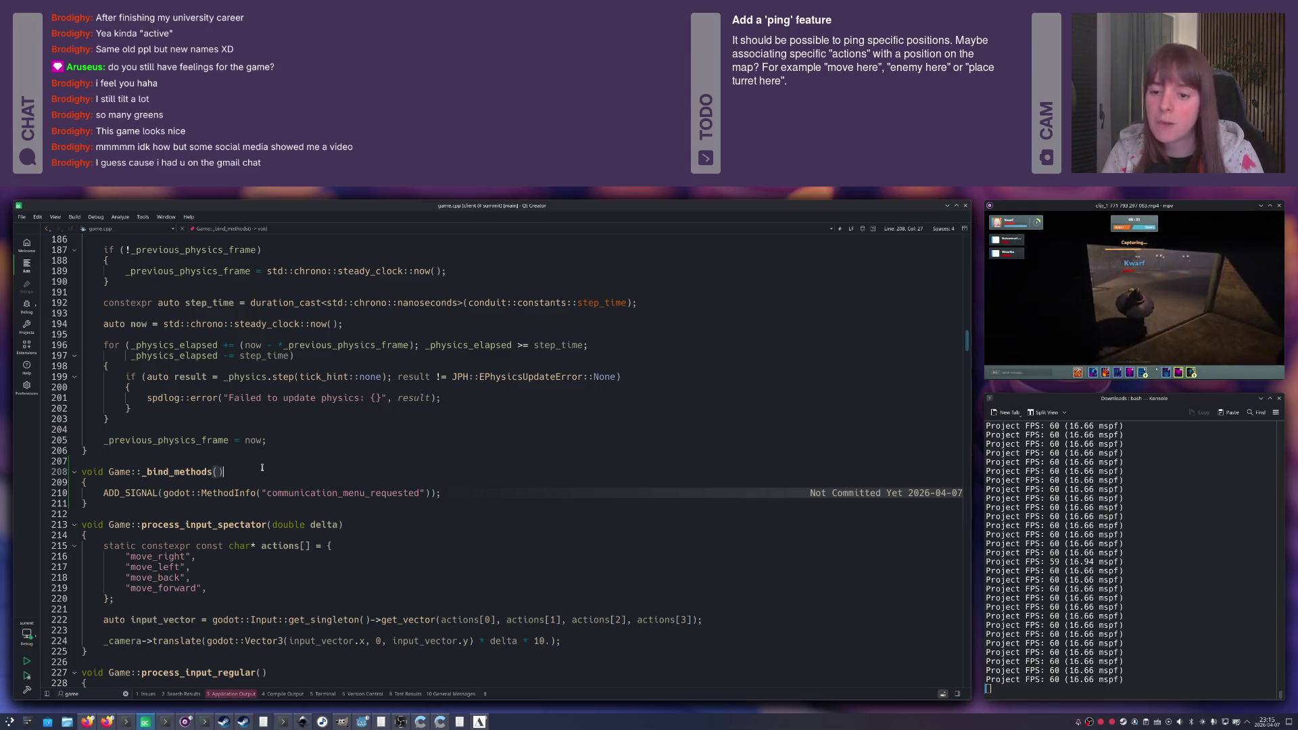
key("ctrl+b")
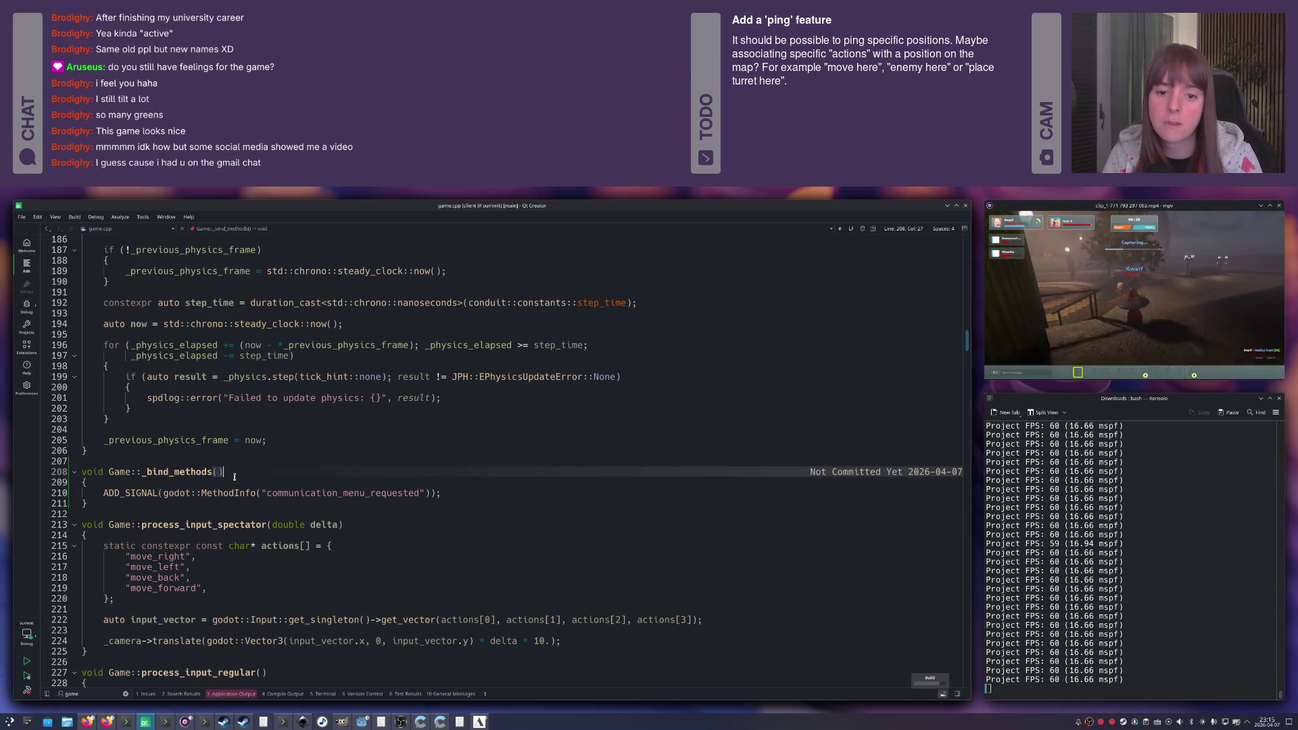
Find the 'show communication menu' log line in the hold-and-press timeout block.
double_click(309, 493)
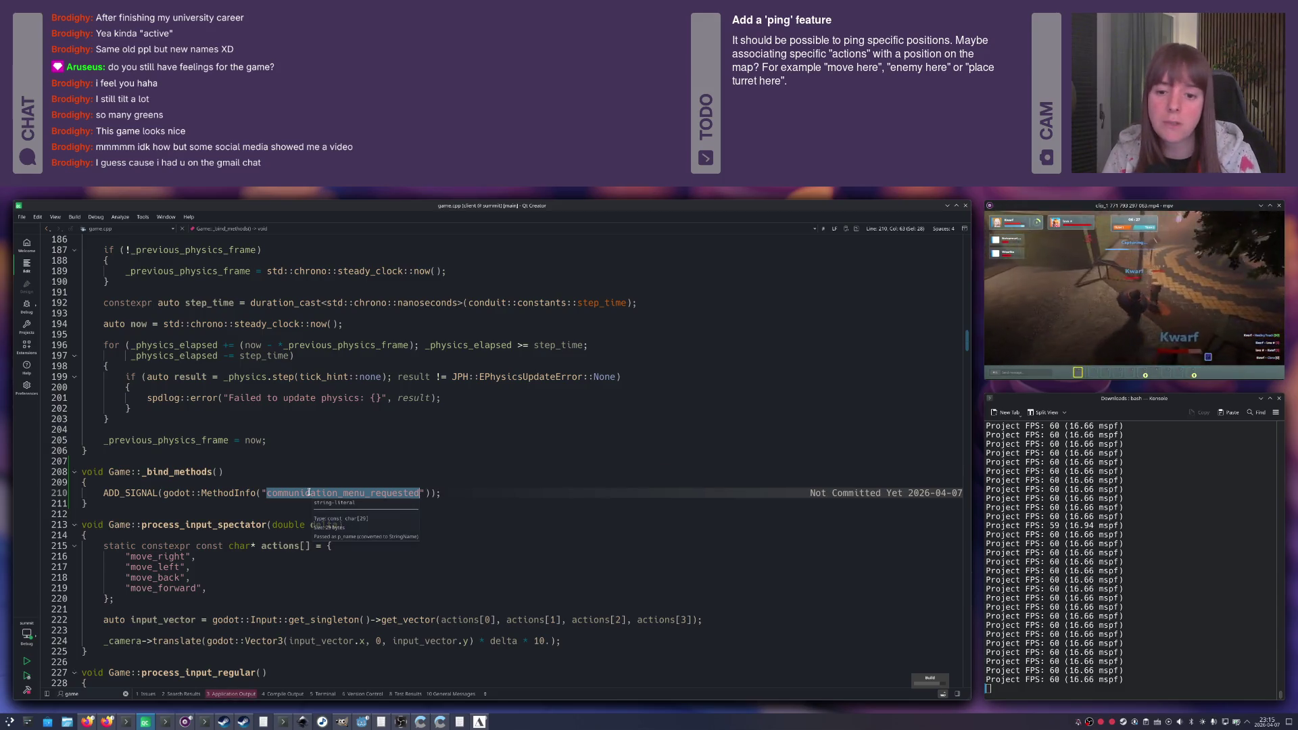
scroll(311, 474, "up", 3)
key("ctrl+f")
type("commun")
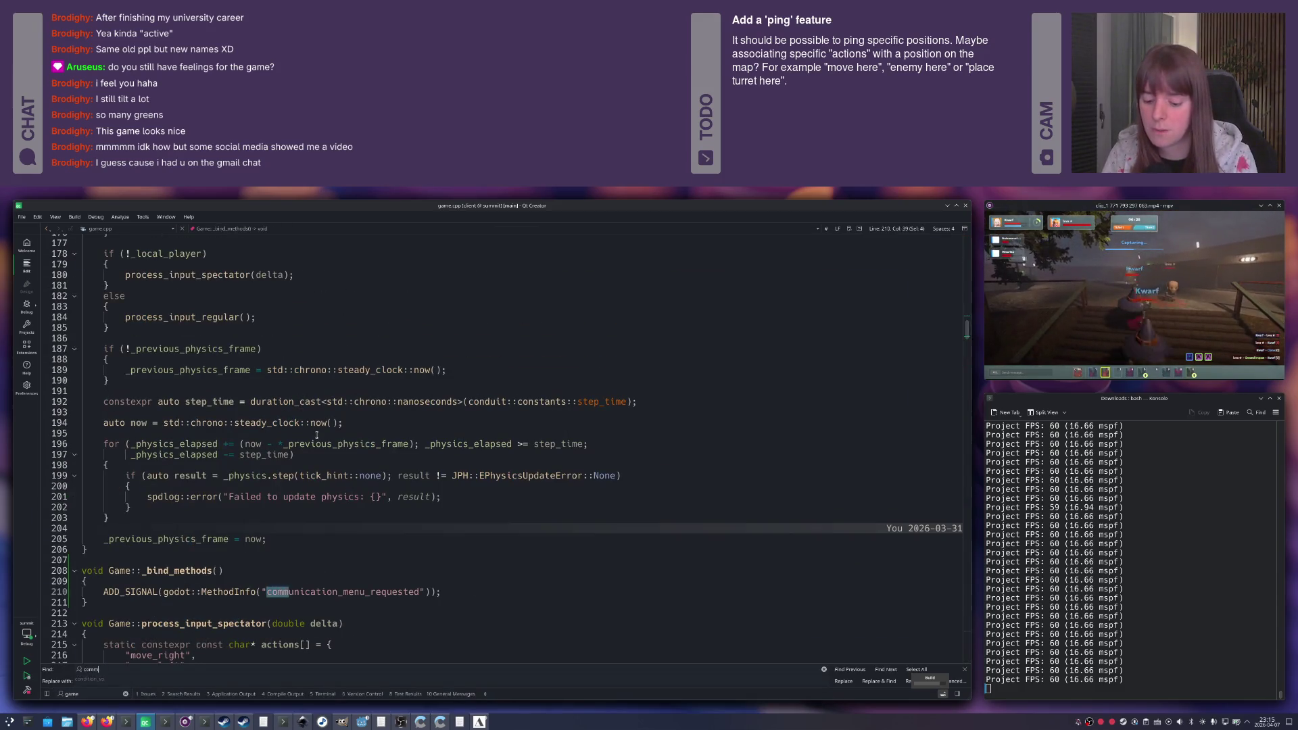
type("i")
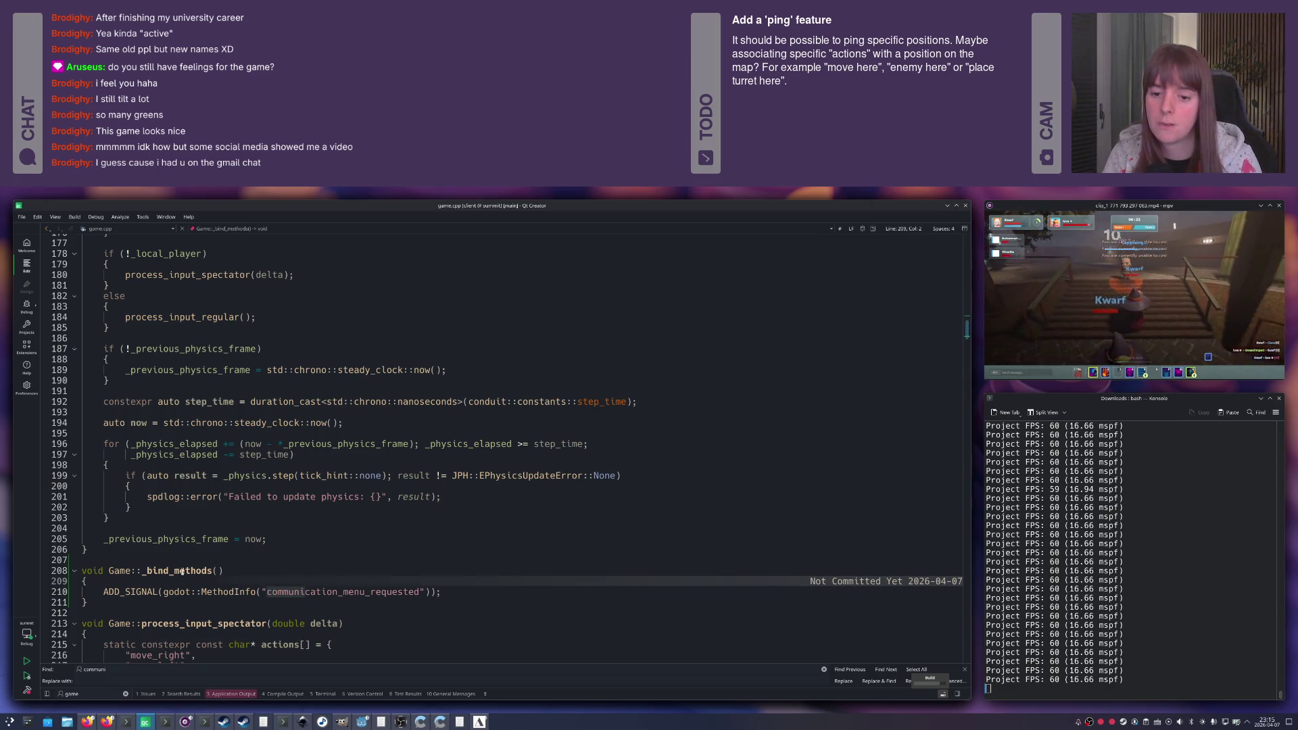
key("Return")
scroll(247, 342, "up", 4)
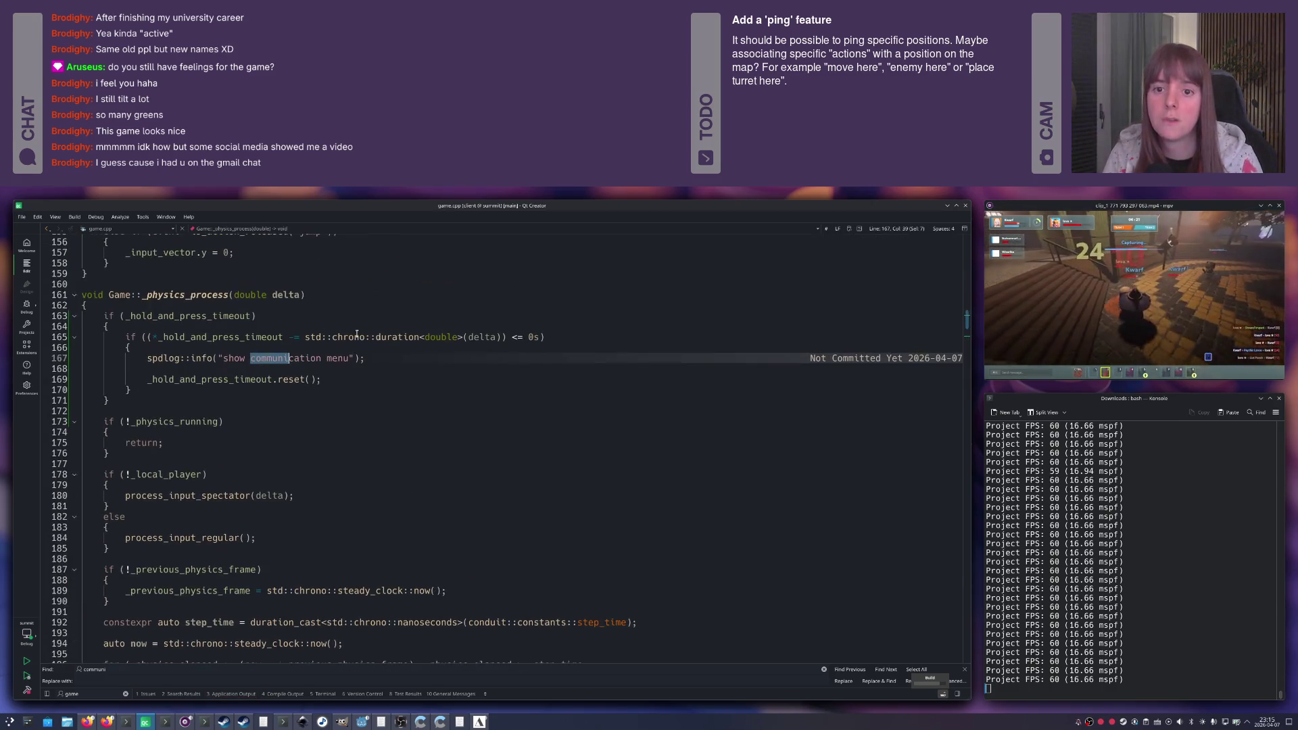
left_click(409, 357)
Add emit_signal("communication_menu_requested") and delete the old spdlog::info line.
key("Return")
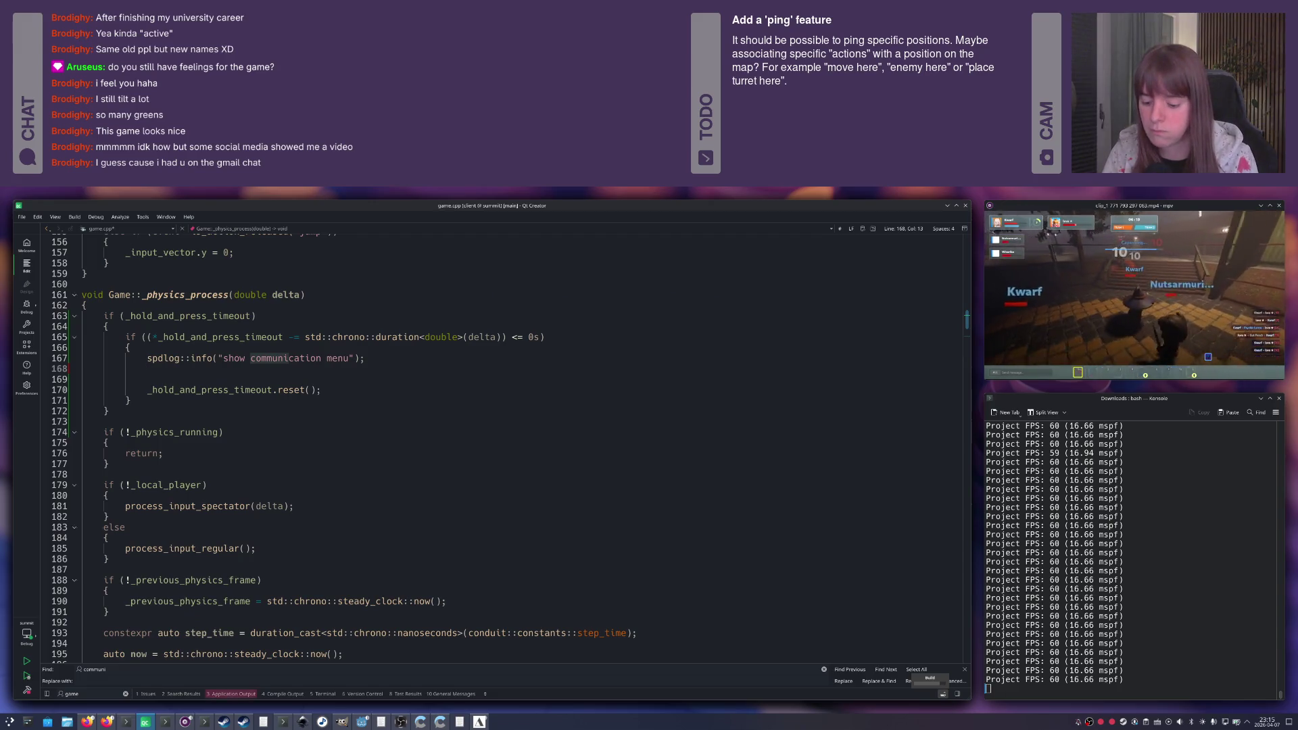
type("emit_event(\"")
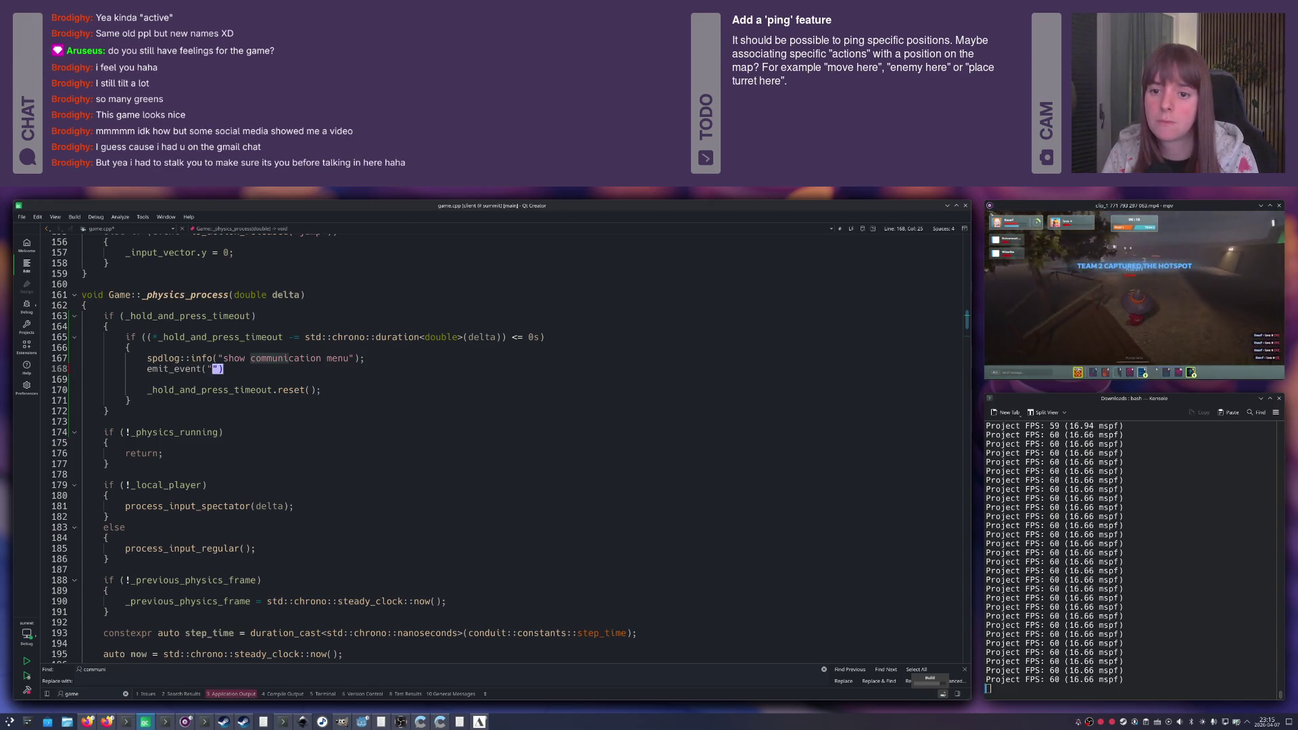
key("shift+Home")
type("emit_si")
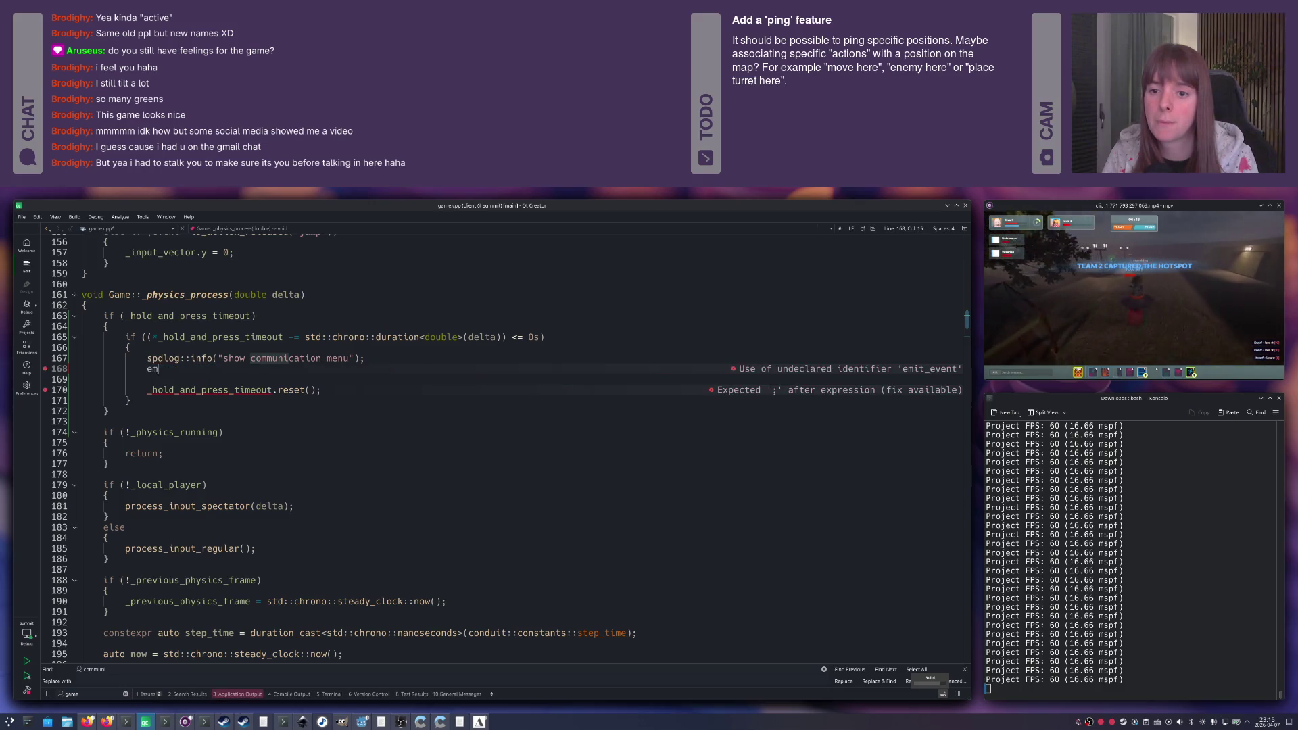
type("gnal(\"")
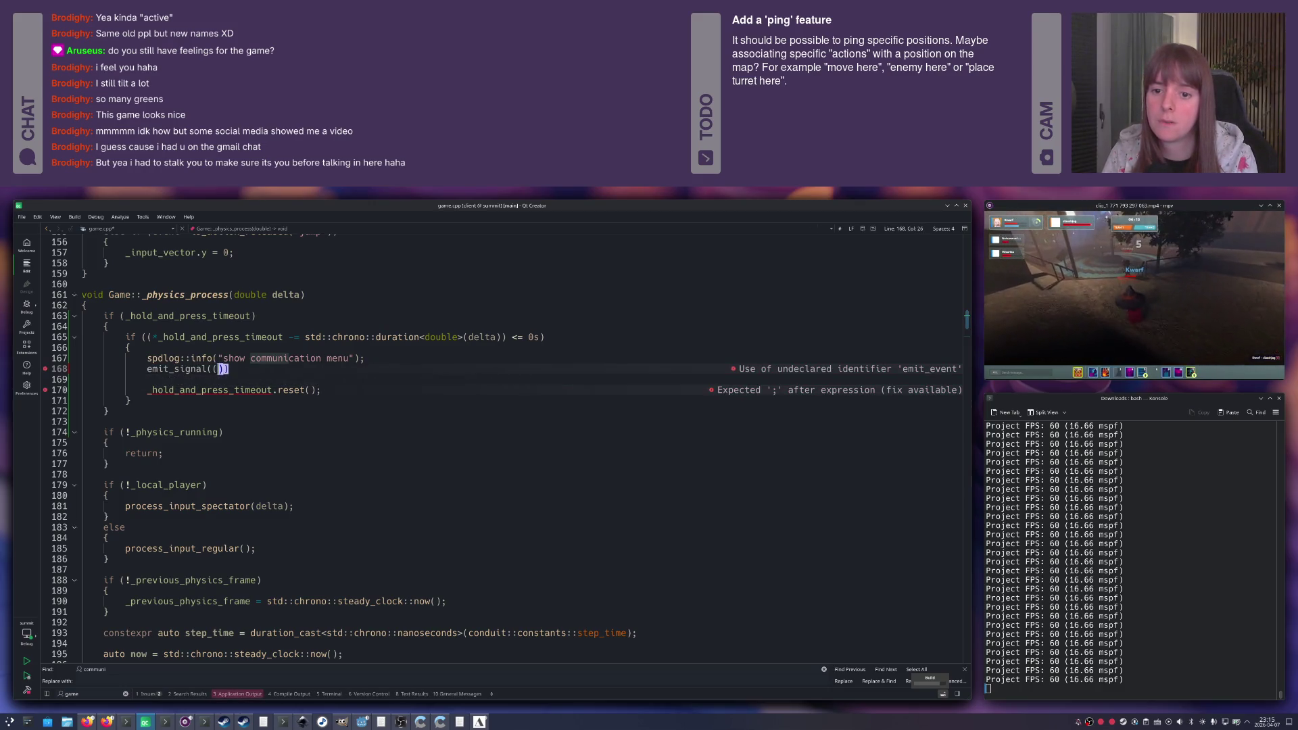
type("communication_menu_requested")
key("Up")
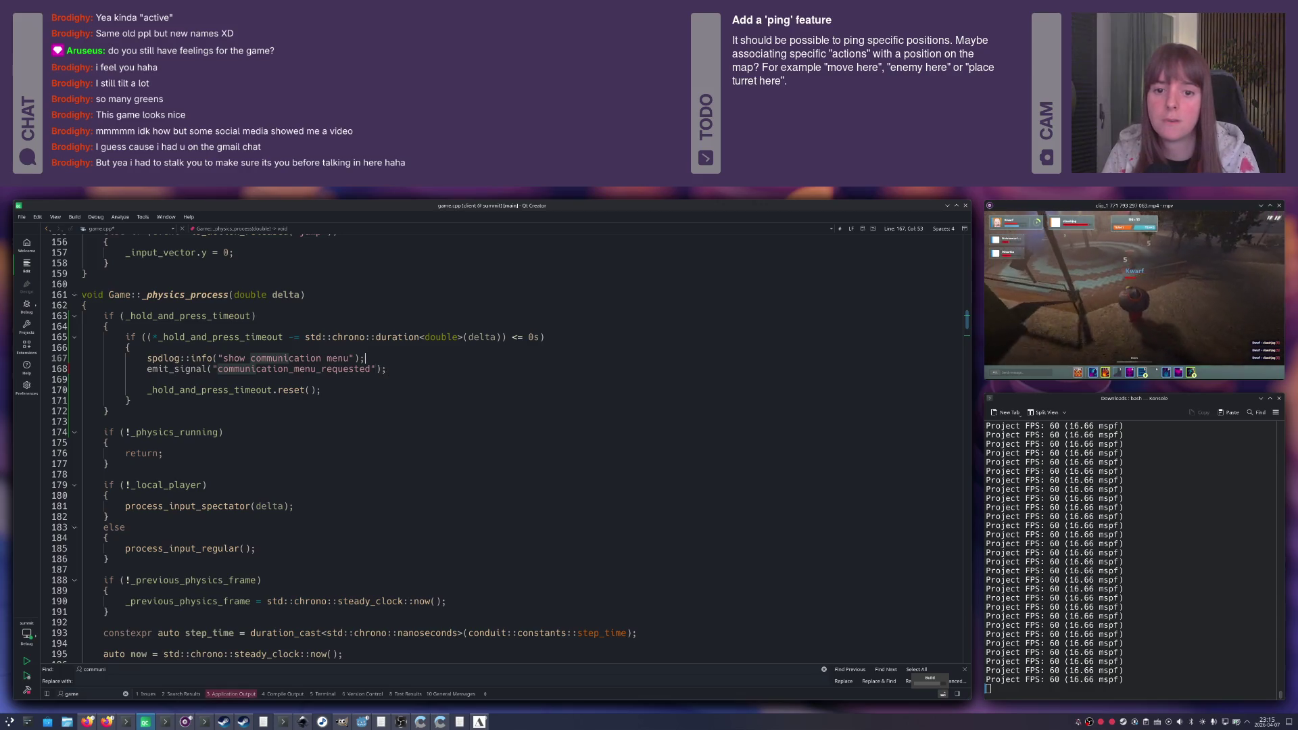
key("shift+Delete")
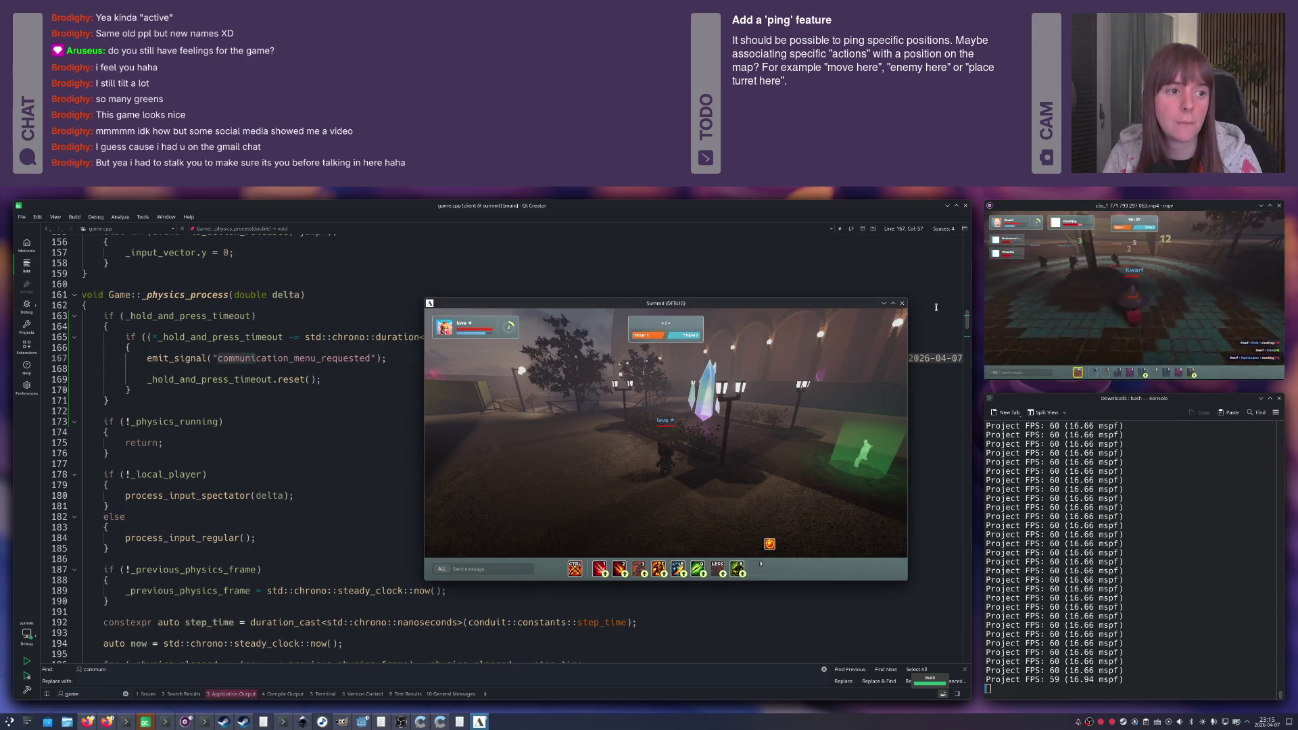
left_click(902, 304)
Close the Surreal debug game window and run the project again with Ctrl+R.
left_click(341, 404)
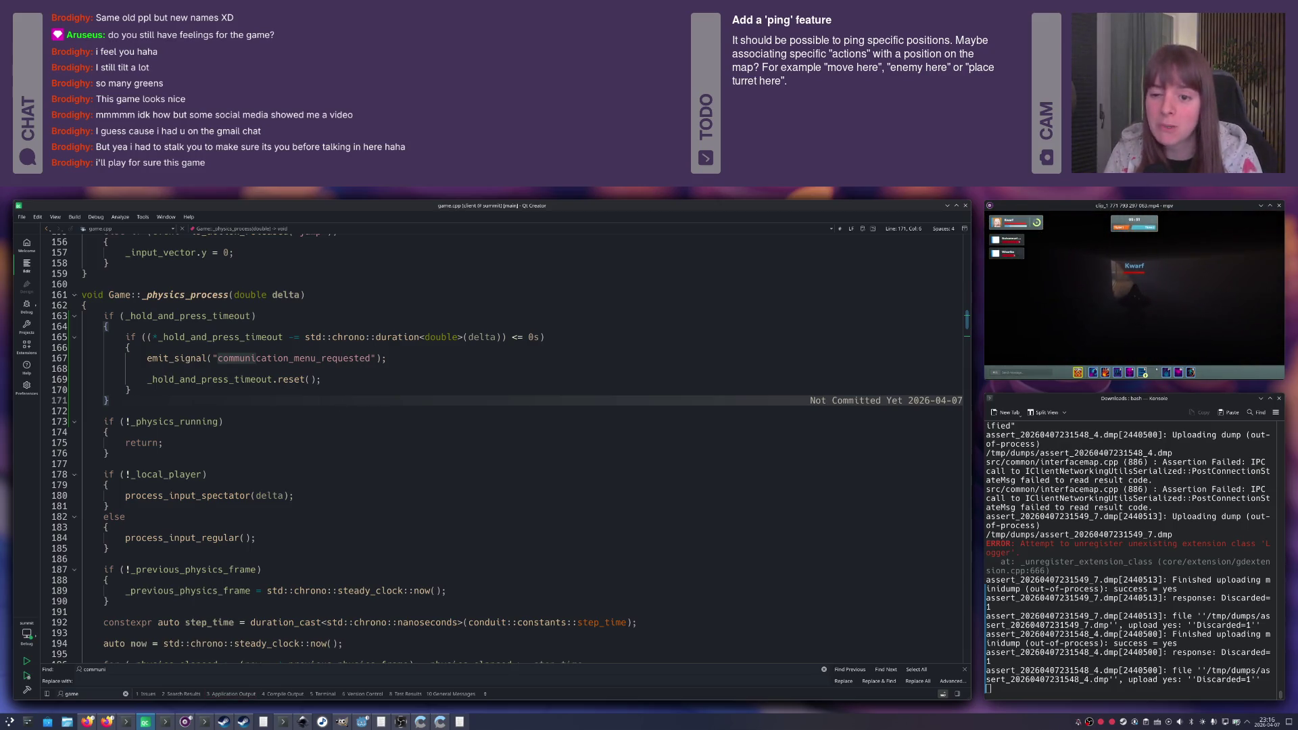
key("ctrl+r")
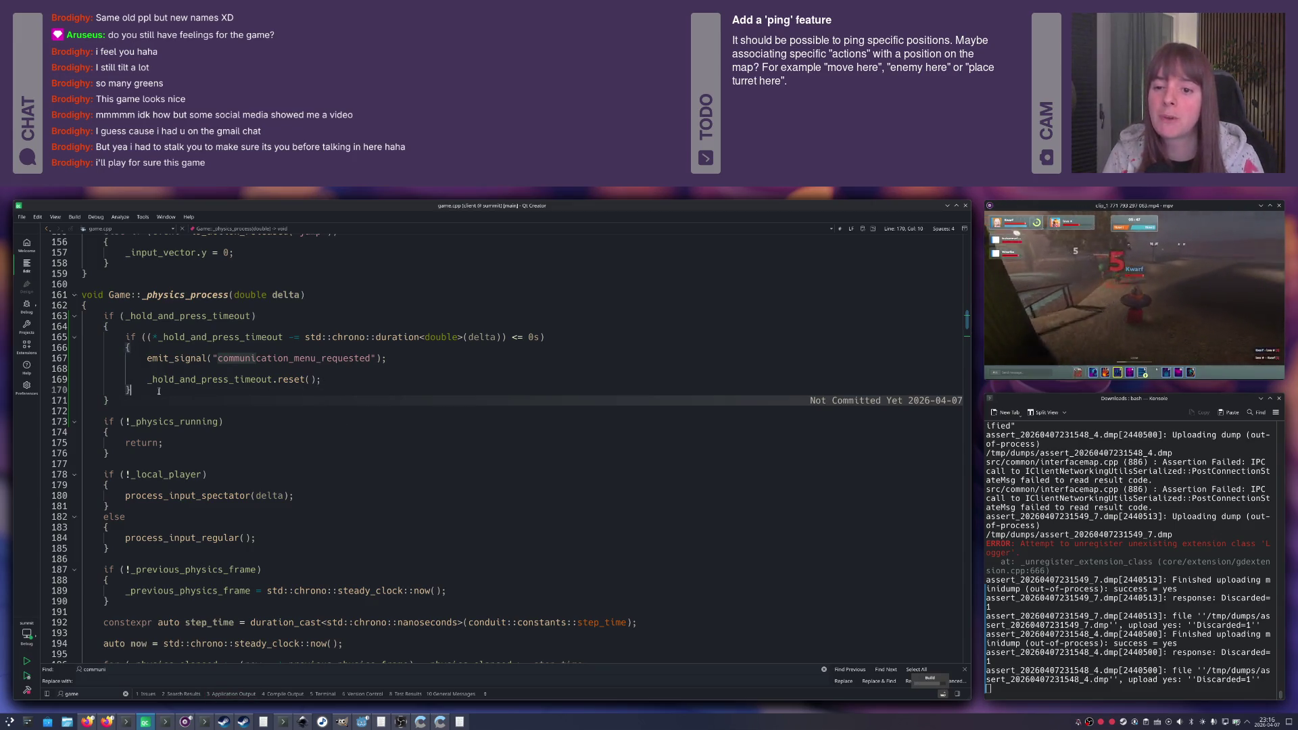
Move the caret through lines 169–171 of the emit_signal block while the rebuild runs.
key("Down")
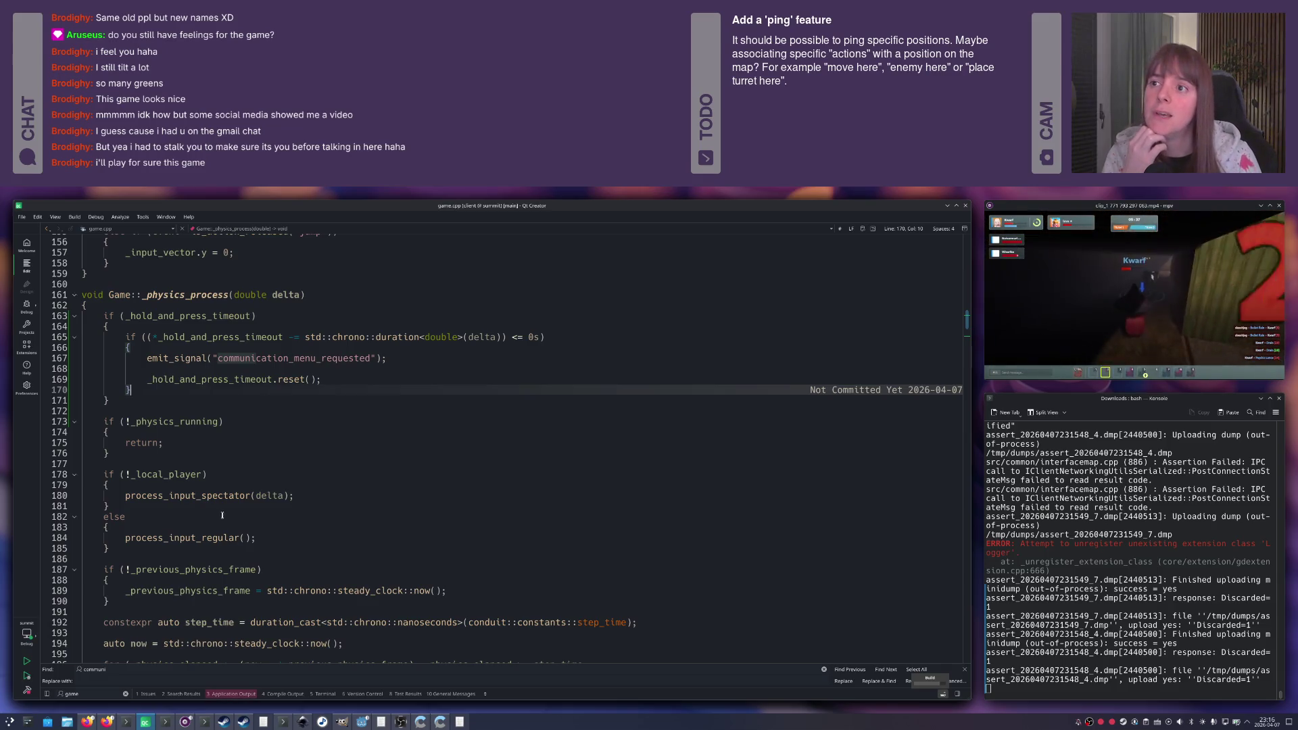
left_click(154, 399)
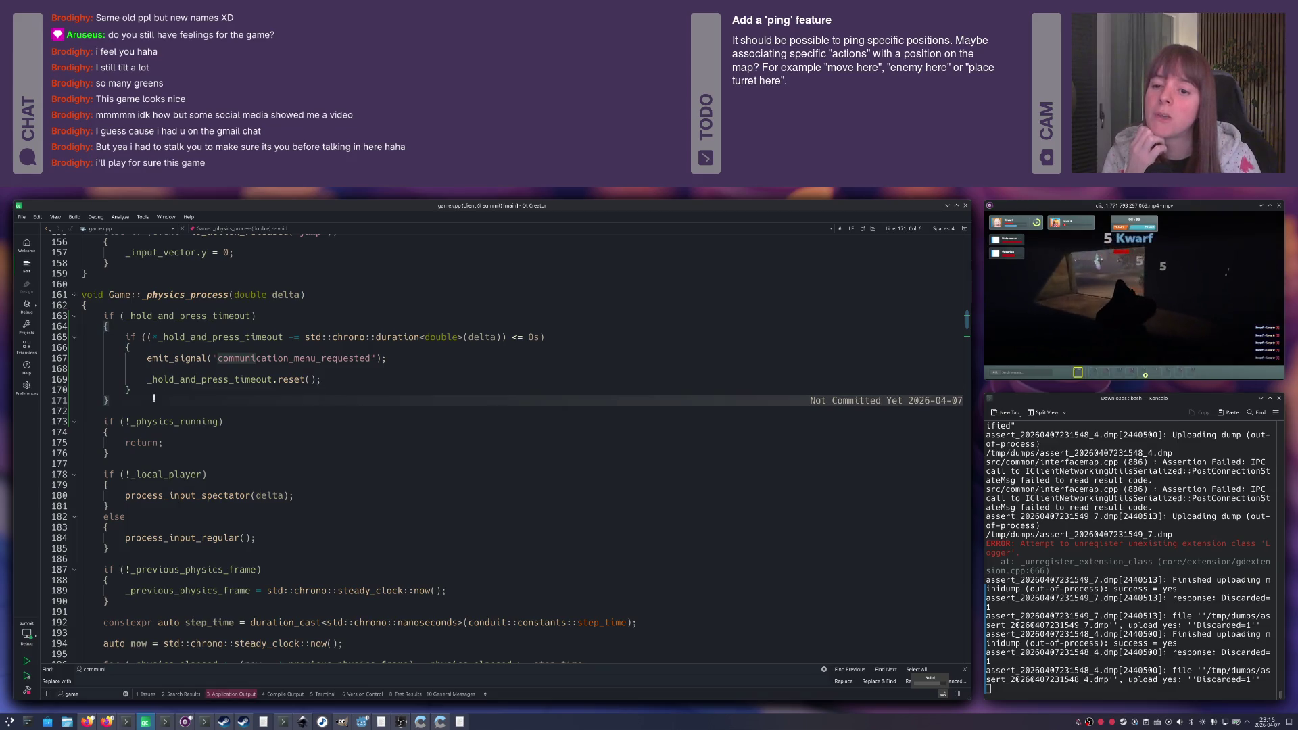
left_click(152, 389)
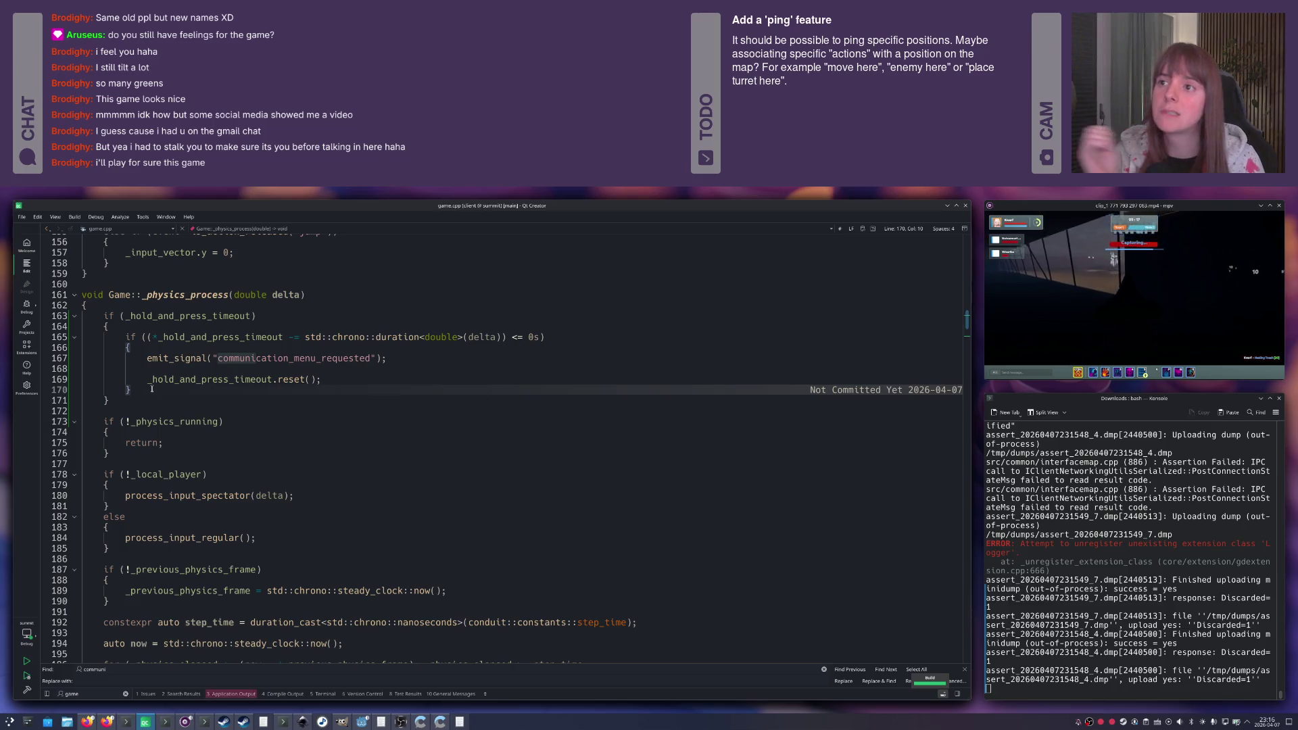
mouse_move(152, 389)
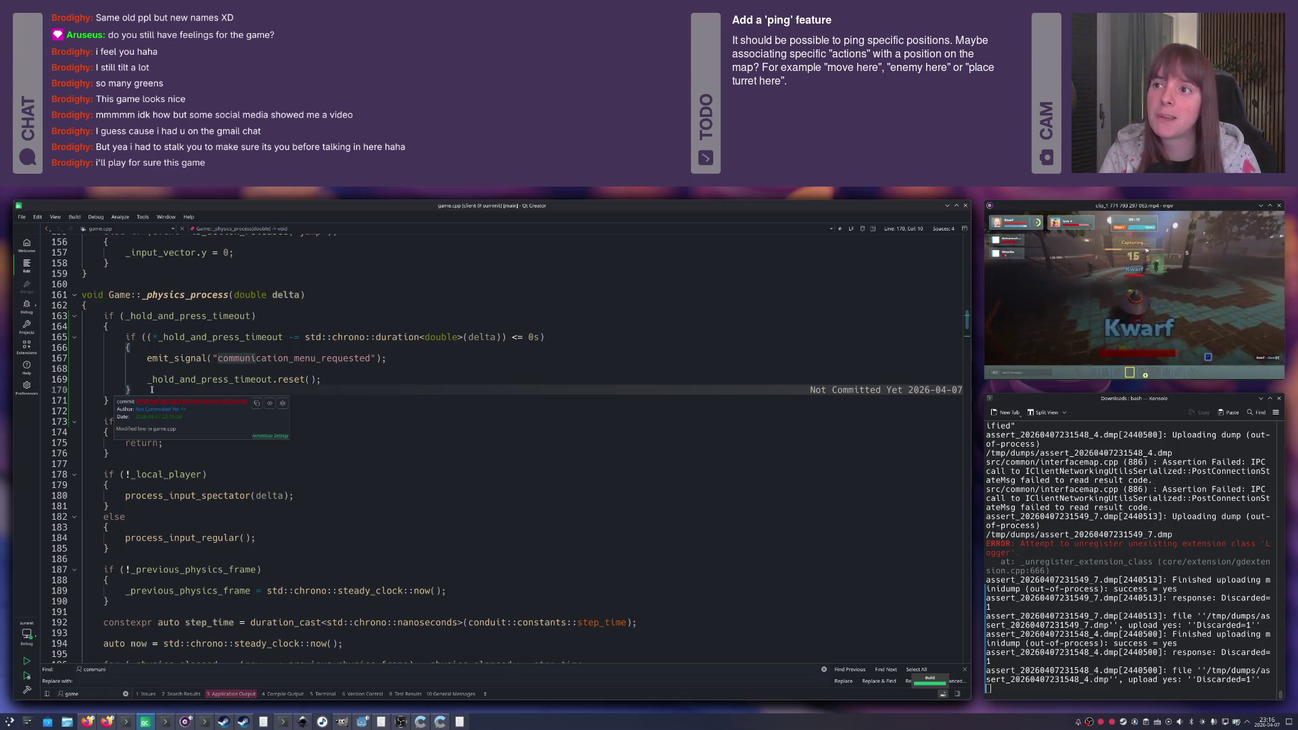
left_click(163, 379)
left_click(331, 381)
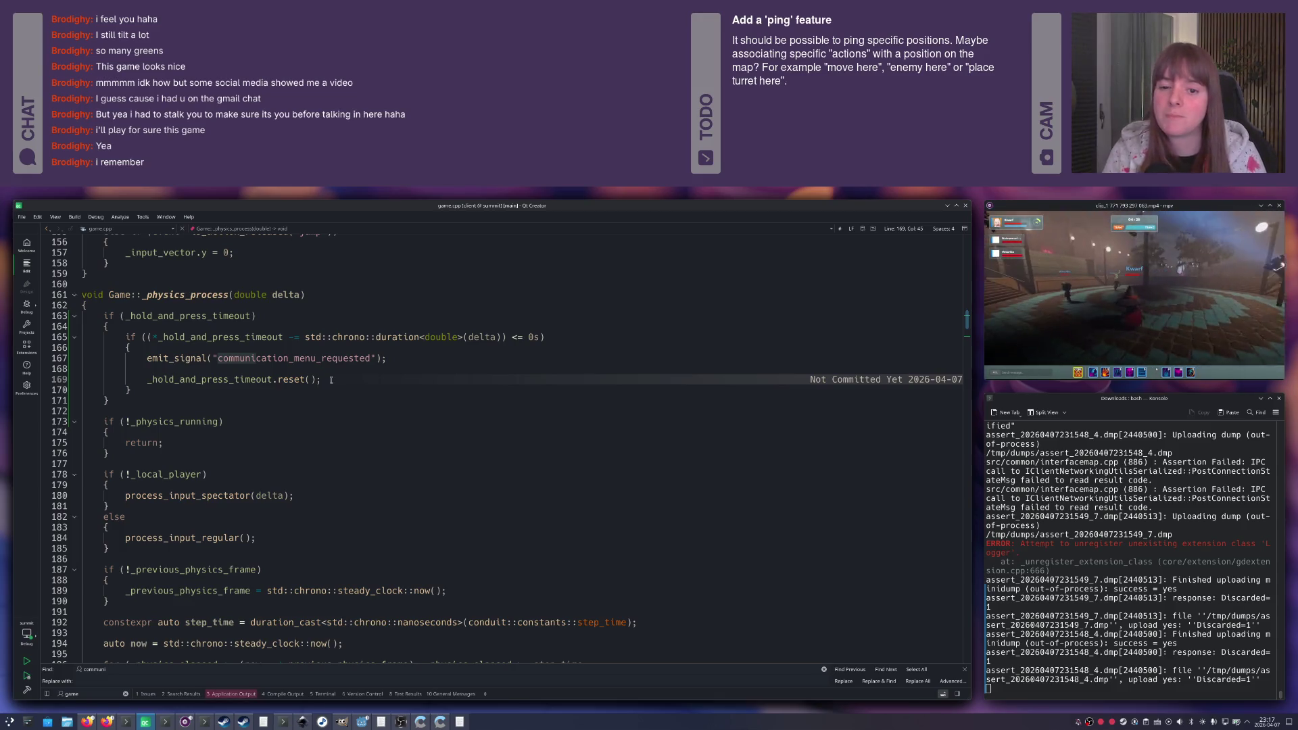
key("Down")
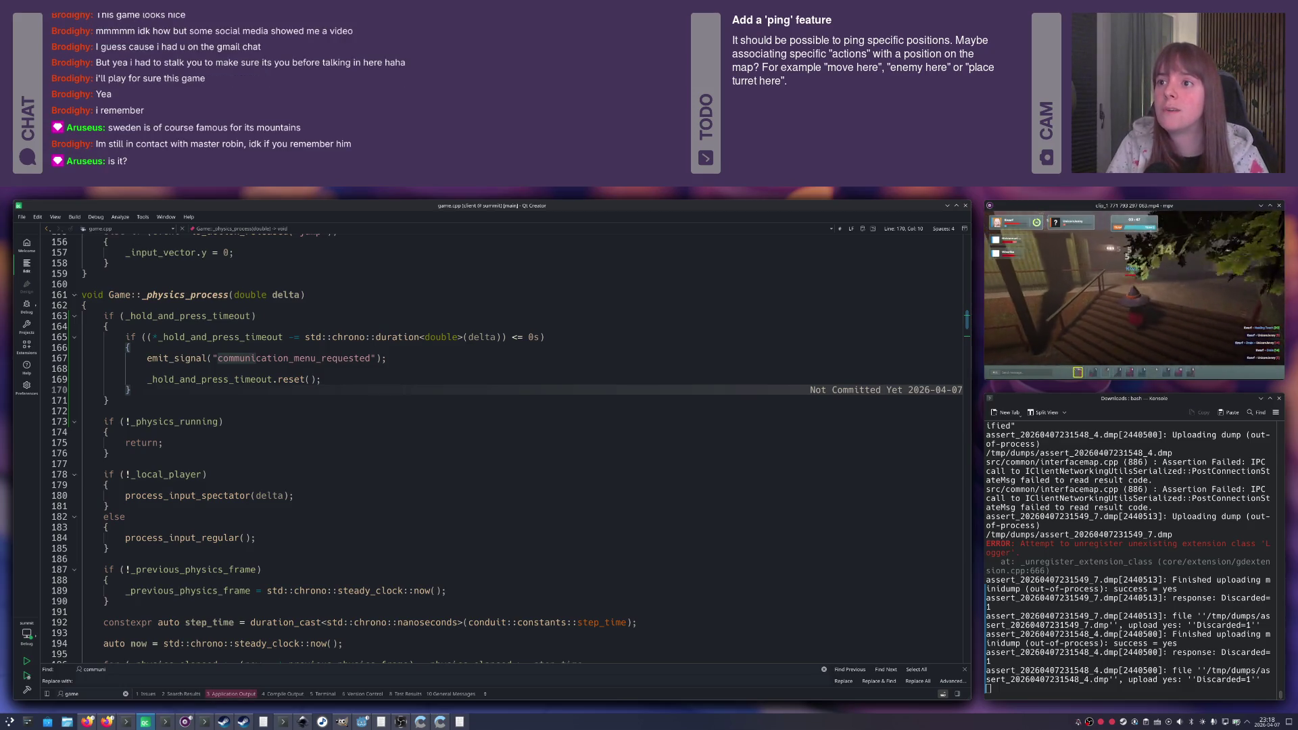
key("alt+Tab")
key("alt+Tab")
key("alt+Tab")
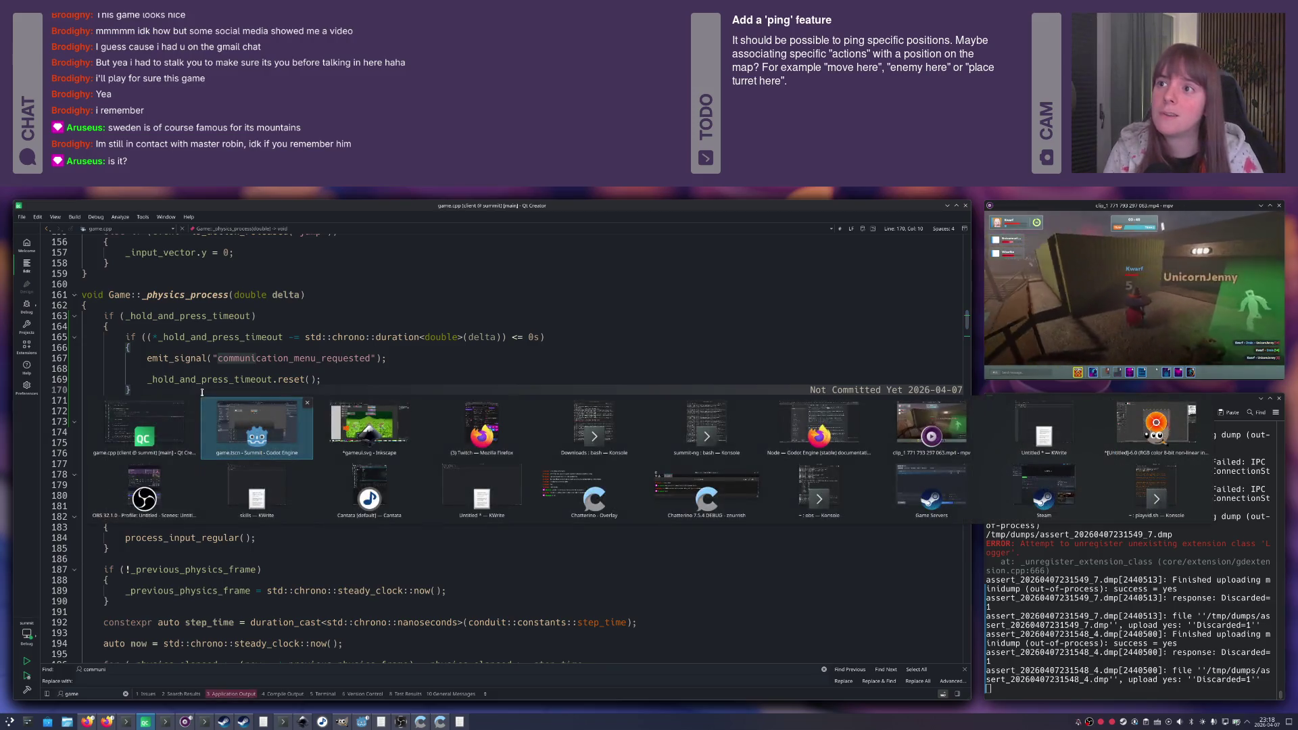
In a new Firefox tab, search 'svenska fjällen' and switch to image results.
key("alt+Tab")
key("alt+Tab")
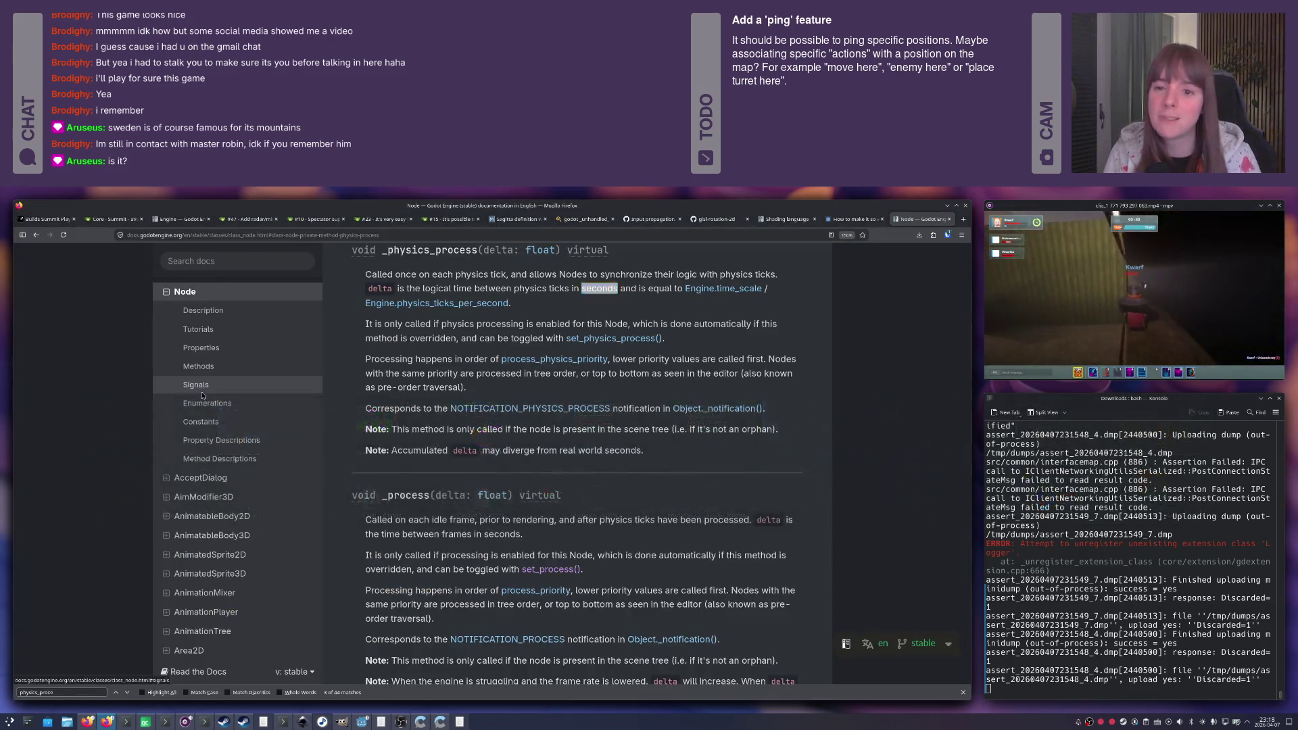
key("ctrl+t")
type("svenska fjällen")
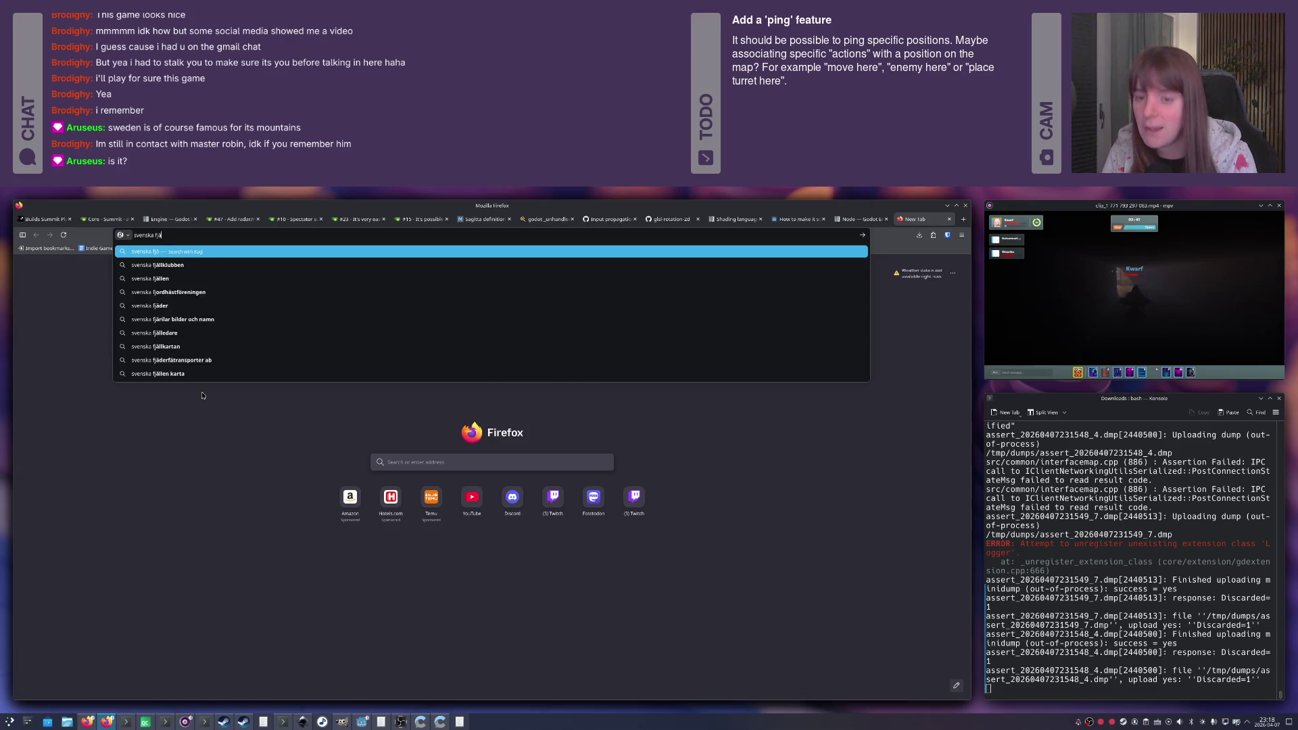
key("Return")
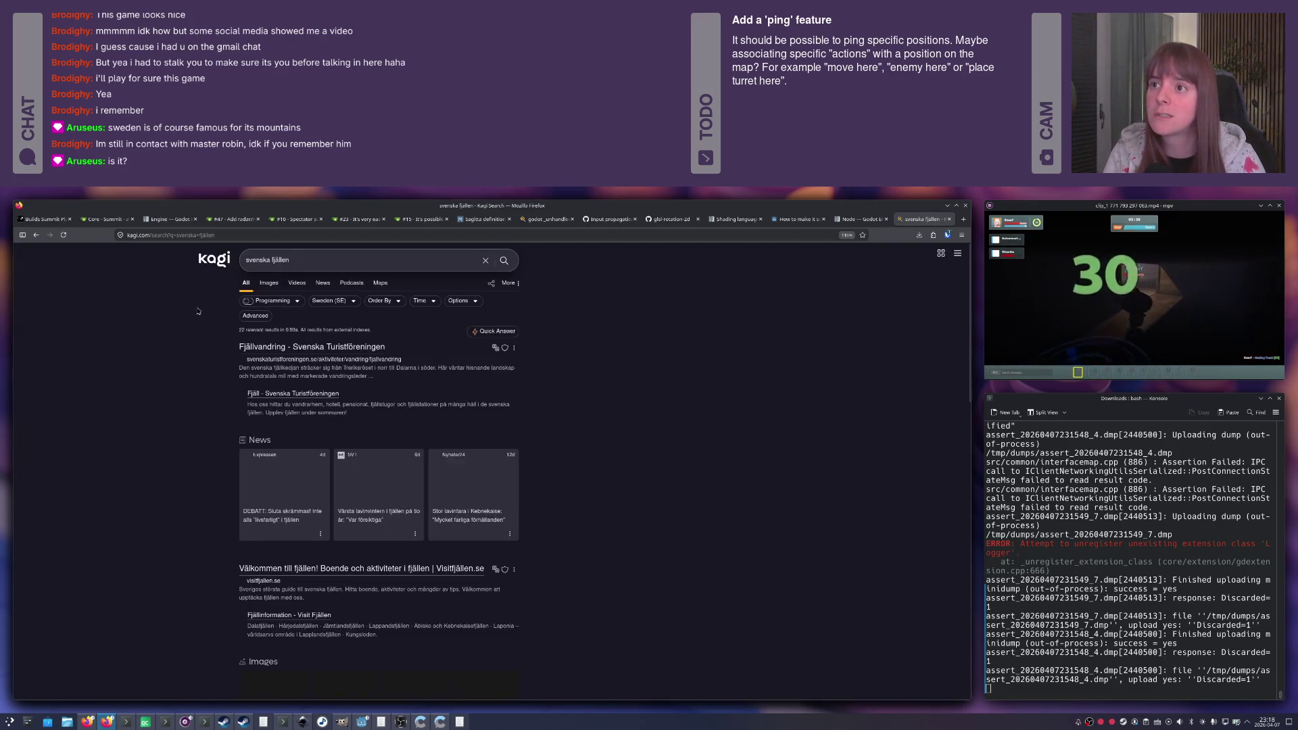
left_click(272, 291)
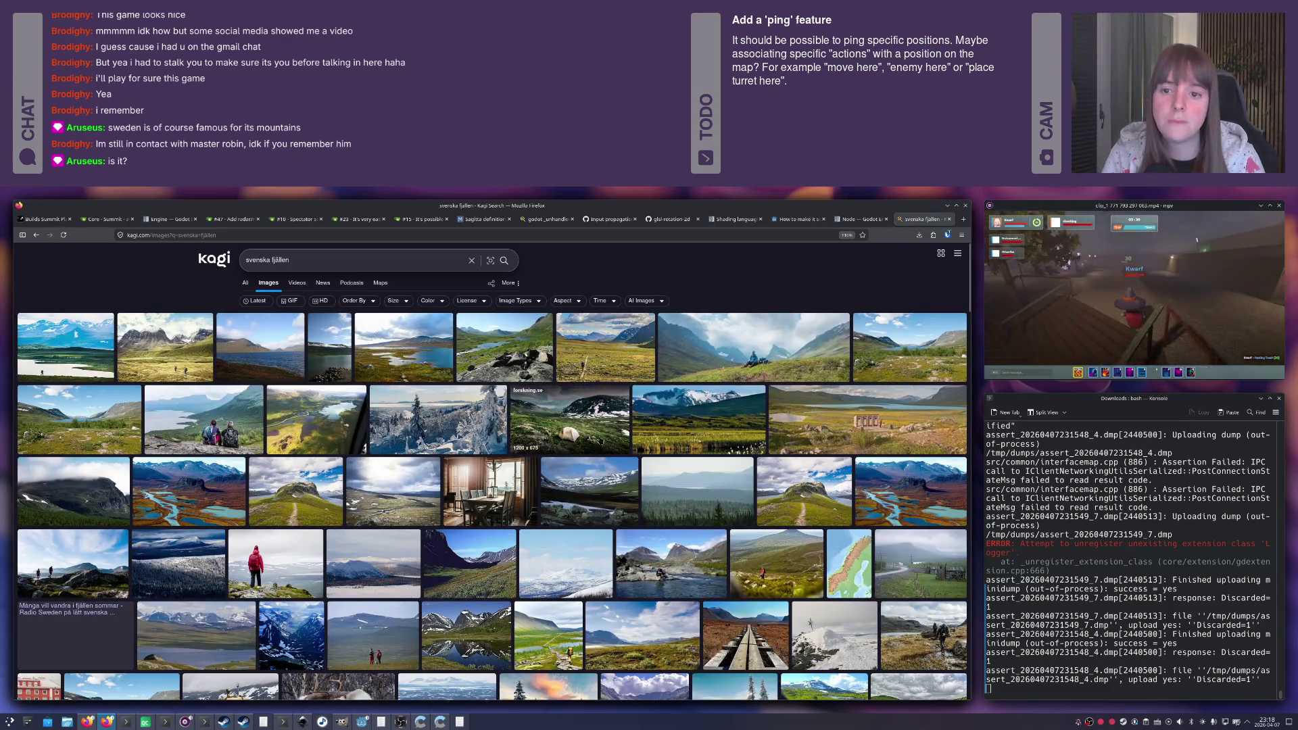
Preview three mountain photos: two hikers, a rocky slope, and snowy peaks with cottongrass.
left_click(207, 369)
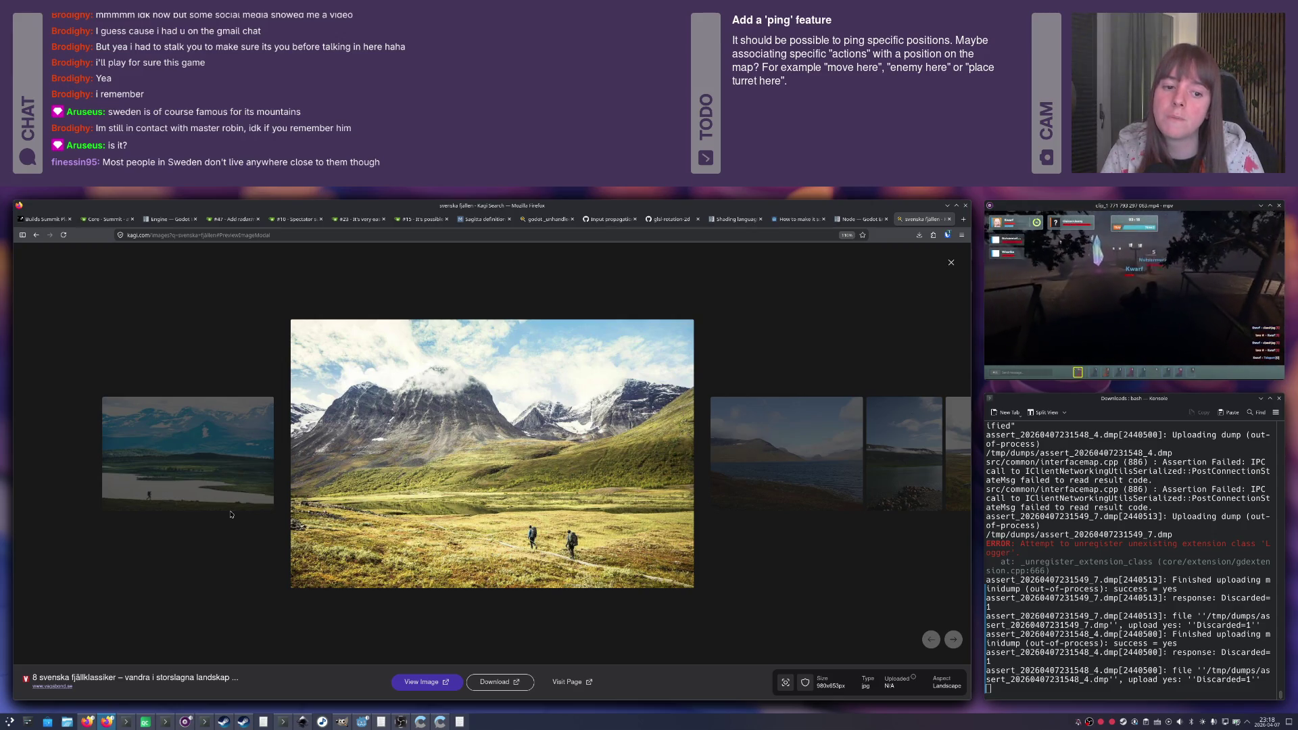
key("Escape")
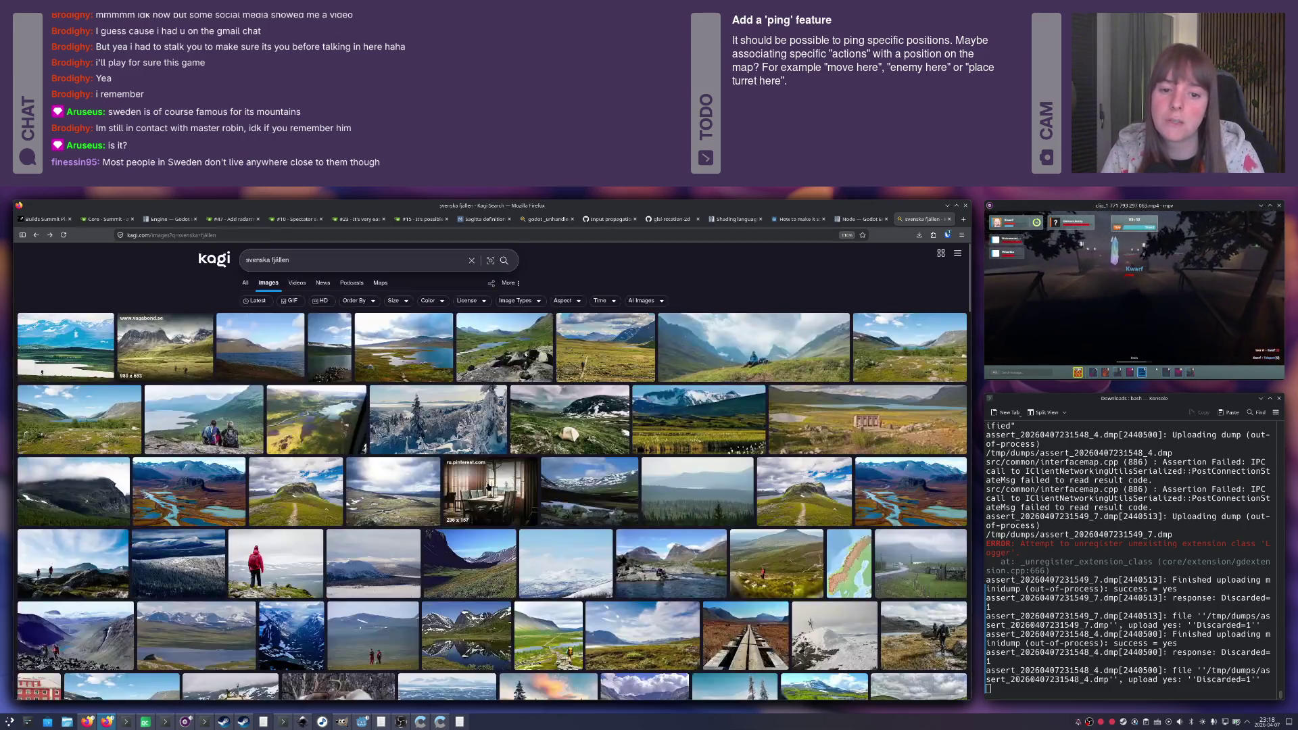
scroll(602, 504, "down", 2)
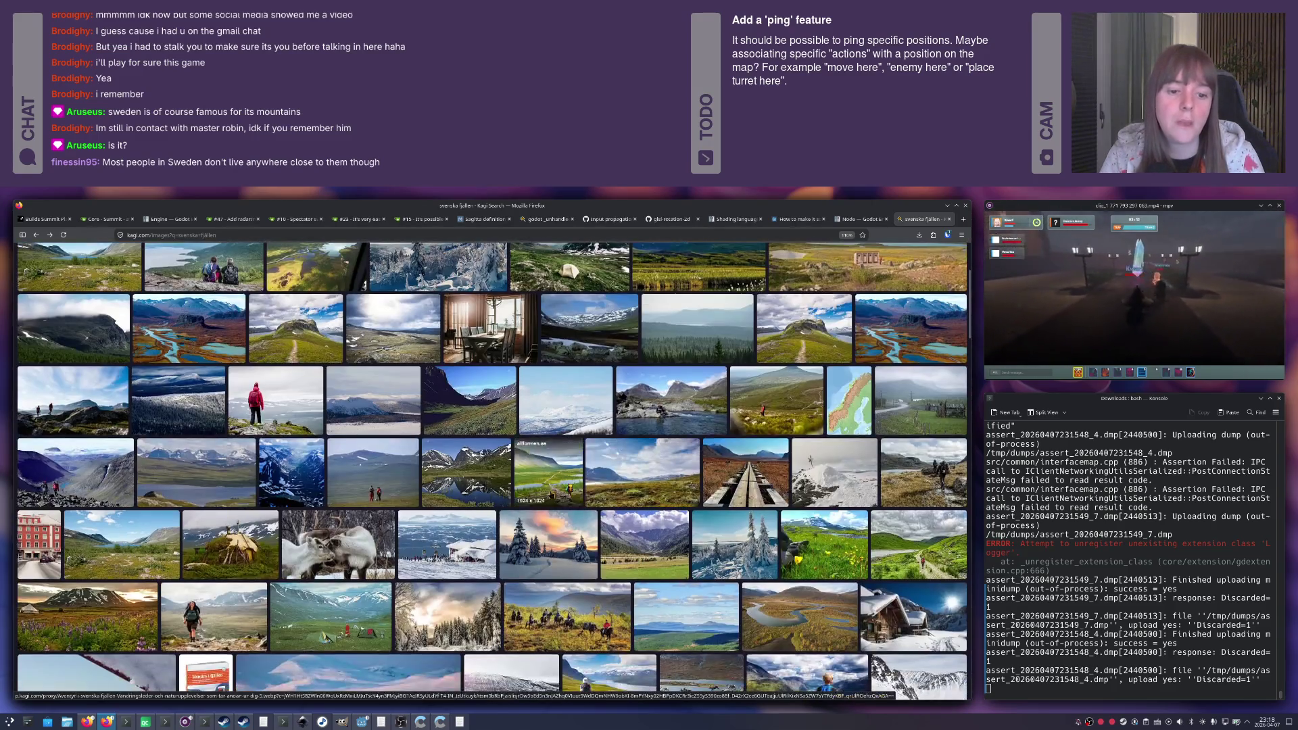
left_click(112, 478)
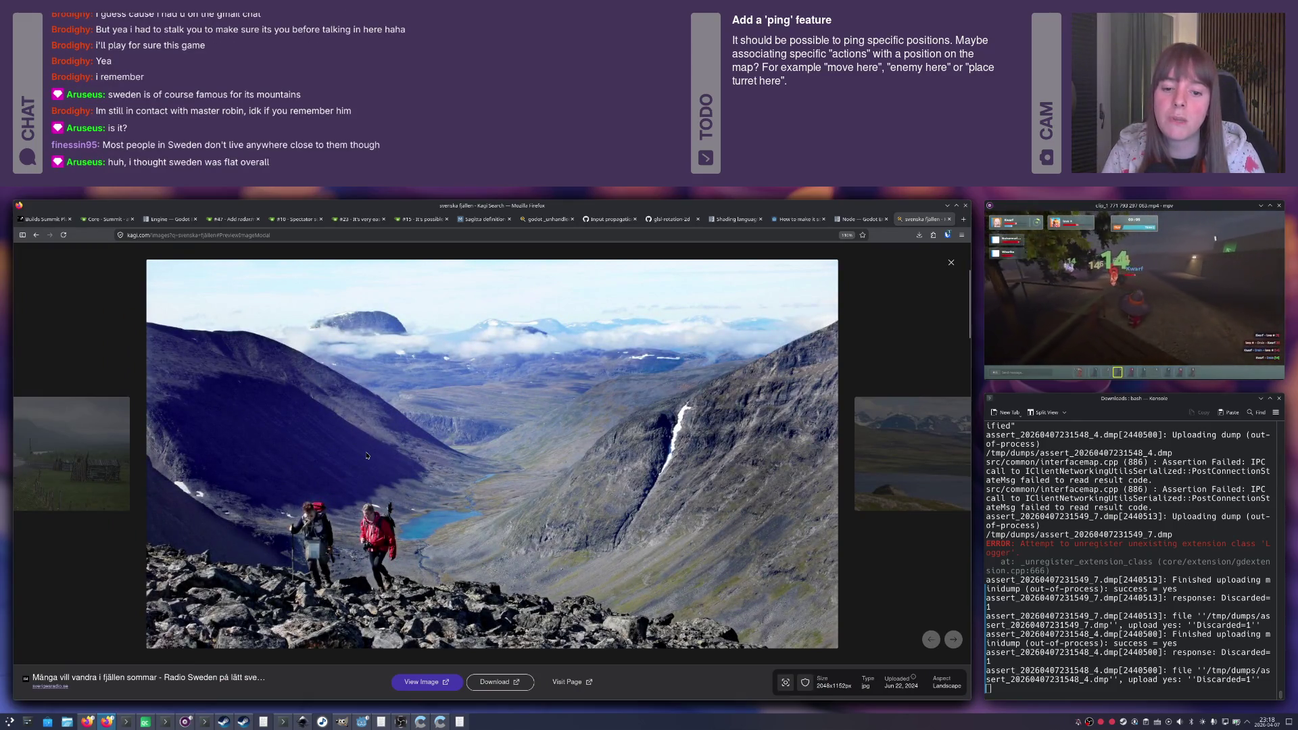
key("Escape")
scroll(366, 455, "up", 2)
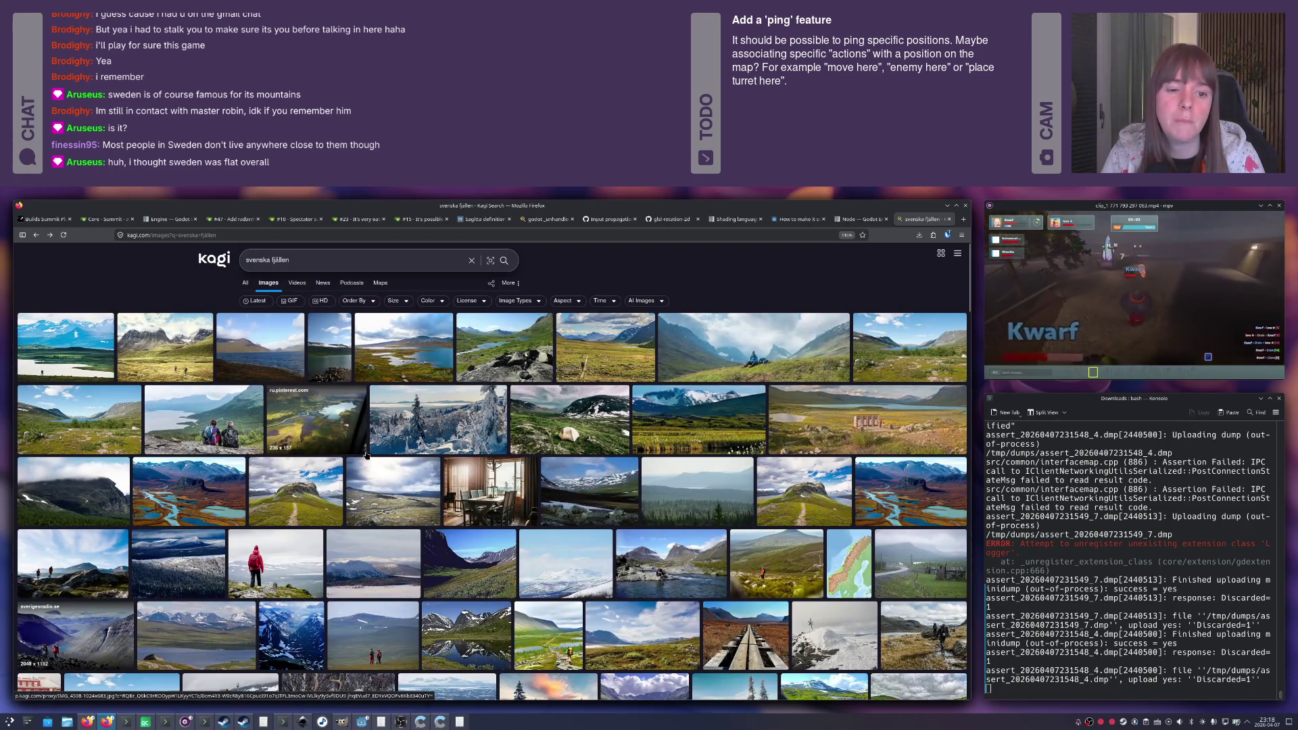
left_click(676, 426)
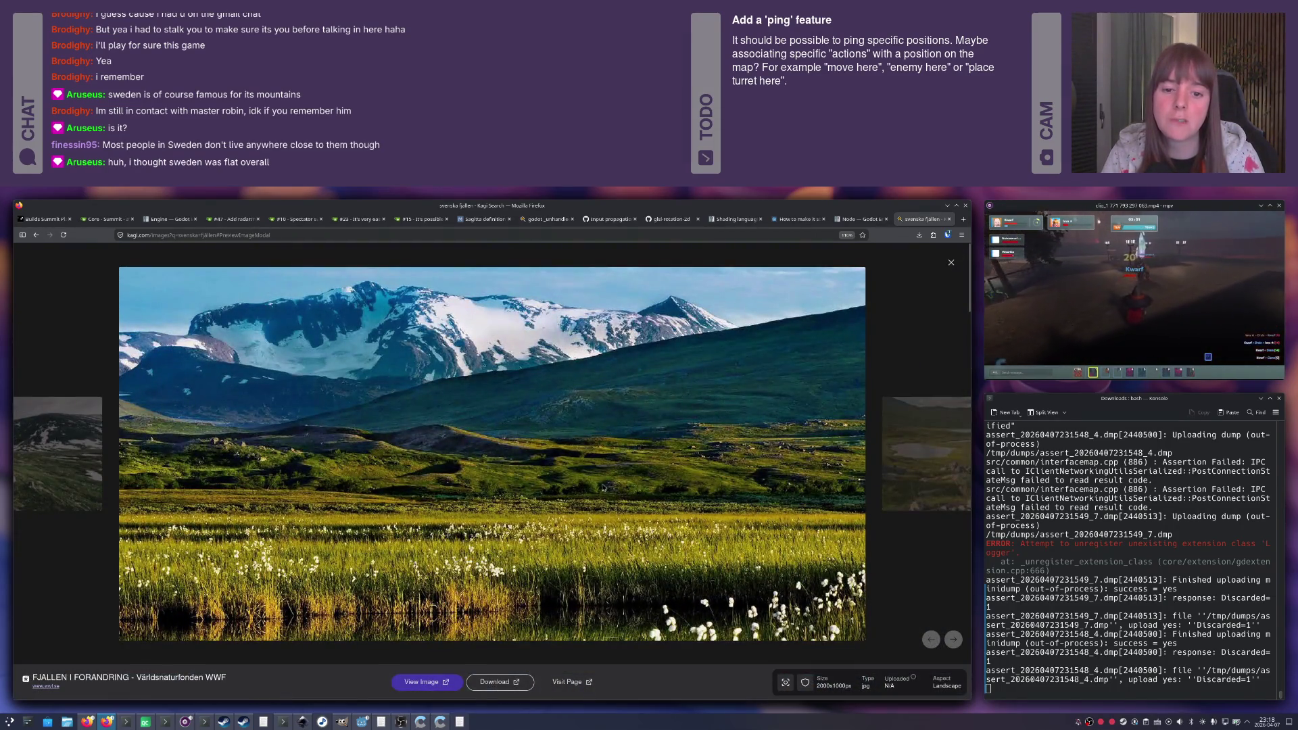
key("Escape")
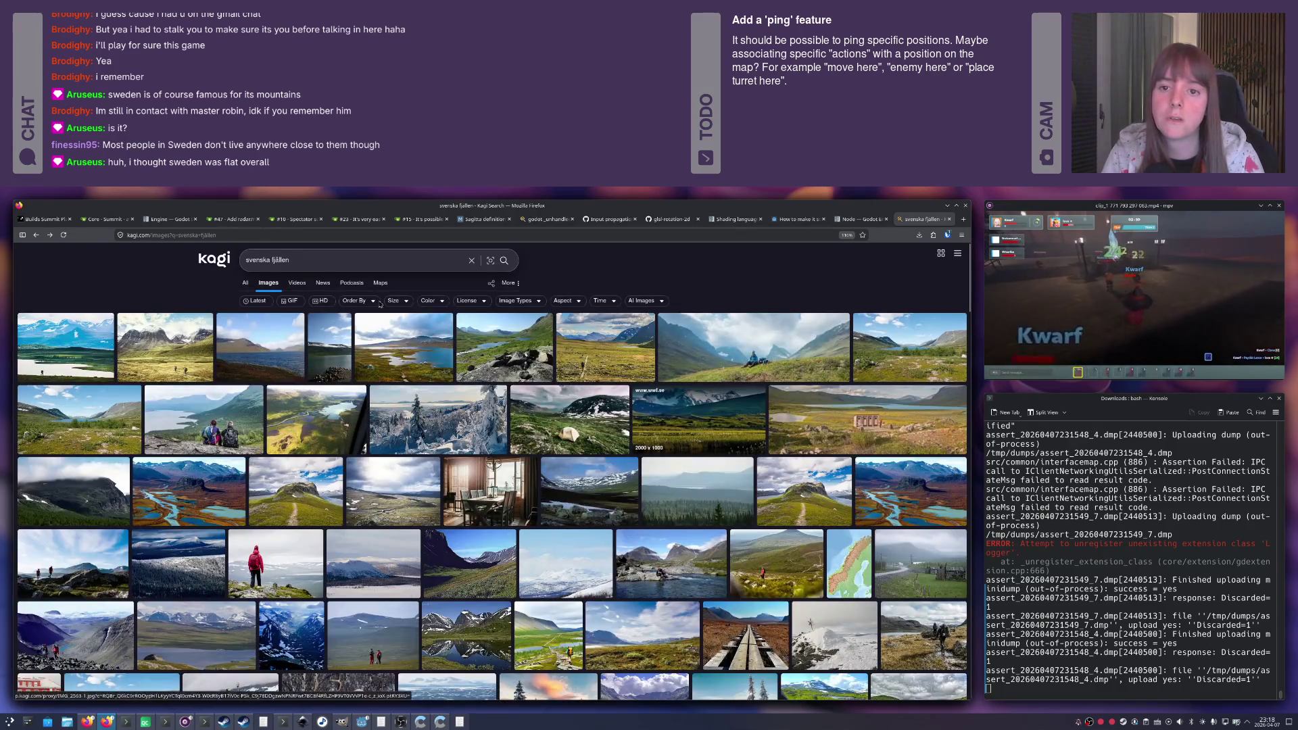
left_click(309, 260)
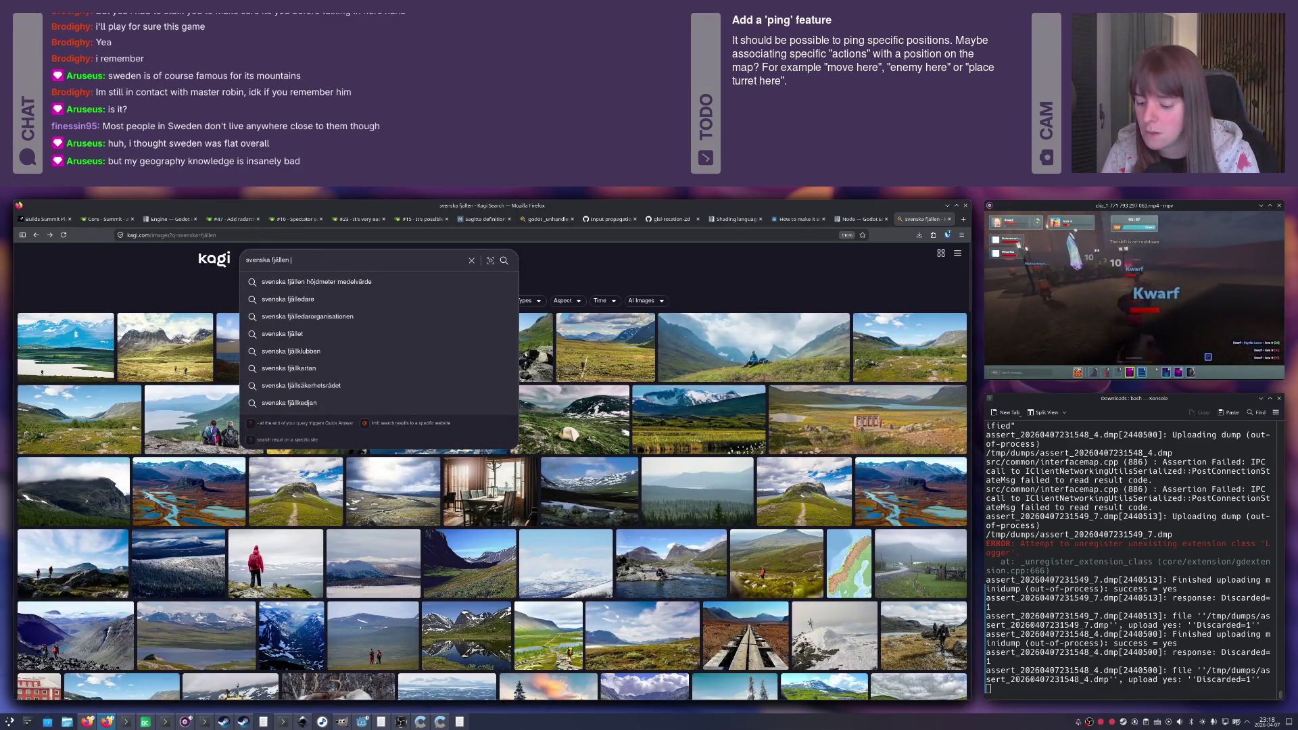
Replace the query with 'fiskhålsgraven' and run the image search.
key("ctrl+a")
type("fiskhålsgrav")
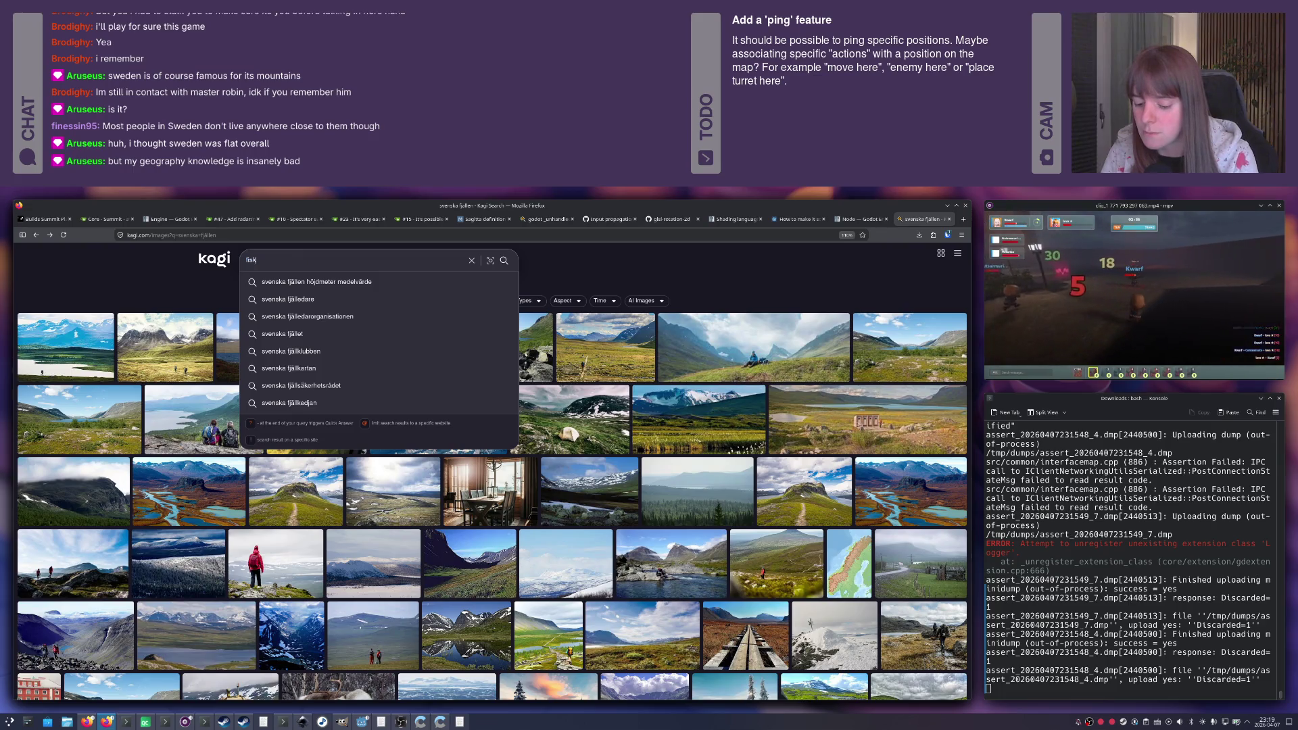
type("en")
key("Return")
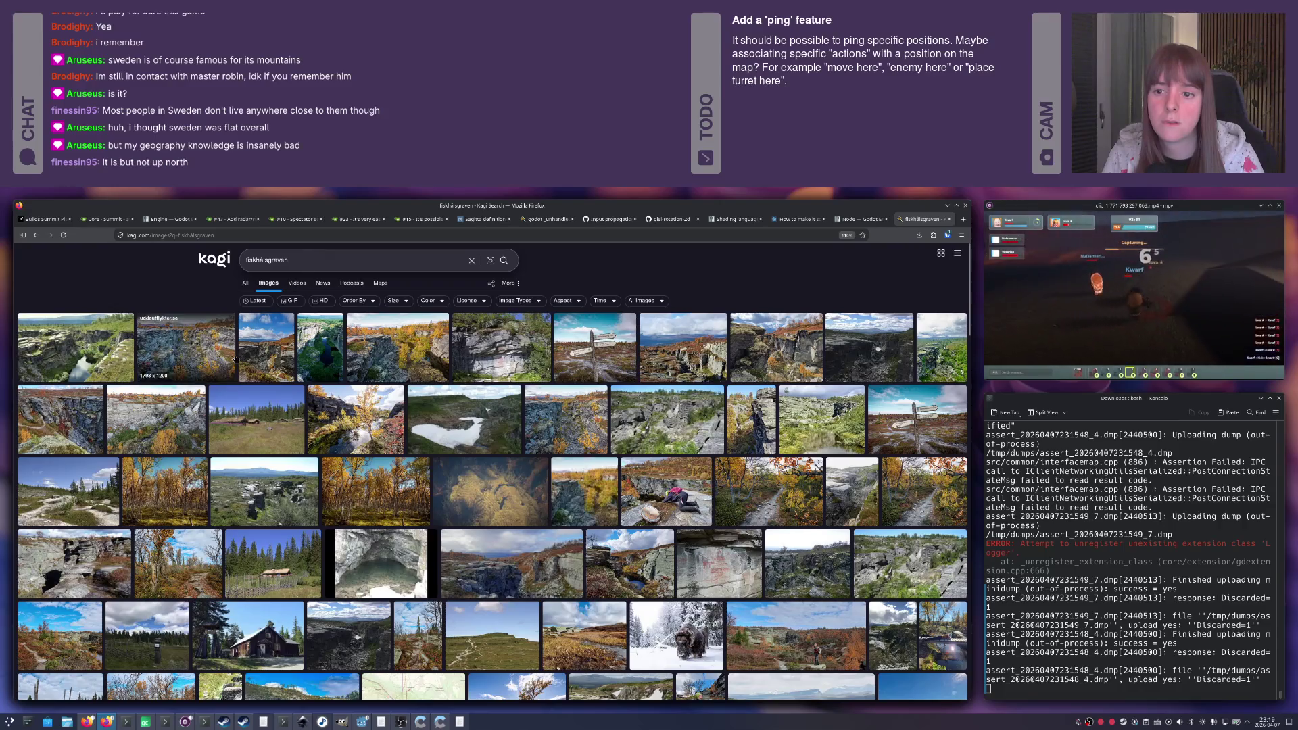
Preview several fiskhålsgraven canyon photos, including the autumn-coloured and portrait gorge shots.
left_click(81, 338)
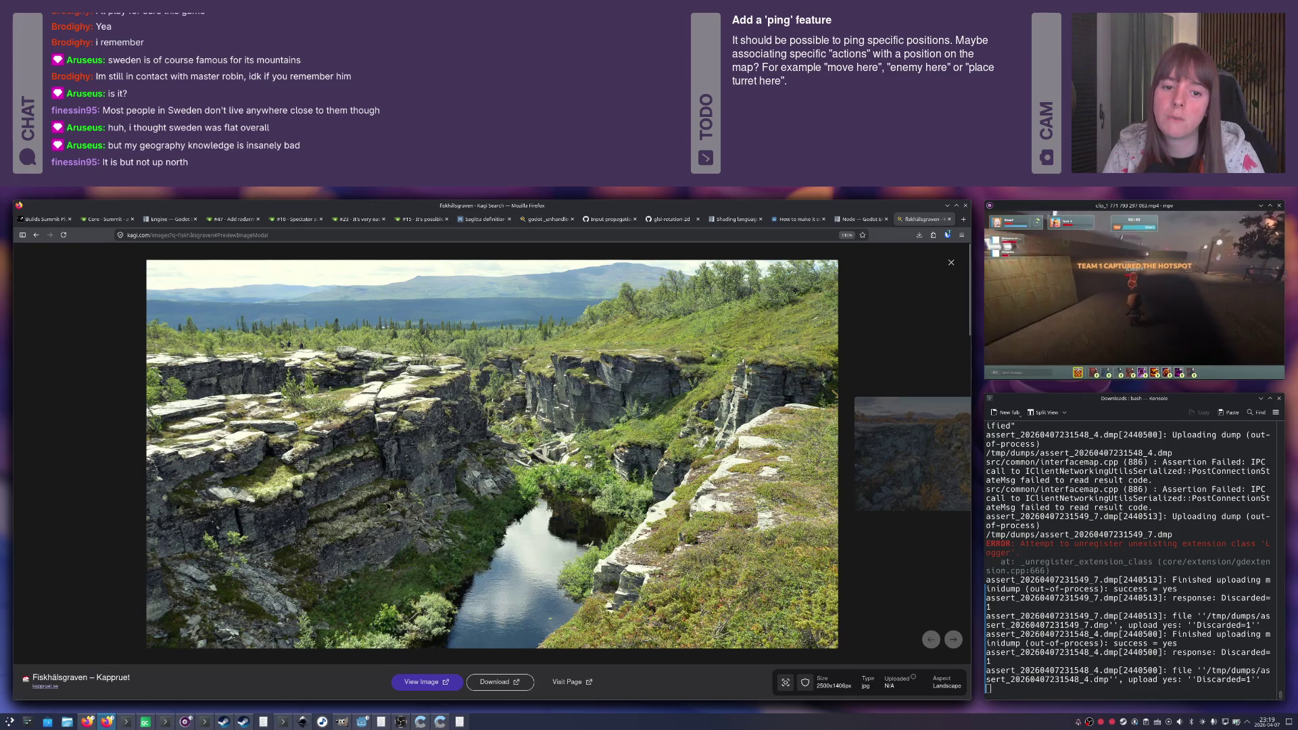
key("Escape")
left_click(415, 394)
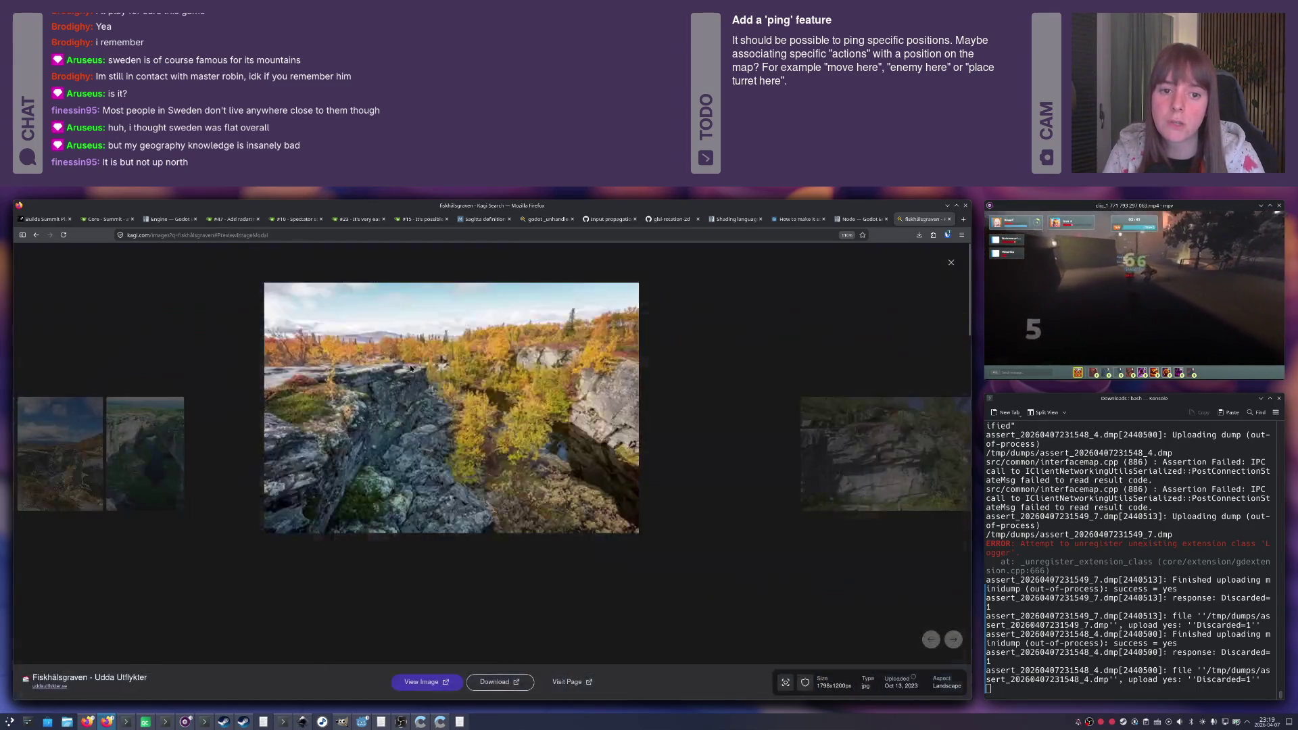
key("Escape")
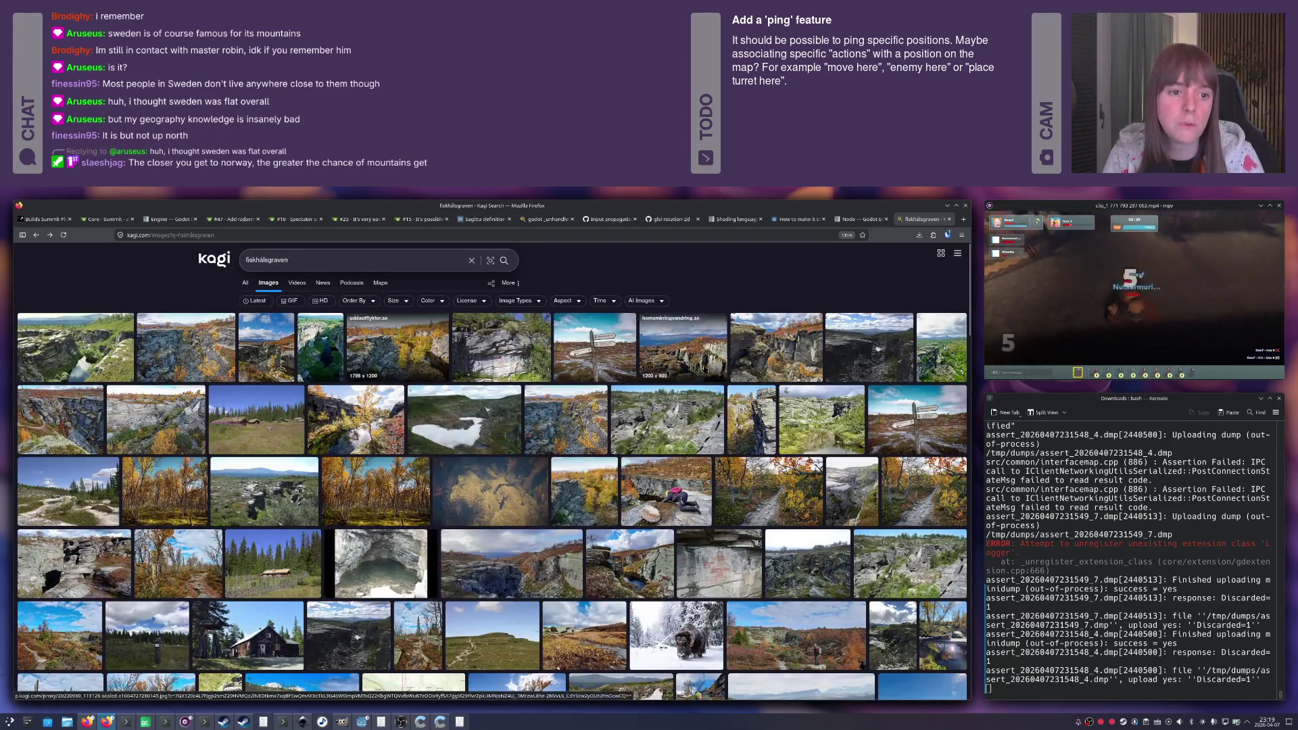
left_click(823, 367)
left_click(776, 389)
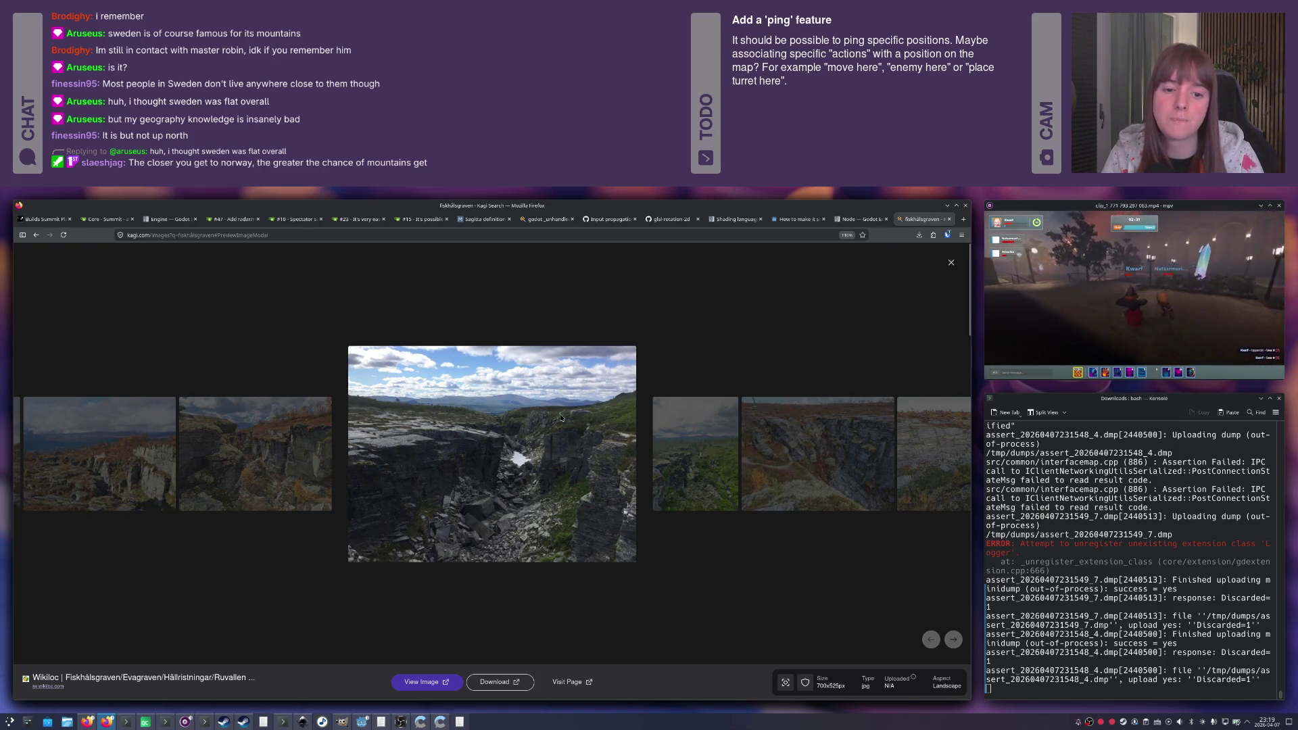
key("Escape")
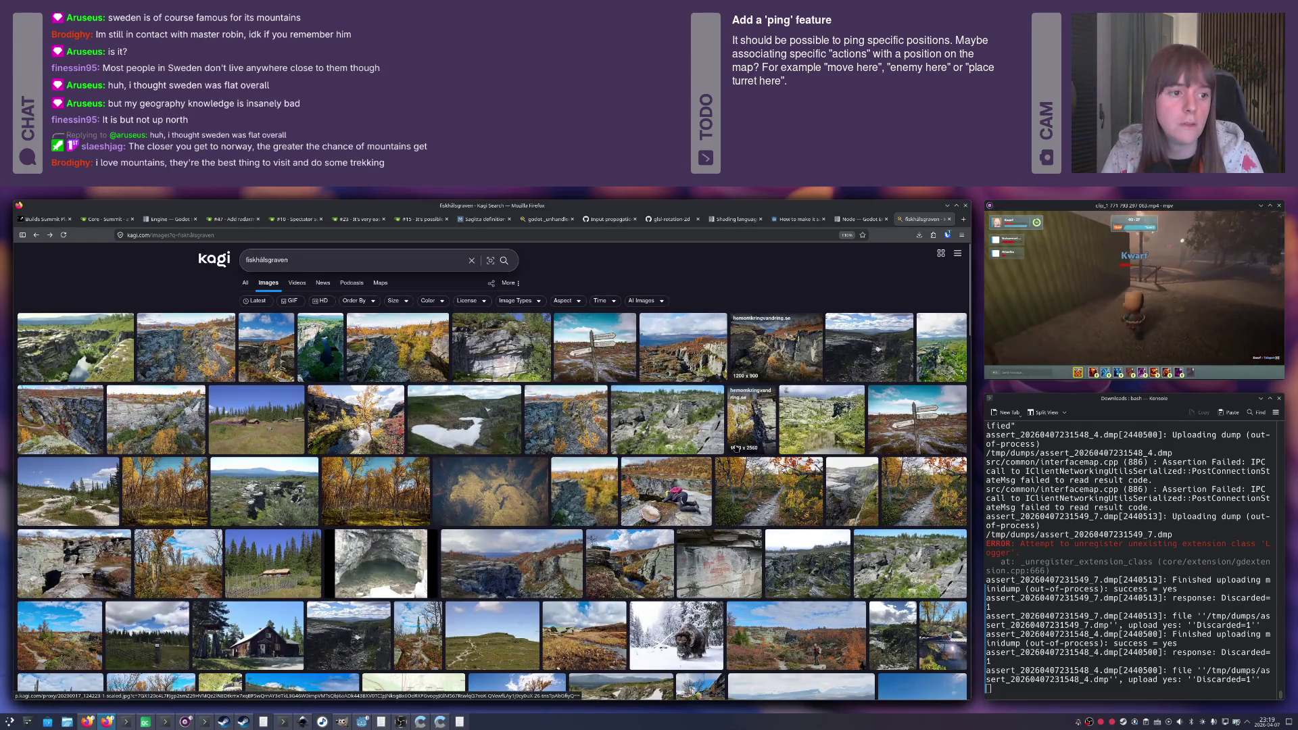
left_click(599, 416)
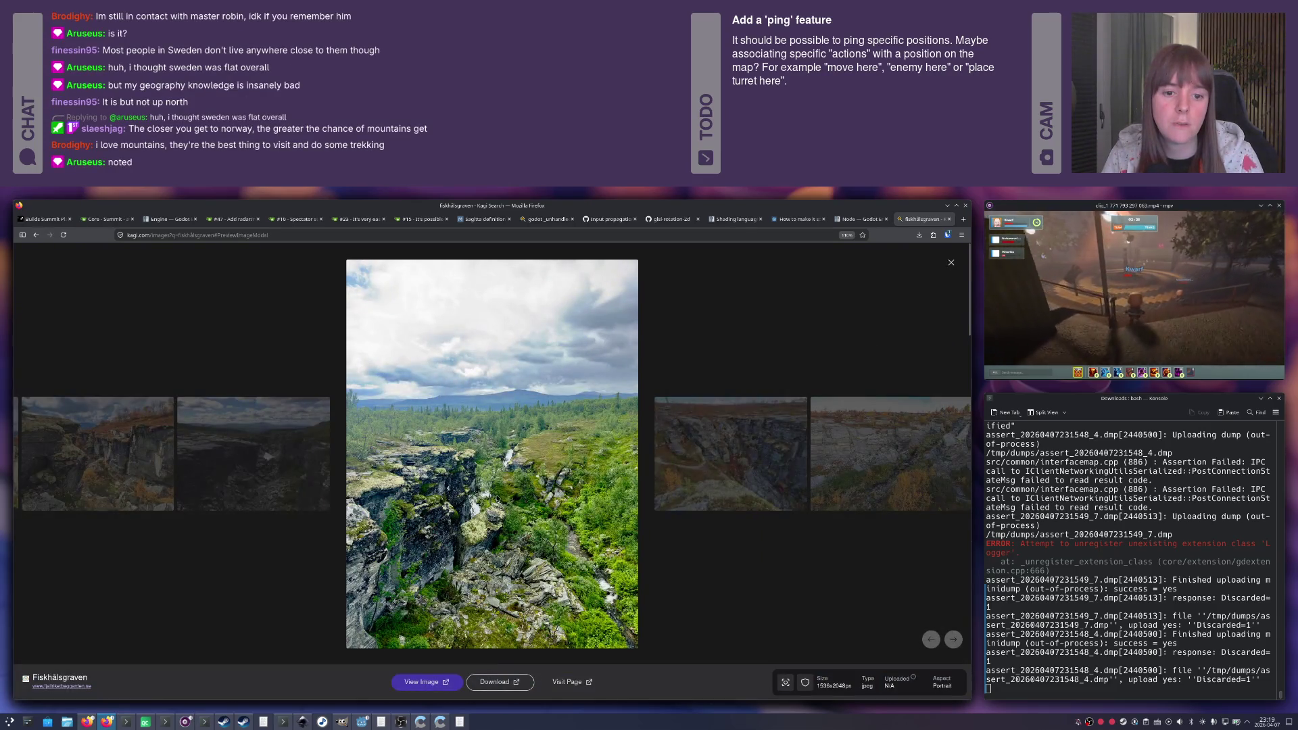
key("Escape")
left_click(338, 259)
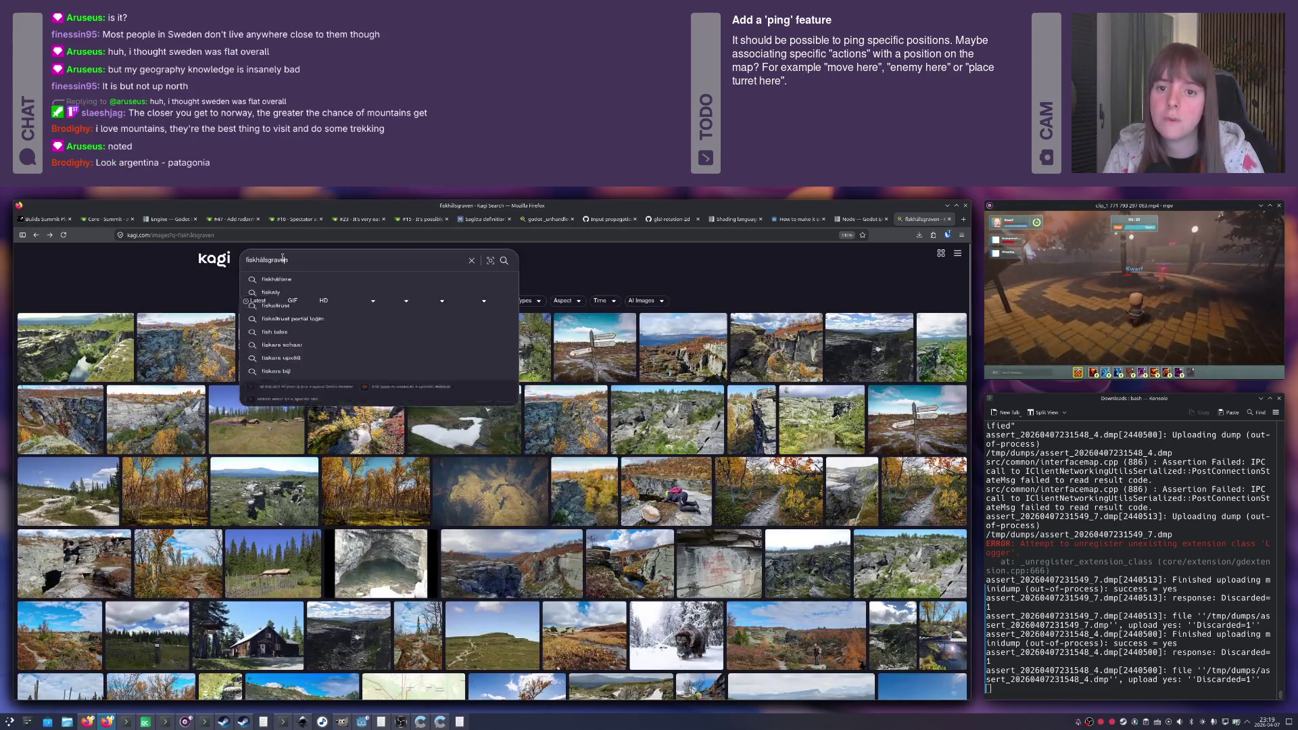
Search images for 'evagraven' and enlarge the rock-gorge photo.
type("evagraven")
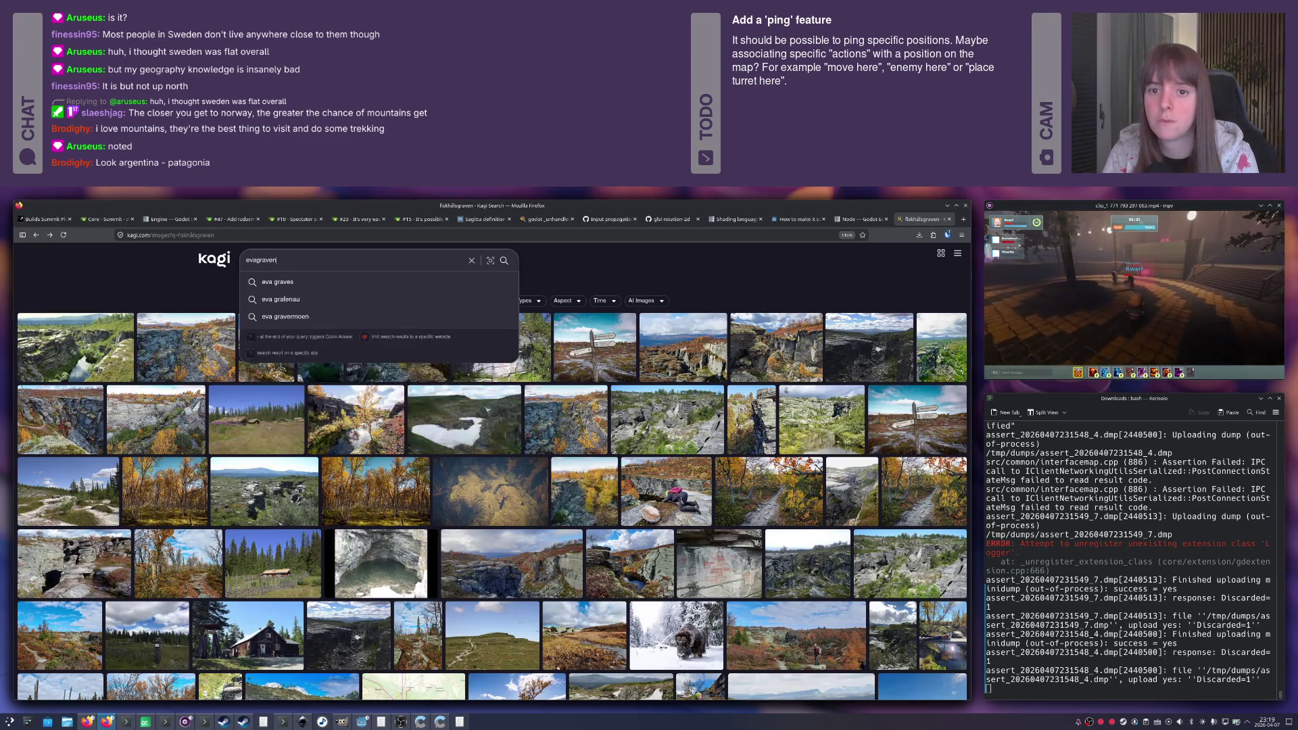
key("Return")
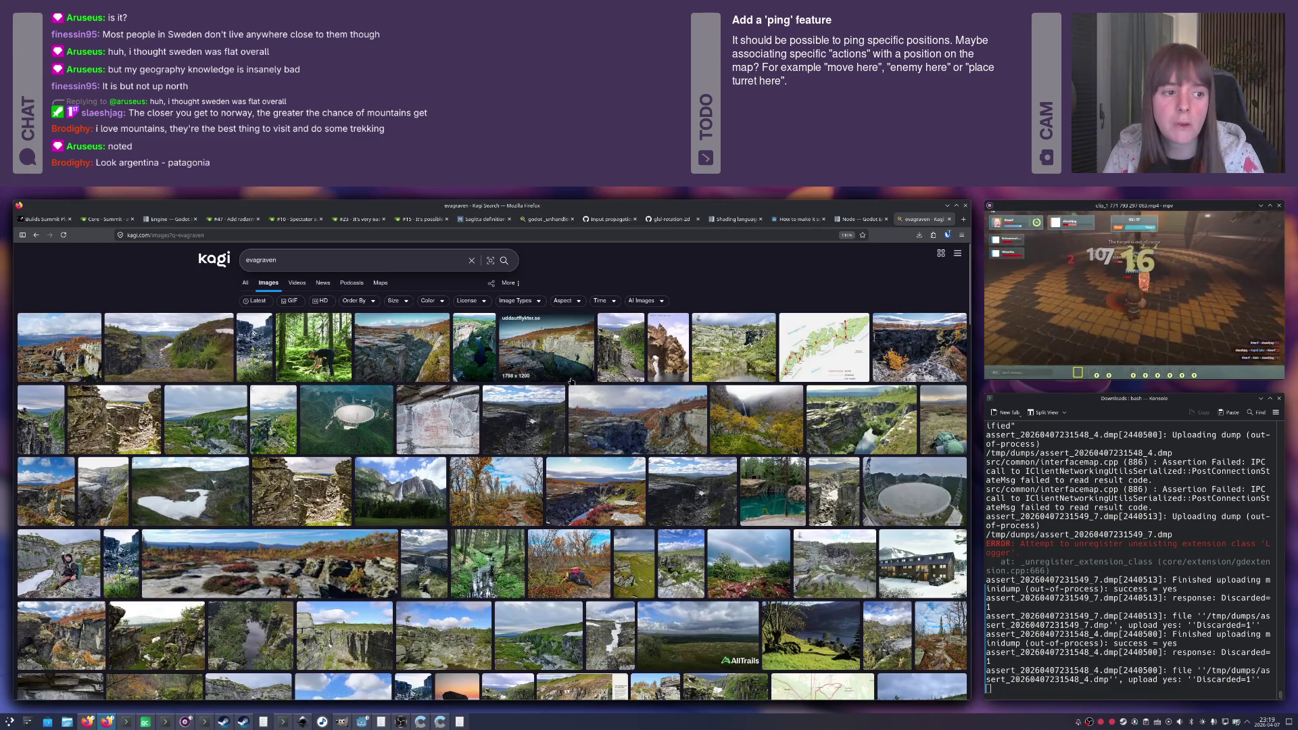
left_click(148, 421)
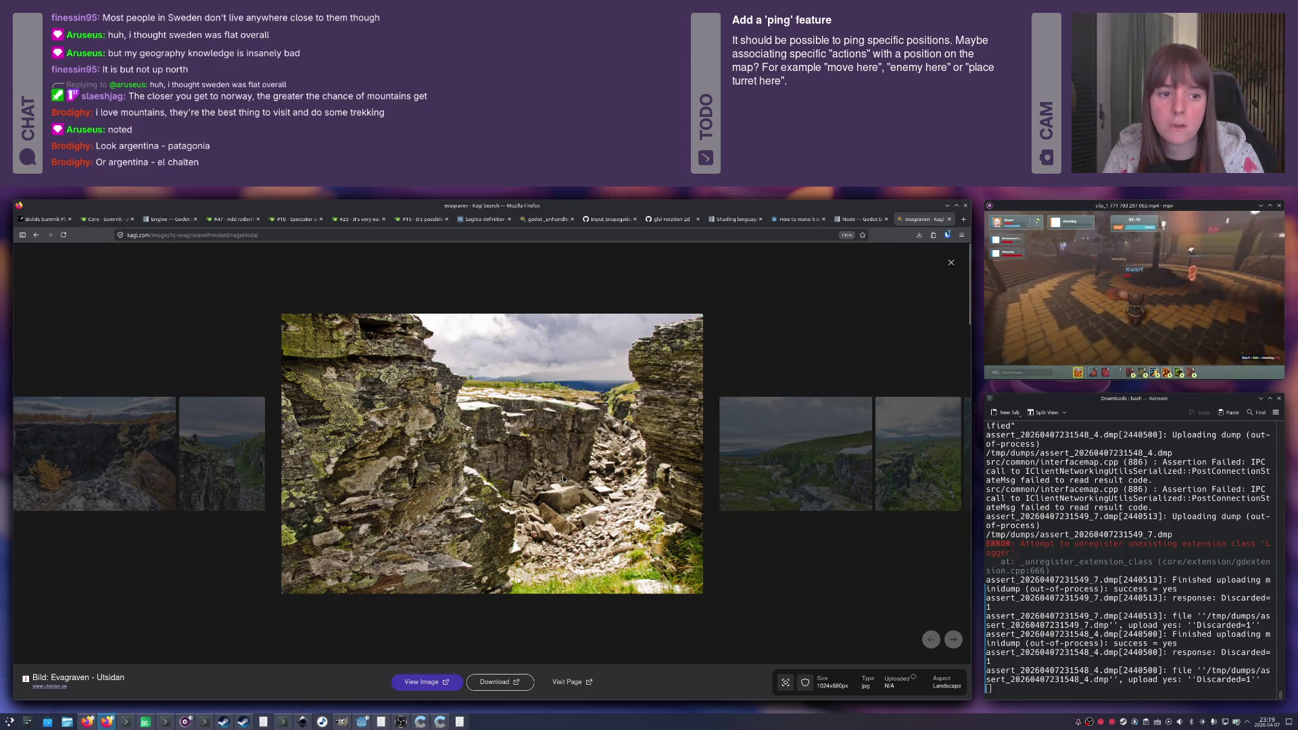
Browse five more evagraven photos, then enter 'argentina patagonia' as the new query.
key("Right")
key("Right")
key("Right")
key("Right")
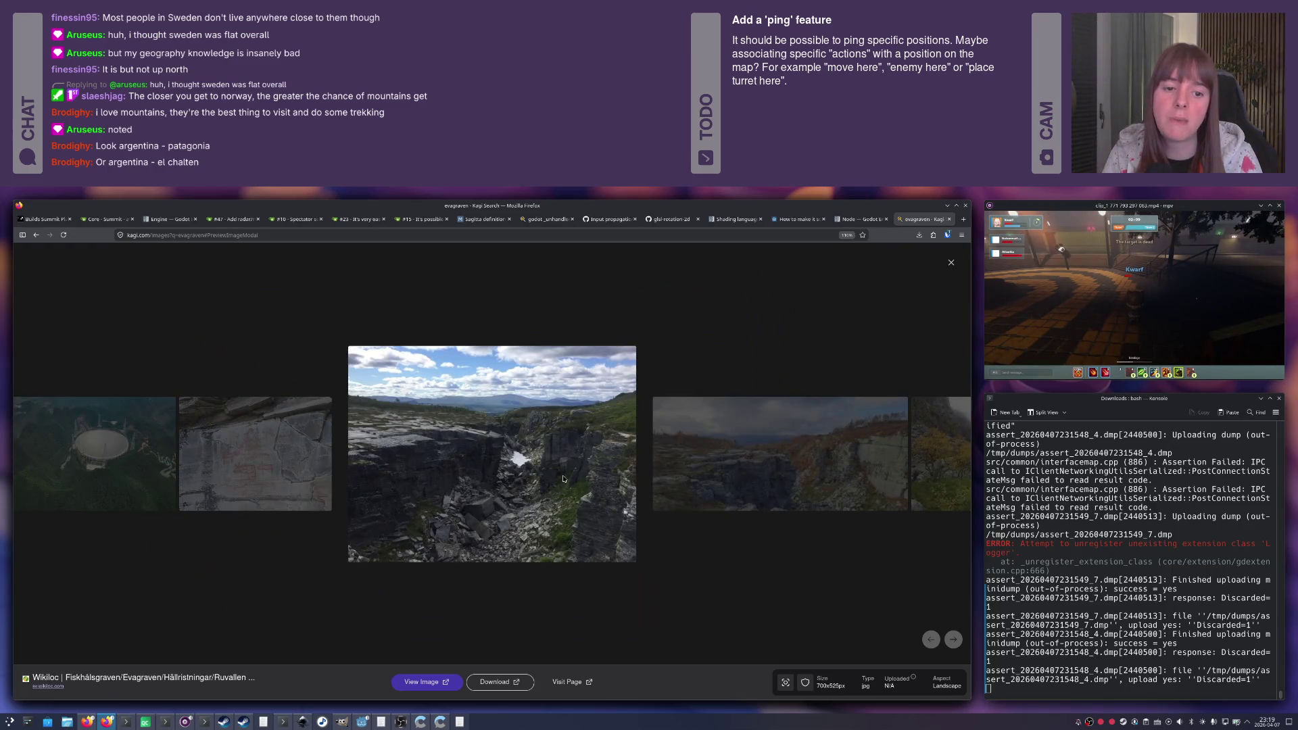
key("Right")
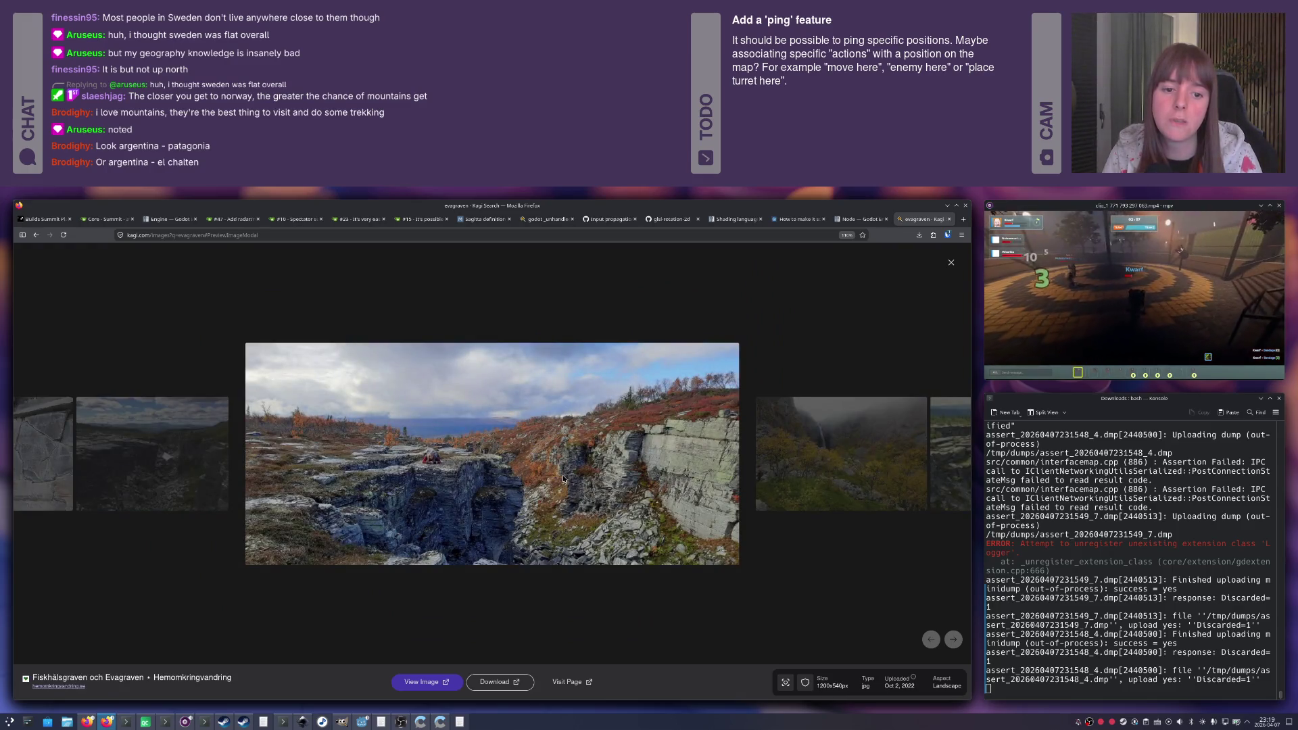
key("Right")
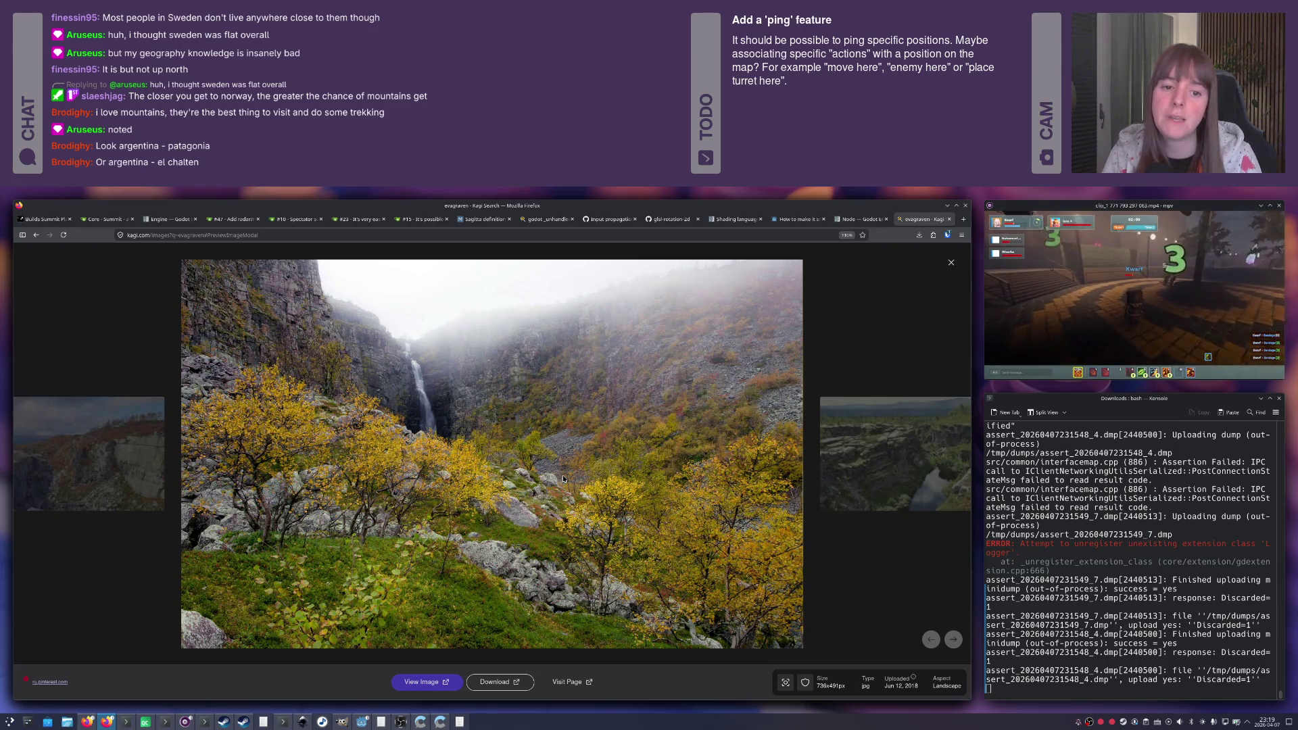
key("Right")
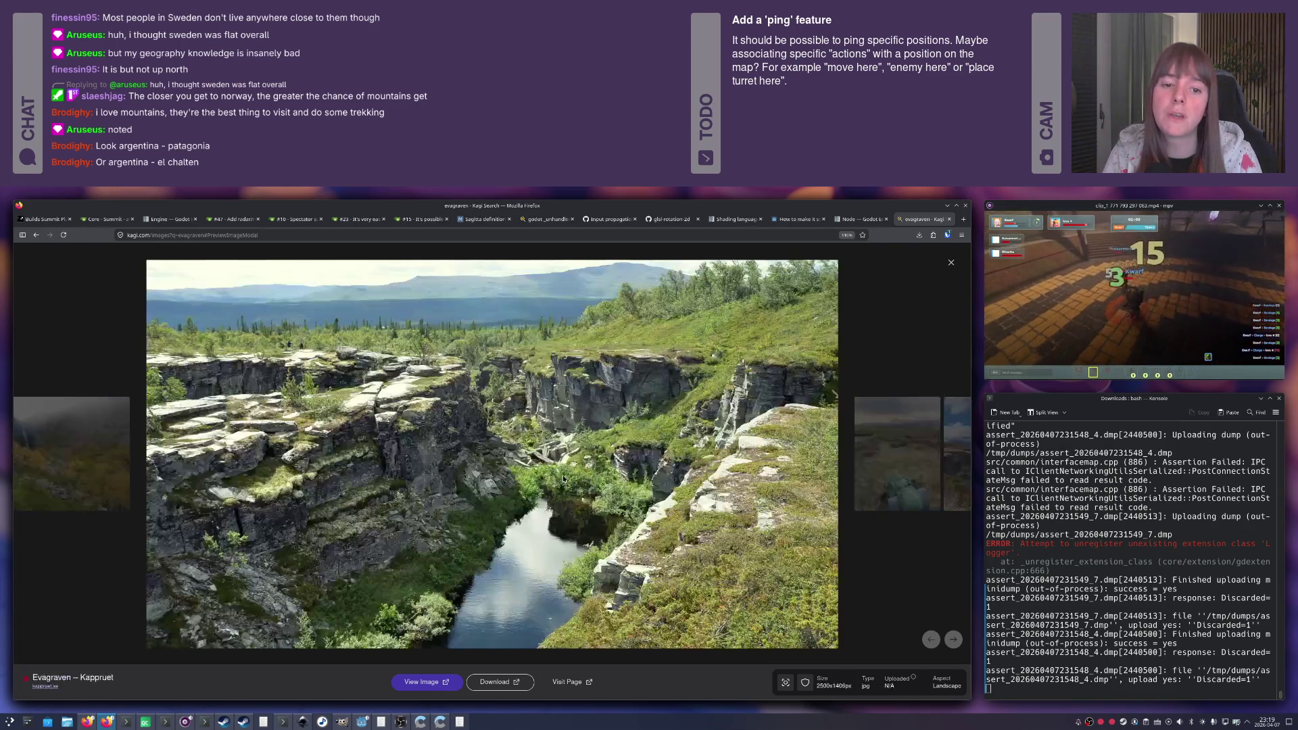
key("Right")
key("Right")
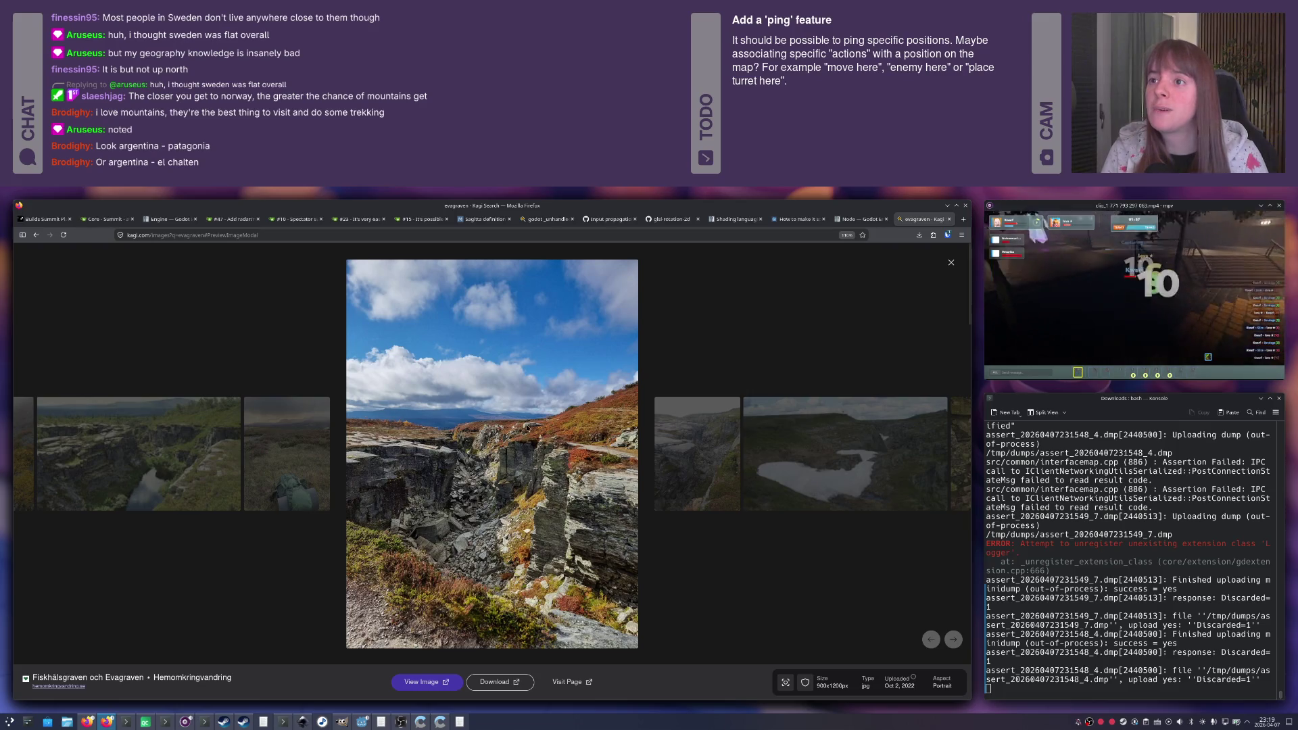
key("Escape")
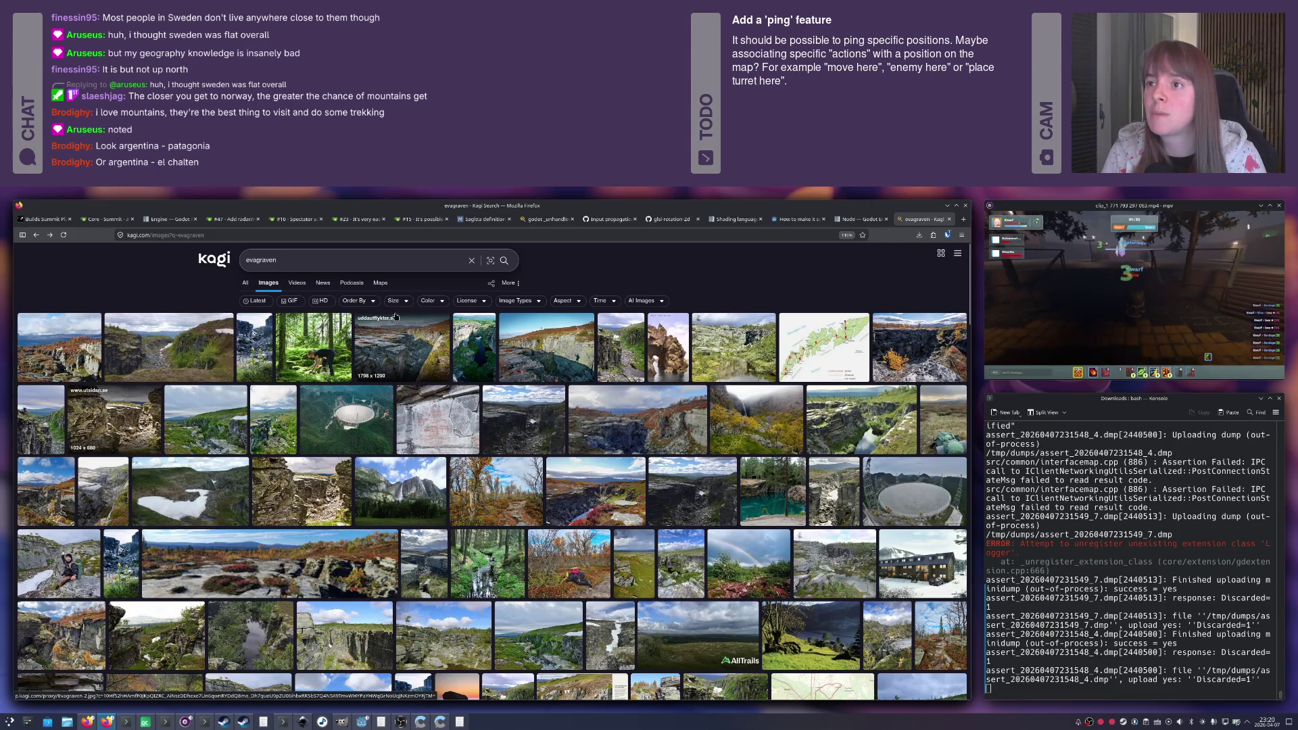
left_click(357, 261)
type("argentina p")
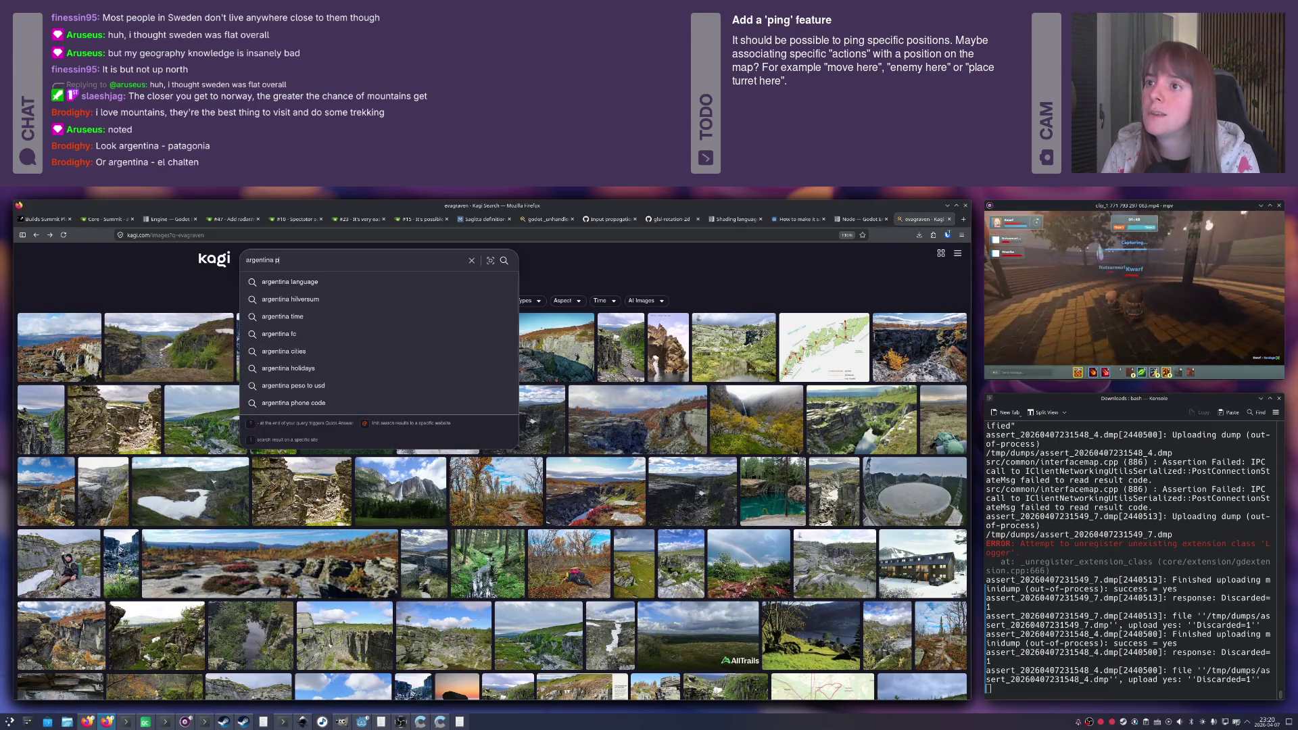
type("atagonia")
Run the 'argentina patagonia' image search and arrow through about twelve enlarged Patagonia photos.
key("Return")
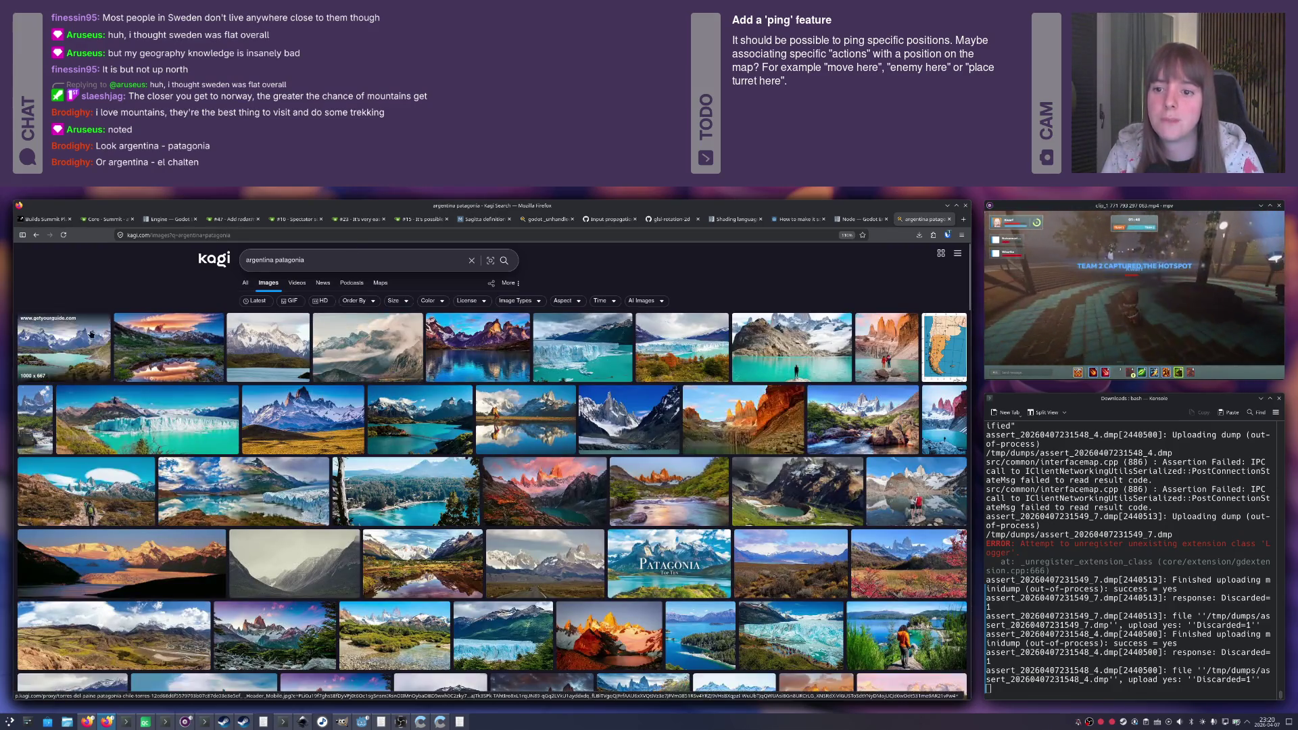
left_click(91, 334)
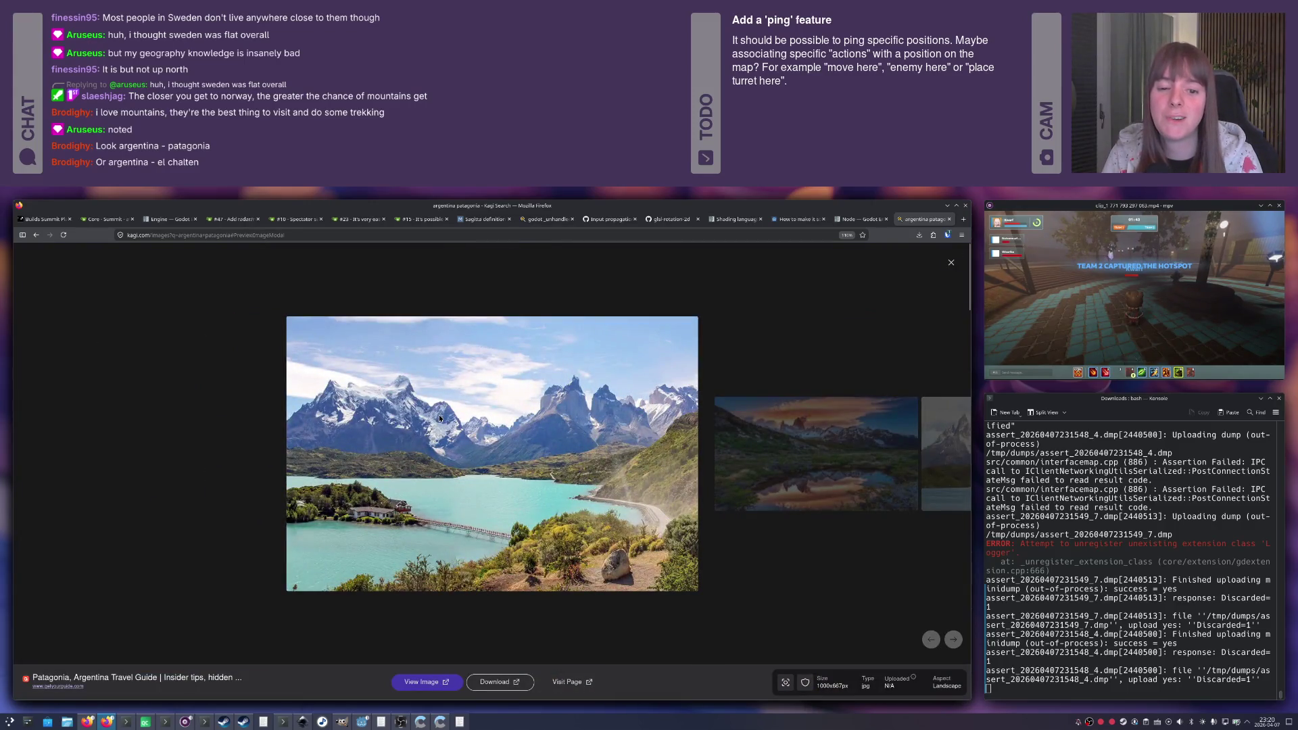
key("Right")
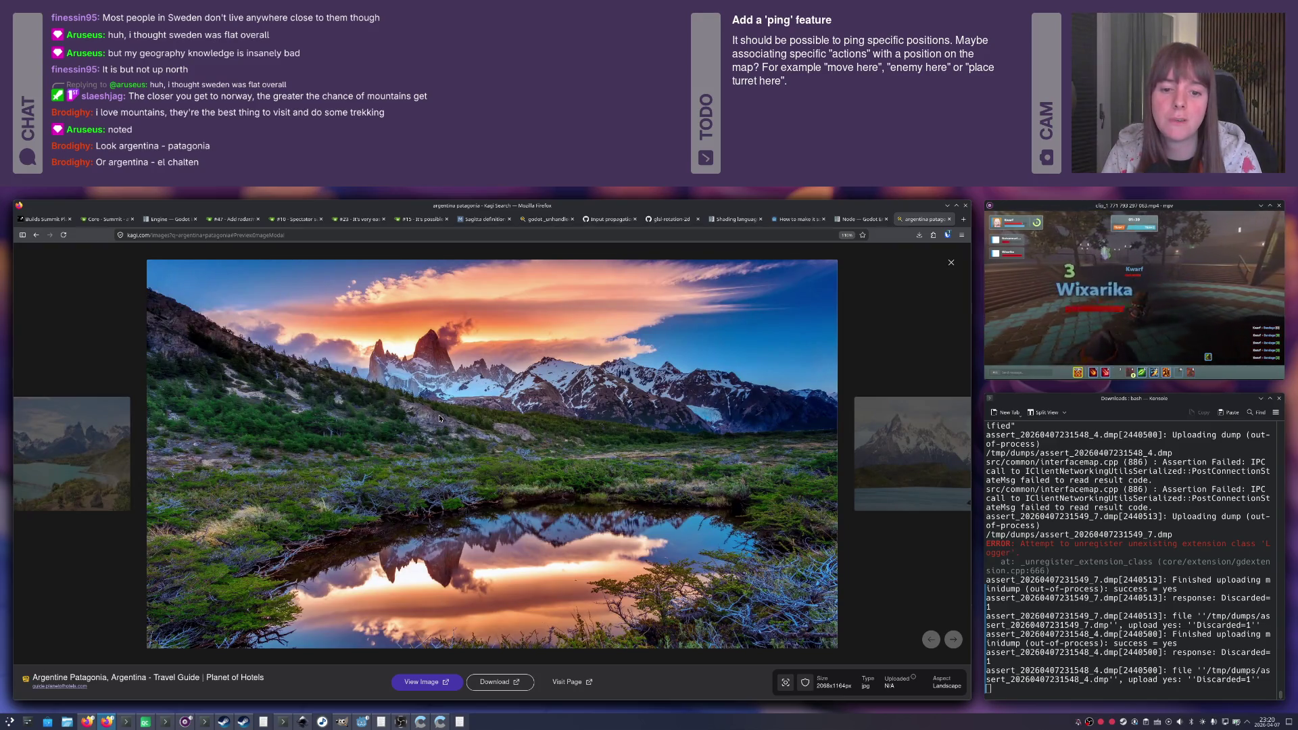
key("Right")
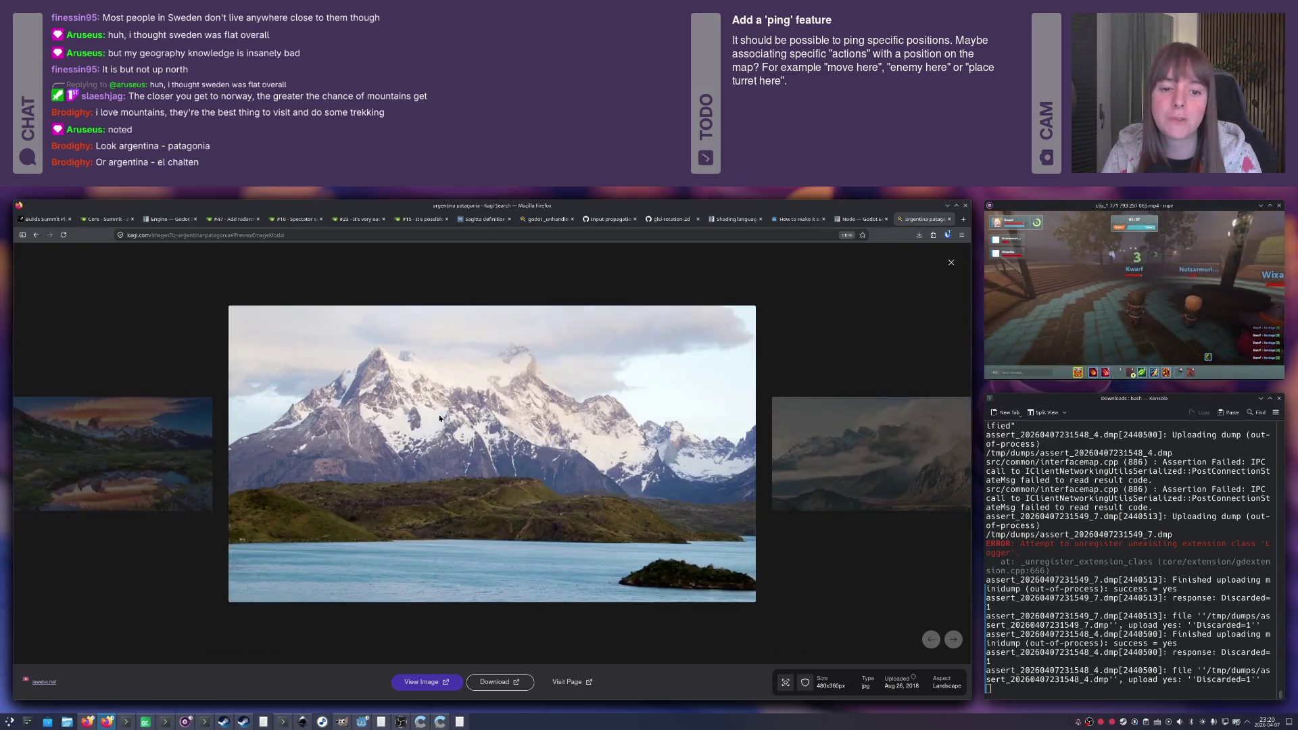
key("Right")
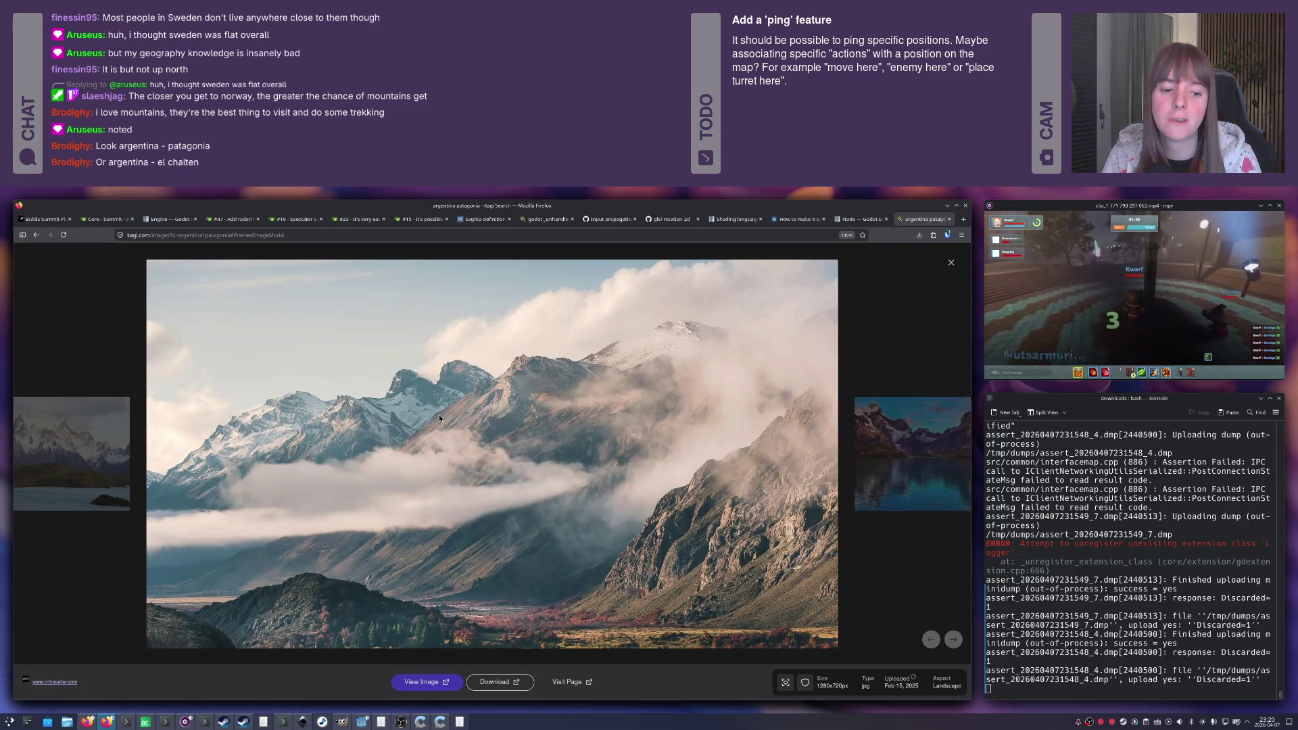
key("Right")
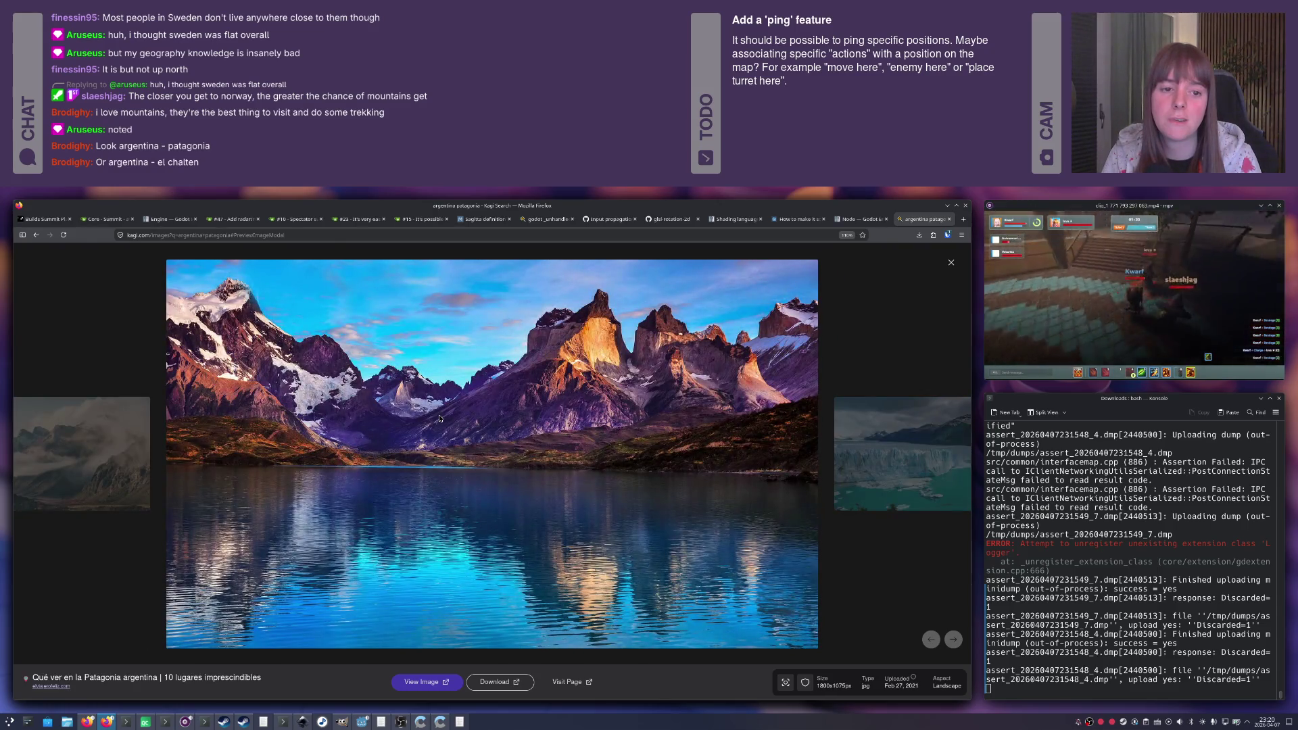
key("Right")
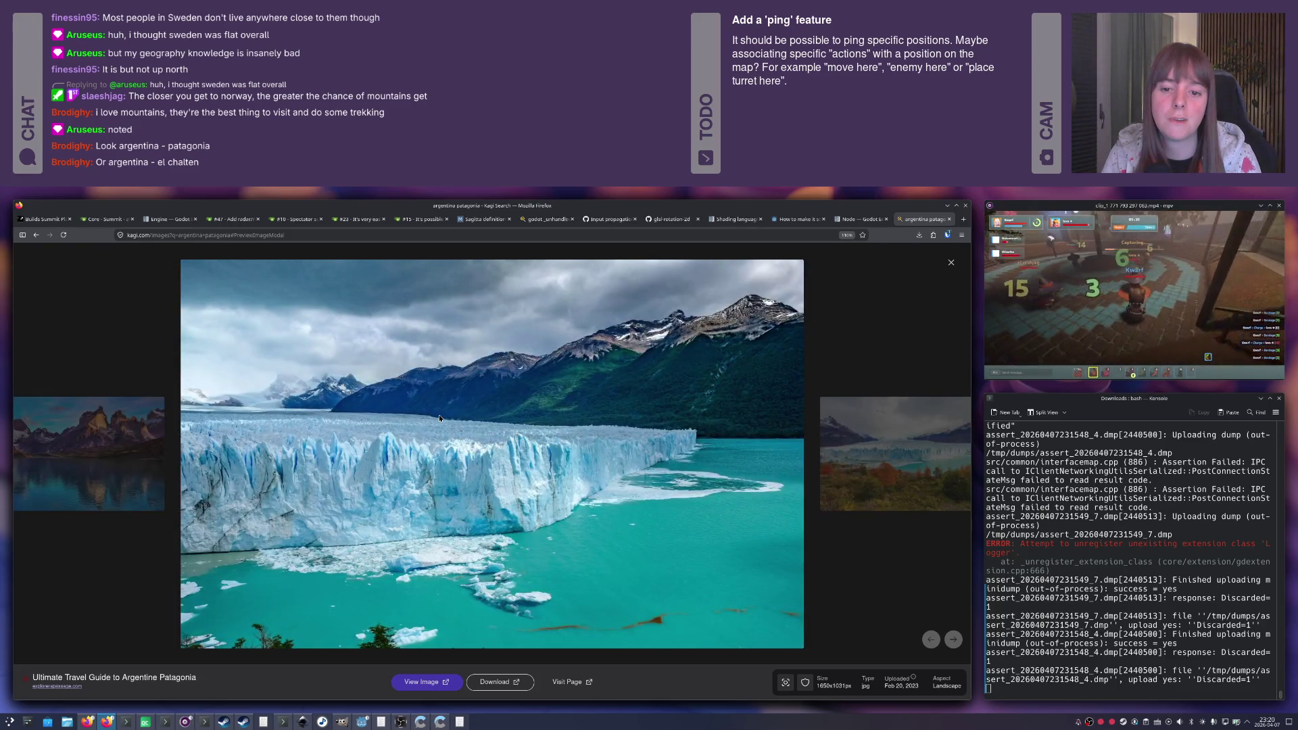
key("Right")
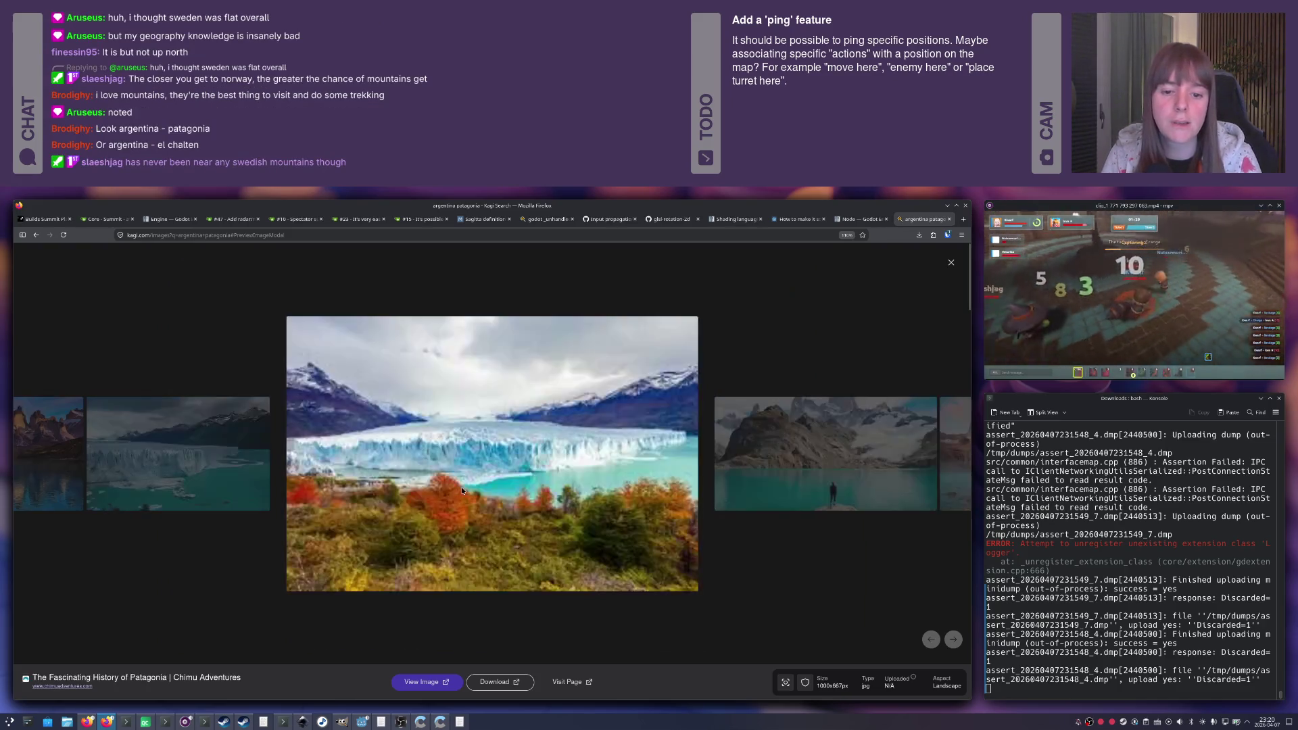
key("Right")
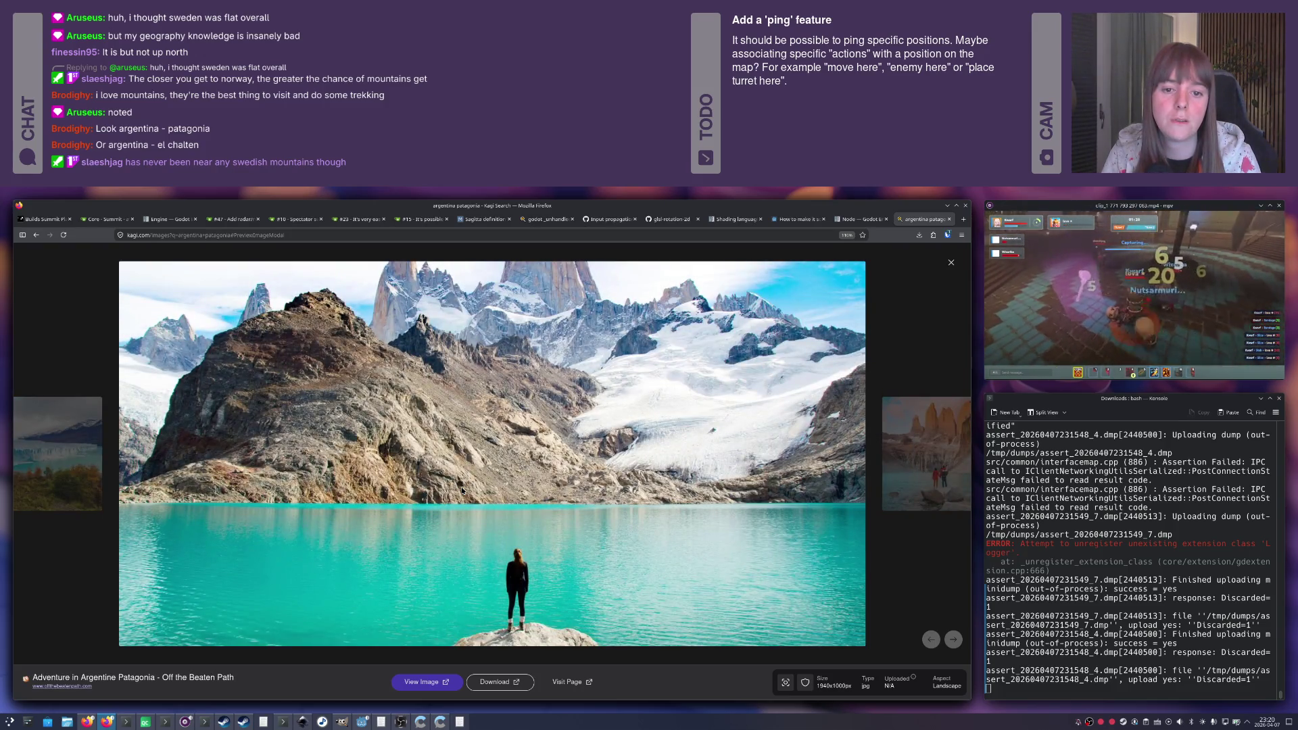
key("Right")
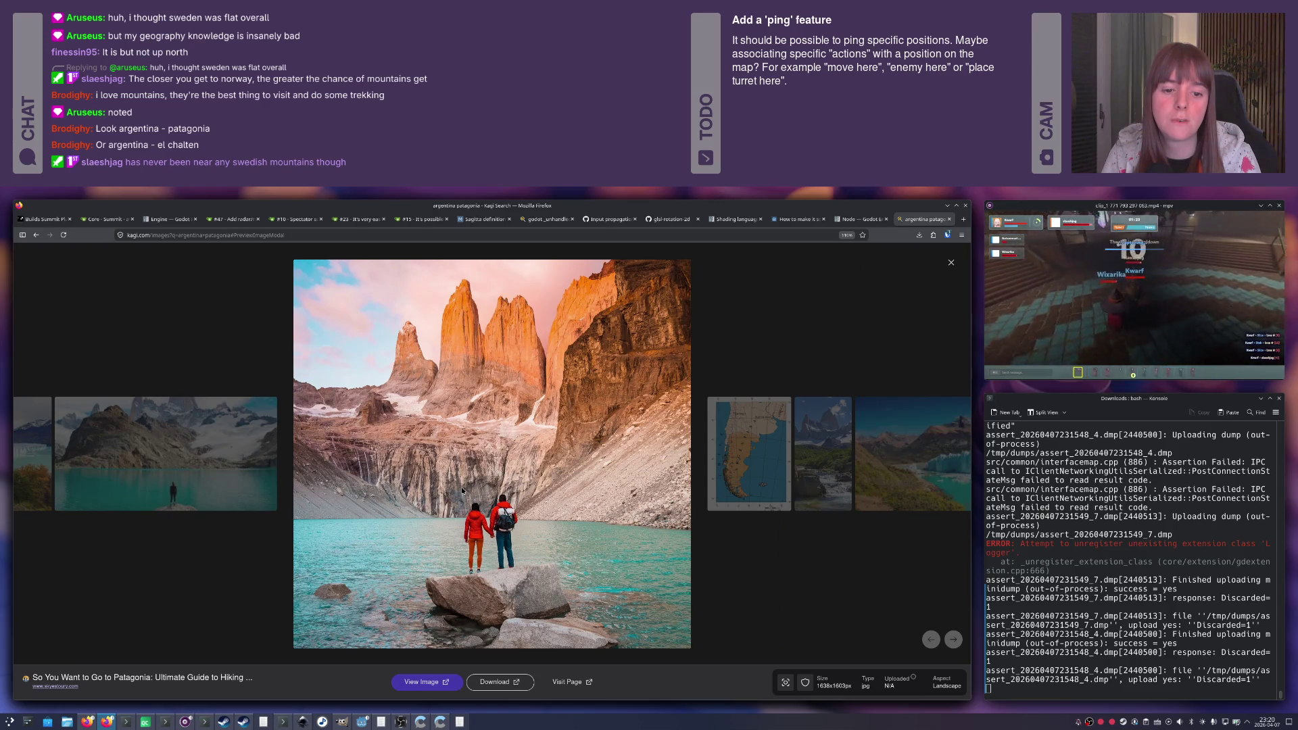
key("Right")
key("Right")
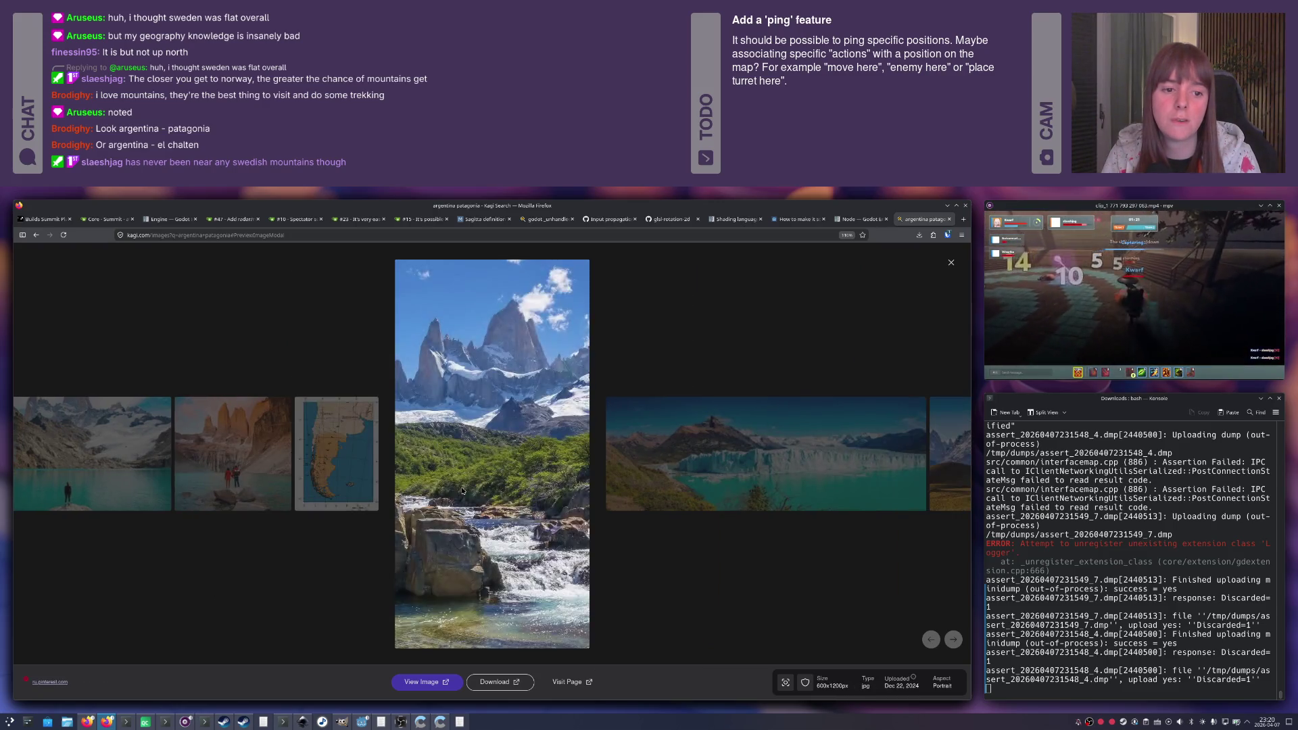
key("Right")
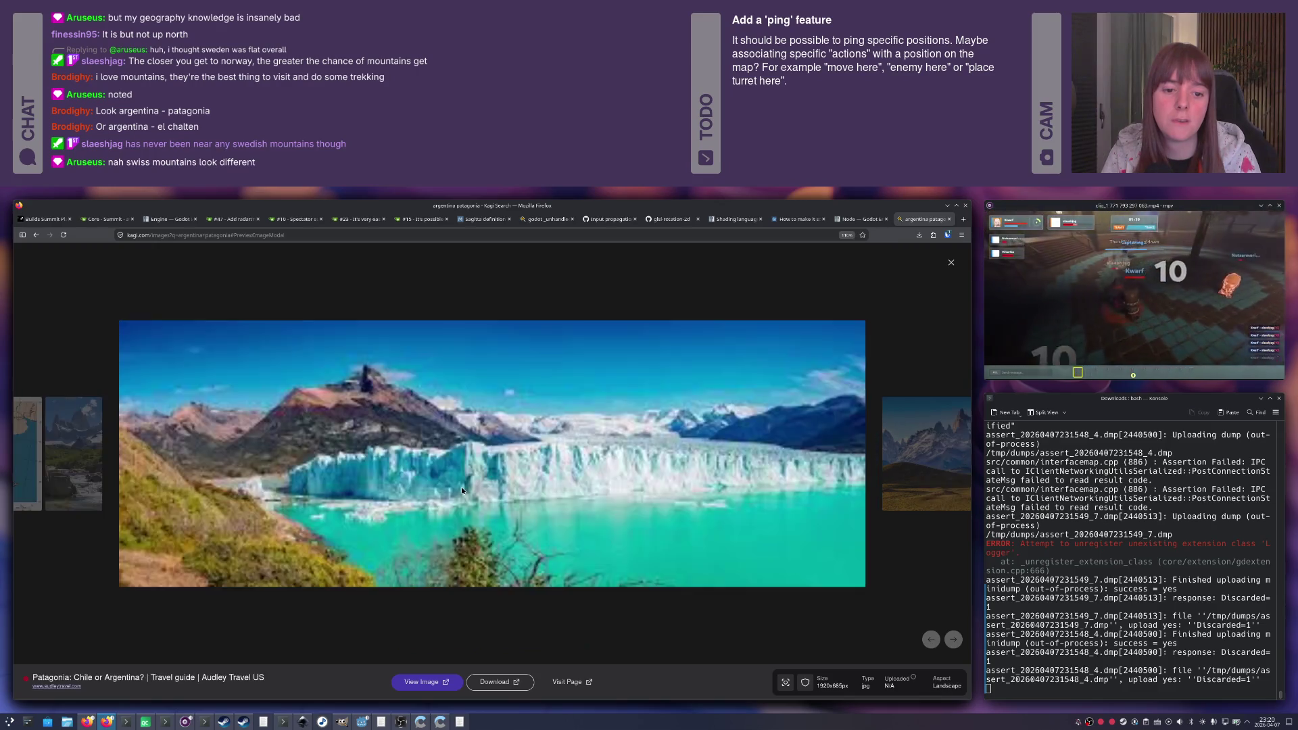
key("Right")
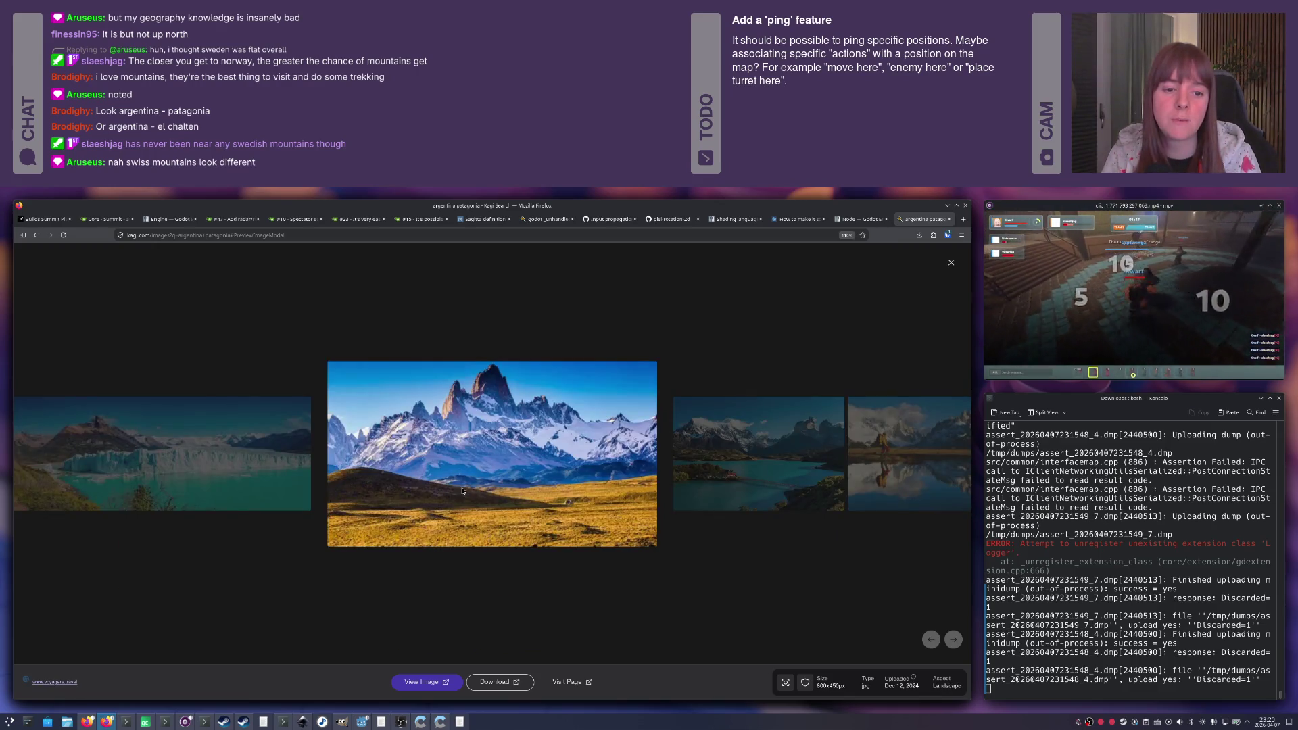
key("Right")
key("Escape")
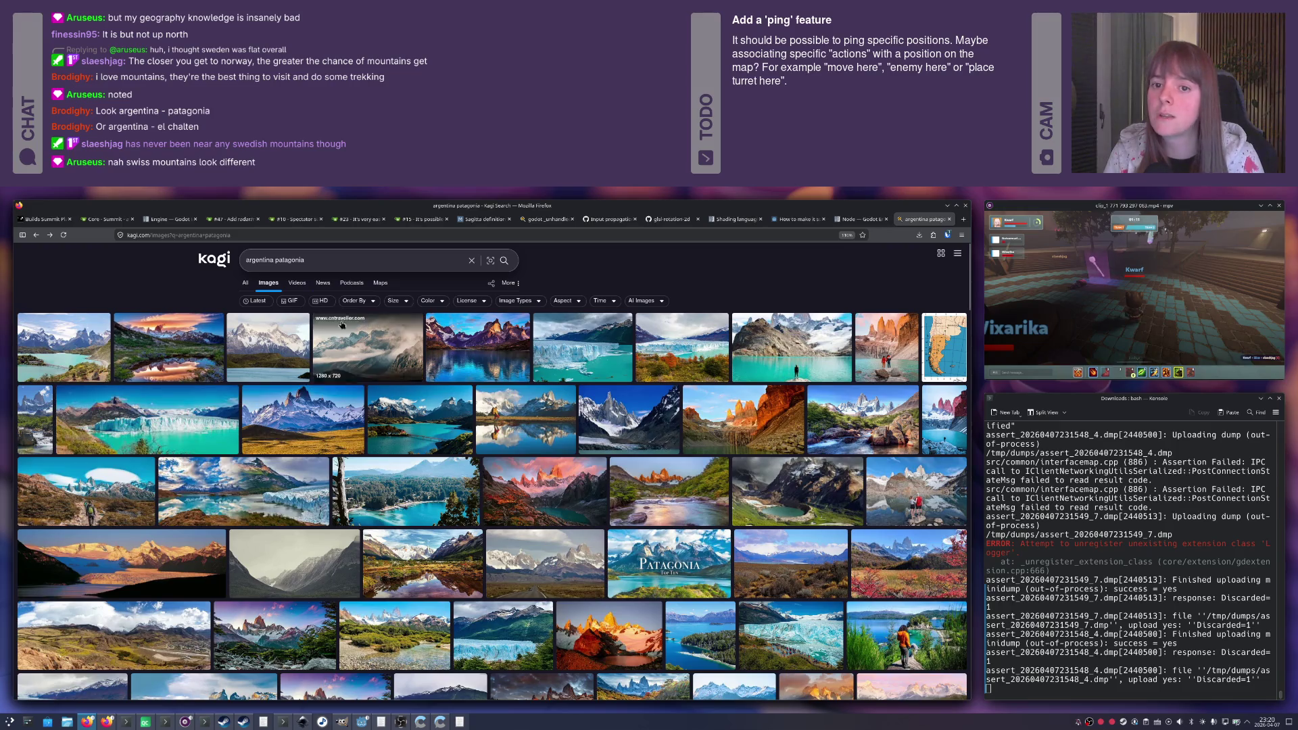
double_click(289, 261)
Search images for 'argentina el chalten' and enlarge the El Chaltén sign photo.
type("chalten")
key("ctrl+Left")
type("el")
key("Return")
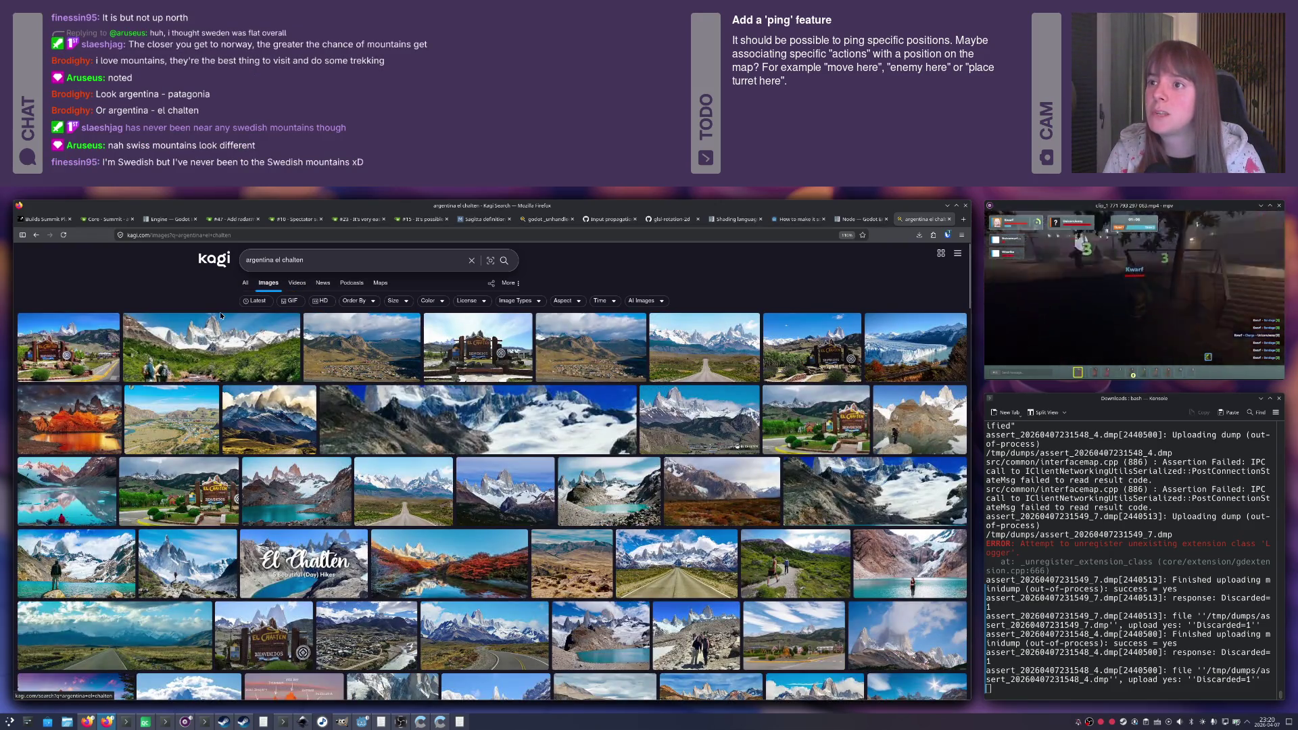
left_click(94, 355)
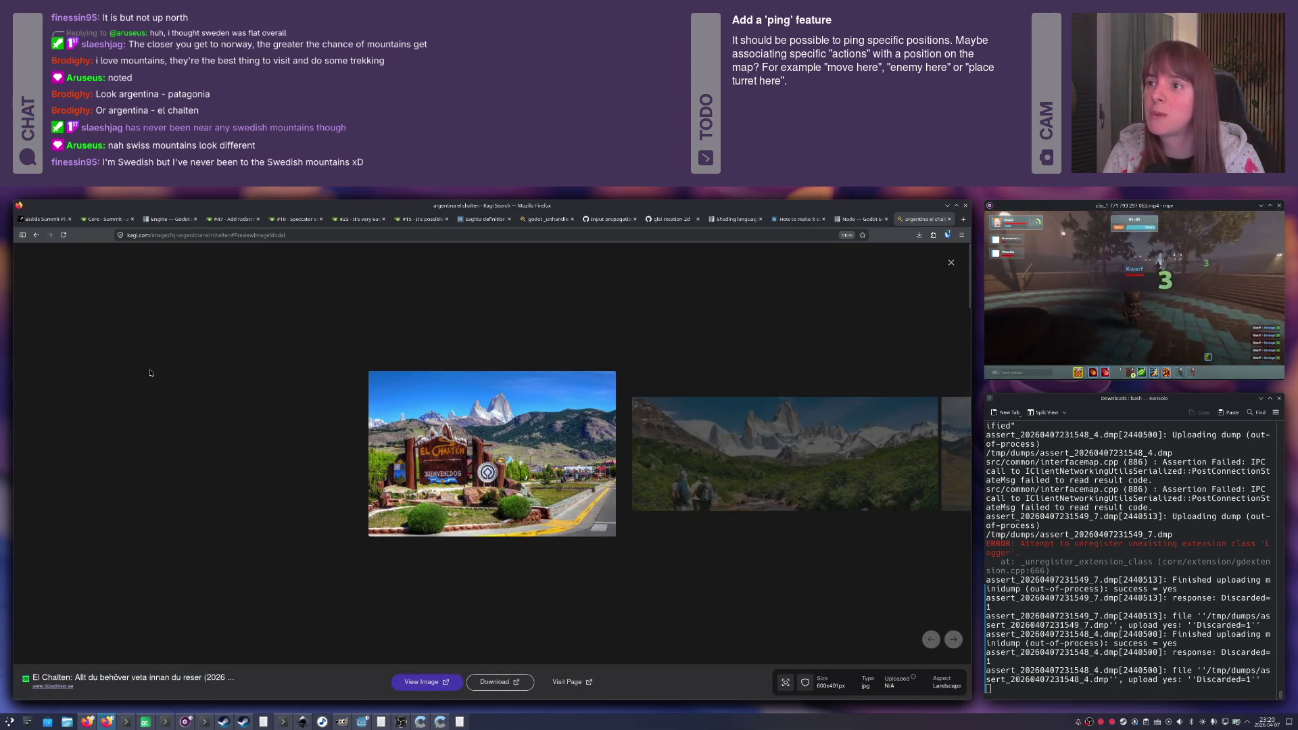
key("Right")
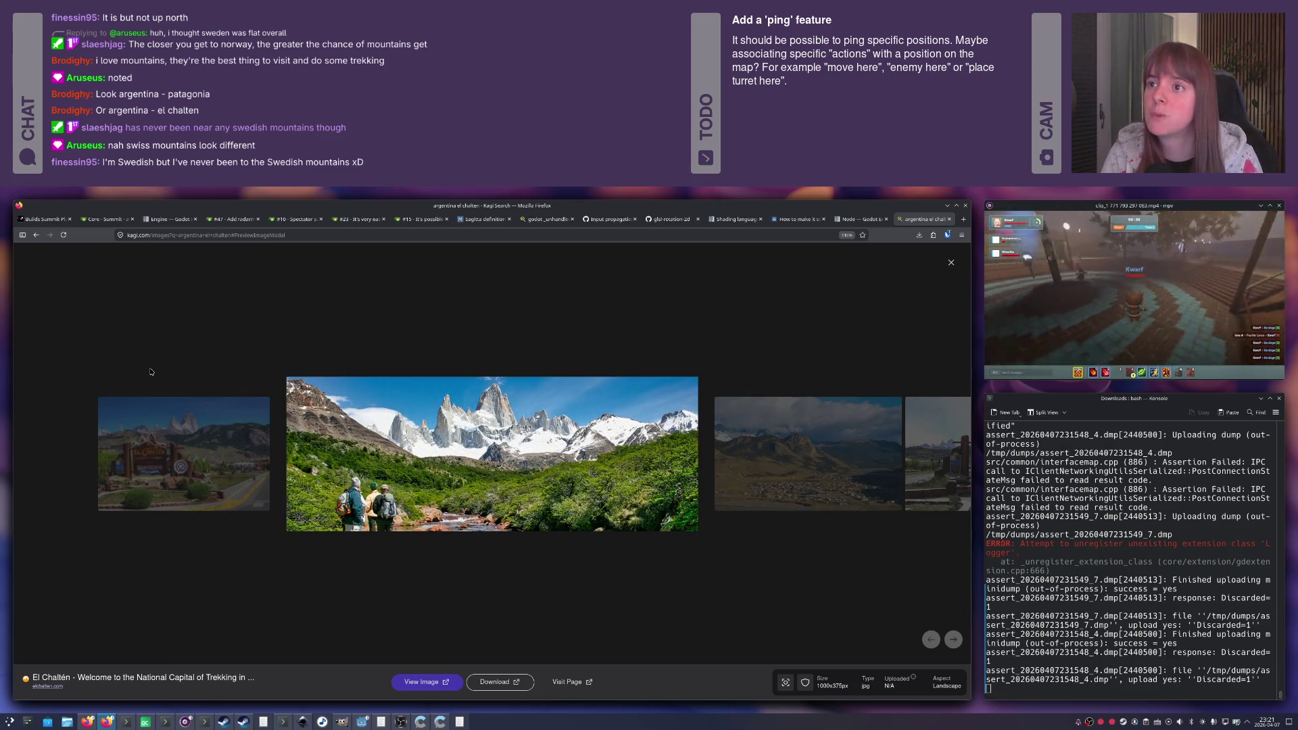
key("Right")
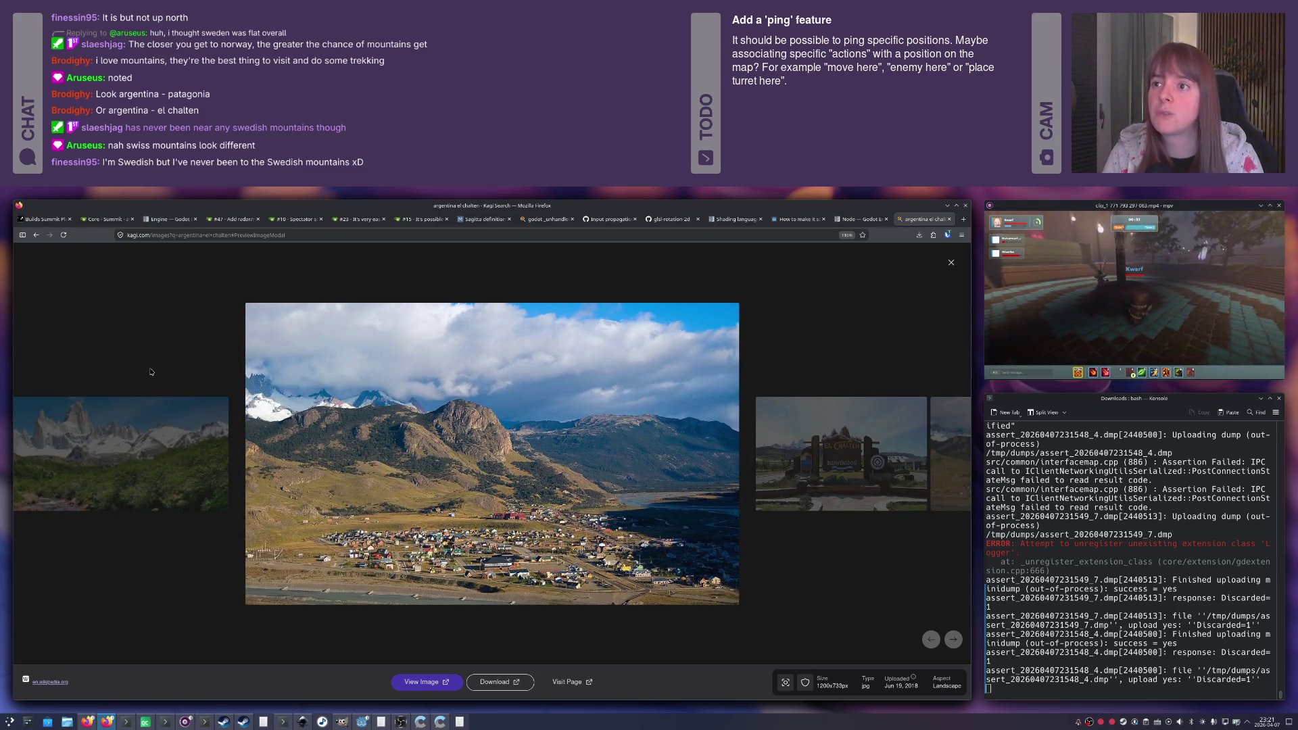
Browse El Chaltén previews—Fitz Roy road, glacier, lake, town, snowy panorama—then close the preview.
key("Right")
key("Right")
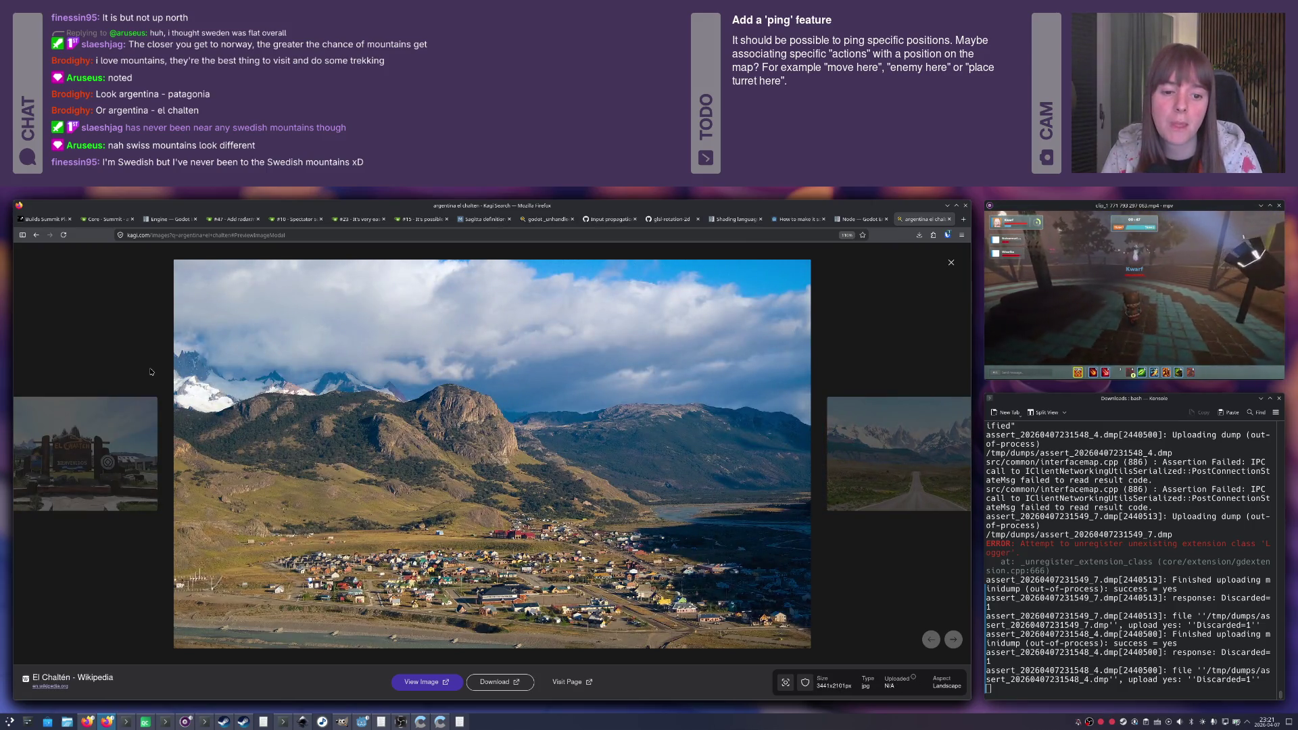
key("Right")
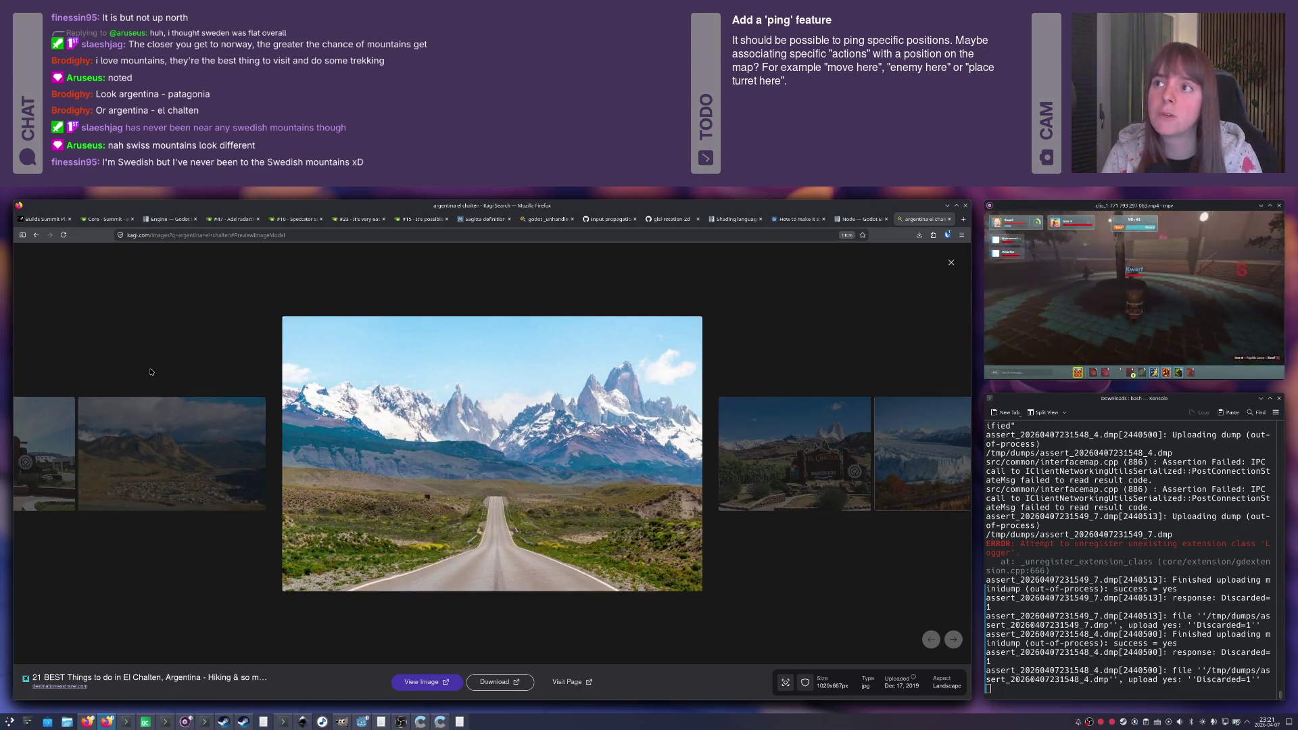
key("Right")
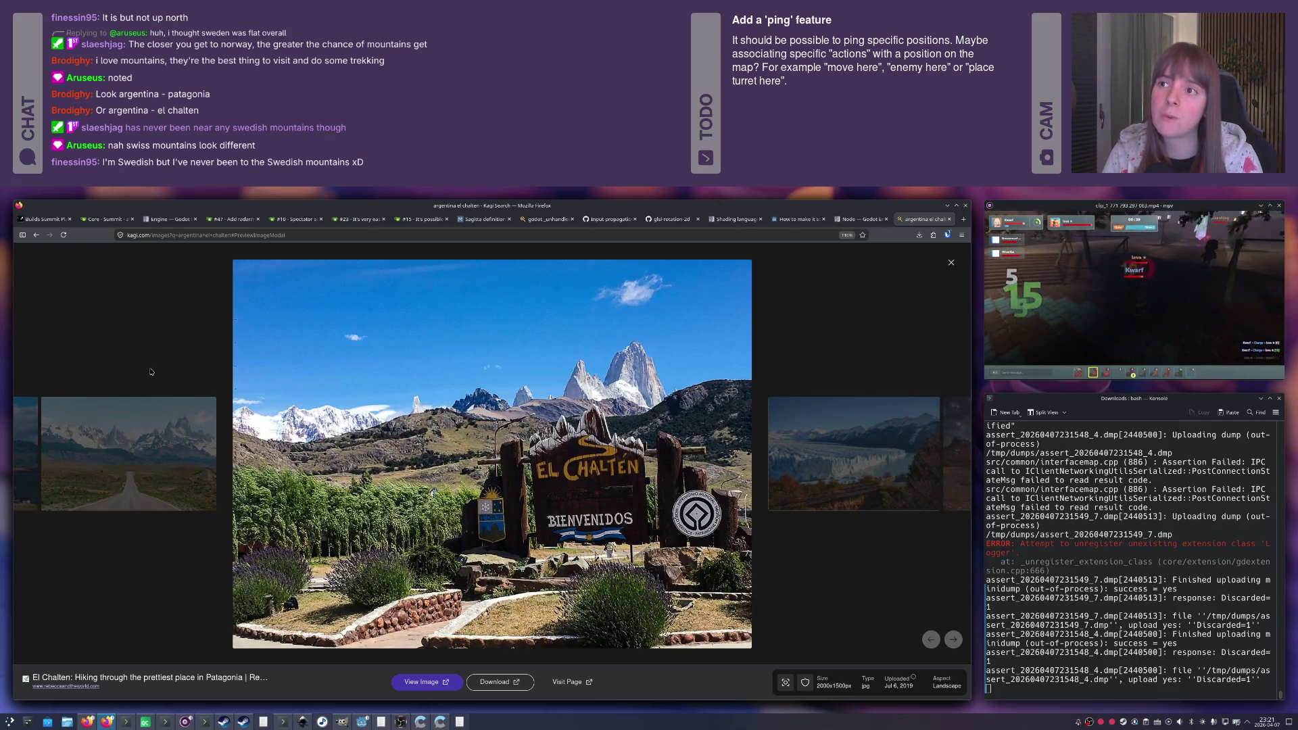
key("Right")
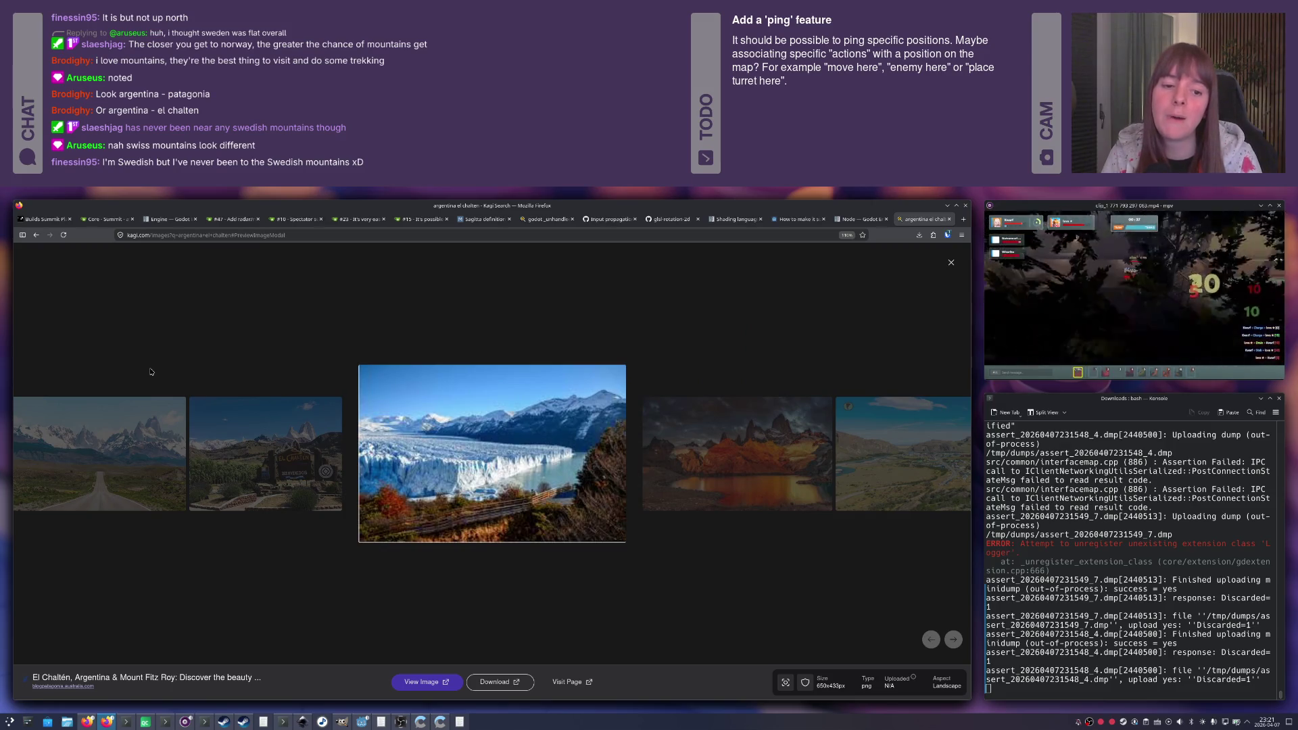
key("Right")
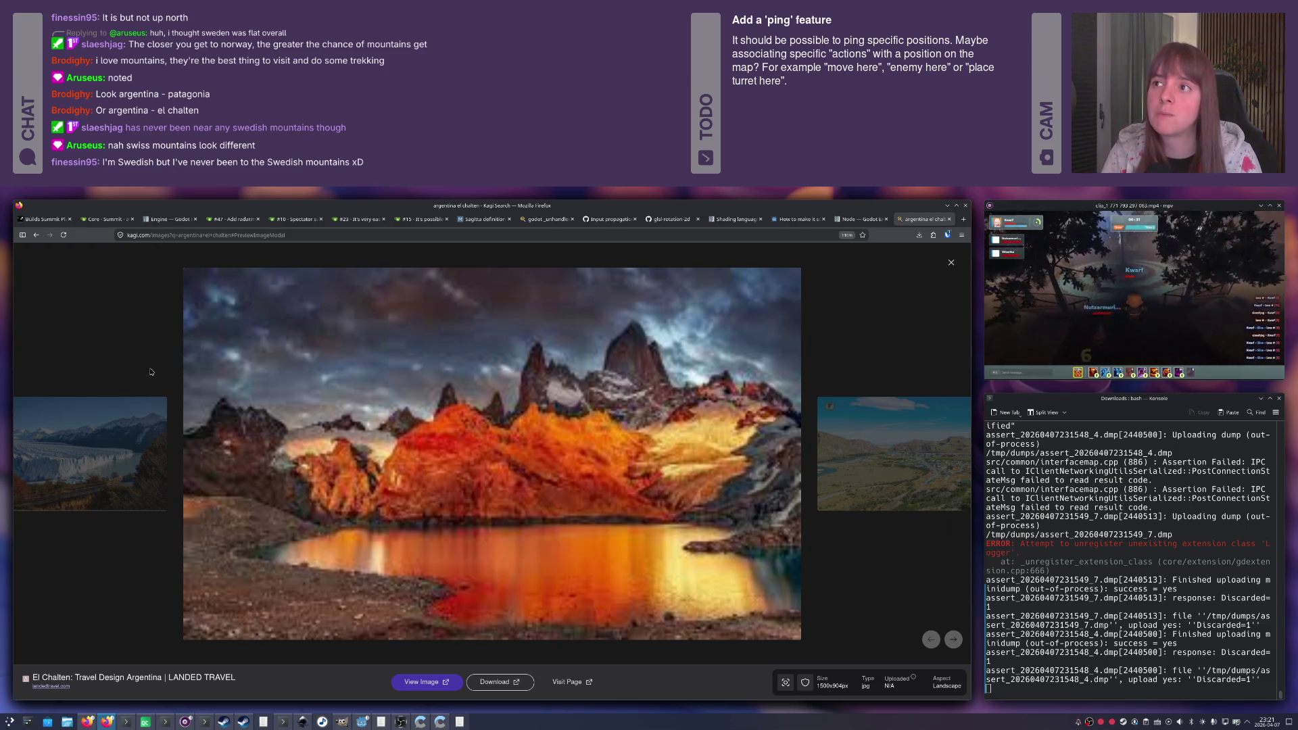
key("Right")
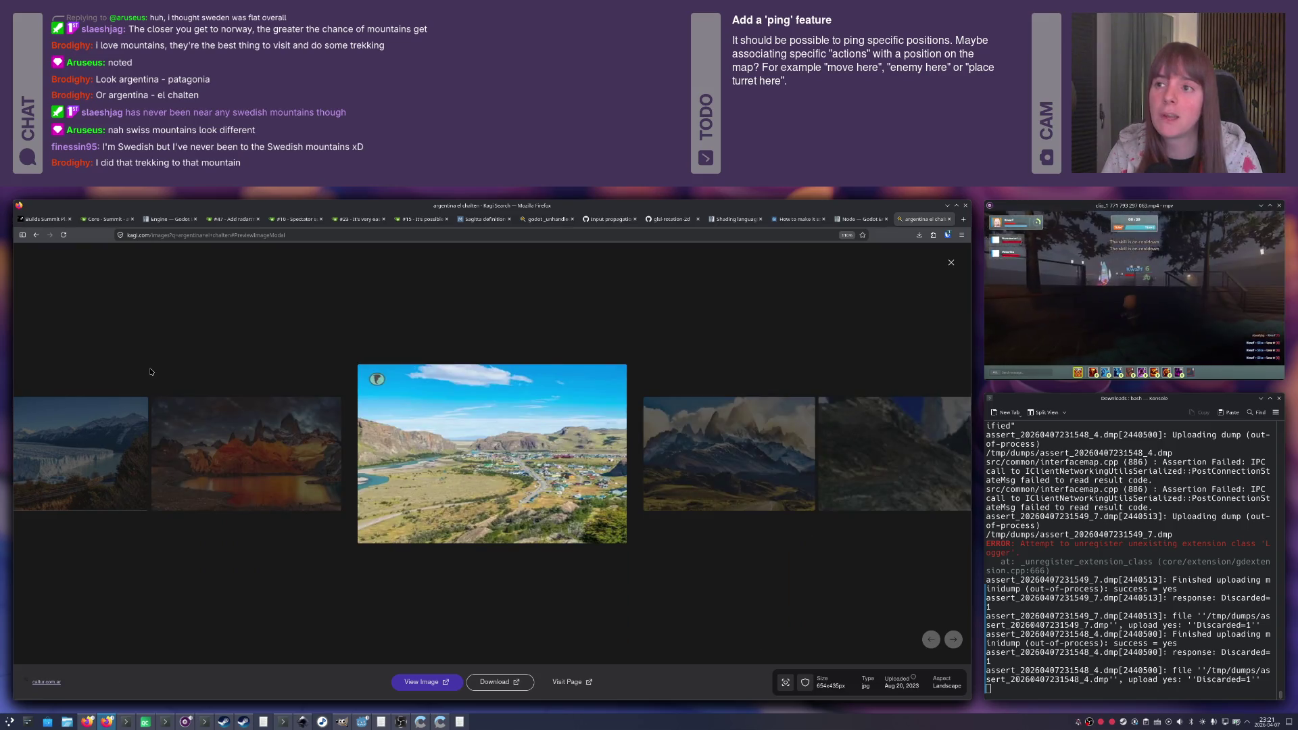
key("Right")
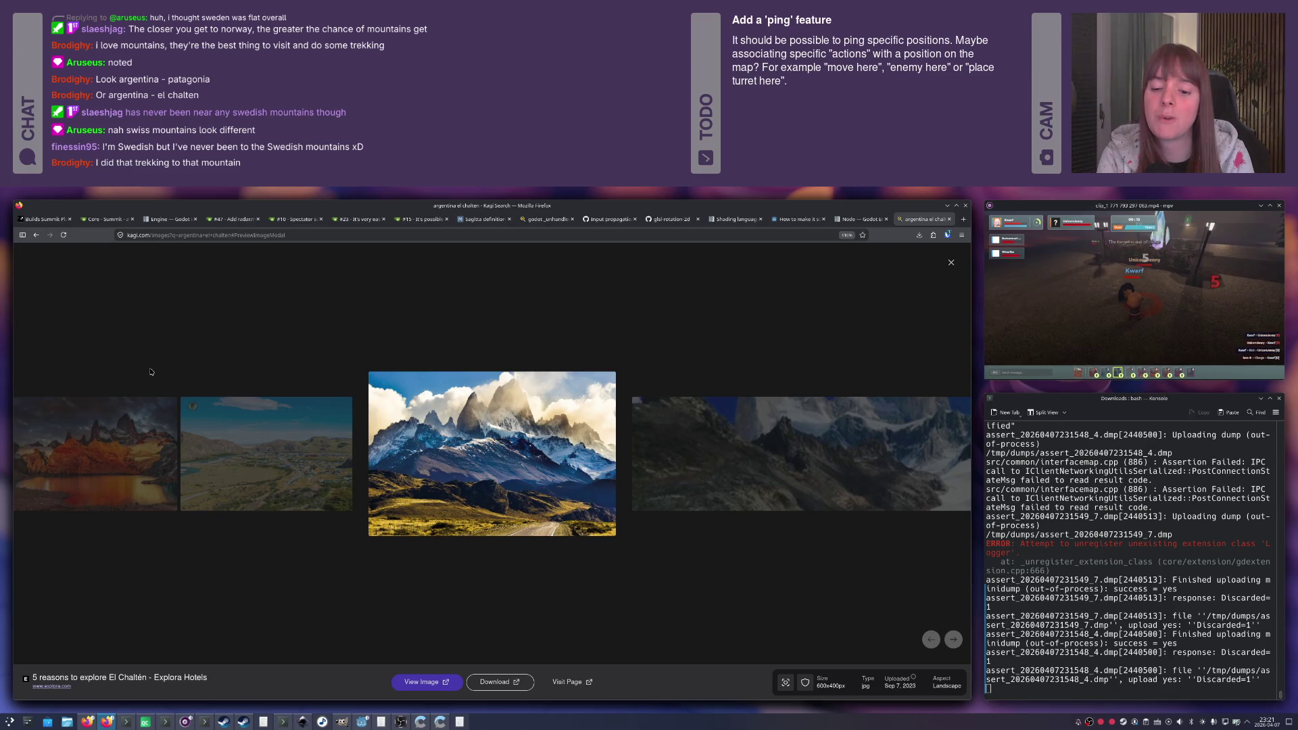
key("Right")
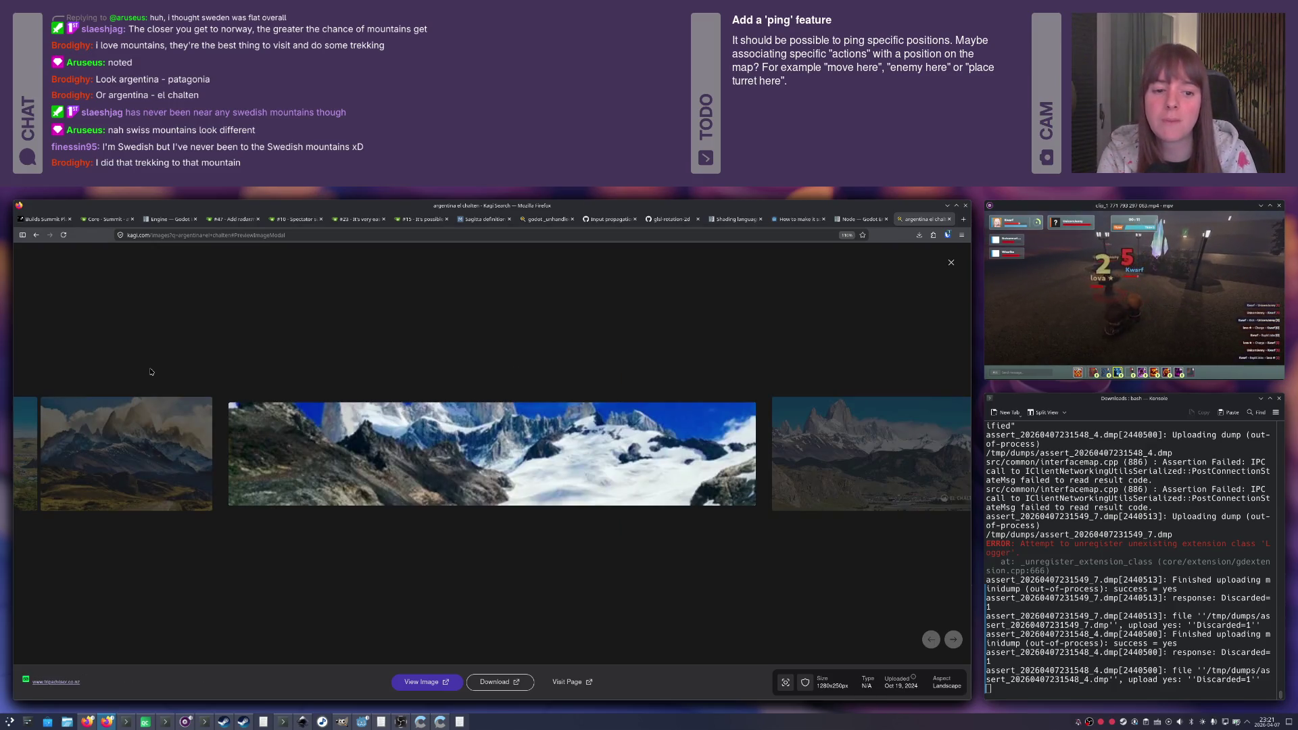
key("Right")
key("Right")
key("Right")
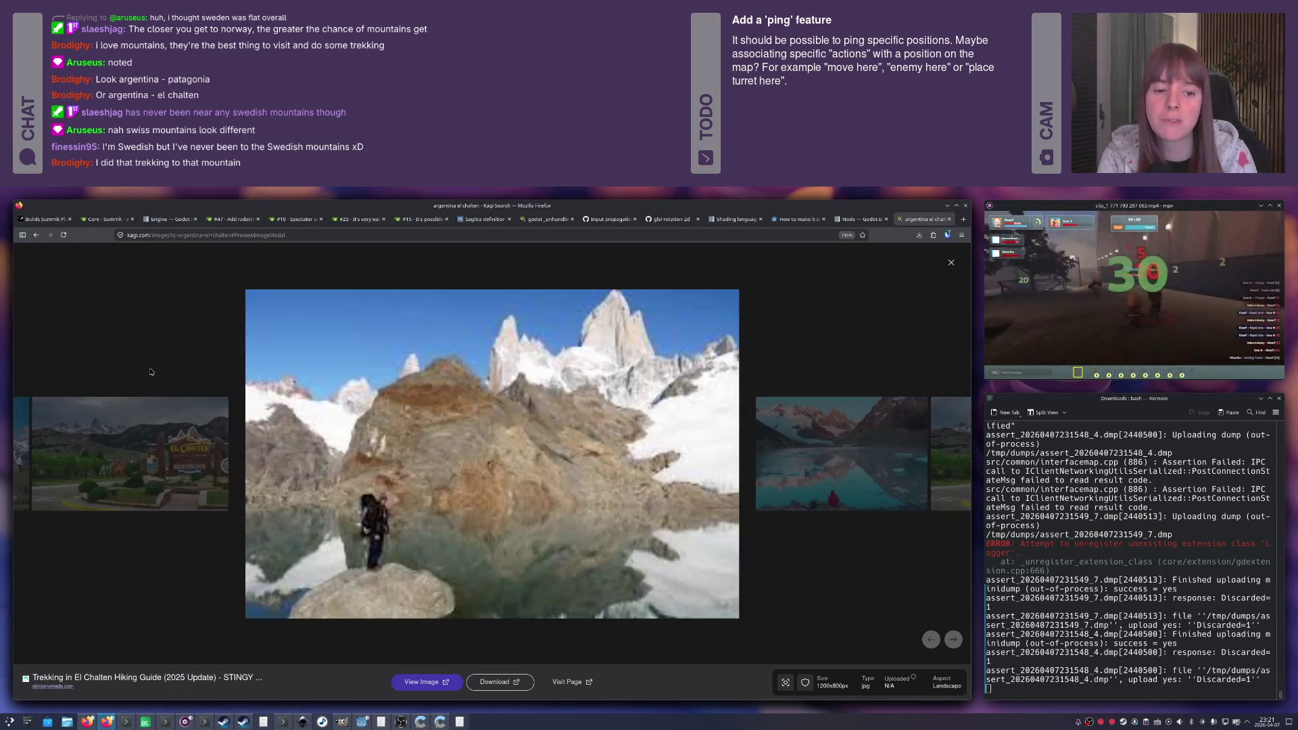
key("Right")
key("Right")
key("Right")
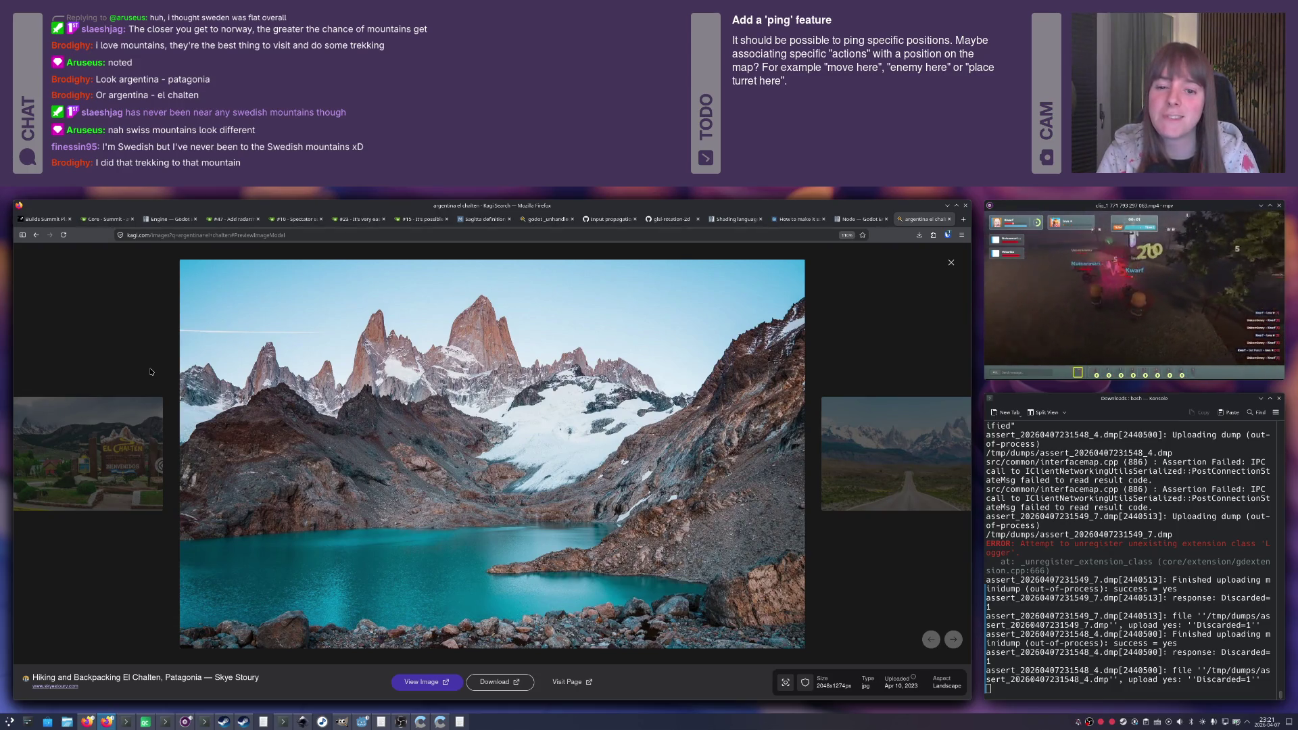
key("Escape")
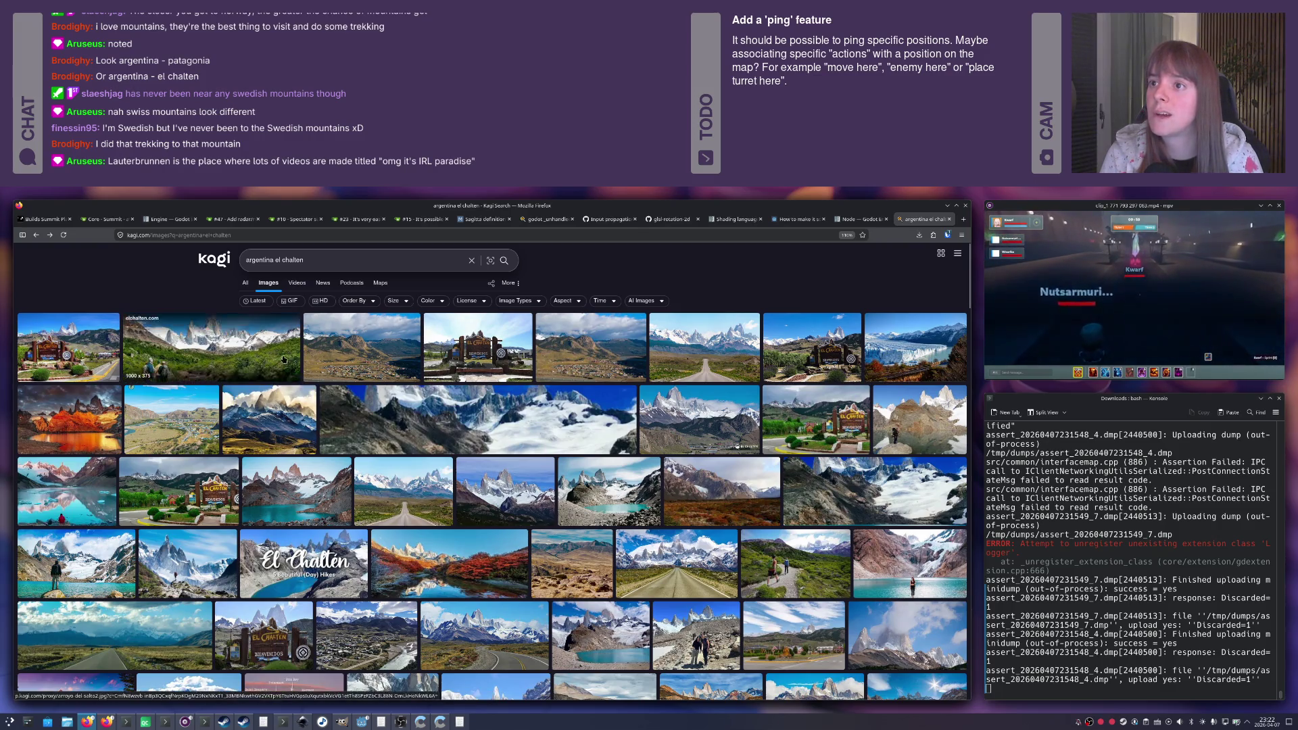
triple_click(284, 259)
Search images for 'Lauterbrunnen' and open the first photo in the preview.
type("Lauterbrunnen")
key("Return")
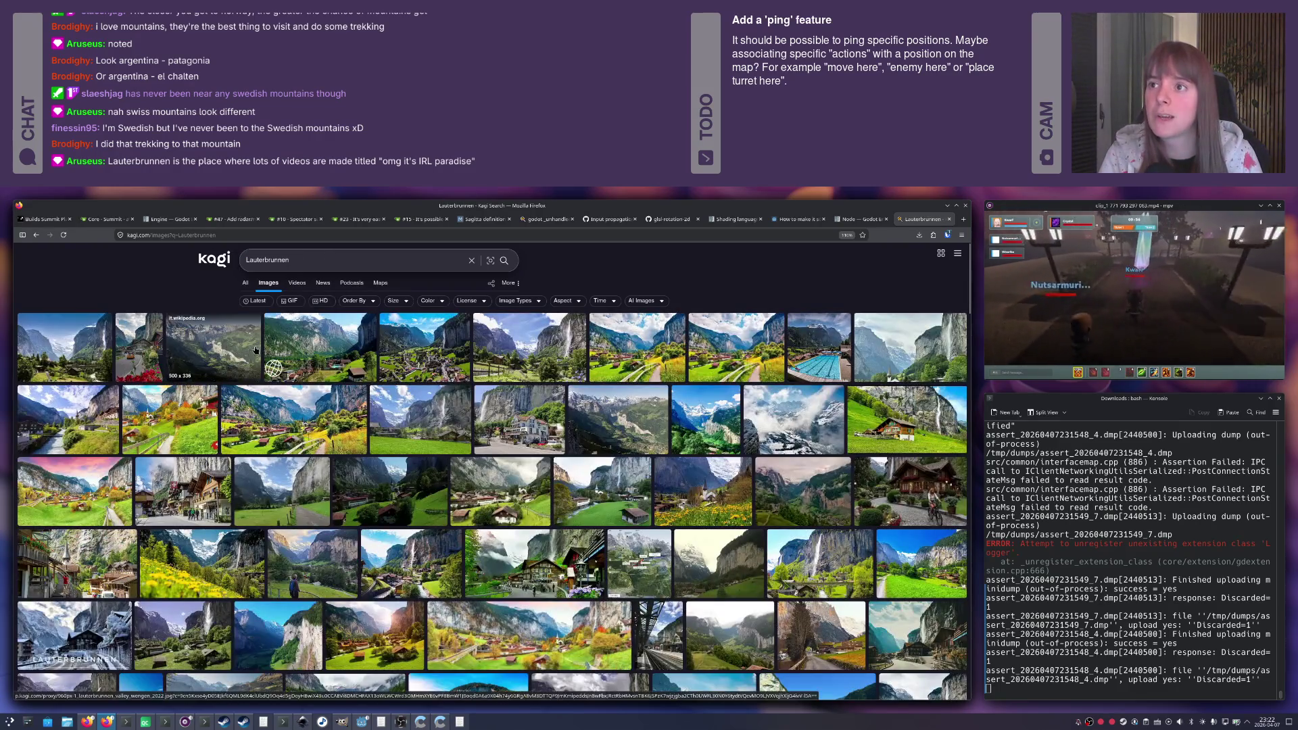
left_click(85, 364)
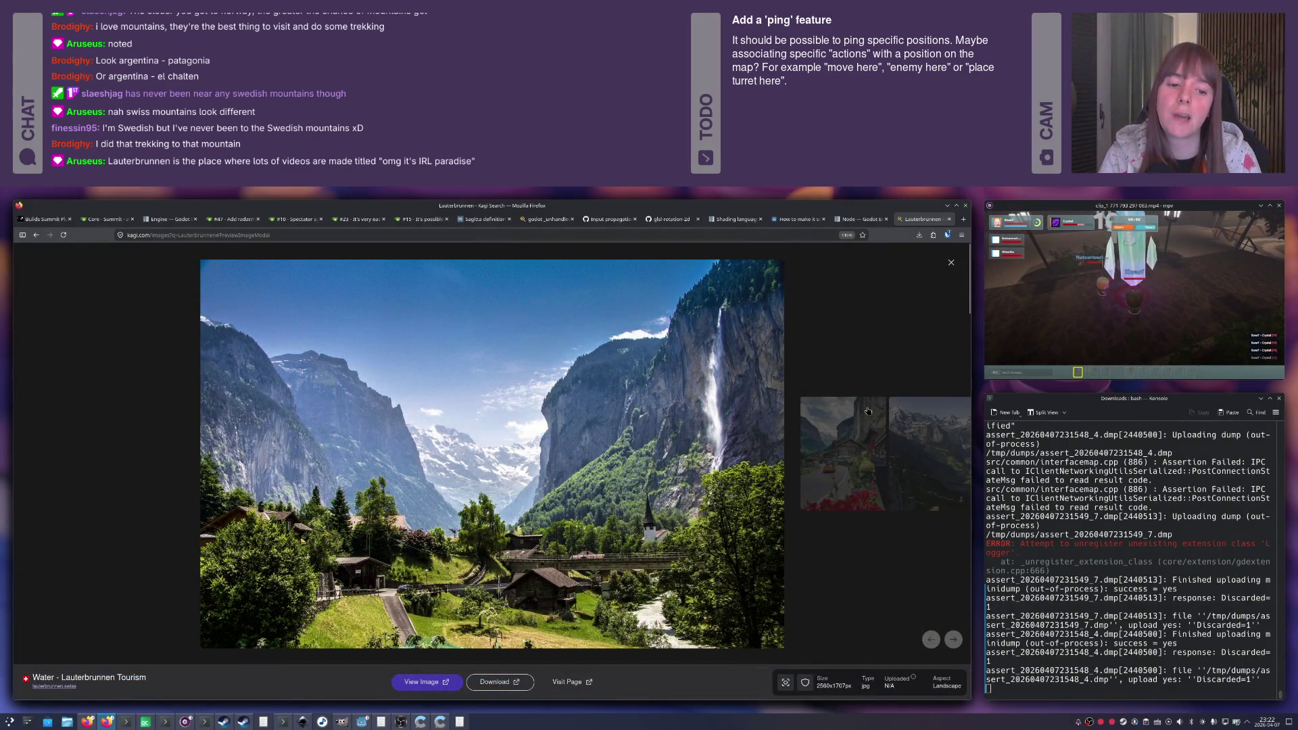
Browse Lauterbrunnen photos: alpine valley, aerial view, waterfalls, village path, pool, river.
left_click(881, 433)
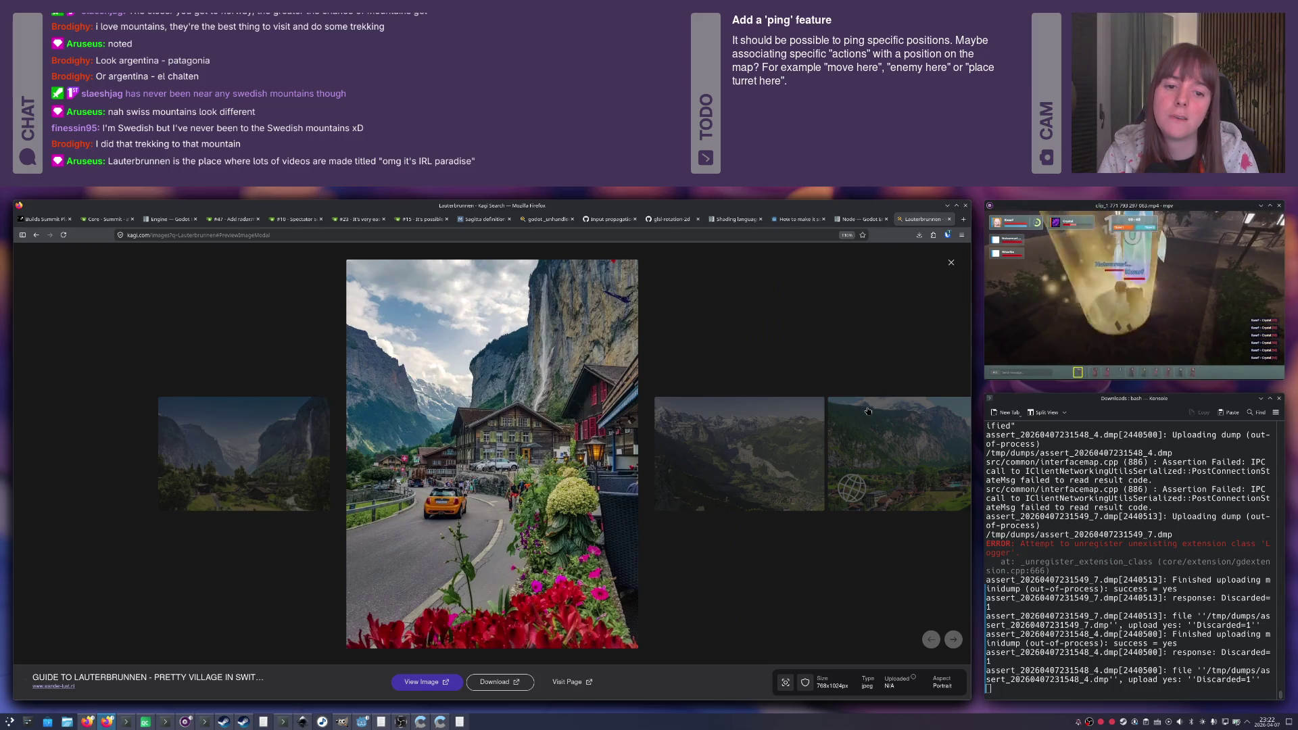
left_click(868, 410)
left_click(868, 410)
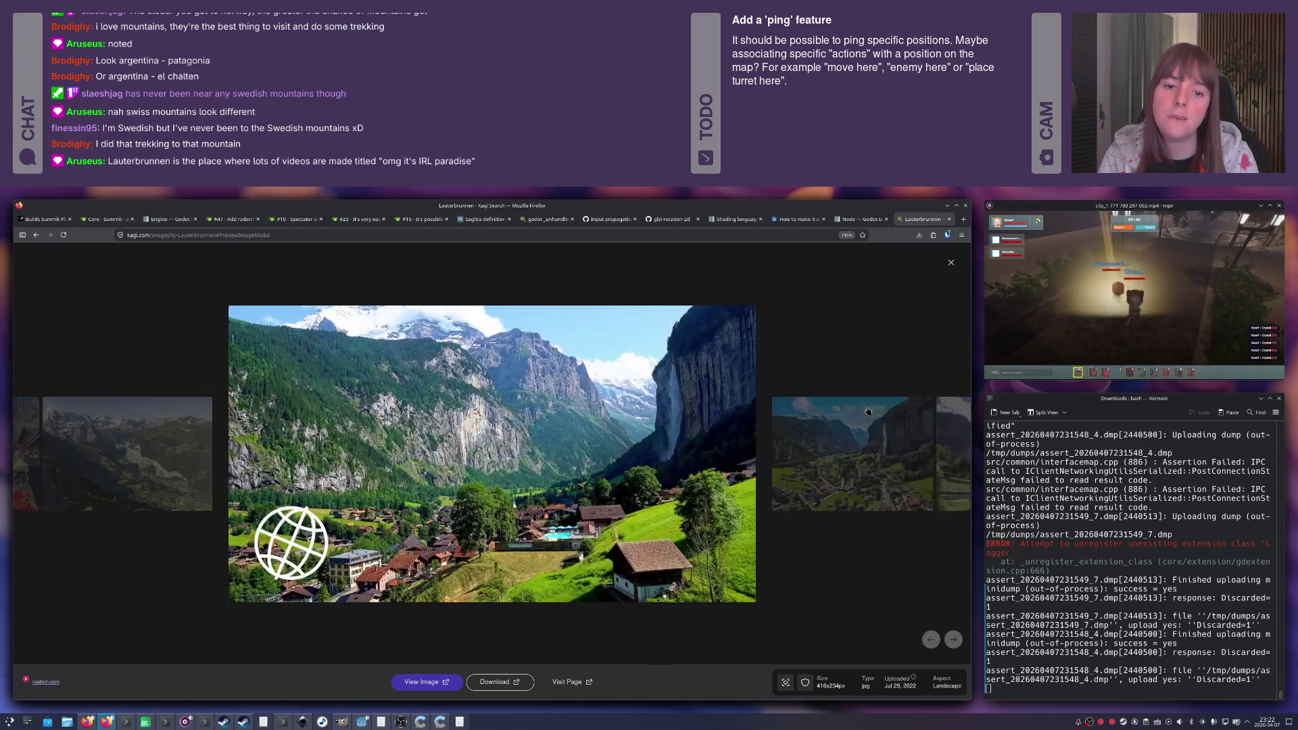
left_click(868, 410)
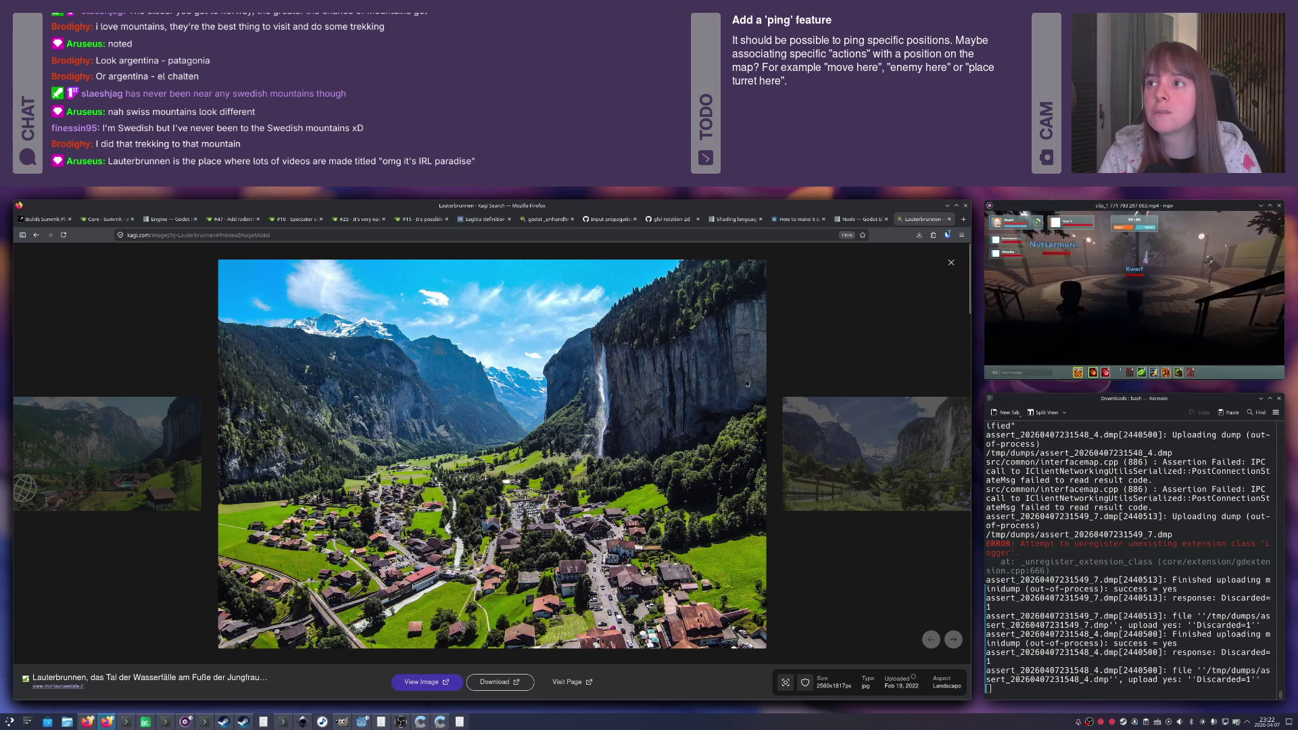
key("Right")
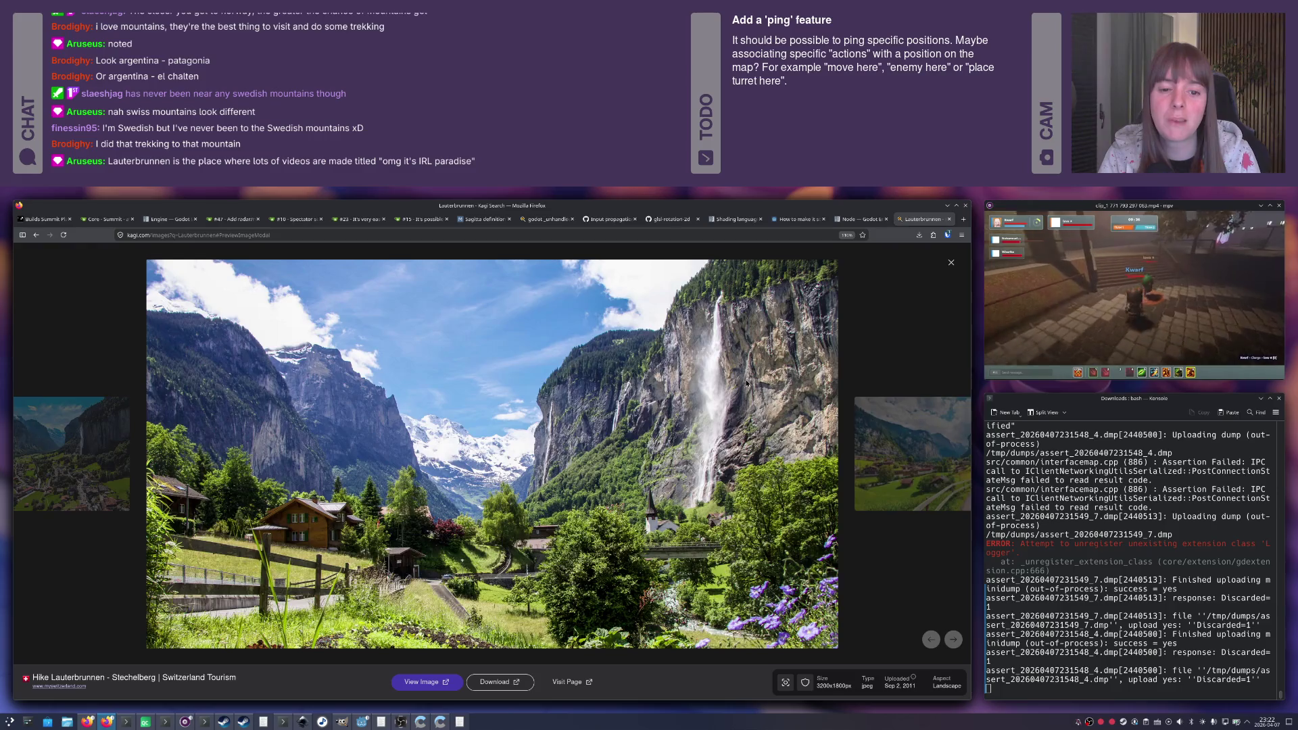
key("Right")
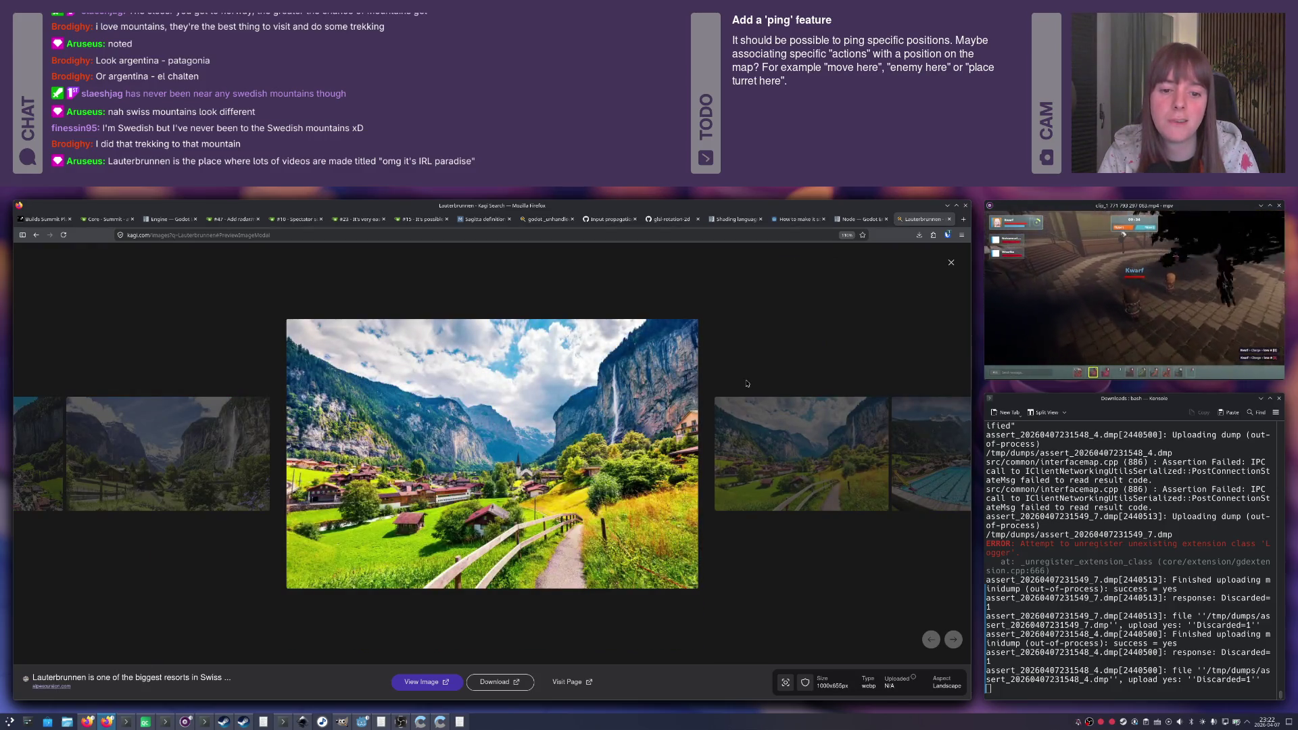
key("Right")
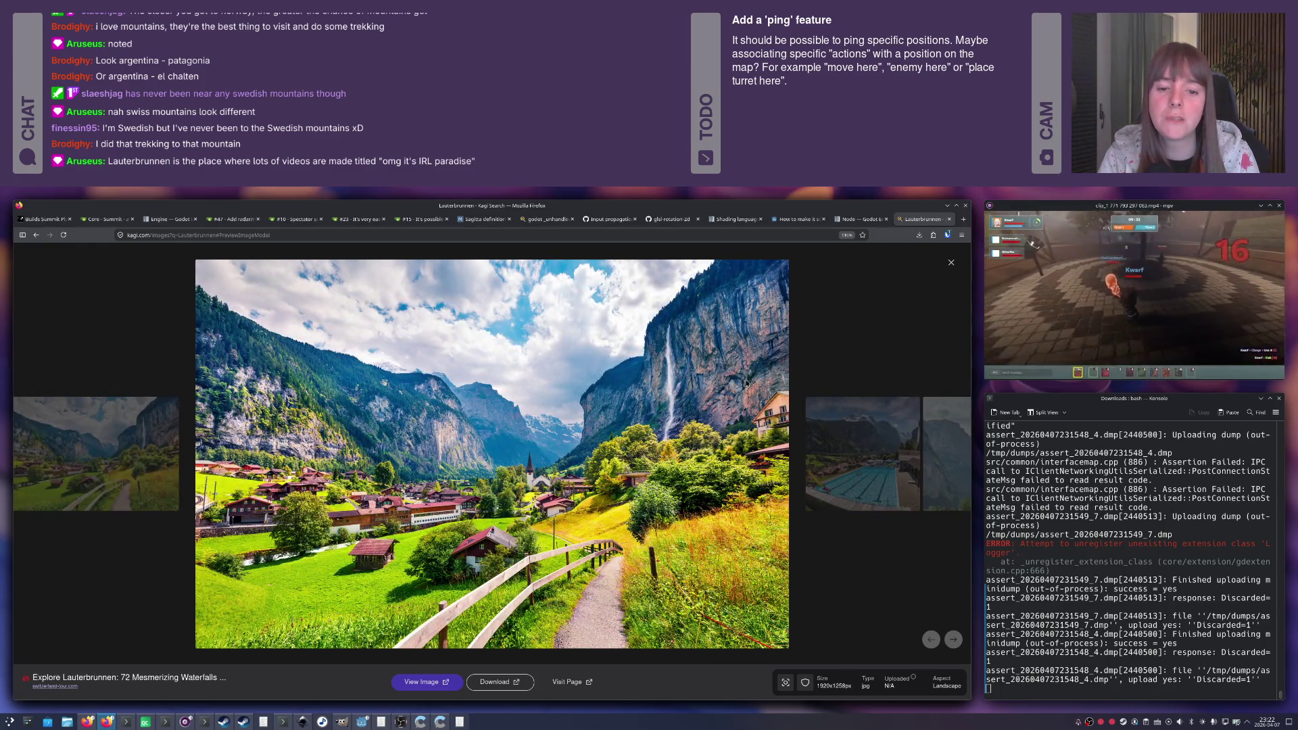
key("Right")
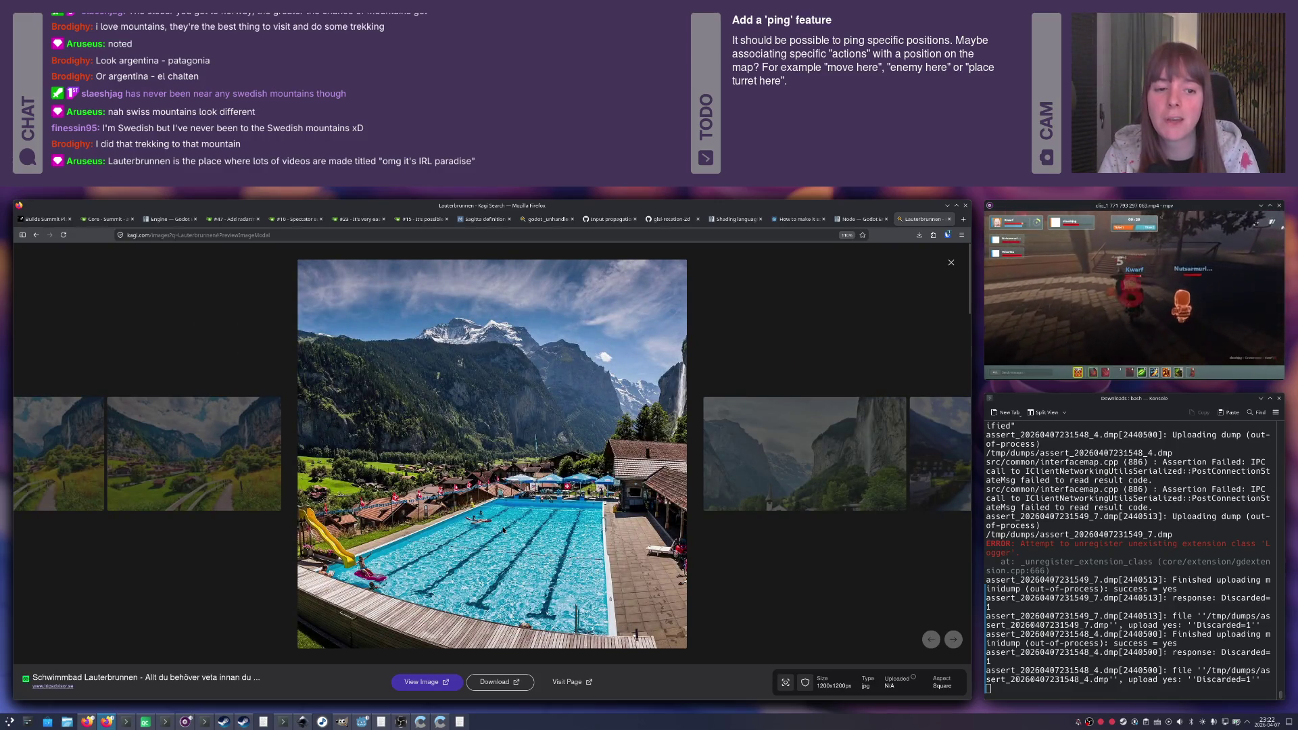
key("Right")
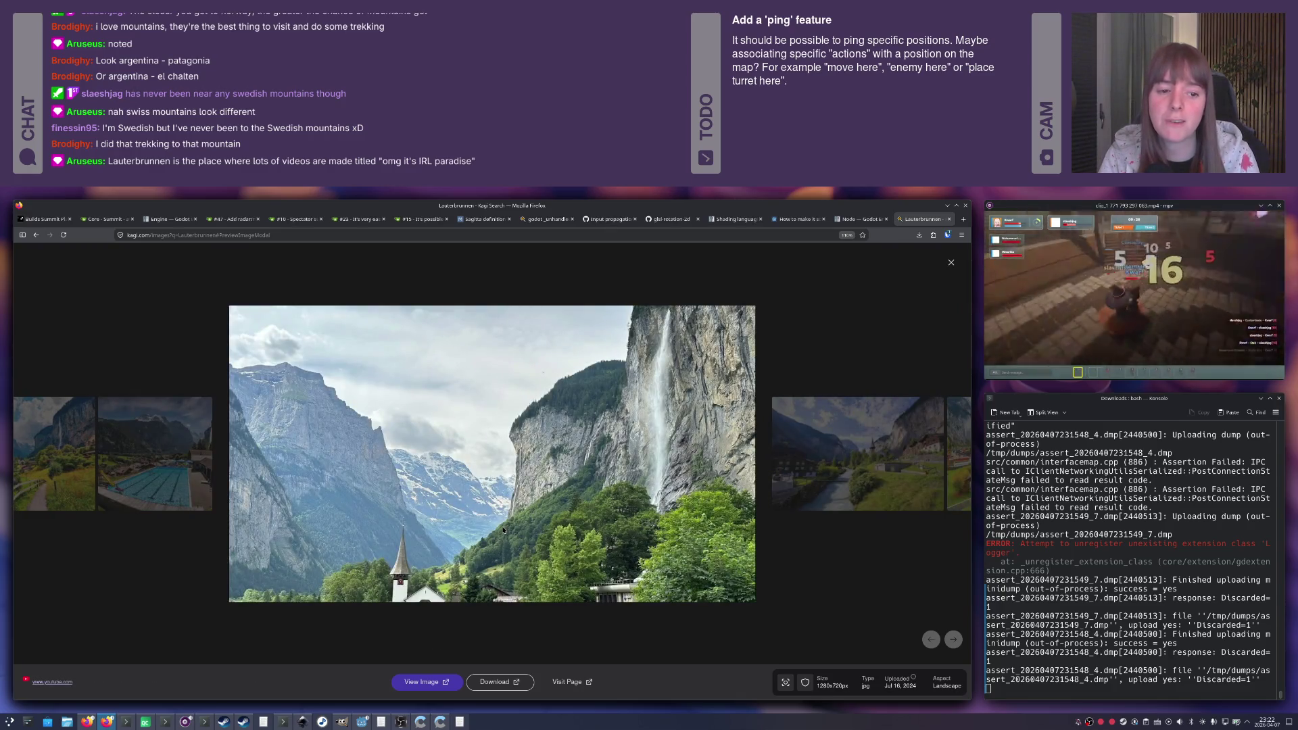
key("Right")
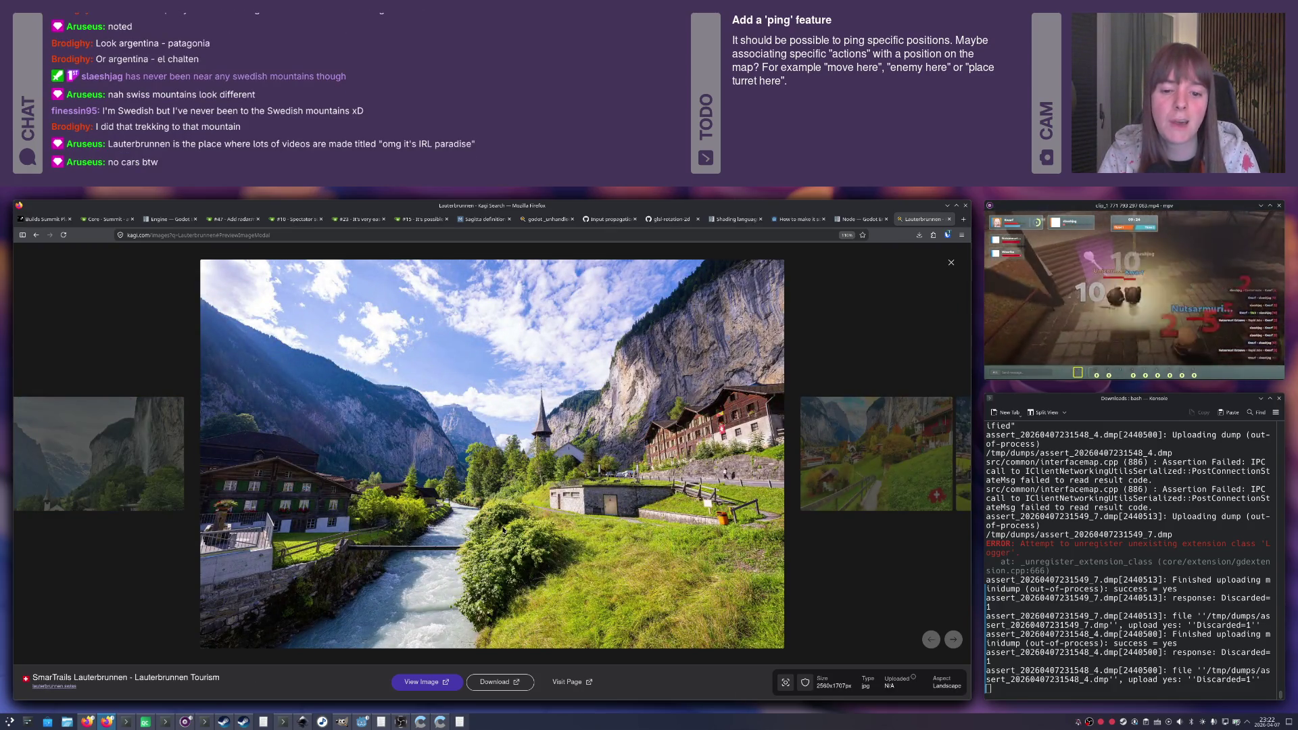
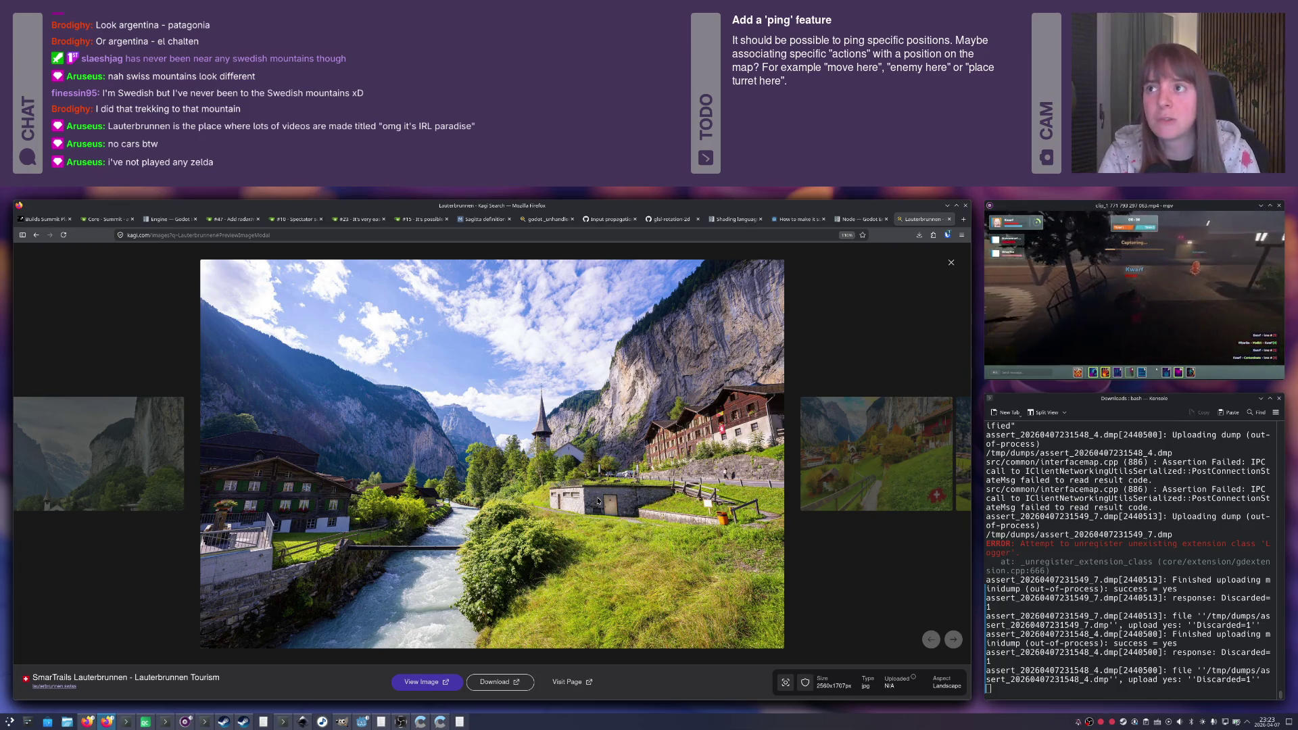
Step through seven Lauterbrunnen photo previews, including the snowy valley and village shots, then close the preview.
key("Right")
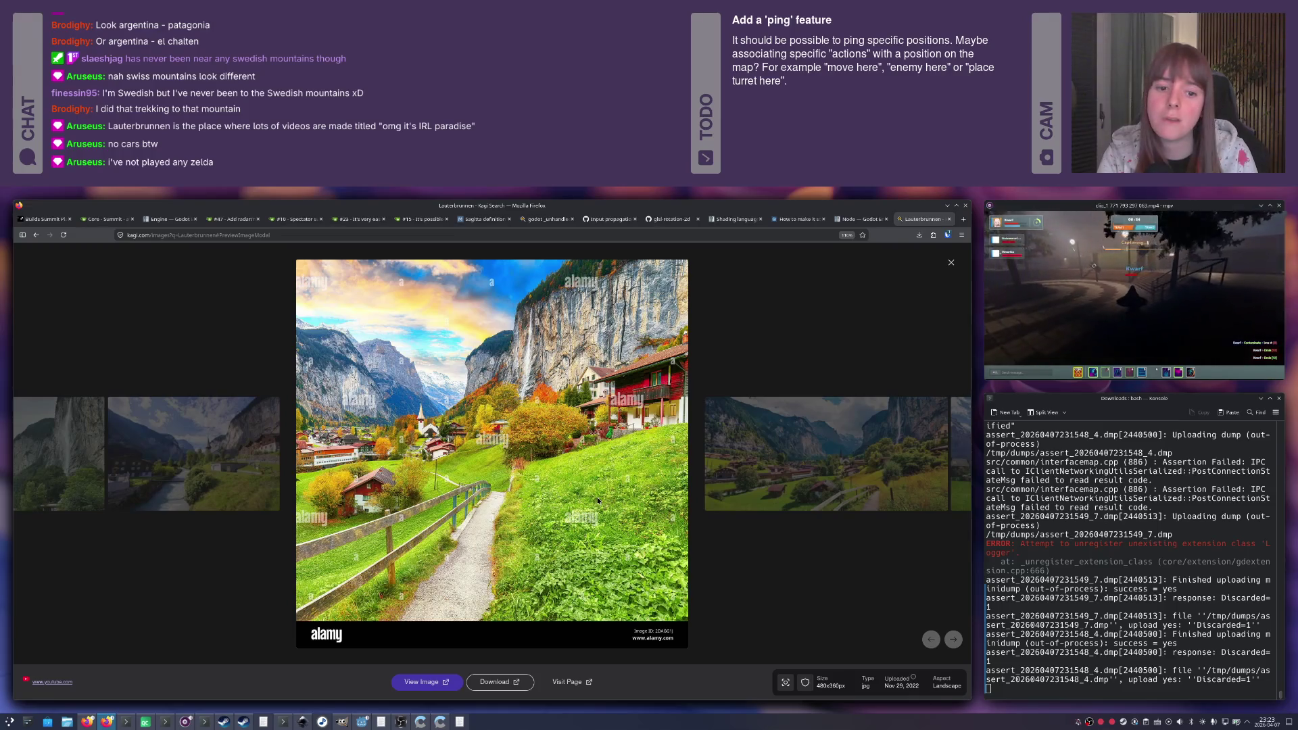
key("Right")
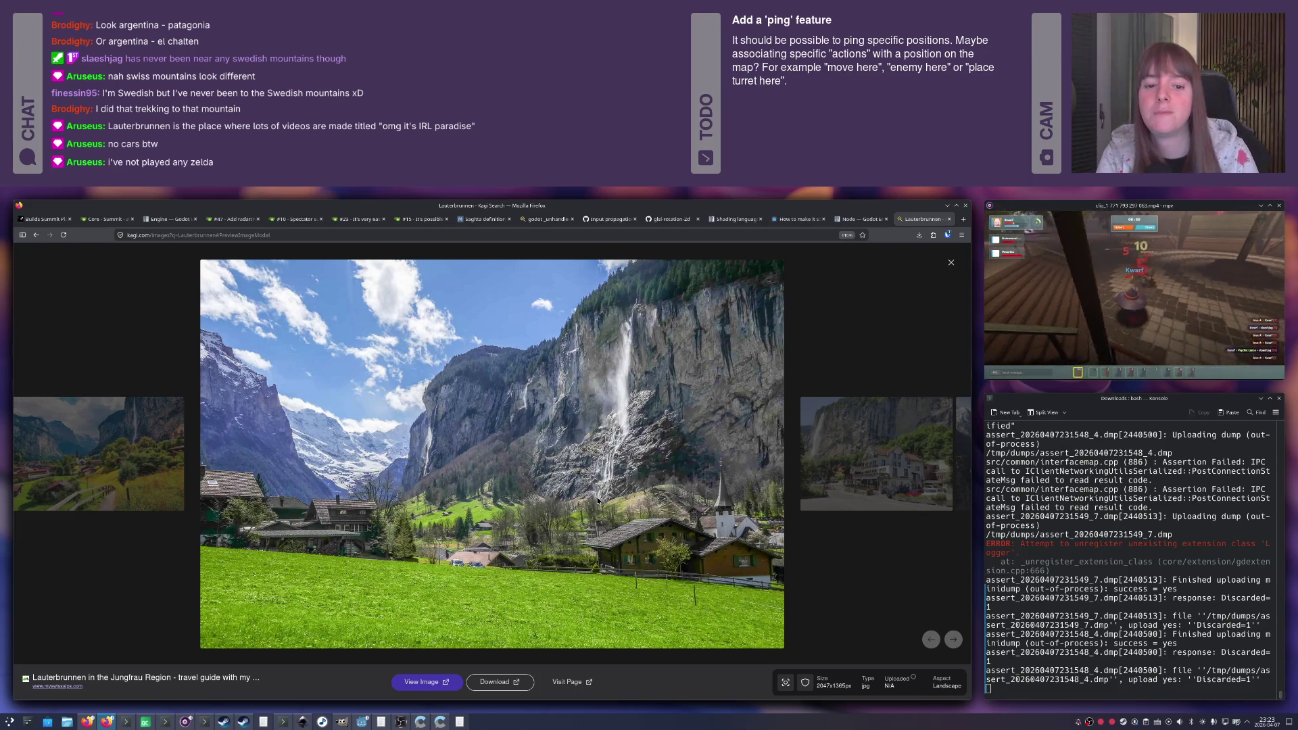
key("Right")
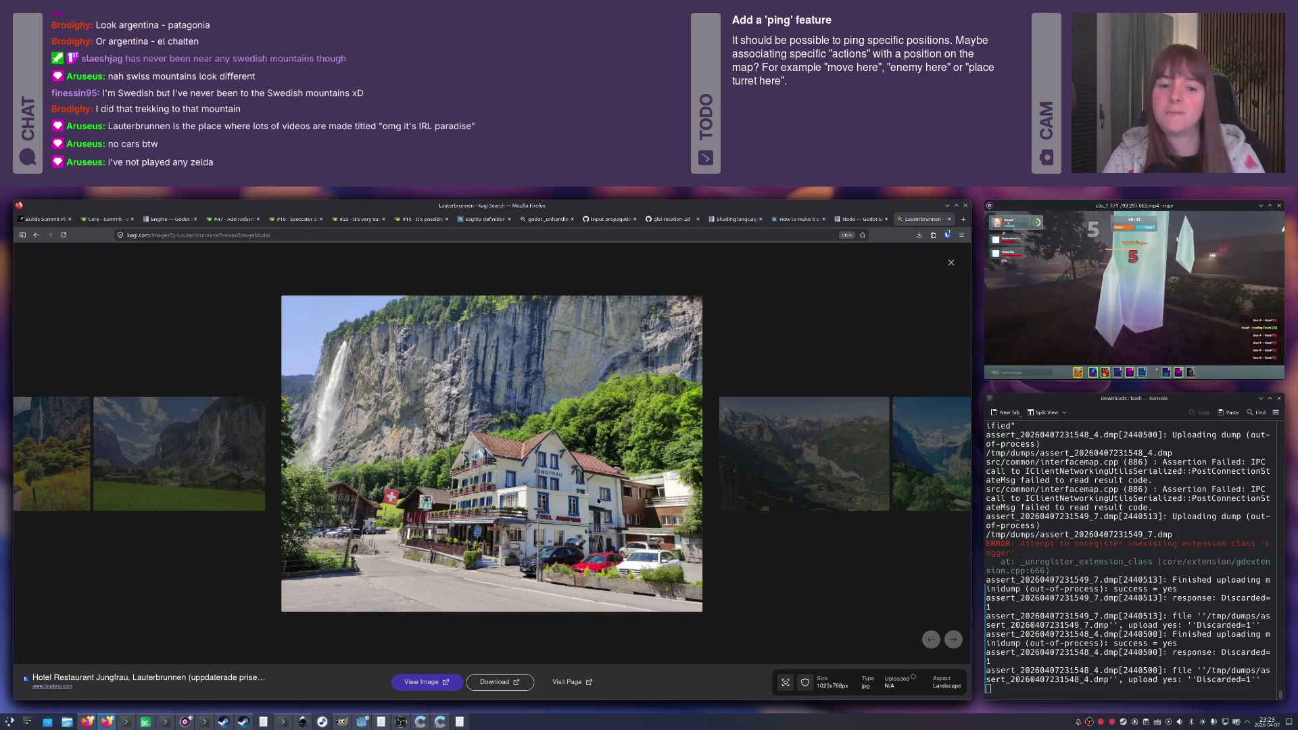
key("Right")
key("Right")
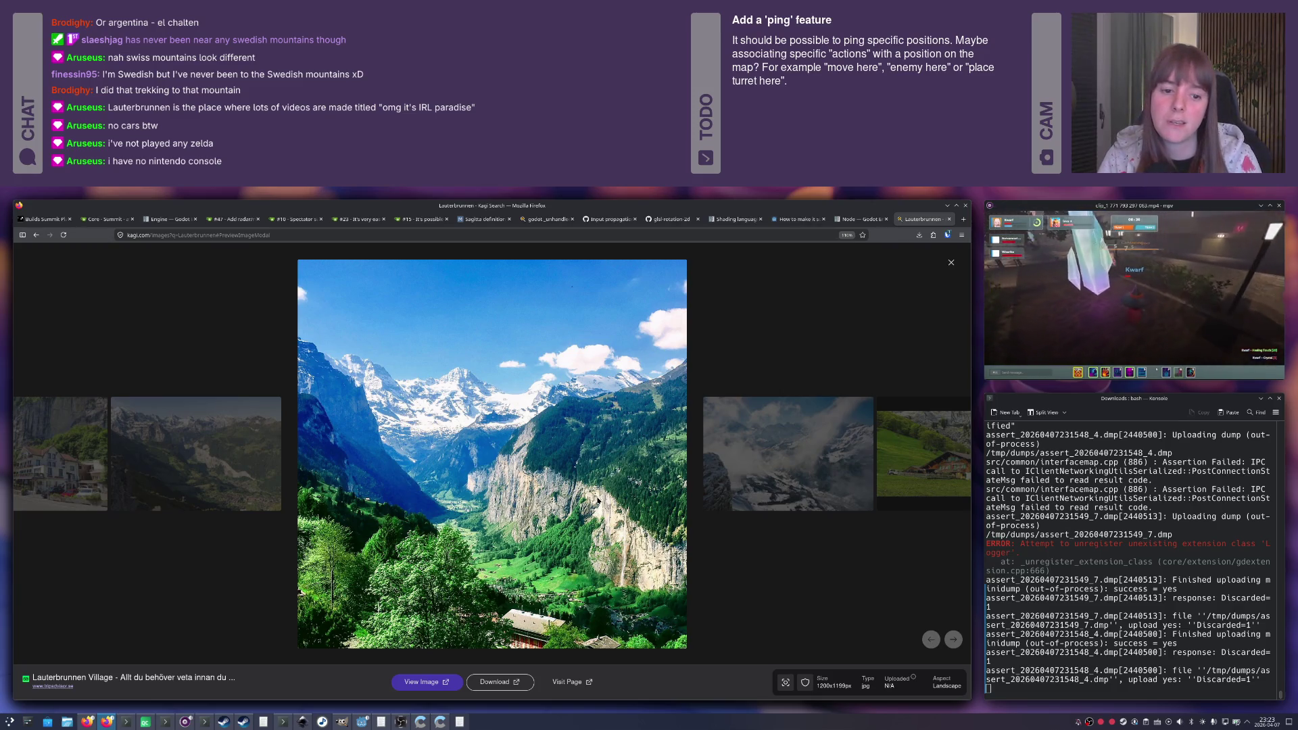
key("Right")
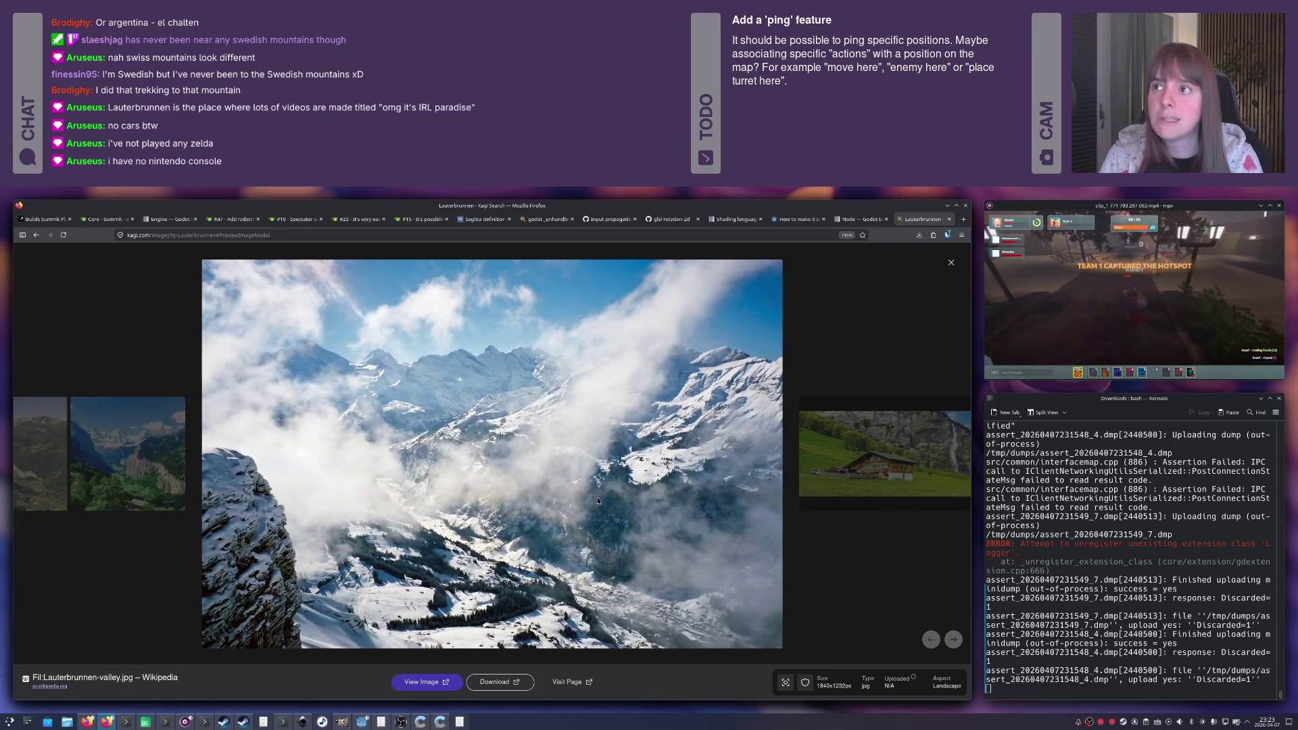
key("Right")
key("Right")
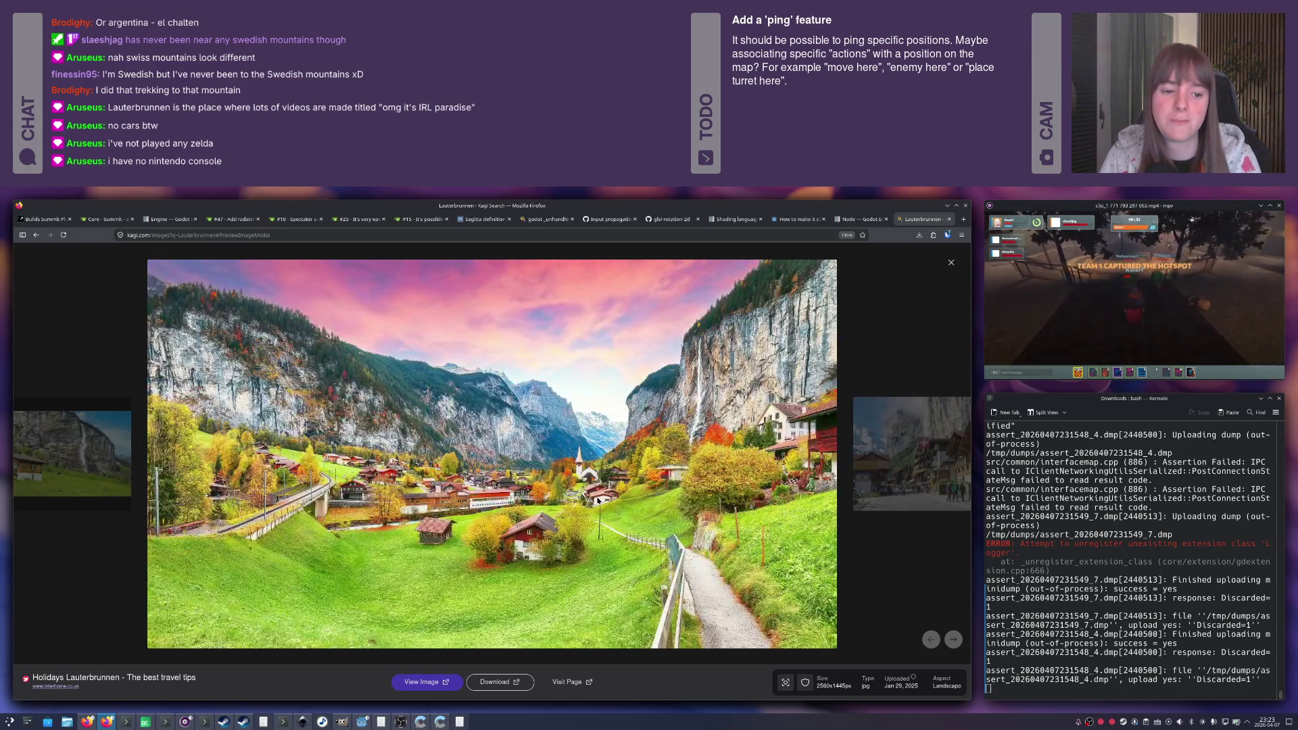
key("Right")
key("Escape")
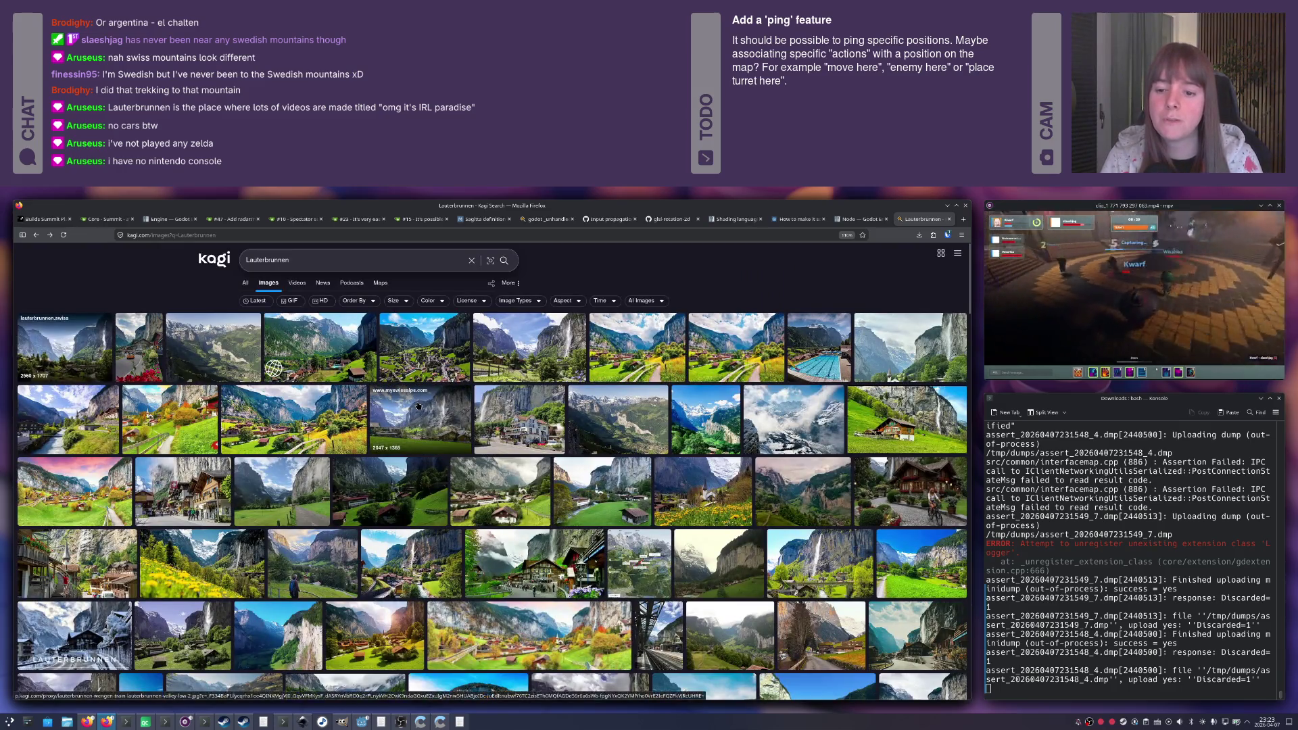
scroll(418, 406, "down", 3)
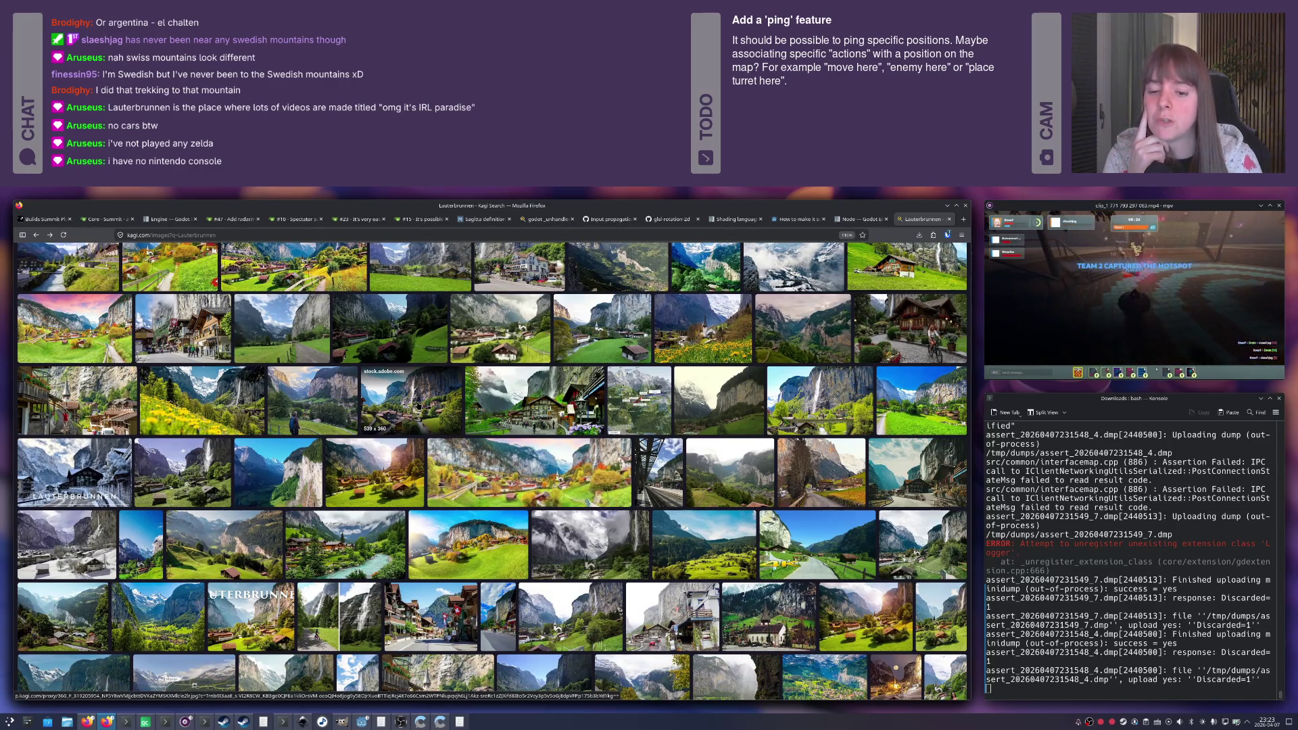
right_click(418, 406)
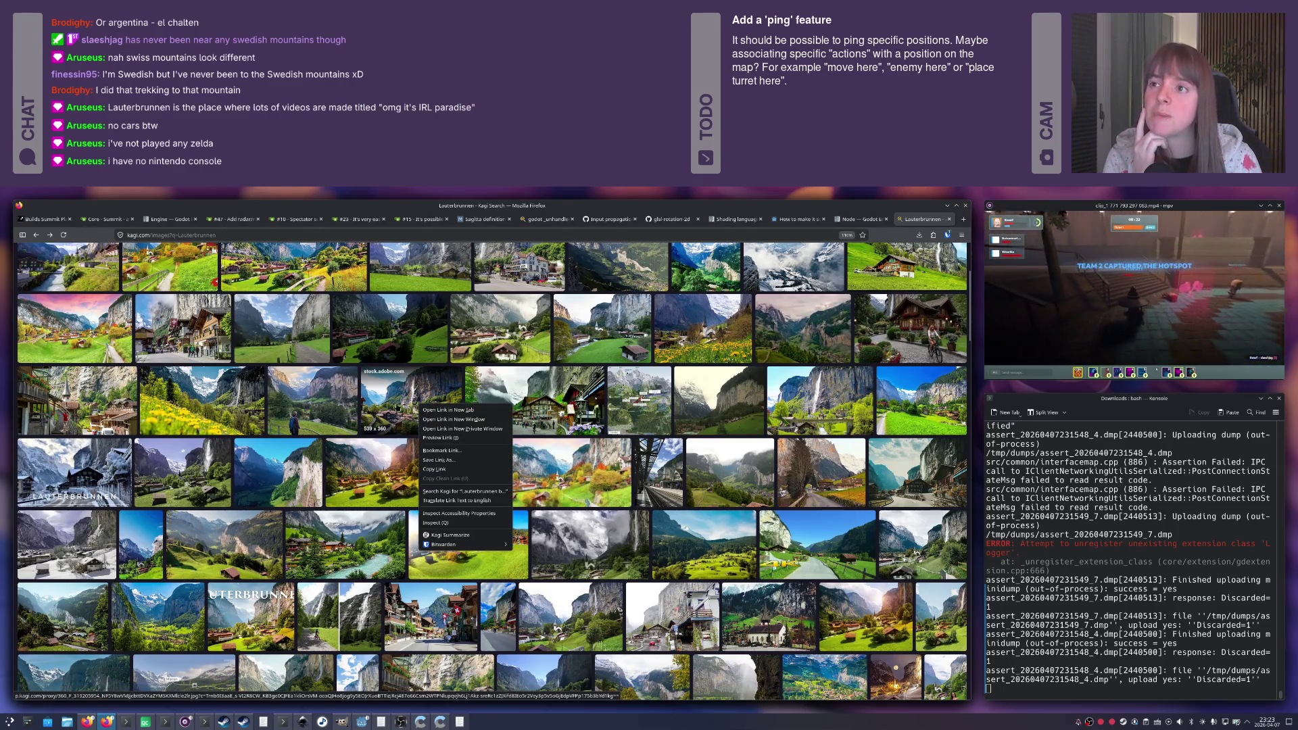
key("Escape")
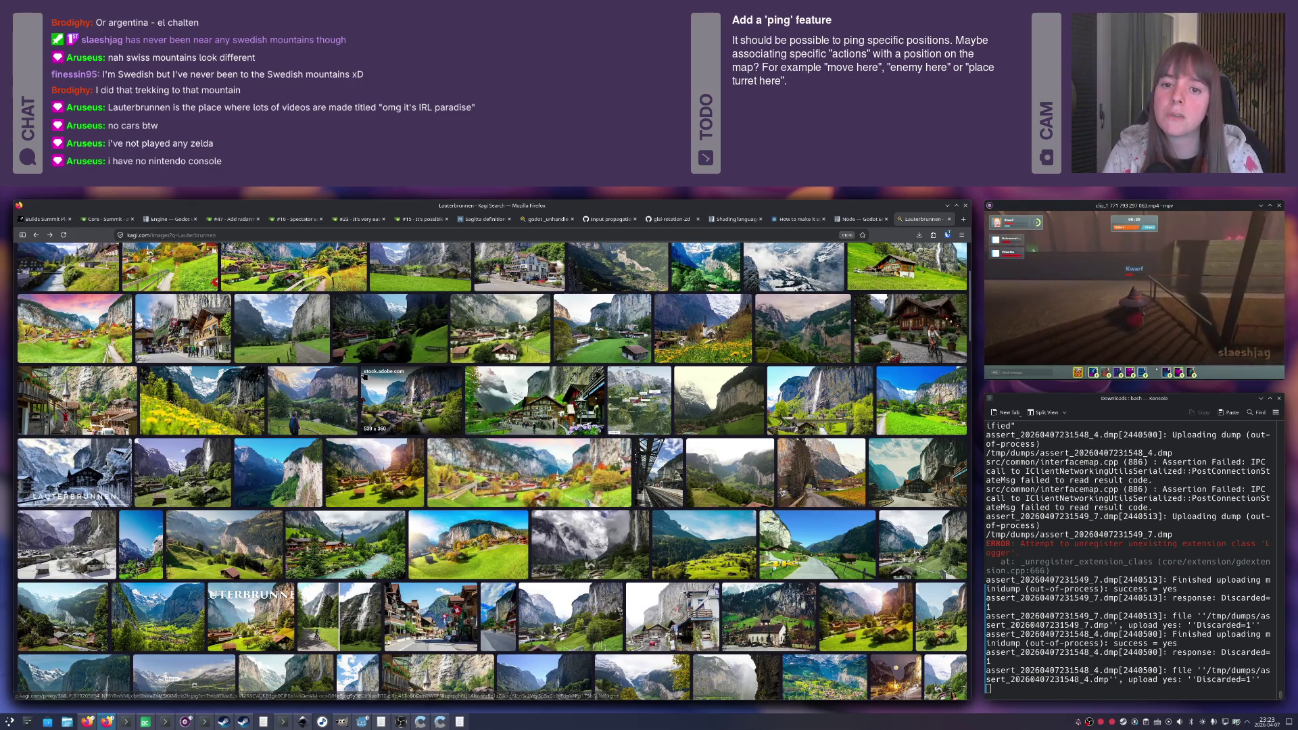
scroll(339, 354, "up", 3)
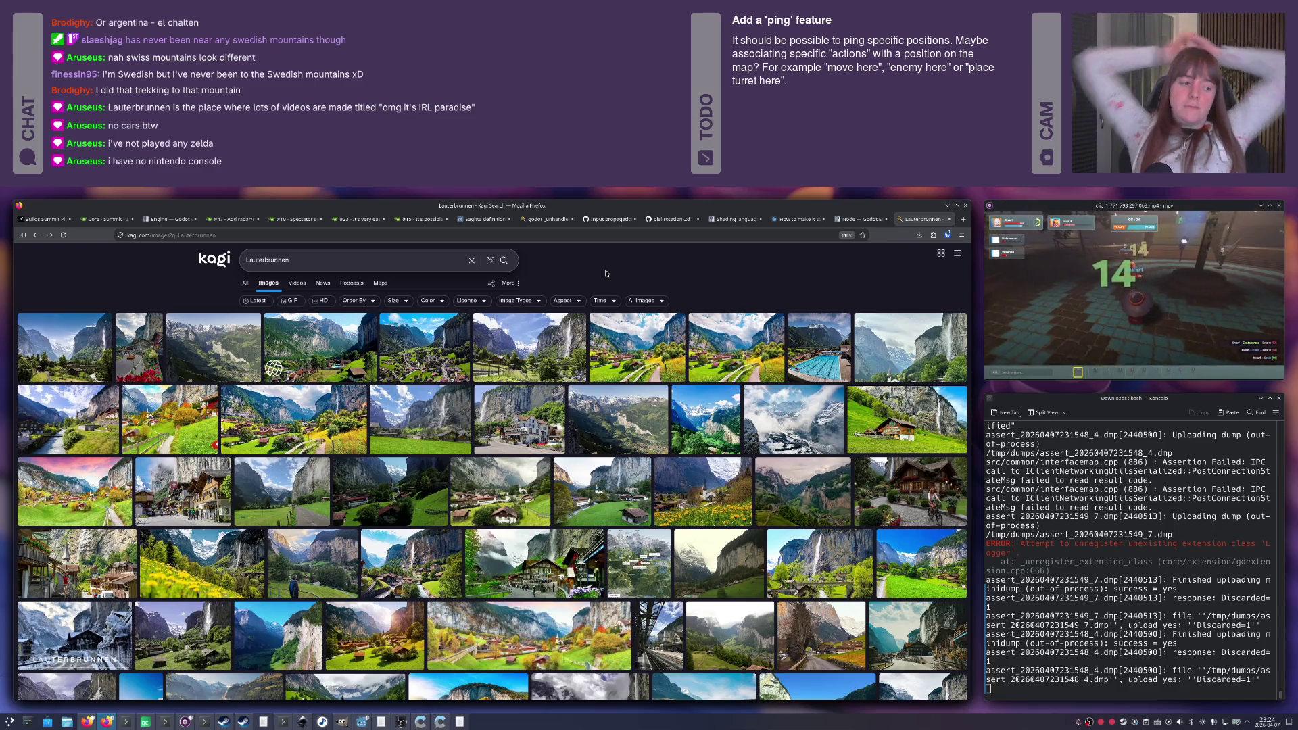
Close the Lauterbrunnen search tab and start building the game project from game.cpp in Qt Creator.
key("ctrl+w")
key("alt+Tab")
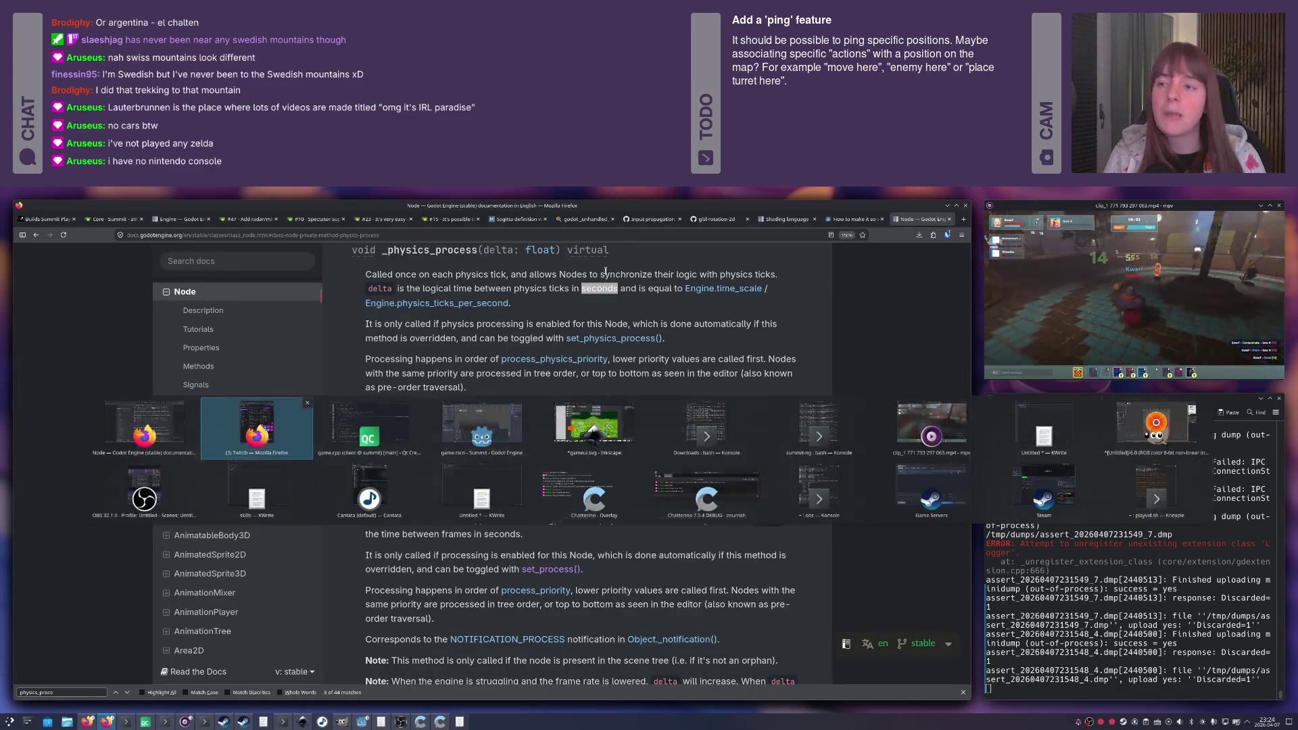
key("alt+Tab")
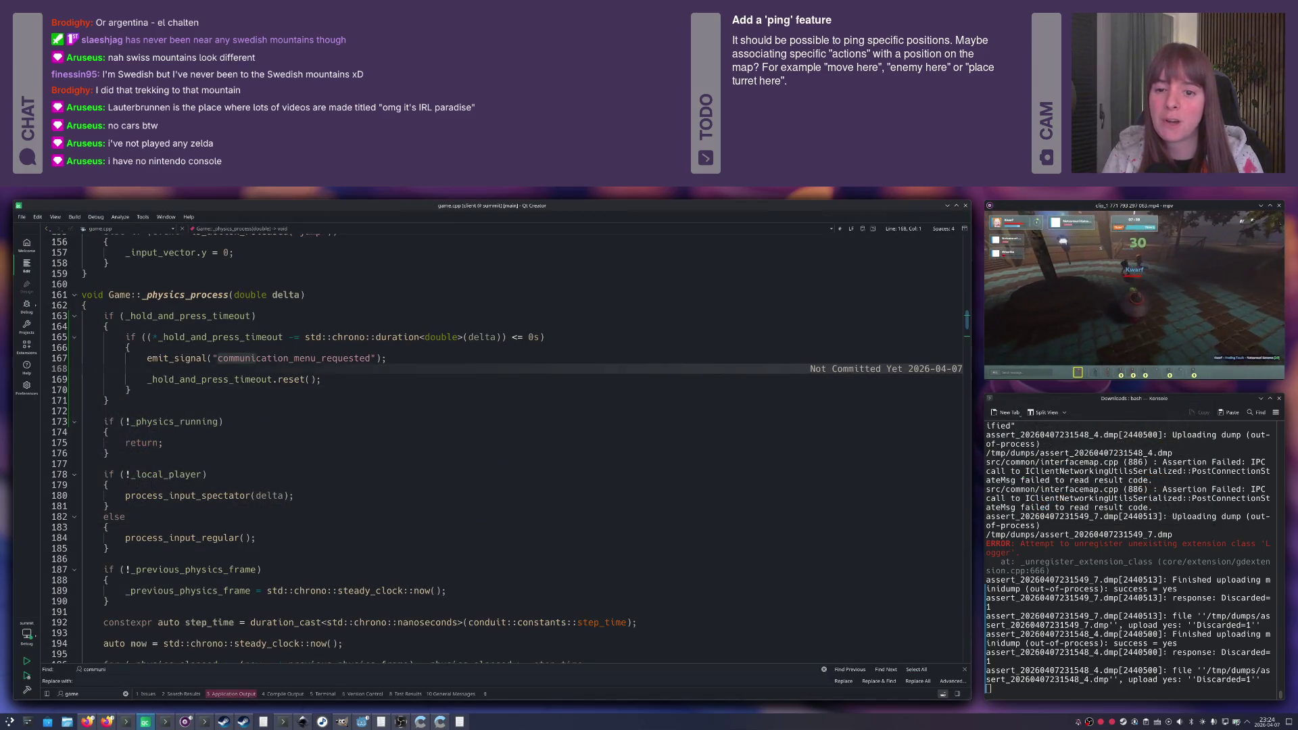
left_click(354, 358)
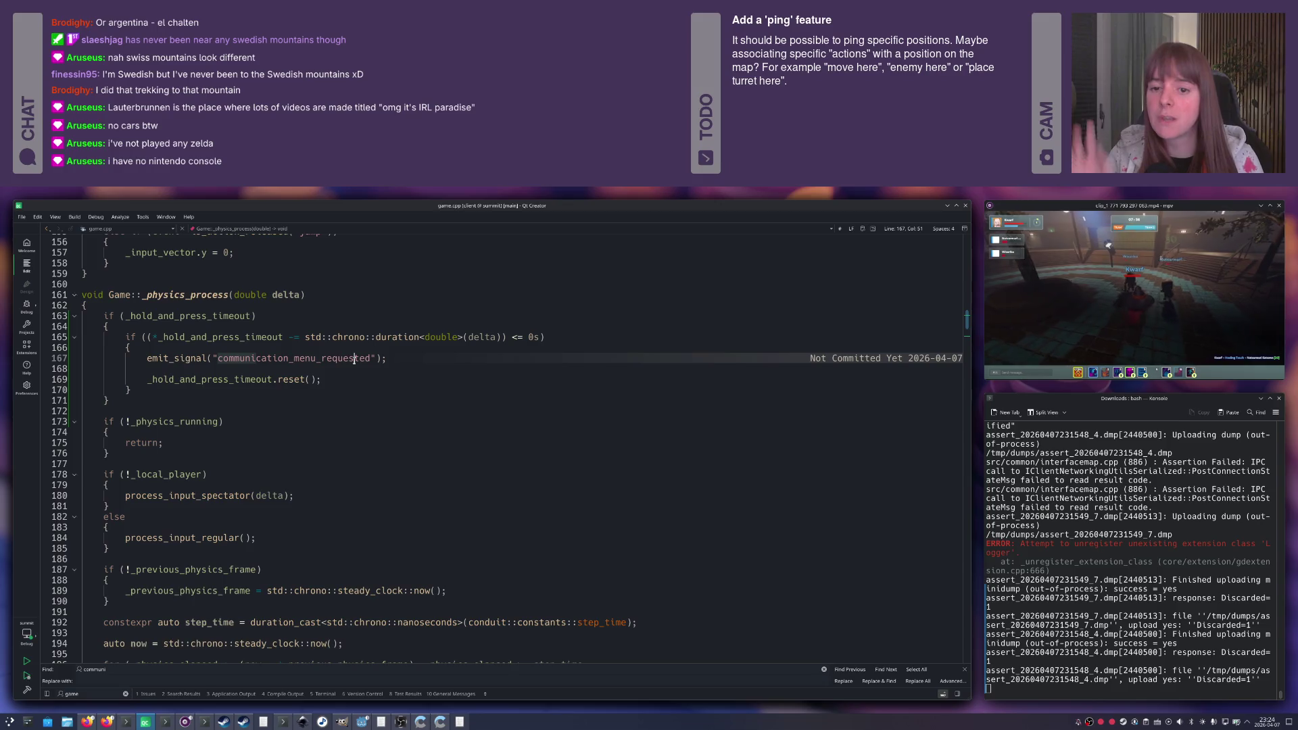
key("ctrl+r")
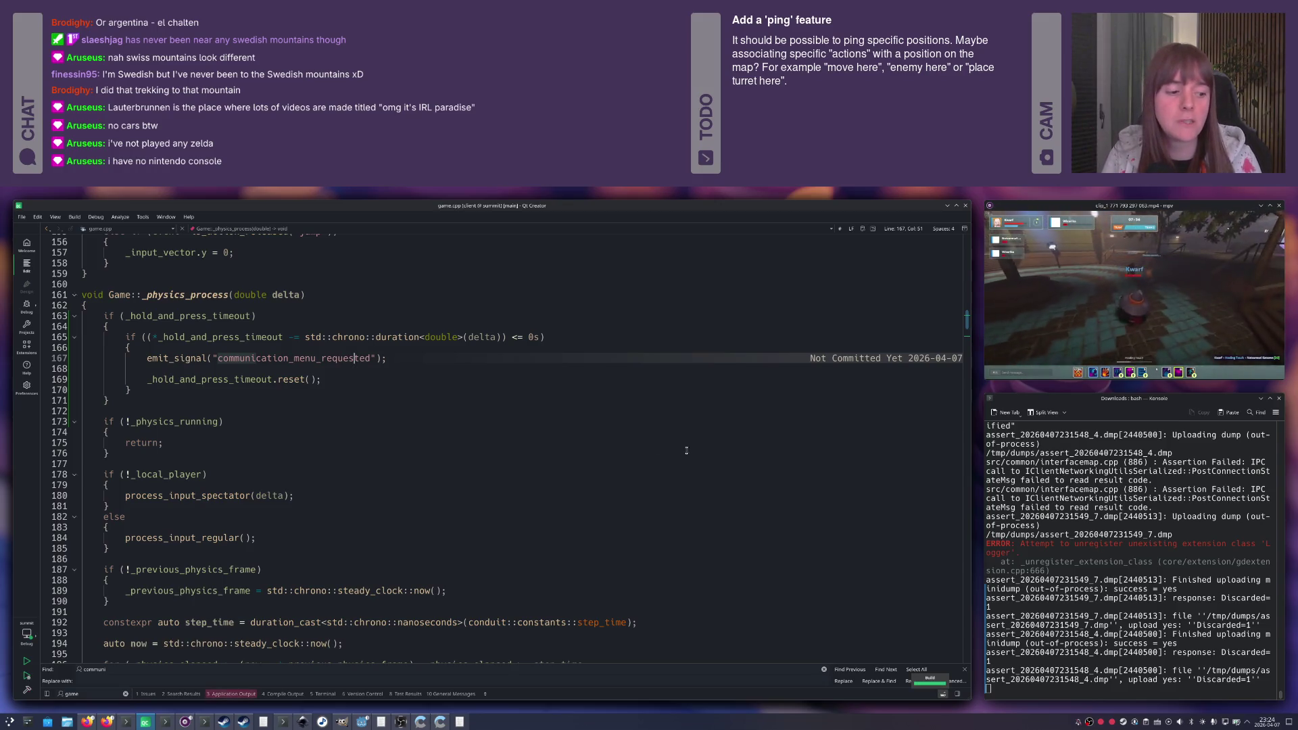
Rerun the cmake --install of the debug build in Konsole, then bring the Godot editor forward.
key("alt+Tab")
key("alt+Tab")
key("alt+Tab")
key("alt+Tab")
key("alt+Tab")
key("alt+Tab")
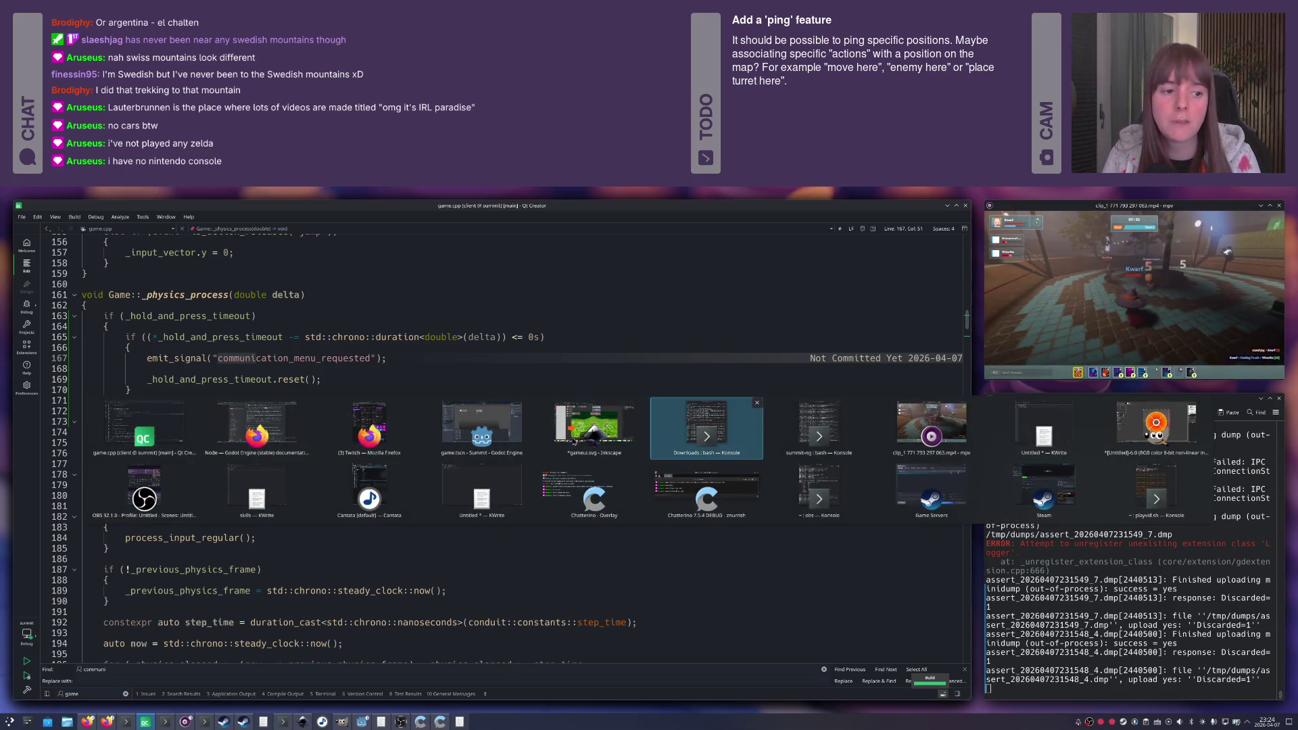
key("Up")
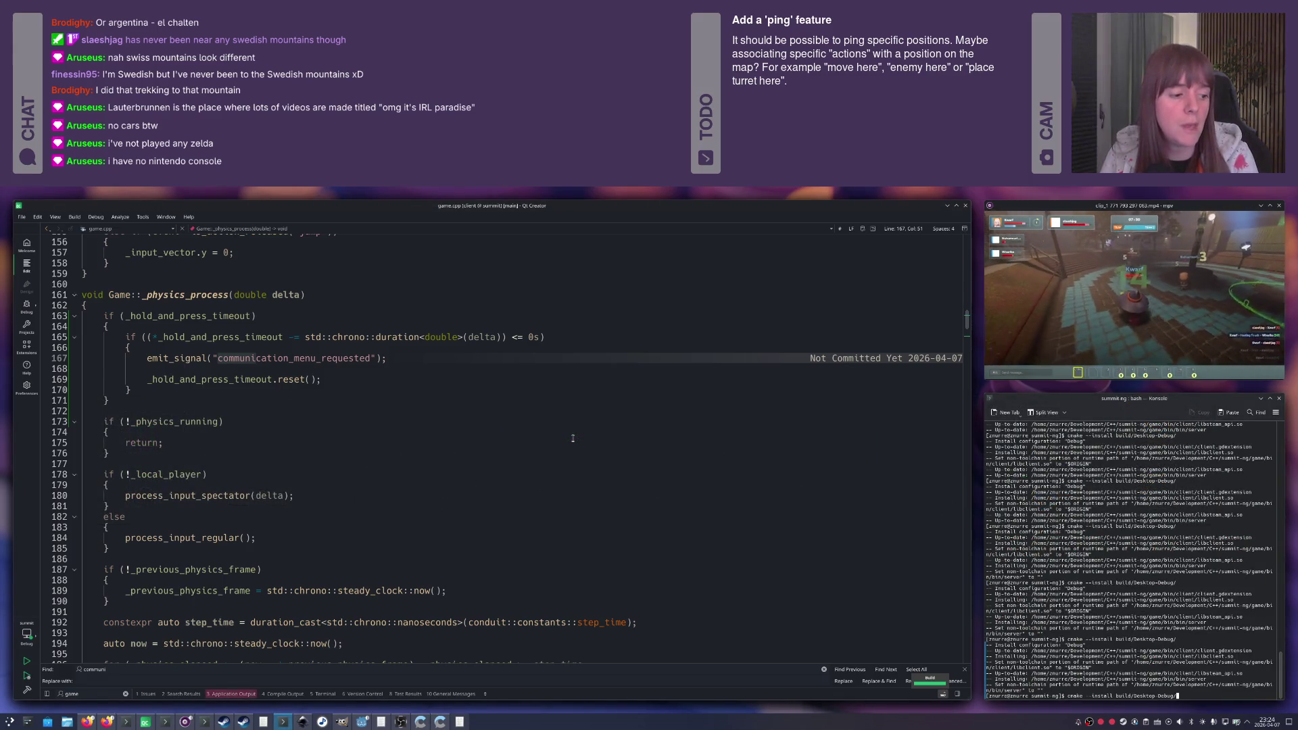
key("Return")
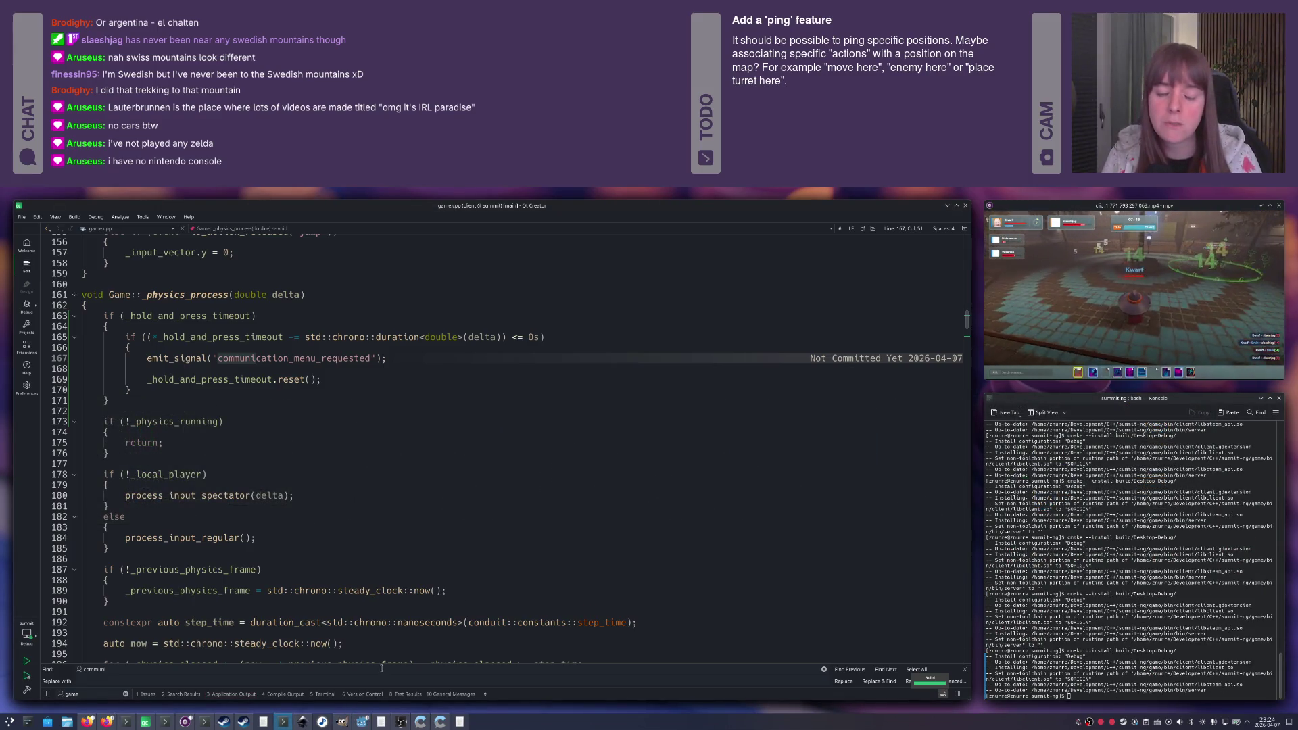
key("alt+Tab")
key("alt+Tab")
key("alt+Tab")
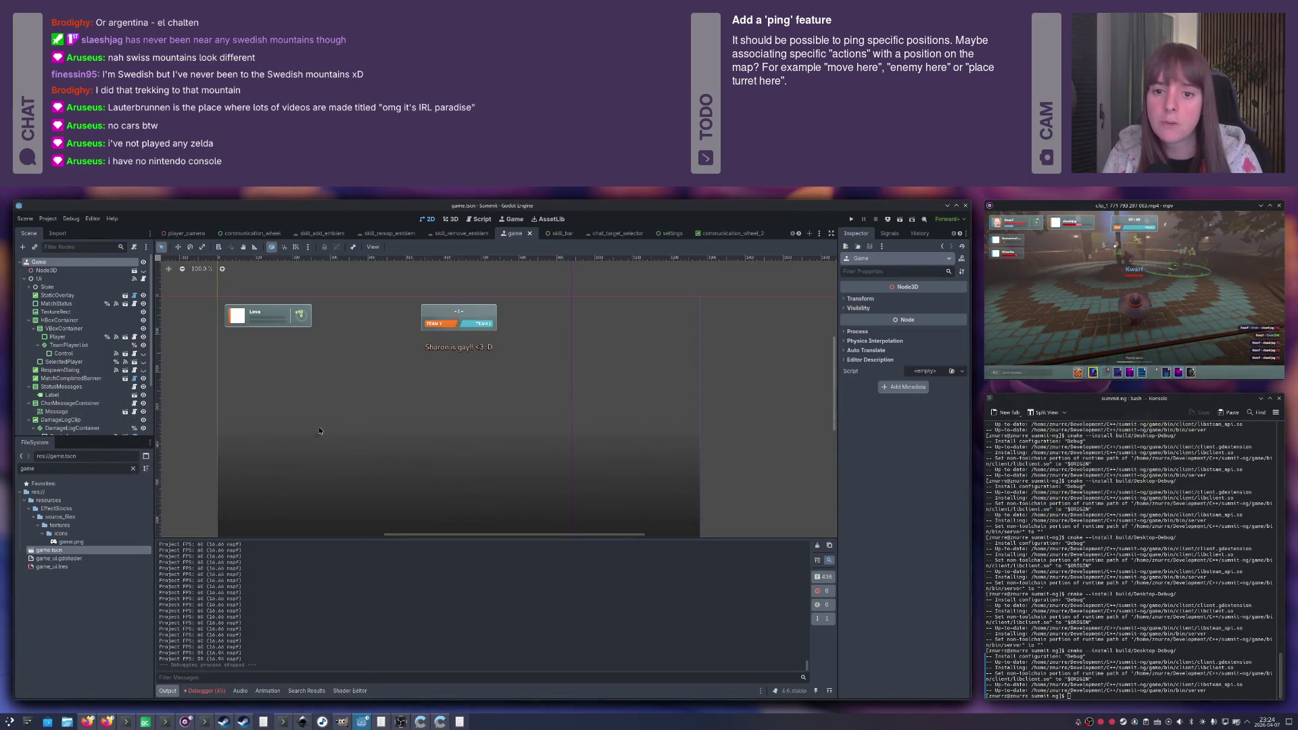
Reload the Summit project with Project > Reload Current Project.
left_click(46, 218)
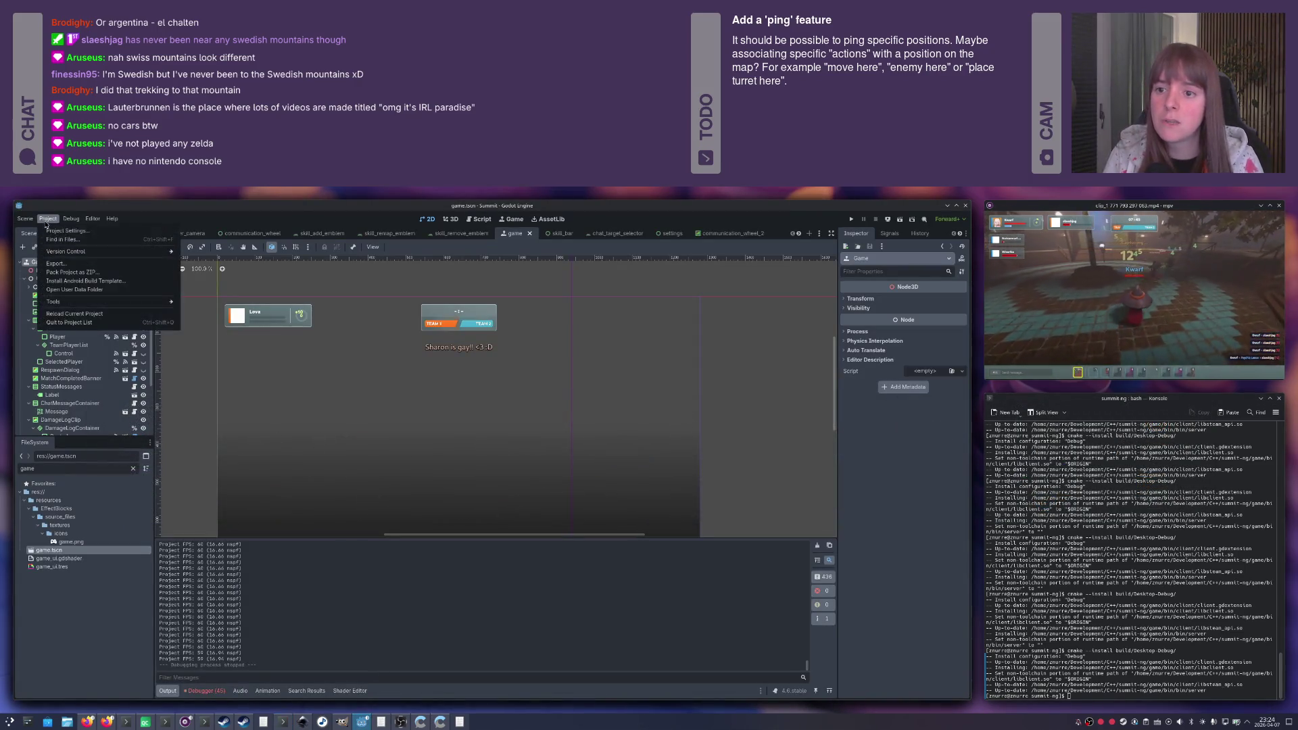
left_click(86, 320)
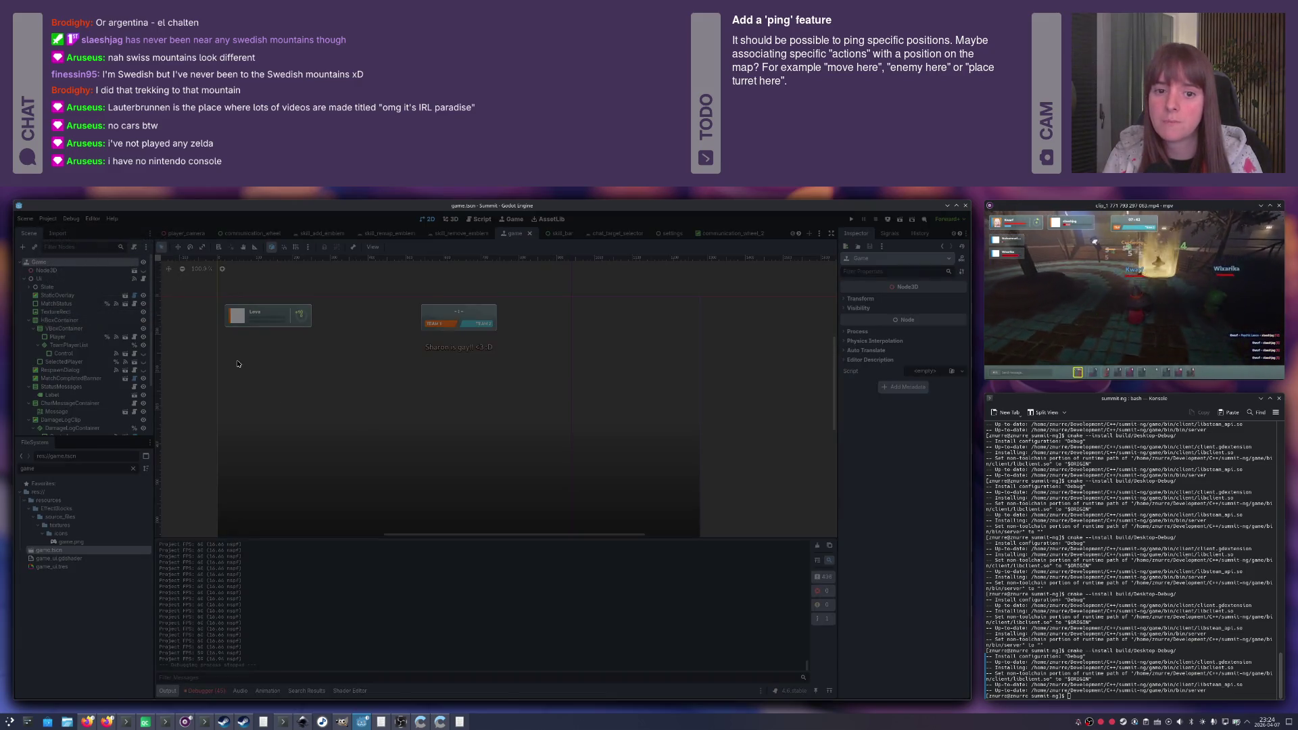